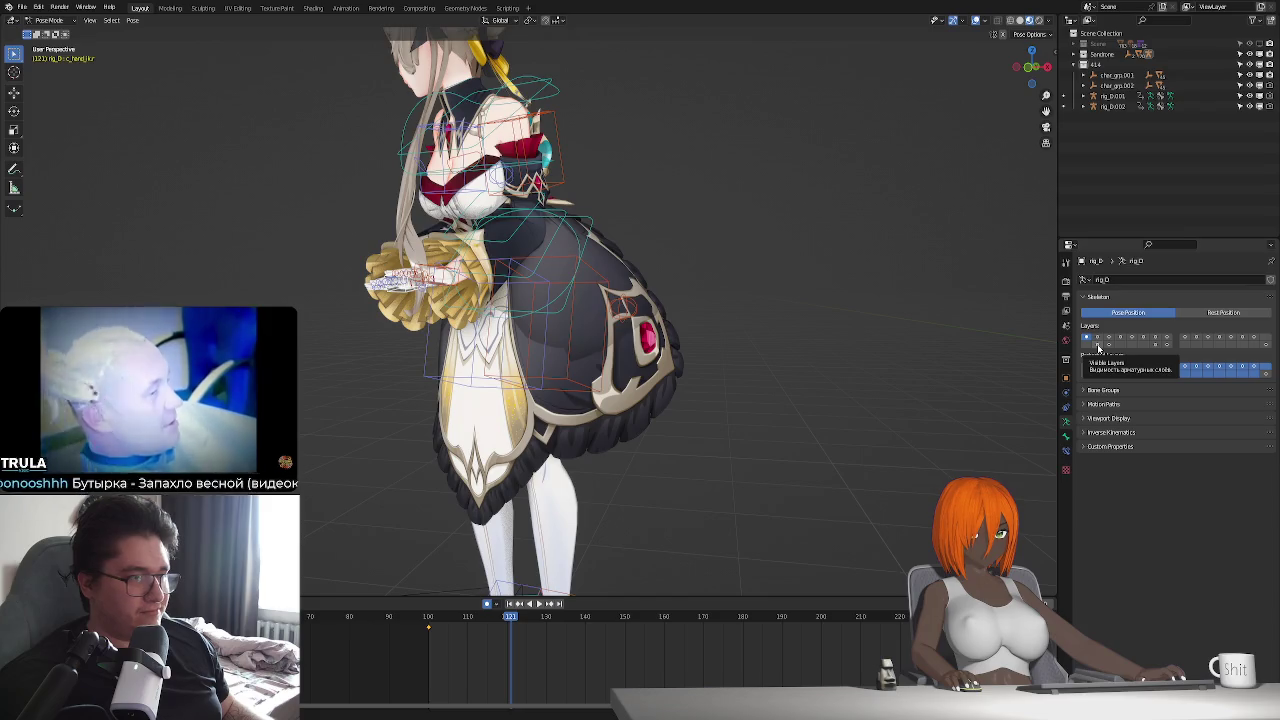
- Show the skirt bone layer and rotate one skirt bone into a new angle
click(1108, 344)
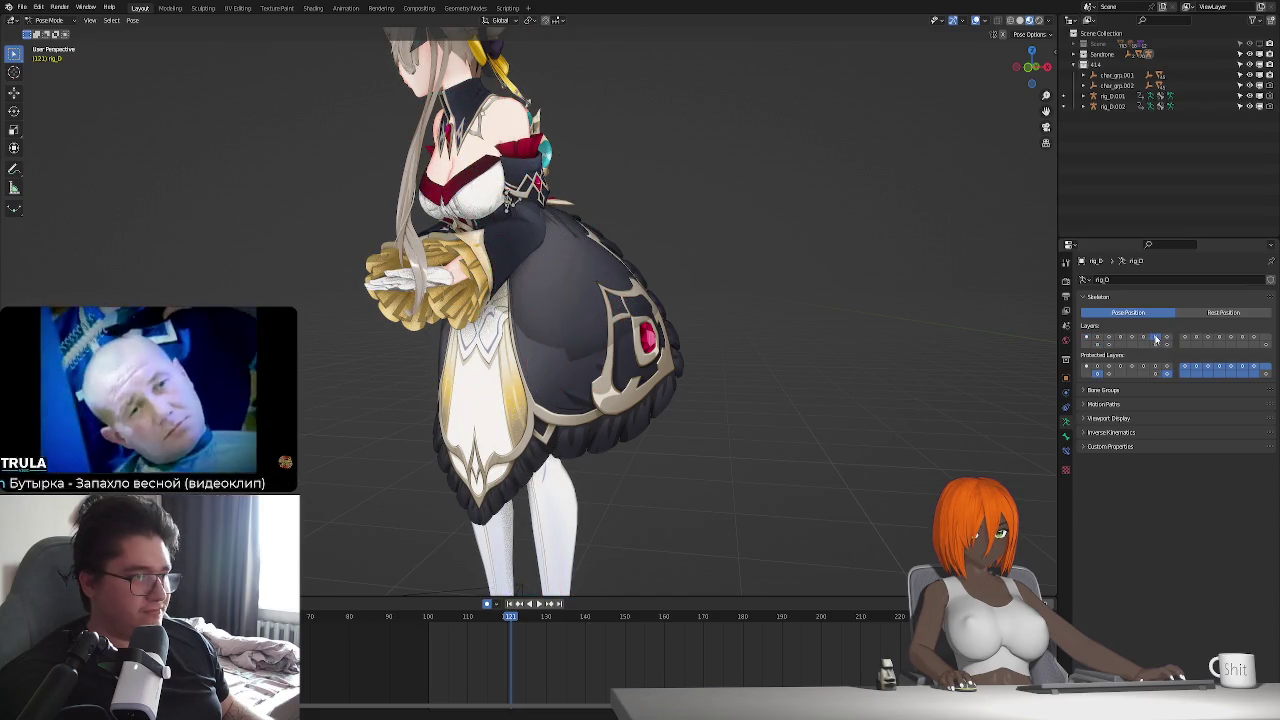
click(1132, 338)
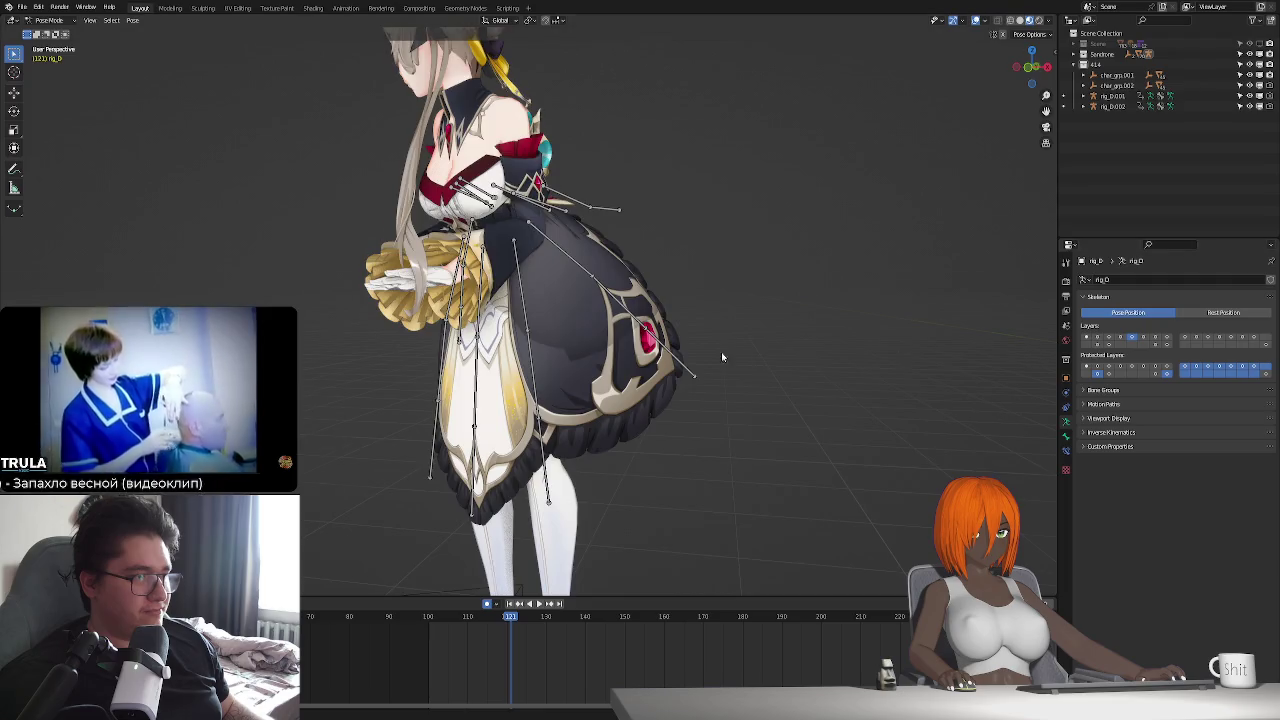
middle_drag(722, 357, 465, 230)
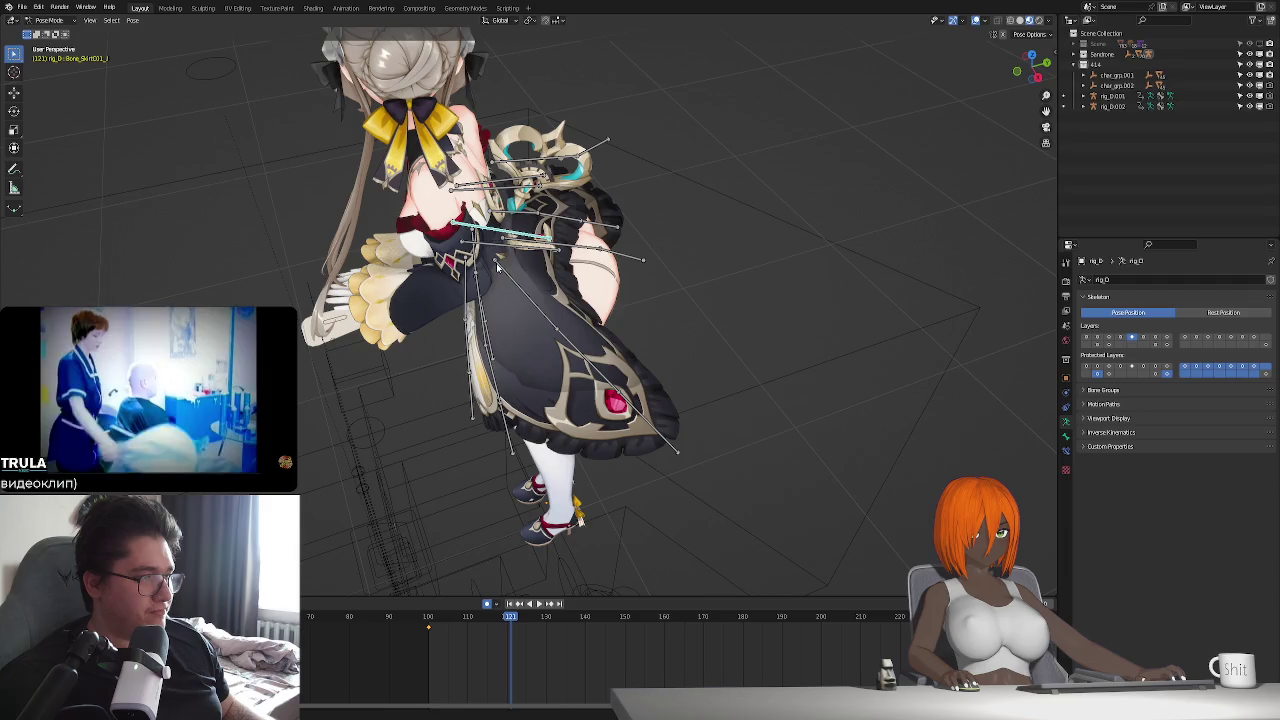
key(r)
key(Return)
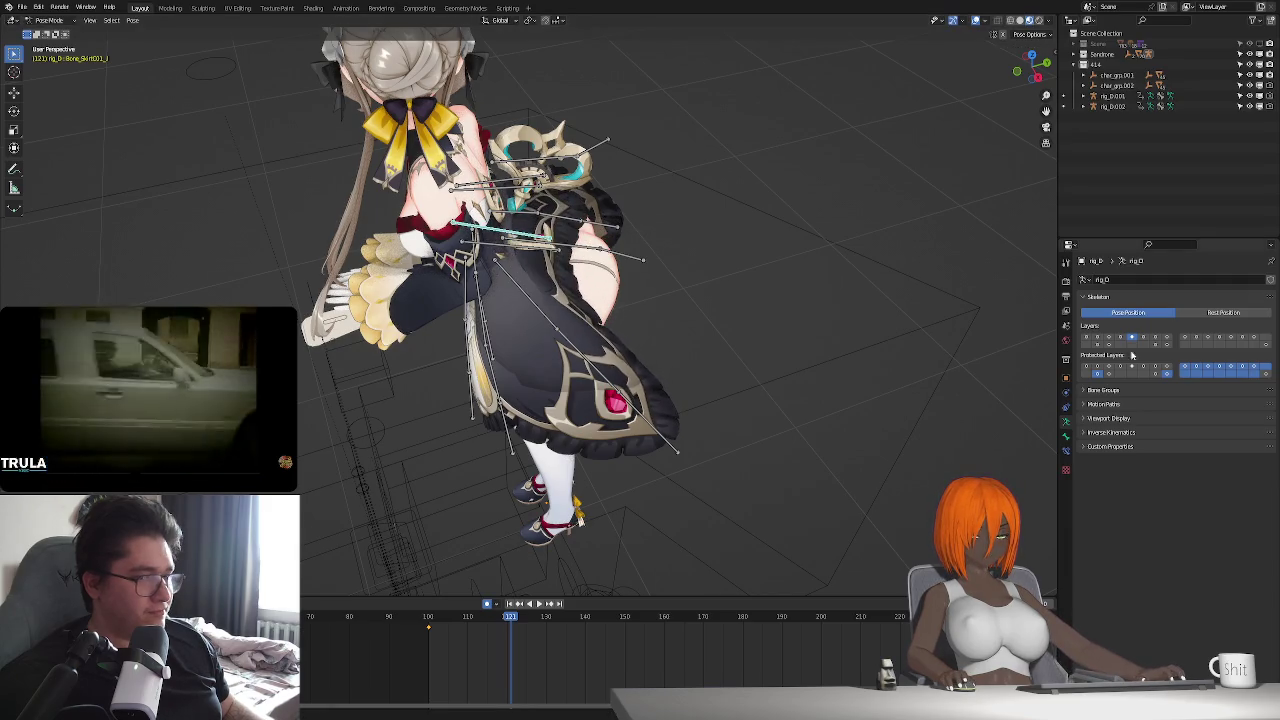
- Switch the rig to Rest Position and box-select several skirt bones
click(1213, 313)
middle_drag(771, 357, 560, 345)
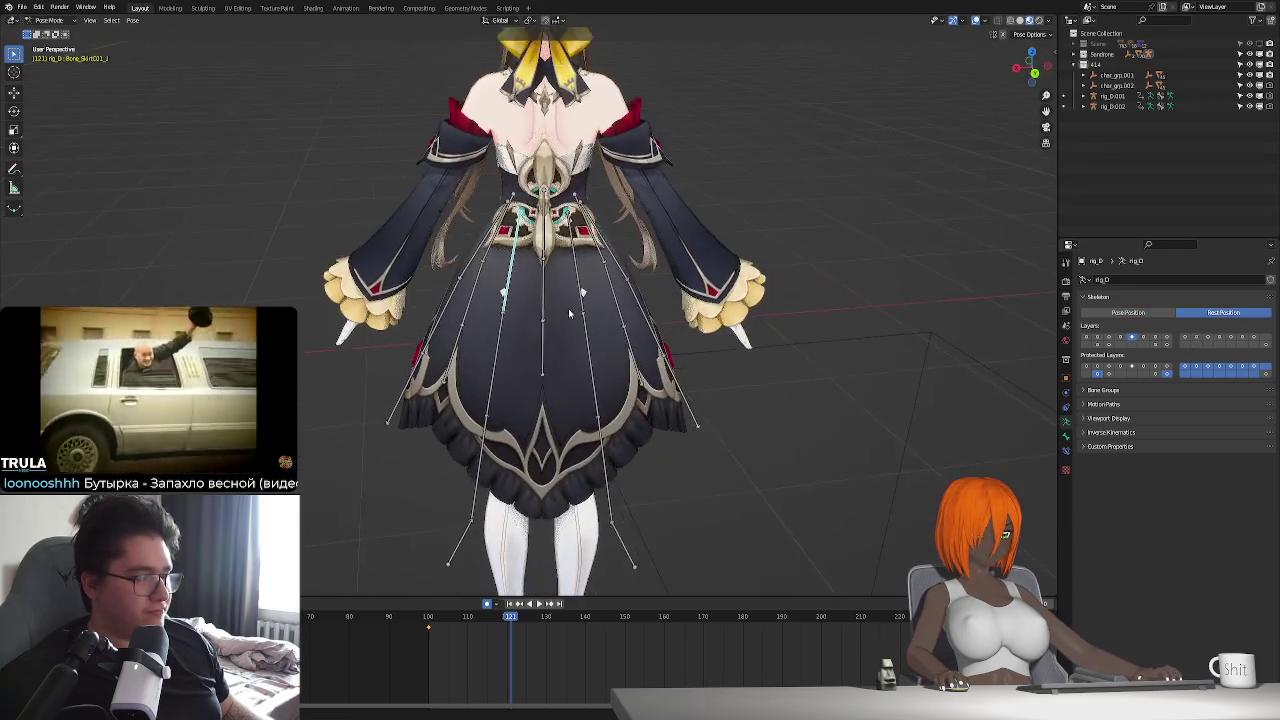
scroll(557, 342, up, 5)
middle_drag(544, 248, 565, 277)
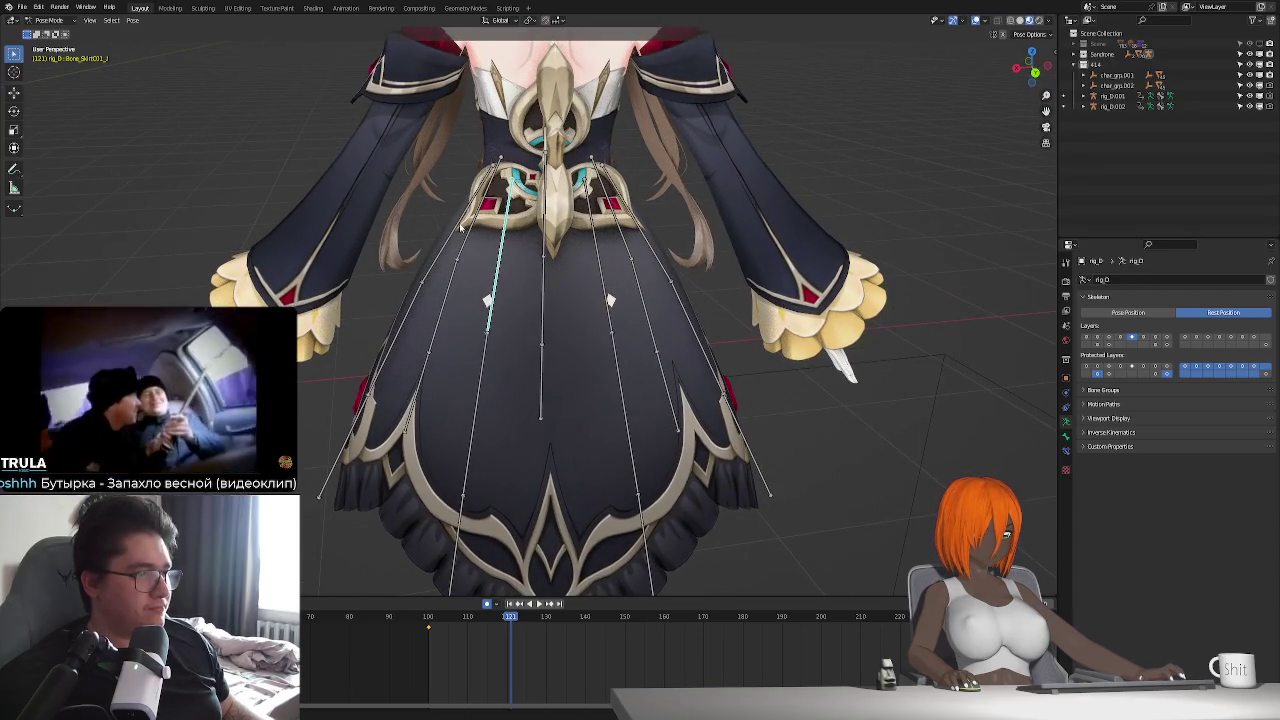
drag(545, 222, 665, 235)
mouse_move(620, 300)
middle_down()
mouse_move(597, 323)
mouse_move(978, 368)
middle_up()
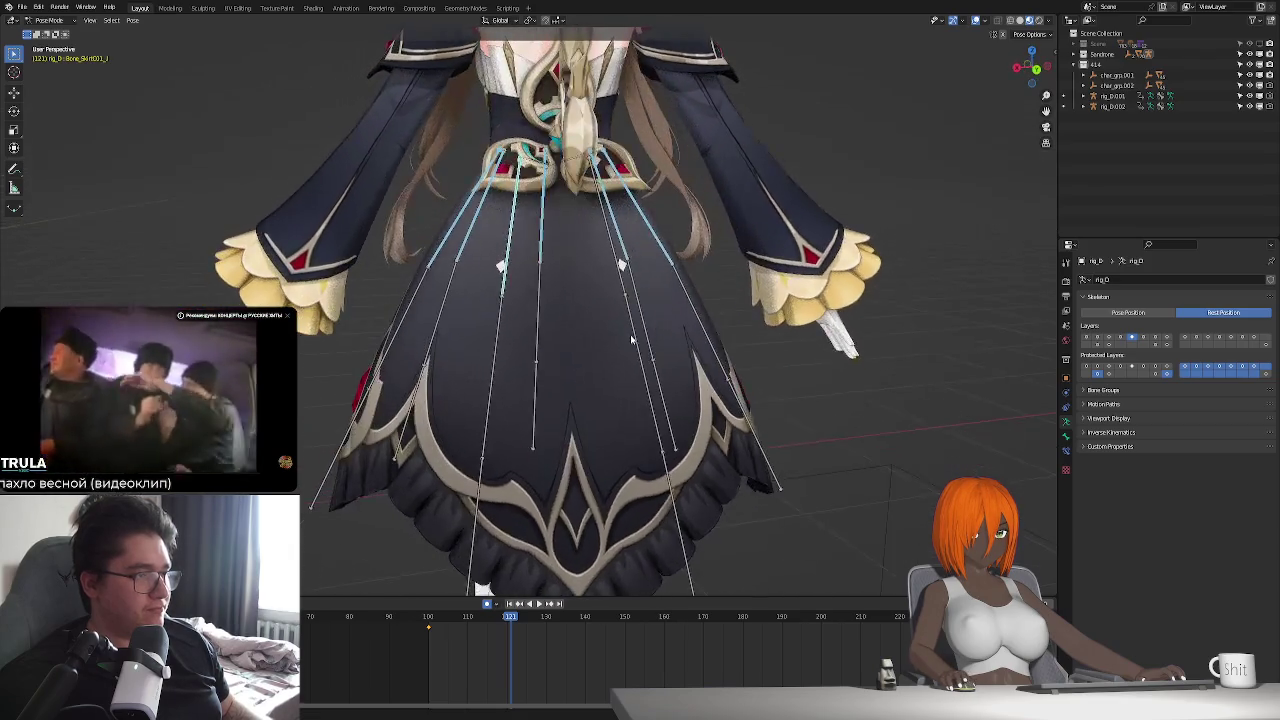
click(1092, 340)
middle_drag(640, 290, 667, 263)
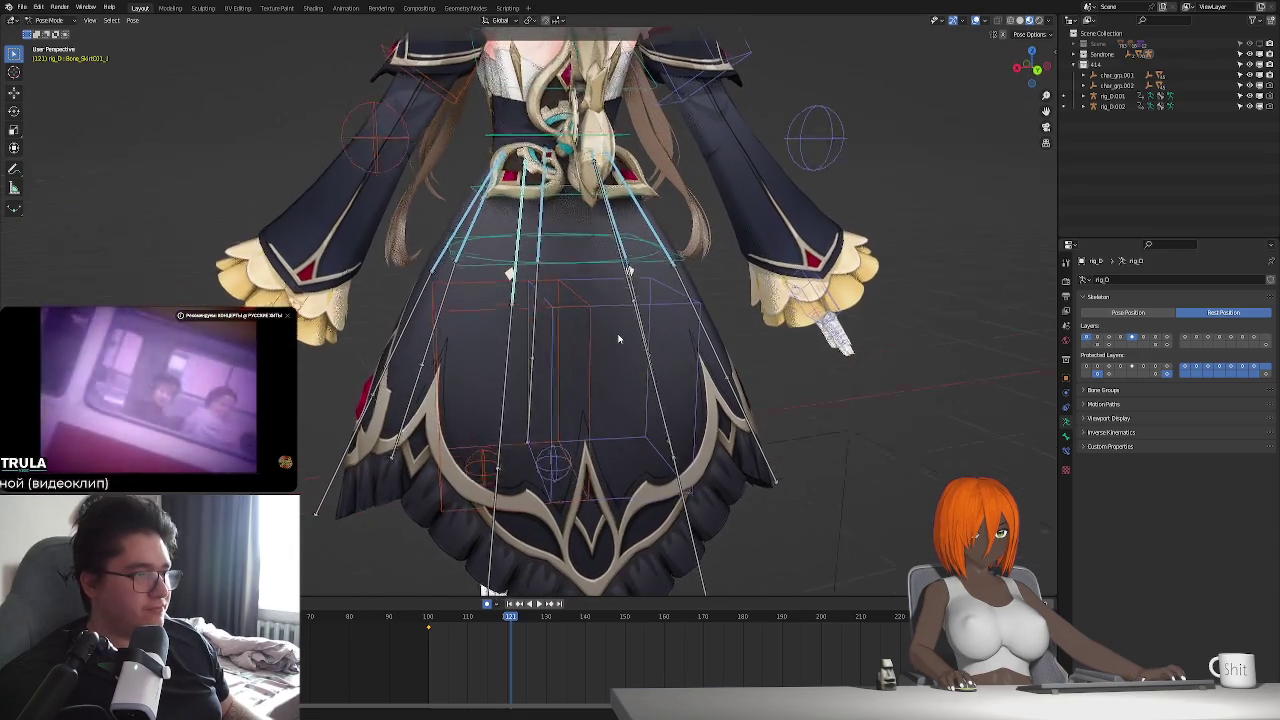
- Parent the selected skirt bones with Keep Offset in Edit Mode, then return to posing
key(Tab)
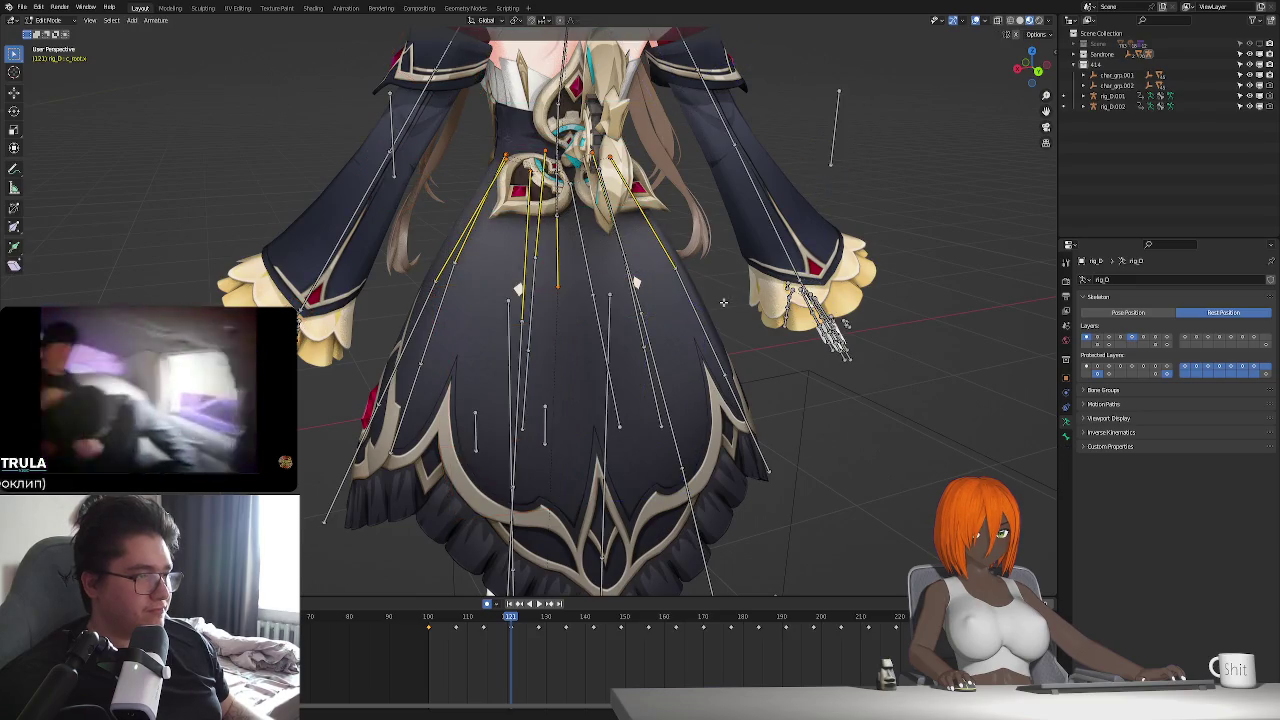
key(ctrl+p)
key(Escape)
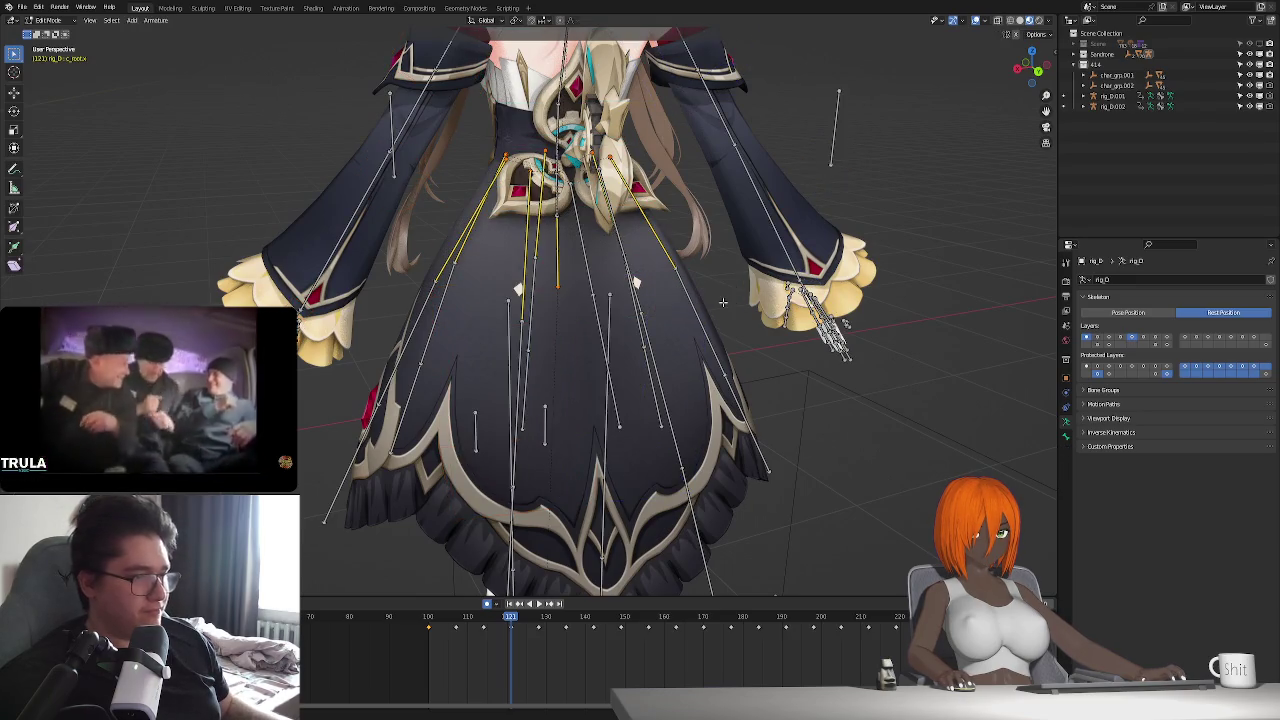
key(ctrl+p)
click(722, 304)
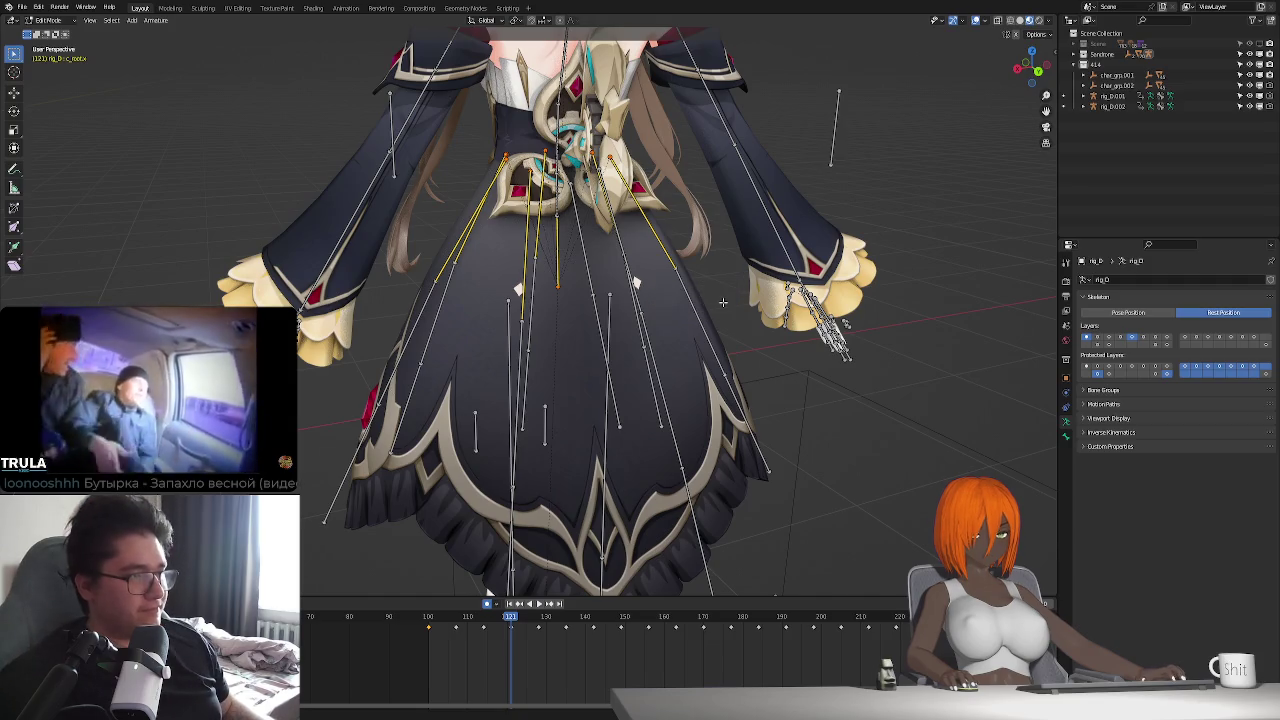
key(Tab)
- Switch the rig to Pose Position and play back the idle animation
middle_drag(689, 326, 645, 369)
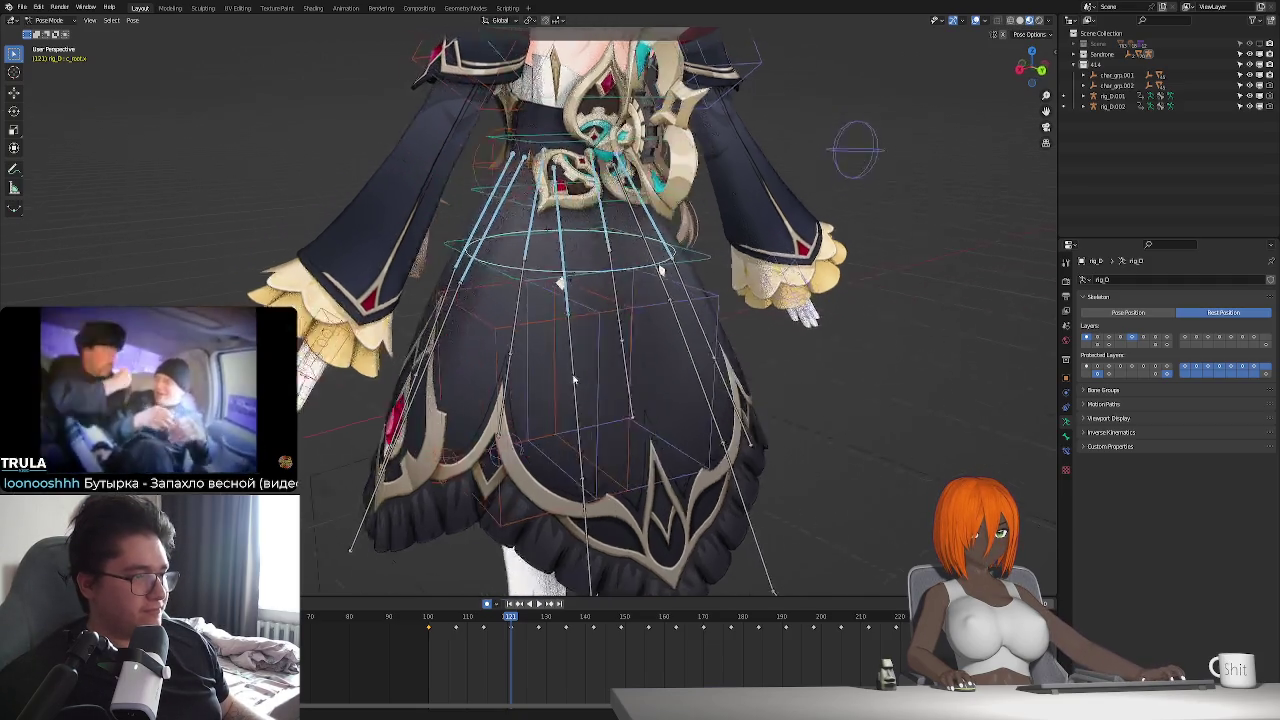
click(1124, 311)
key(space)
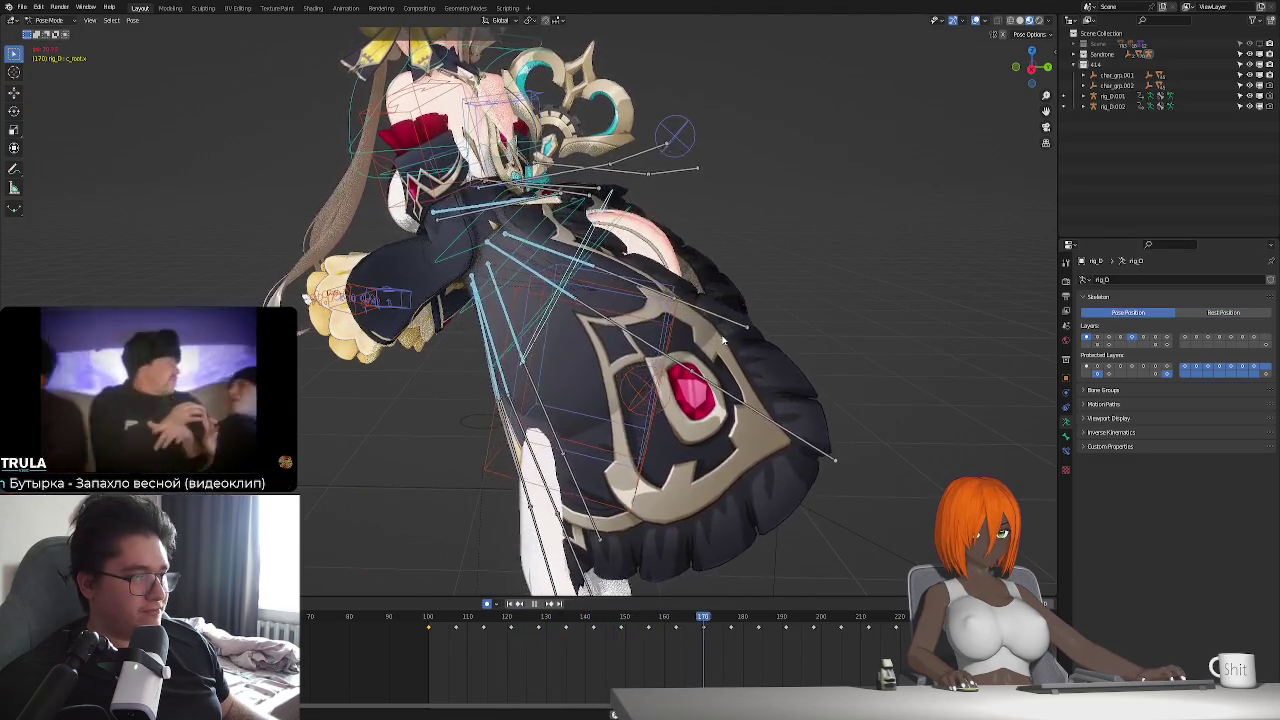
key(Escape)
mouse_move(748, 375)
middle_down()
mouse_move(620, 388)
mouse_move(603, 326)
mouse_move(627, 314)
middle_up()
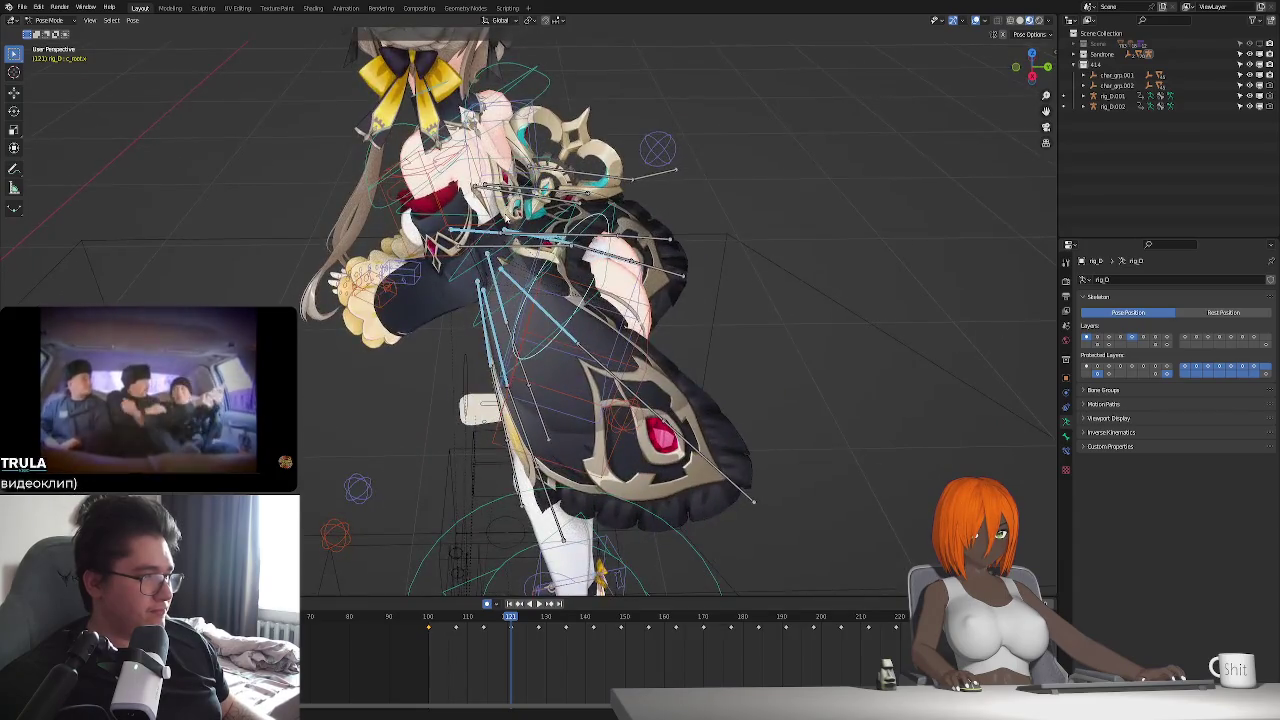
middle_drag(514, 183, 495, 248)
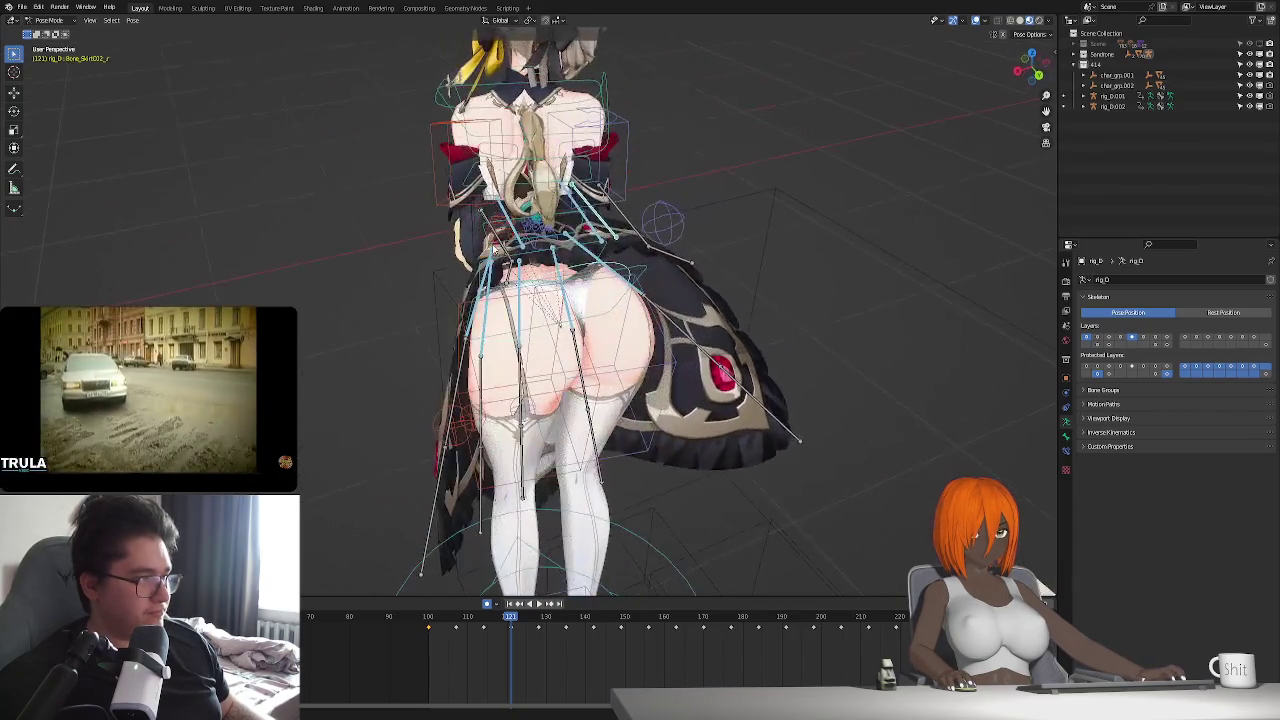
- Inspect the skirt in Rest Position from several angles, then return to Pose Position
click(1222, 313)
mouse_move(720, 420)
middle_down()
mouse_move(727, 352)
mouse_move(540, 230)
mouse_move(600, 273)
middle_up()
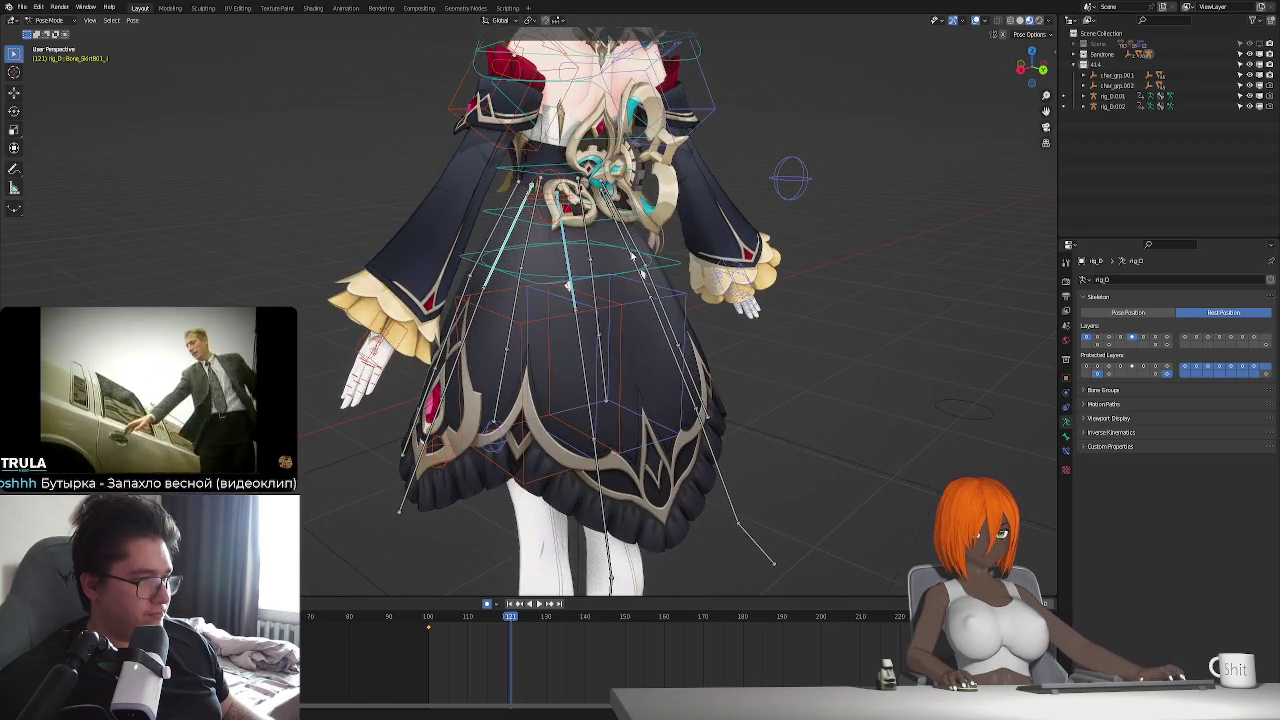
middle_drag(600, 273, 507, 257)
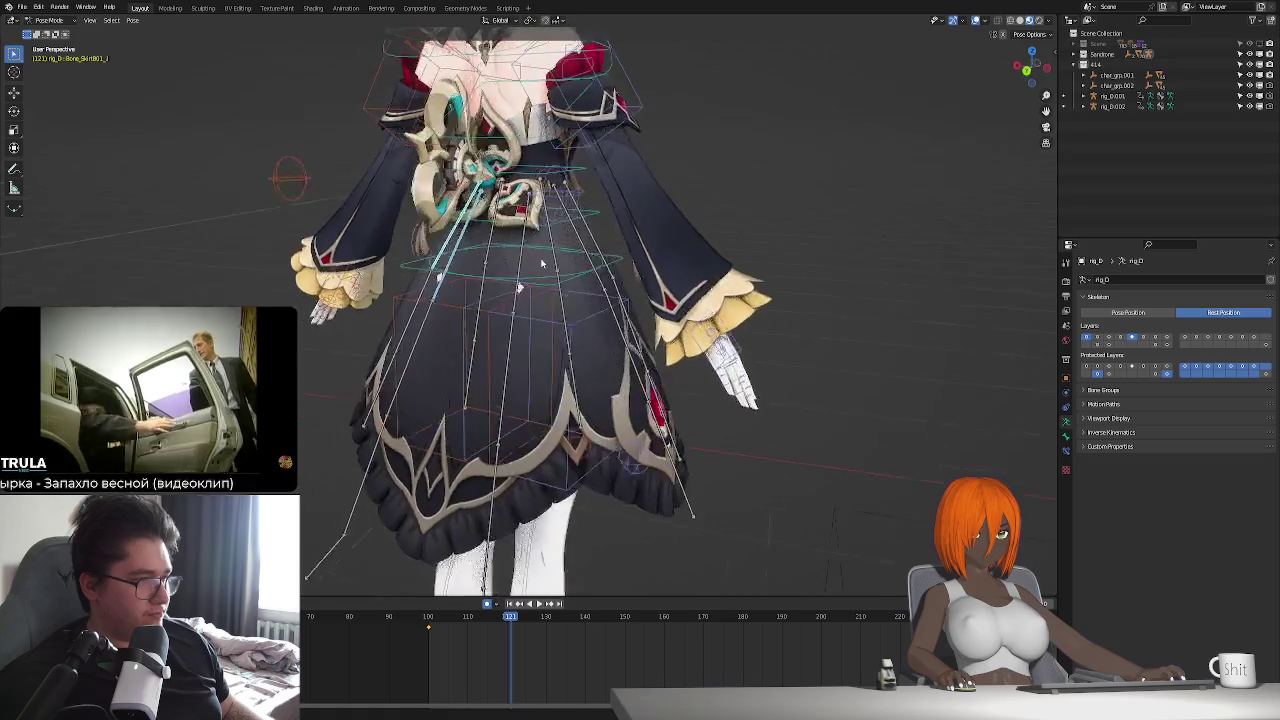
middle_drag(511, 335, 529, 320)
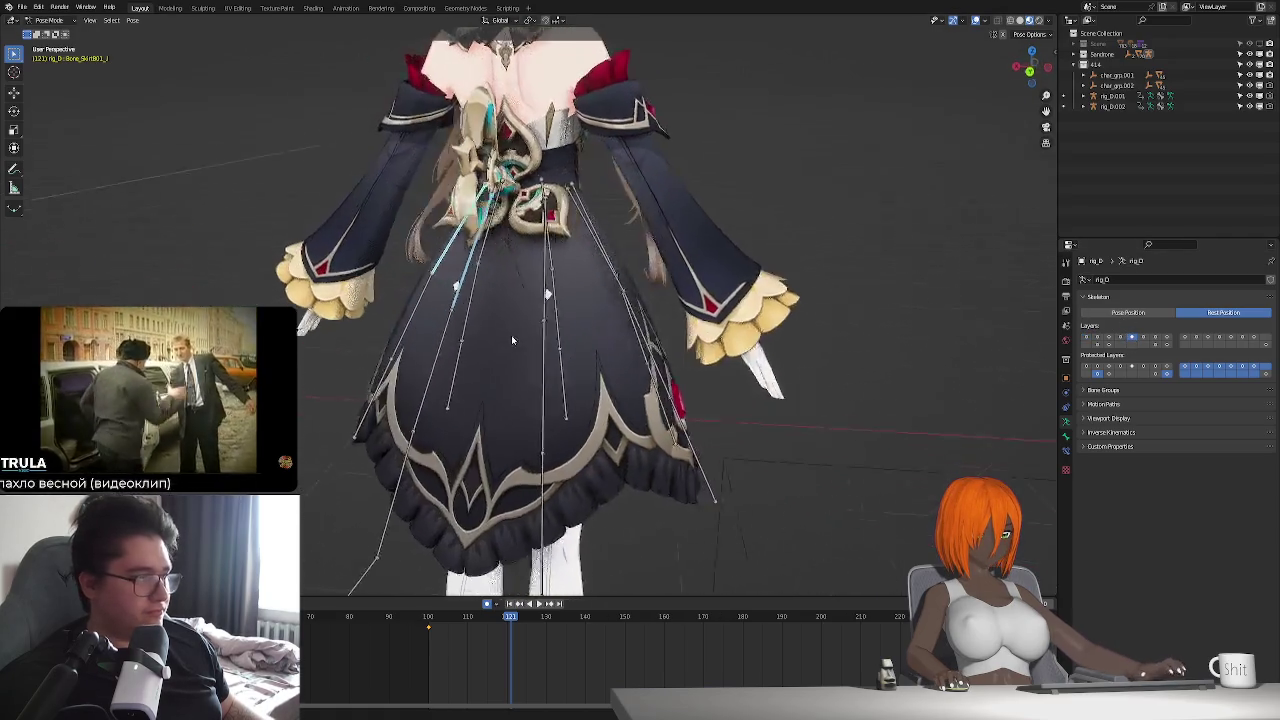
middle_drag(518, 268, 592, 262)
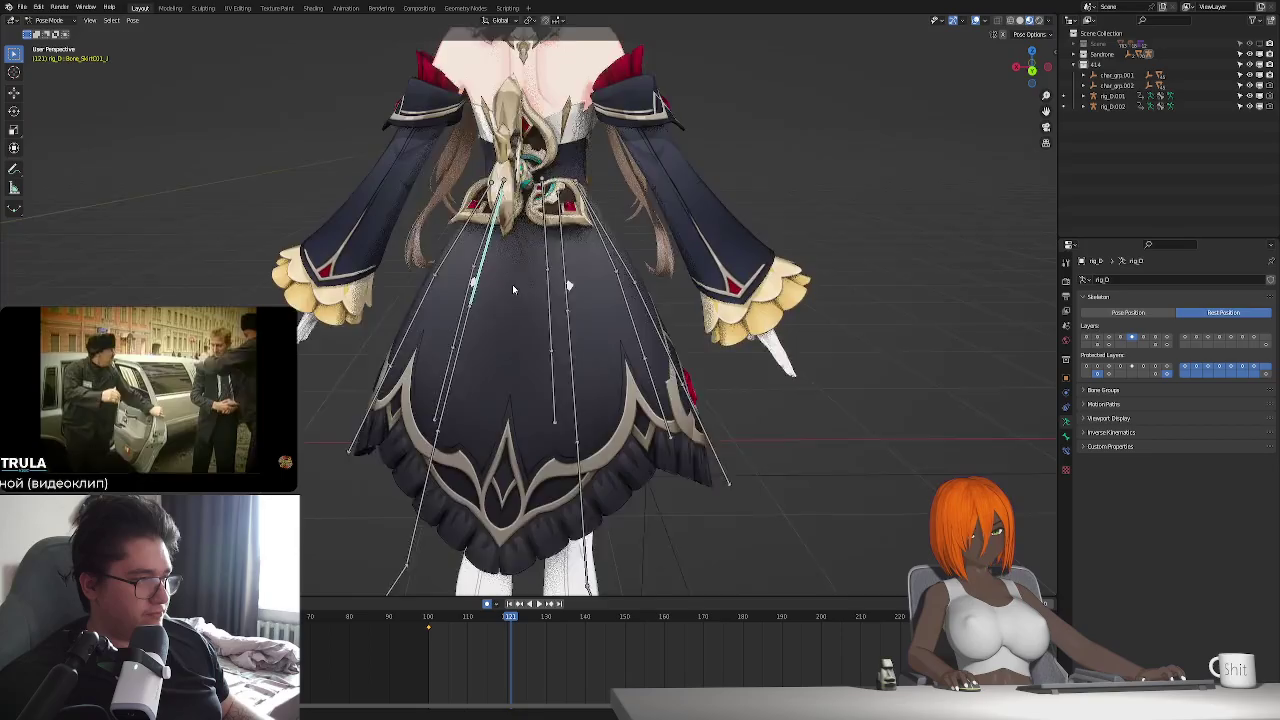
middle_drag(626, 303, 597, 309)
click(1128, 313)
middle_drag(760, 330, 658, 349)
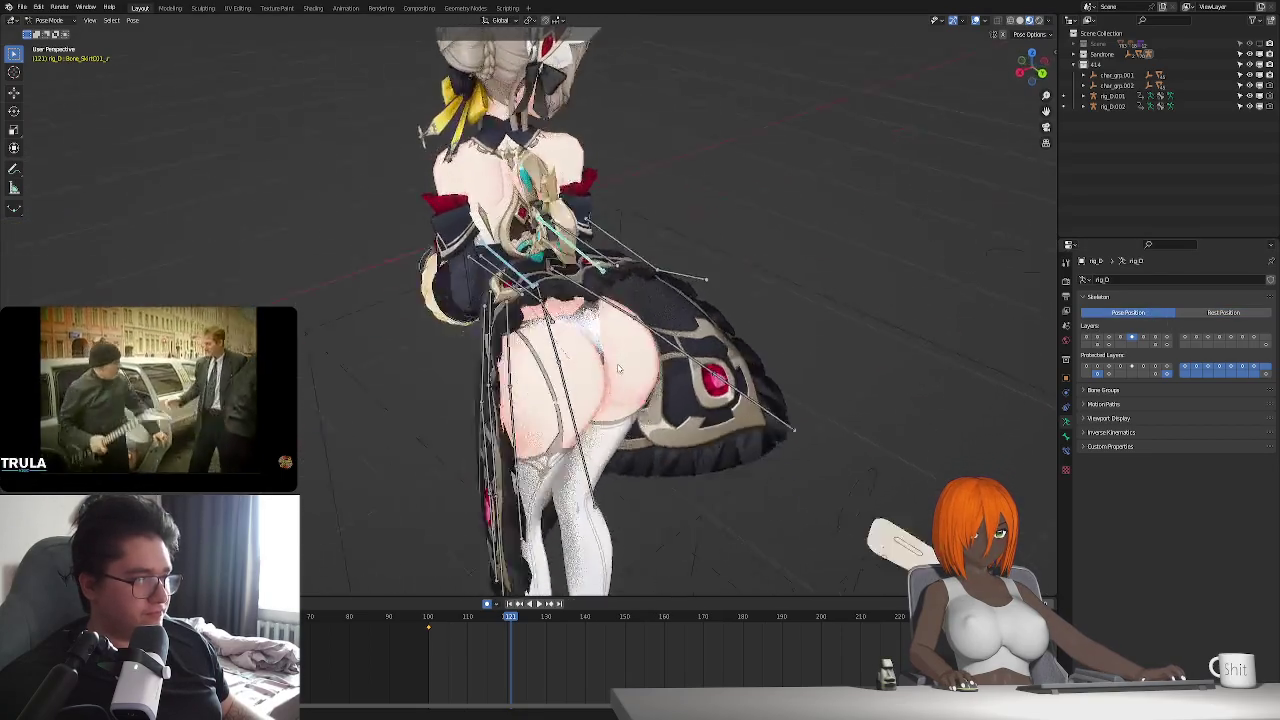
- At frame 100, rotate the rear skirt bone around the X axis
key(g)
click(660, 343)
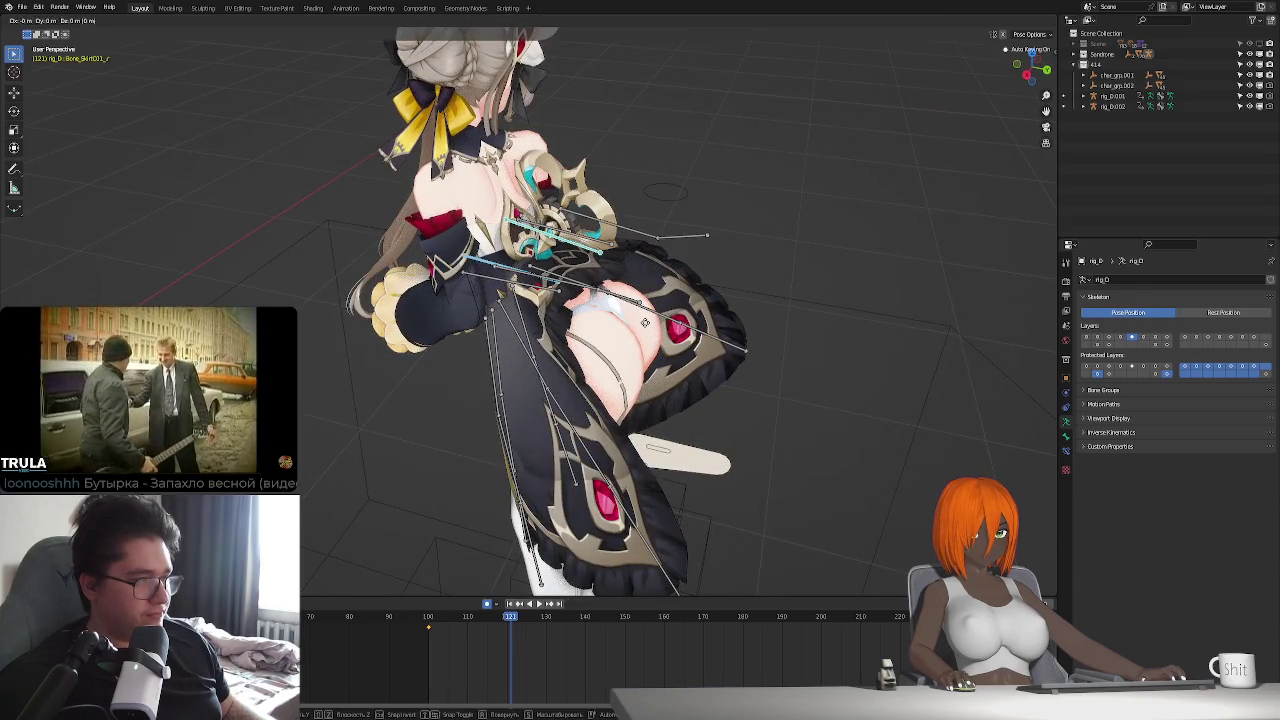
right_click(645, 322)
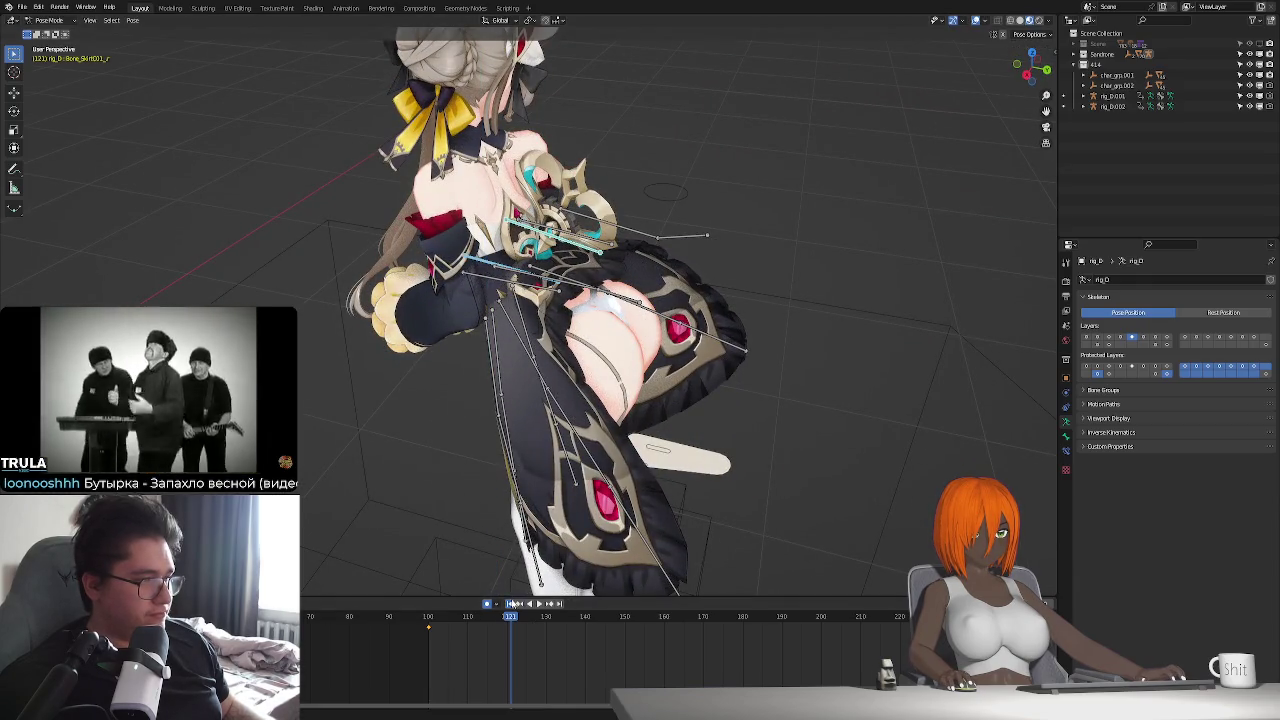
click(512, 604)
key(g)
key(z)
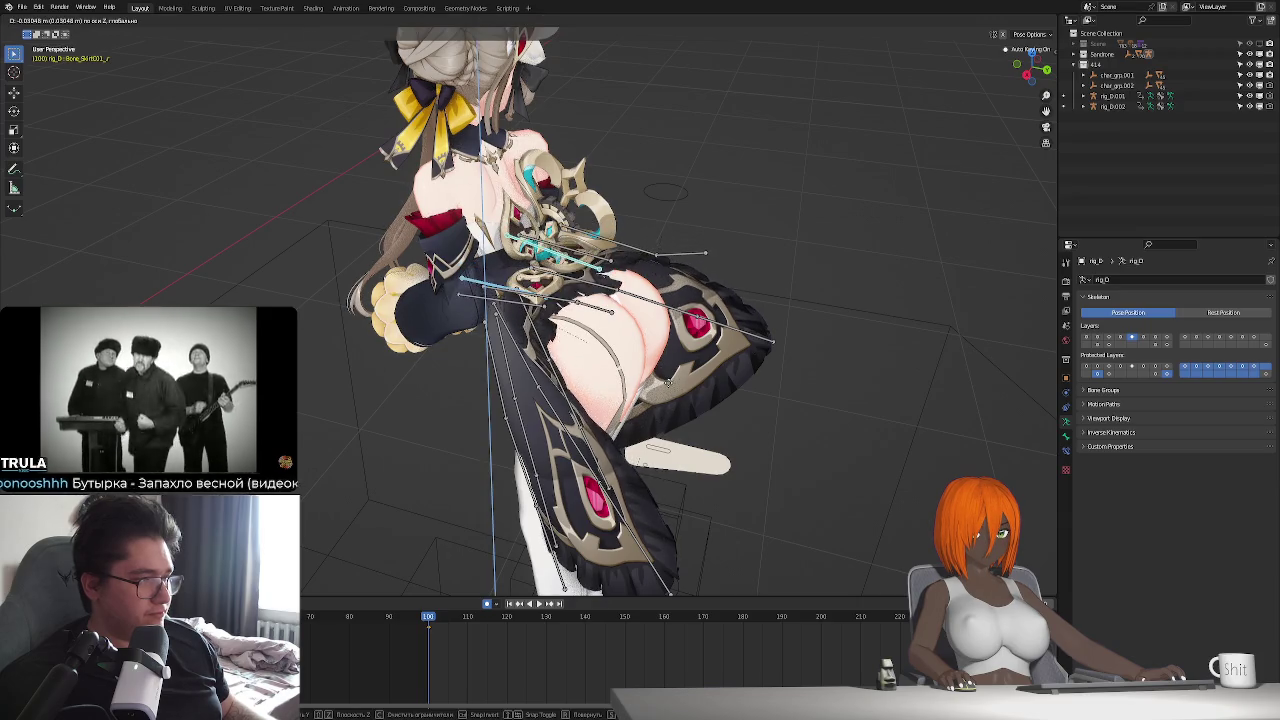
key(r)
key(x)
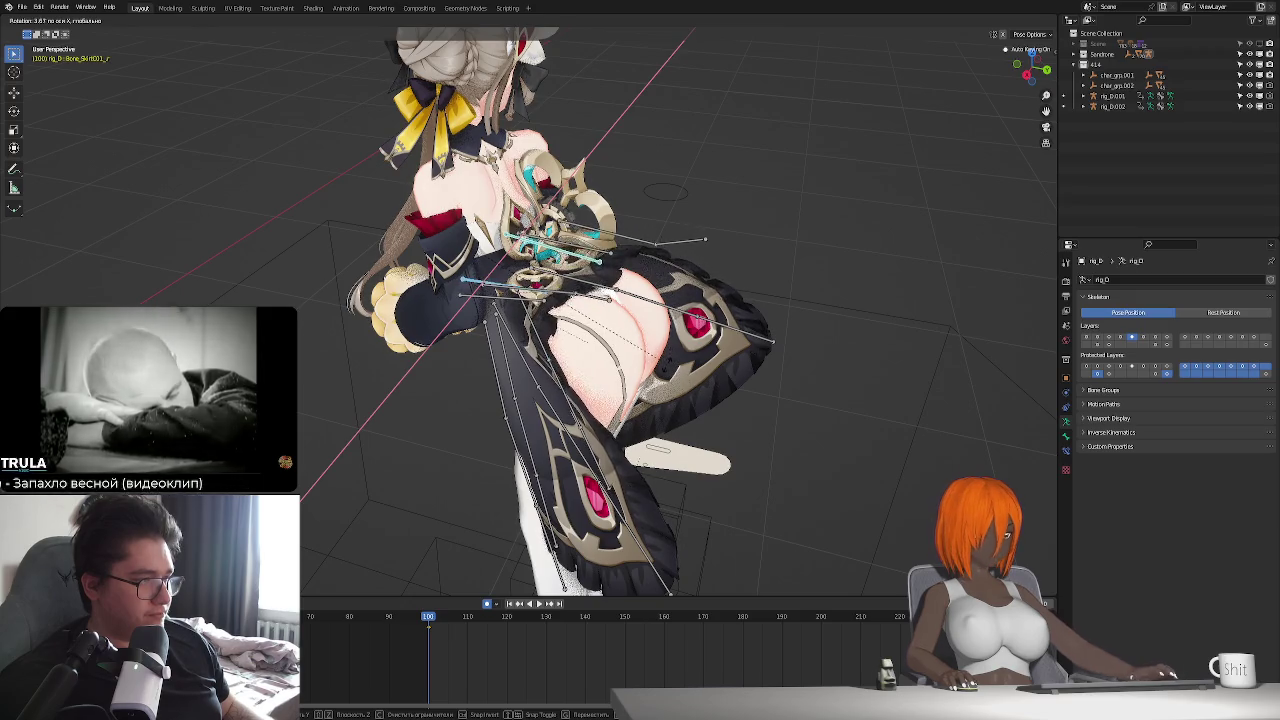
click(667, 375)
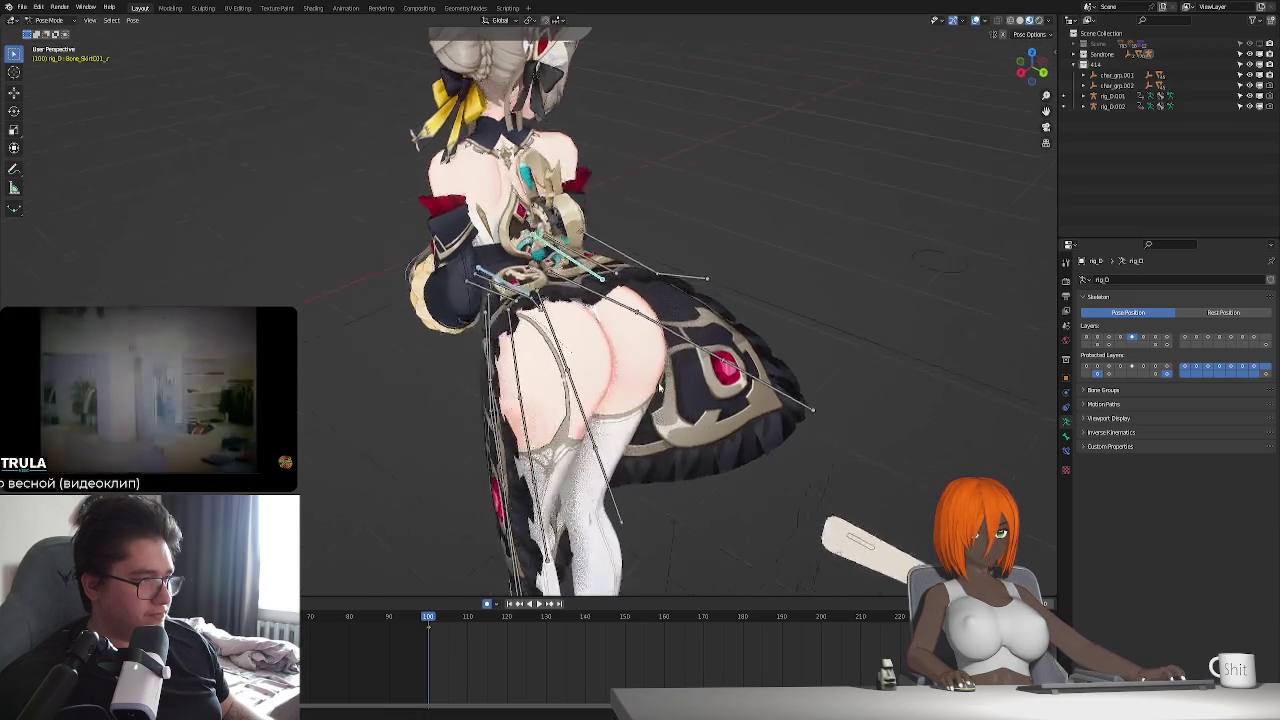
- Play the animation from frame 100, then switch the rig to Object Mode
middle_drag(667, 375, 628, 375)
key(space)
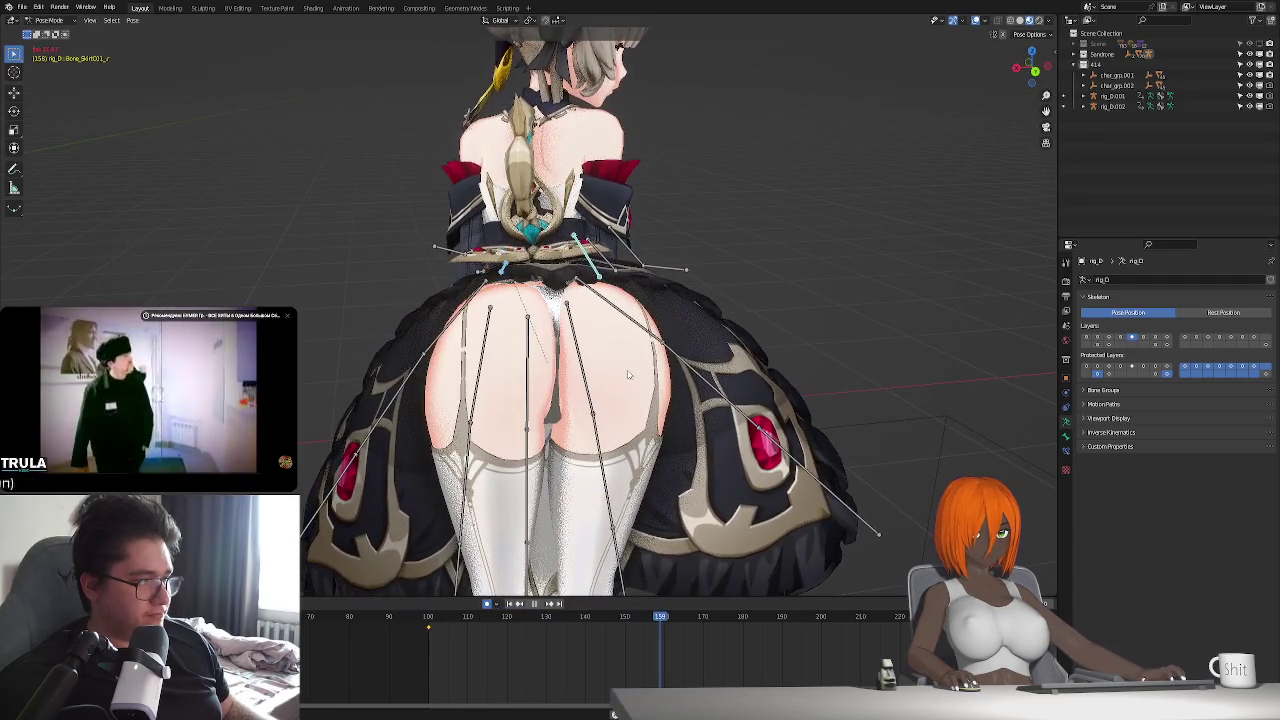
key(Escape)
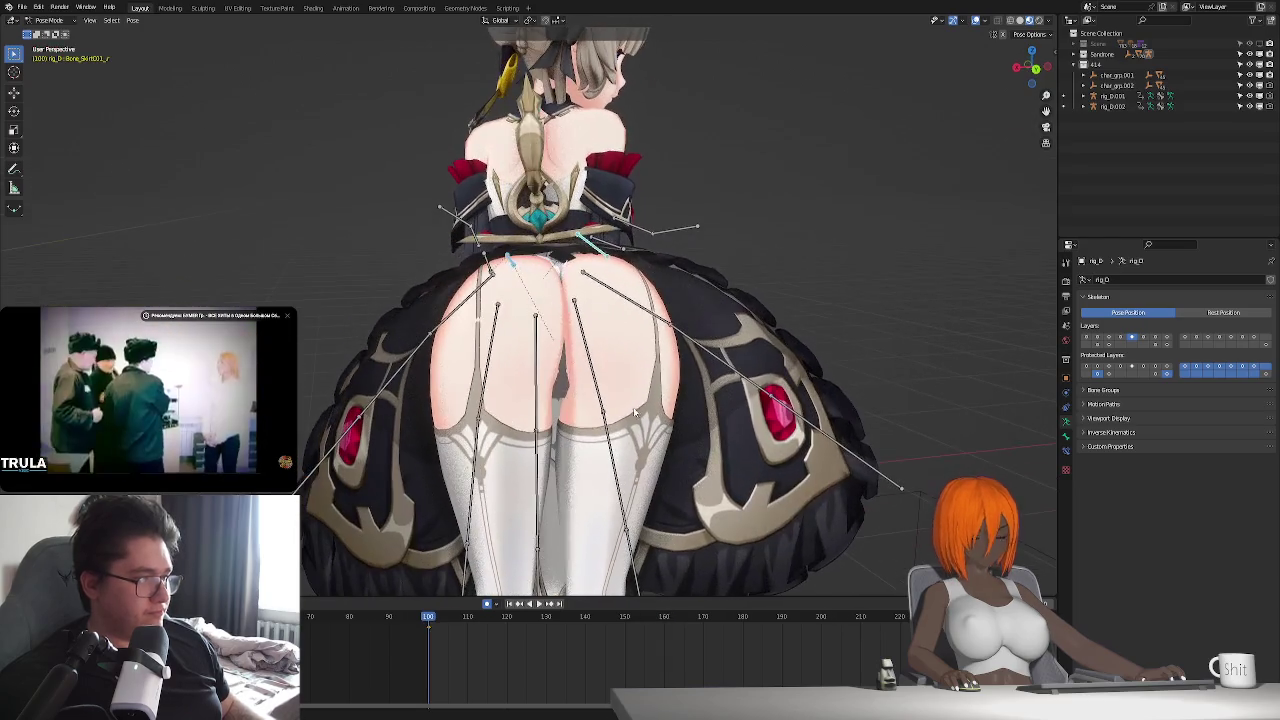
key(ctrl+Tab)
- Select the armature and switch it to Rest Position, viewing from below
click(562, 390)
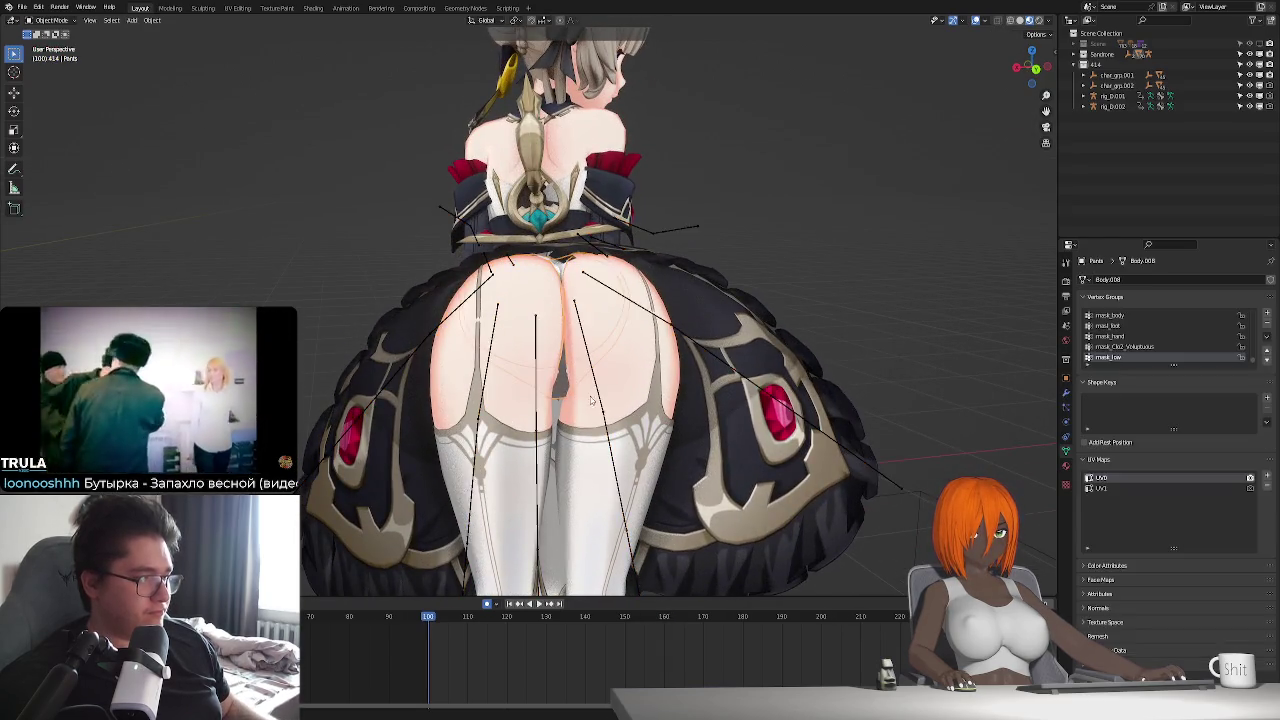
mouse_move(562, 390)
middle_down()
mouse_move(665, 338)
mouse_move(806, 304)
middle_up()
key(Tab)
key(Tab)
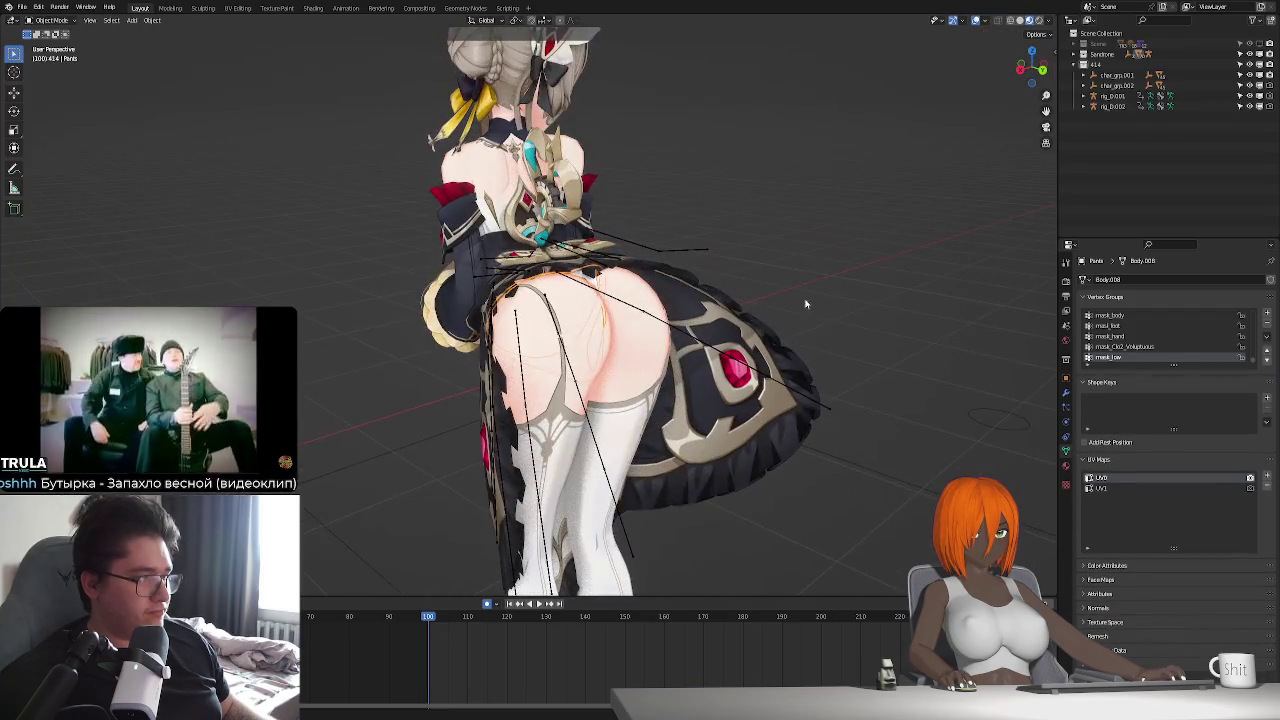
click(686, 258)
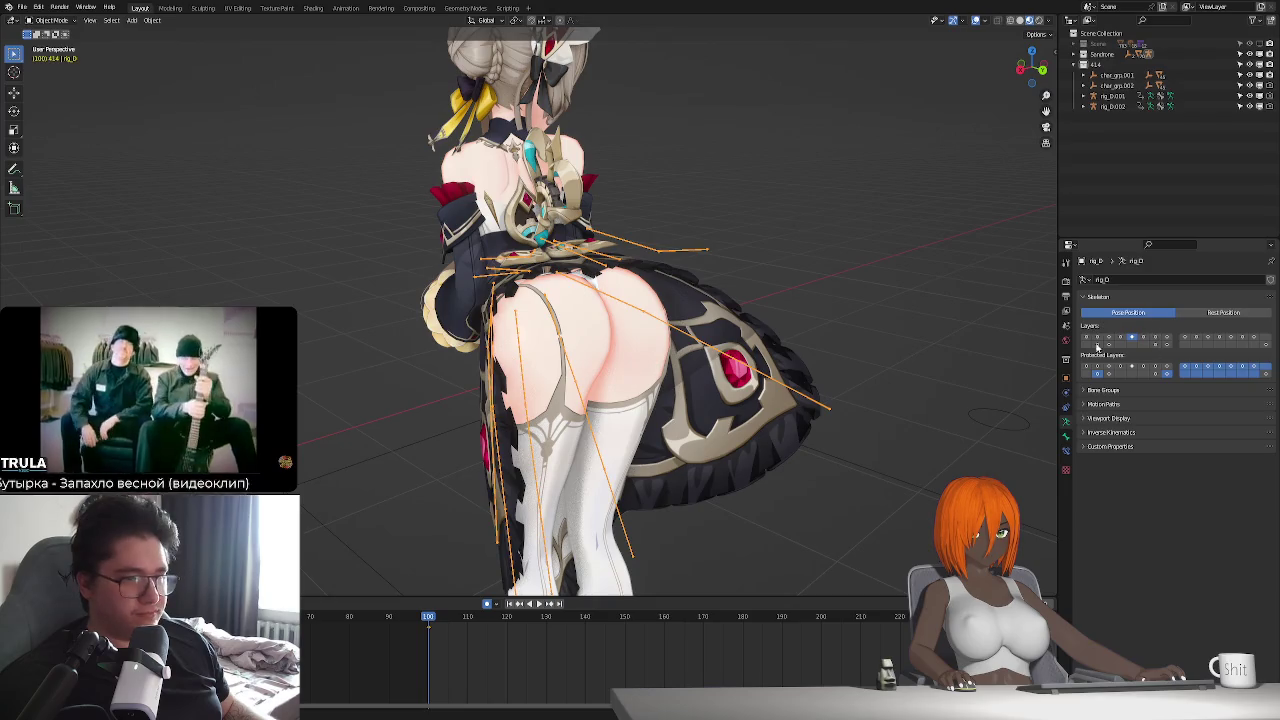
click(1215, 314)
middle_drag(685, 377, 606, 228)
scroll(606, 228, up, 4)
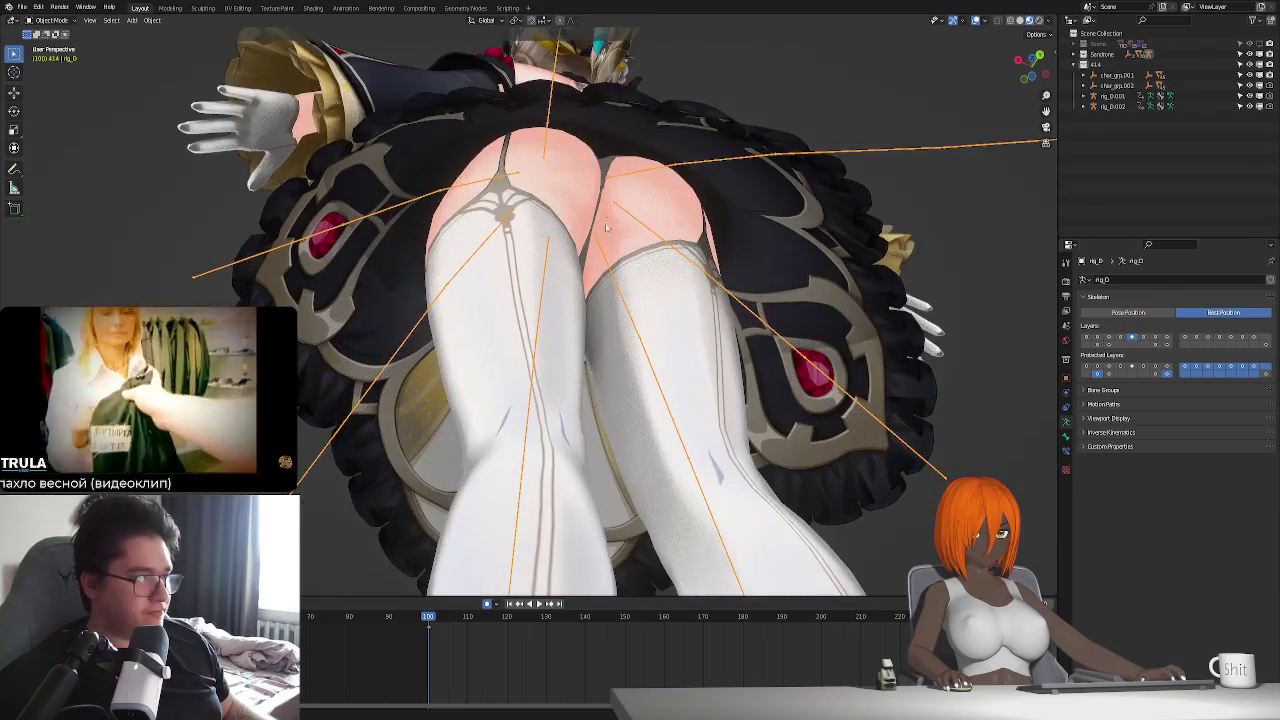
- Select the Body.008 mesh and enter Edit Mode on it
click(608, 173)
scroll(600, 200, up, 2)
scroll(566, 296, up, 2)
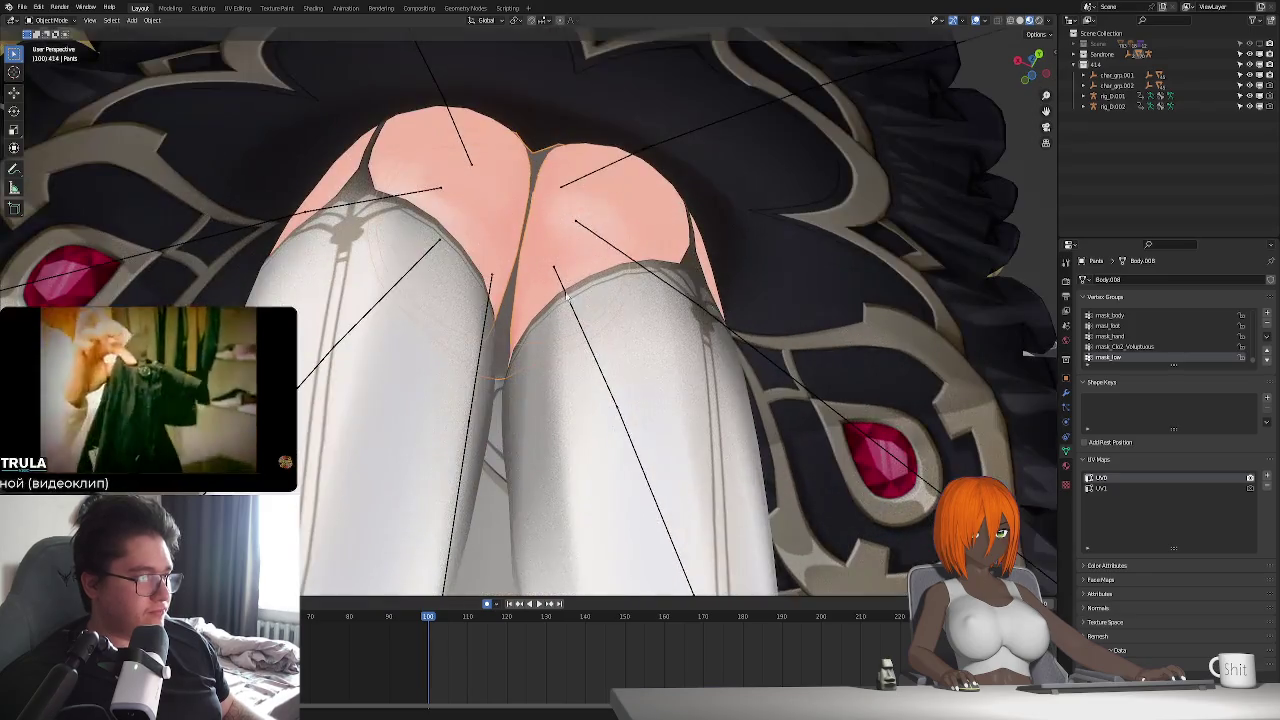
scroll(587, 295, up, 1)
key(Tab)
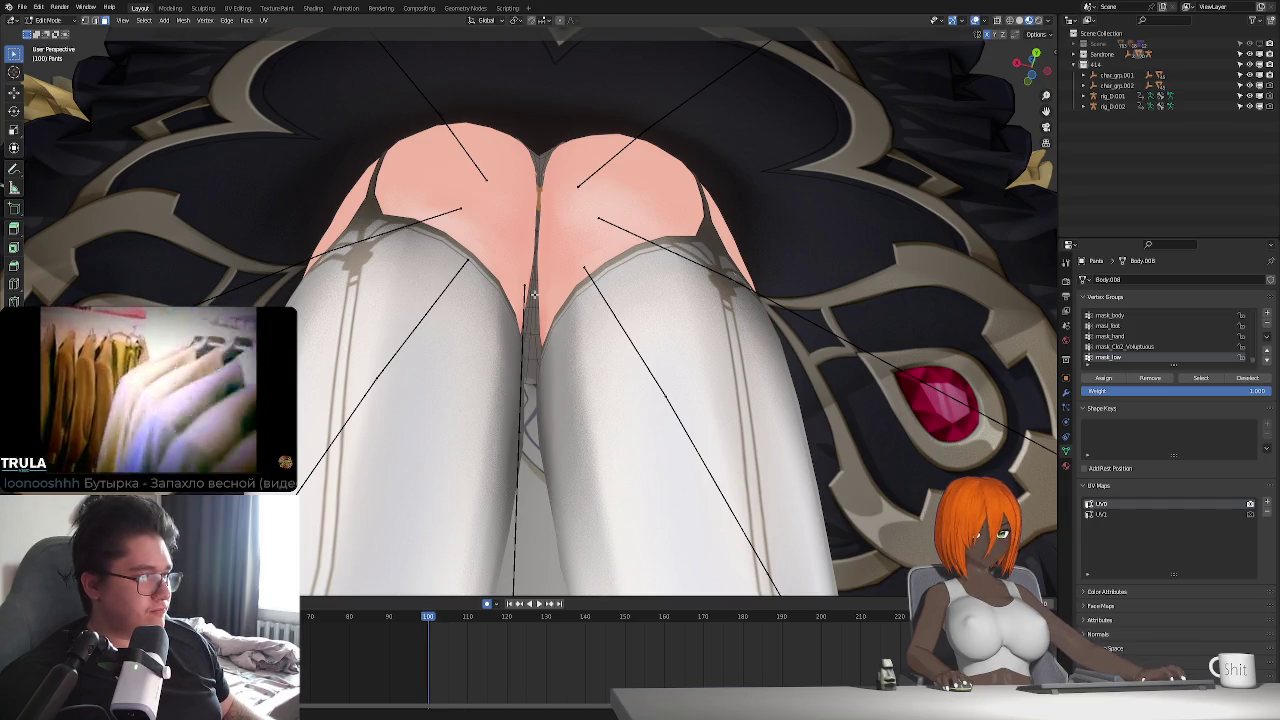
- Nudge the selected inner-thigh vertices twice along local Z
middle_drag(531, 326, 538, 242)
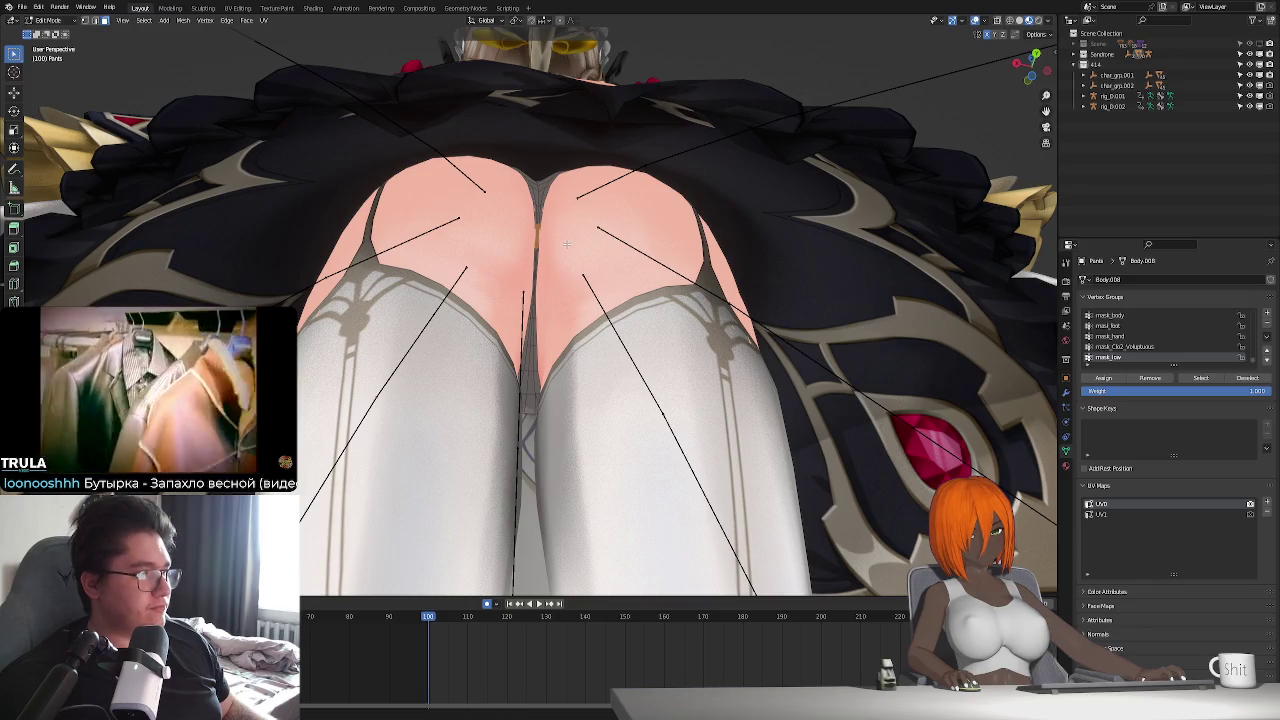
key(g)
key(y)
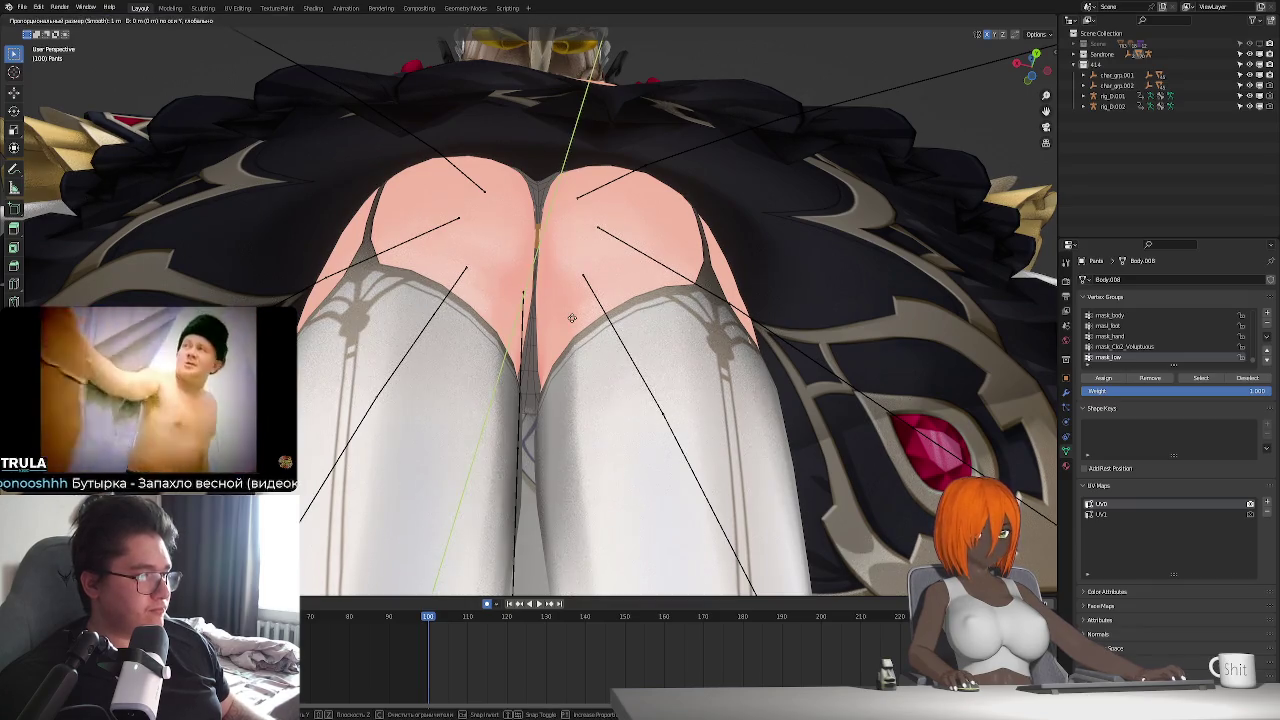
key(z)
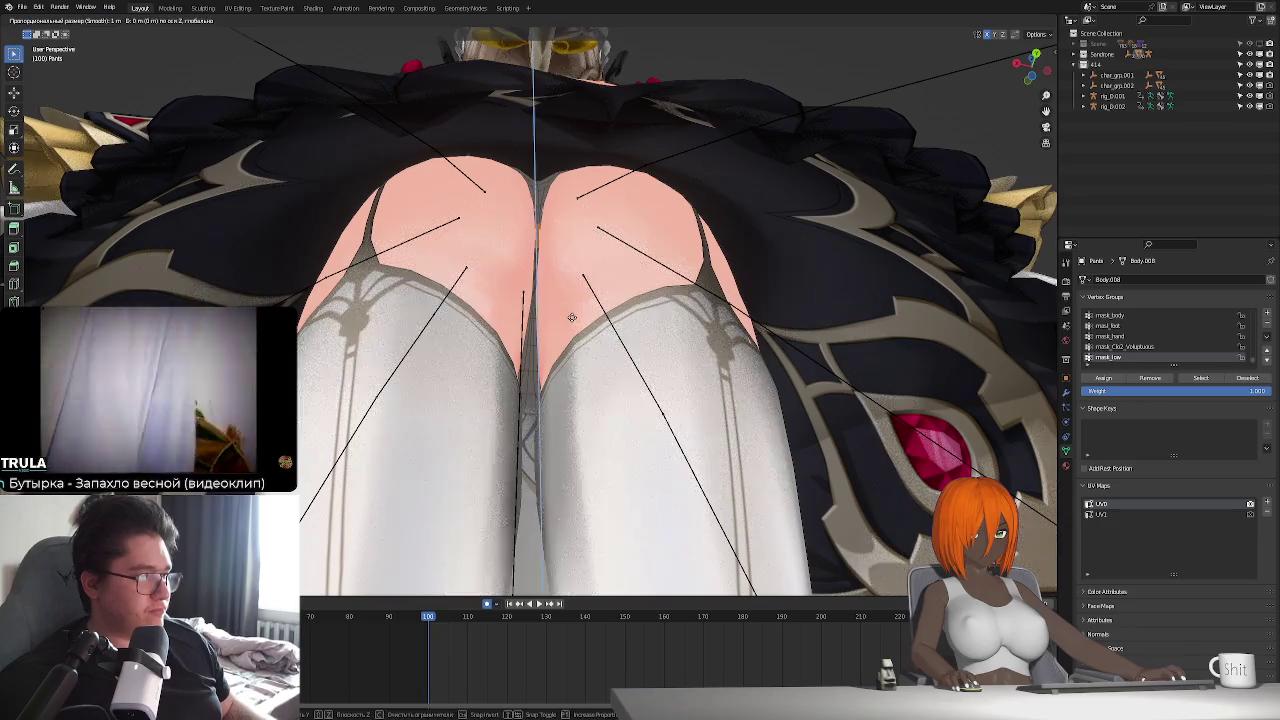
key(z)
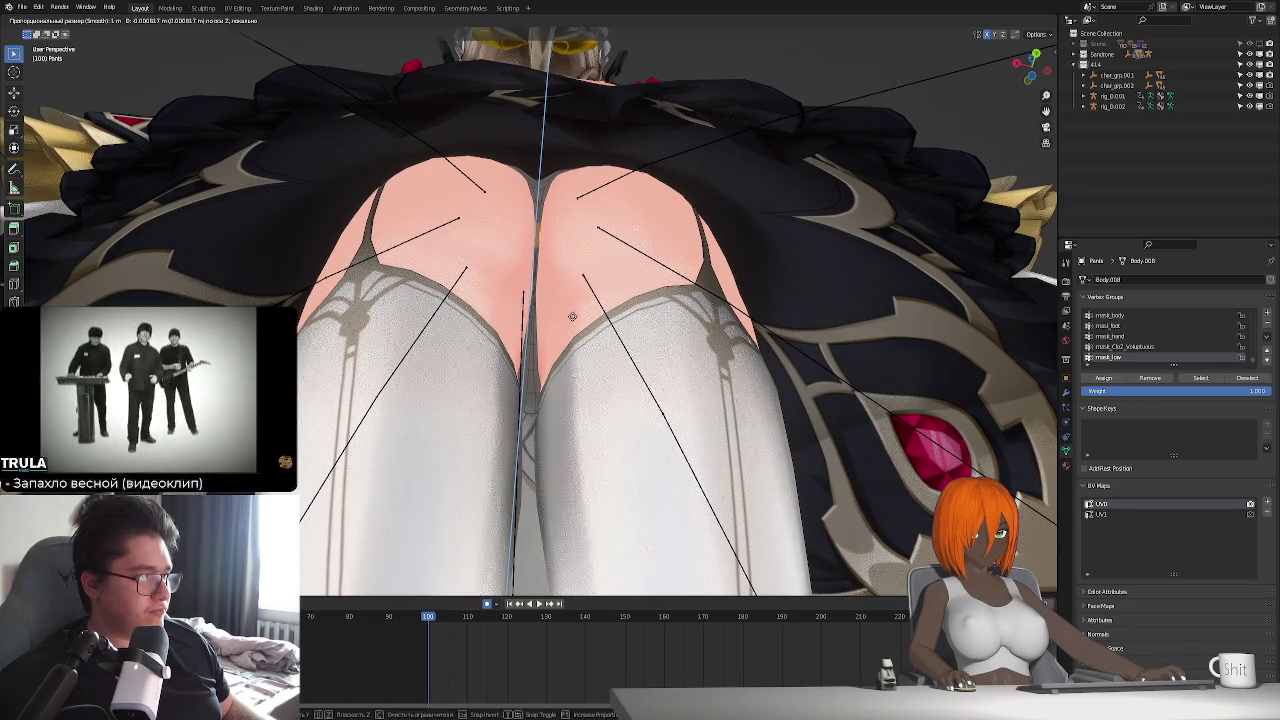
click(572, 316)
key(g)
key(z)
key(z)
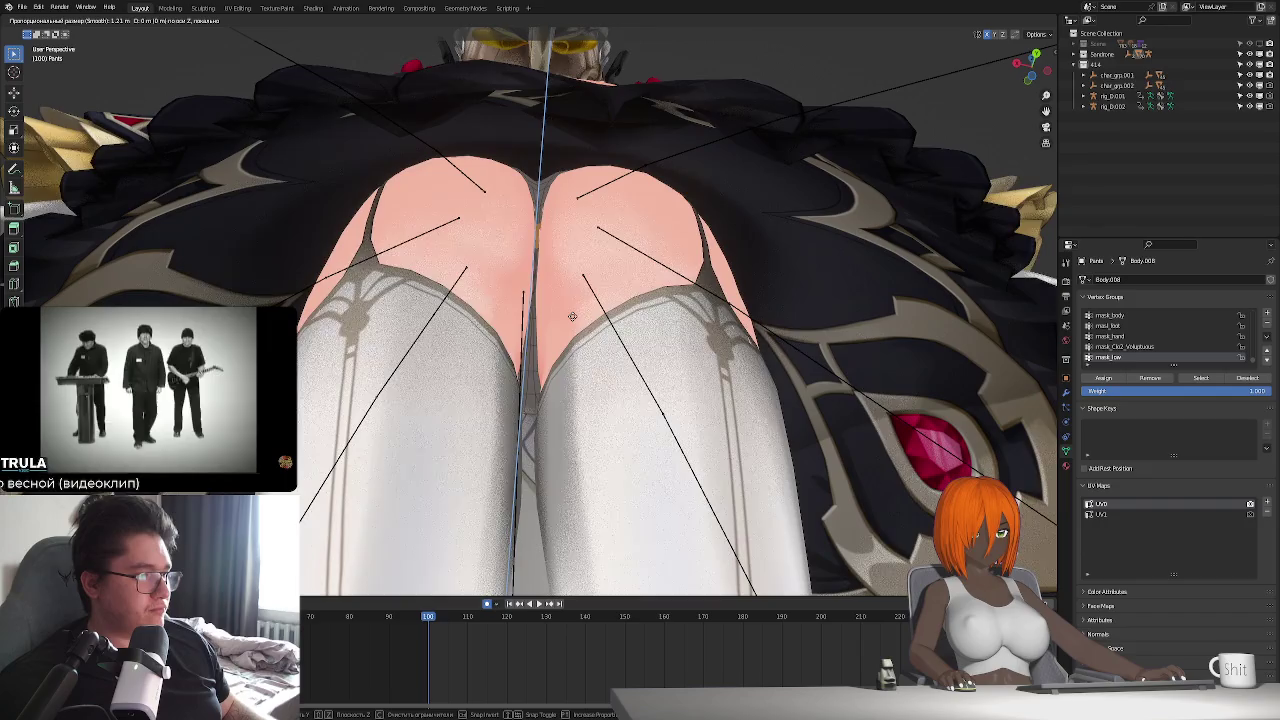
click(572, 316)
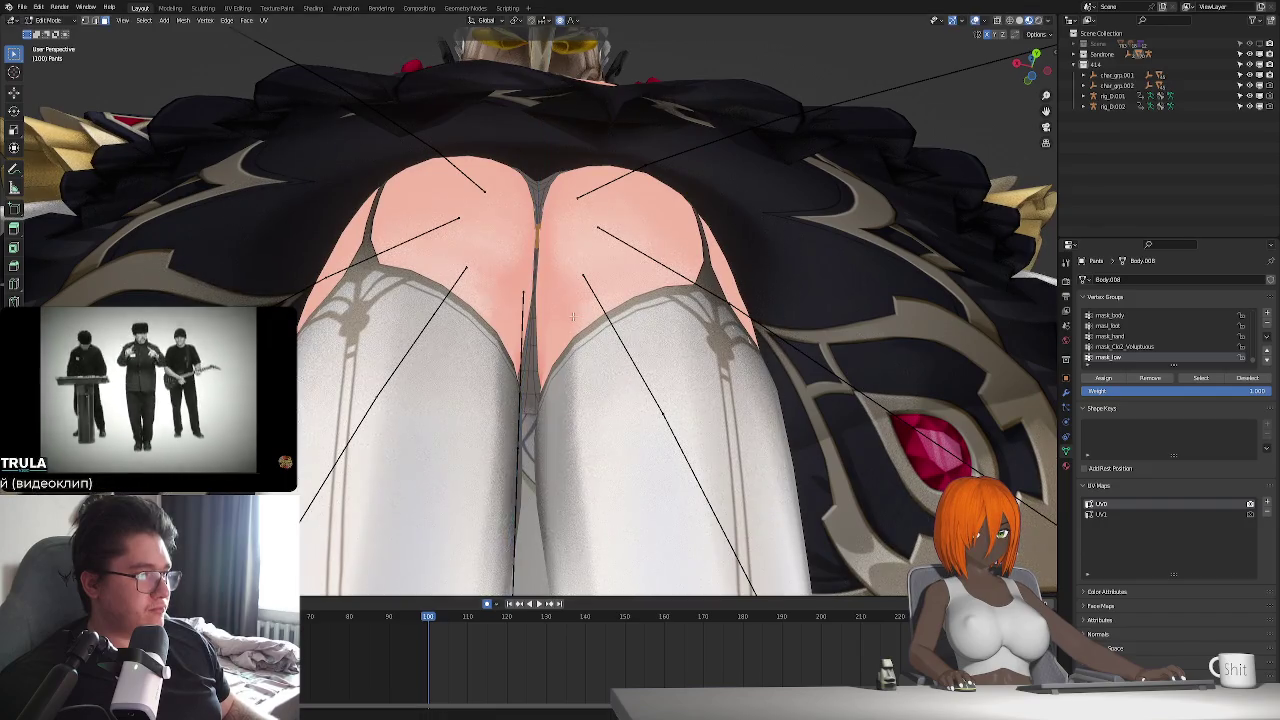
- Set the proportional-editing falloff and move the thigh vertices again along Z
click(574, 22)
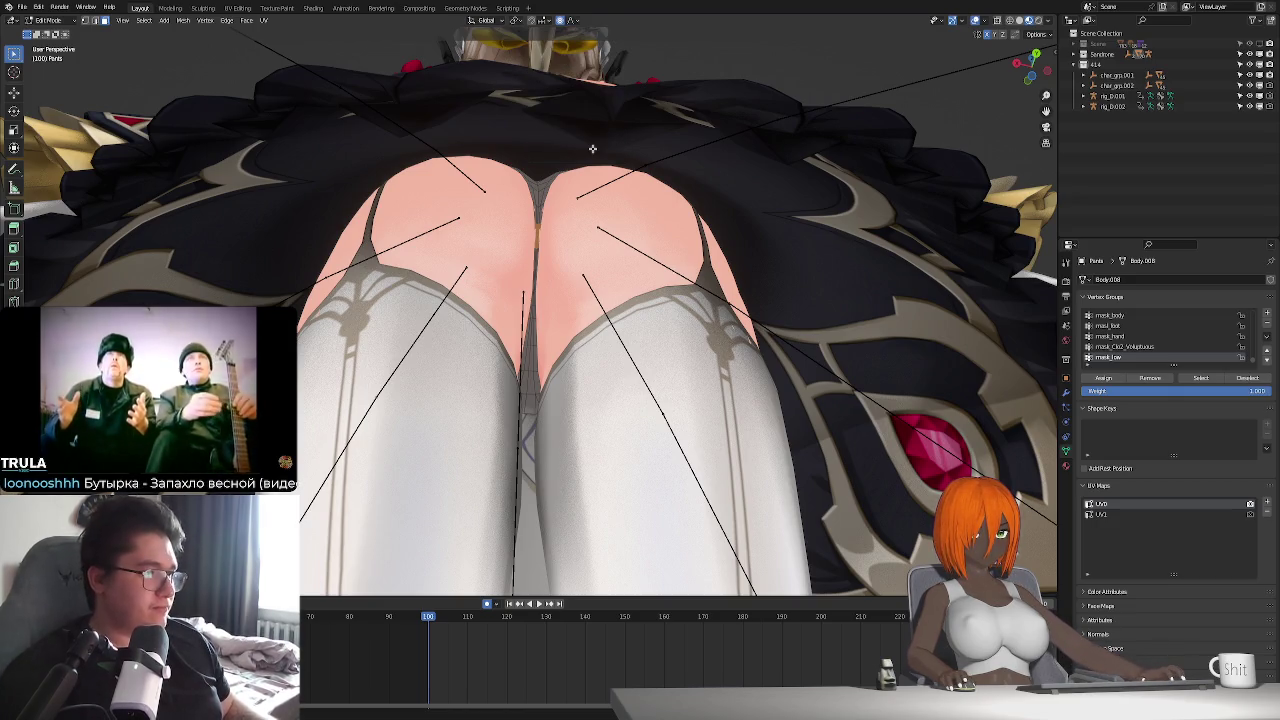
key(g)
key(y)
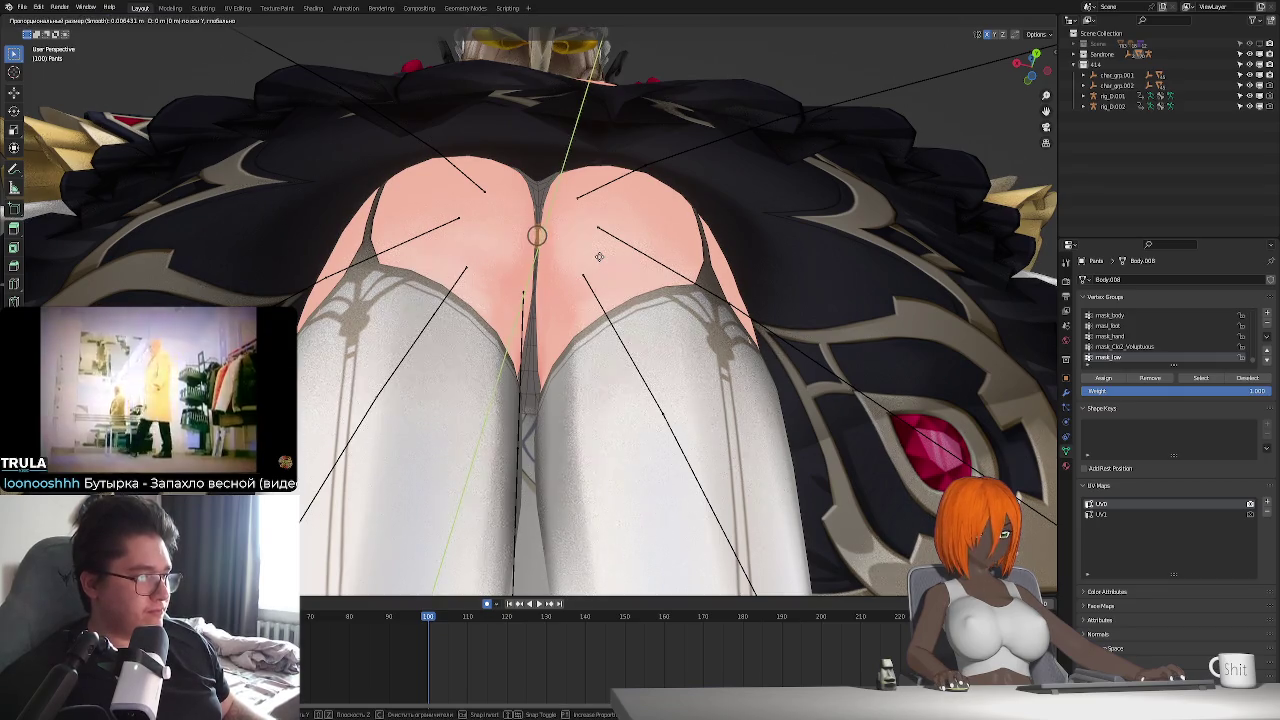
key(z)
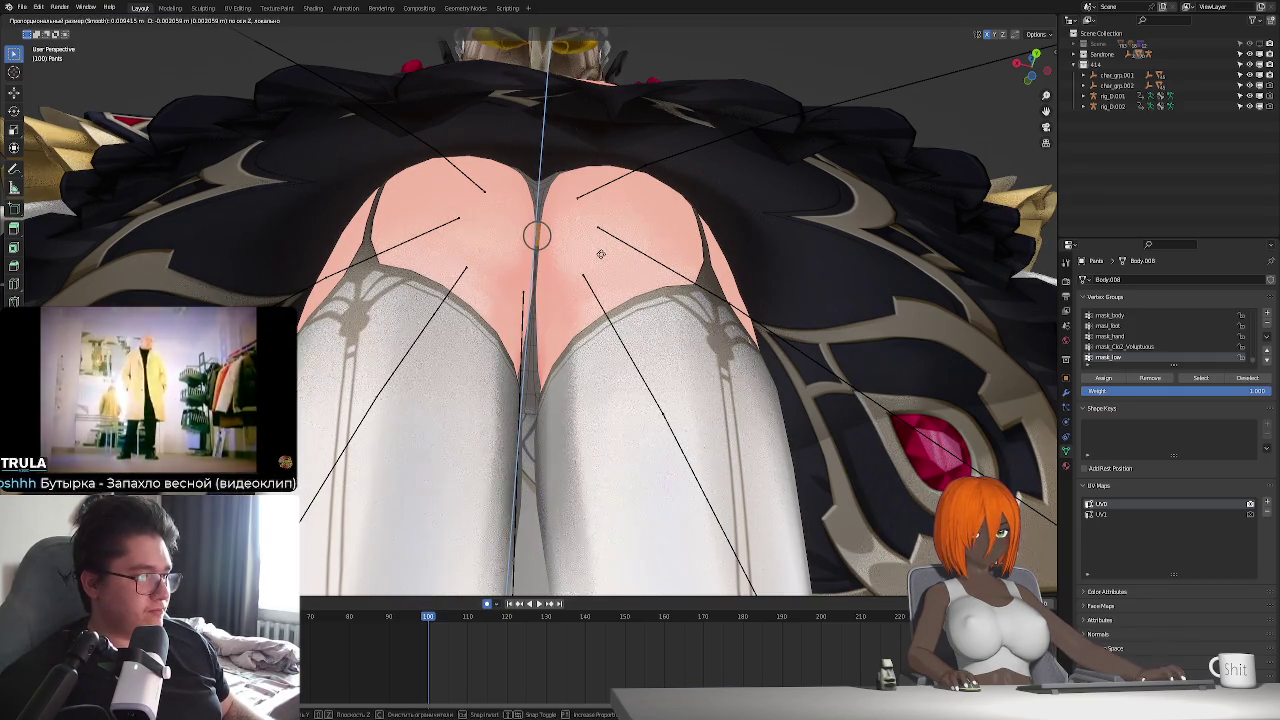
key(Return)
mouse_move(601, 254)
middle_down()
mouse_move(651, 336)
mouse_move(728, 316)
middle_up()
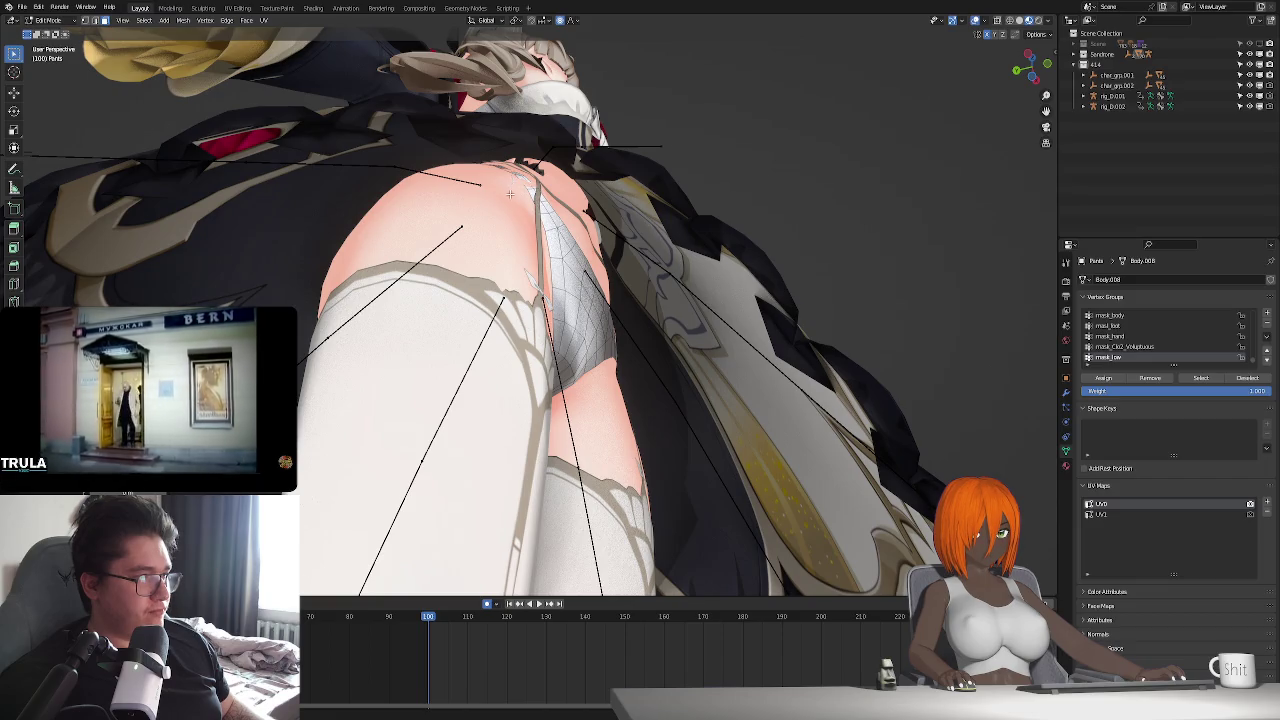
middle_drag(728, 316, 730, 318)
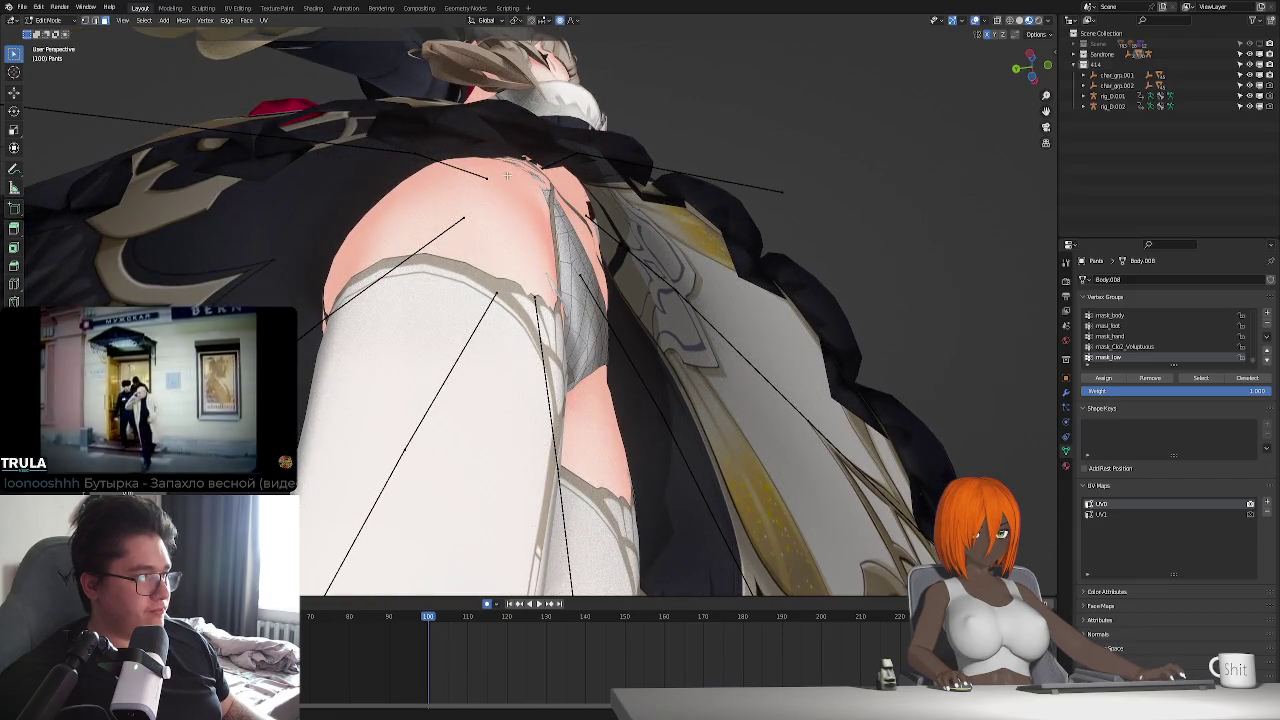
- Shift the thigh vertices along local X, then return to Object Mode and select the armature
key(g)
key(x)
key(x)
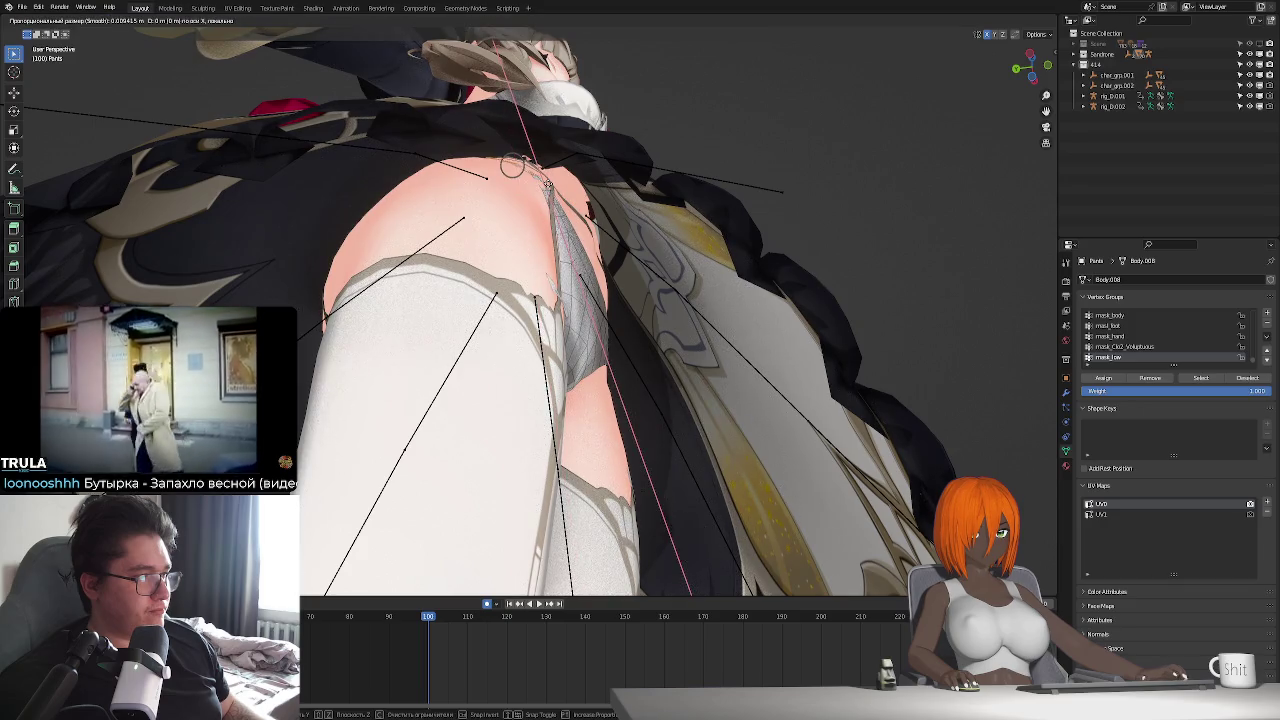
click(548, 185)
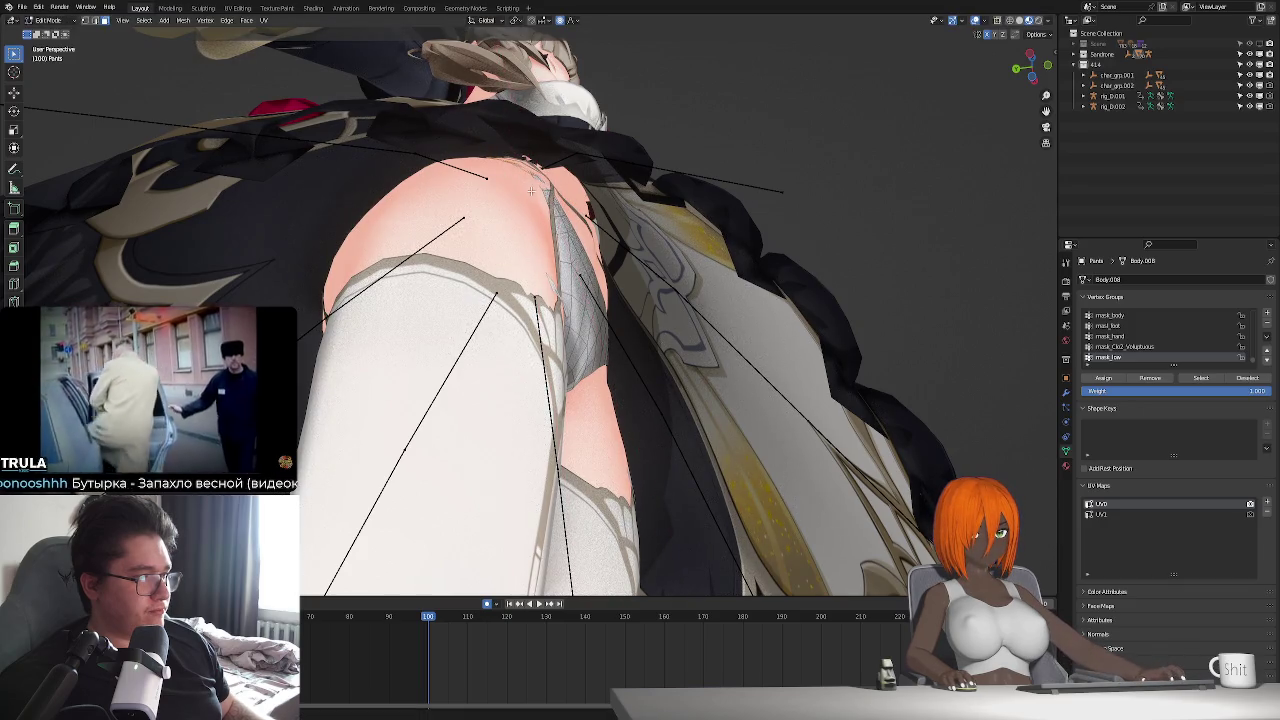
mouse_move(531, 190)
middle_down()
mouse_move(547, 308)
mouse_move(587, 299)
mouse_move(669, 345)
mouse_move(551, 336)
mouse_move(560, 283)
middle_up()
key(Tab)
click(578, 293)
- Put the rig in Pose Mode and change the rotation pivot point
key(ctrl+Tab)
mouse_move(626, 369)
middle_down()
mouse_move(572, 333)
mouse_move(614, 383)
middle_up()
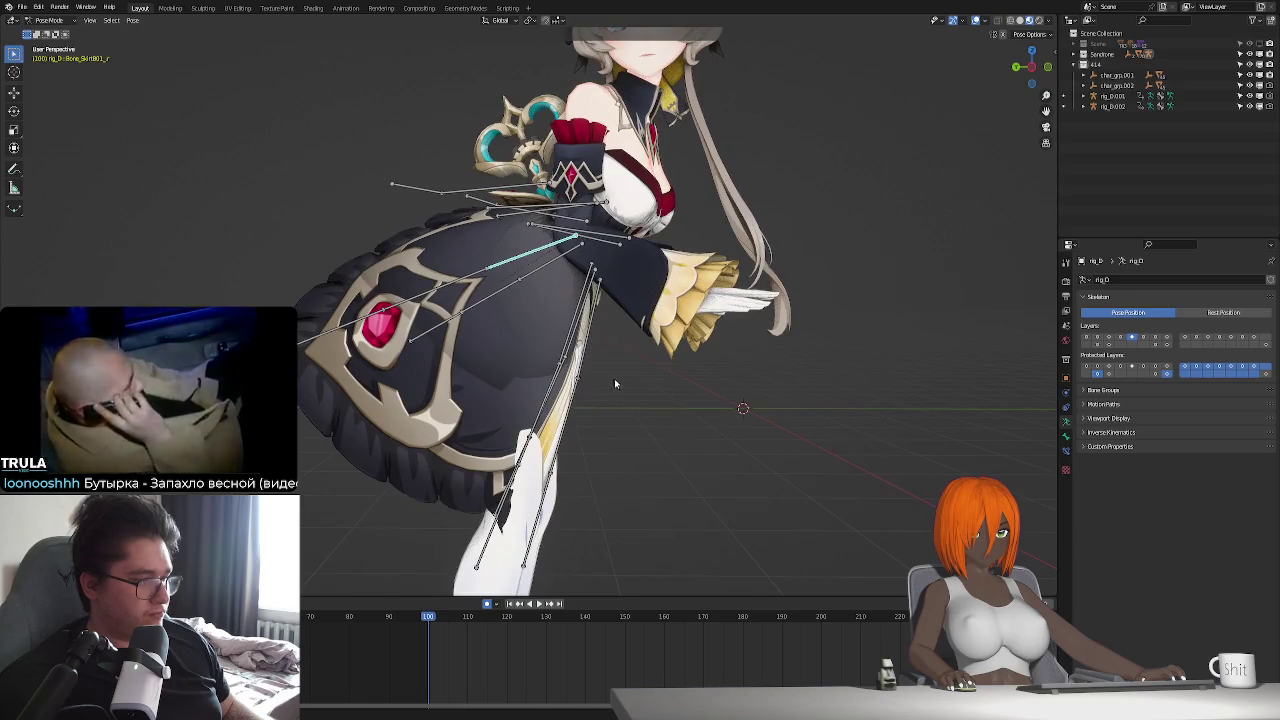
middle_drag(637, 429, 659, 464)
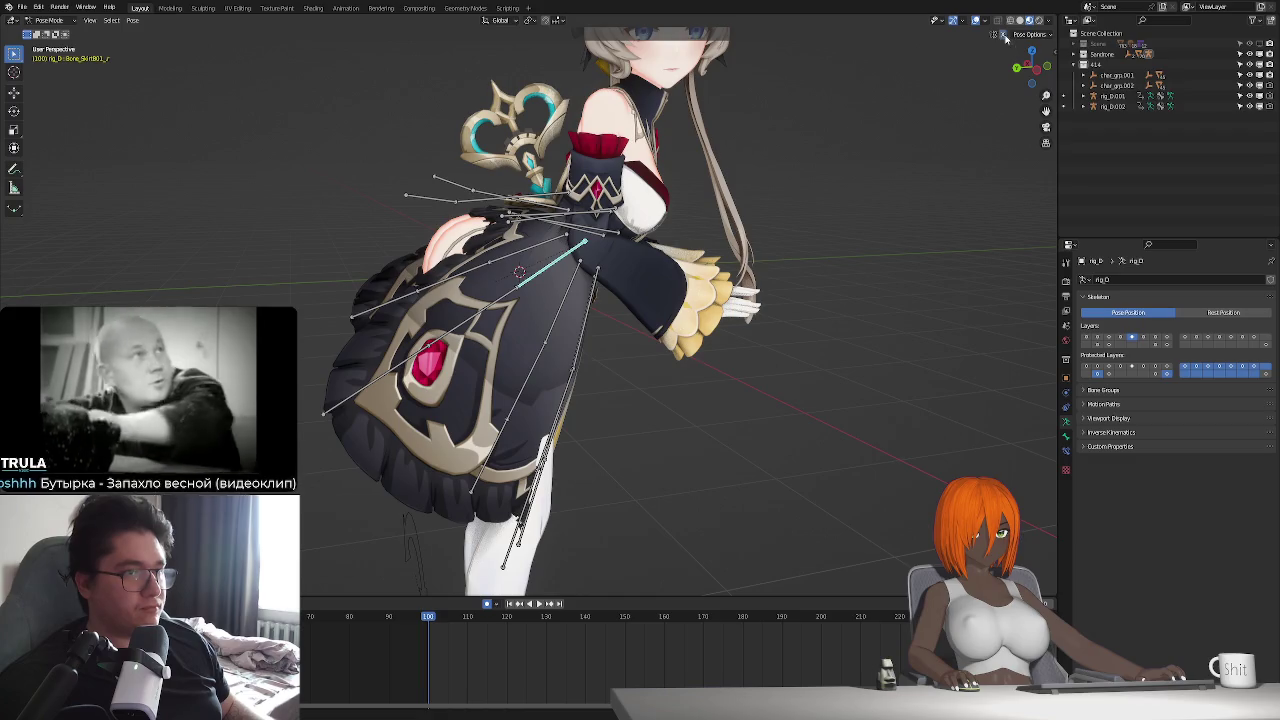
middle_drag(1006, 37, 960, 40)
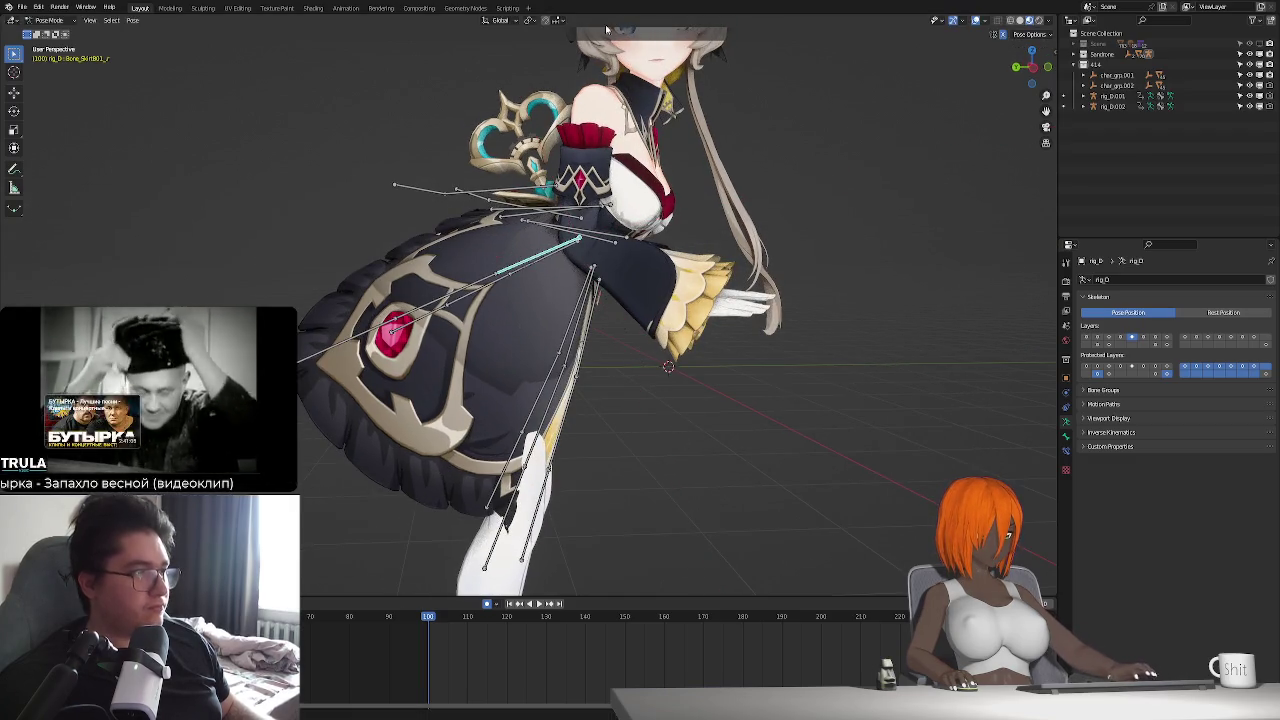
click(530, 20)
click(557, 62)
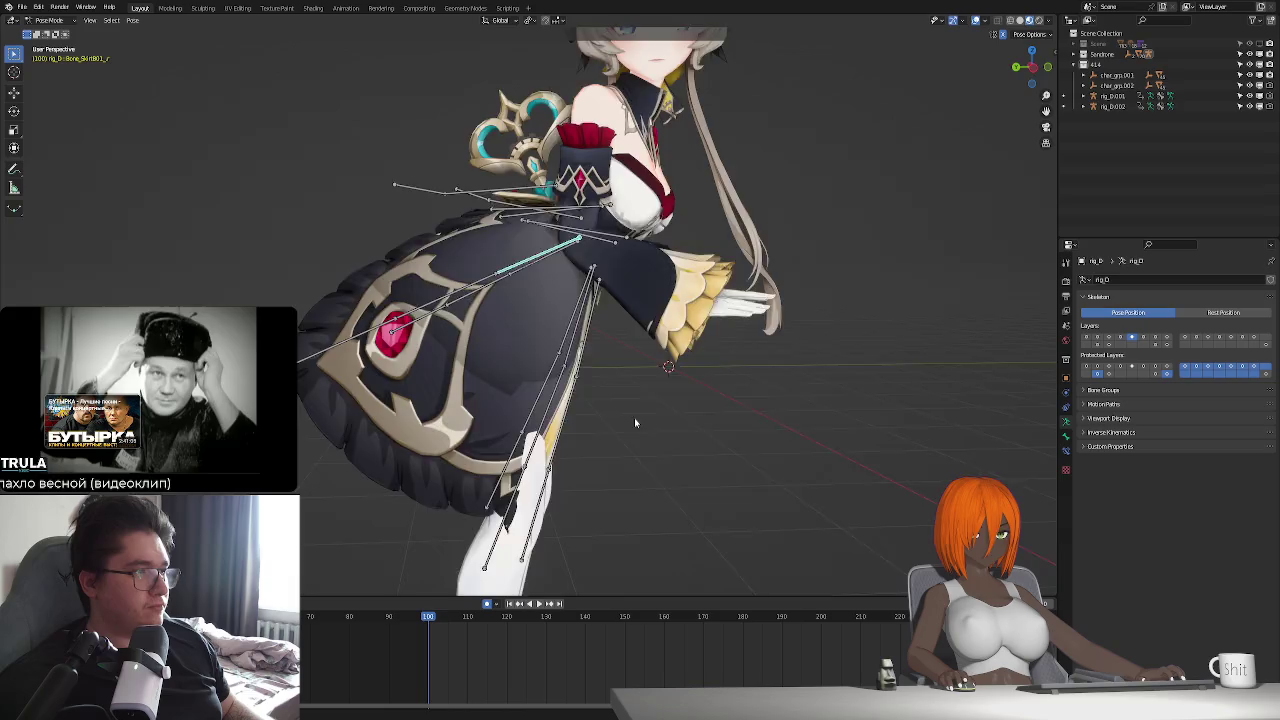
middle_drag(634, 417, 690, 440)
- Rotate a skirt bone around Z, then tilt it further around X
key(r)
key(z)
key(z)
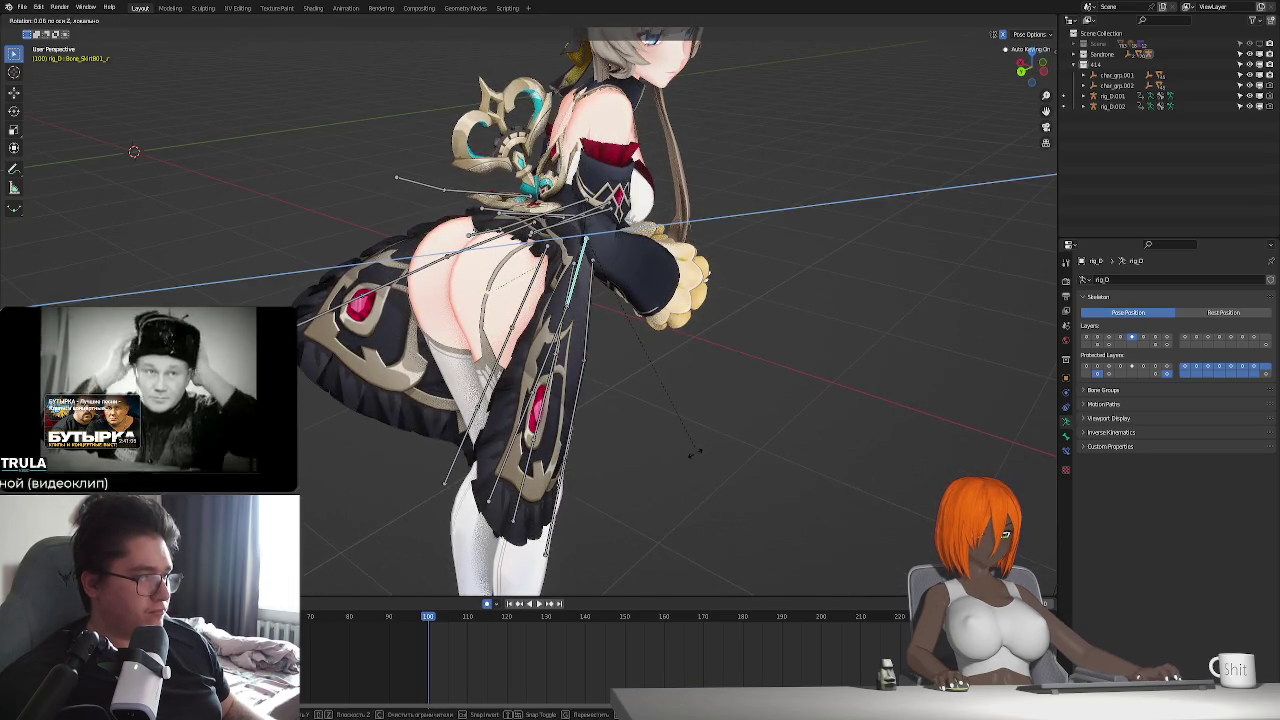
click(625, 430)
middle_drag(625, 430, 690, 517)
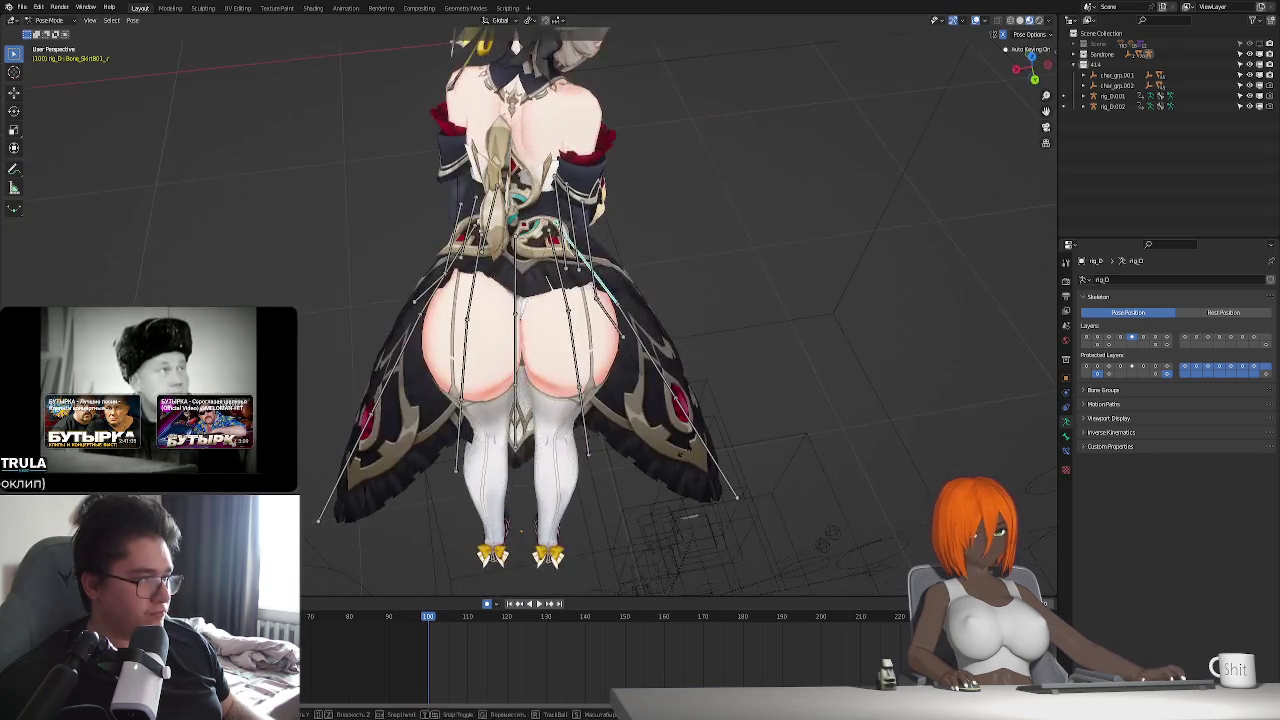
key(r)
key(x)
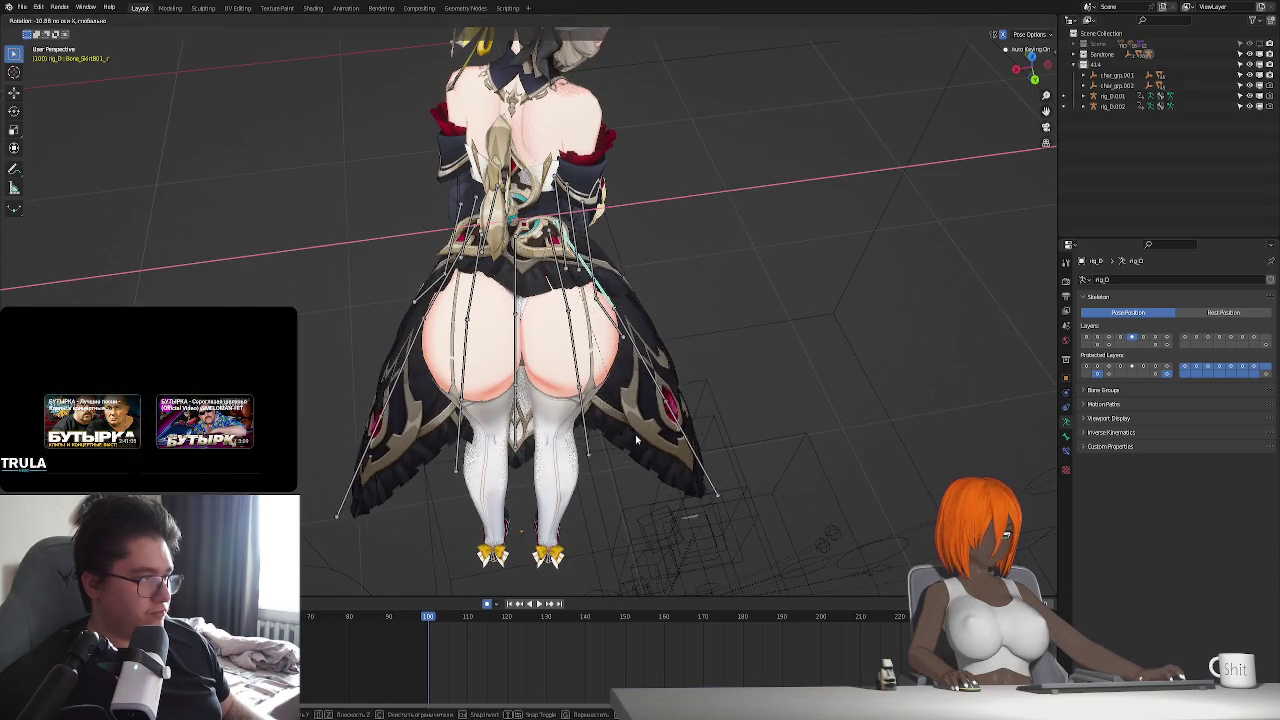
middle_drag(635, 434, 700, 445)
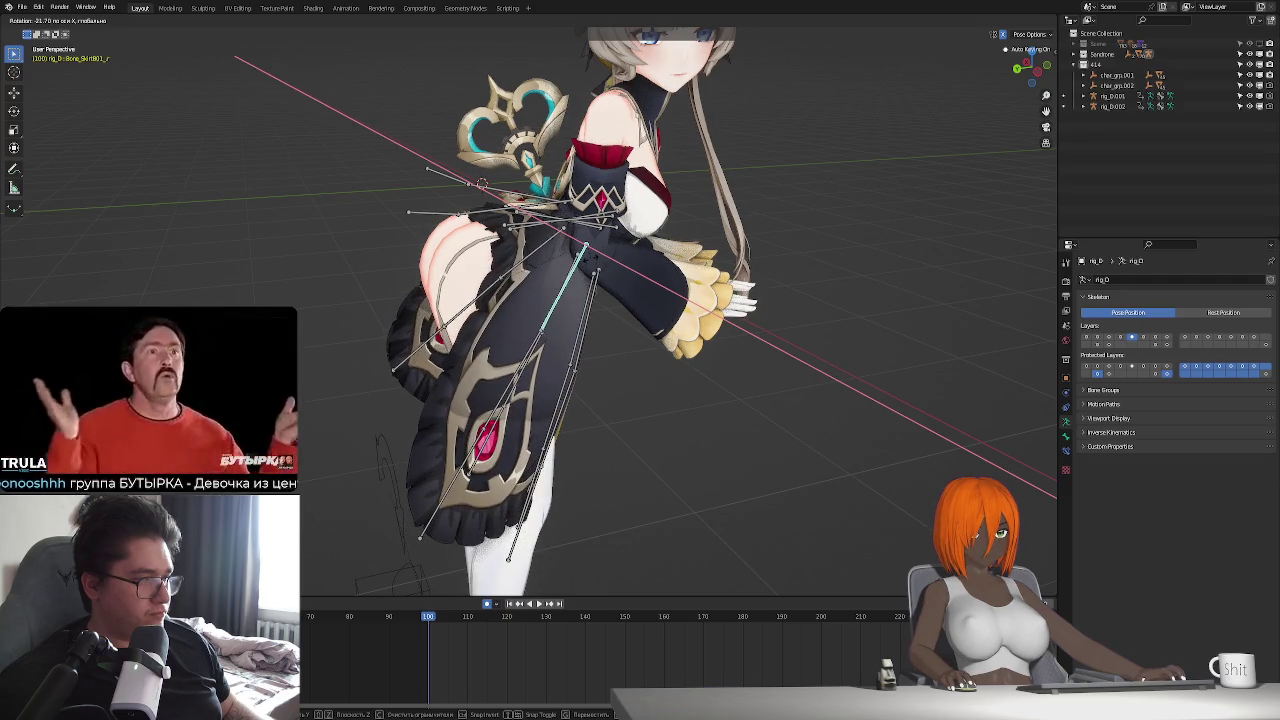
click(605, 397)
mouse_move(605, 397)
middle_down()
mouse_move(595, 431)
mouse_move(560, 432)
middle_up()
- Rotate the SkirtA01_L bone around X, then pick another skirt bone
click(628, 358)
key(r)
key(x)
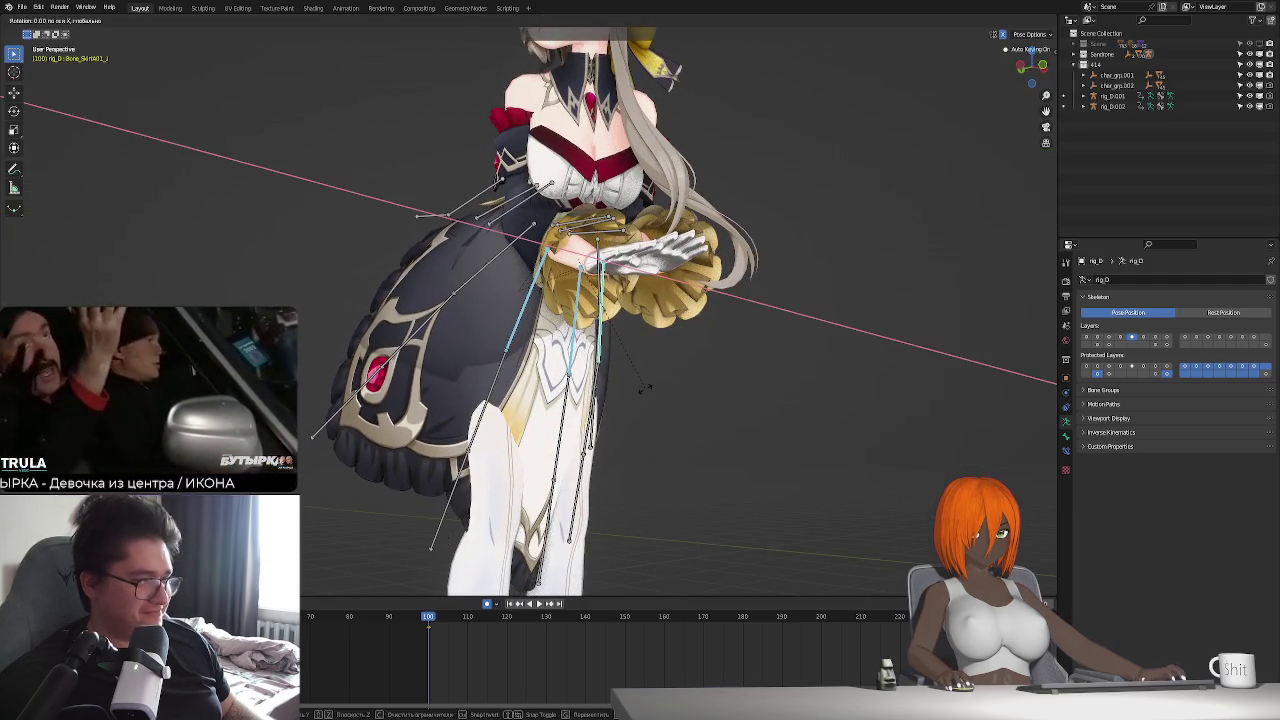
right_click(888, 198)
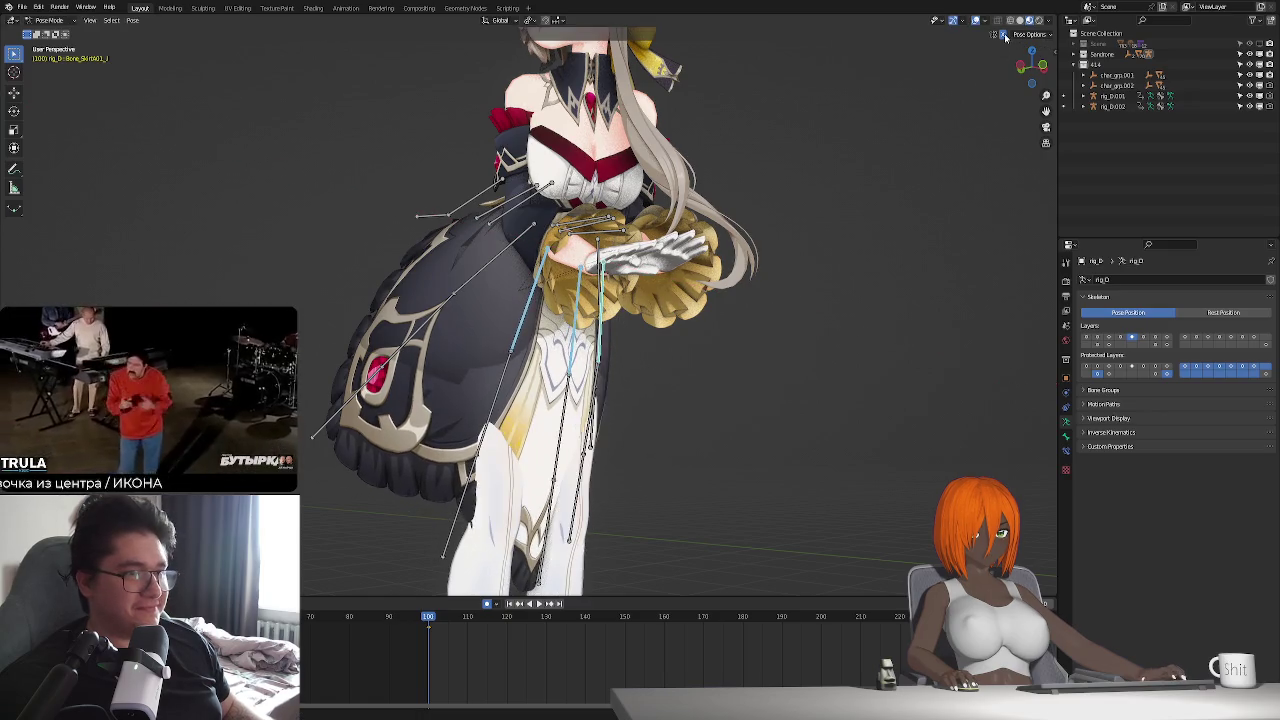
key(r)
key(x)
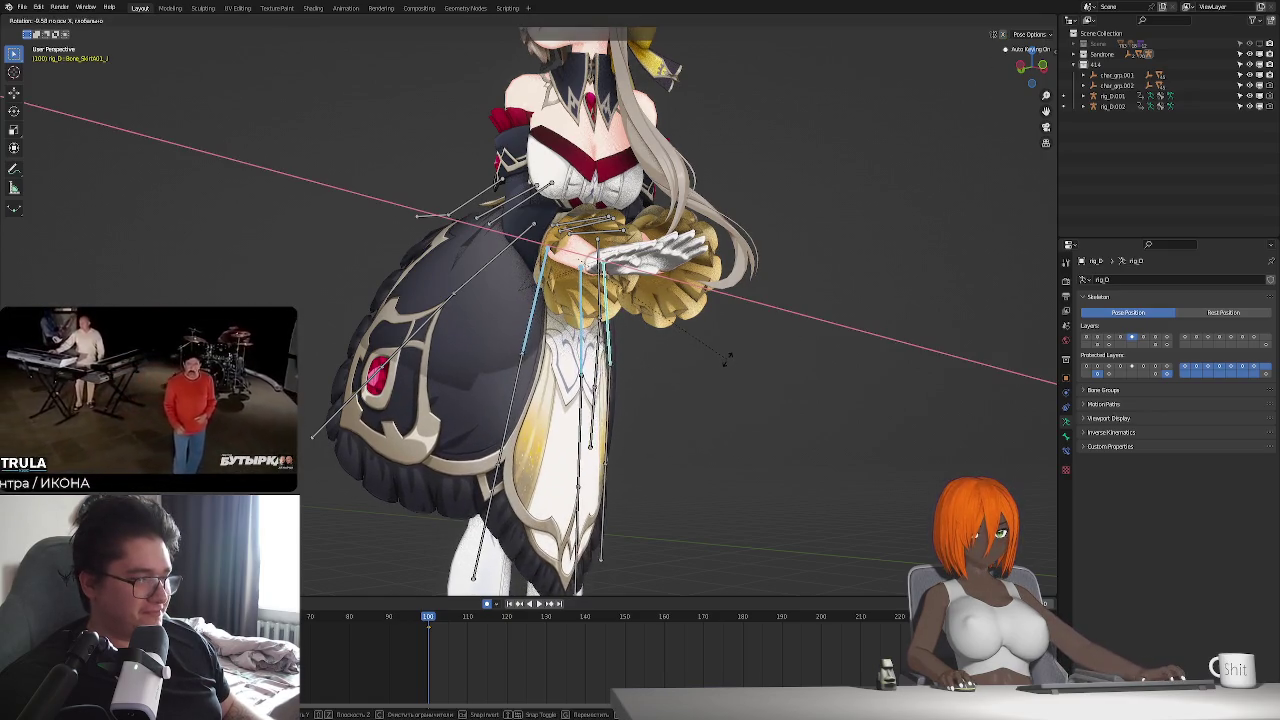
click(729, 357)
mouse_move(729, 357)
middle_down()
mouse_move(680, 480)
mouse_move(615, 448)
mouse_move(533, 438)
mouse_move(621, 402)
middle_up()
middle_drag(615, 199, 620, 192)
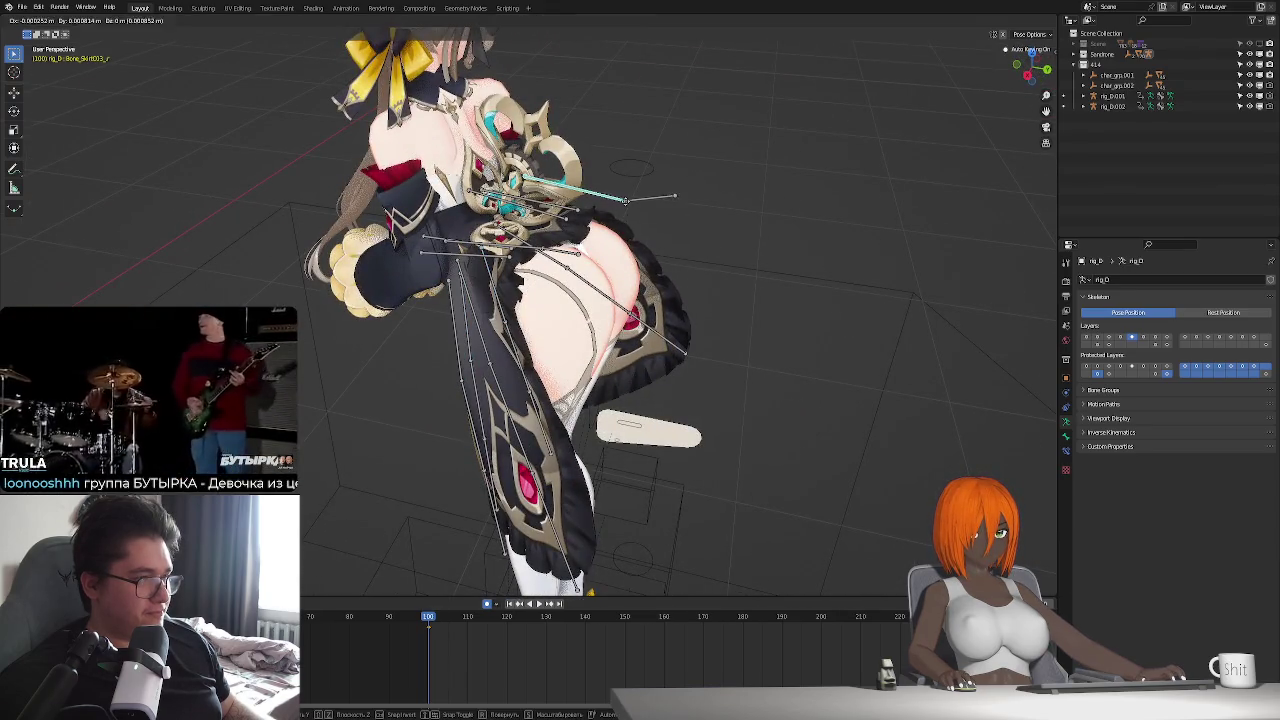
click(610, 190)
mouse_move(620, 300)
middle_down()
mouse_move(641, 295)
mouse_move(637, 219)
middle_up()
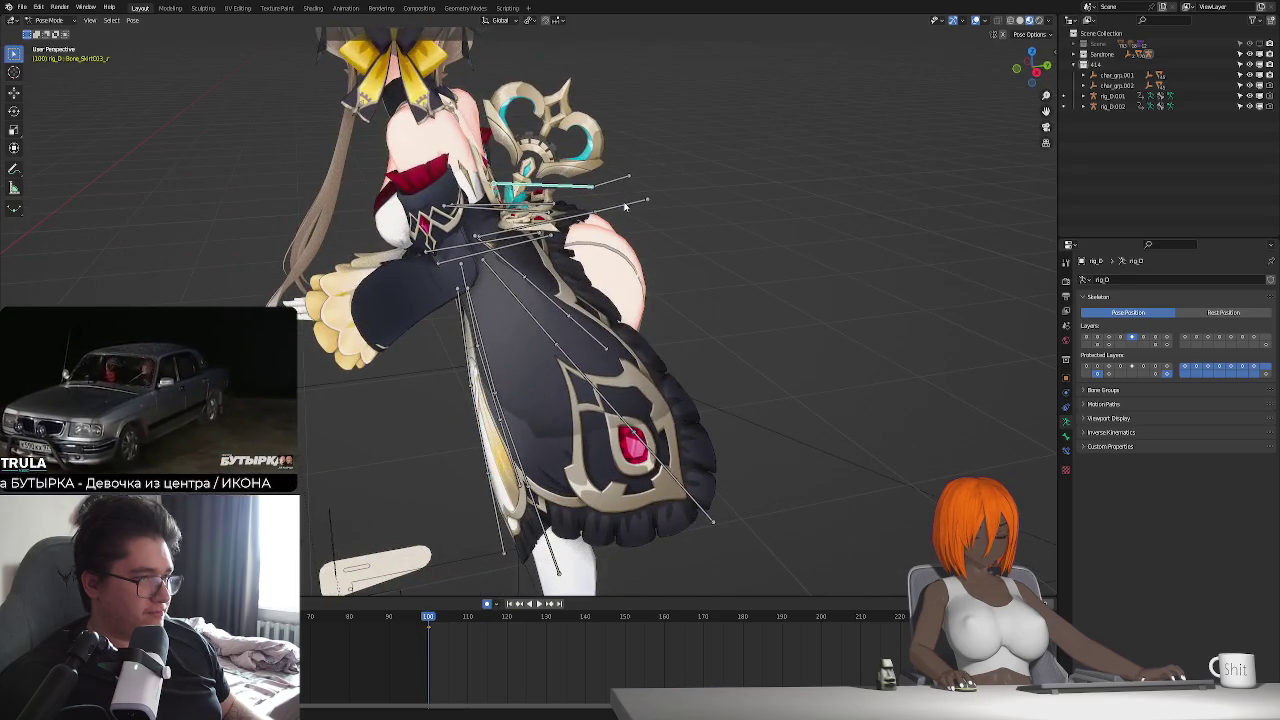
- Deselect all bones, then select and reposition a bone on the maid's back
key(alt+a)
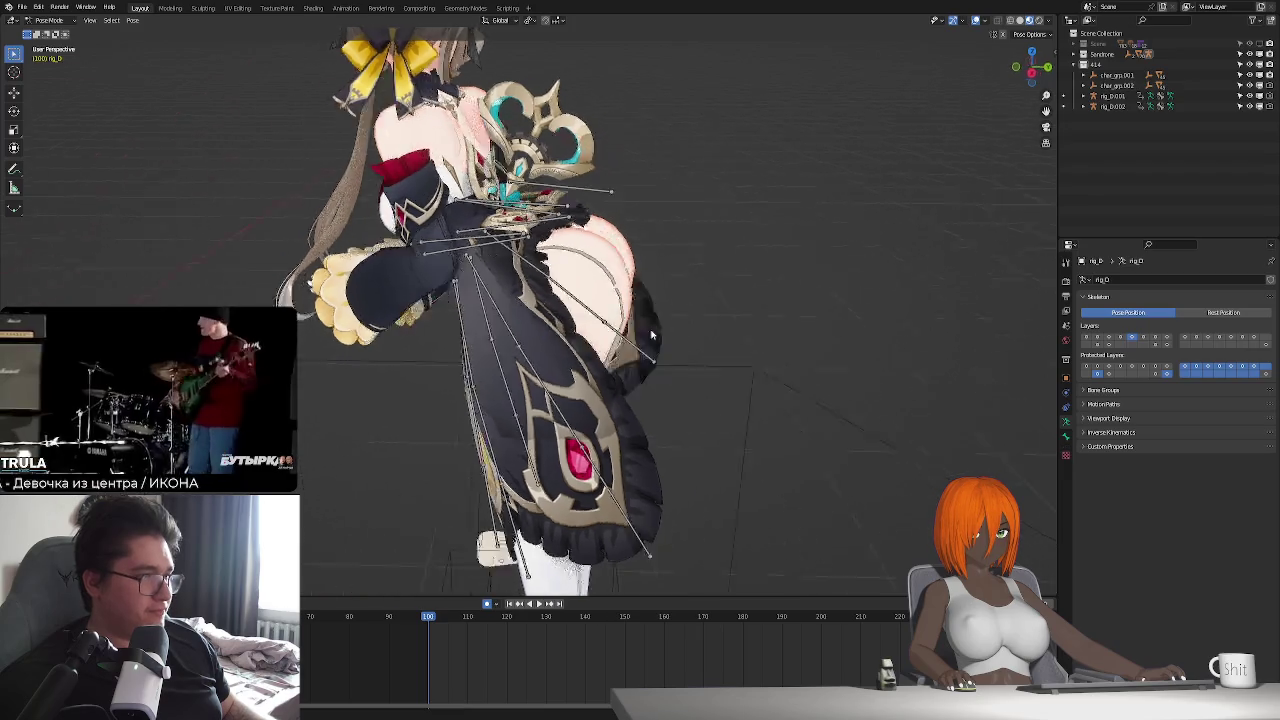
mouse_move(641, 195)
middle_down()
mouse_move(610, 372)
mouse_move(580, 370)
middle_up()
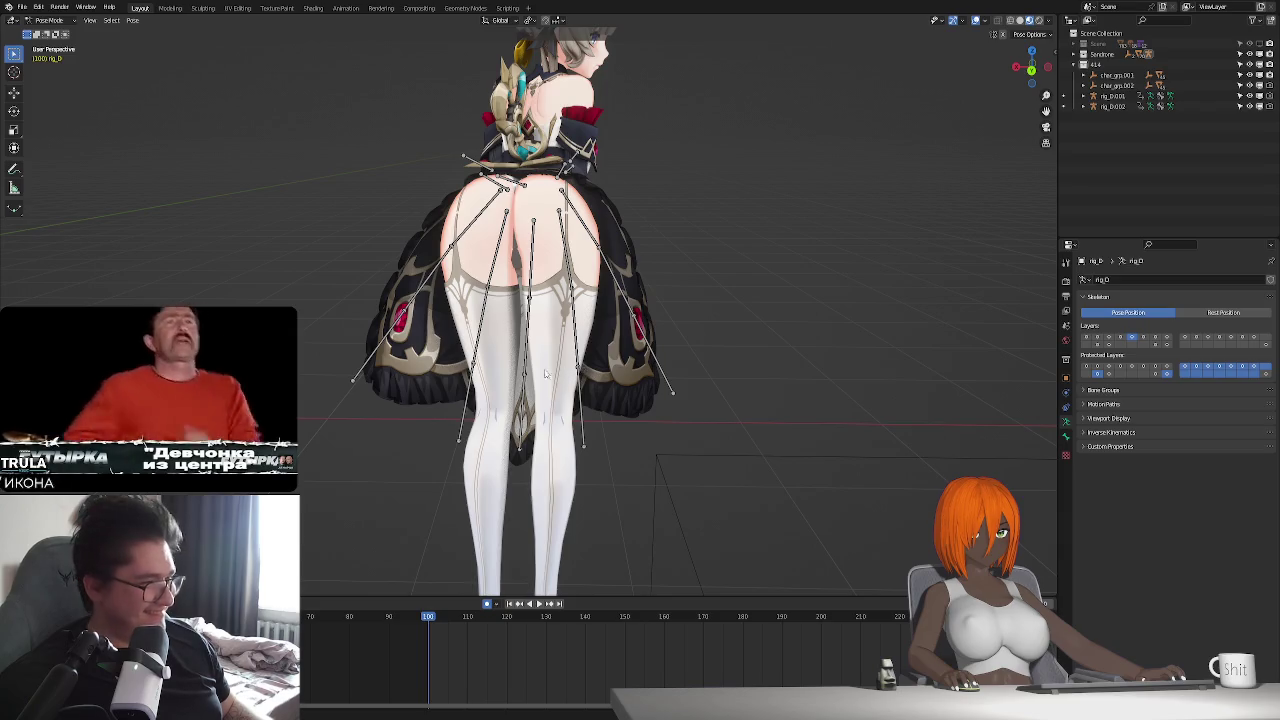
mouse_move(580, 370)
middle_down()
mouse_move(527, 374)
mouse_move(607, 371)
mouse_move(575, 322)
mouse_move(526, 304)
mouse_move(595, 262)
mouse_move(619, 281)
mouse_move(521, 307)
middle_up()
click(595, 262)
key(g)
click(619, 281)
- Rotate the back bone around local then global X to tilt her body
key(r)
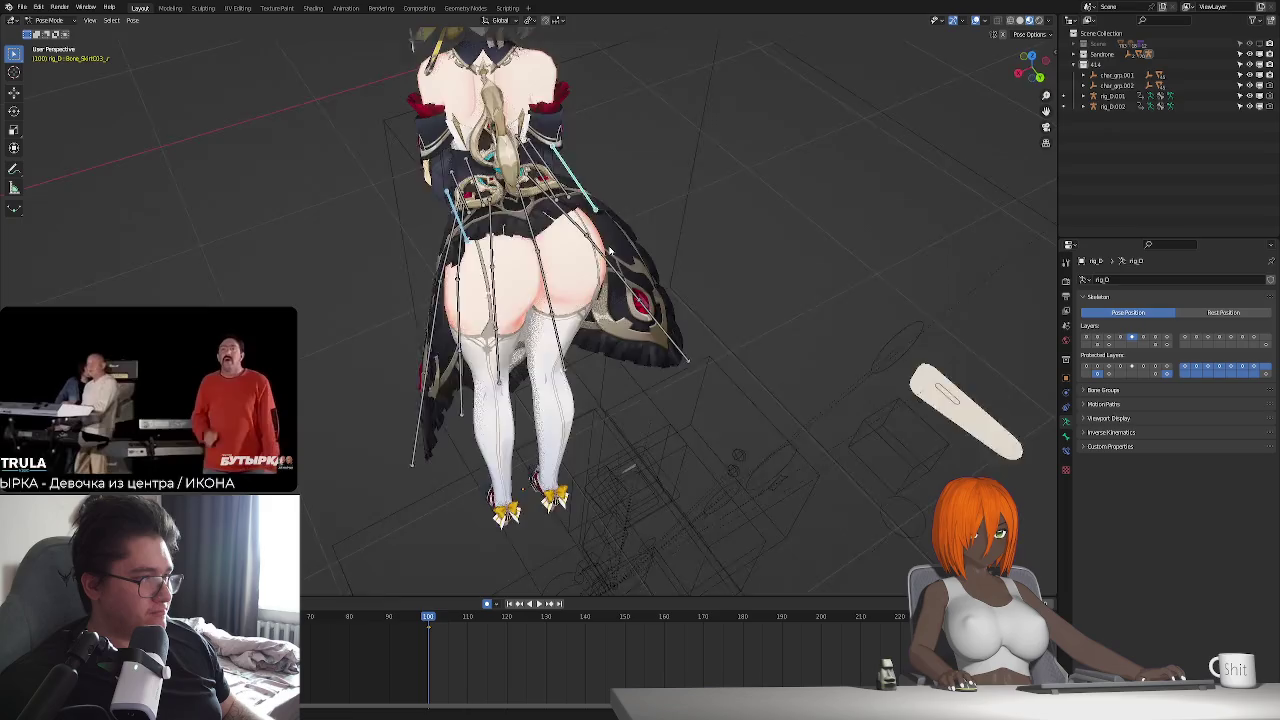
key(x)
key(x)
click(617, 240)
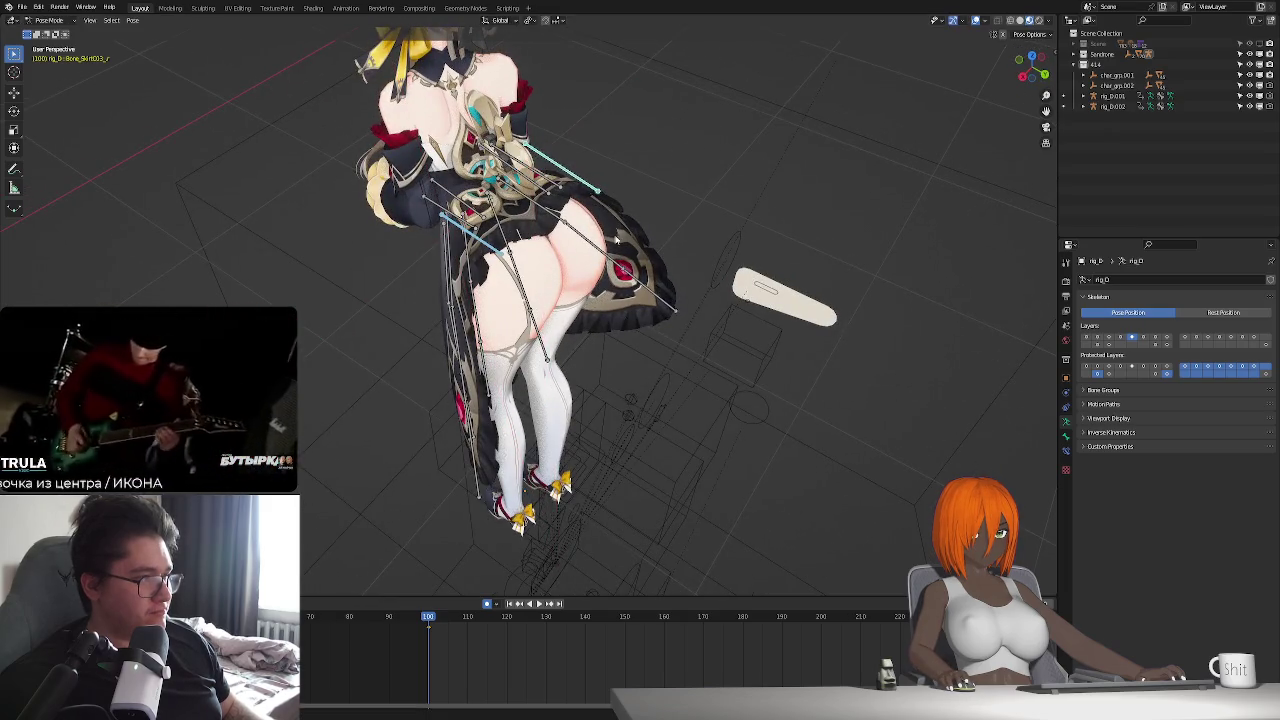
key(r)
key(x)
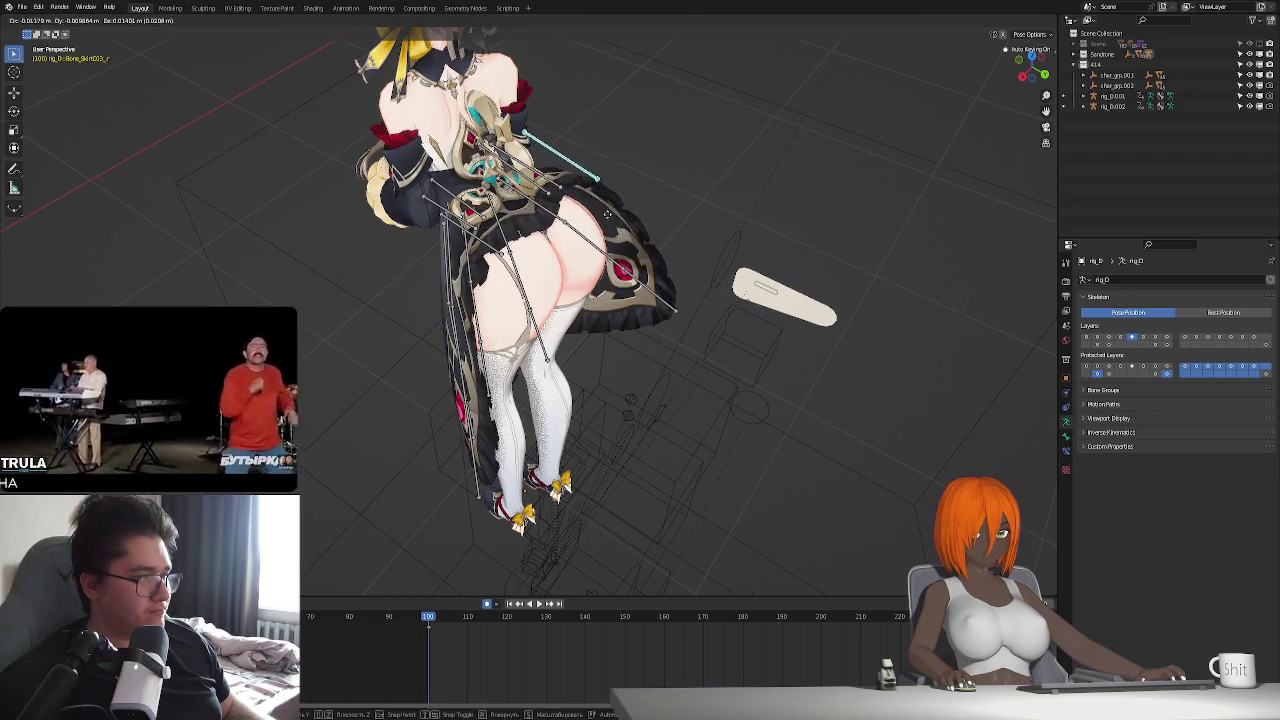
click(584, 284)
- Play back the idle animation and stop at frame 100
mouse_move(584, 284)
middle_down()
mouse_move(563, 312)
mouse_move(600, 330)
middle_up()
key(space)
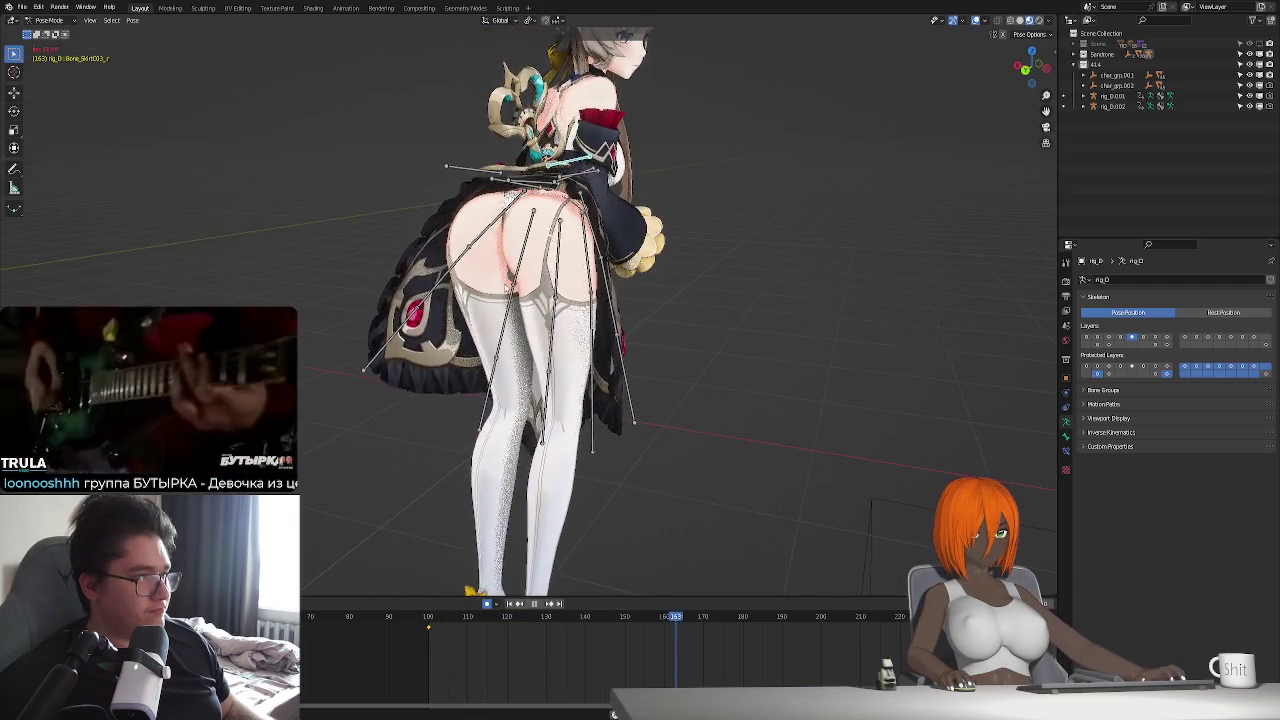
key(Escape)
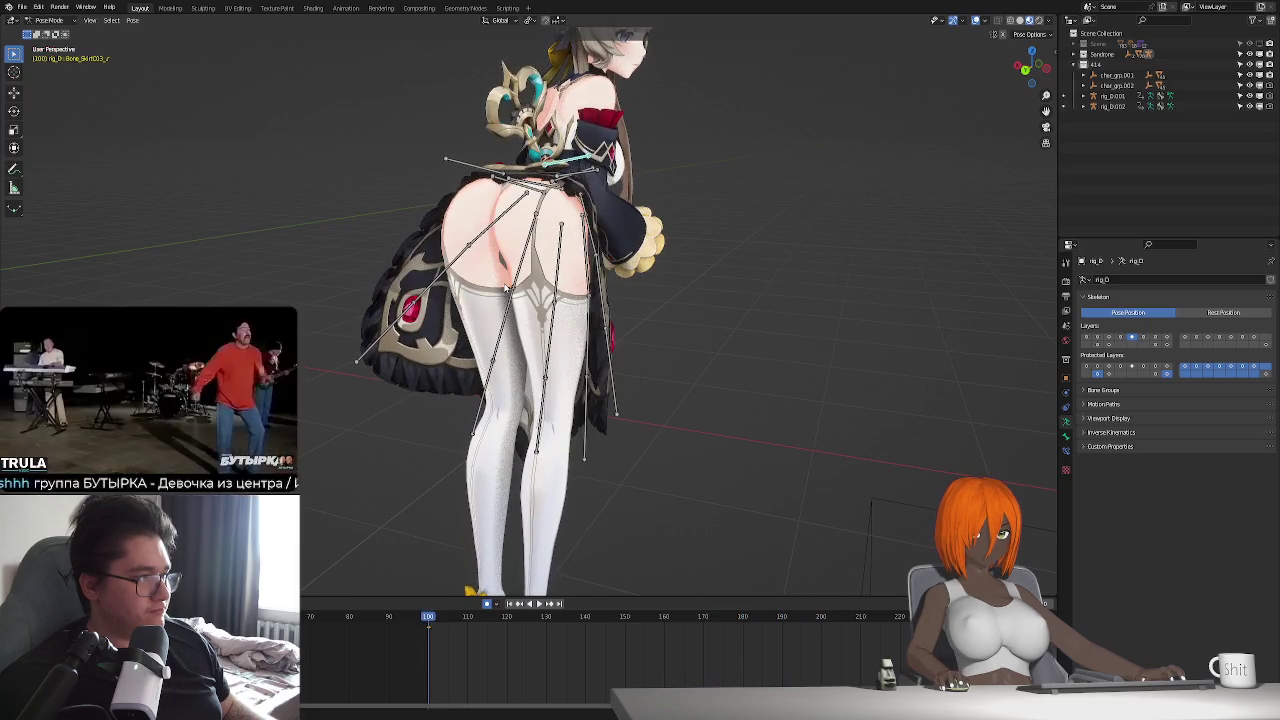
mouse_move(780, 262)
middle_down()
mouse_move(825, 259)
mouse_move(943, 140)
middle_up()
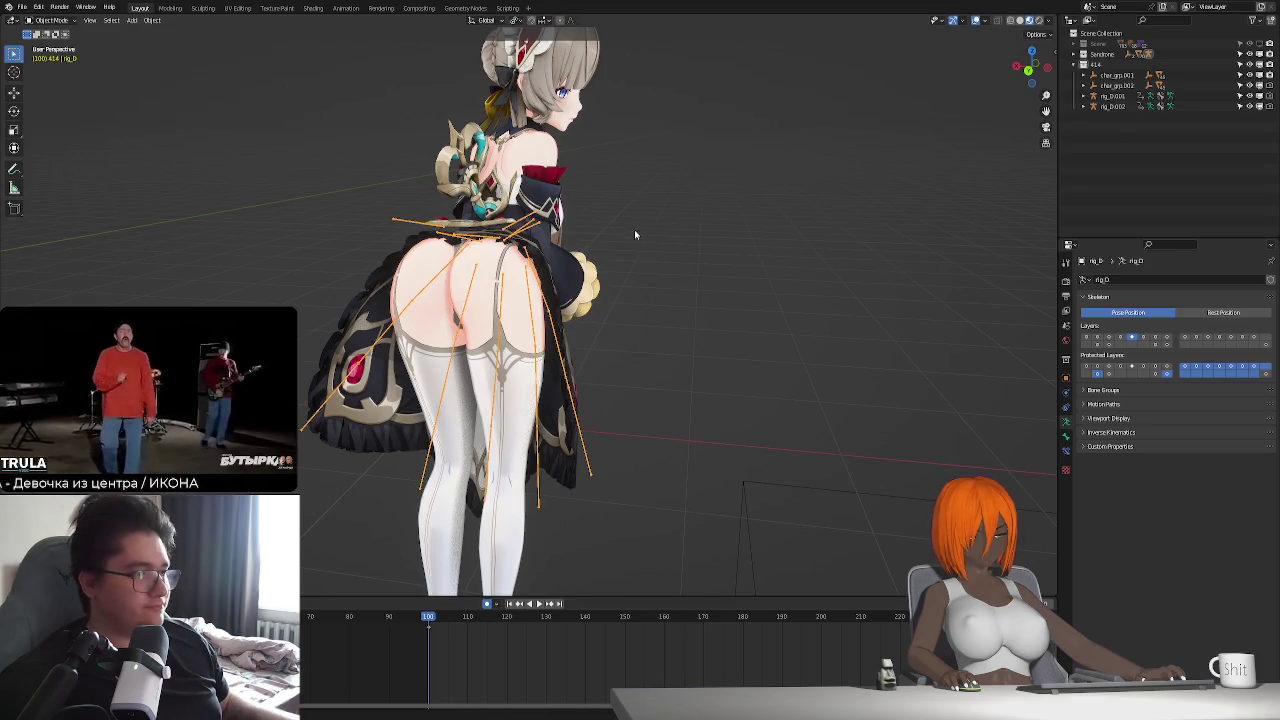
- Switch to Object Mode and hide the torso and leg bone layers
key(ctrl+Tab)
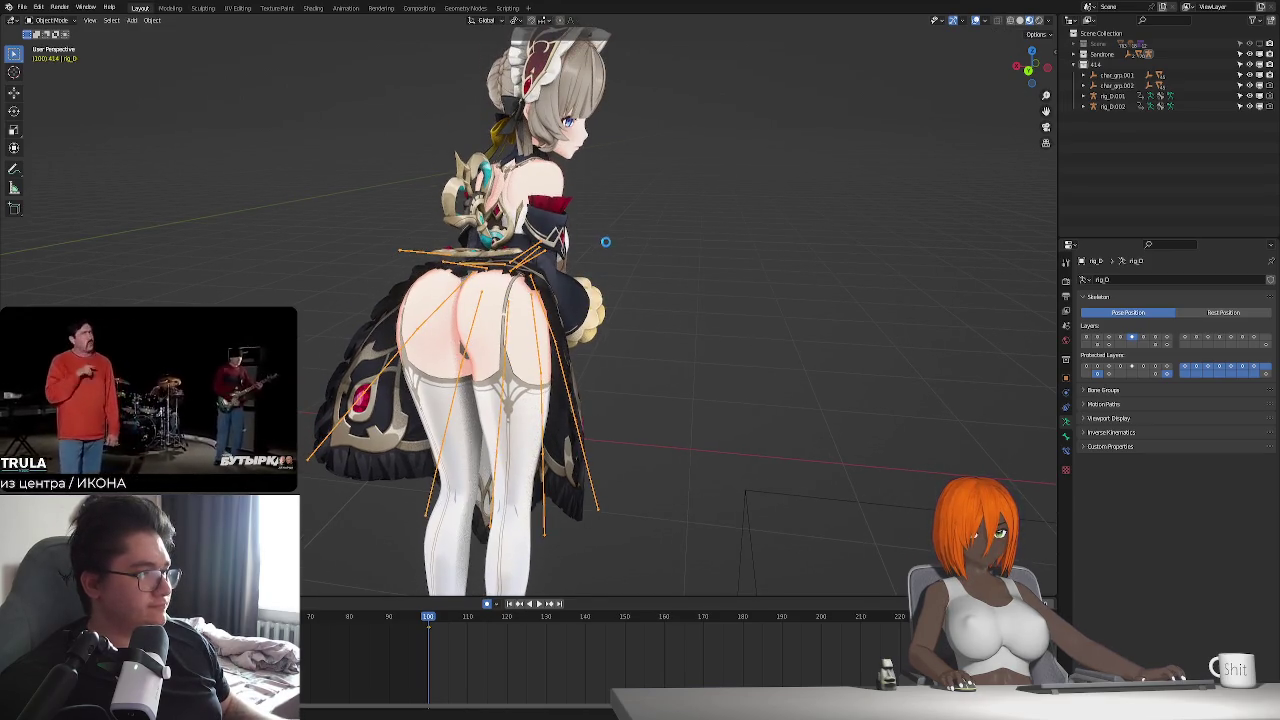
middle_drag(850, 292, 876, 295)
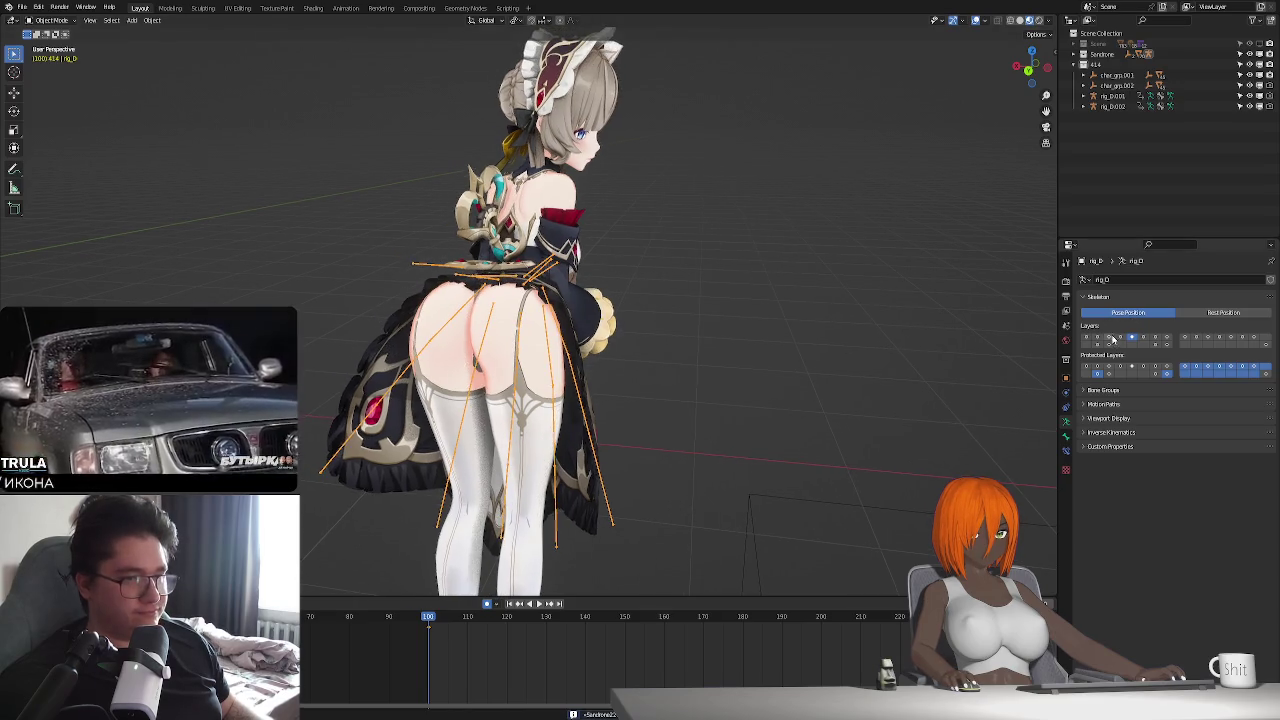
click(1113, 339)
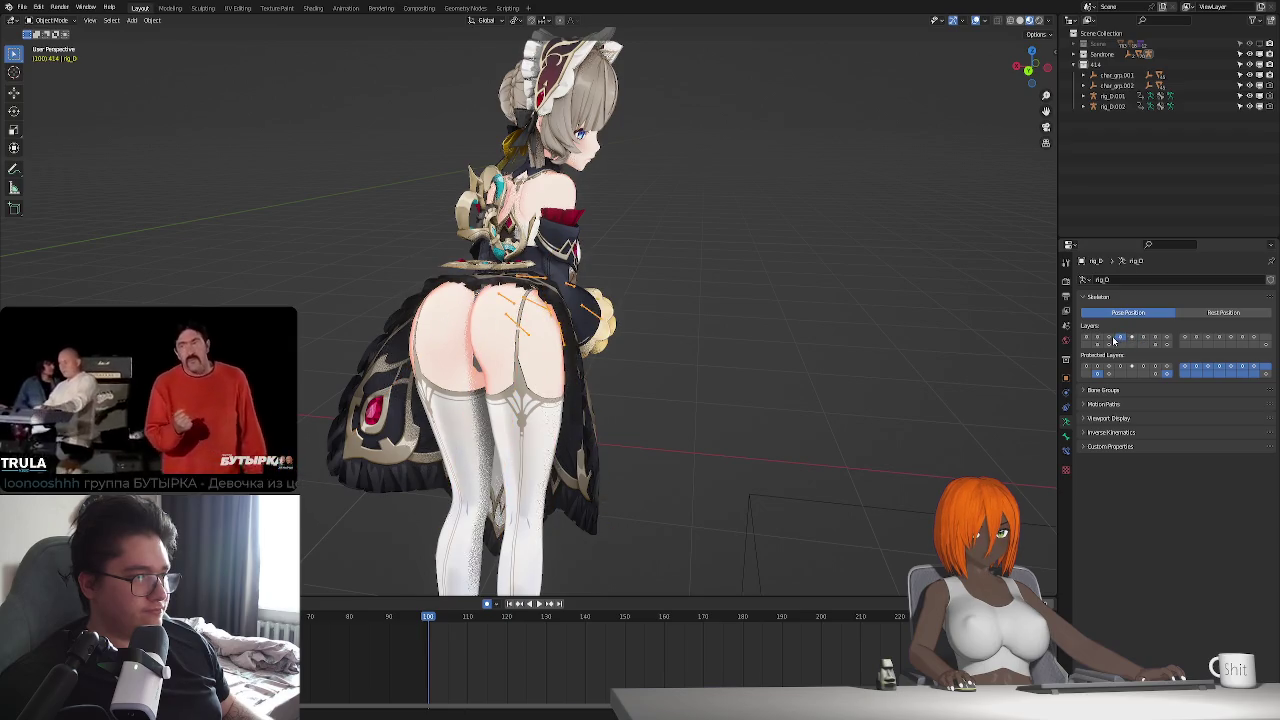
click(1145, 338)
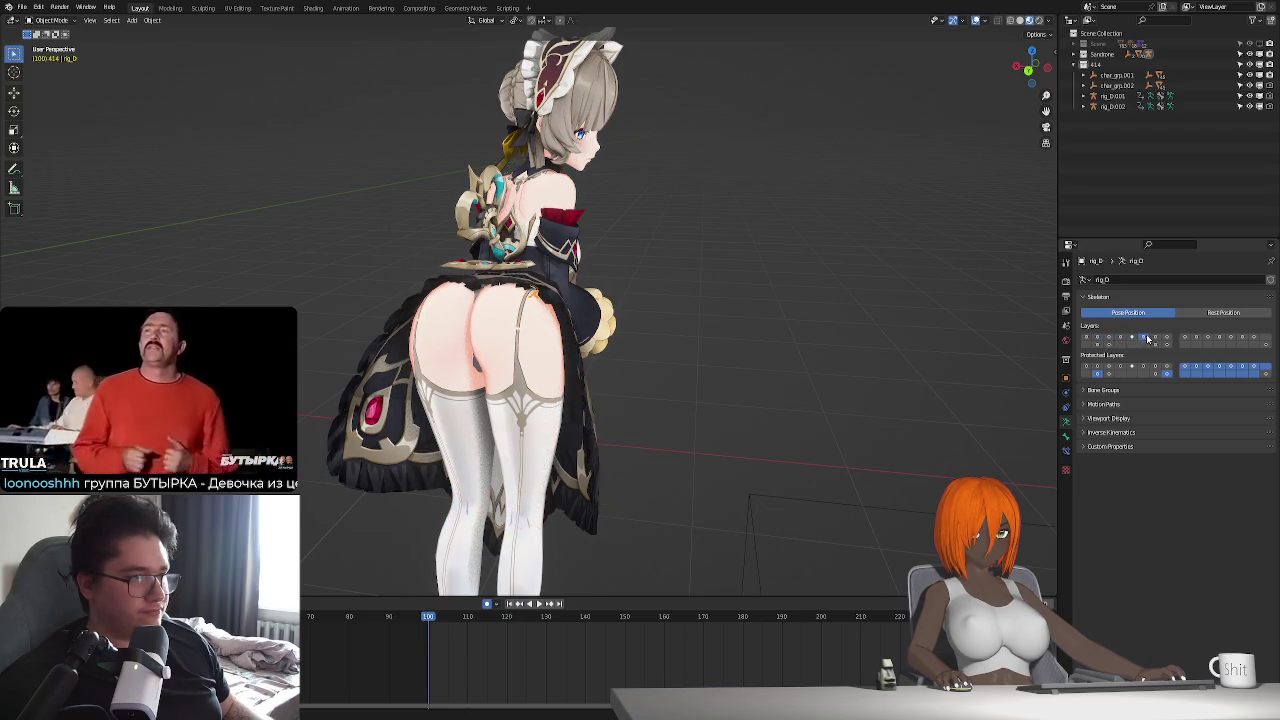
- In Pose Mode, select two waist ornament bones and show the rig in Rest Position
key(ctrl+Tab)
scroll(662, 308, up, 8)
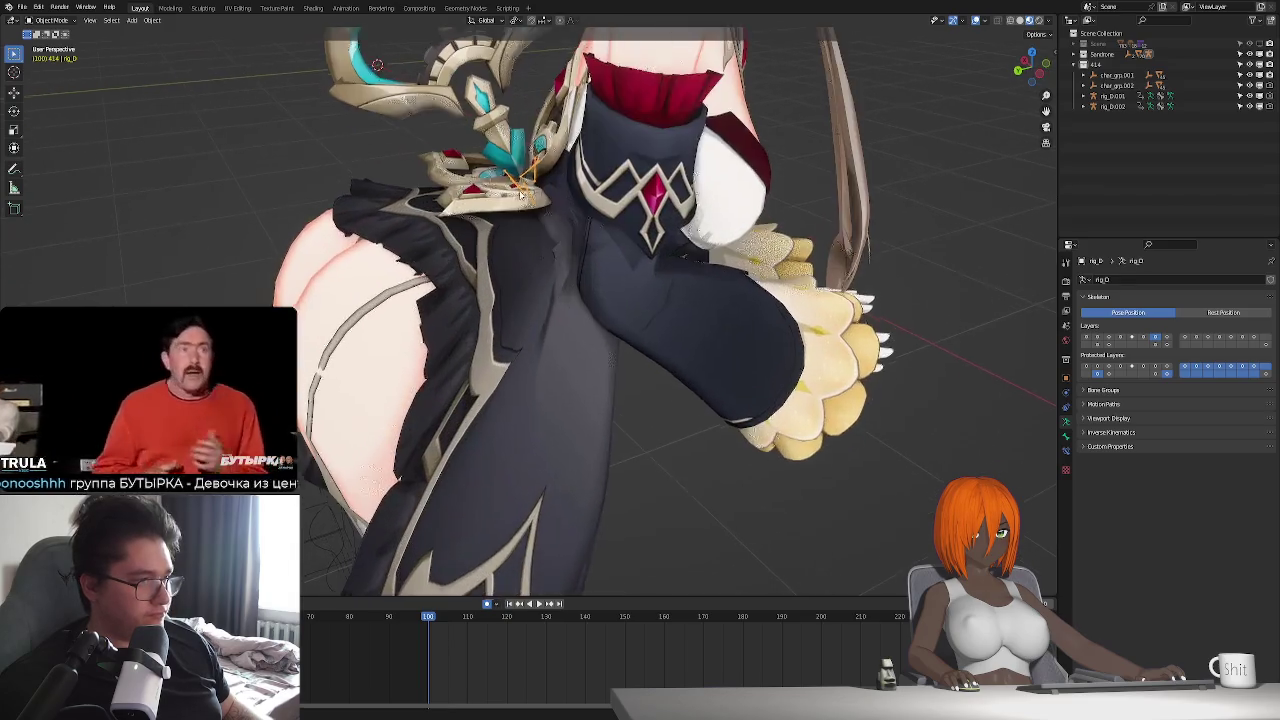
click(536, 262)
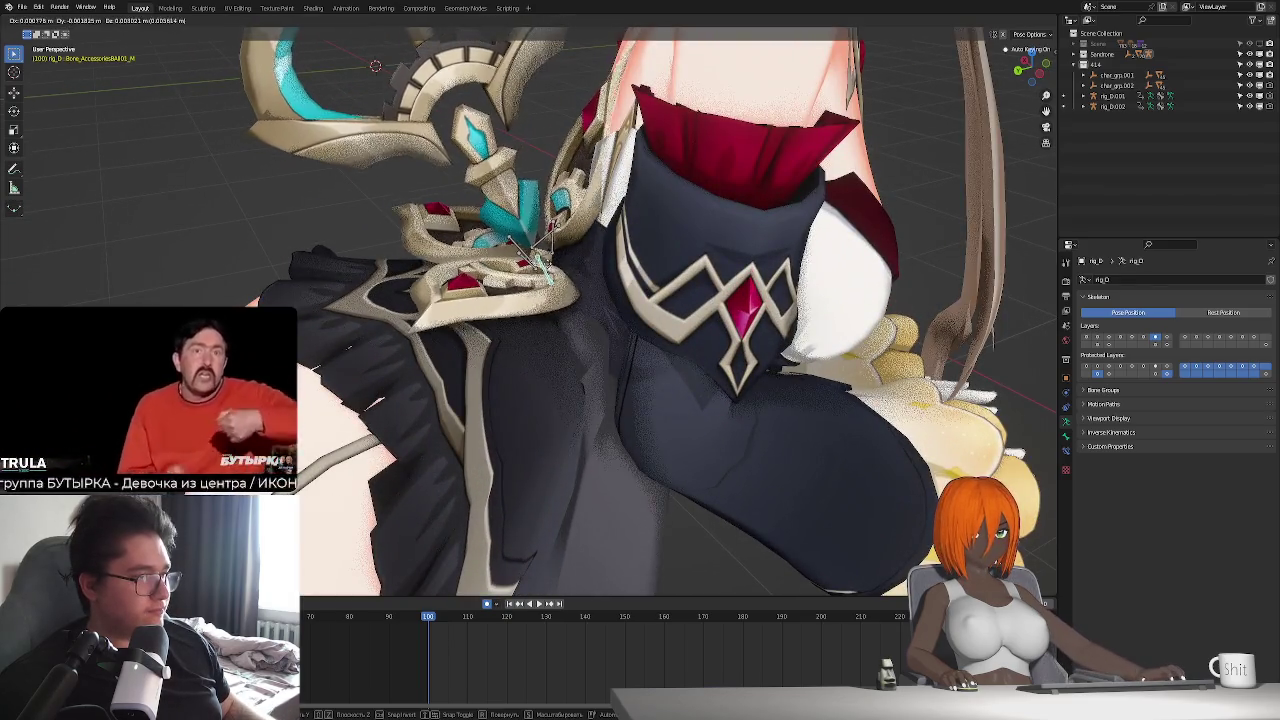
click(470, 240)
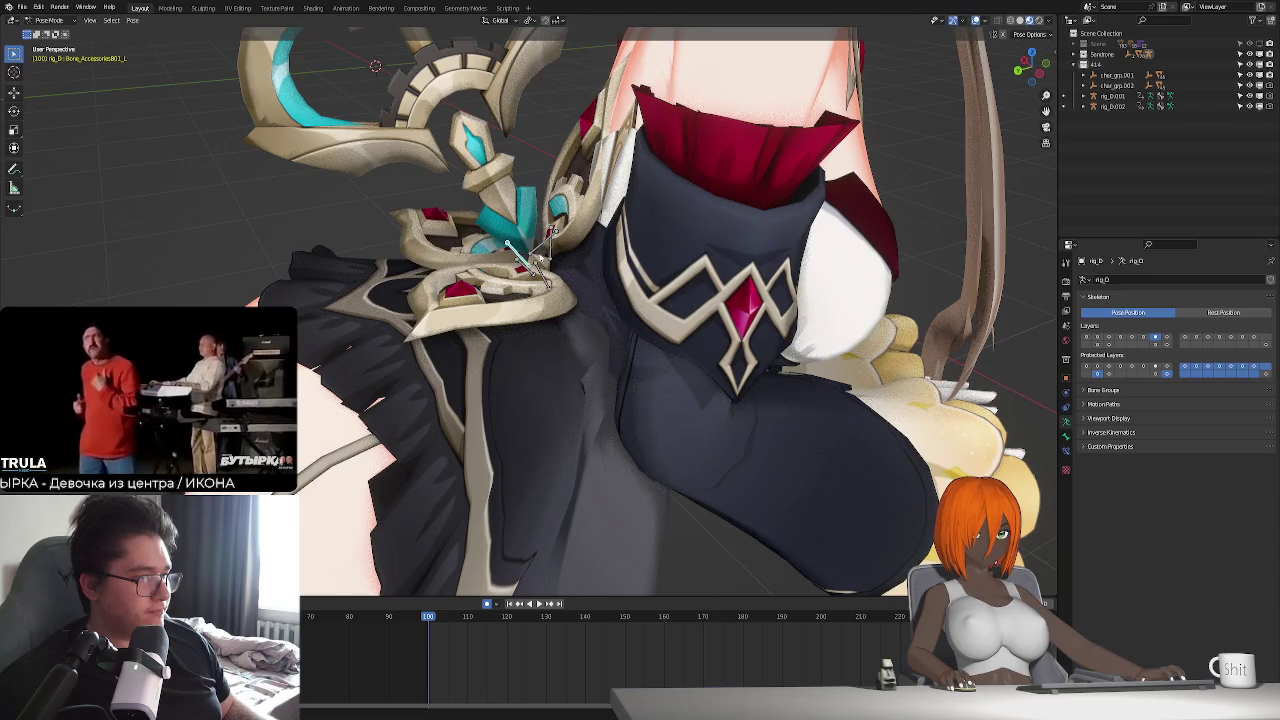
mouse_move(470, 240)
middle_down()
mouse_move(571, 275)
mouse_move(589, 303)
middle_up()
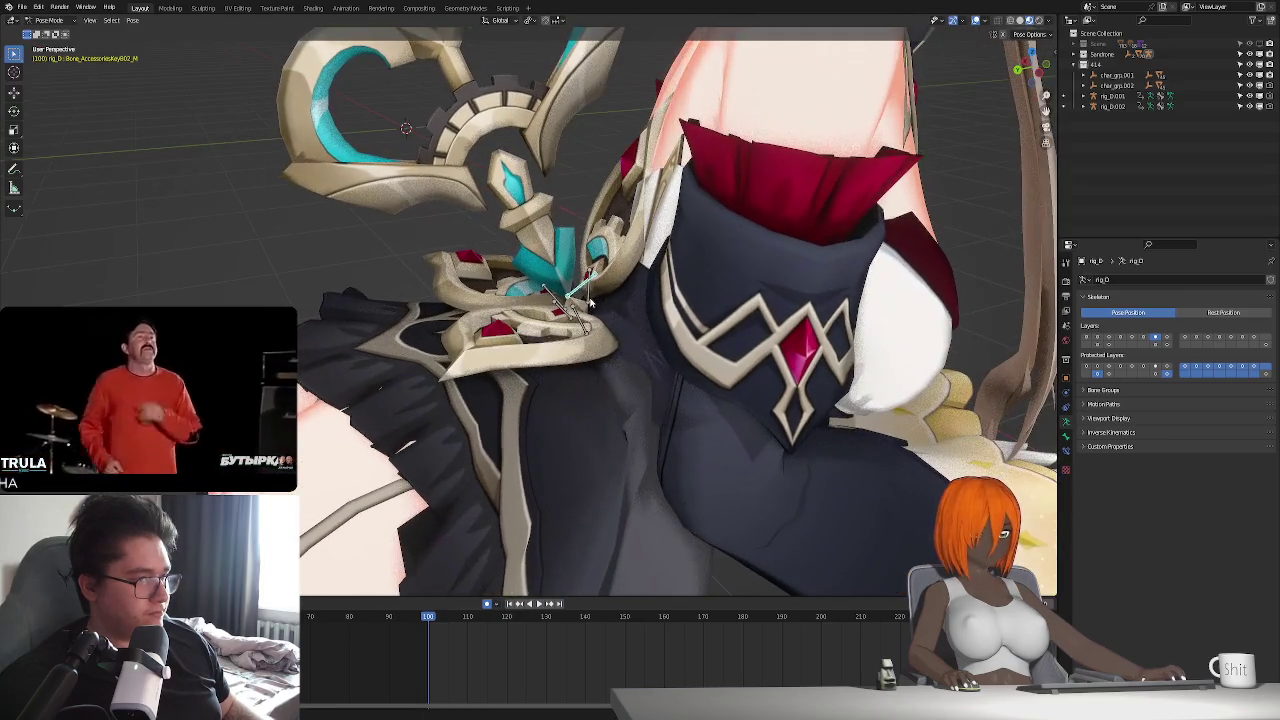
click(1222, 312)
- In Edit Mode, select the AccessoriesKey001_M ornament bone and move it
key(Tab)
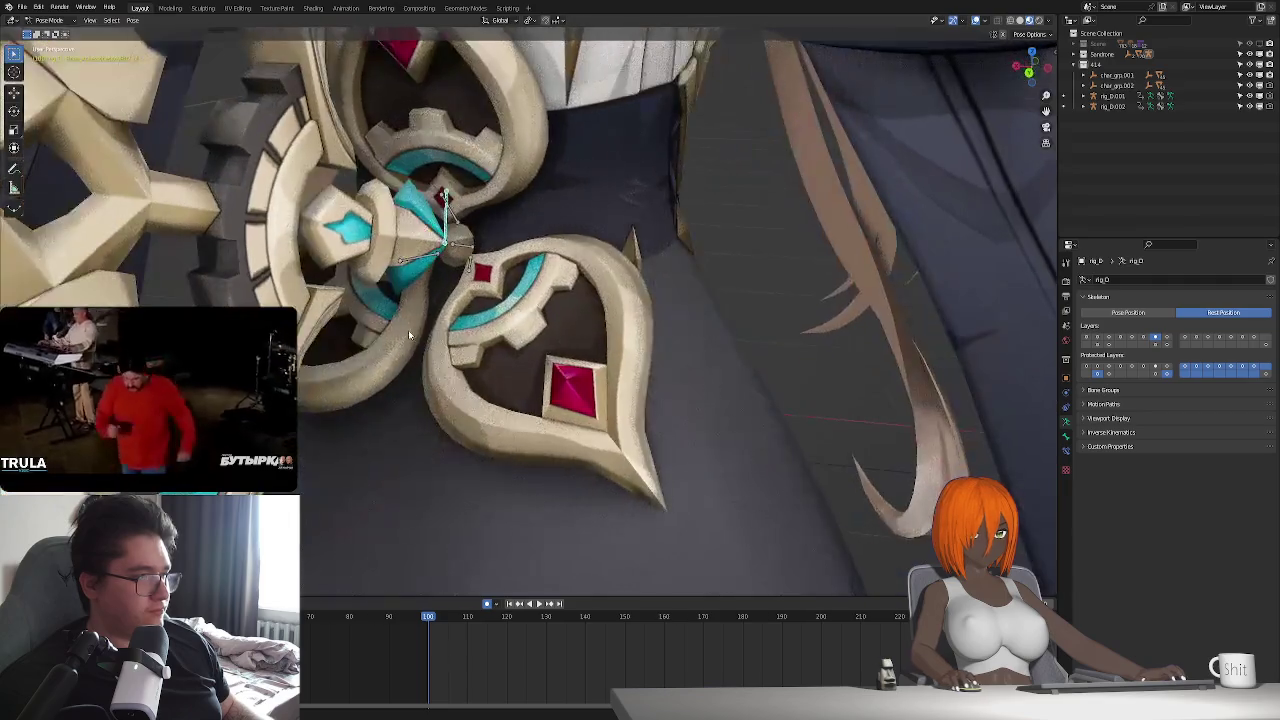
middle_drag(468, 262, 546, 283)
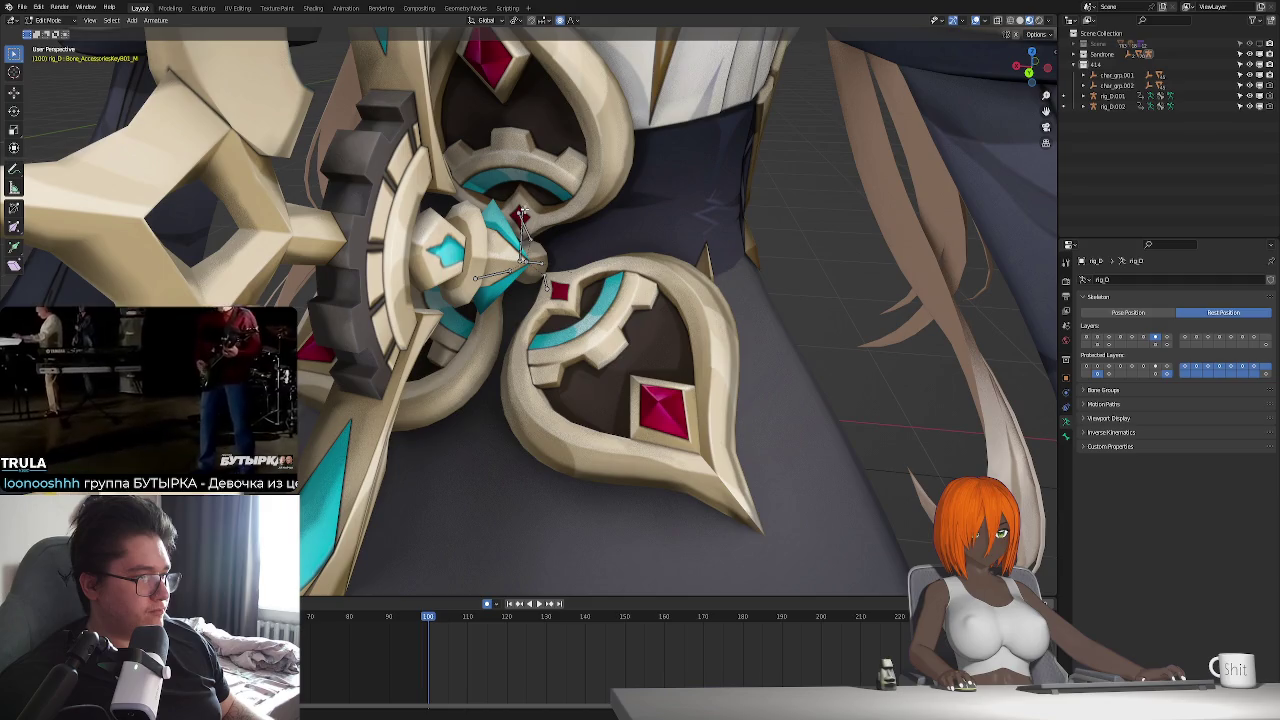
middle_drag(545, 283, 512, 237)
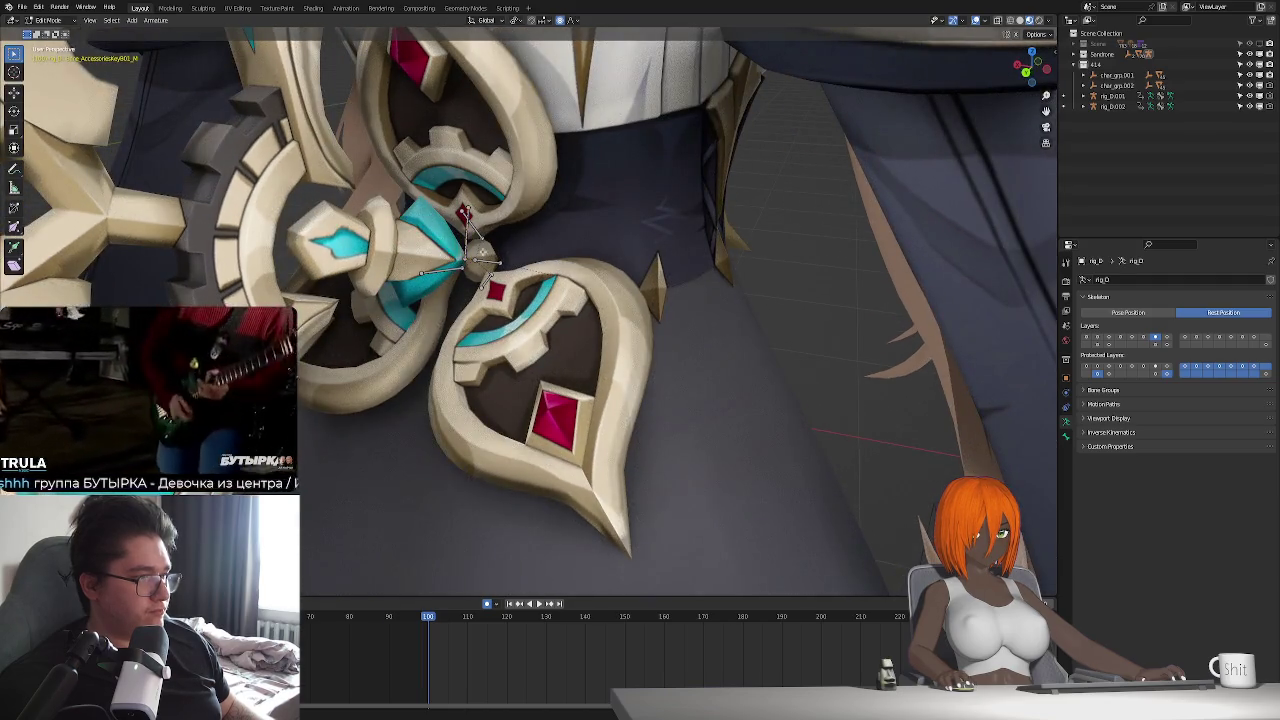
click(467, 212)
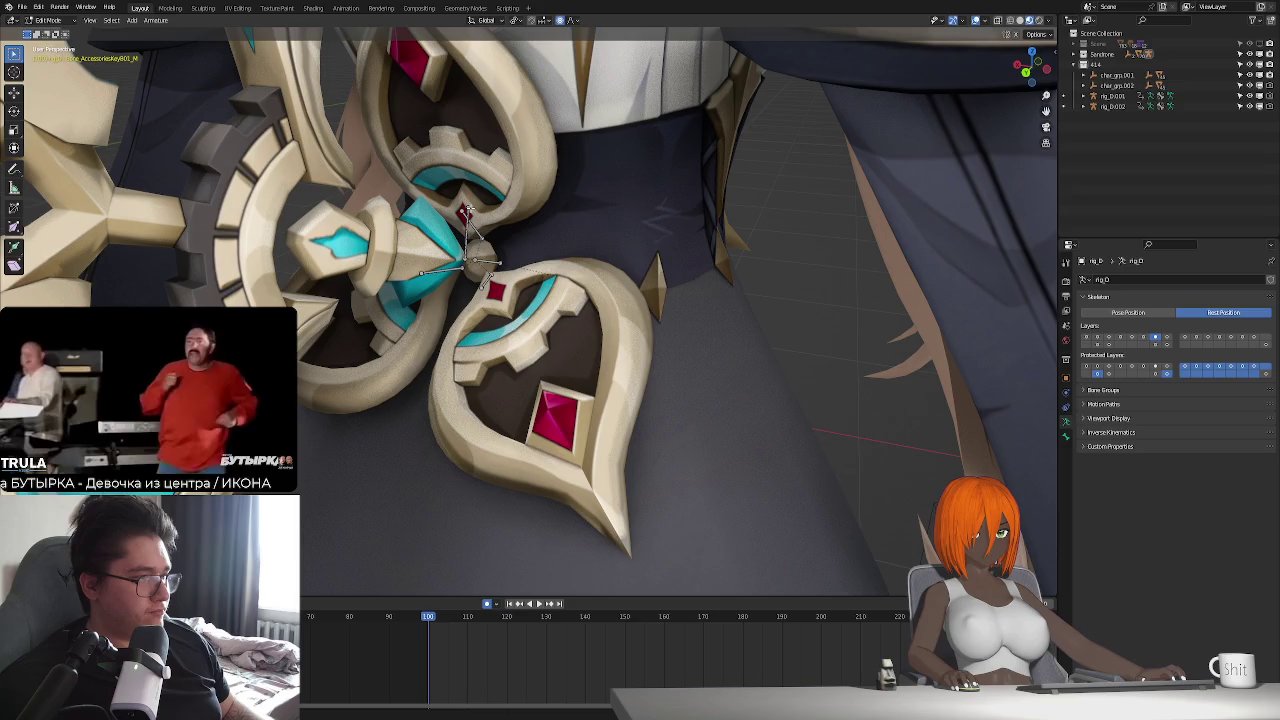
key(g)
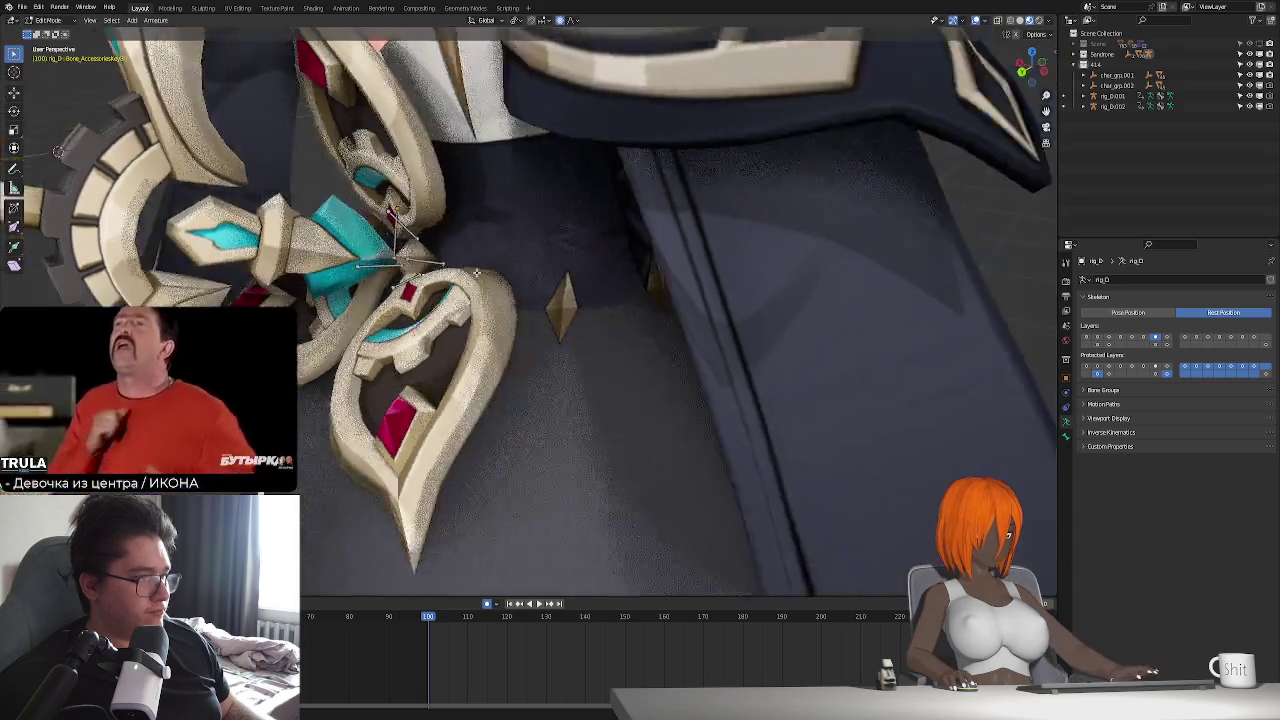
middle_drag(483, 220, 445, 233)
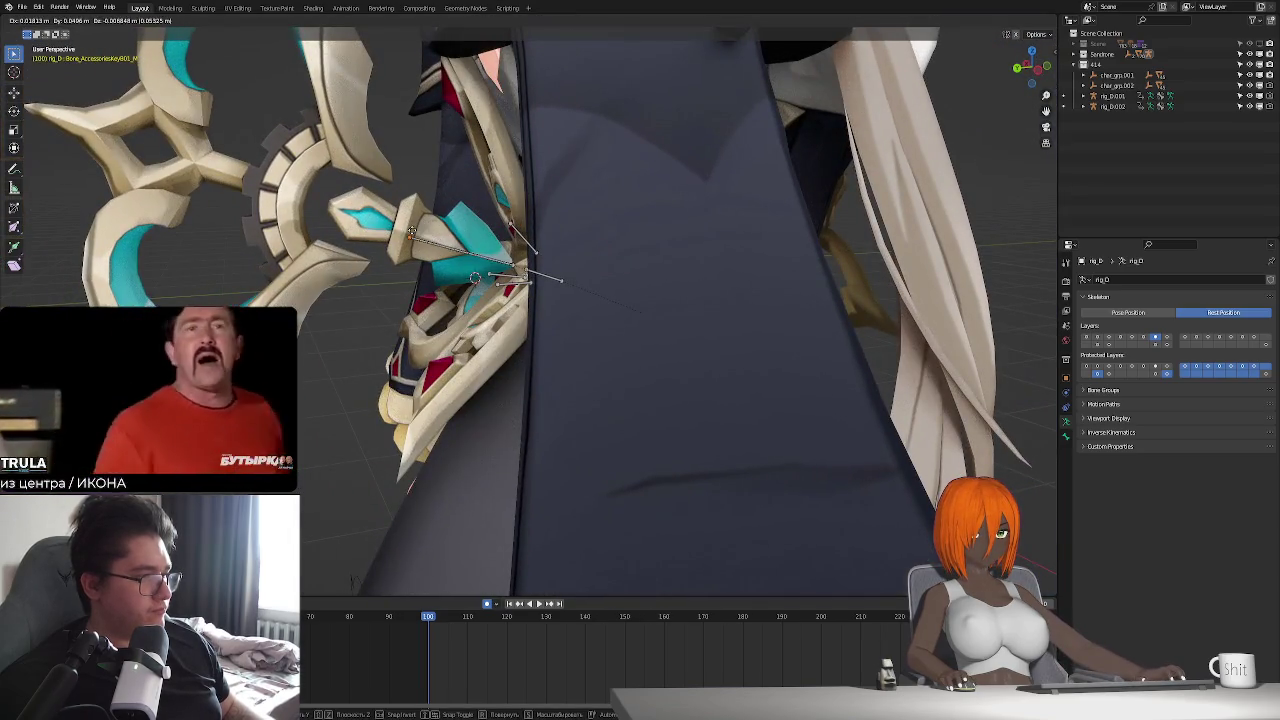
click(346, 204)
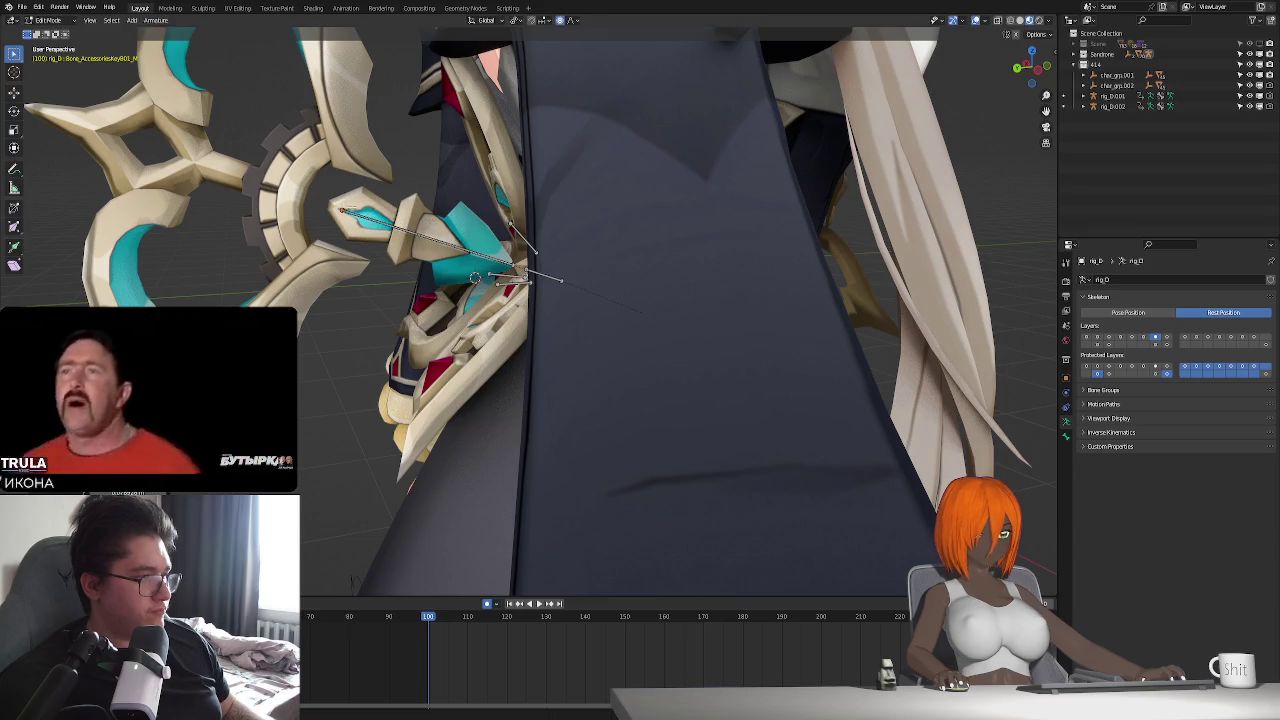
- Refine the ornament bone's position with two more moves from front and side views
mouse_move(346, 204)
middle_down()
mouse_move(666, 230)
mouse_move(608, 254)
middle_up()
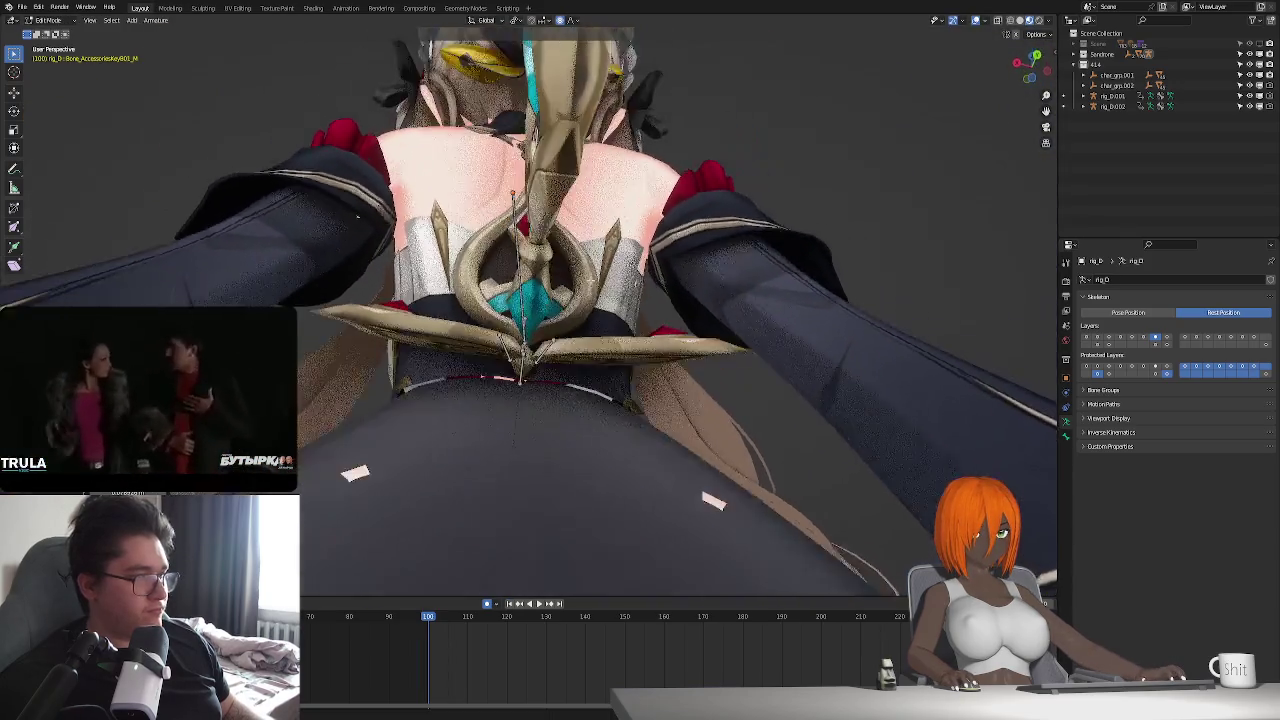
key(g)
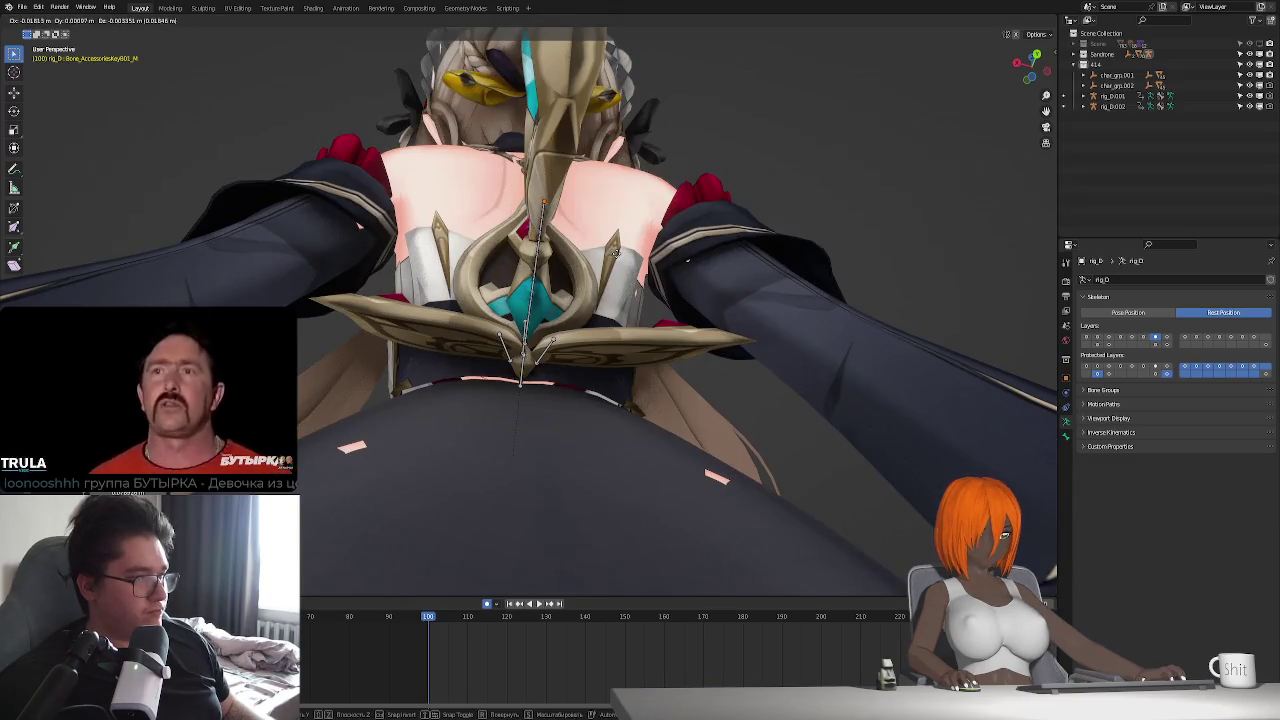
click(613, 255)
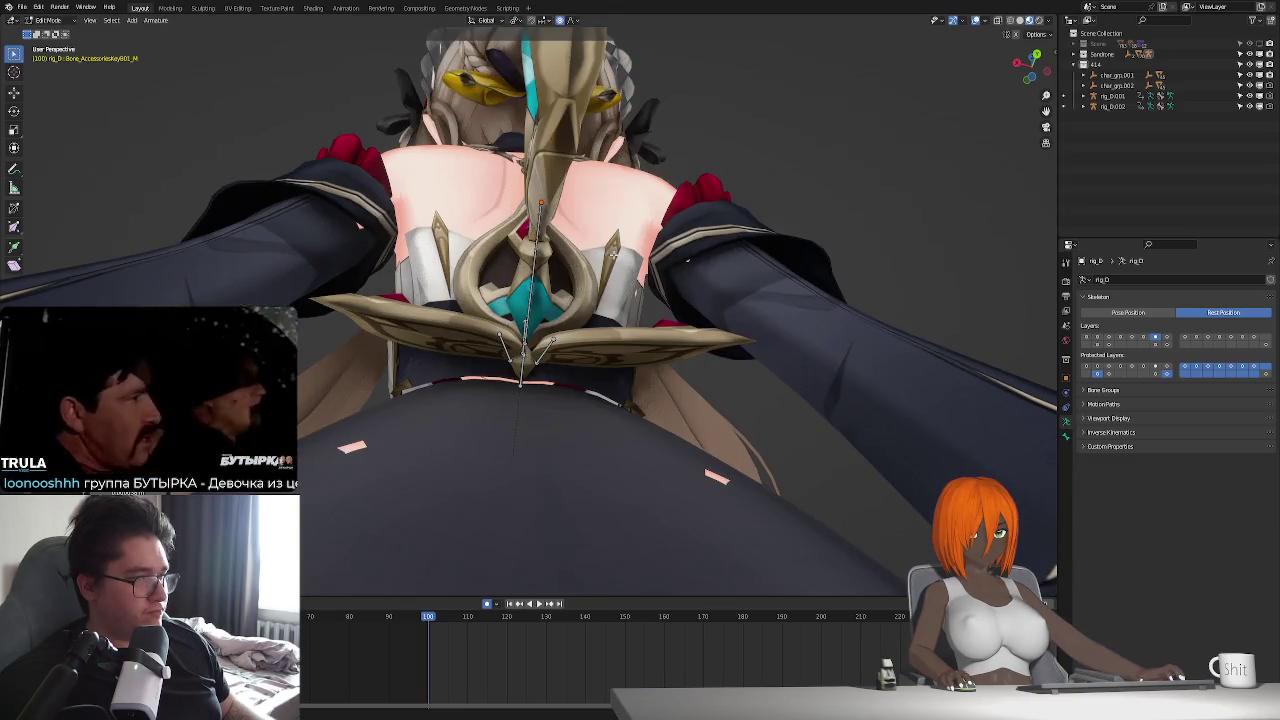
middle_drag(613, 255, 637, 375)
key(g)
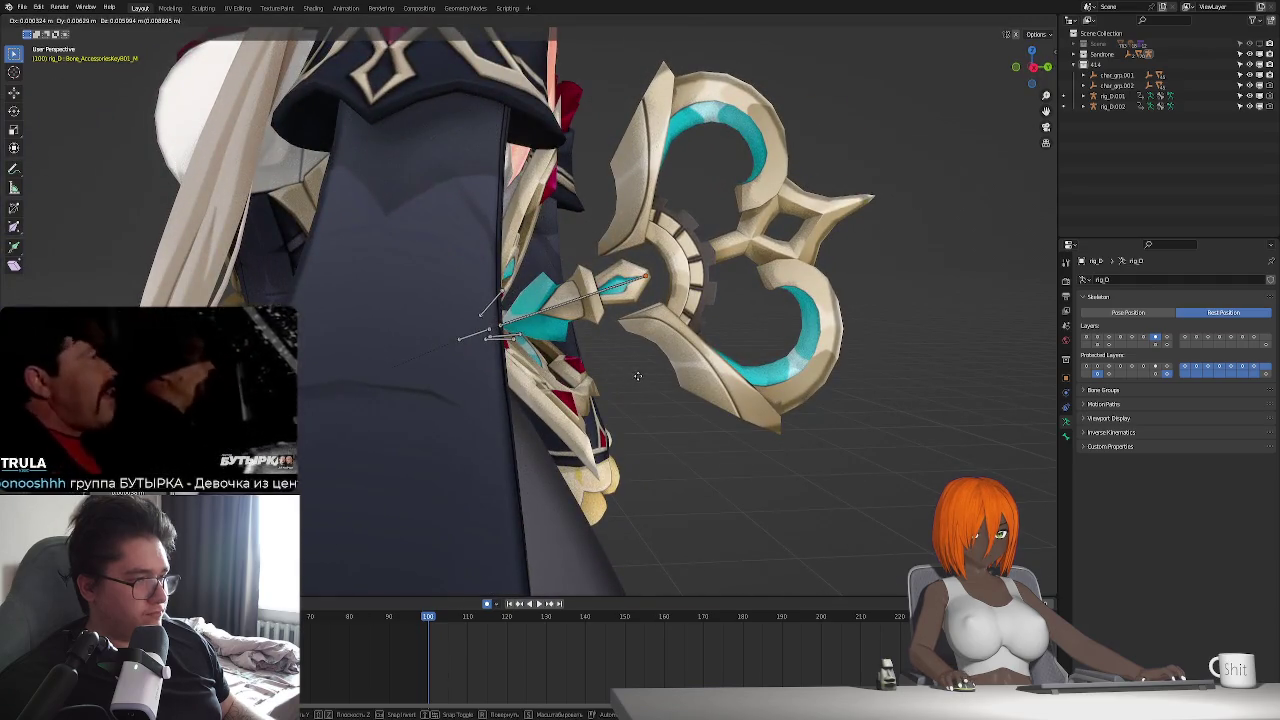
click(638, 375)
middle_drag(638, 375, 553, 380)
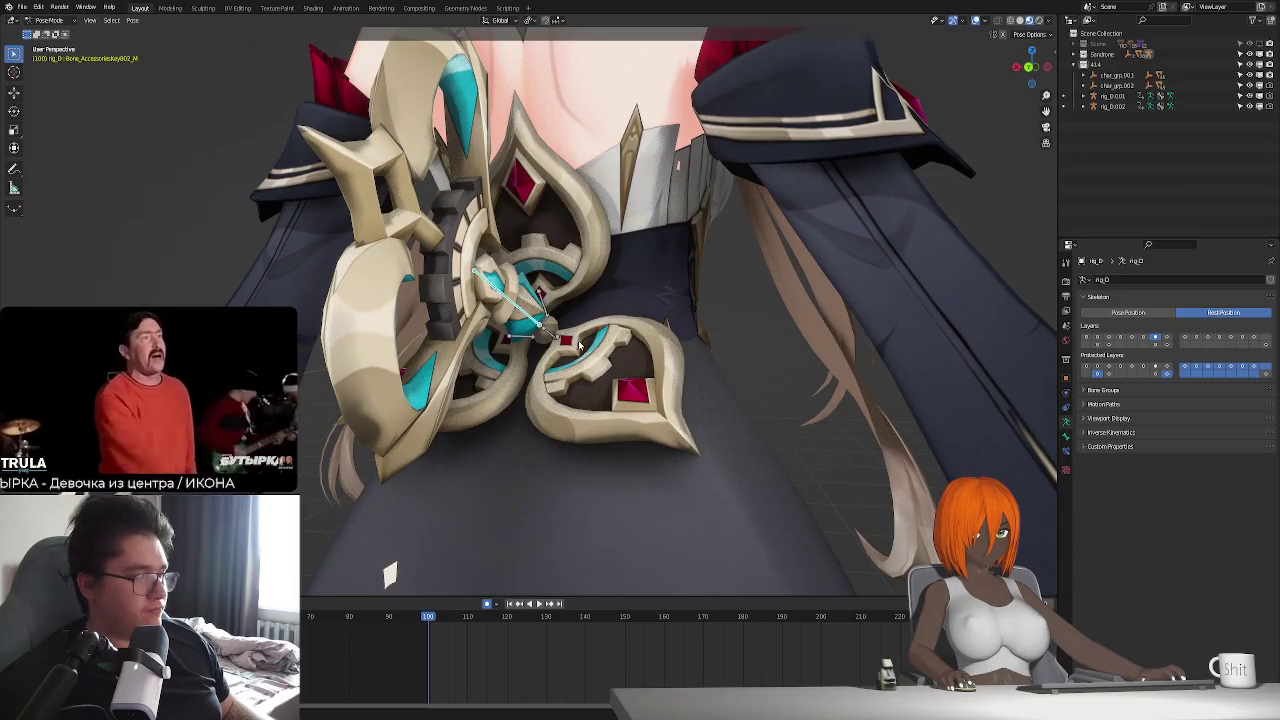
- Return the rig to Pose Position and rotate the ornament bone about its local Y axis
key(ctrl+v)
click(1170, 313)
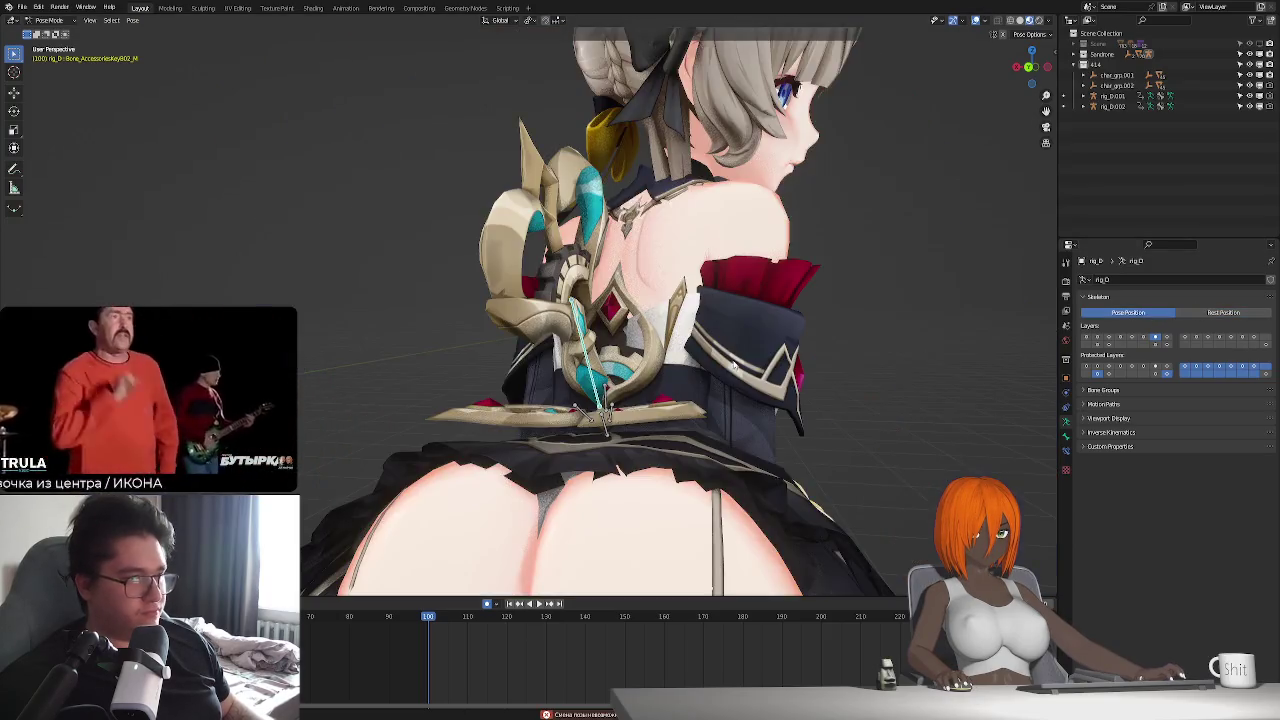
middle_drag(640, 300, 700, 320)
key(r)
key(y)
key(y)
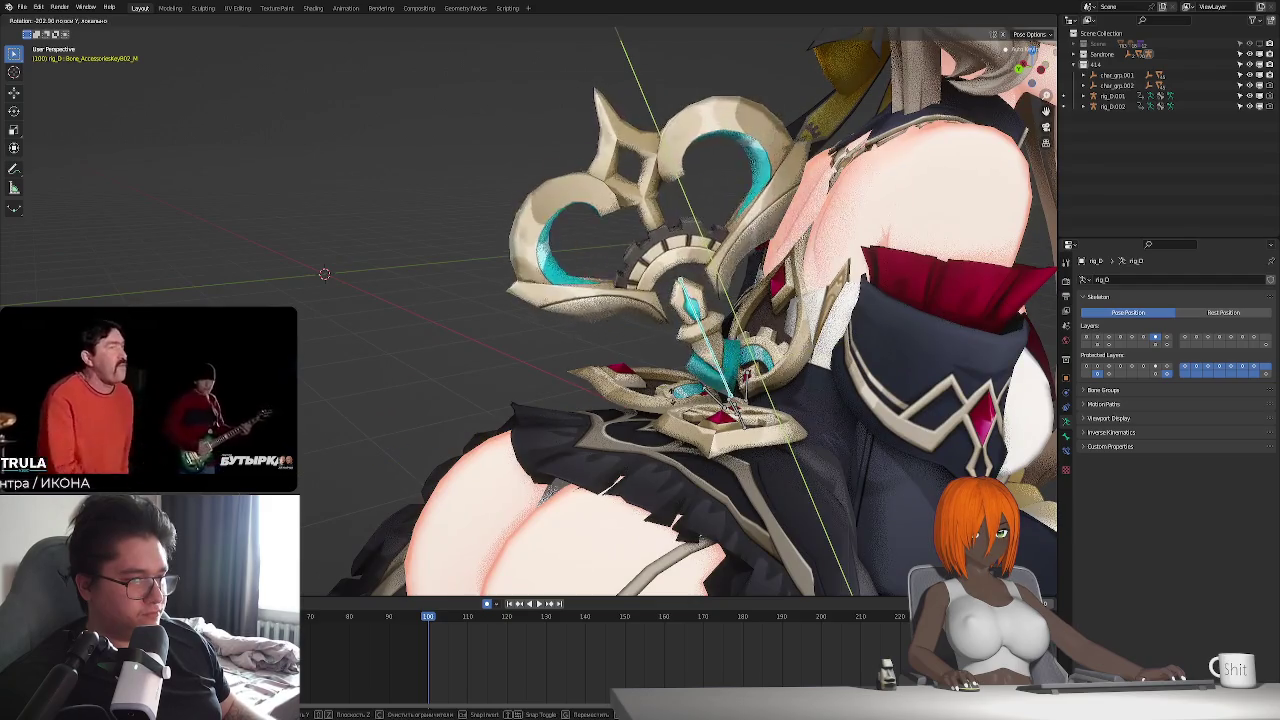
click(803, 407)
shift+middle_drag(803, 407, 664, 410)
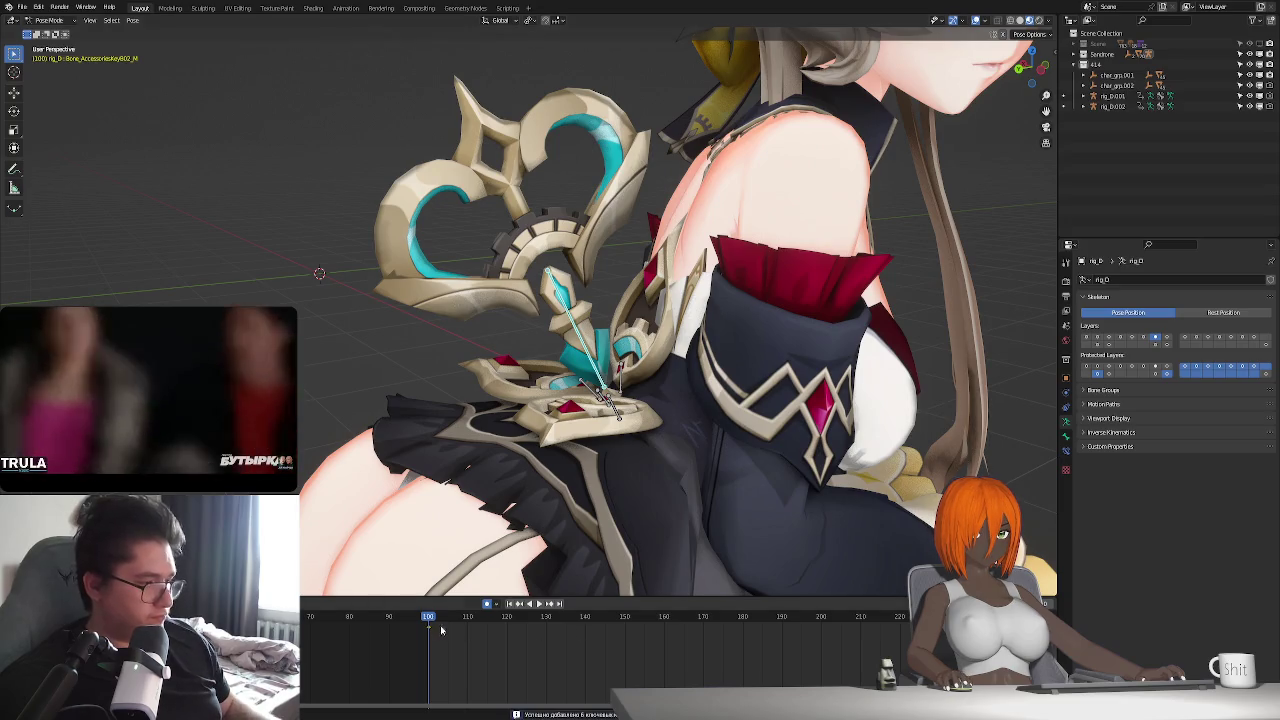
- Keyframe the accessory bones at frame 100 and play back the animation twice to check
key(i)
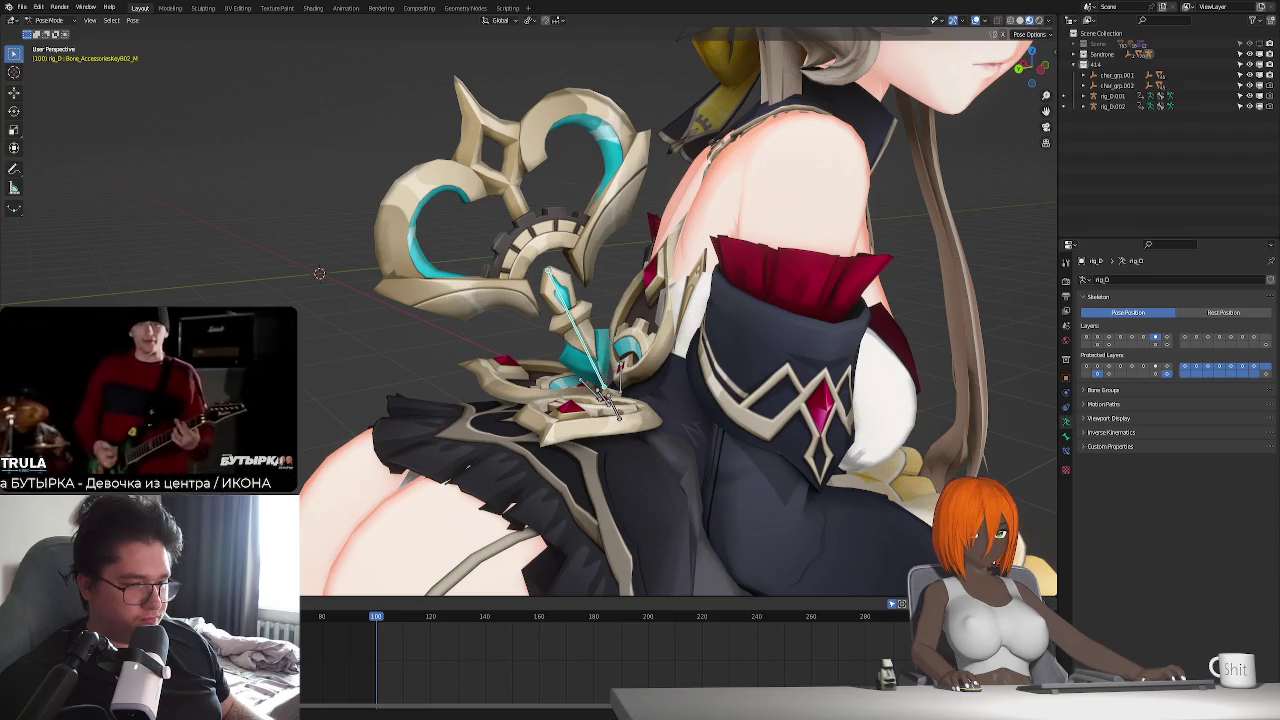
key(space)
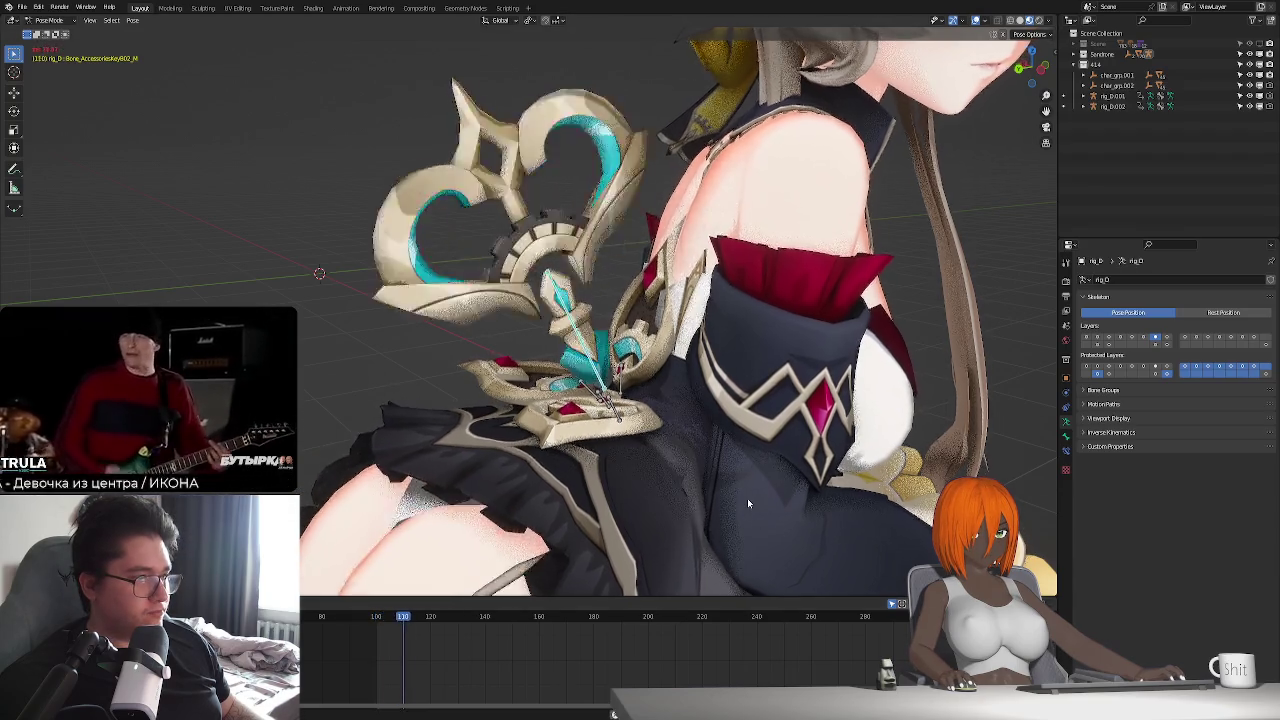
key(Escape)
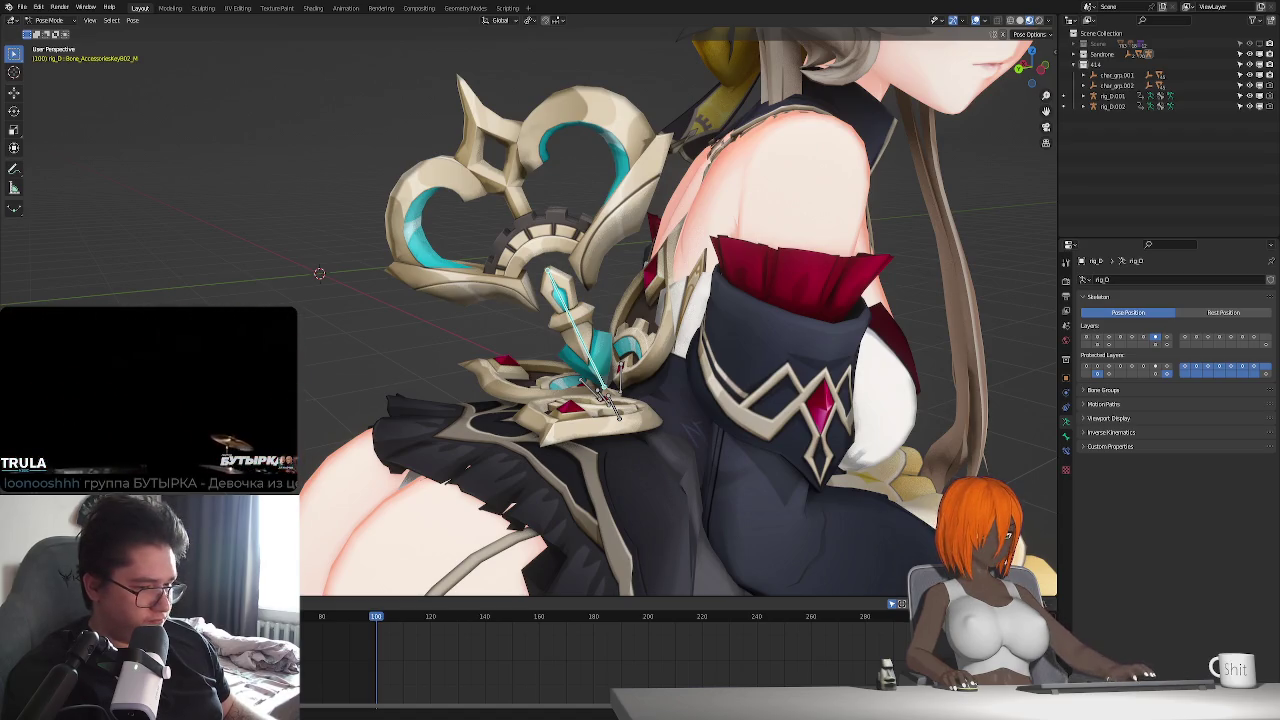
key(ctrl+z)
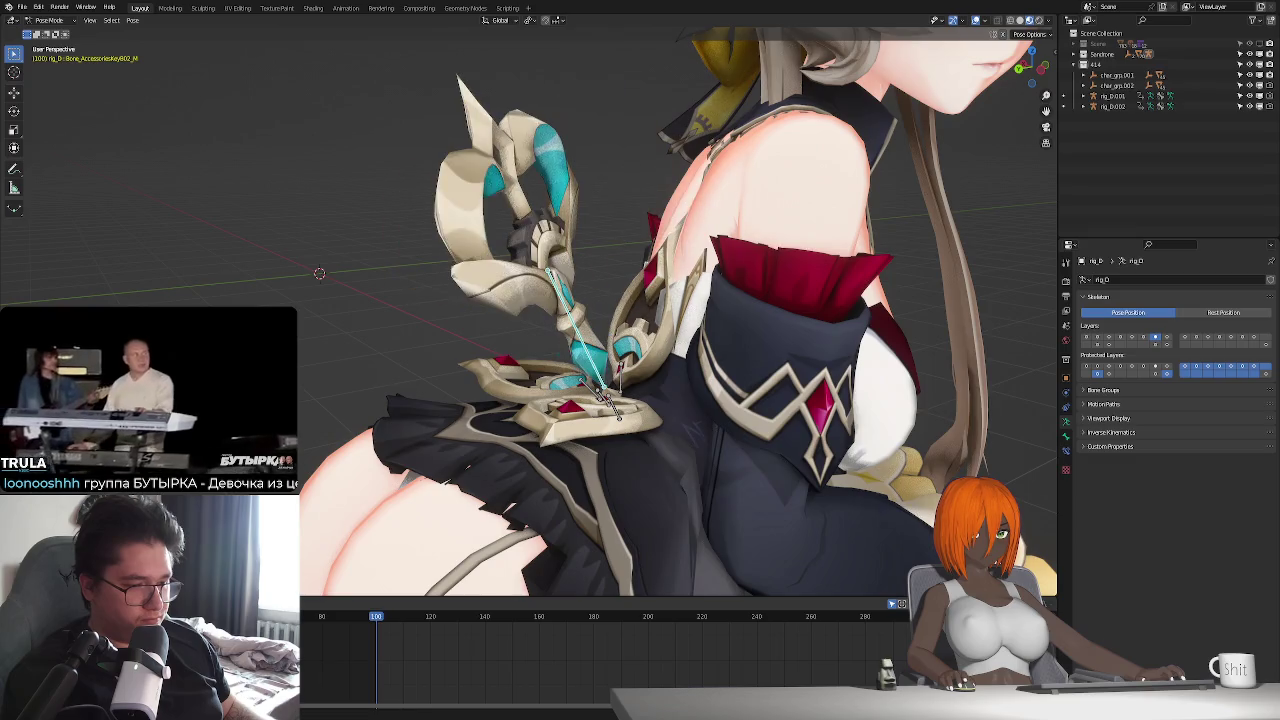
key(space)
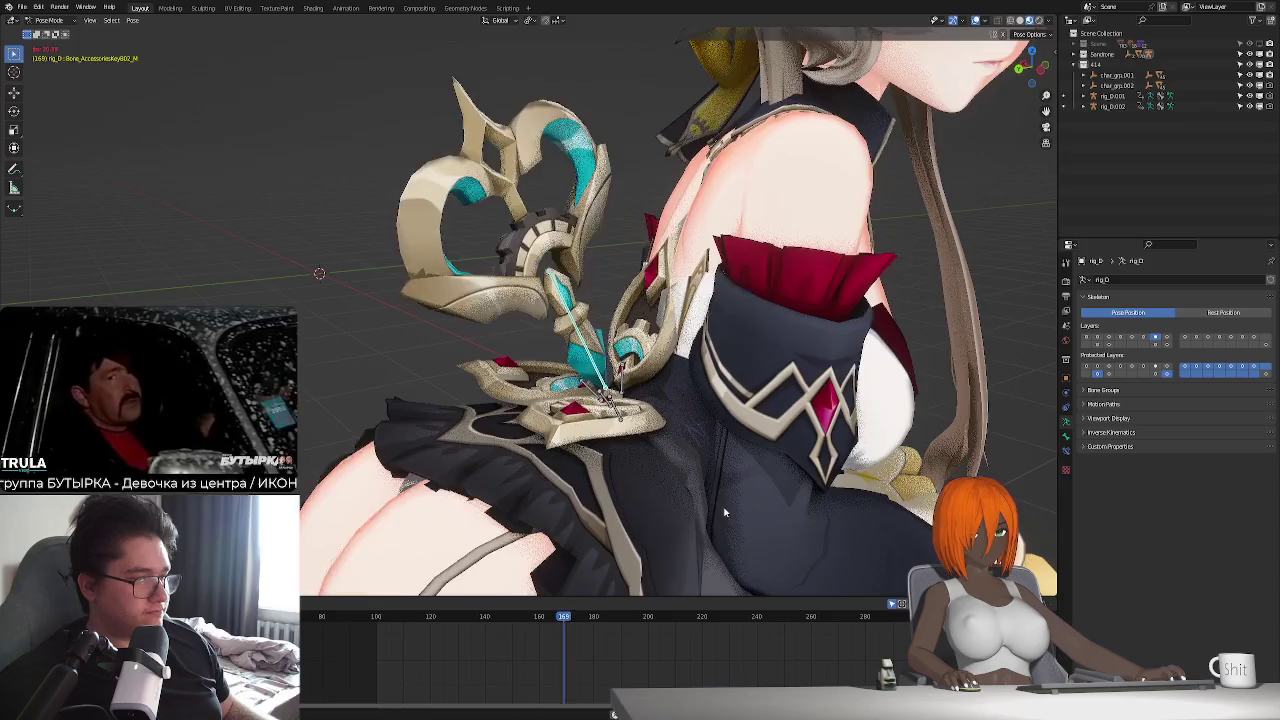
key(Escape)
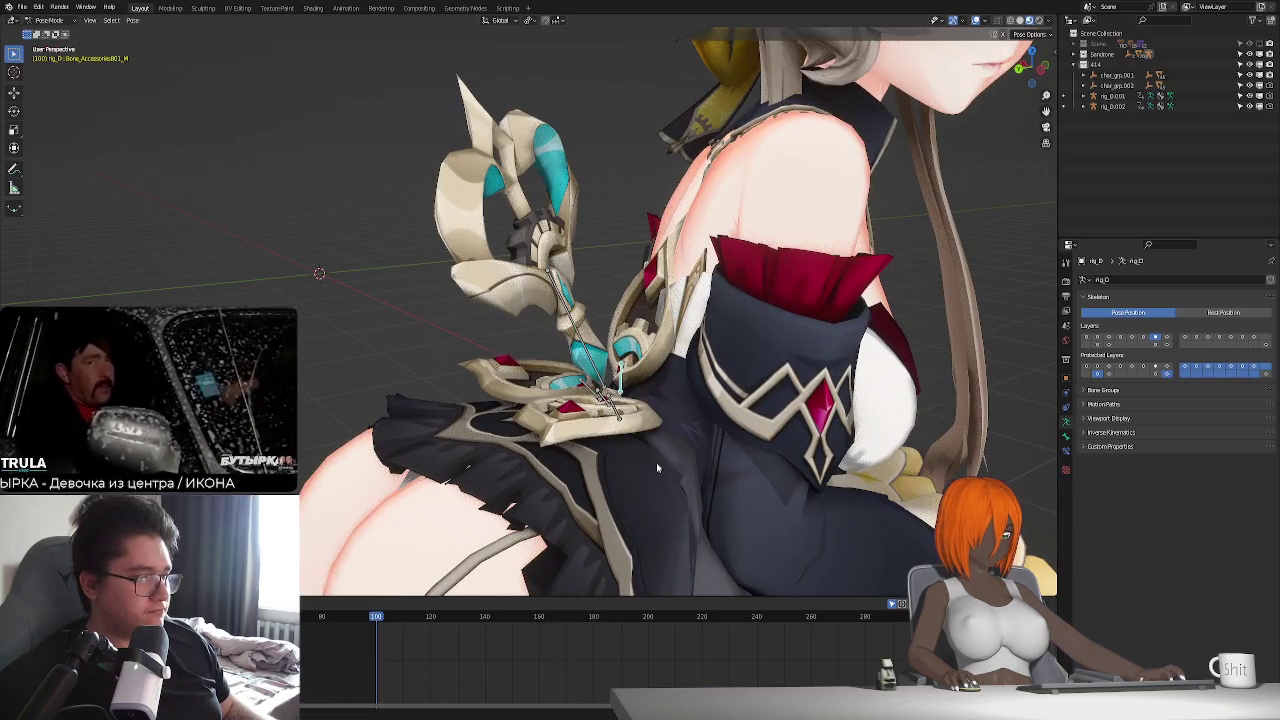
- Rotate the accessory bone about X, cancelling the first attempt before confirming
mouse_move(663, 453)
middle_down()
mouse_move(667, 521)
mouse_move(690, 524)
middle_up()
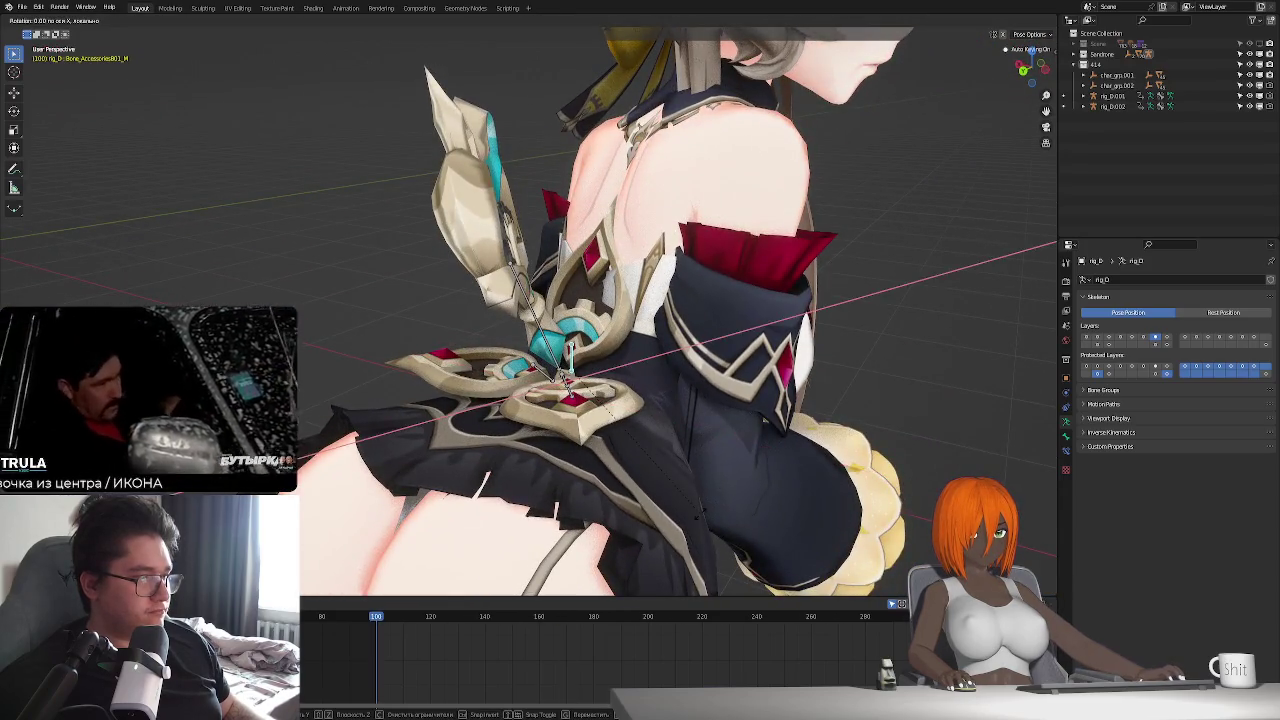
key(r)
key(x)
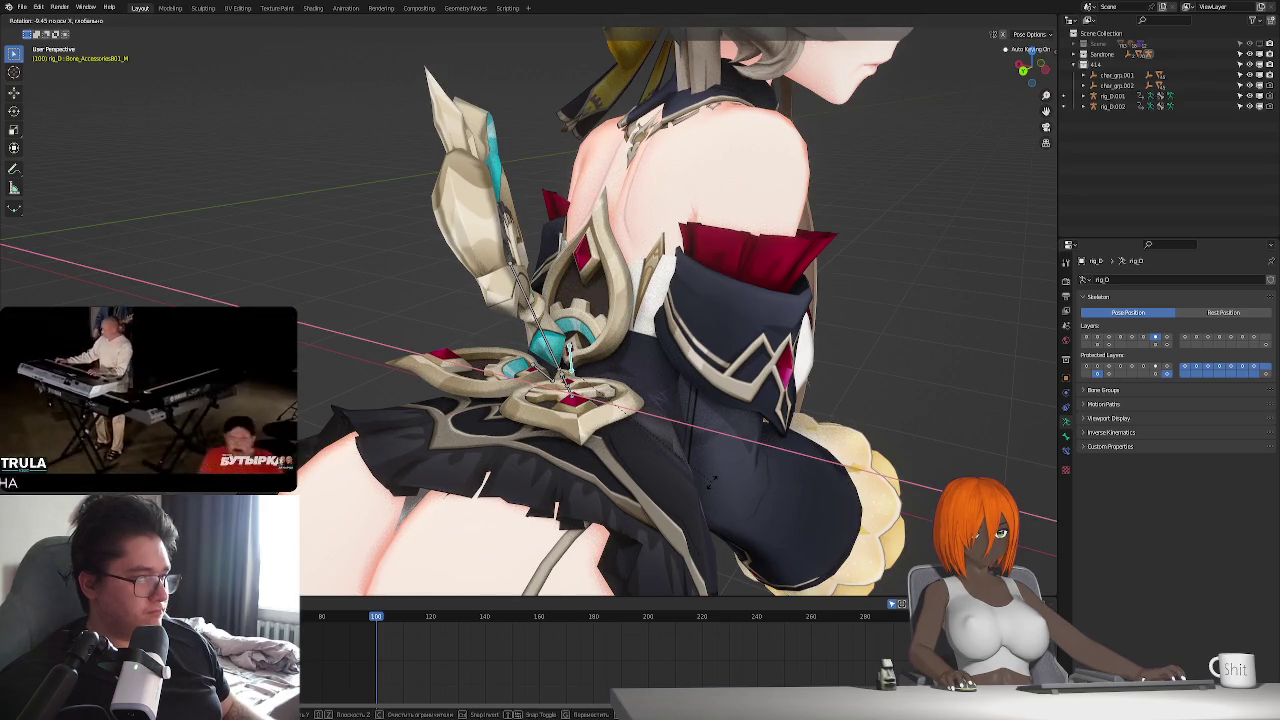
right_click(708, 483)
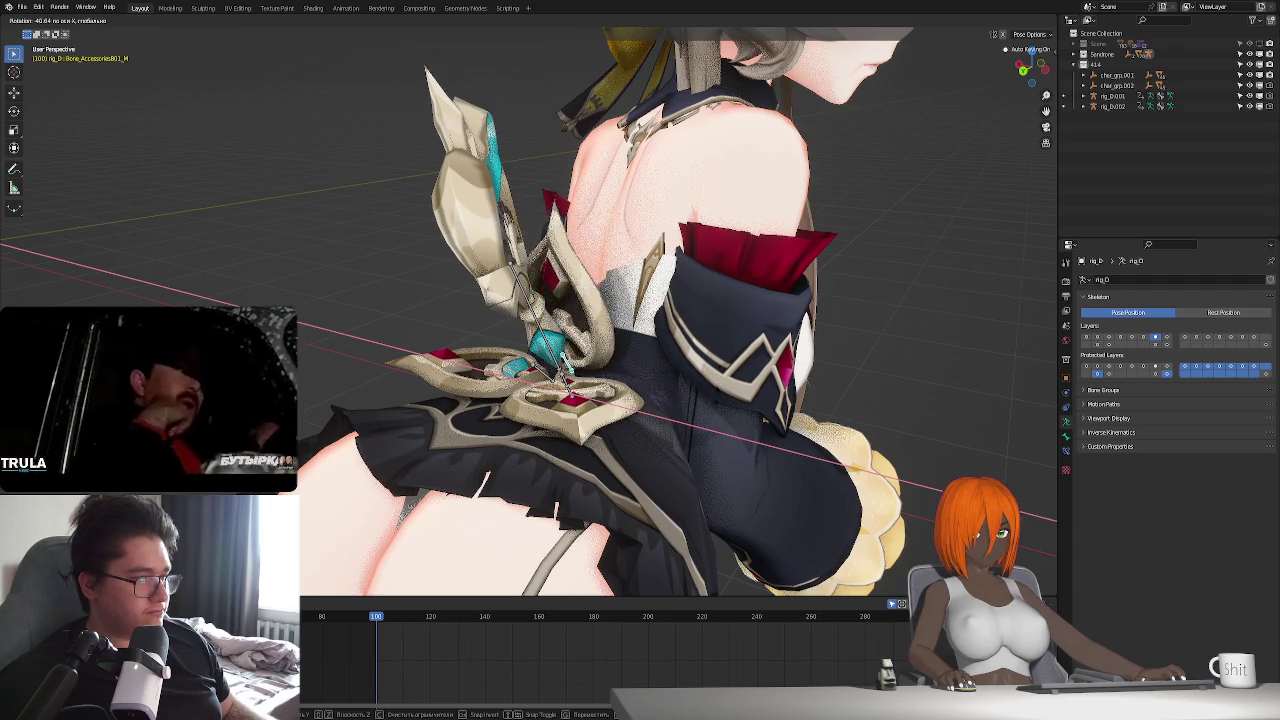
key(r)
key(x)
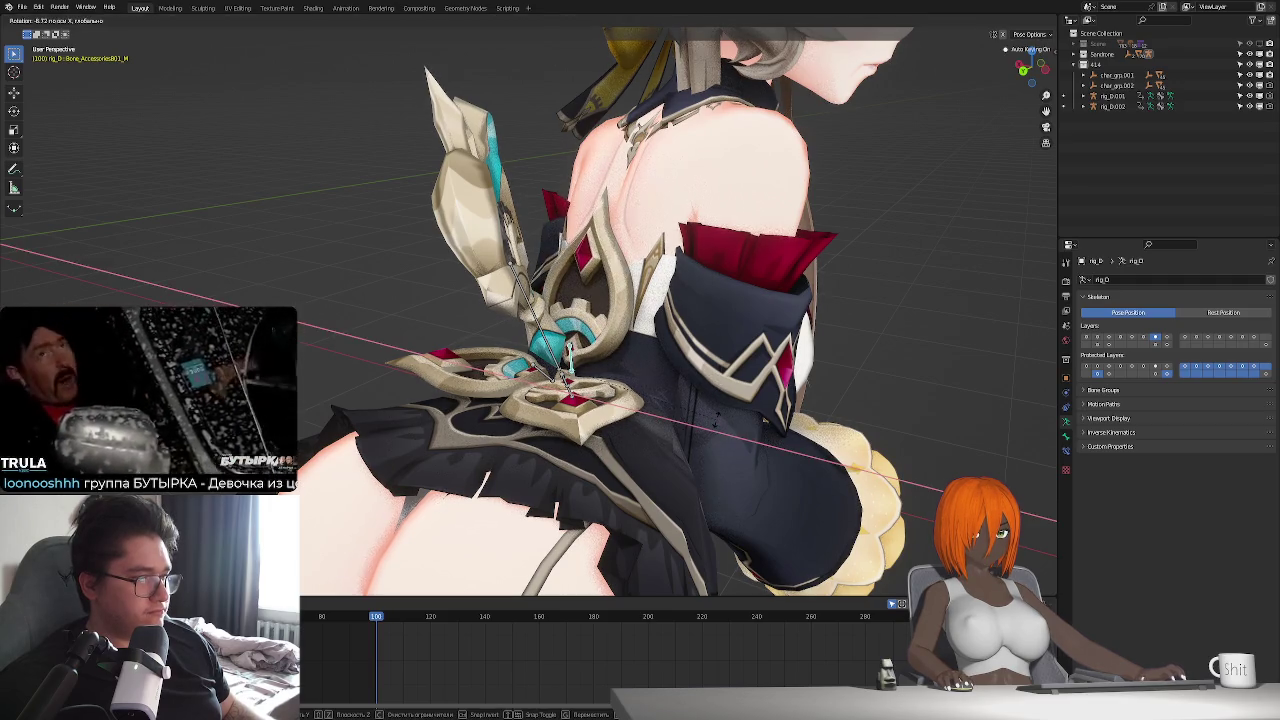
click(566, 474)
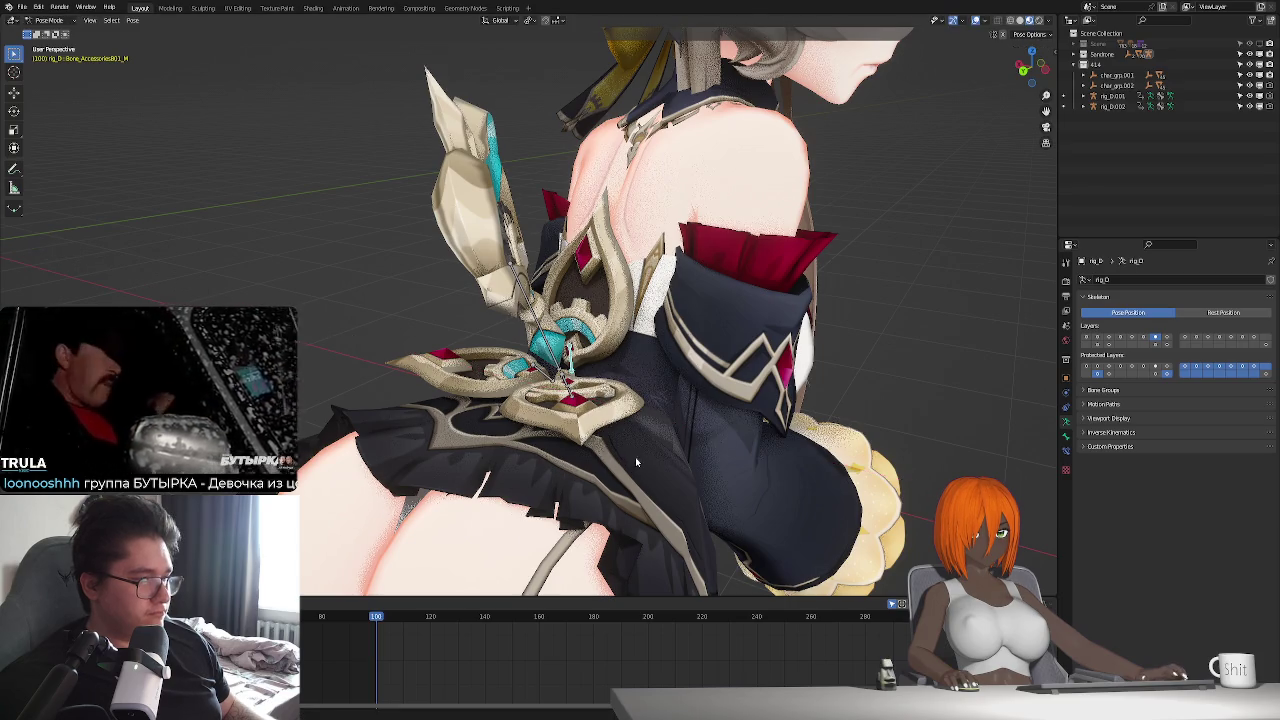
- Tilt the heart ornament further with a Y-axis rotation and another X-axis rotation
middle_drag(635, 457, 659, 489)
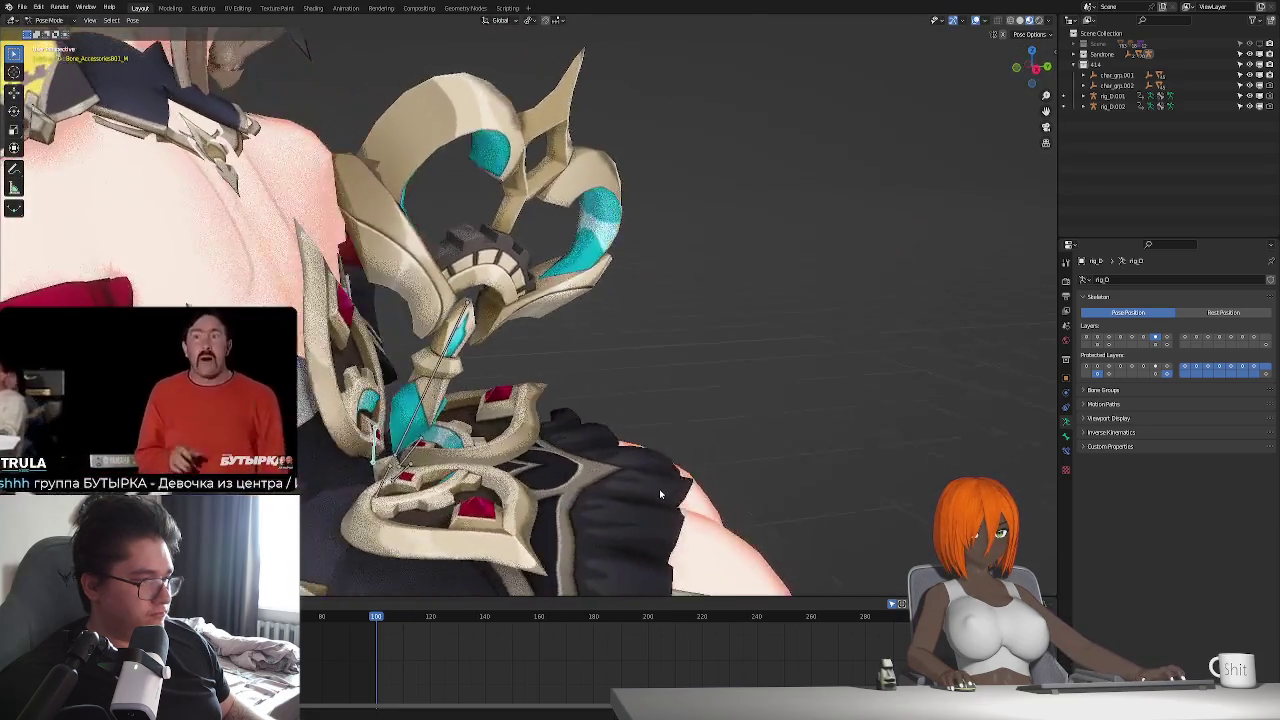
middle_drag(659, 489, 687, 480)
key(r)
key(y)
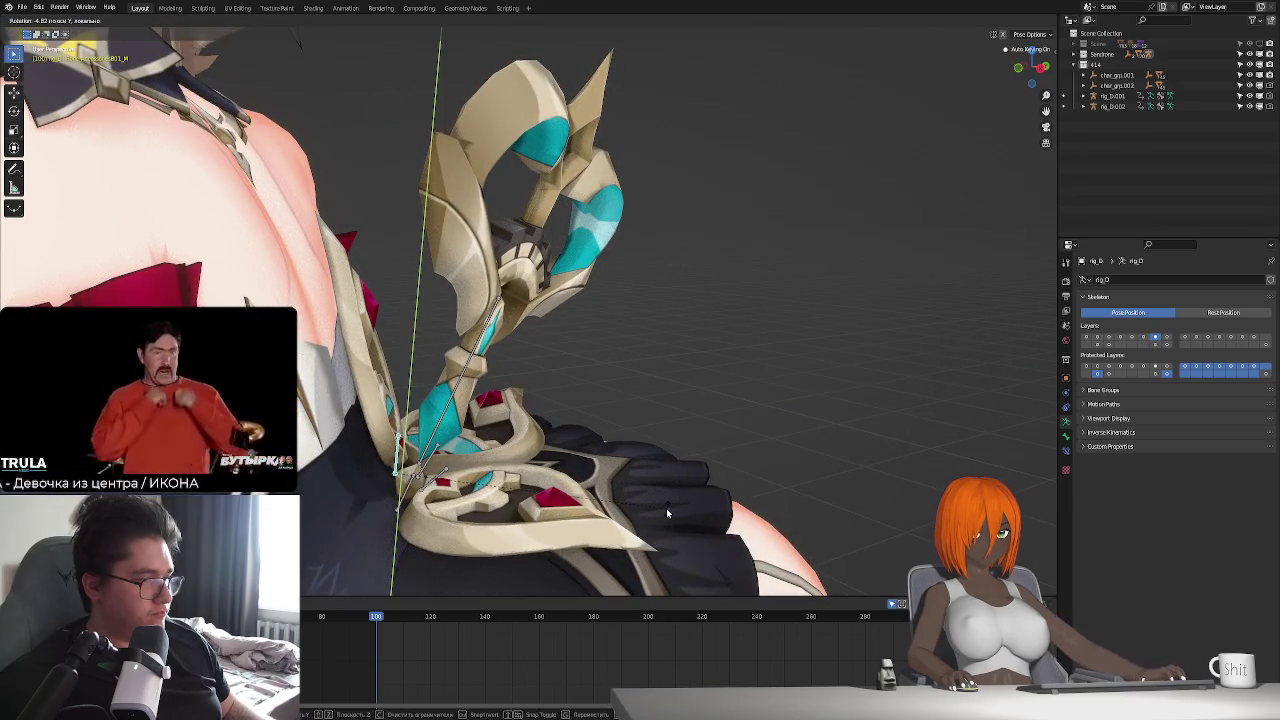
click(666, 508)
scroll(427, 640, up, 2)
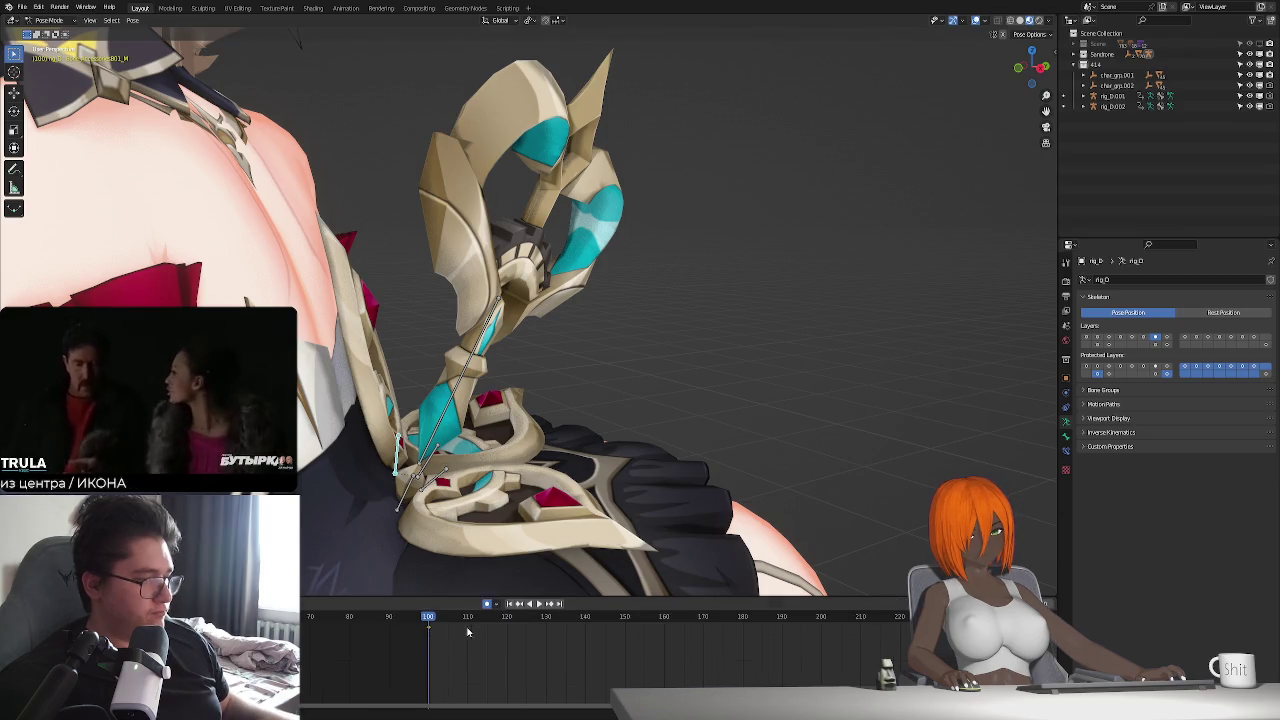
key(r)
key(x)
key(x)
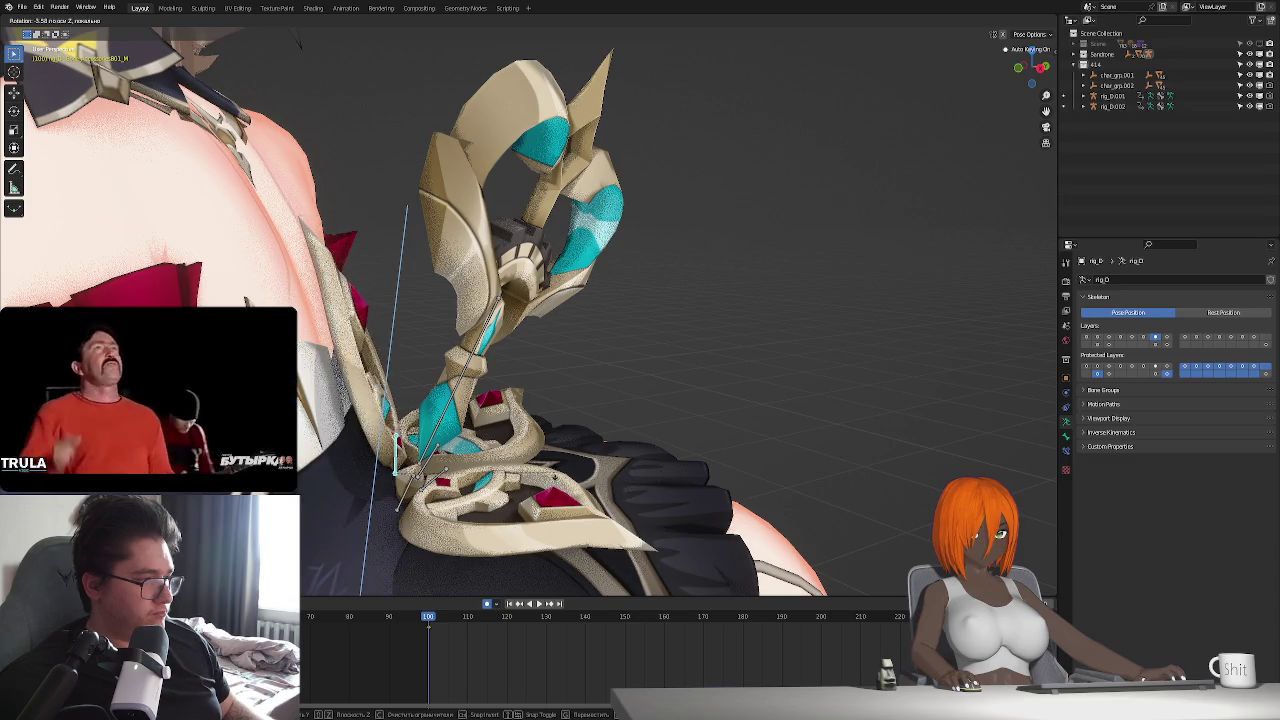
click(555, 476)
mouse_move(555, 476)
middle_down()
mouse_move(388, 505)
mouse_move(577, 455)
middle_up()
scroll(388, 505, down, 4)
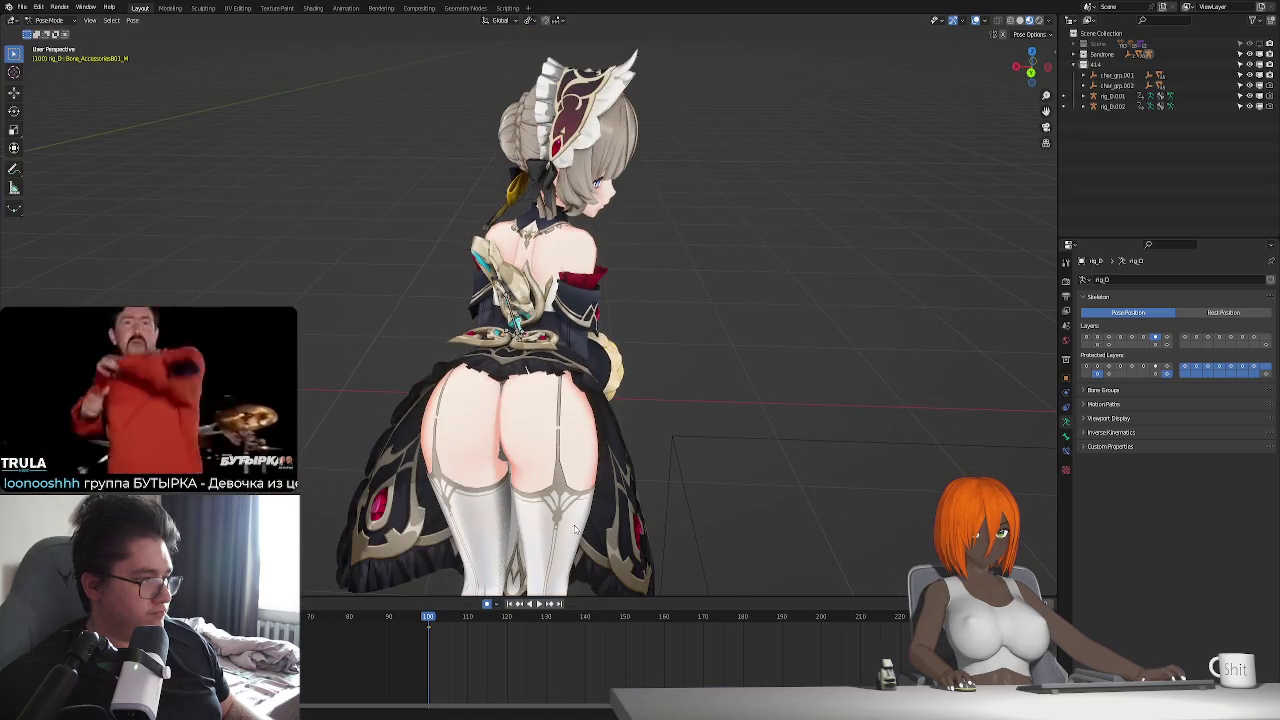
- Open the sidebar, enable Simplify, and play then stop the idle animation
scroll(569, 464, up, 3)
scroll(569, 464, up, 1)
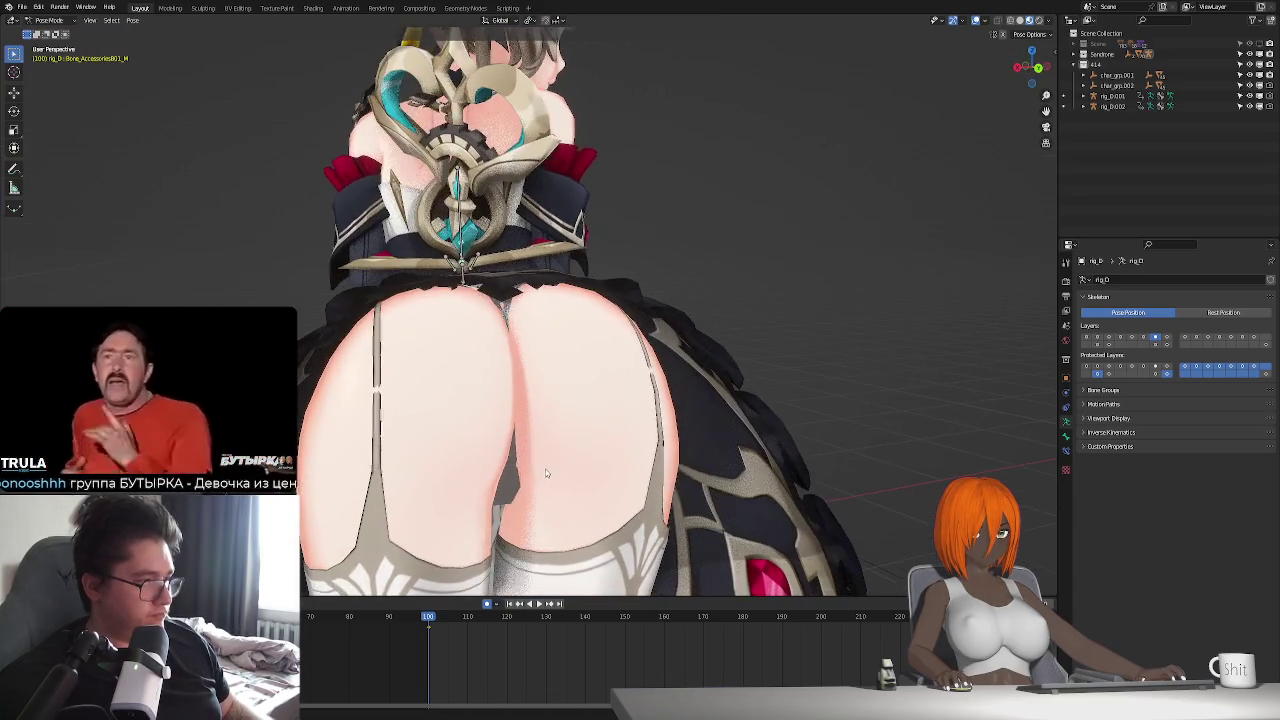
key(n)
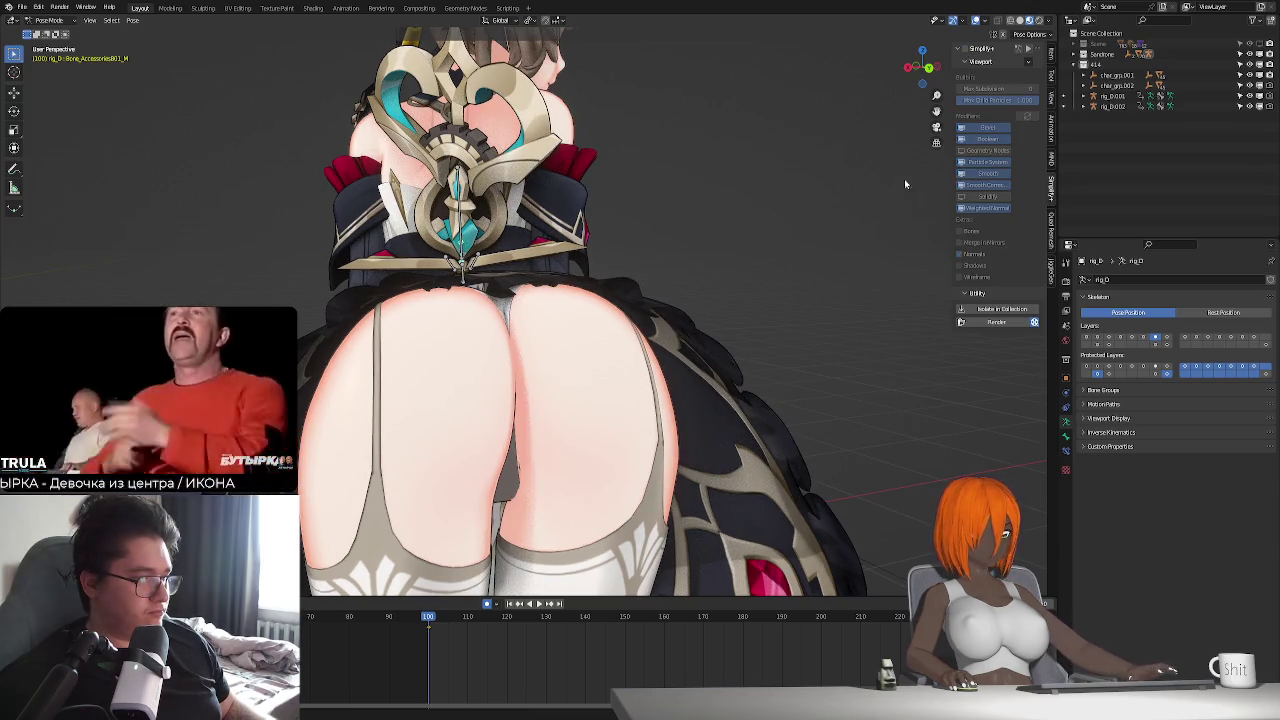
middle_drag(560, 420, 626, 413)
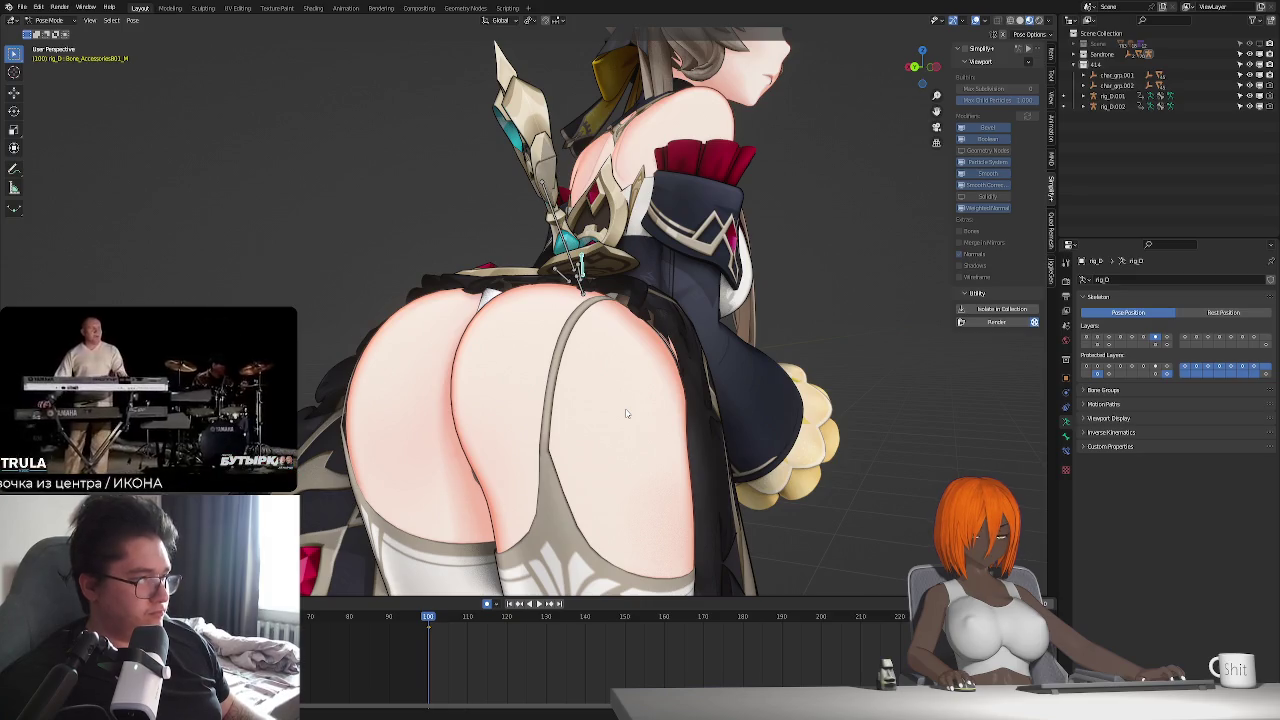
scroll(626, 413, down, 3)
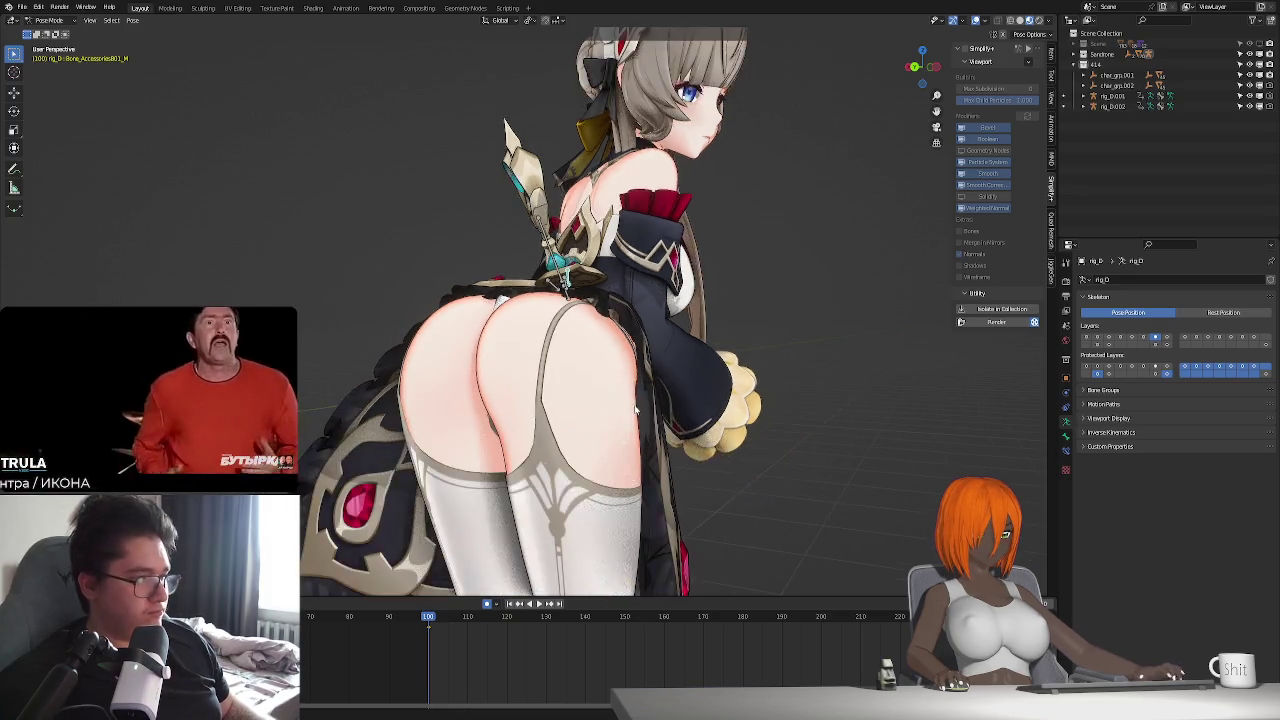
scroll(626, 413, down, 2)
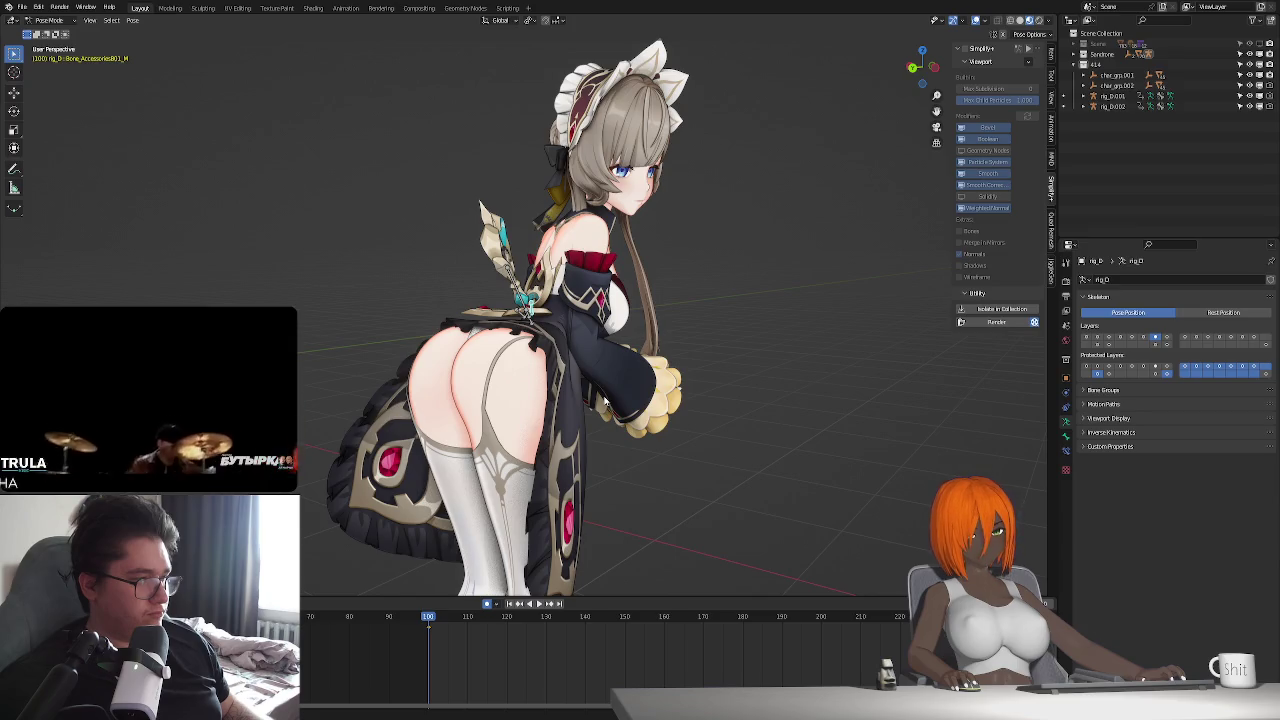
middle_drag(604, 400, 577, 417)
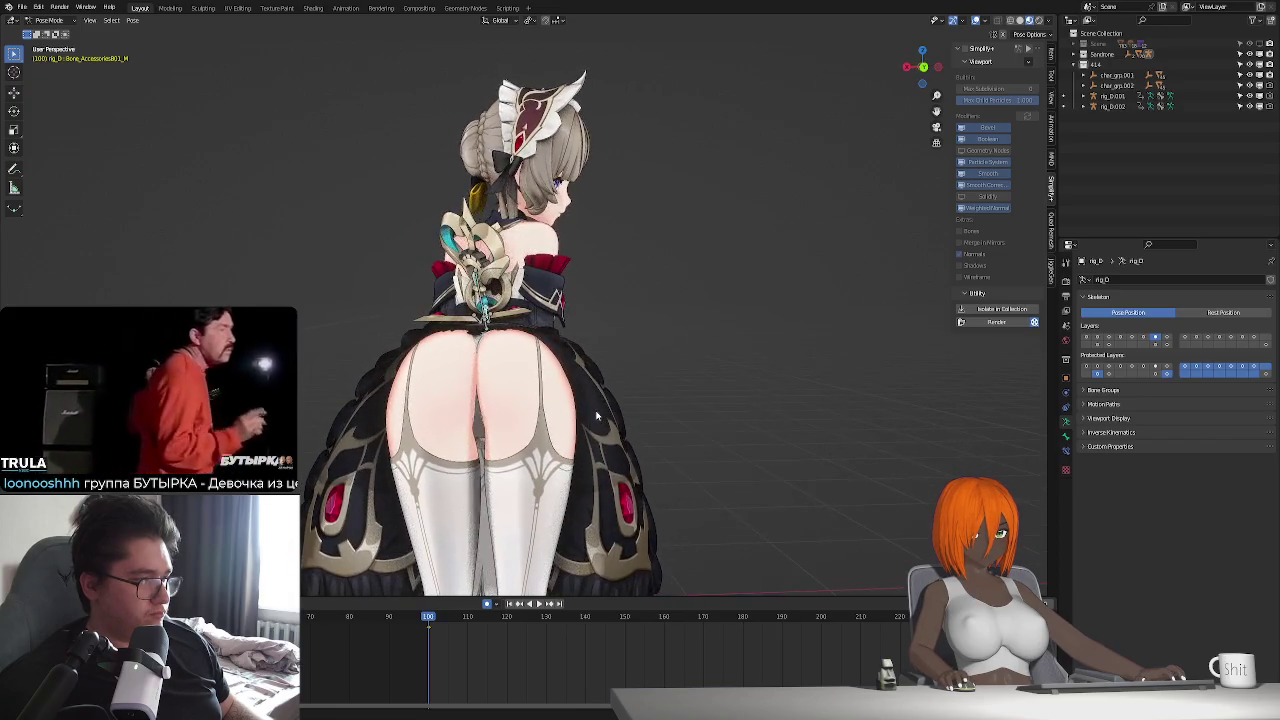
click(965, 49)
key(space)
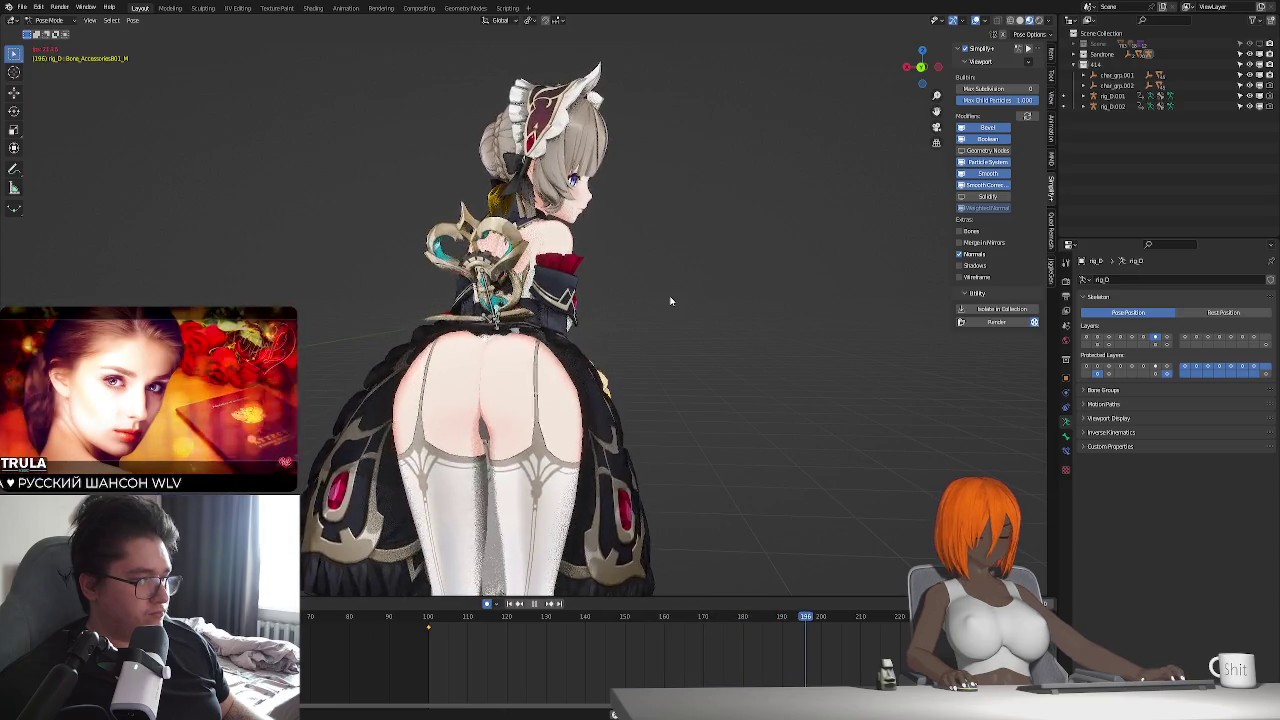
key(space)
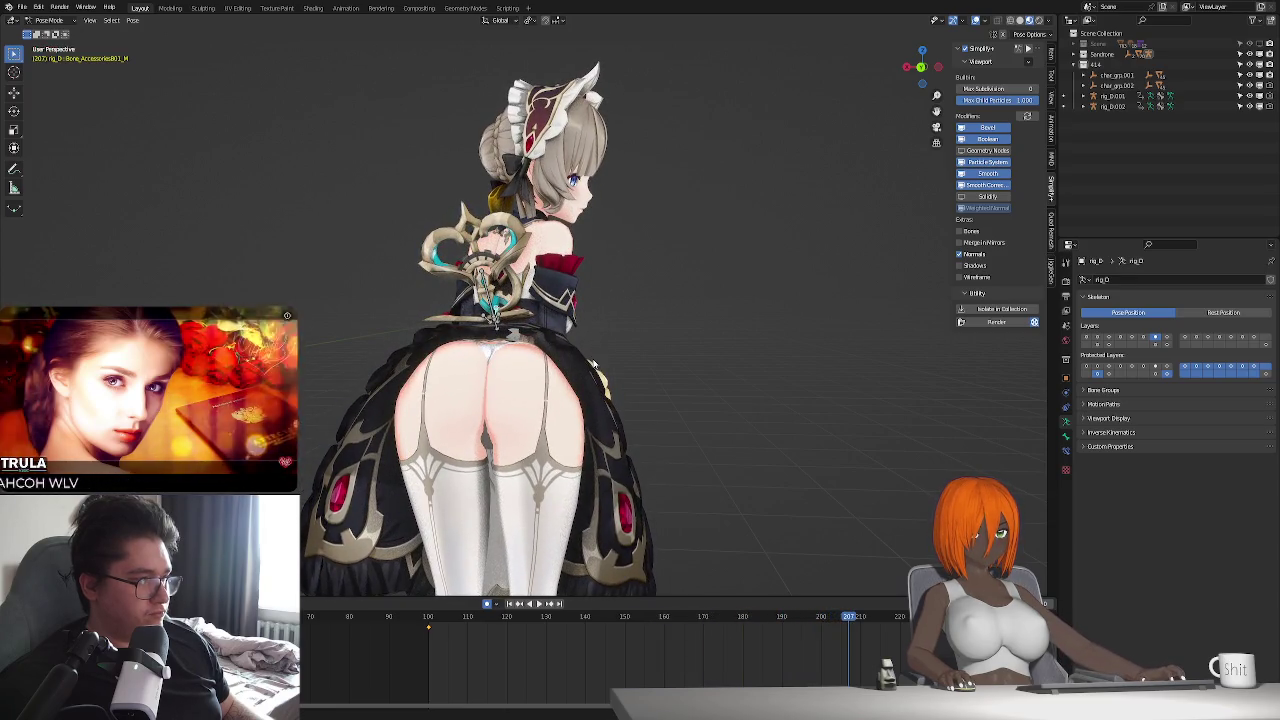
- Switch the armature to Rest Position and select the Pants mesh
click(1222, 312)
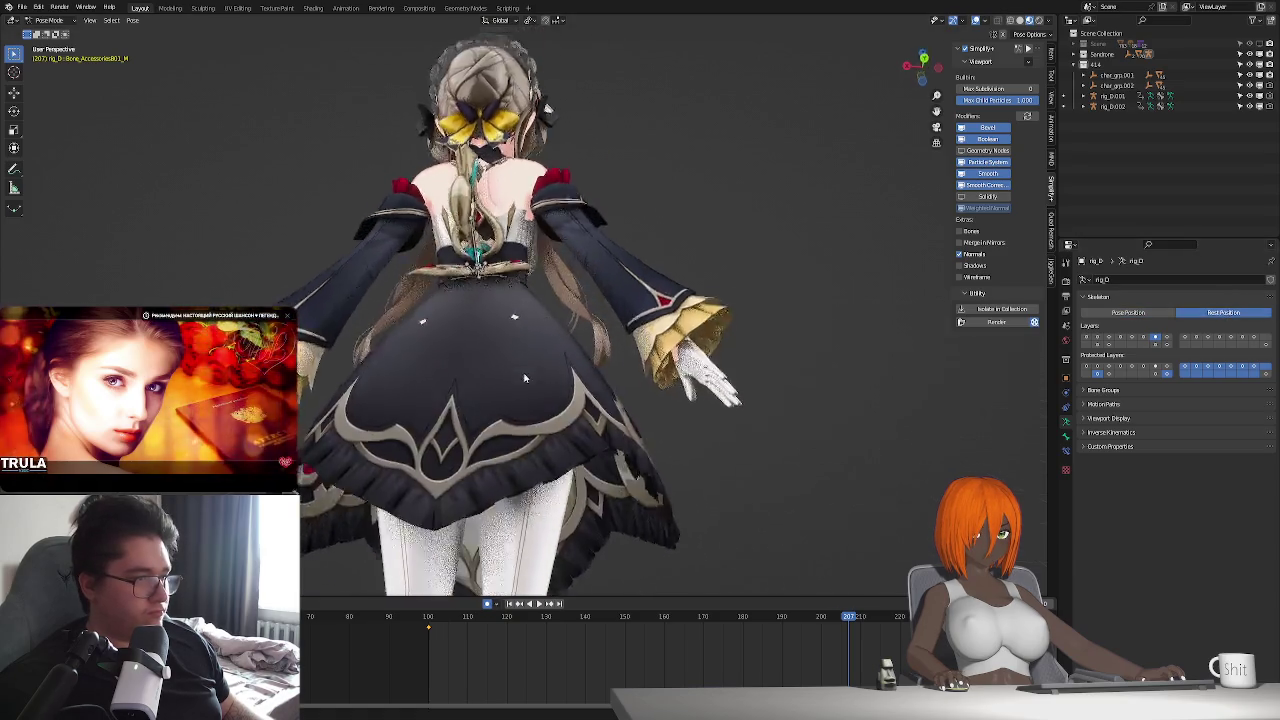
mouse_move(720, 430)
middle_down()
mouse_move(728, 332)
mouse_move(611, 323)
middle_up()
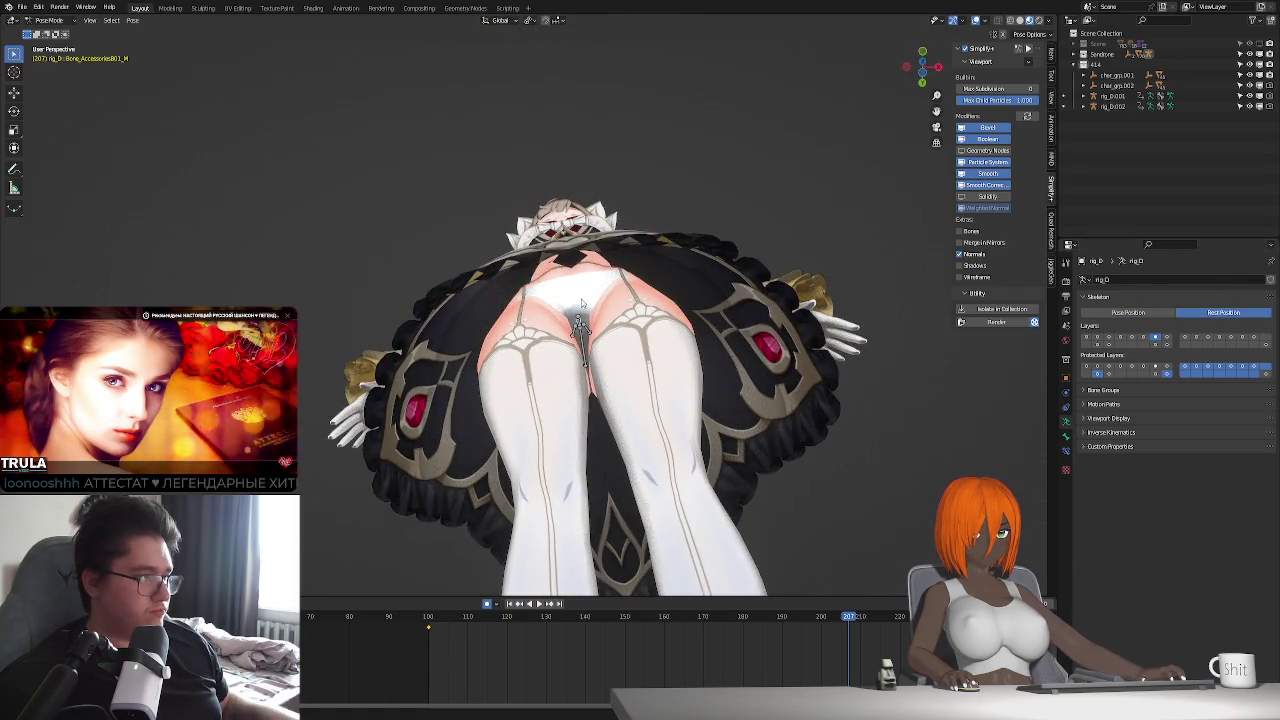
click(583, 300)
scroll(578, 340, up, 5)
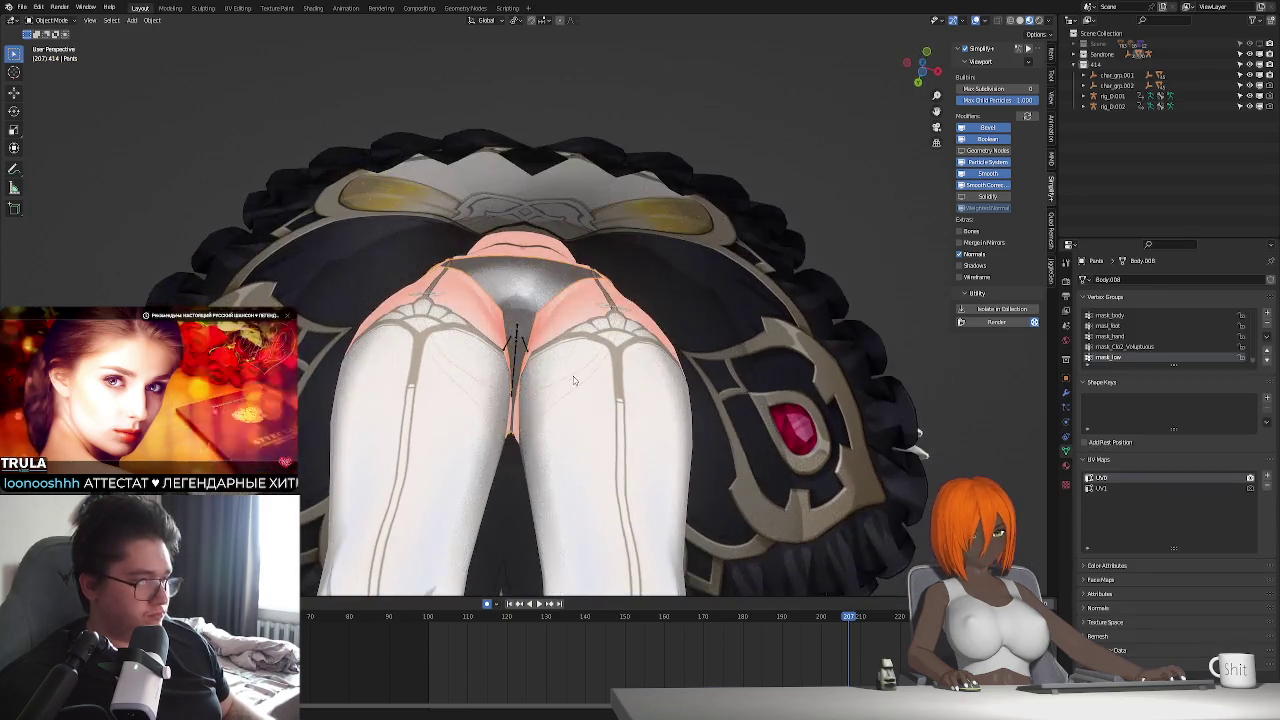
- In Edit Mode on the Pants mesh, move the selected crotch vertices along Z
key(Tab)
middle_drag(918, 440, 930, 425)
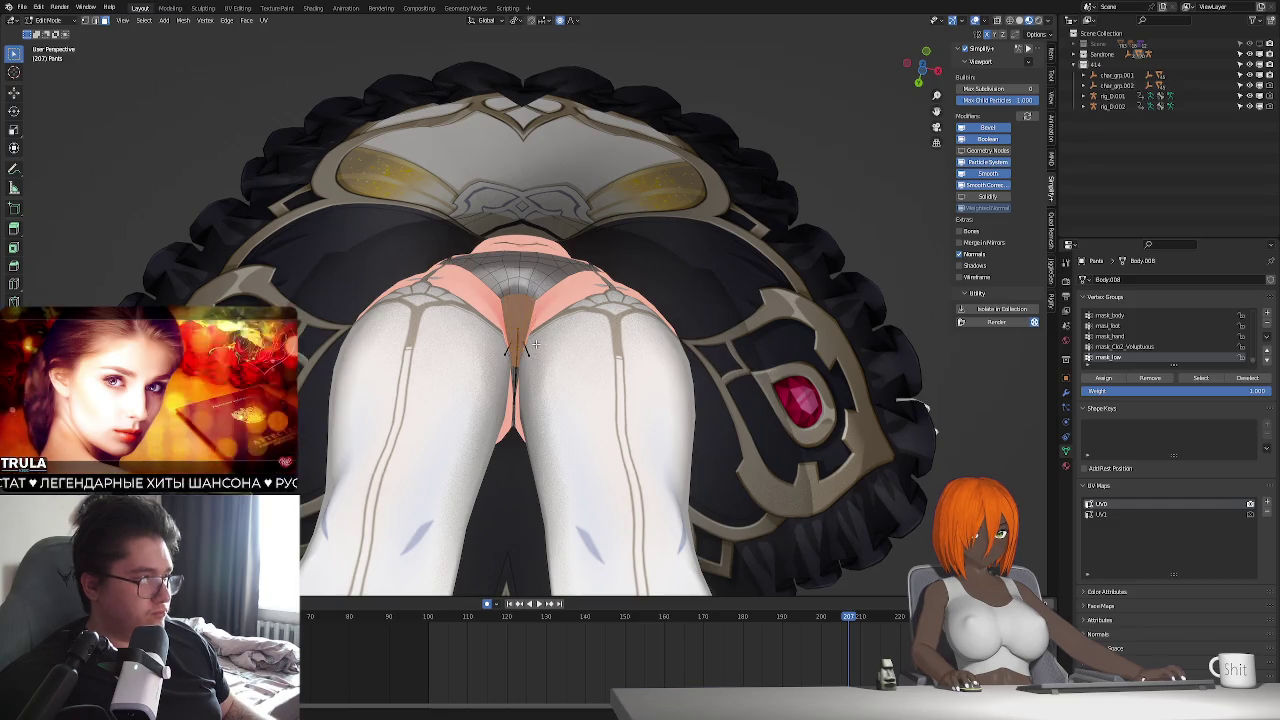
key(g)
key(z)
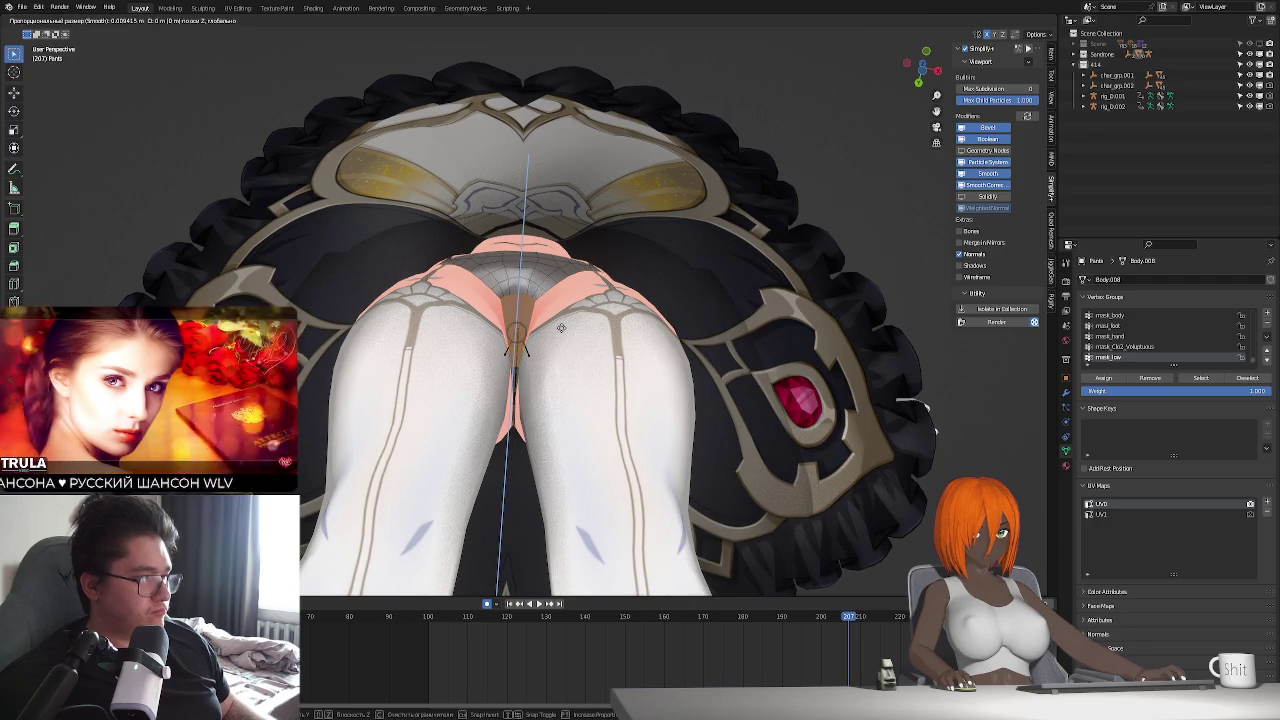
click(561, 328)
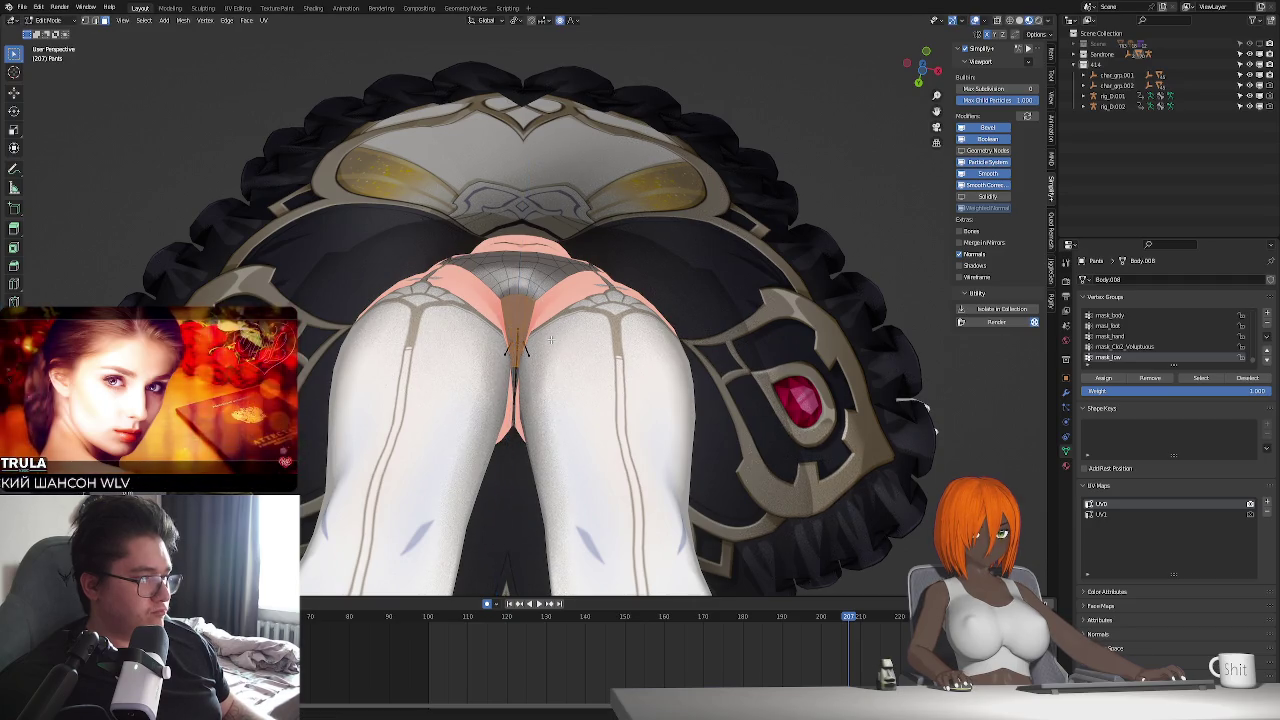
- Narrow the area between the thighs with three X-axis scales, then return to Object Mode
middle_drag(534, 388, 535, 375)
key(s)
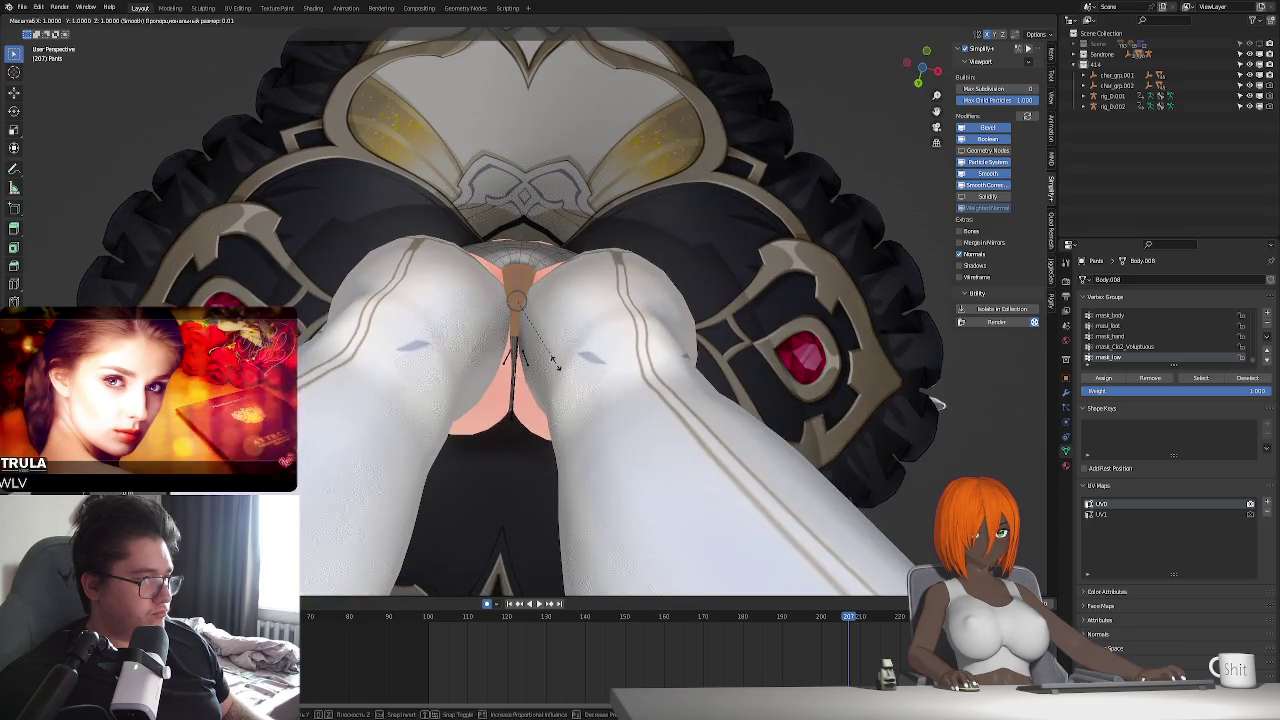
key(x)
key(x)
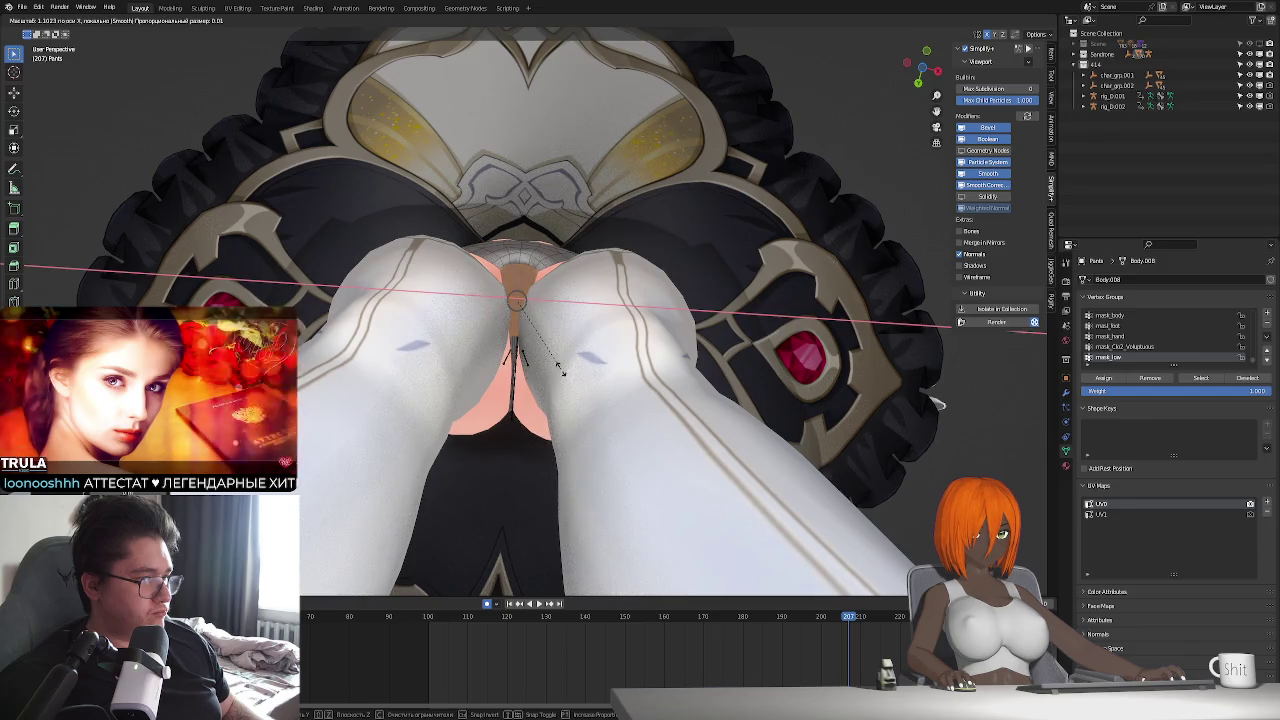
click(560, 370)
key(s)
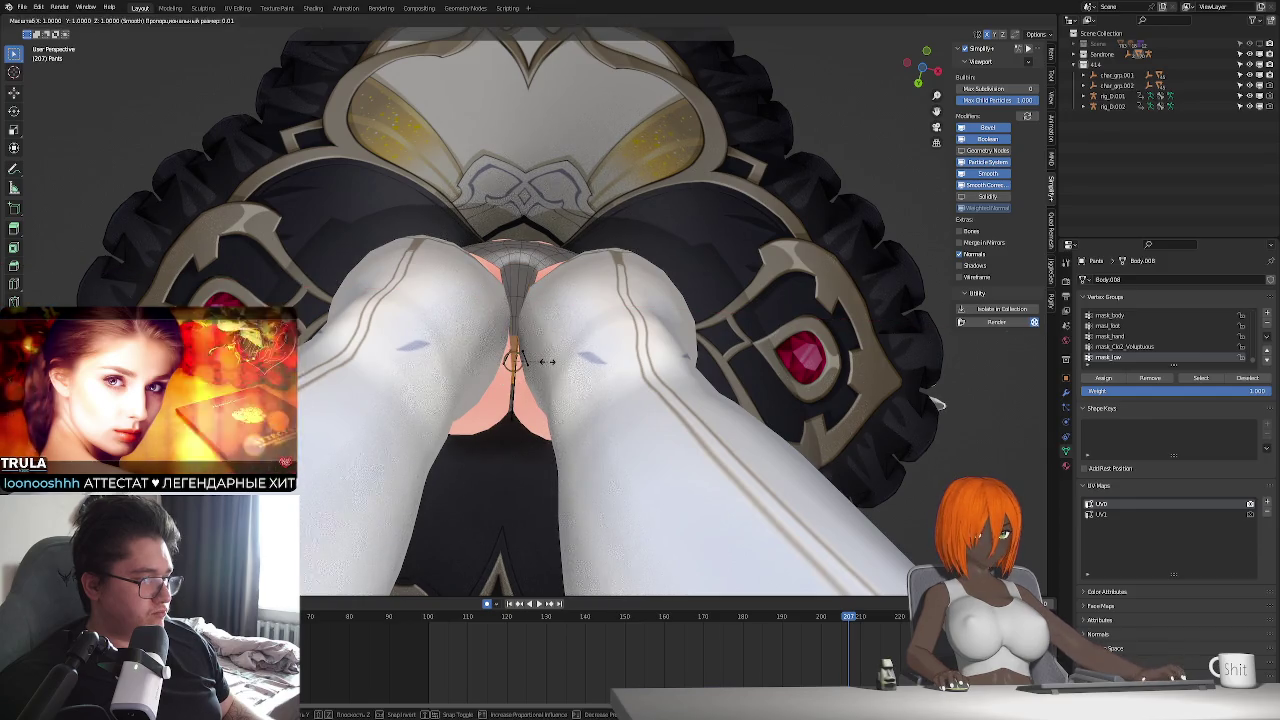
key(x)
key(x)
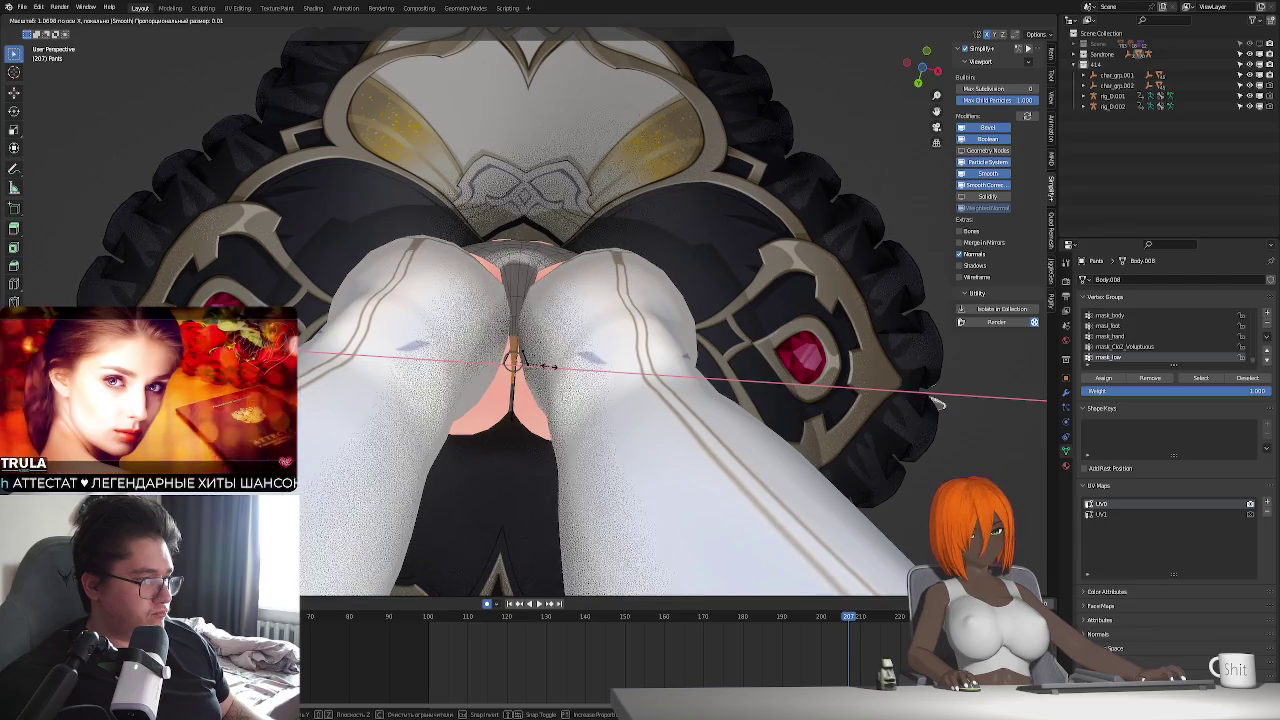
click(497, 425)
key(s)
key(x)
key(x)
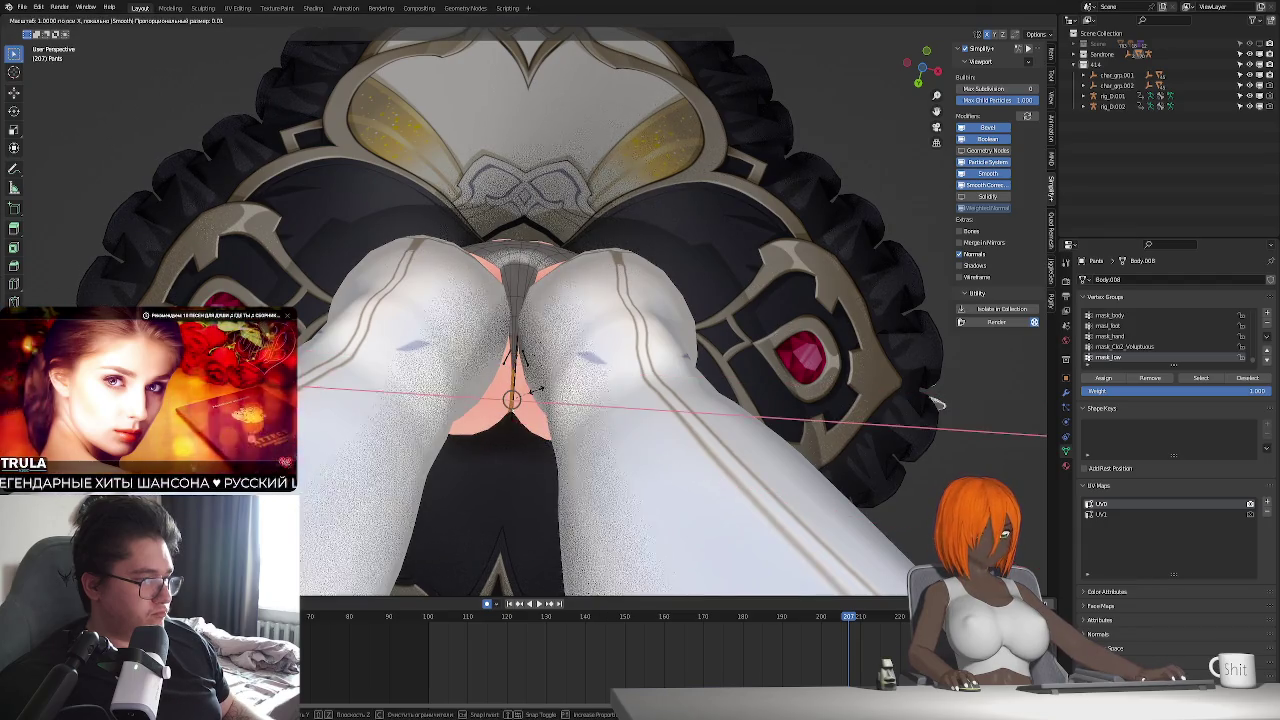
middle_drag(536, 384, 632, 352)
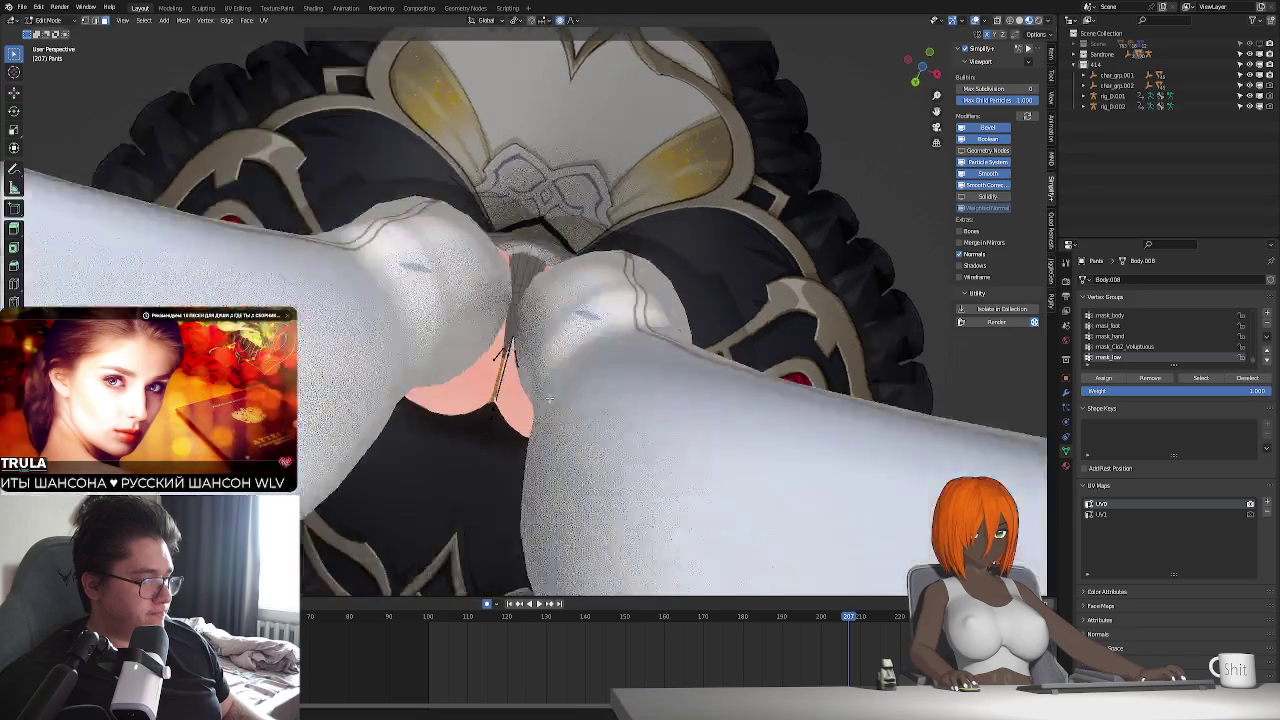
key(x)
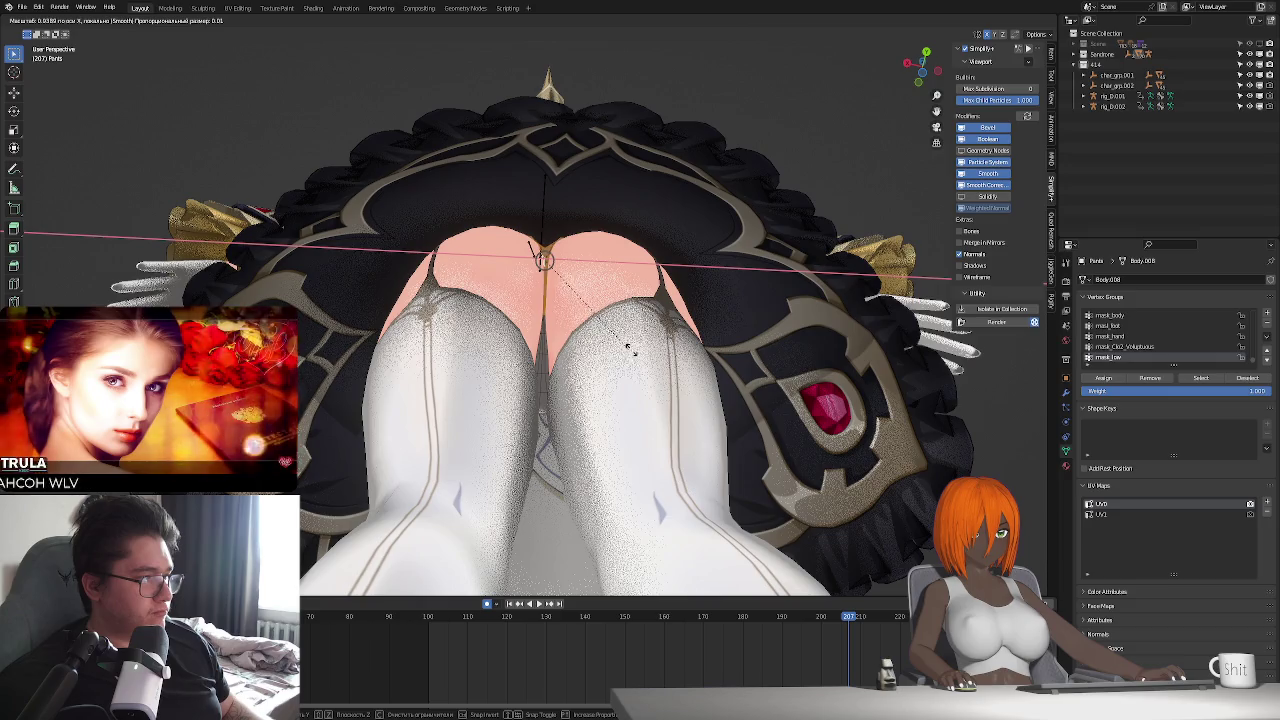
click(628, 346)
key(Tab)
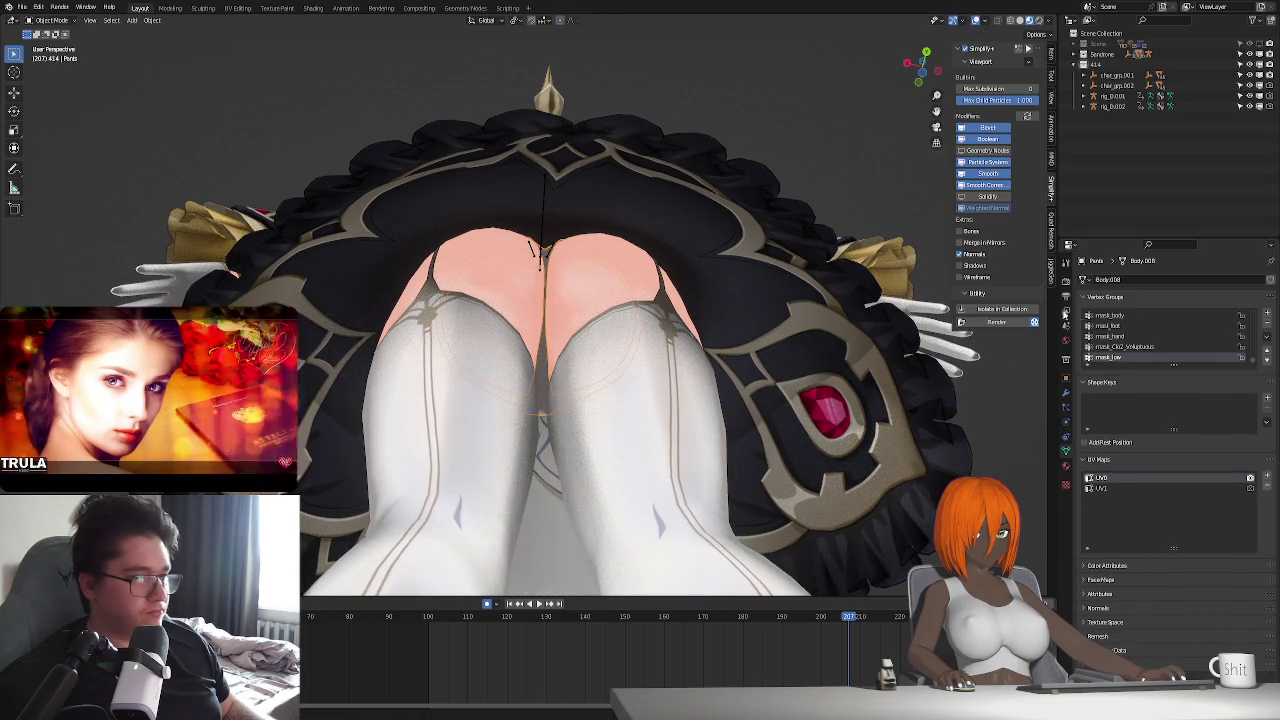
- Put rig_0 in Pose Position, preview the animation, and jump to start frame 100
middle_drag(533, 248, 581, 417)
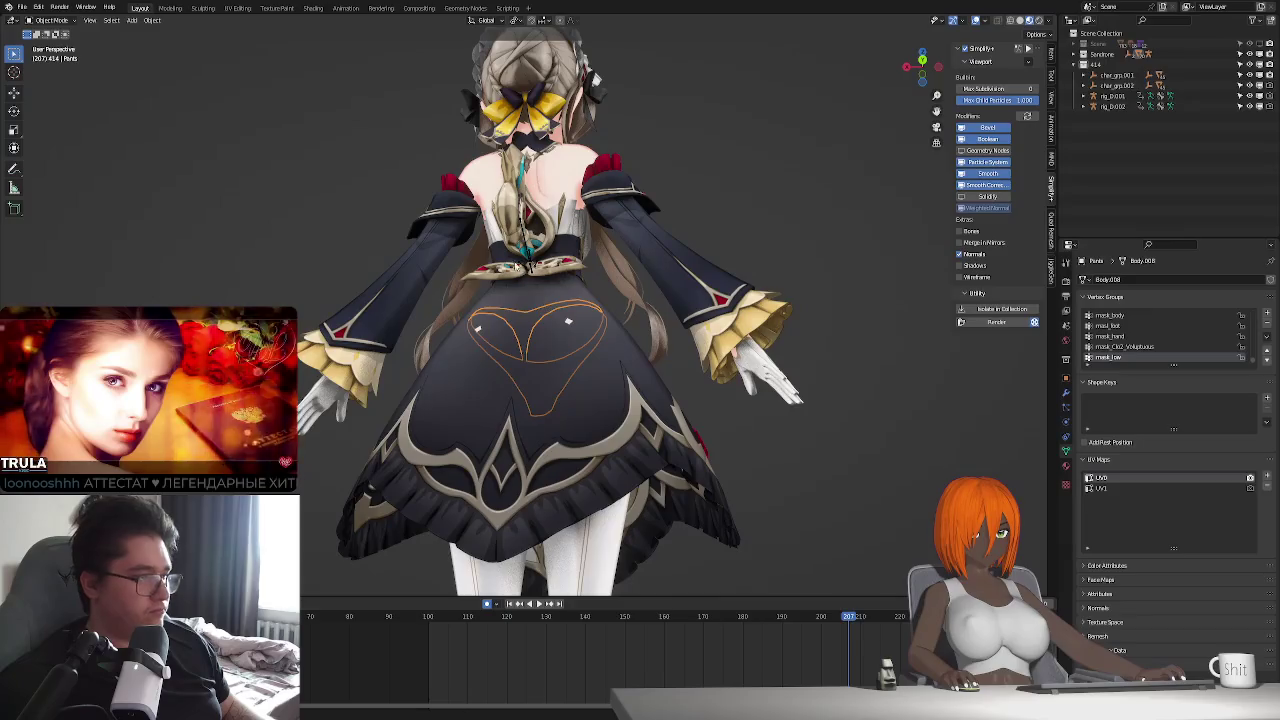
click(634, 283)
click(1128, 312)
mouse_move(450, 470)
middle_down()
mouse_move(587, 481)
mouse_move(536, 364)
middle_up()
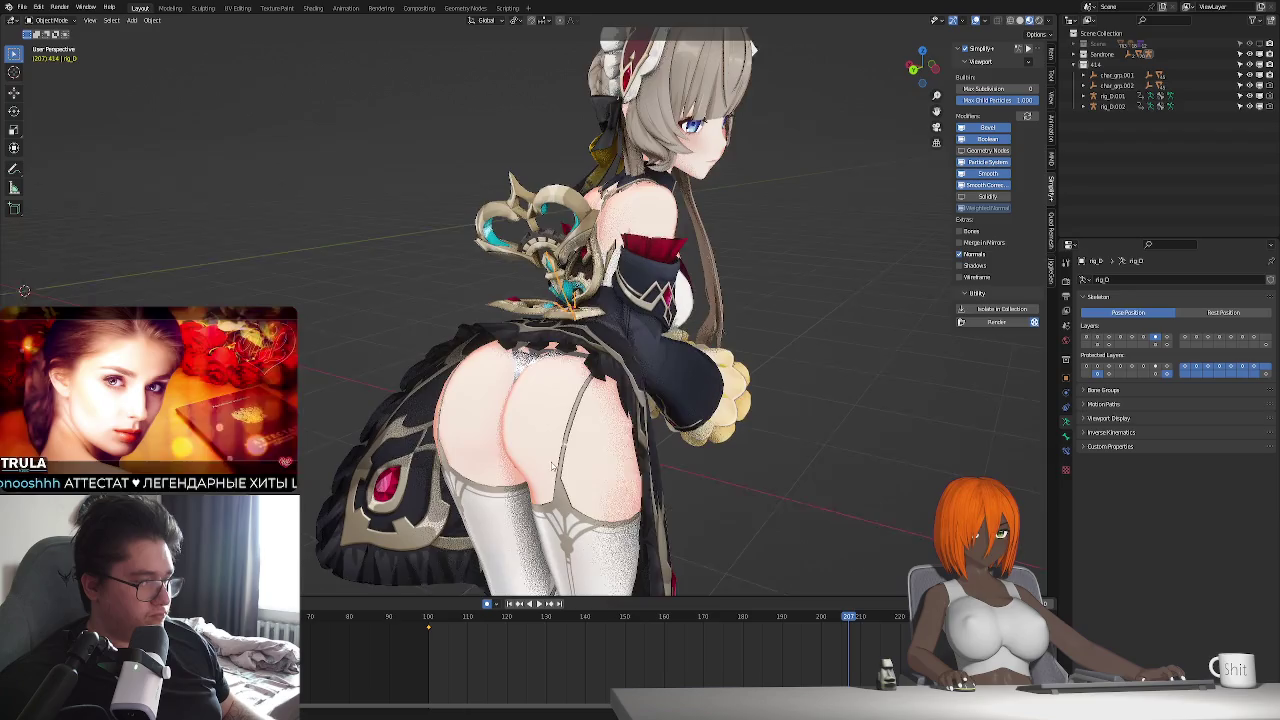
key(space)
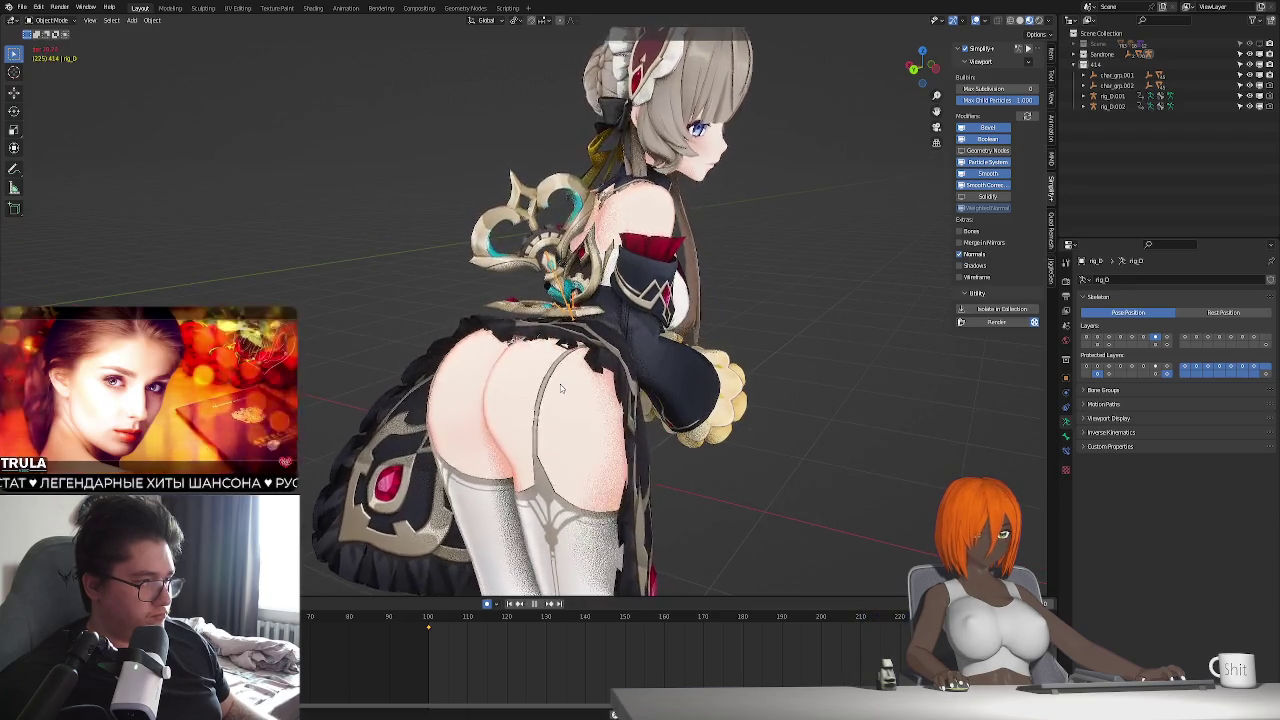
key(Escape)
click(504, 604)
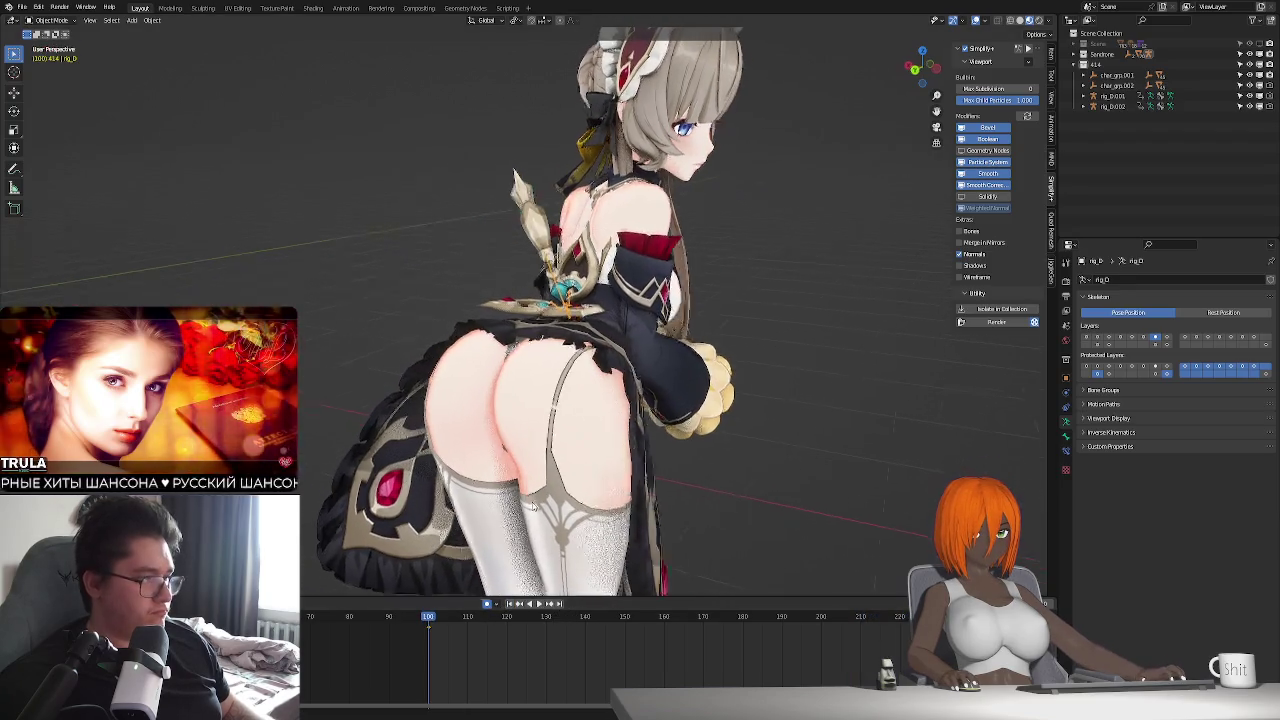
- Set the rig to Rest Position and open the Pants mesh in Edit Mode
click(1230, 314)
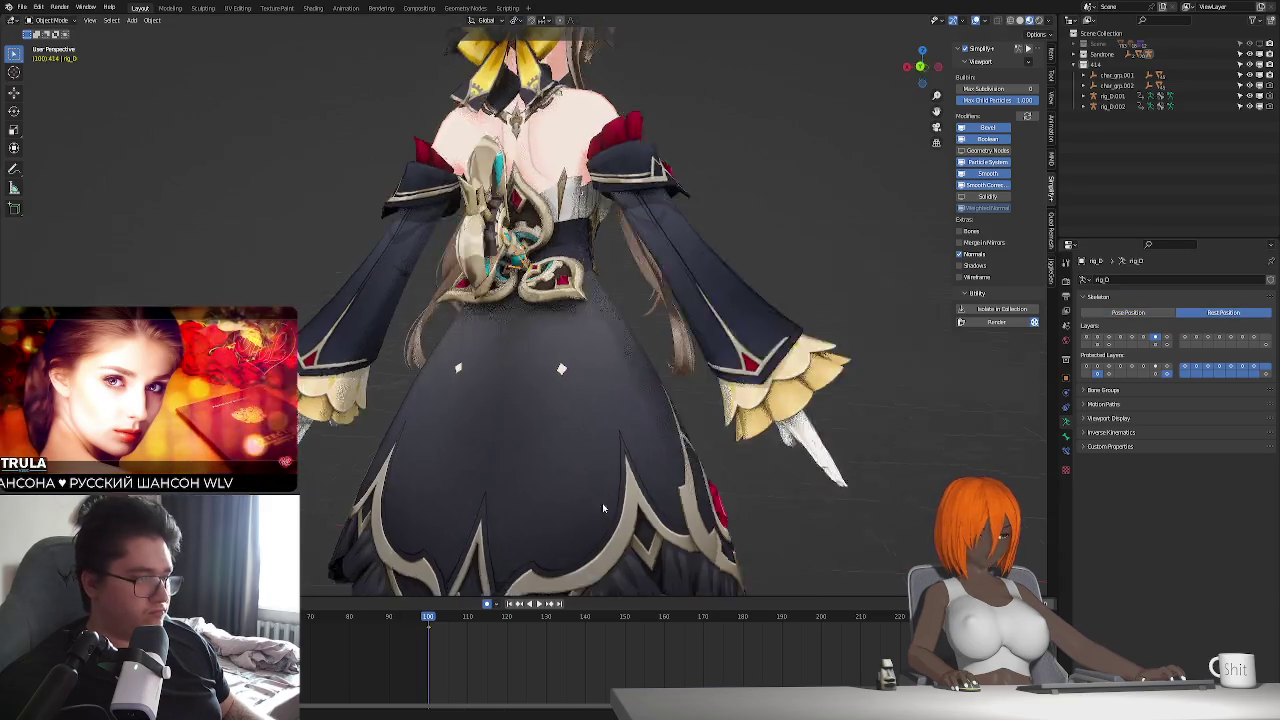
middle_drag(585, 470, 581, 314)
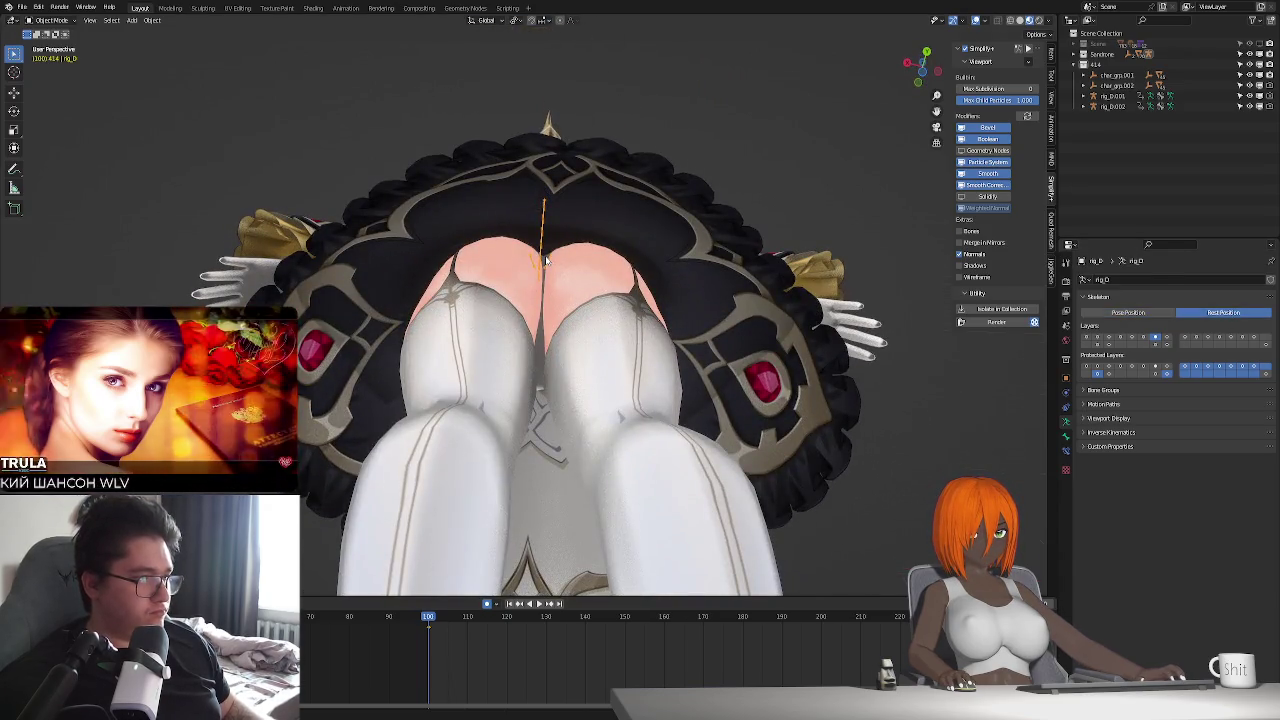
click(545, 258)
key(Tab)
- Isolate the Pants mesh in Local view and try a proportional Y move, cancelling it
key(KP_Divide)
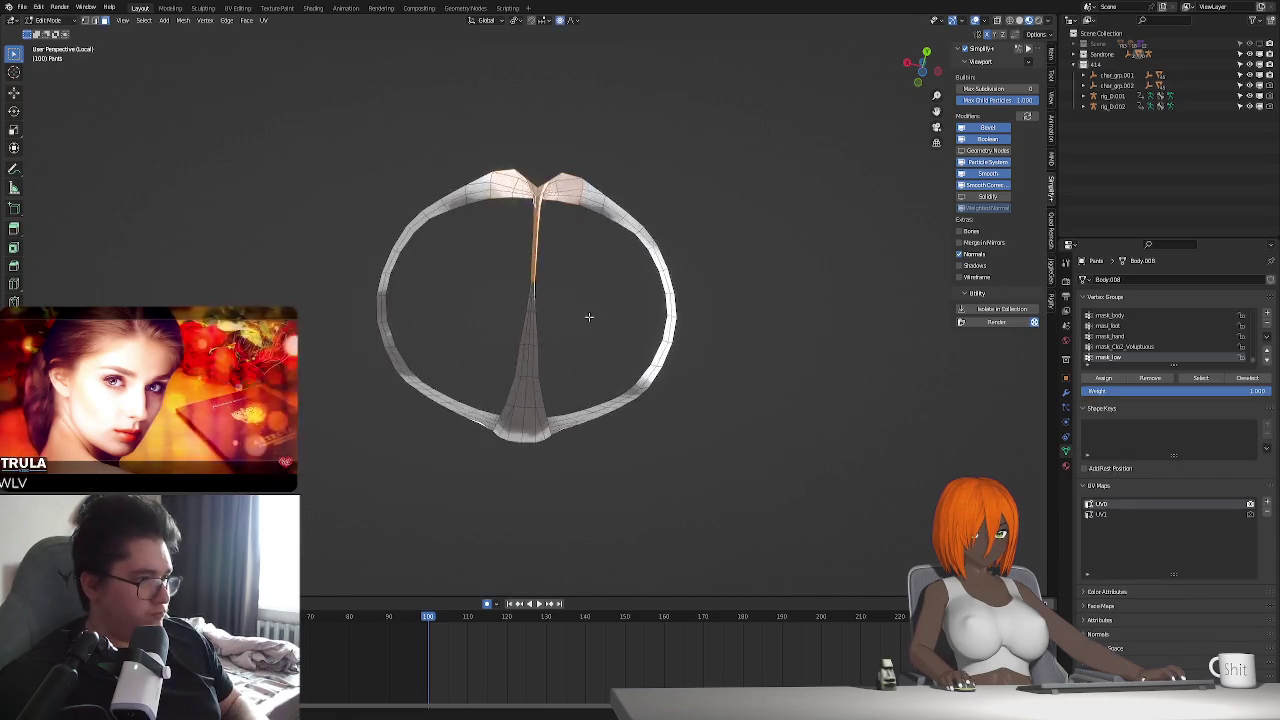
middle_drag(589, 317, 541, 314)
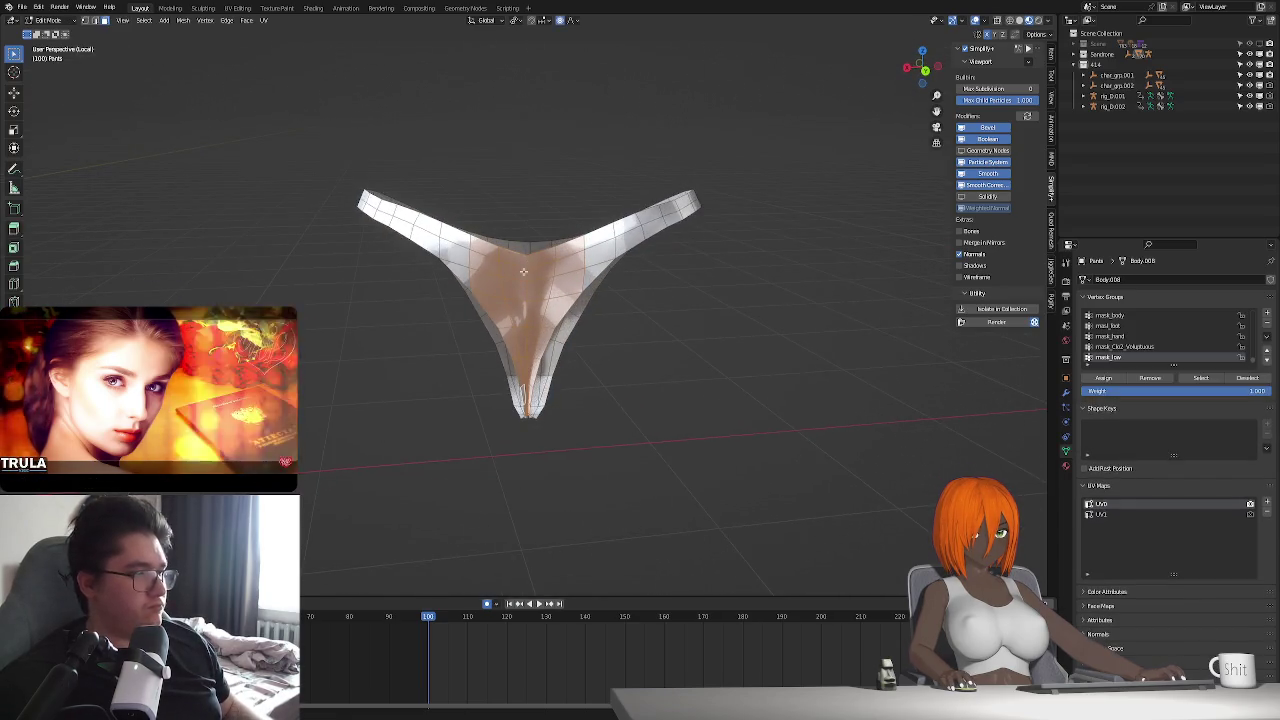
mouse_move(541, 314)
middle_down()
mouse_move(640, 340)
mouse_move(512, 307)
middle_up()
key(g)
key(y)
right_click(645, 341)
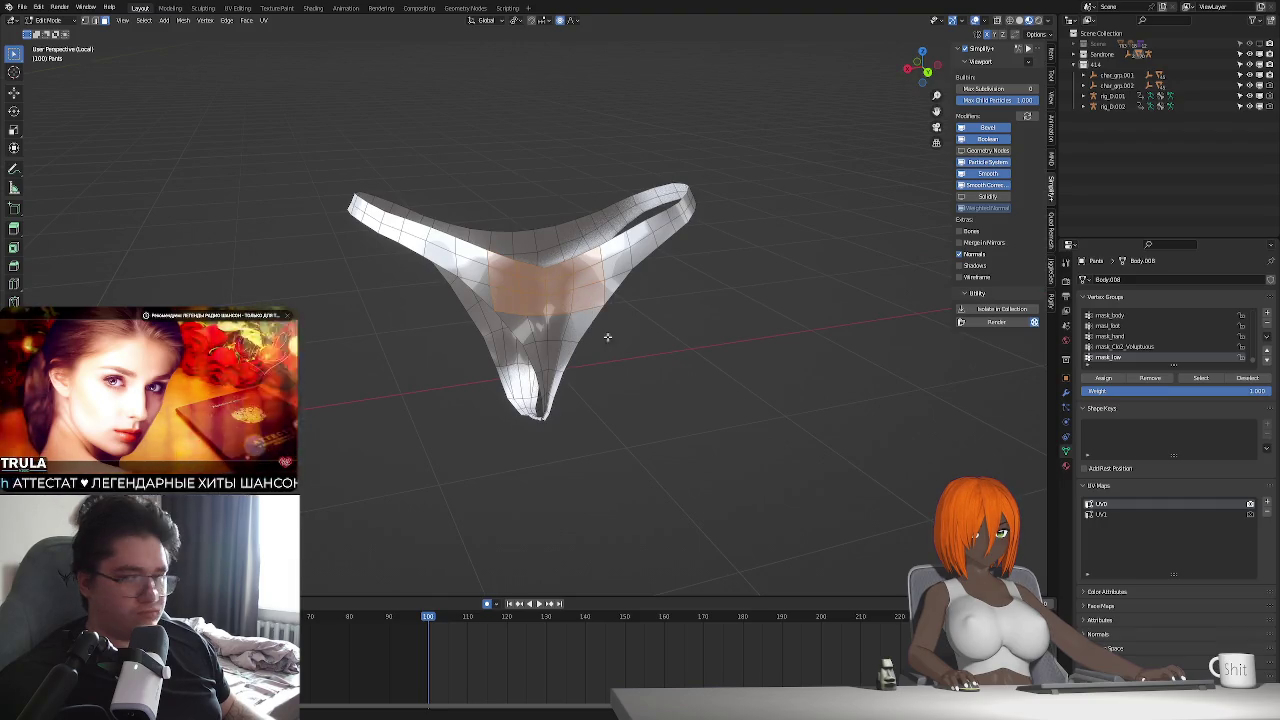
- Try three more proportional Y moves on the pants vertices, cancelling each one
key(g)
key(y)
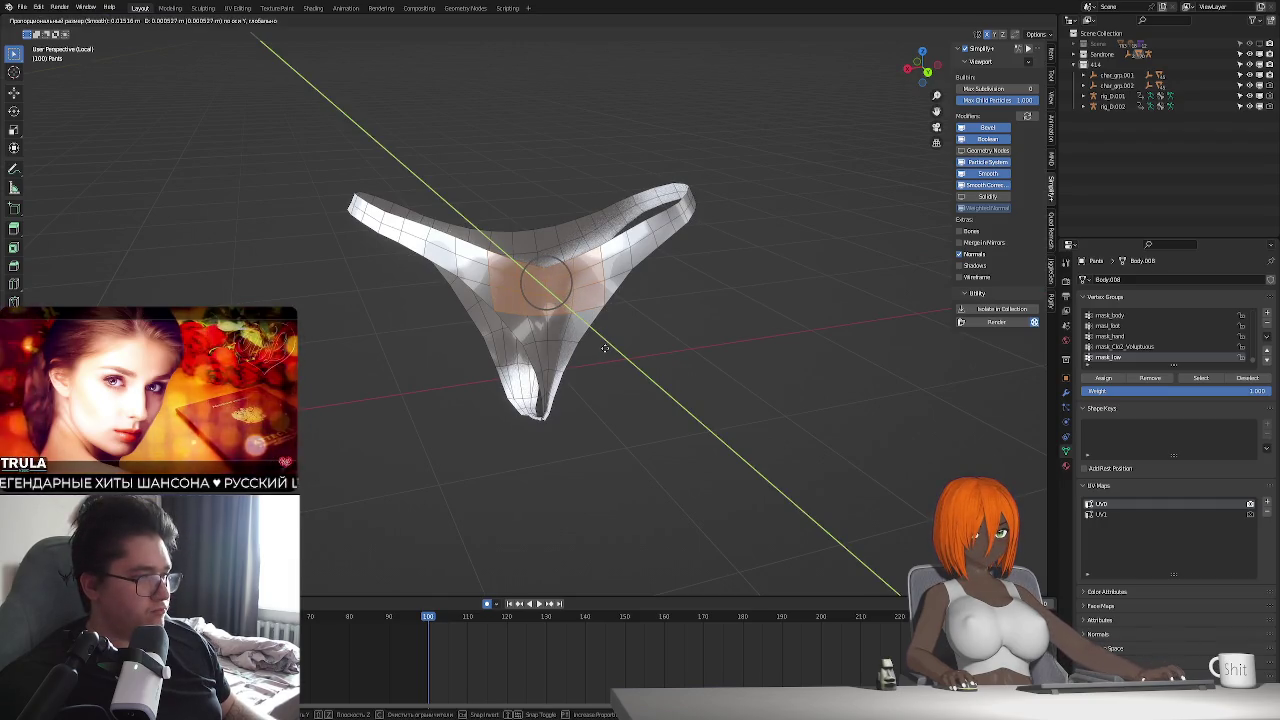
mouse_move(605, 347)
middle_down()
mouse_move(672, 366)
mouse_move(577, 326)
middle_up()
right_click(673, 368)
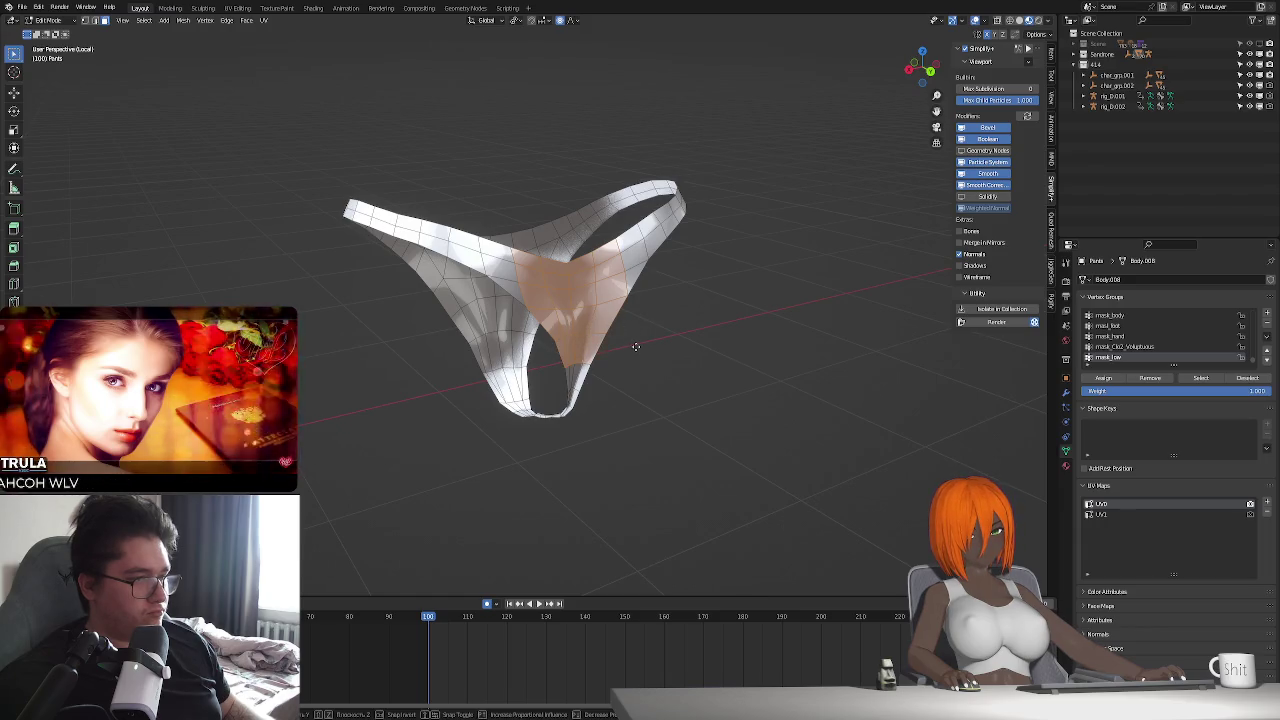
key(g)
key(y)
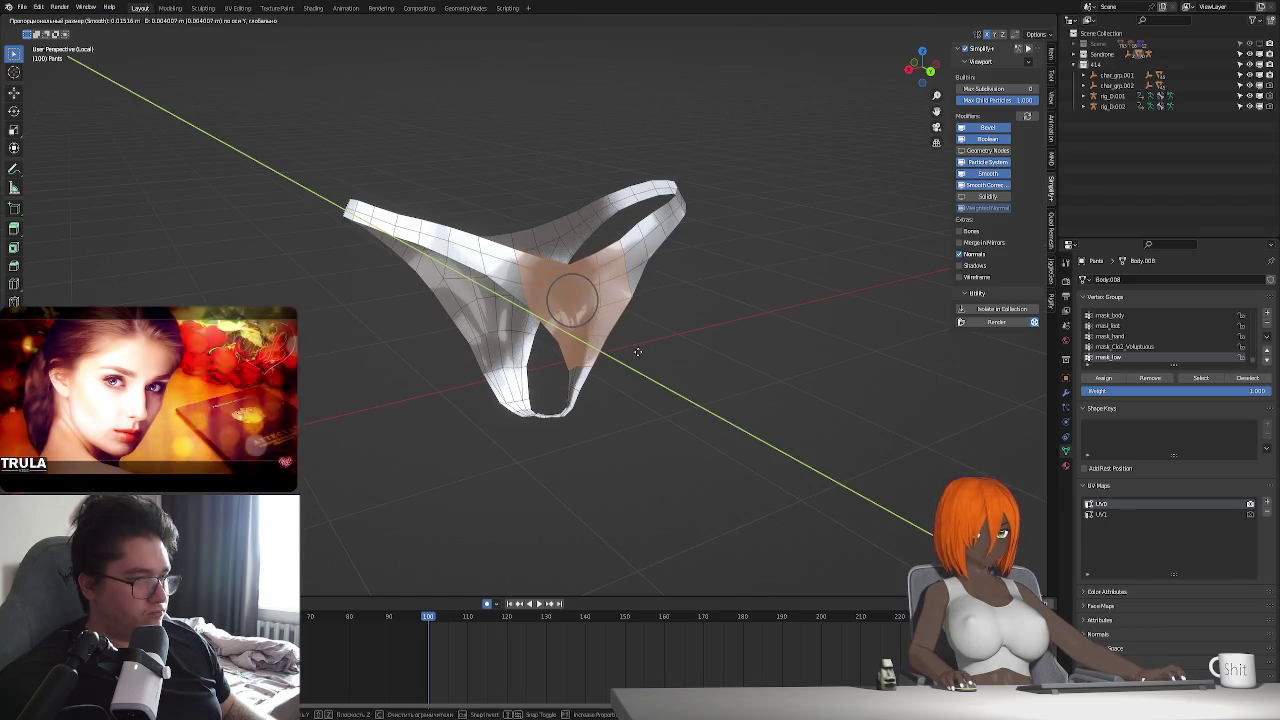
right_click(636, 350)
key(g)
key(y)
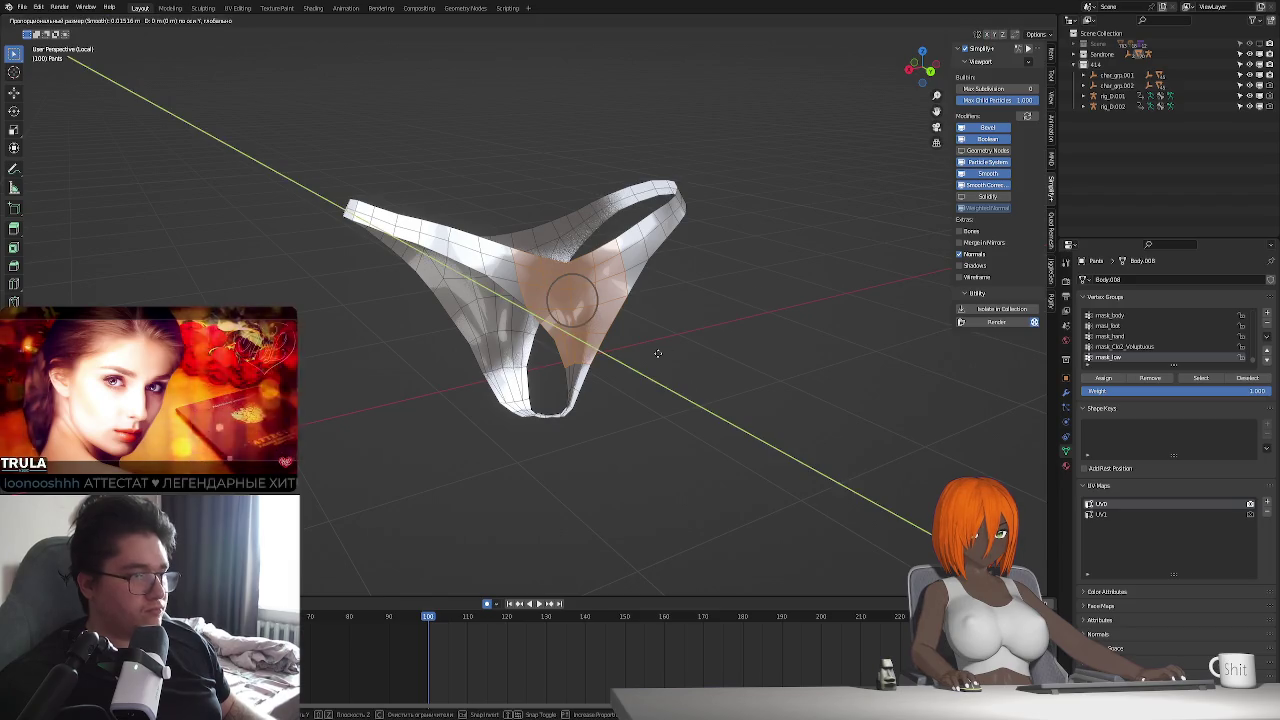
right_click(660, 354)
- Leave Edit Mode and Local view, then set rig_0 to Pose Position
key(Tab)
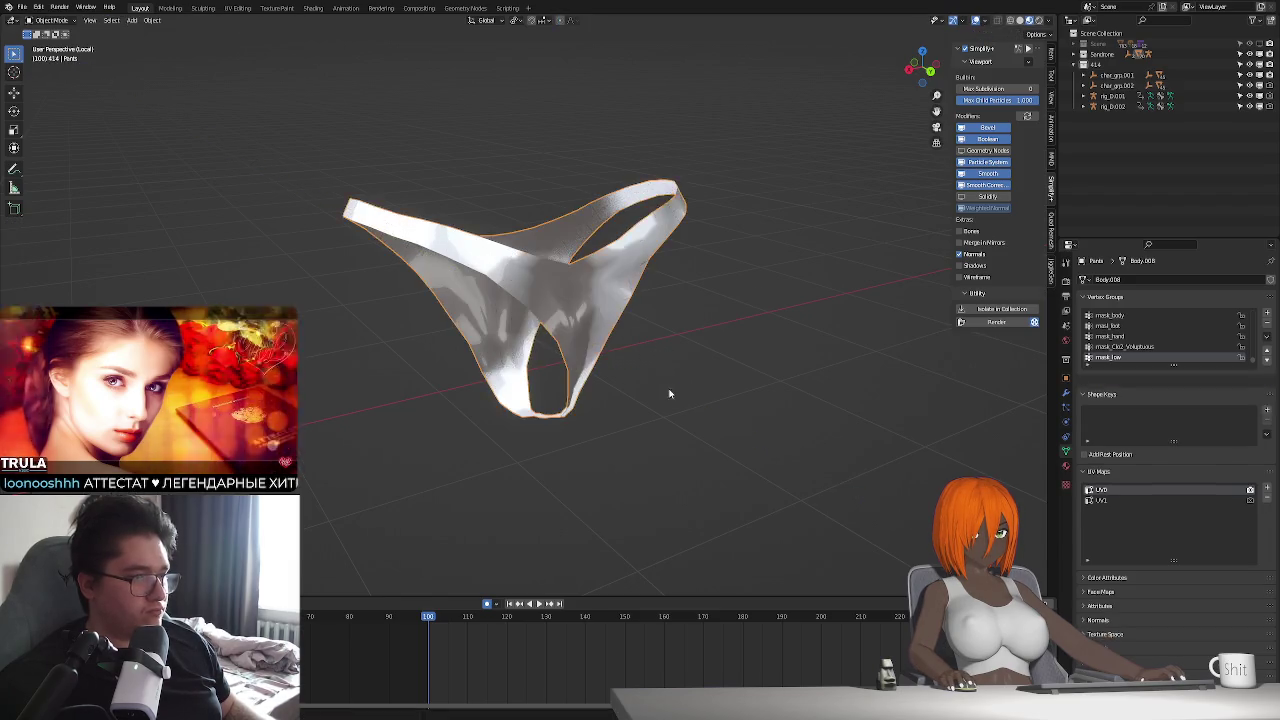
key(KP_Divide)
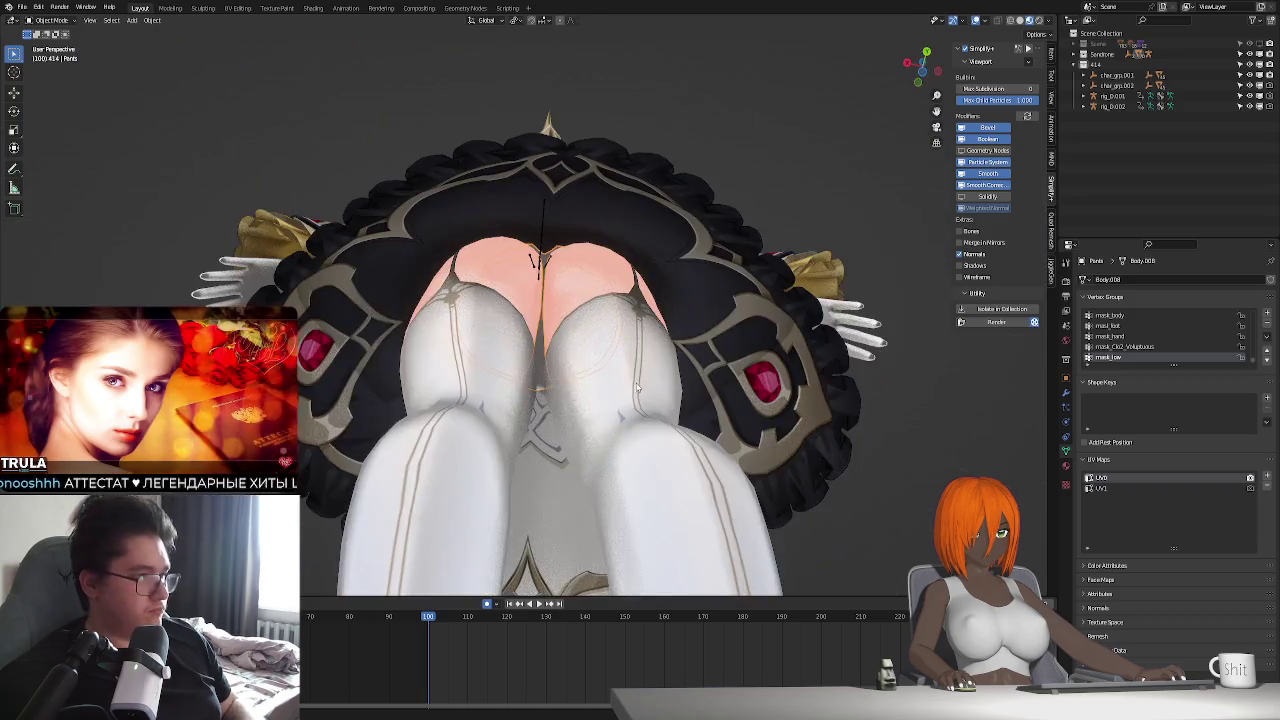
scroll(541, 253, down, 2)
click(535, 255)
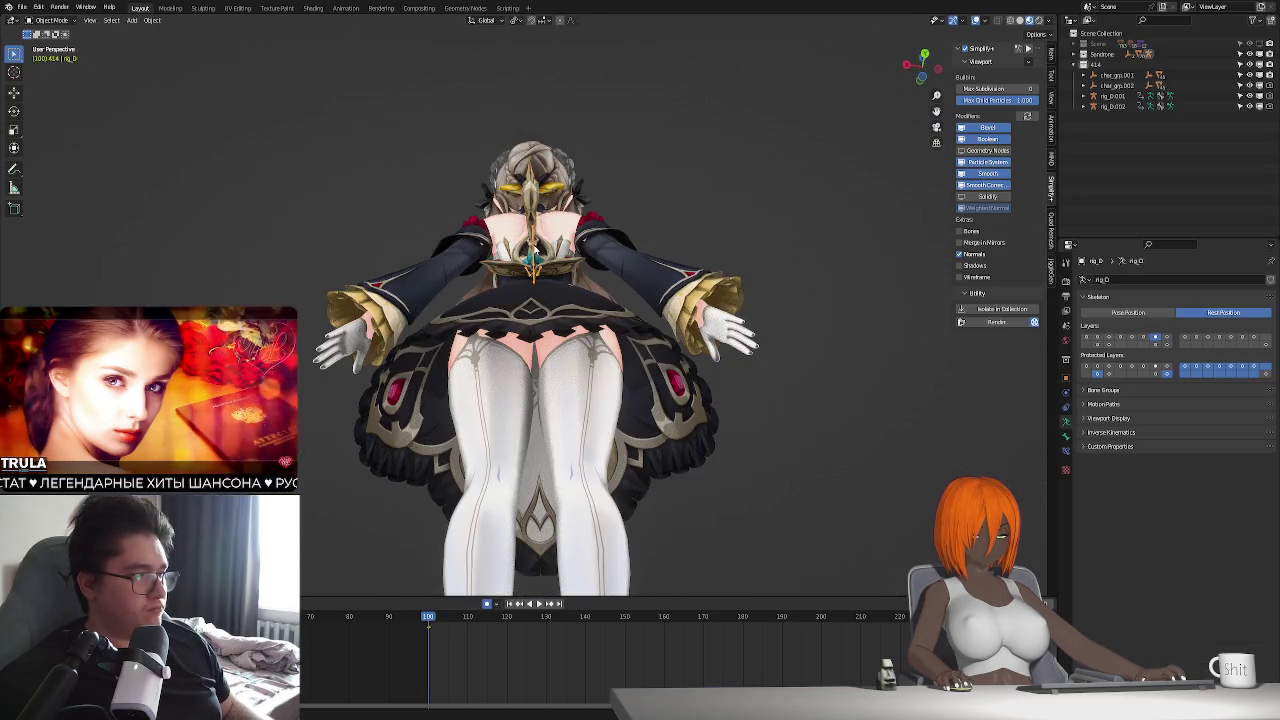
click(1128, 312)
- Play the idle animation, stop around frame 192, and select the Stockings mesh
middle_drag(470, 440, 558, 460)
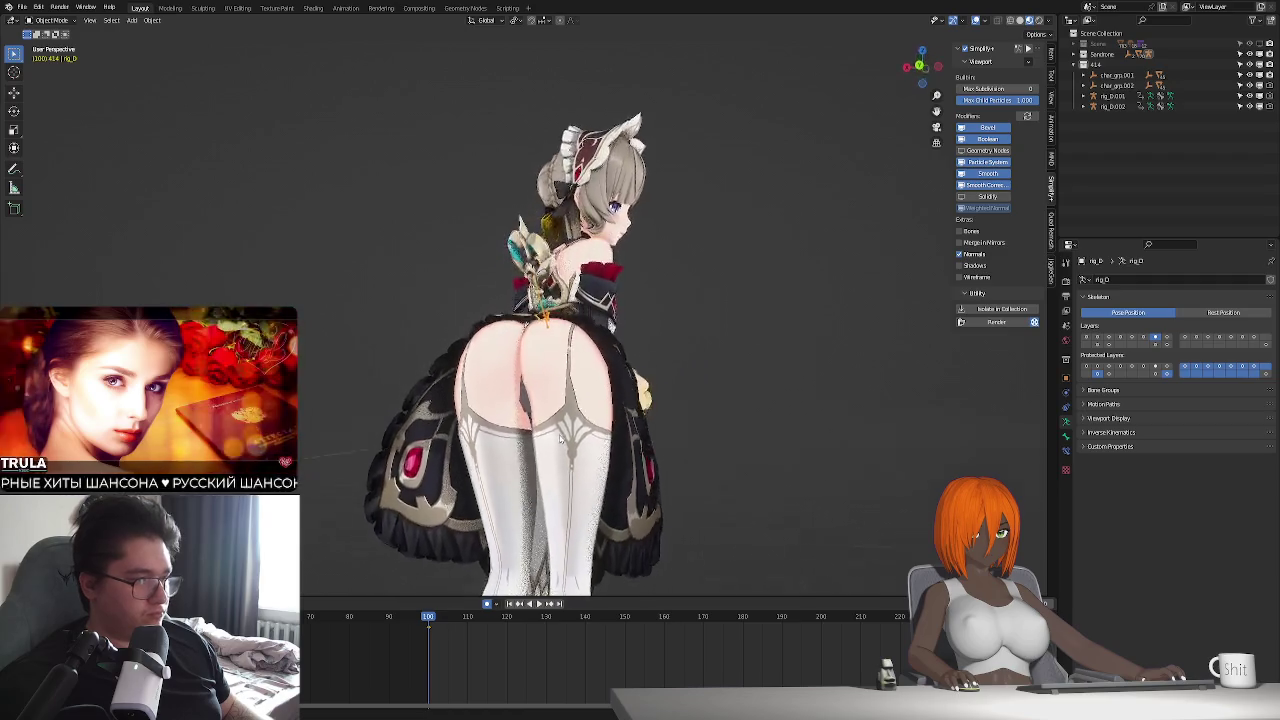
key(space)
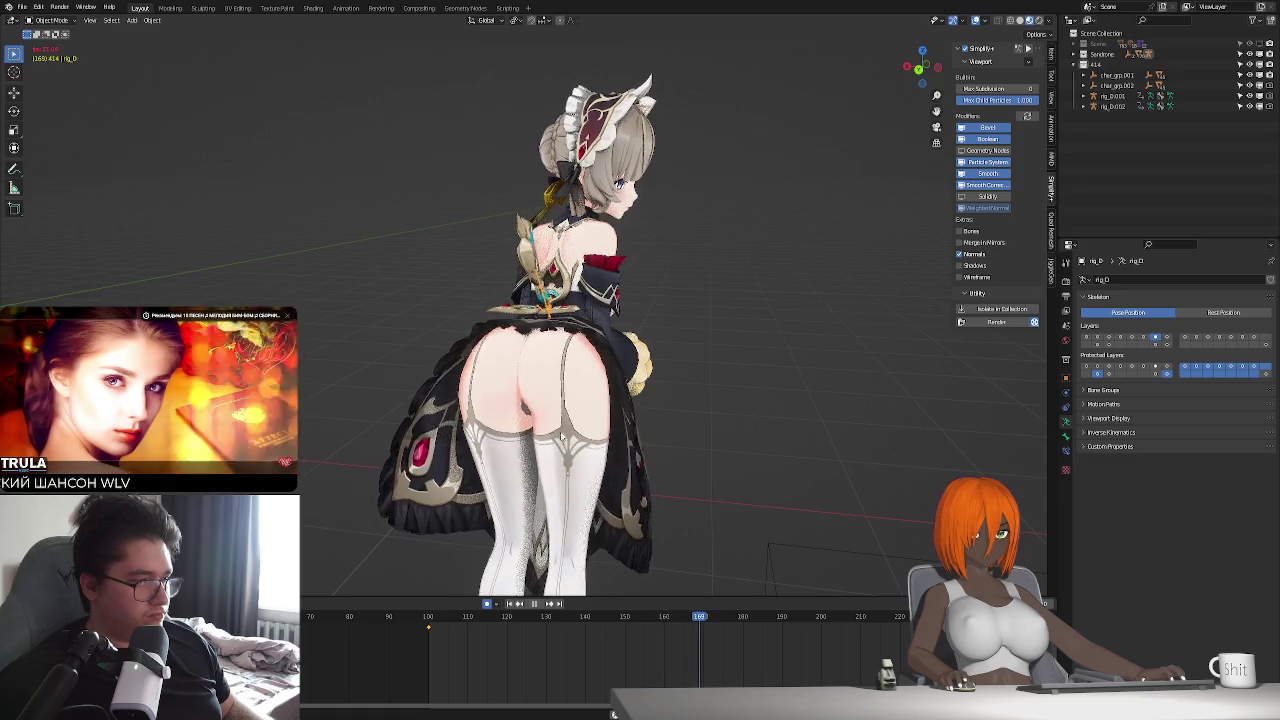
key(space)
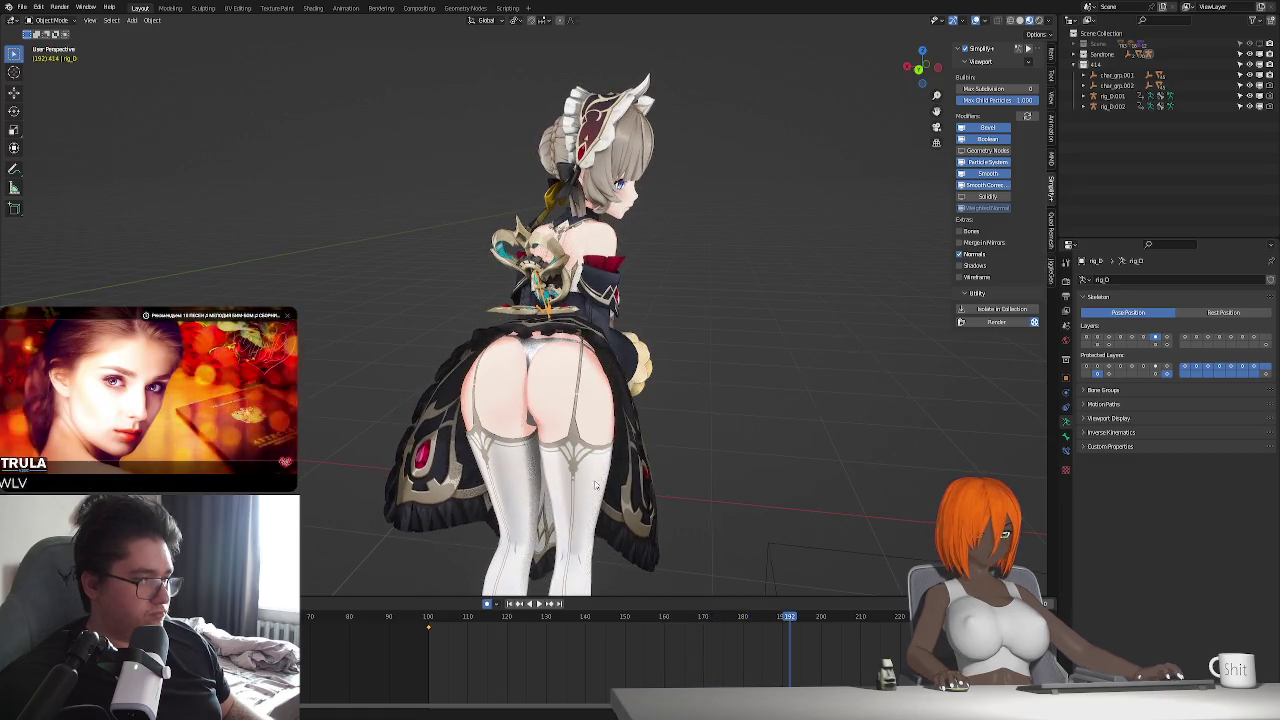
mouse_move(594, 485)
middle_down()
mouse_move(563, 425)
mouse_move(669, 434)
mouse_move(565, 428)
middle_up()
click(563, 425)
- Move the Stockings vertices along Y with proportional falloff, then return to Object Mode
key(Tab)
scroll(572, 316, up, 2)
scroll(572, 316, up, 2)
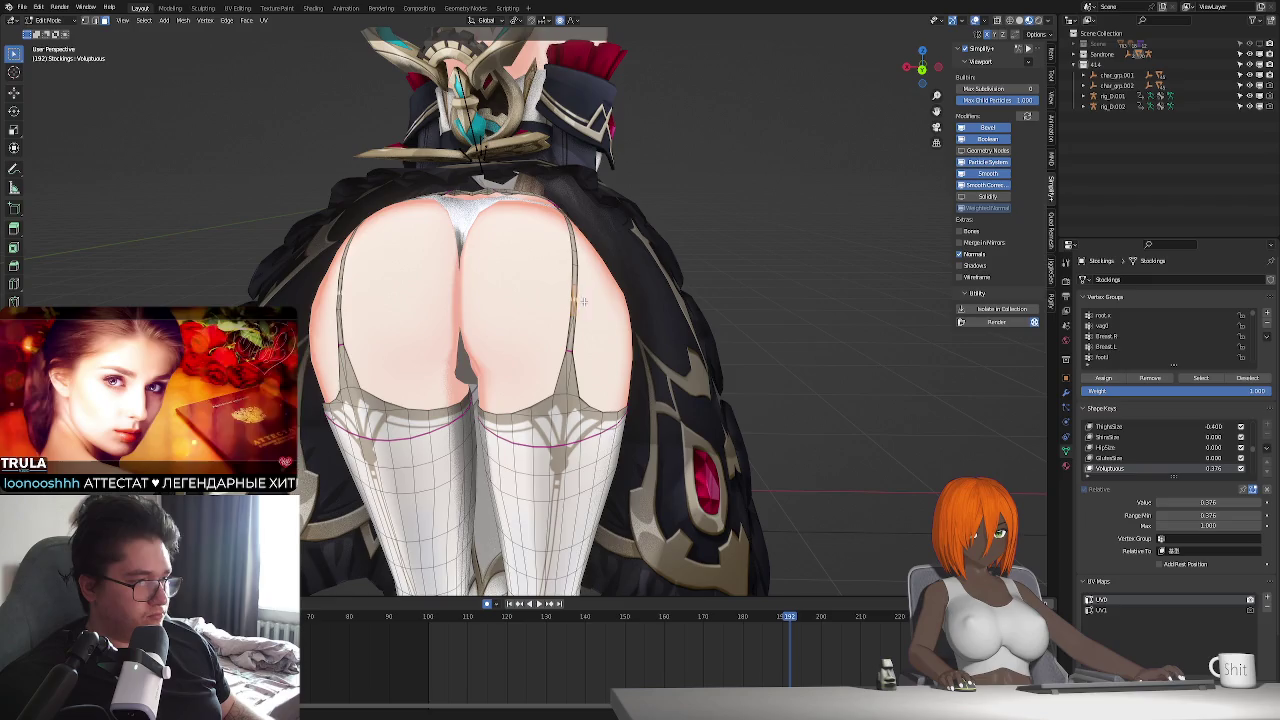
key(c)
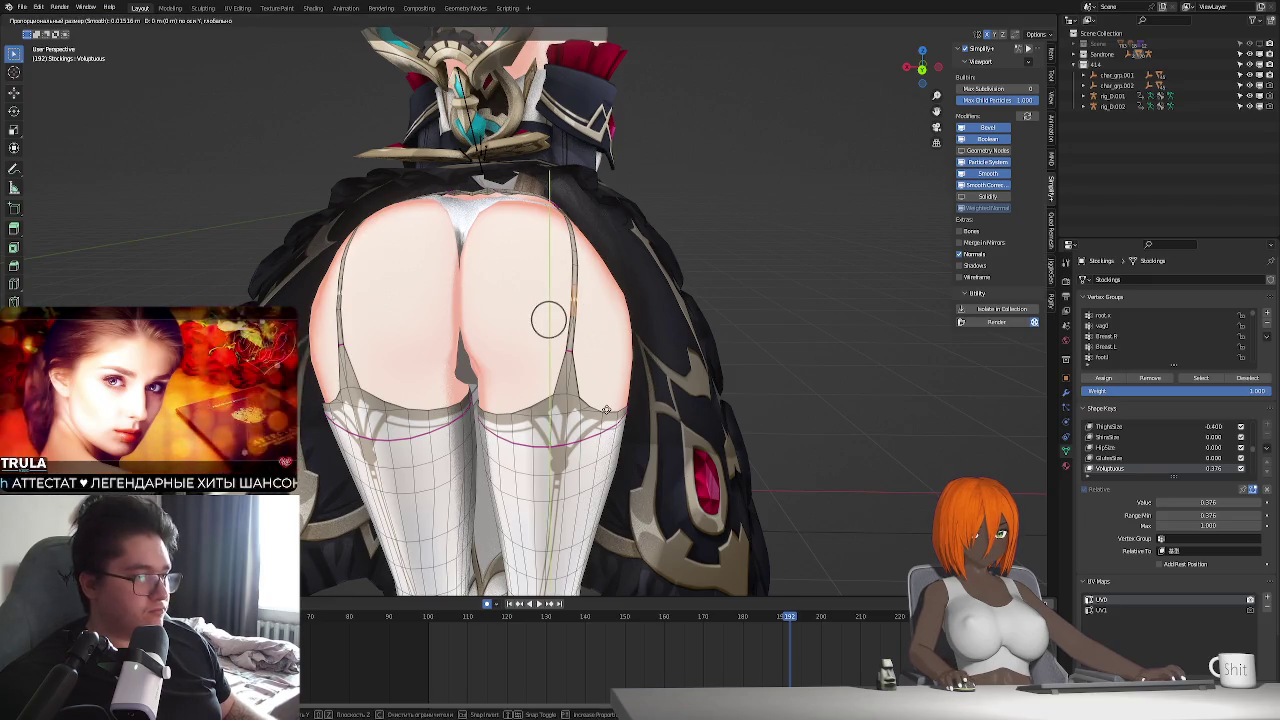
mouse_move(549, 314)
middle_down()
mouse_move(593, 425)
mouse_move(684, 419)
middle_up()
key(g)
key(y)
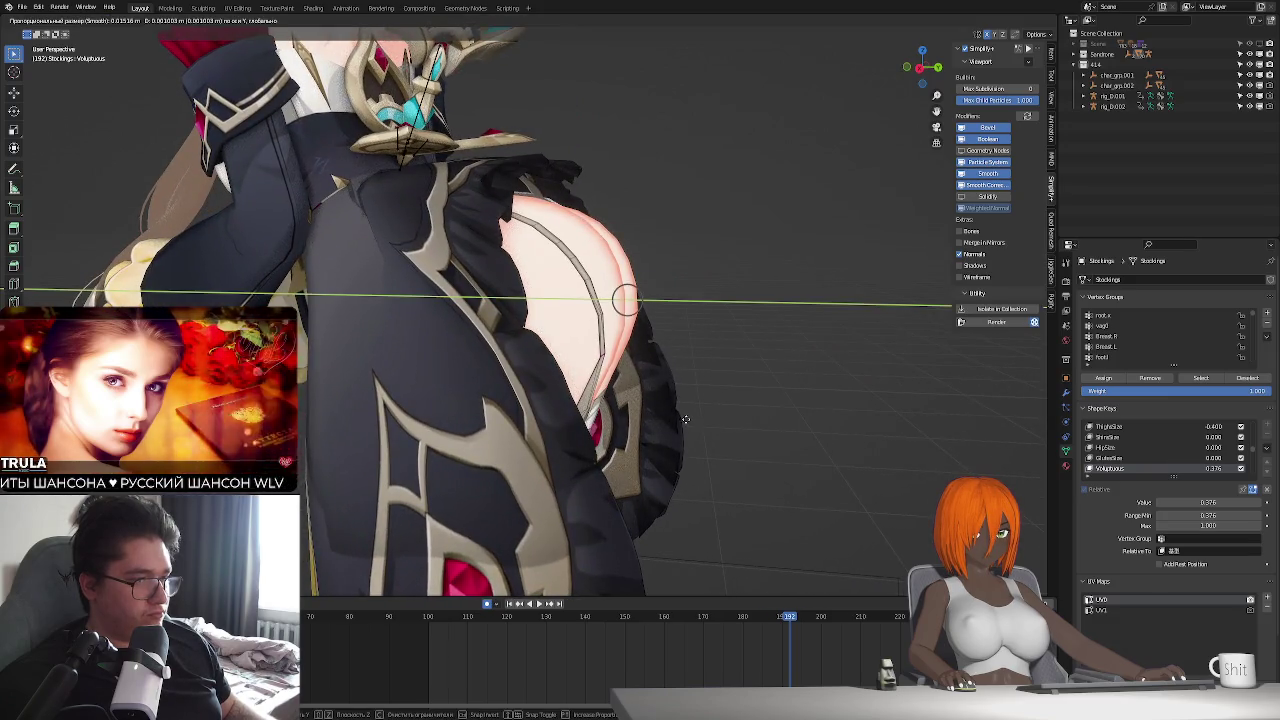
click(685, 418)
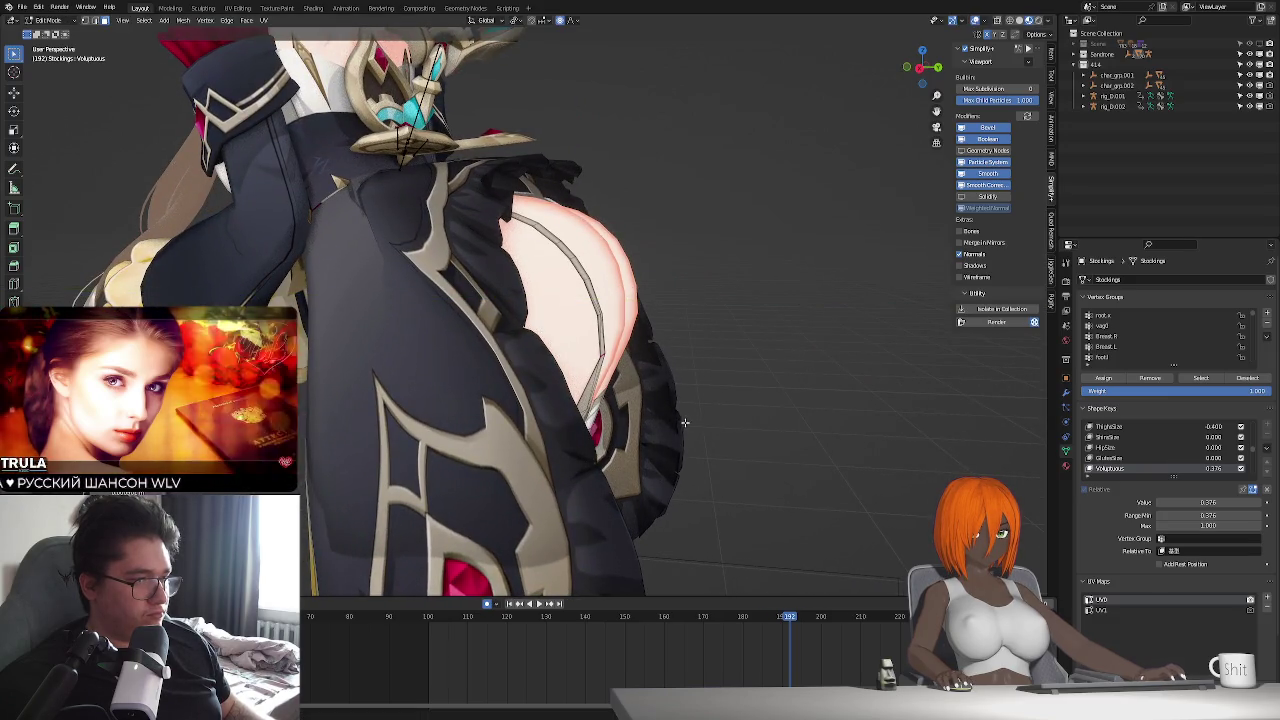
key(Tab)
mouse_move(686, 420)
middle_down()
mouse_move(562, 443)
mouse_move(625, 422)
mouse_move(605, 435)
middle_up()
scroll(562, 443, down, 4)
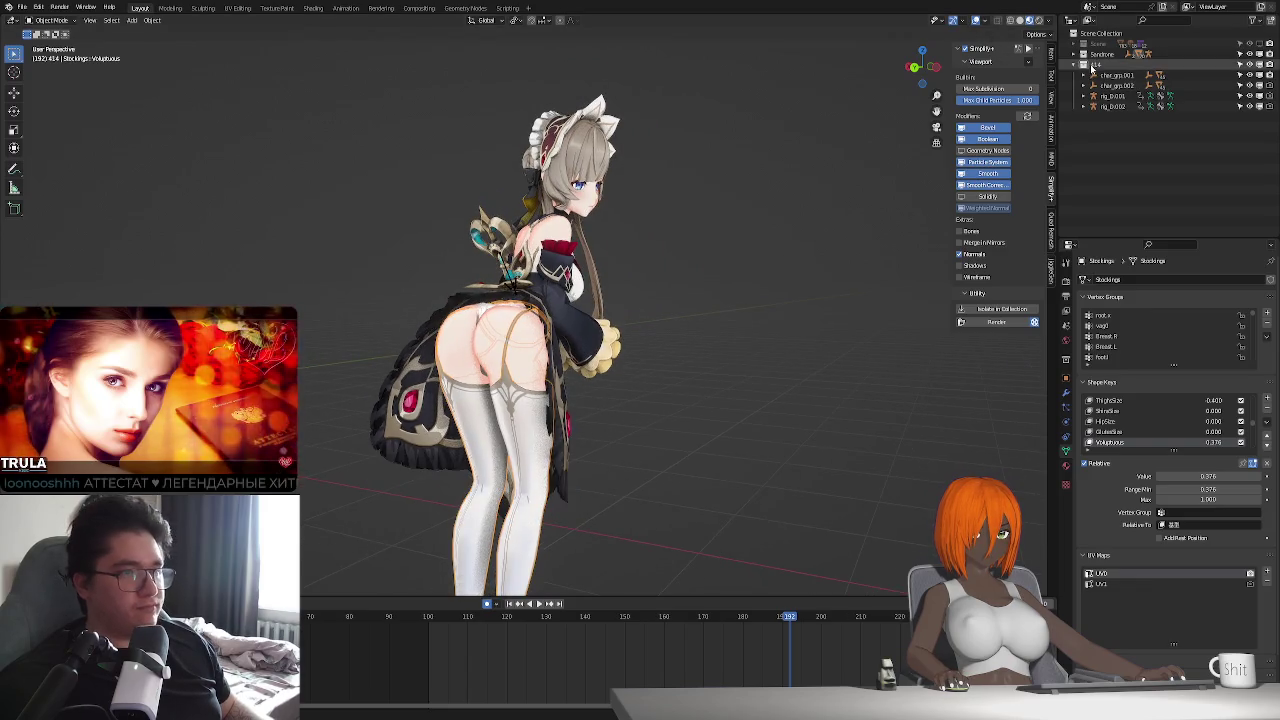
- Show the hidden terrain scene collection and turn off Simplify for full-detail display
click(1258, 45)
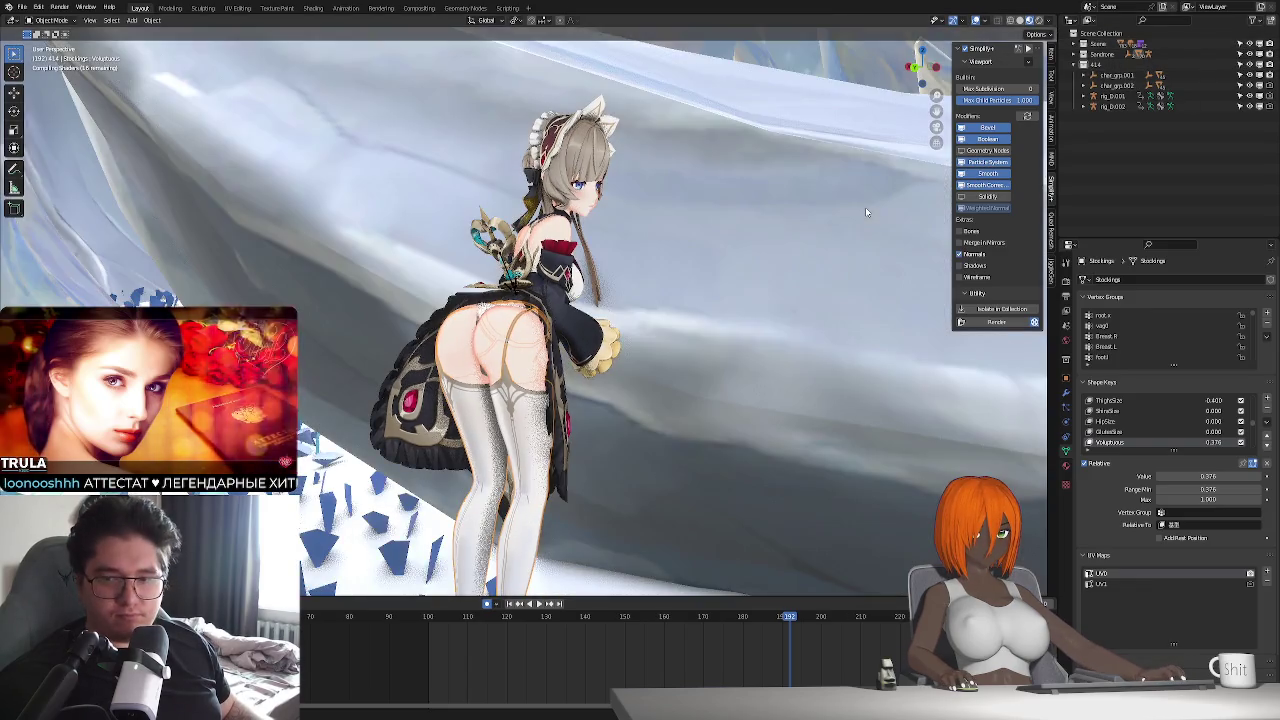
middle_drag(866, 212, 907, 75)
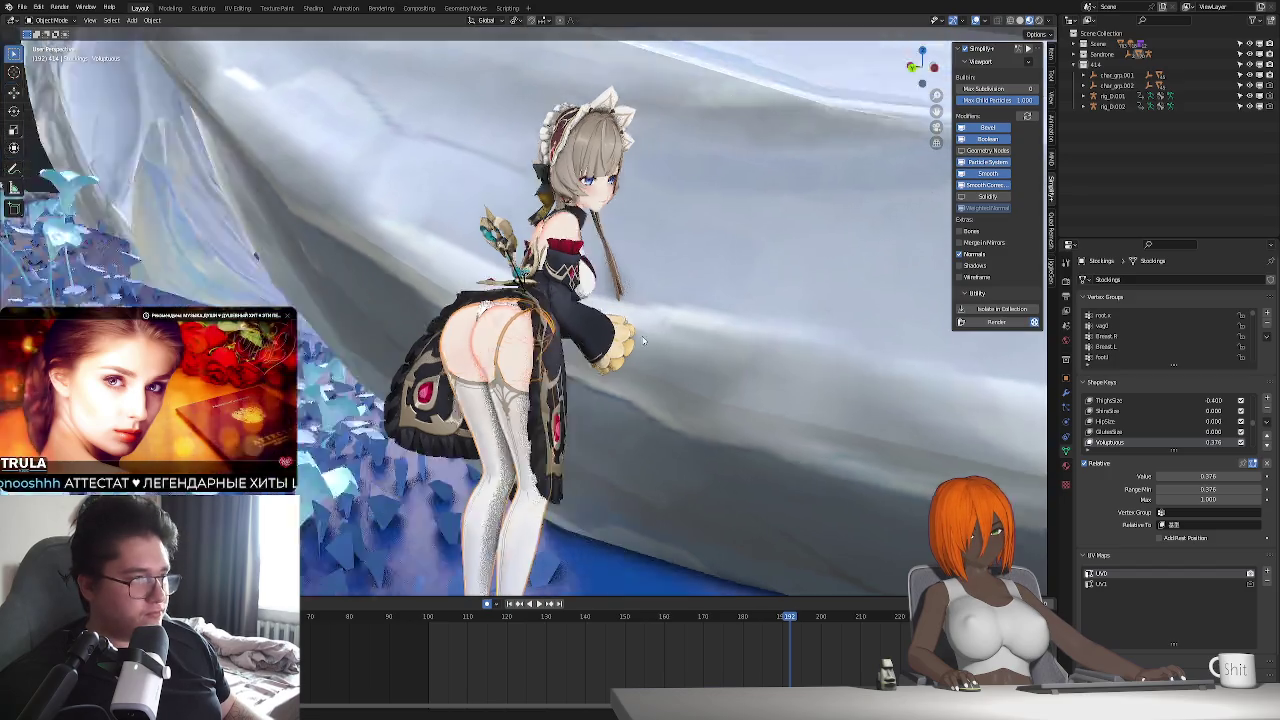
scroll(605, 359, up, 3)
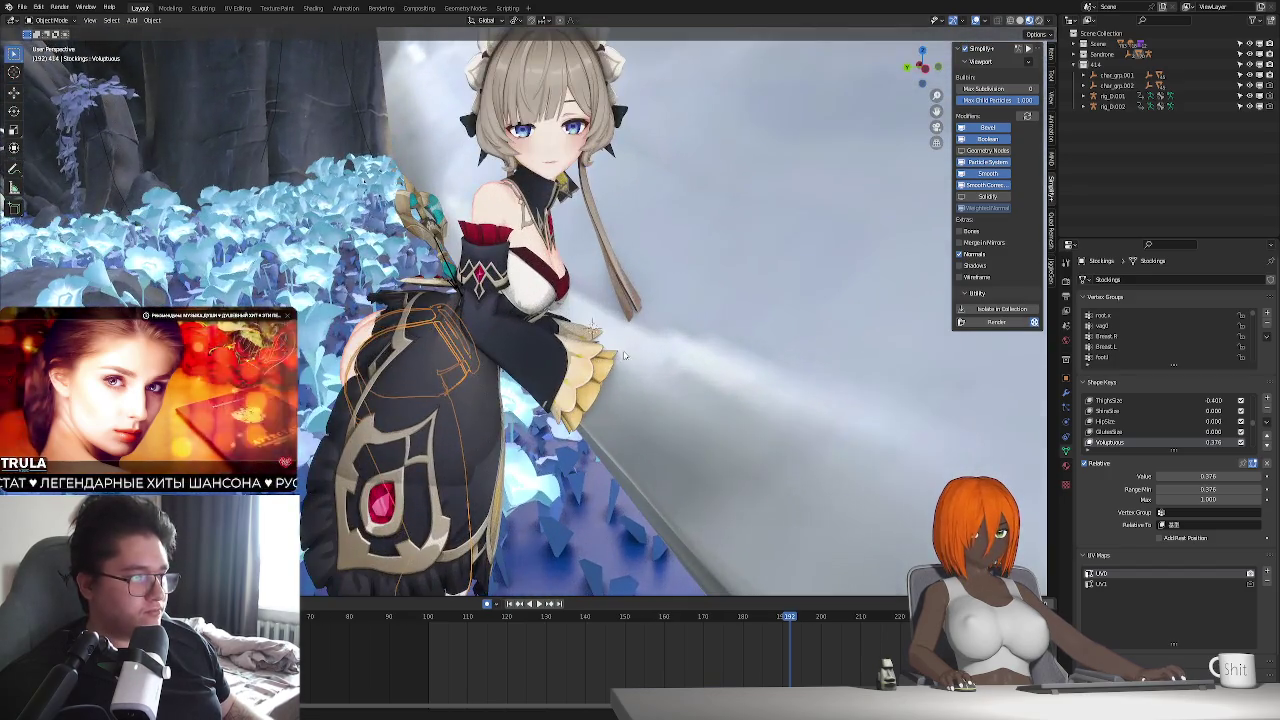
mouse_move(533, 375)
middle_down()
mouse_move(598, 368)
mouse_move(641, 309)
middle_up()
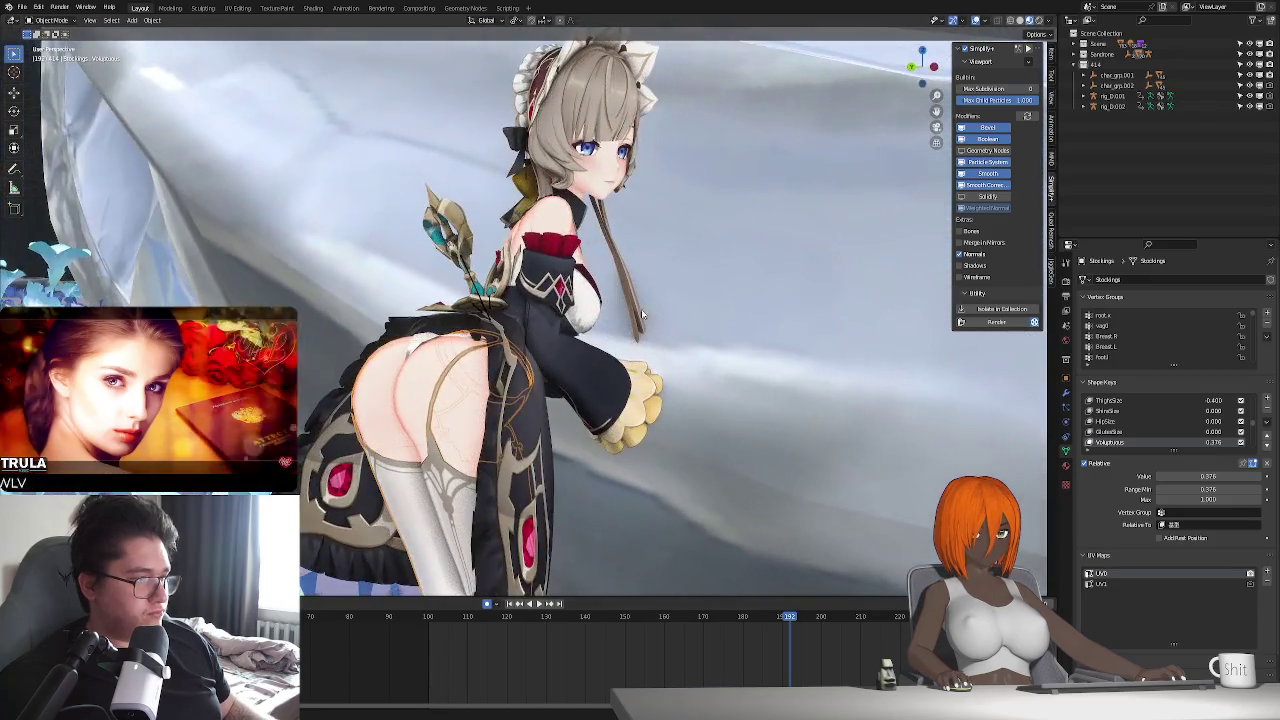
click(958, 48)
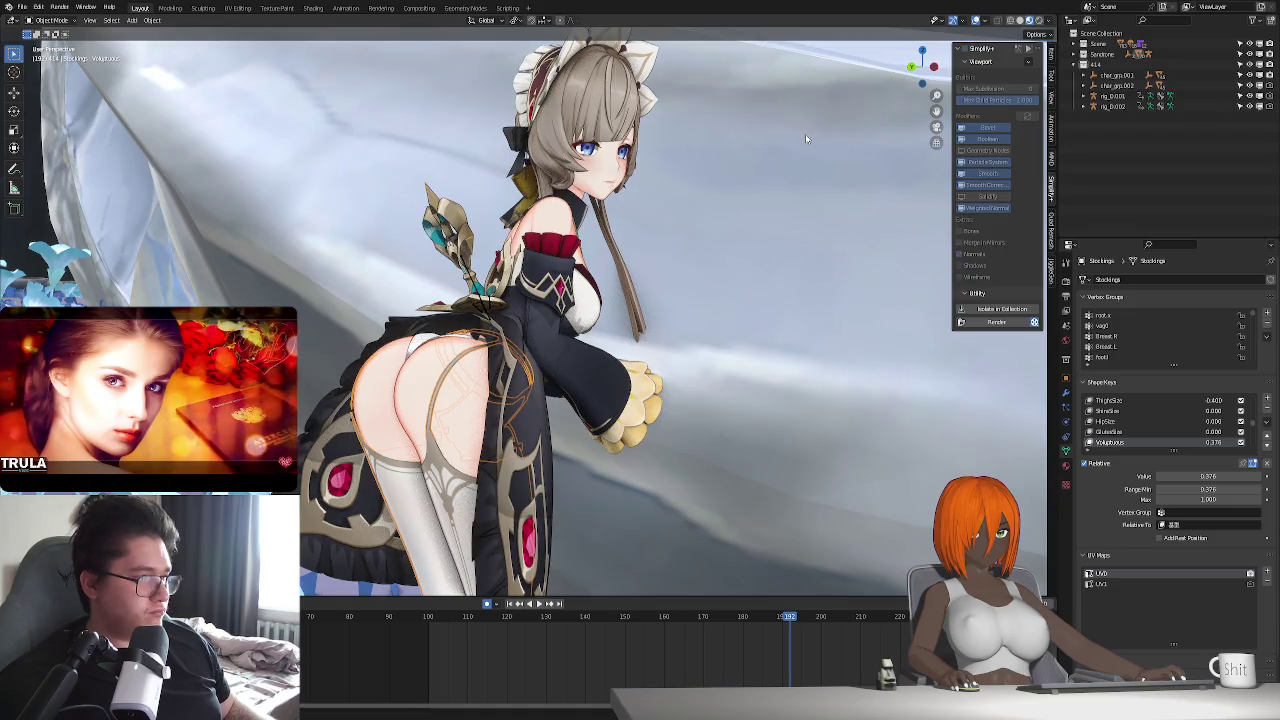
- Play the idle animation, compare solid and material shading, and stop it at frame 100
key(space)
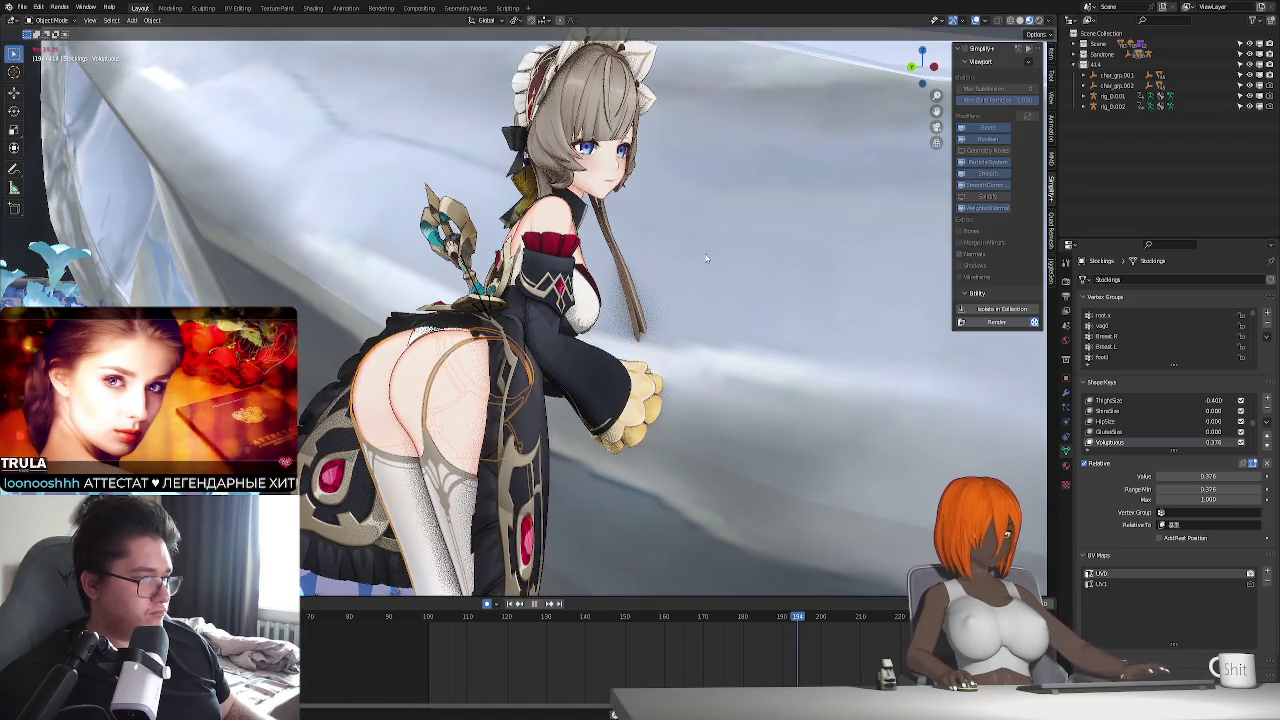
click(533, 603)
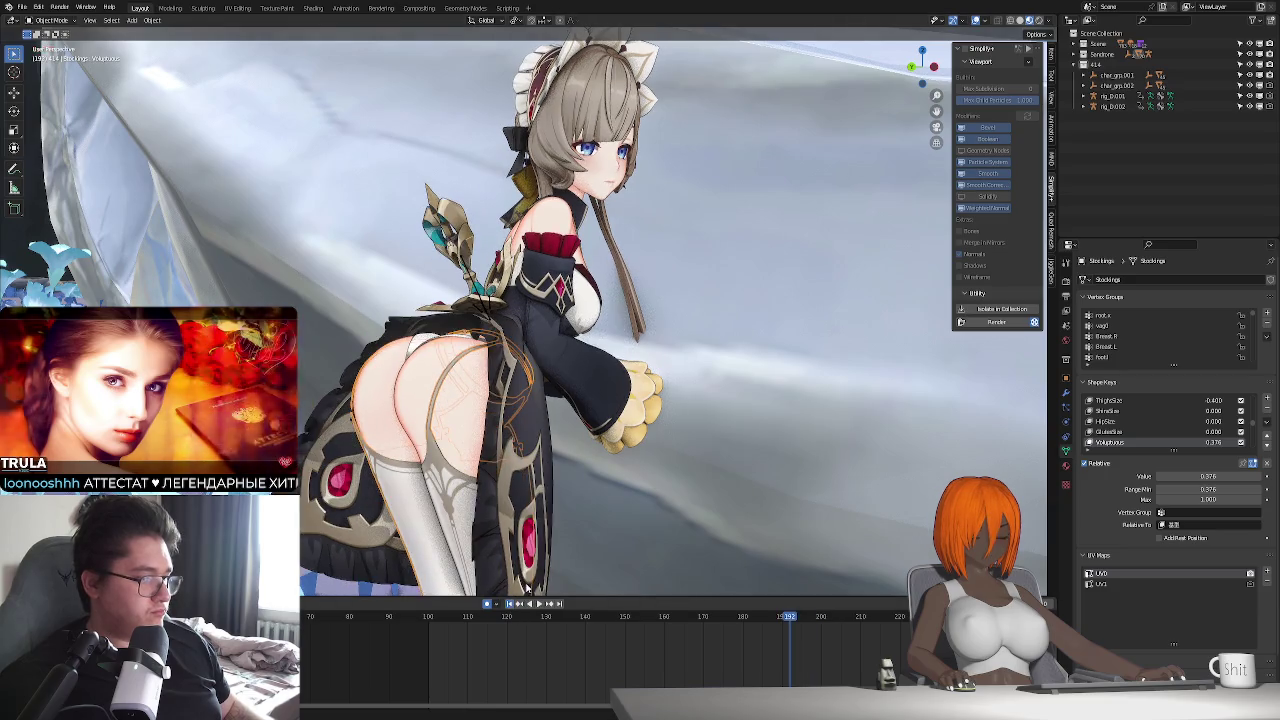
click(538, 603)
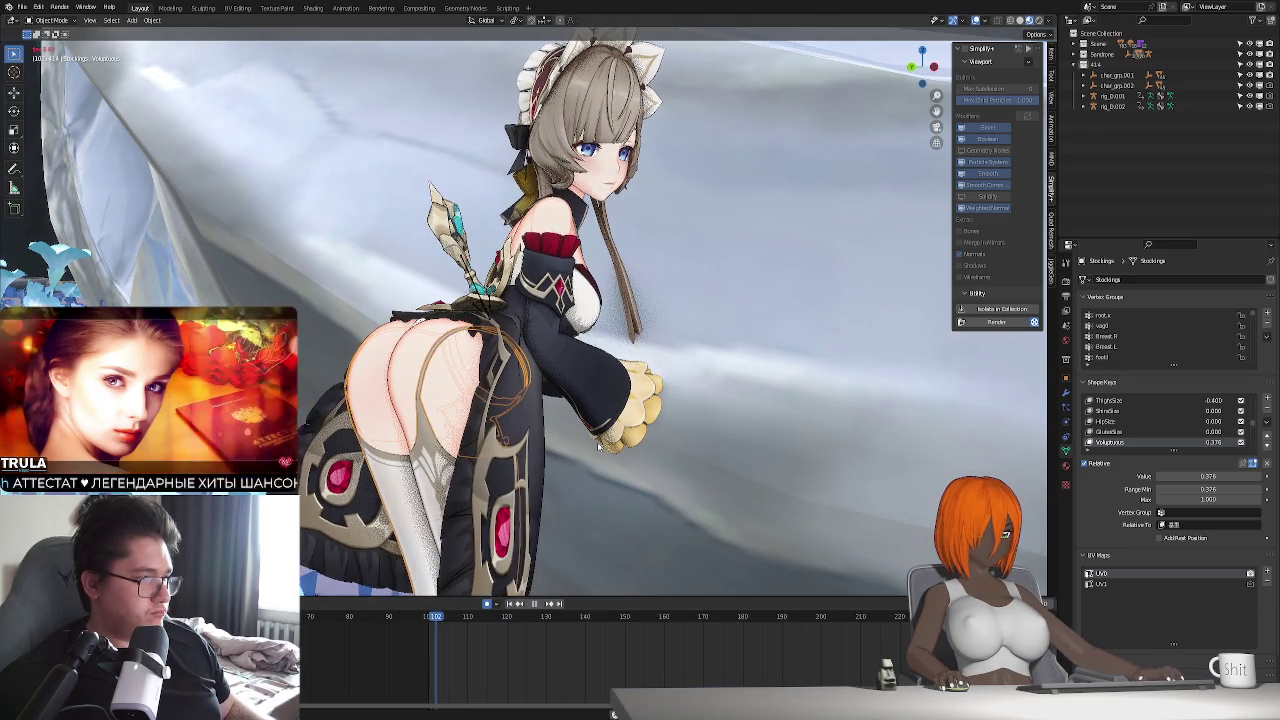
key(Escape)
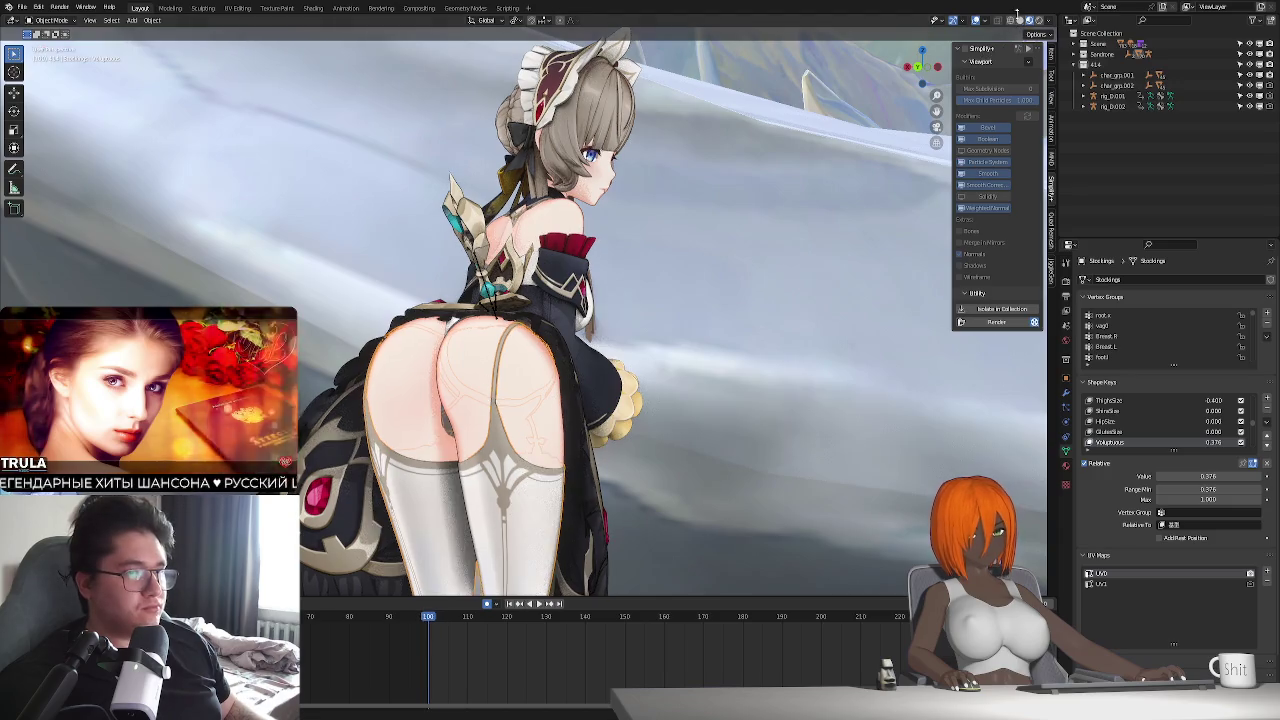
click(1019, 19)
click(1029, 19)
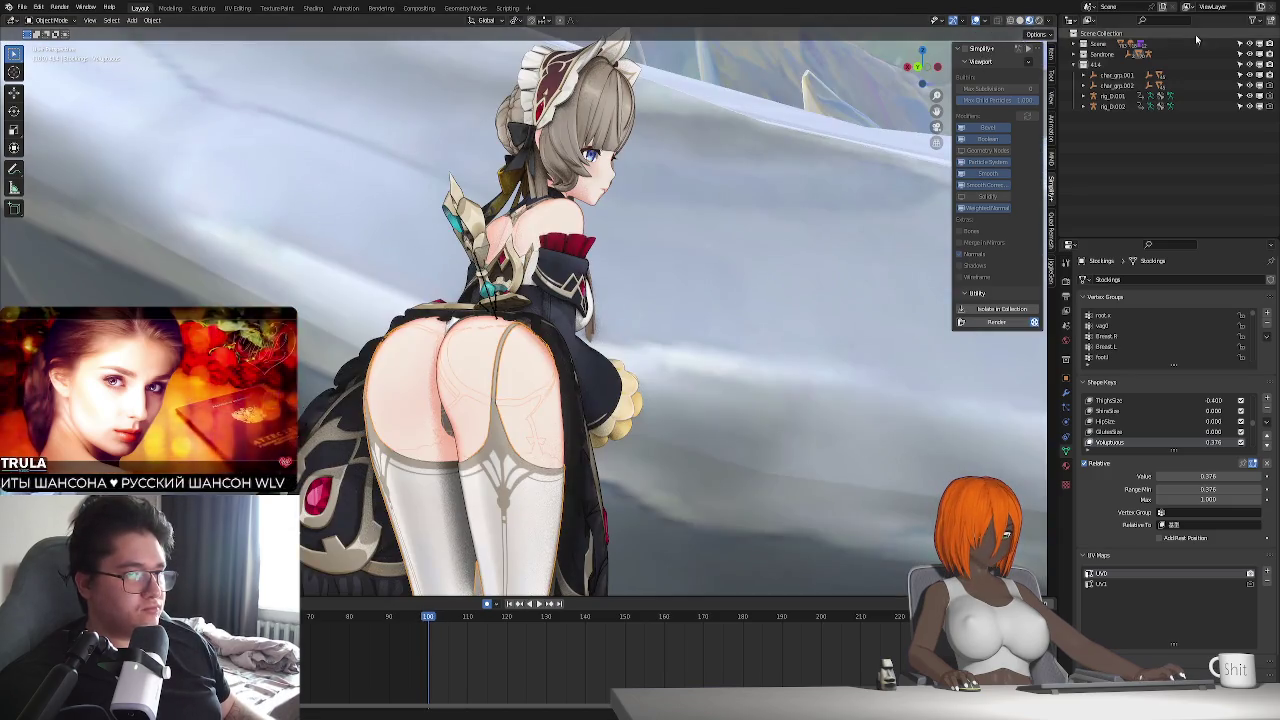
key(space)
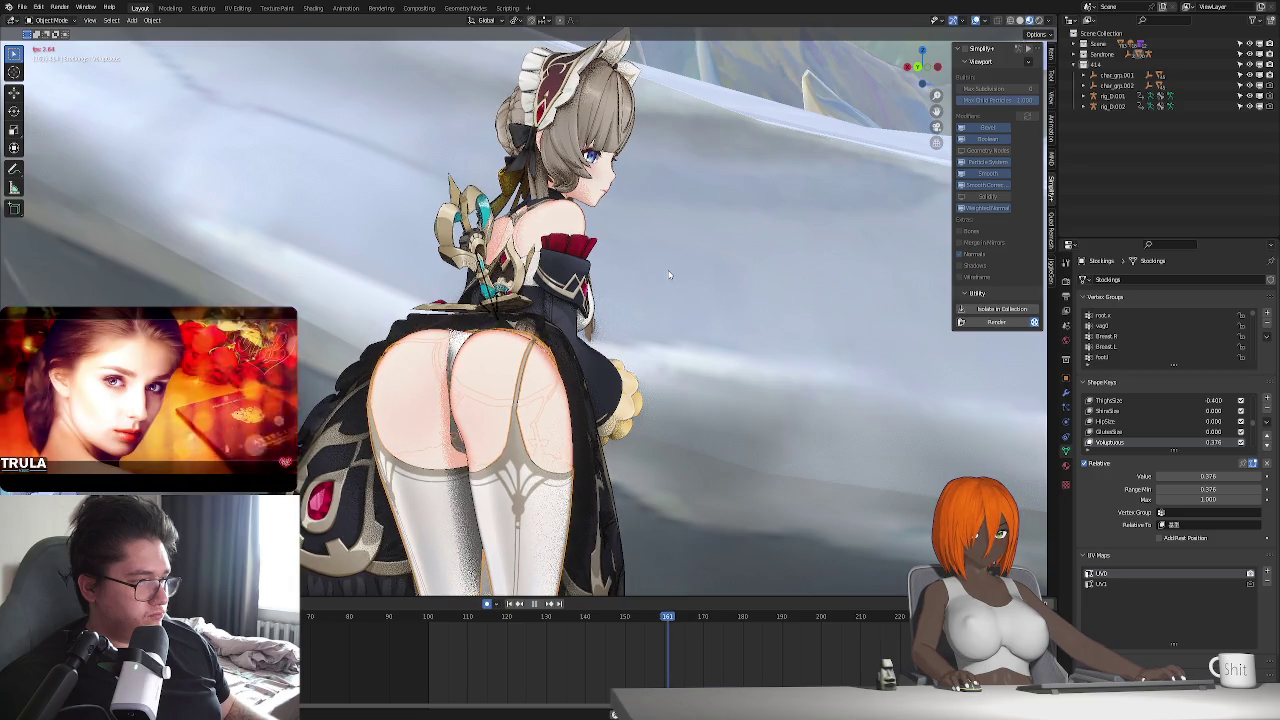
key(Escape)
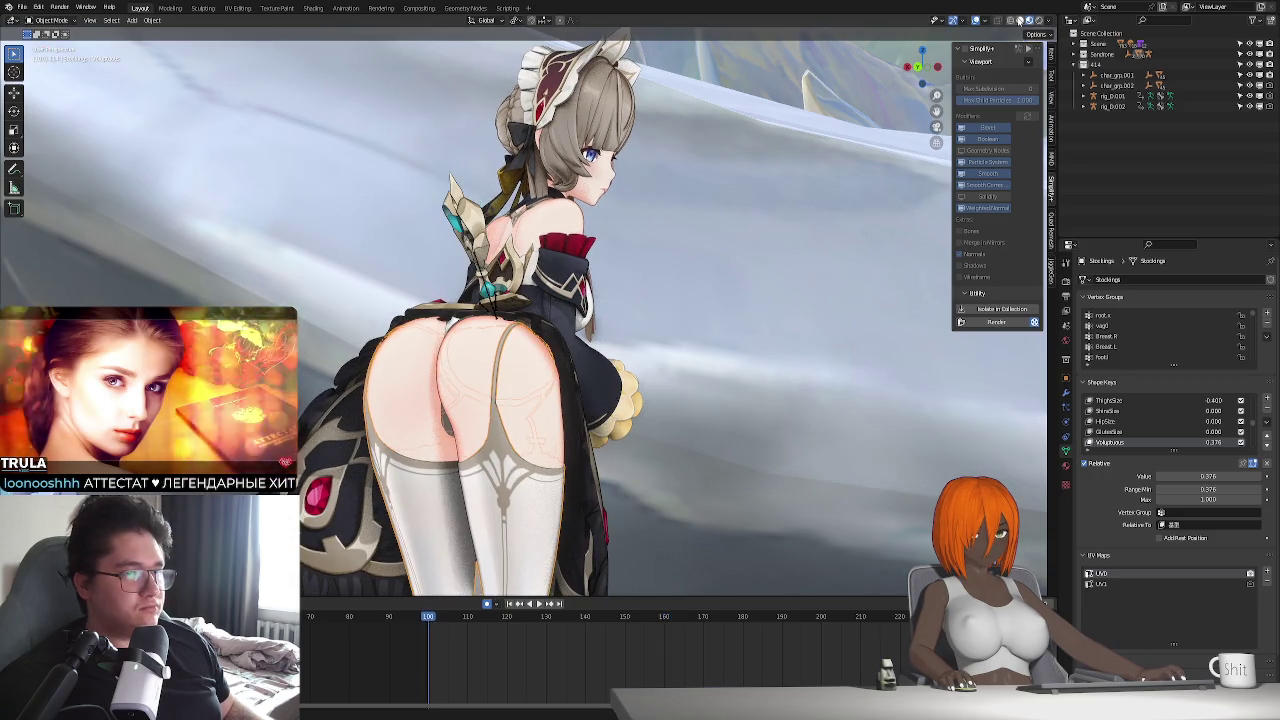
- Re-enable Simplify and select the rig_D armature
click(968, 49)
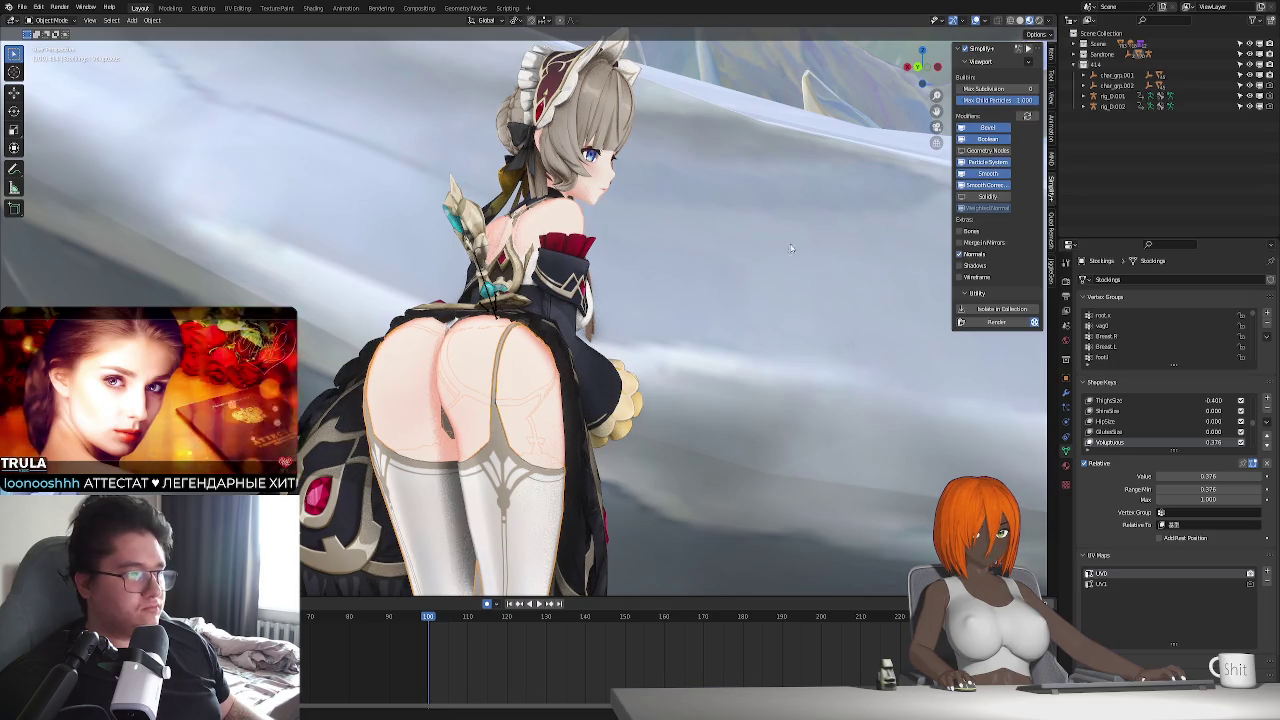
middle_drag(790, 248, 743, 306)
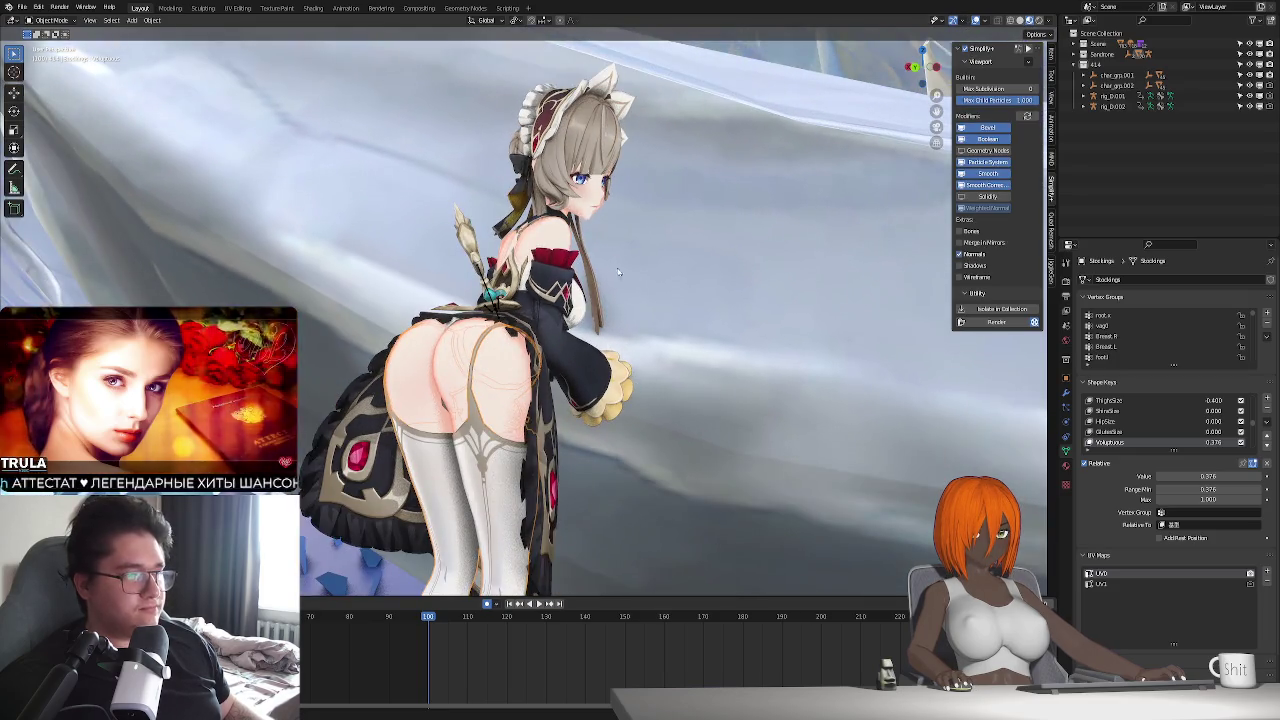
click(492, 296)
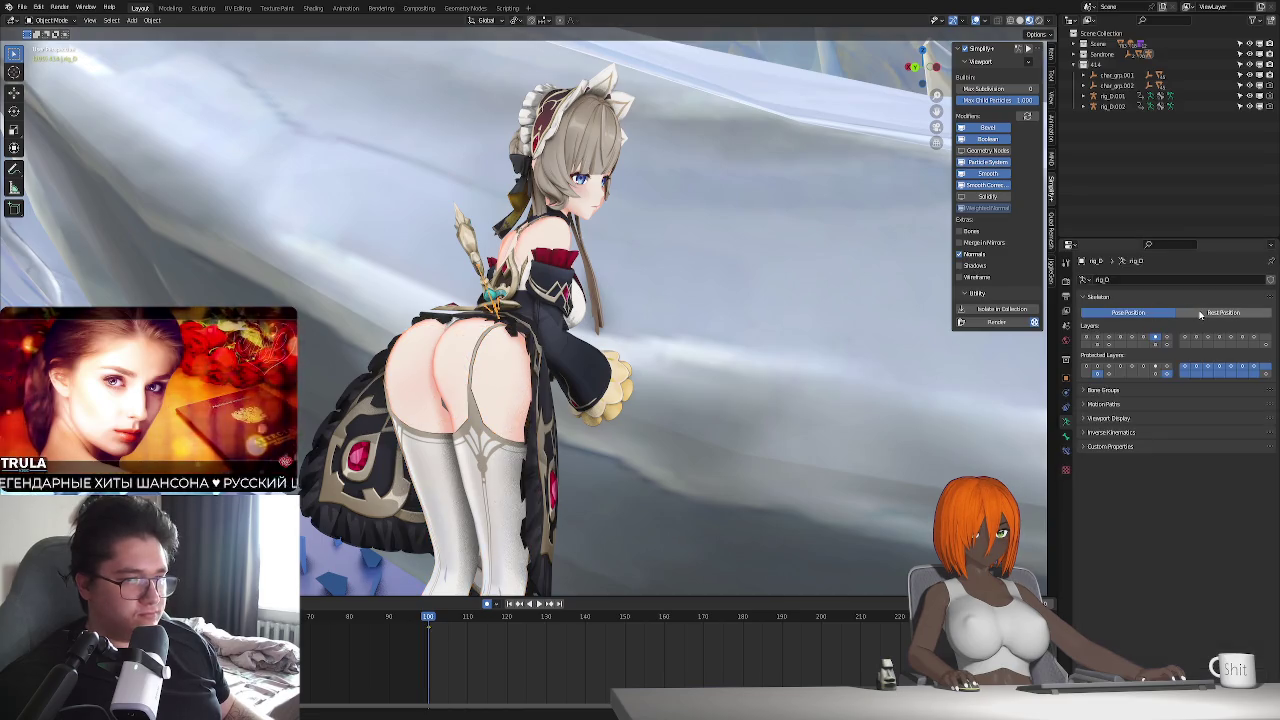
- Enter Pose Mode on the rig and rotate the hand bone about X
key(ctrl+Tab)
middle_drag(700, 350, 620, 340)
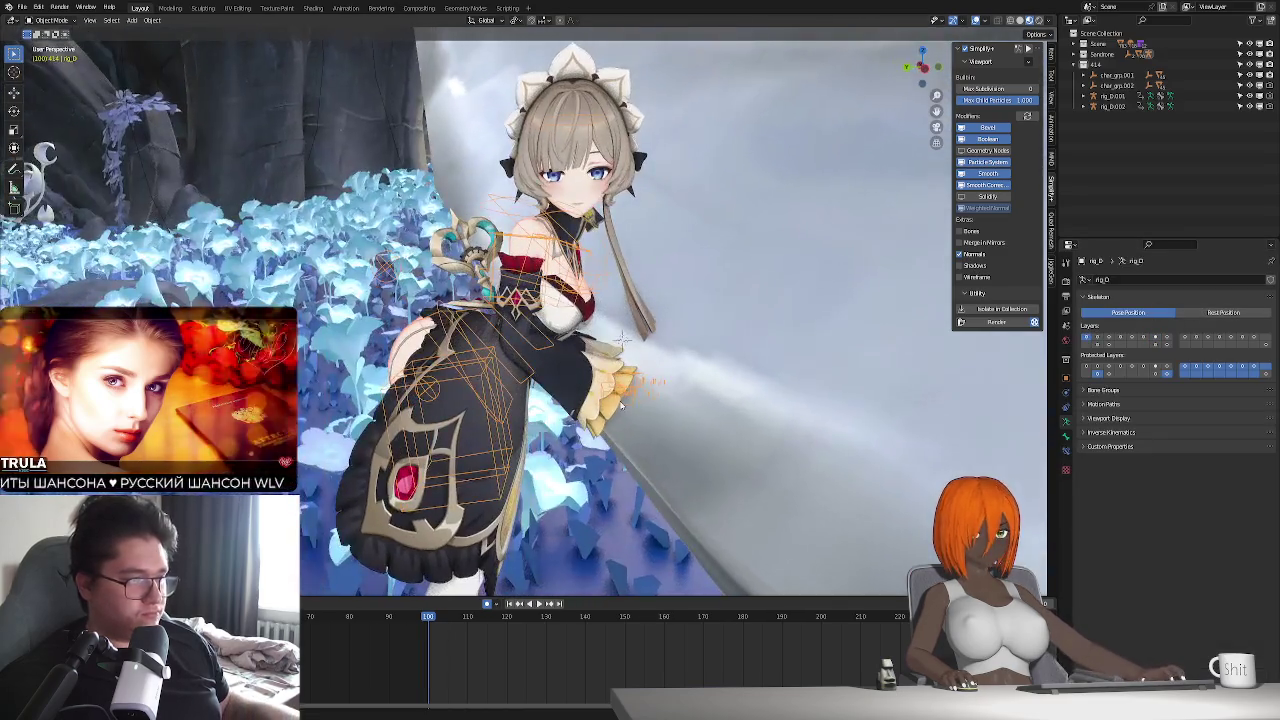
mouse_move(636, 446)
middle_down()
mouse_move(659, 461)
mouse_move(700, 400)
middle_up()
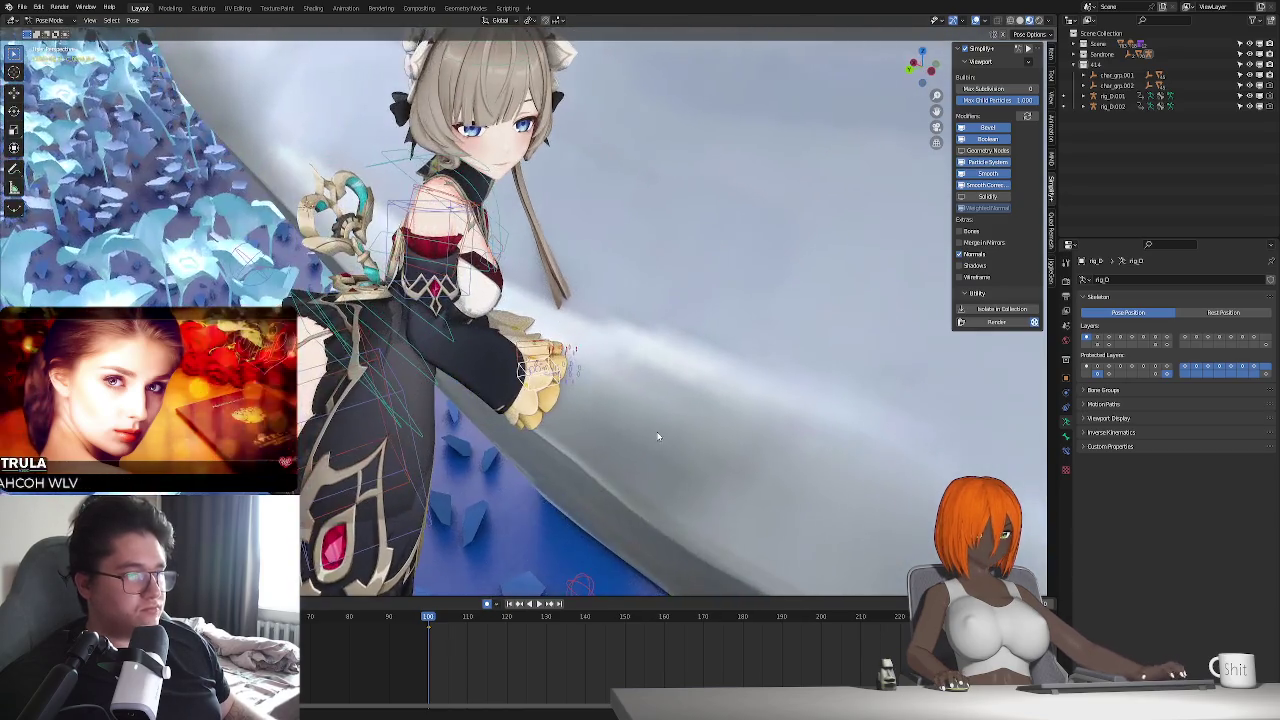
key(g)
key(z)
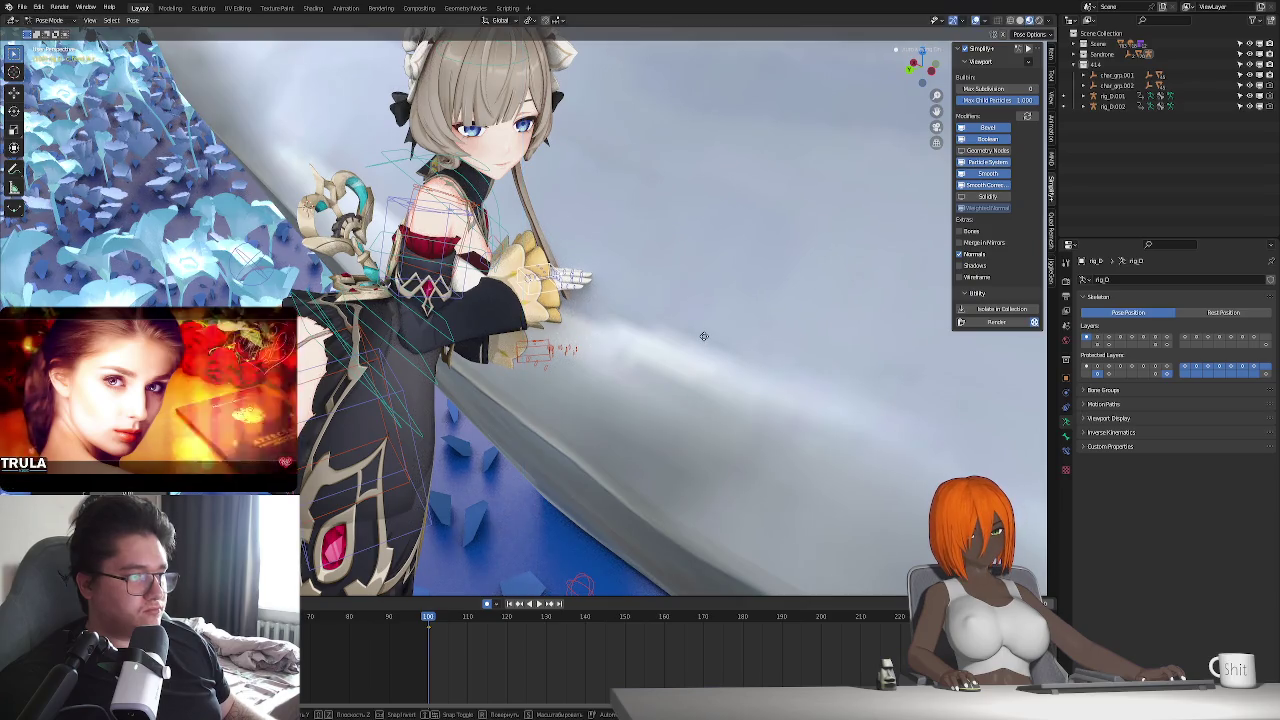
key(y)
key(r)
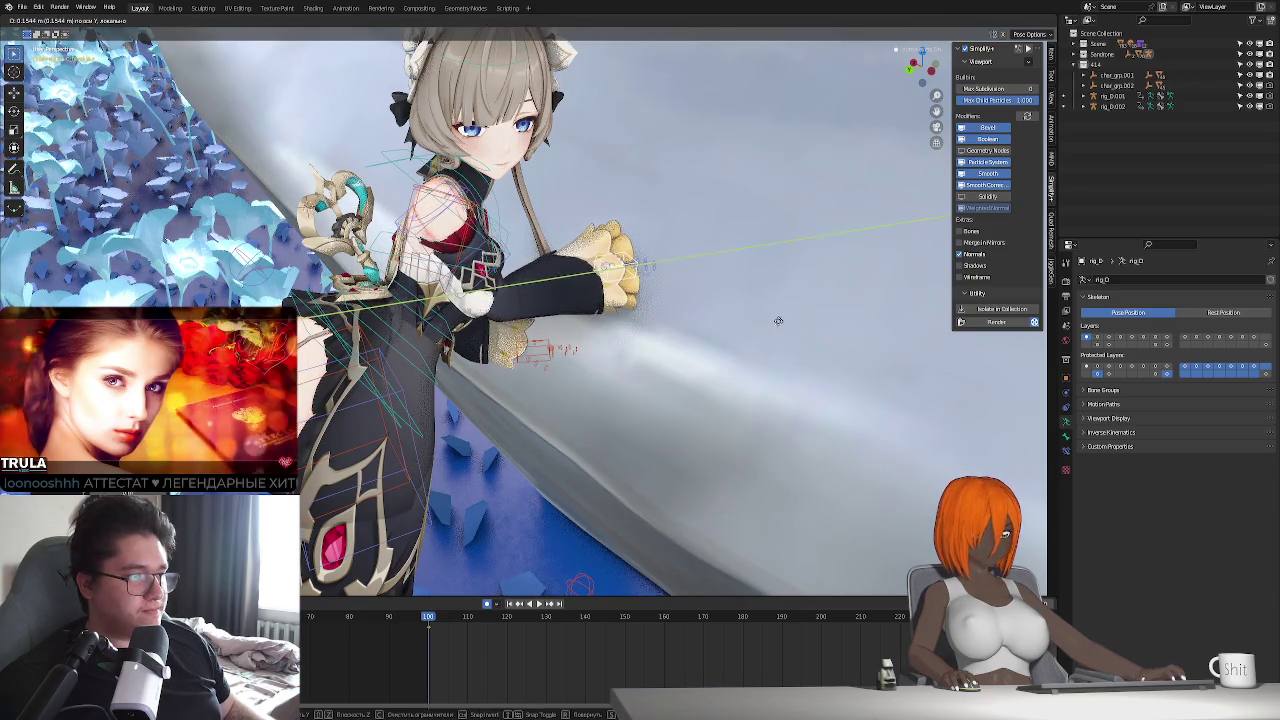
key(x)
click(757, 155)
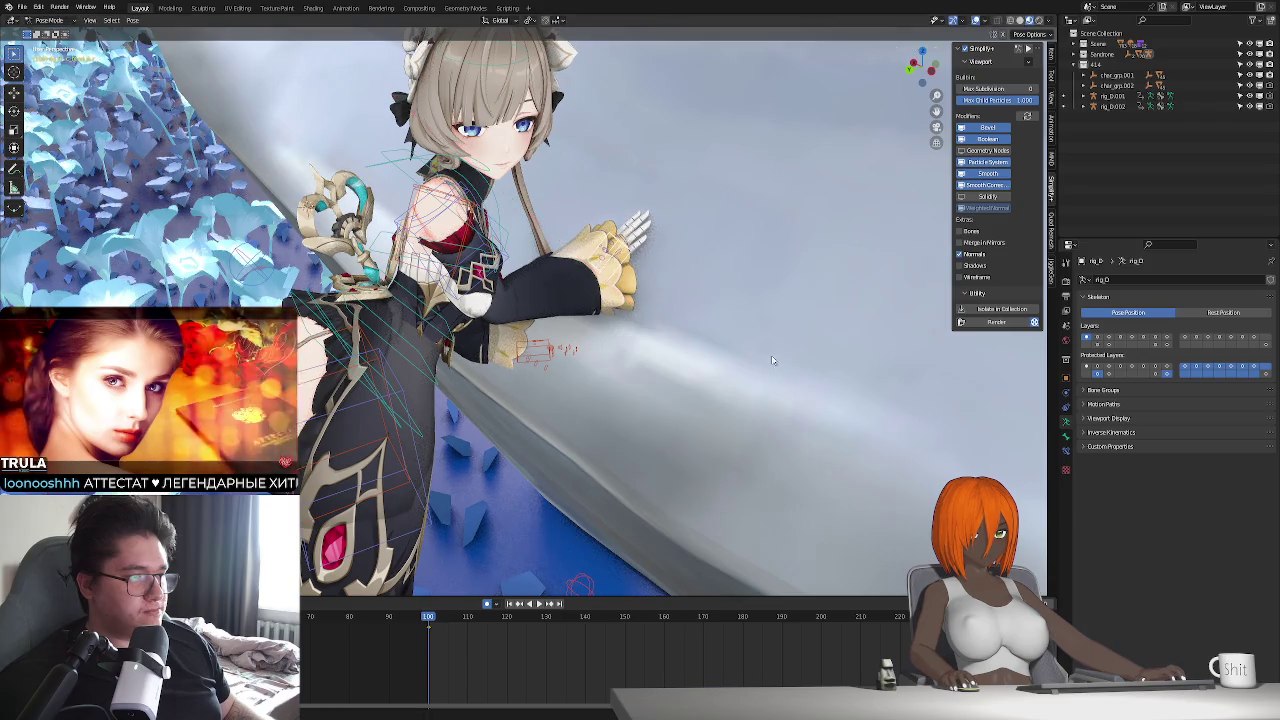
- Rotate the hand further and move it along local Z to set its distance from the wall
mouse_move(757, 155)
middle_down()
mouse_move(638, 399)
mouse_move(666, 390)
mouse_move(640, 400)
middle_up()
key(r)
key(y)
key(x)
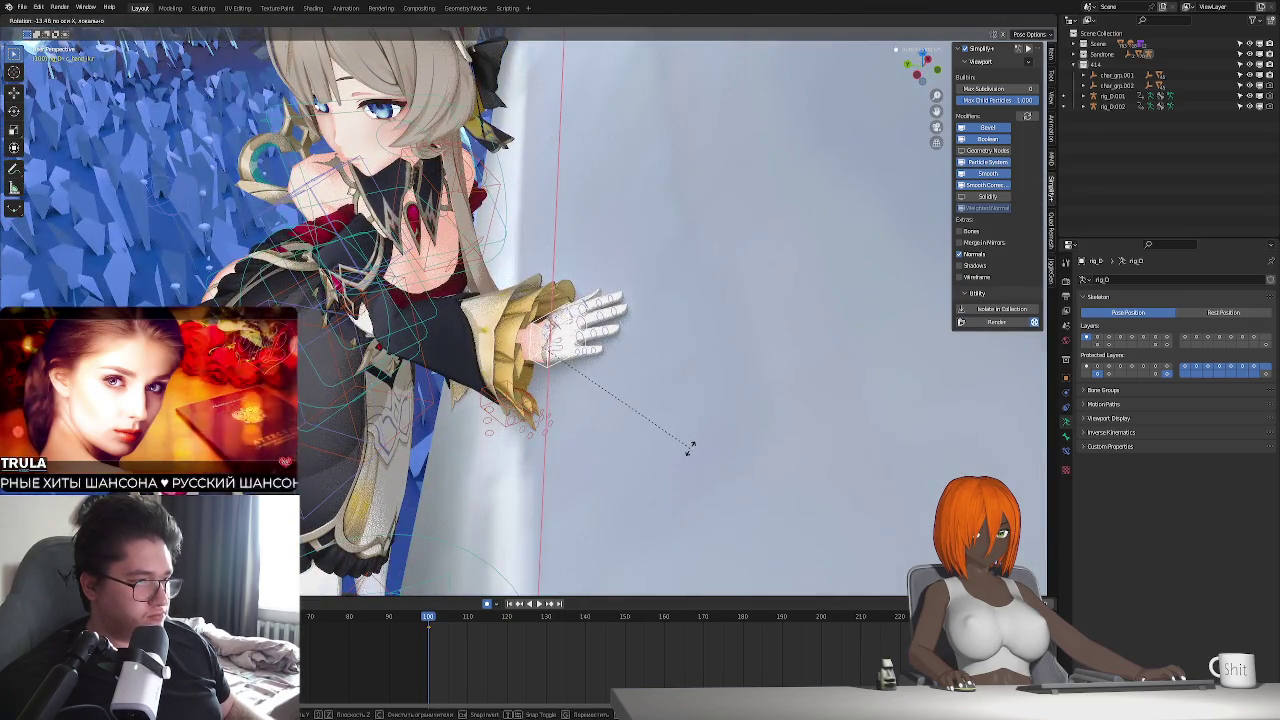
click(689, 449)
mouse_move(689, 449)
middle_down()
mouse_move(549, 382)
mouse_move(568, 391)
mouse_move(595, 354)
middle_up()
key(g)
key(z)
key(z)
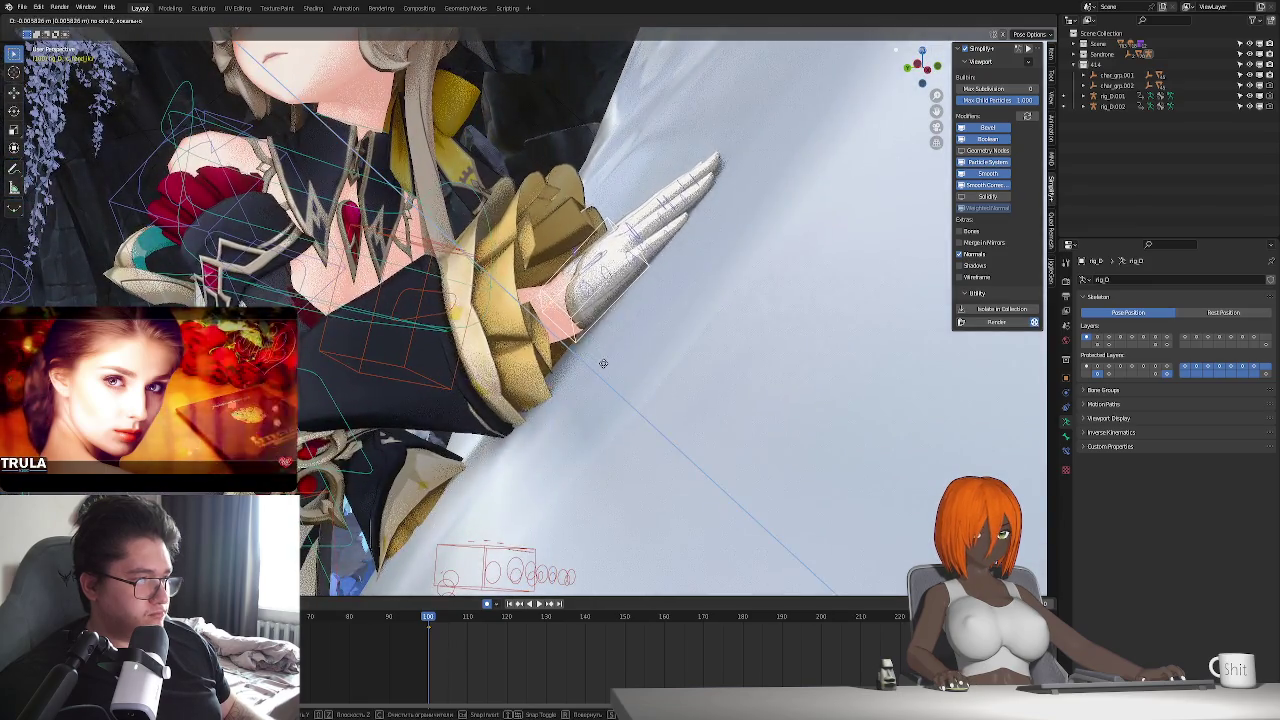
middle_drag(644, 386, 600, 467)
click(647, 411)
- Refine the hand's angle with successive Y and X rotations
key(r)
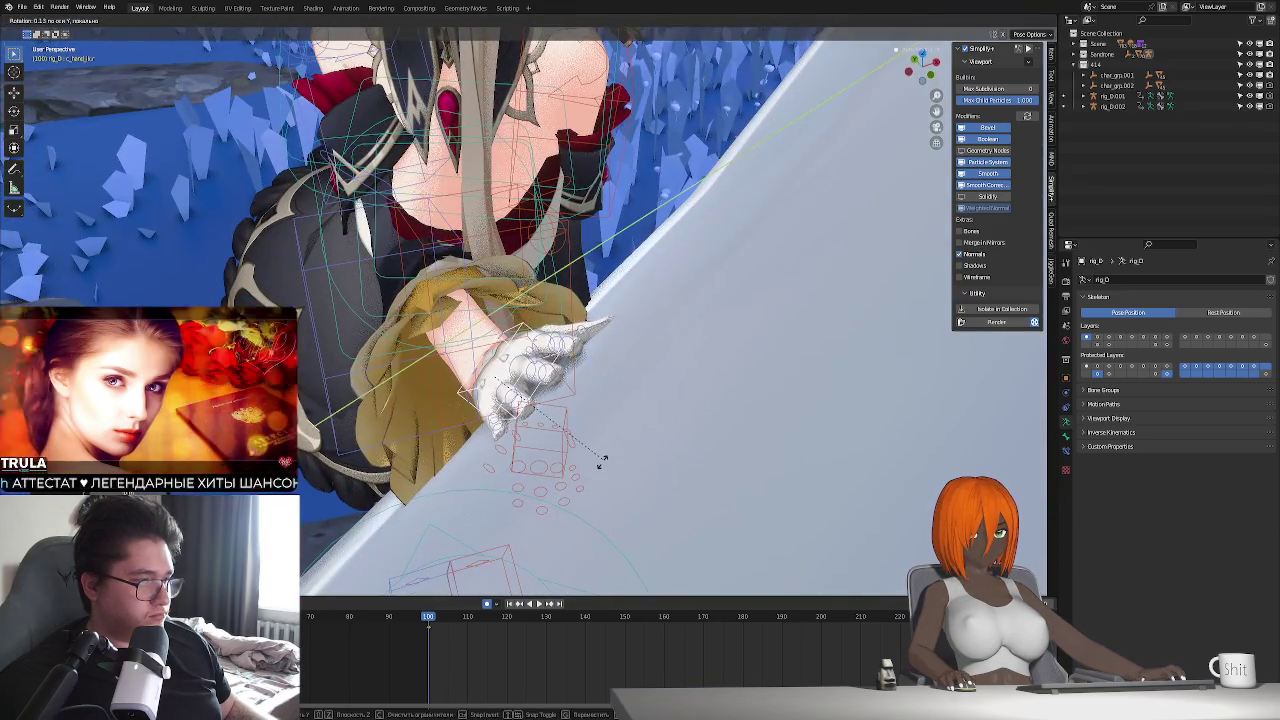
key(y)
click(598, 463)
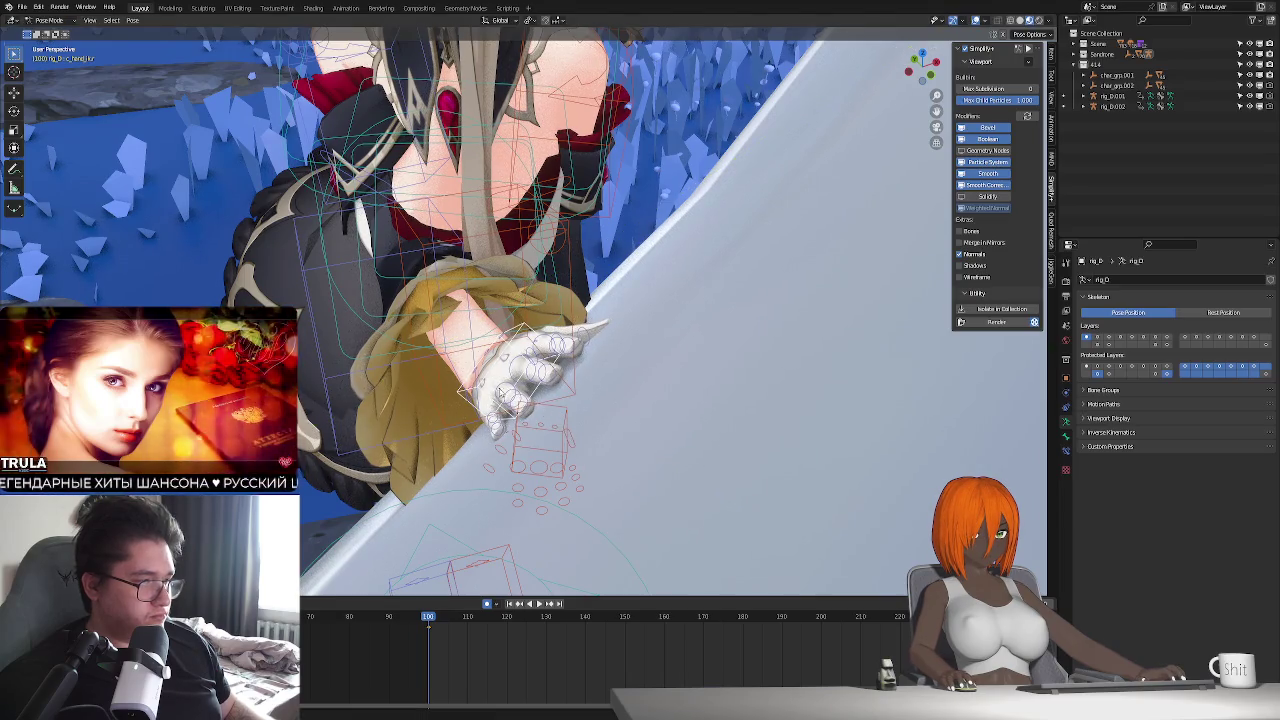
mouse_move(551, 422)
middle_down()
mouse_move(571, 437)
mouse_move(635, 421)
middle_up()
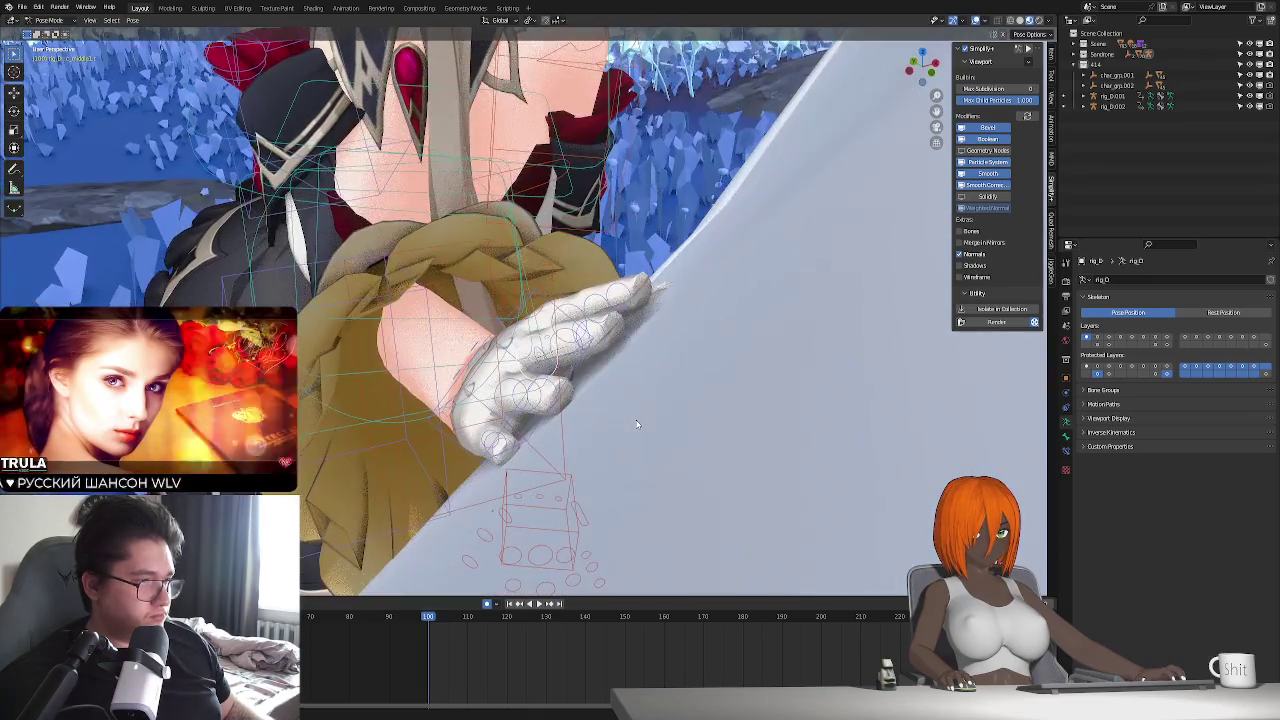
key(r)
key(x)
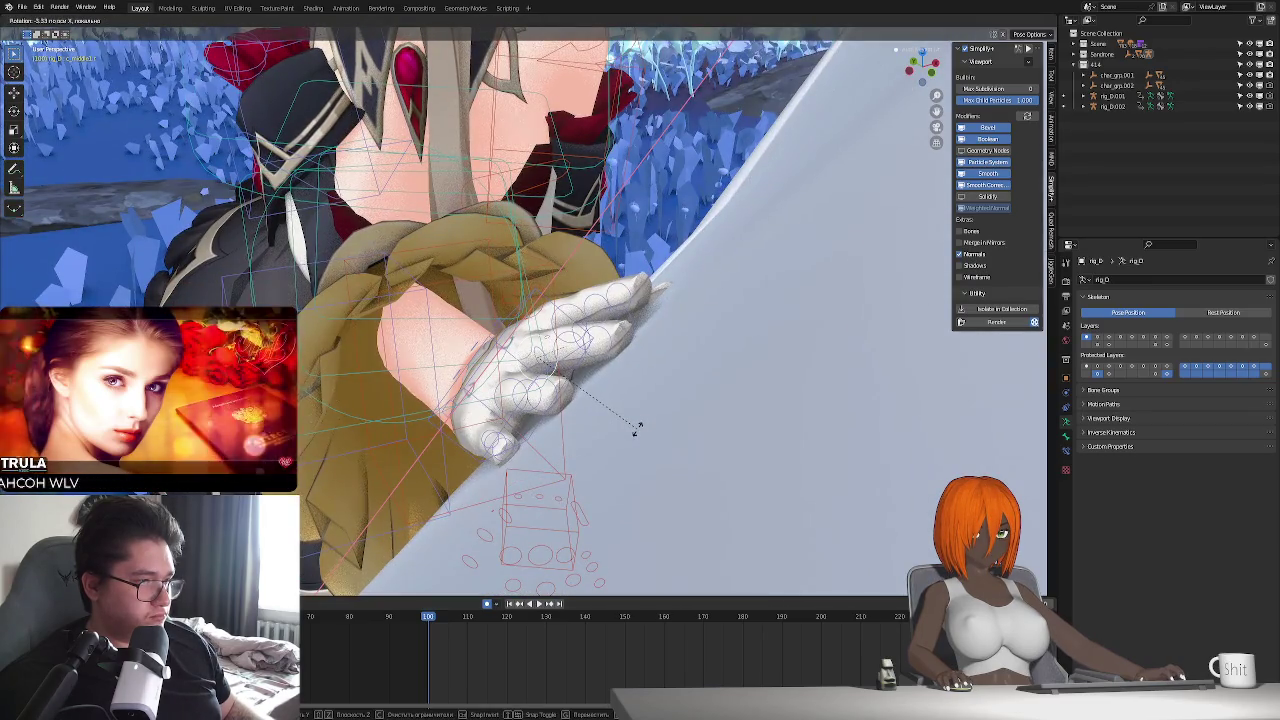
click(638, 430)
middle_drag(638, 430, 613, 425)
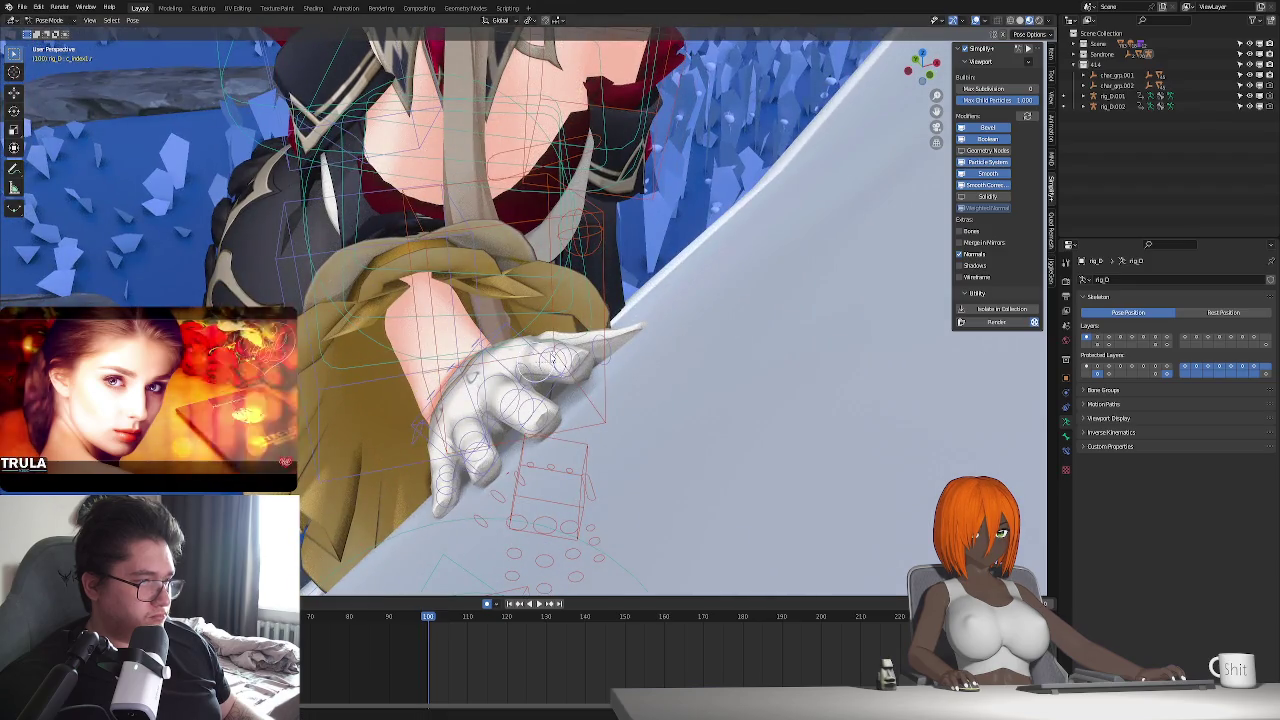
key(r)
key(x)
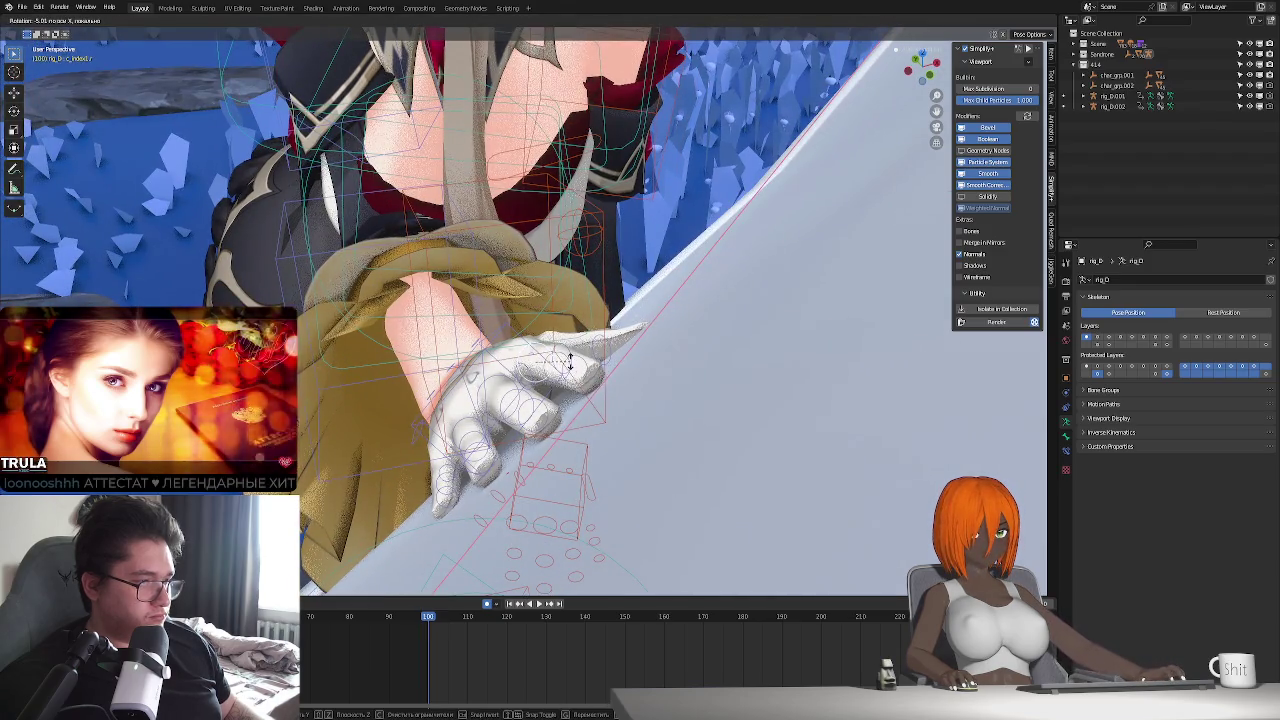
click(569, 363)
- Rotate the hand with X and local Z constraints until the palm lies flat on the wall
middle_drag(569, 363, 563, 430)
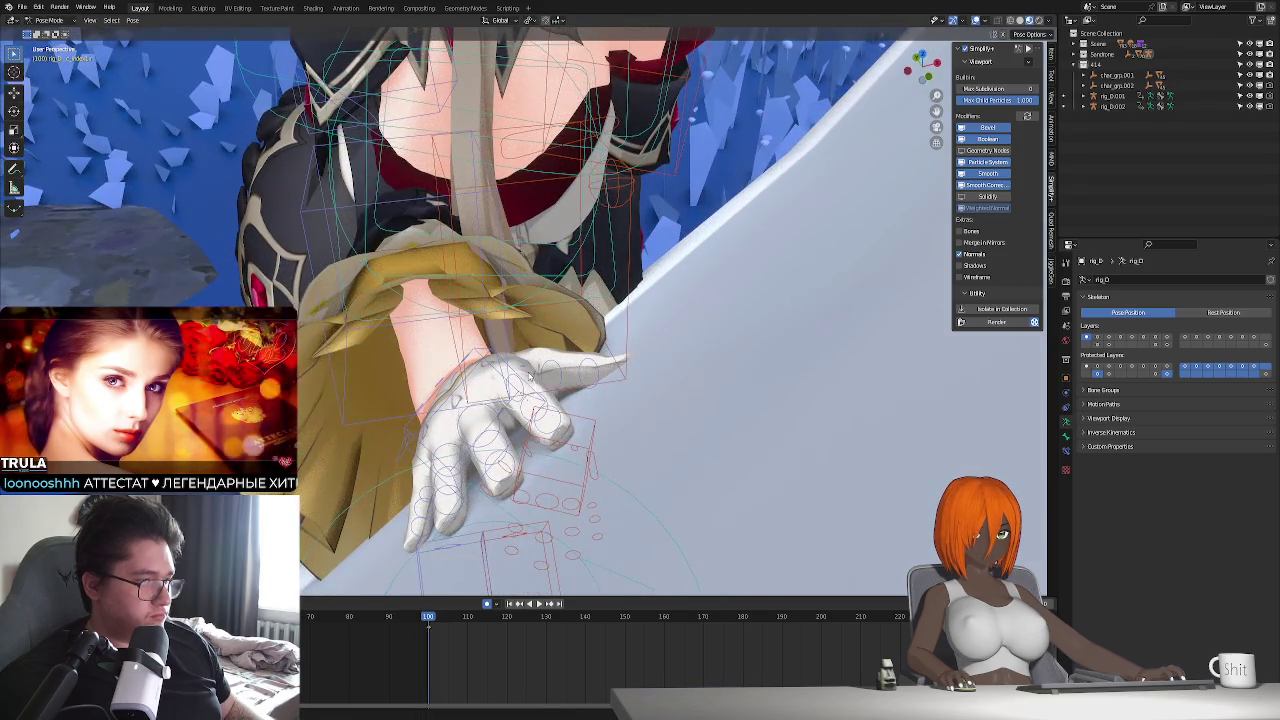
middle_drag(530, 372, 515, 415)
key(r)
key(x)
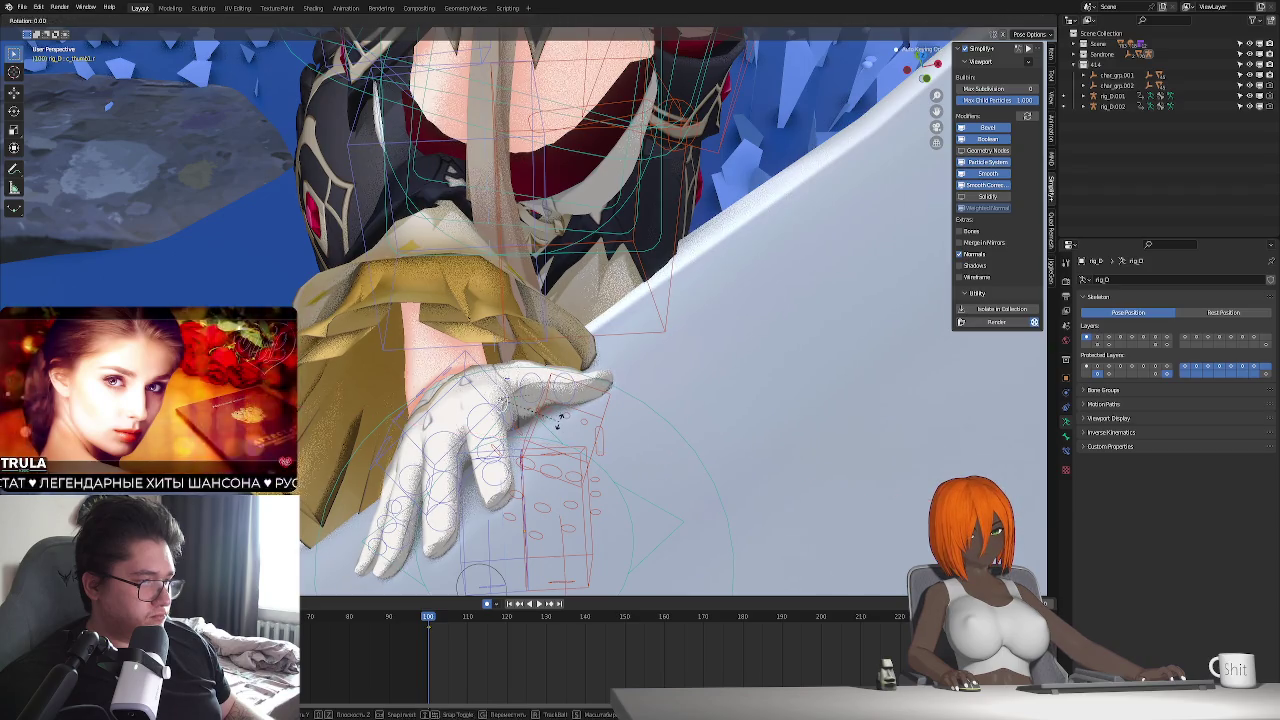
key(z)
key(z)
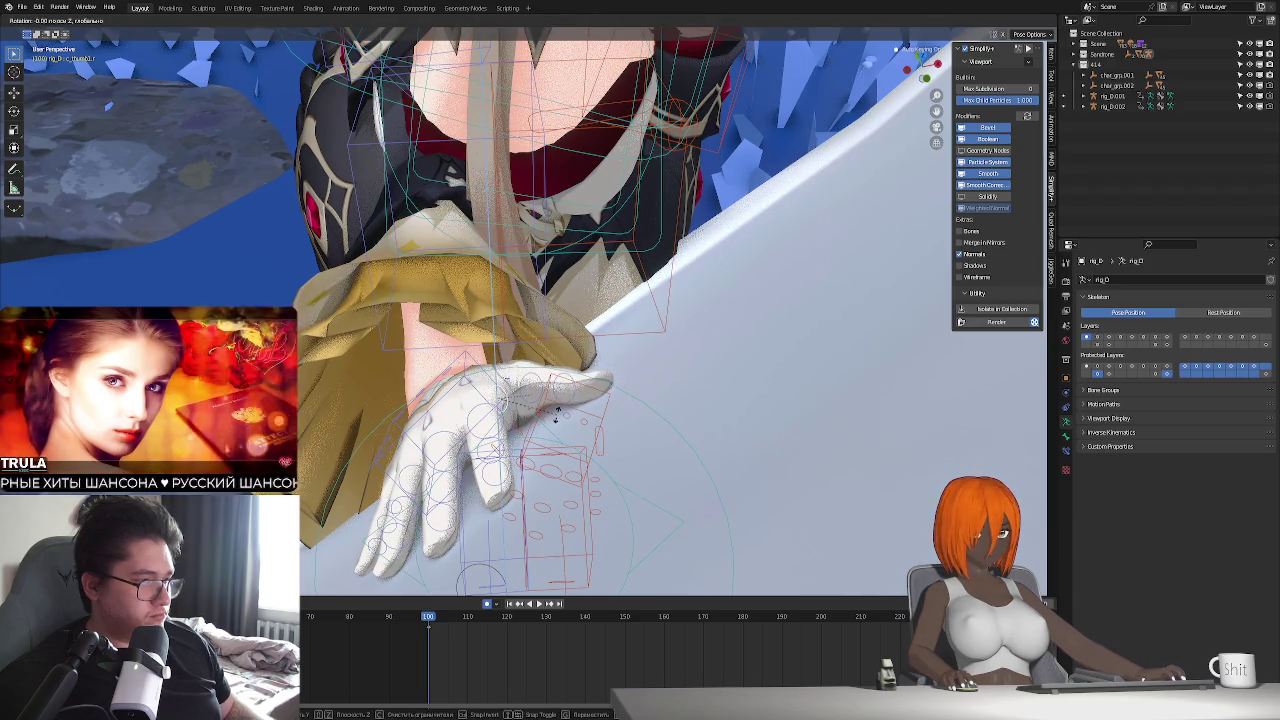
key(x)
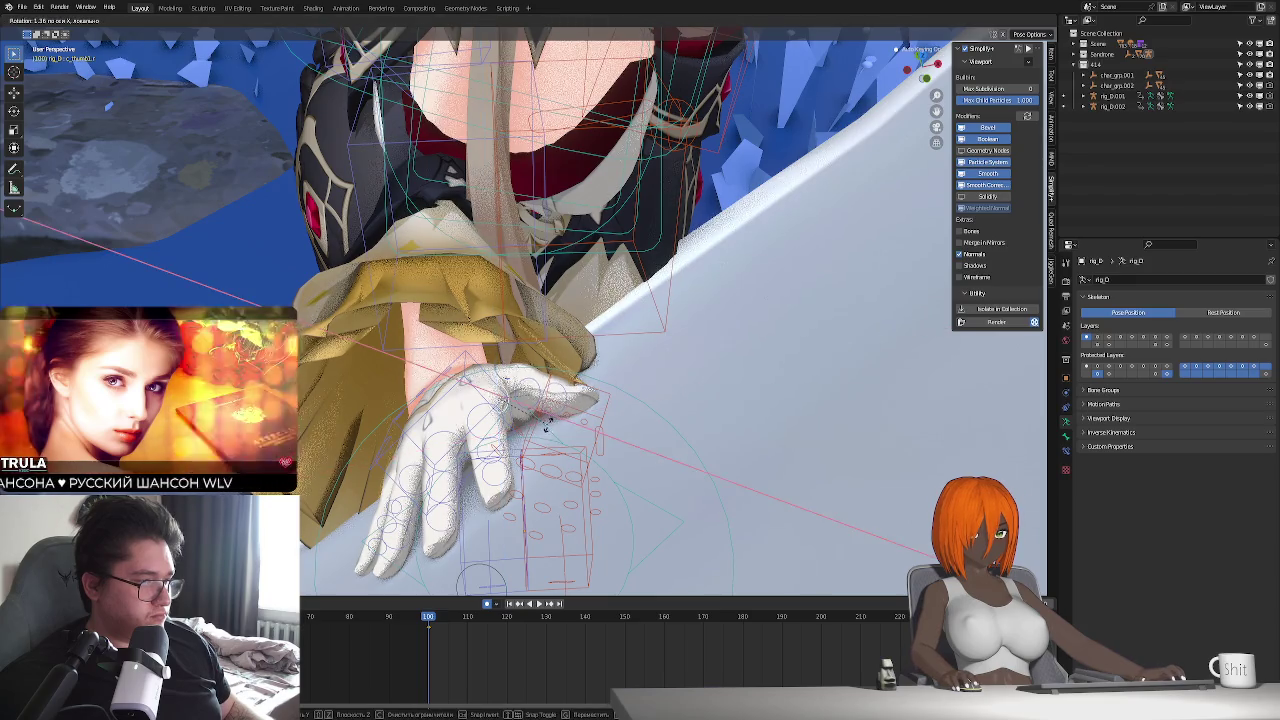
key(x)
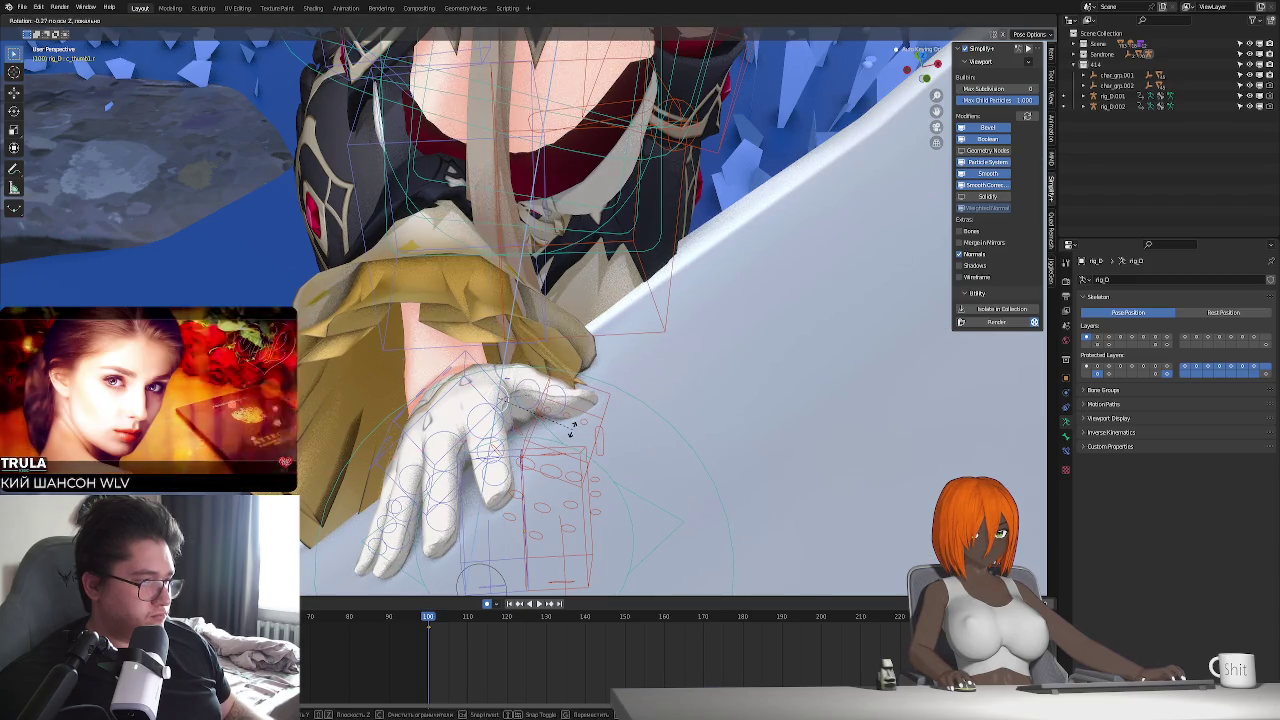
click(566, 428)
- Zoom in on the face and gloved hand and begin nudging the hand bone
mouse_move(566, 428)
middle_down()
mouse_move(587, 481)
mouse_move(640, 420)
middle_up()
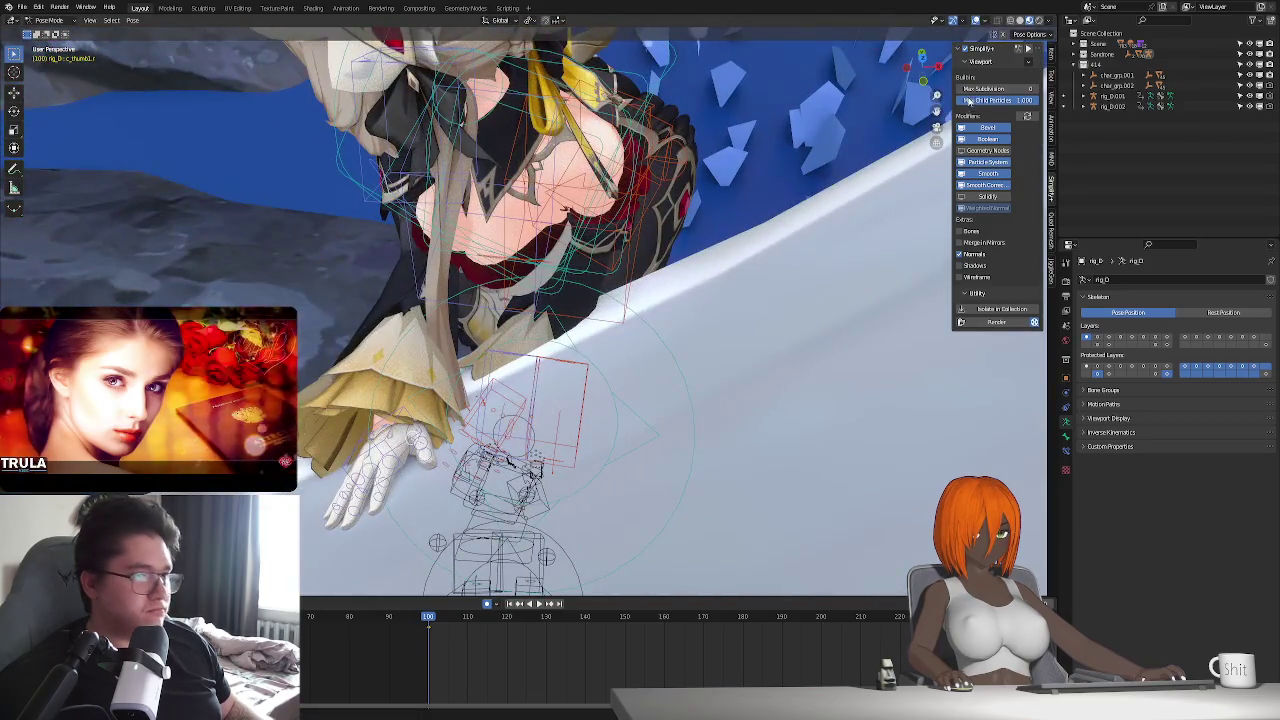
mouse_move(526, 452)
middle_down()
mouse_move(643, 438)
mouse_move(670, 321)
middle_up()
scroll(607, 436, up, 4)
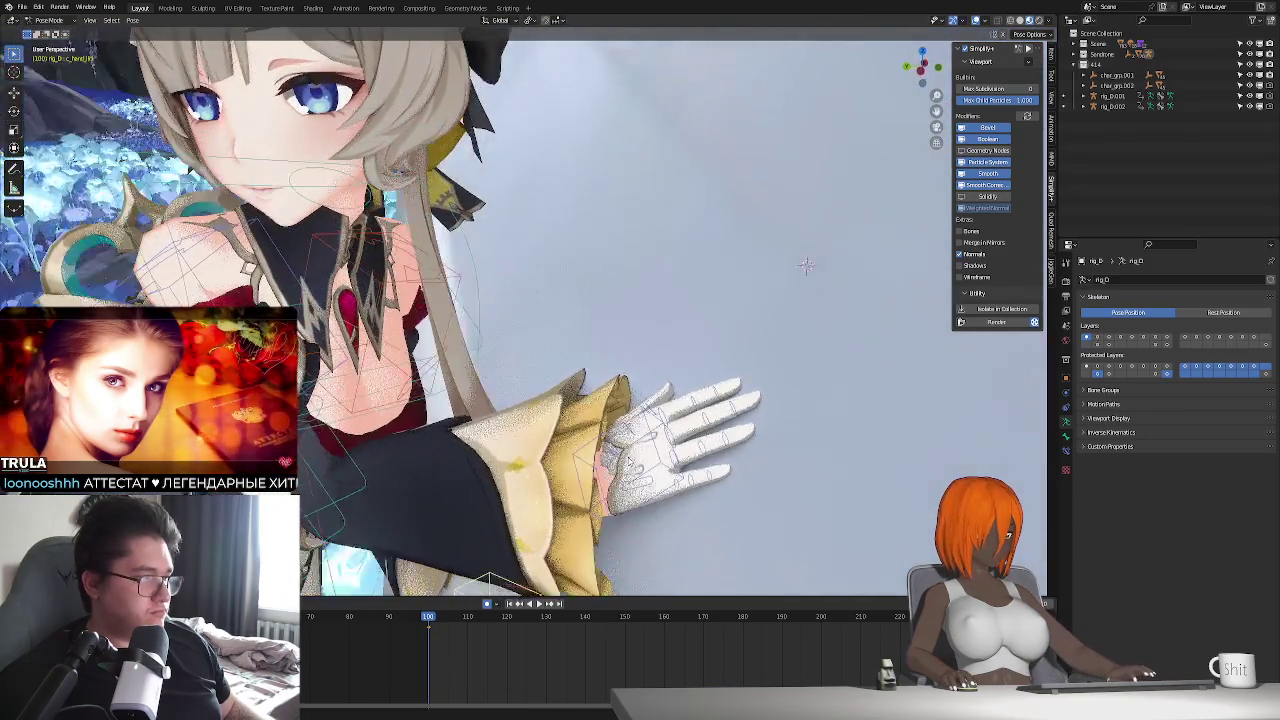
key(g)
mouse_move(630, 346)
middle_down()
mouse_move(522, 489)
mouse_move(452, 414)
mouse_move(414, 408)
mouse_move(580, 450)
middle_up()
- Reposition the selected bone and shift the hand along X
key(g)
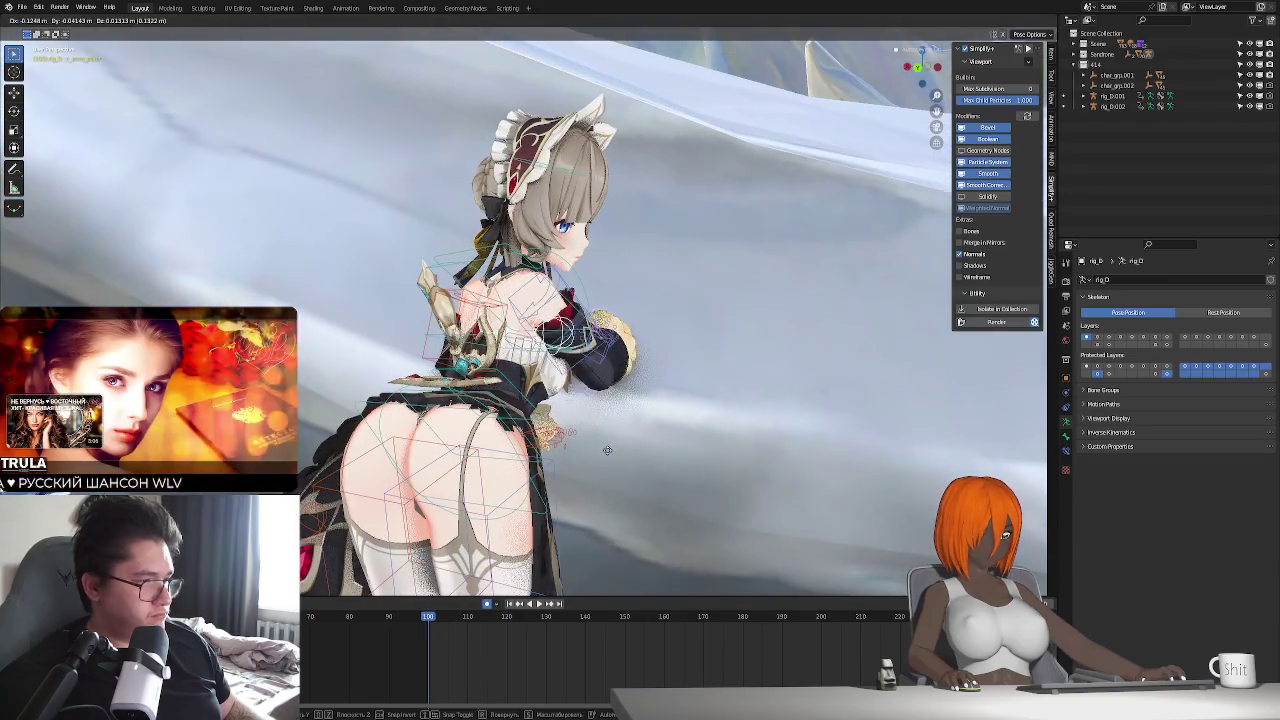
mouse_move(638, 488)
middle_down()
mouse_move(727, 470)
mouse_move(598, 428)
middle_up()
click(727, 470)
middle_drag(550, 367, 628, 393)
mouse_move(626, 438)
middle_down()
mouse_move(605, 415)
mouse_move(583, 424)
middle_up()
key(g)
key(x)
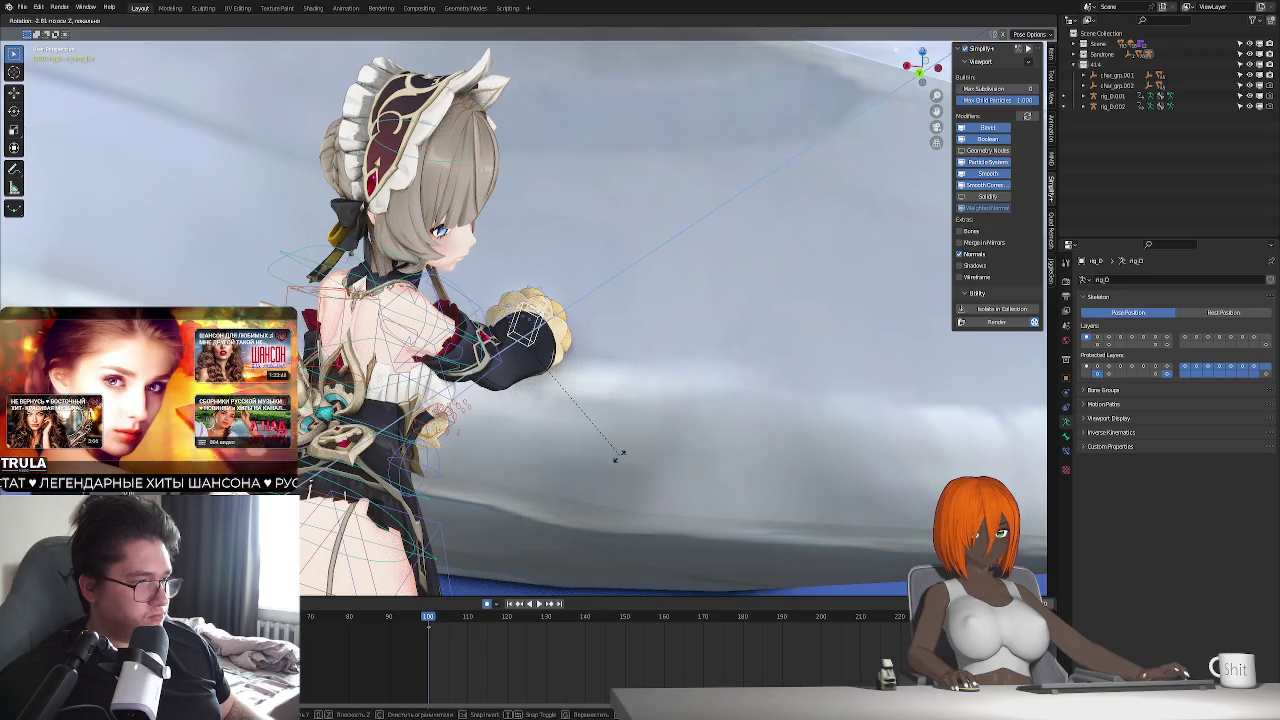
click(589, 492)
- Move the hand control along Z and raise the arm up against the wall along global Z
mouse_move(589, 492)
middle_down()
mouse_move(566, 449)
mouse_move(497, 477)
mouse_move(509, 430)
mouse_move(561, 443)
middle_up()
key(g)
key(z)
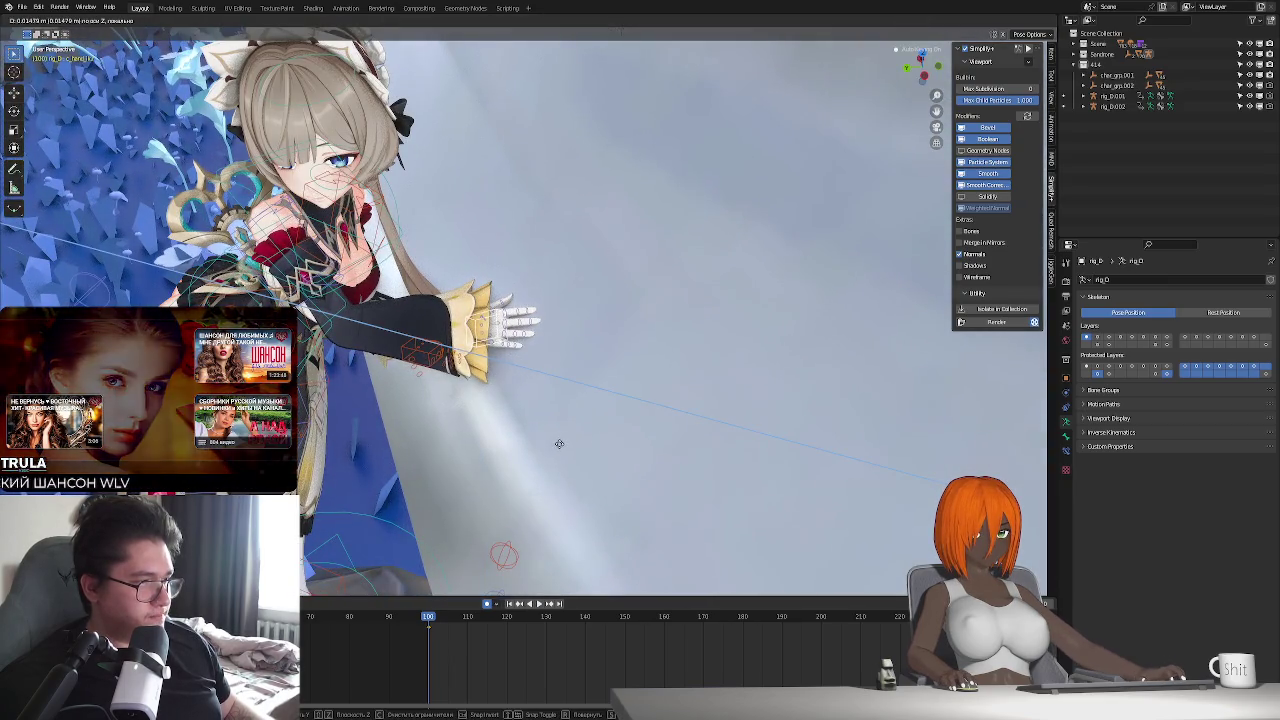
click(560, 443)
mouse_move(560, 443)
middle_down()
mouse_move(603, 433)
mouse_move(586, 292)
middle_up()
key(g)
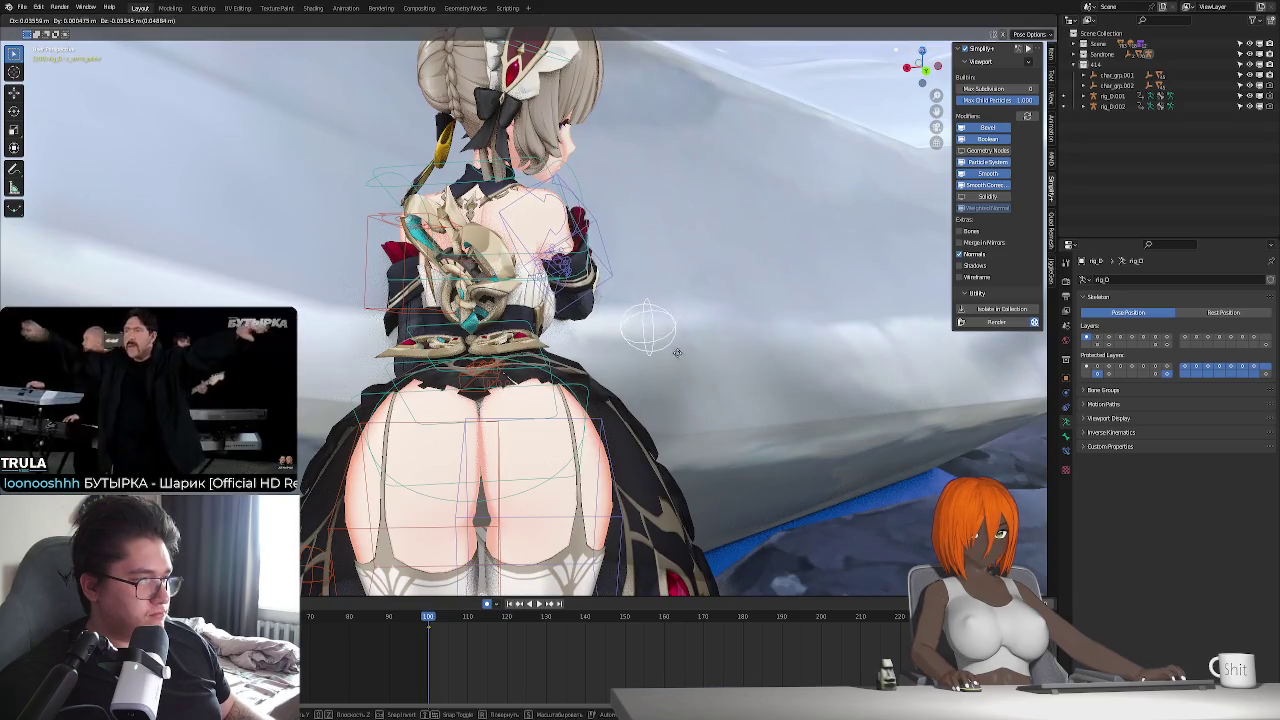
click(678, 352)
mouse_move(678, 352)
middle_down()
mouse_move(634, 391)
mouse_move(525, 400)
mouse_move(528, 428)
mouse_move(509, 404)
mouse_move(609, 431)
middle_up()
key(g)
key(z)
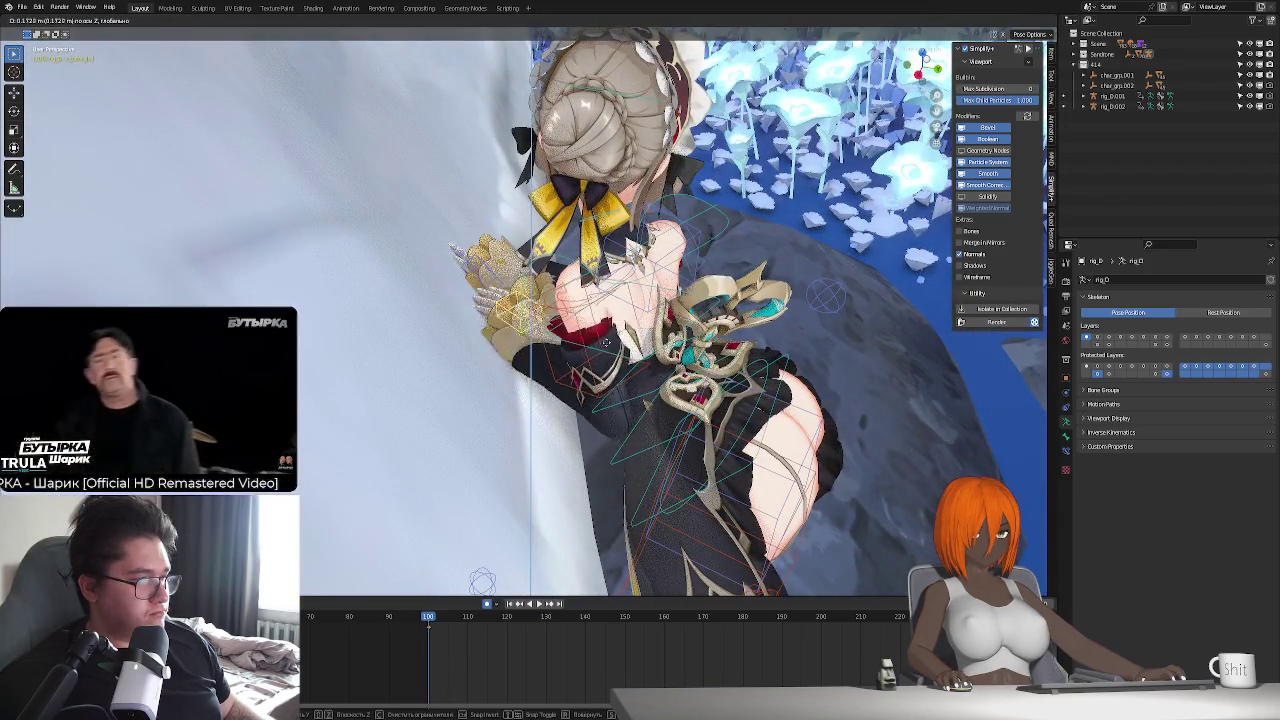
middle_drag(587, 311, 500, 290)
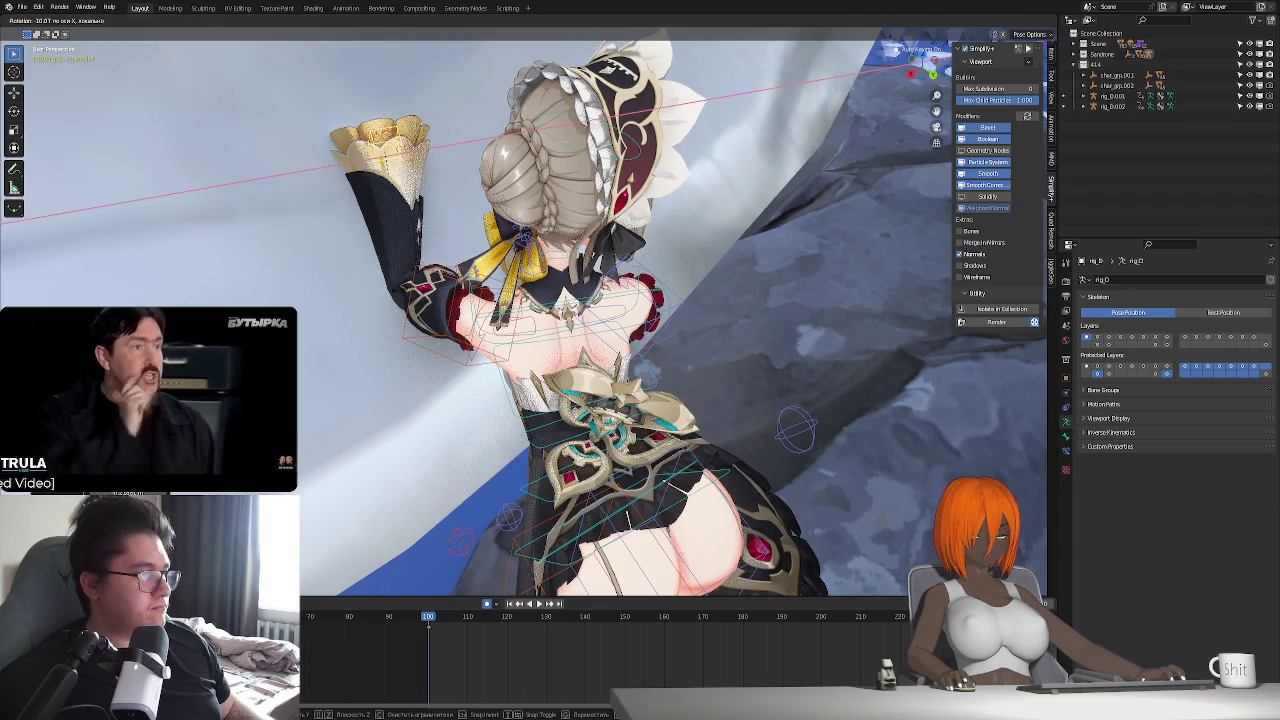
- Confirm the raised arm, rotate the hand about Y, and nudge the bone's position
click(430, 178)
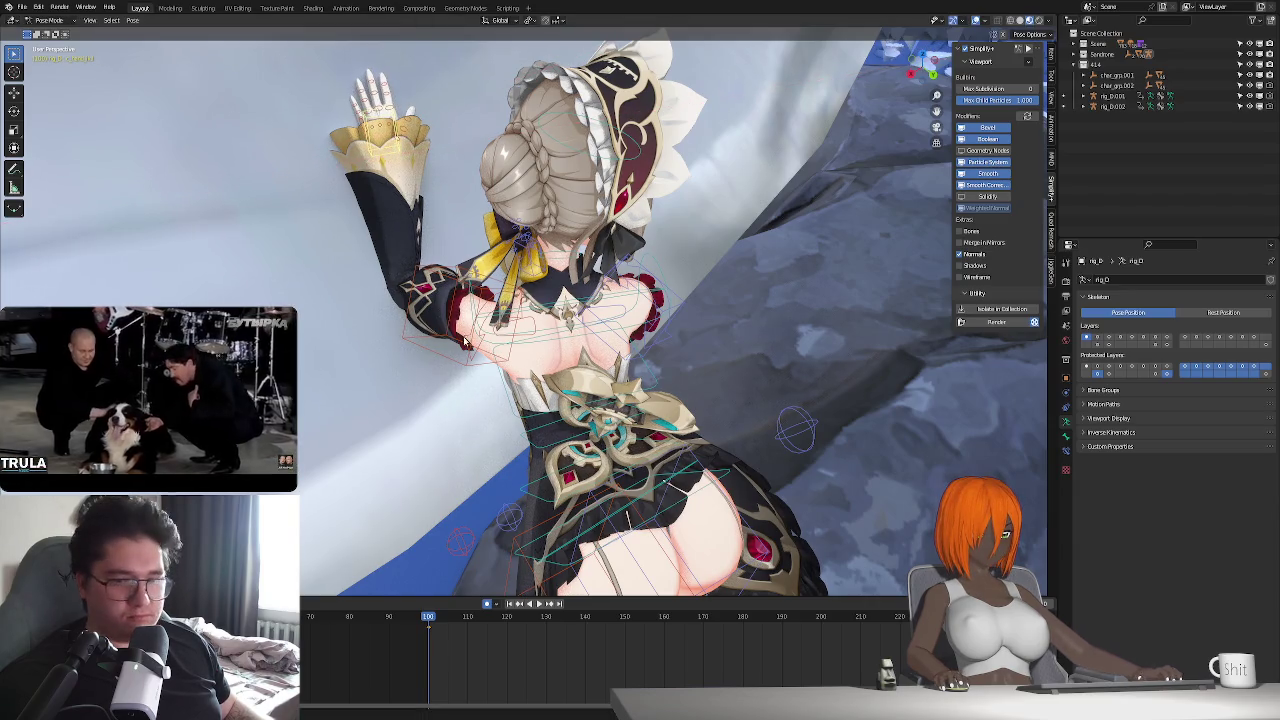
mouse_move(430, 178)
middle_down()
mouse_move(575, 377)
mouse_move(527, 359)
middle_up()
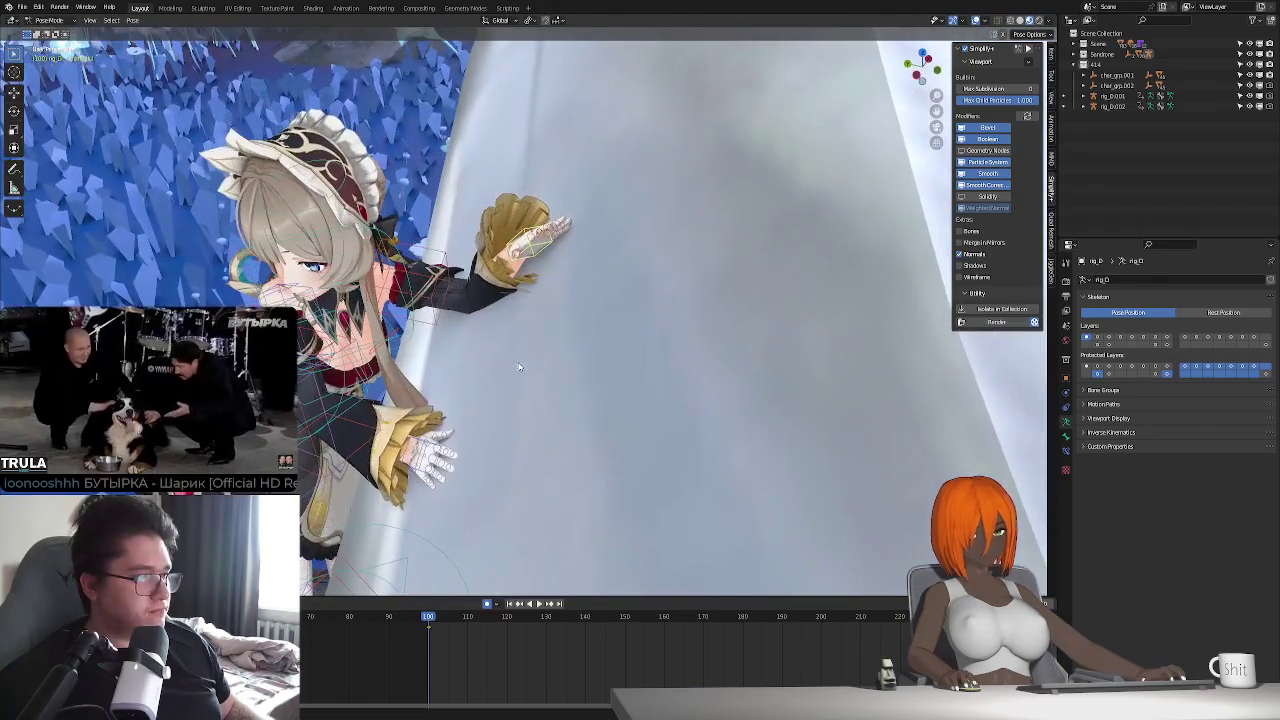
key(r)
key(y)
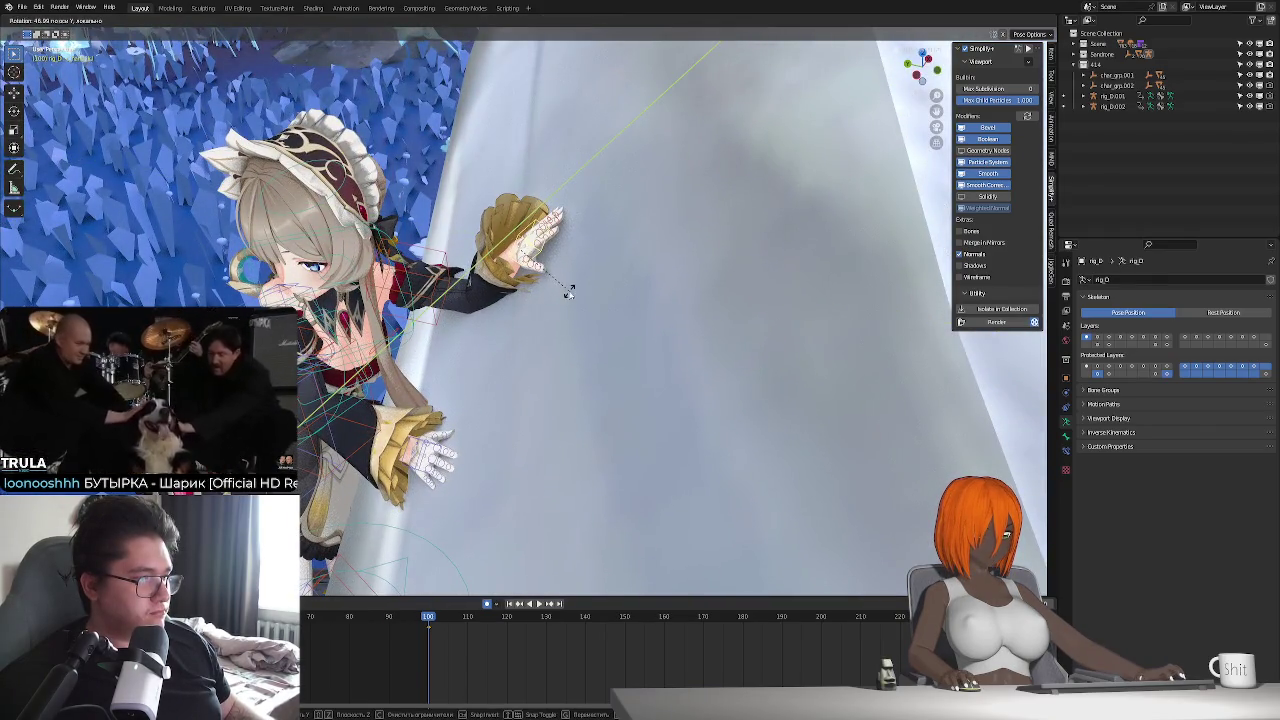
click(568, 291)
mouse_move(468, 380)
middle_down()
mouse_move(849, 75)
mouse_move(770, 332)
mouse_move(732, 385)
mouse_move(768, 427)
mouse_move(602, 530)
mouse_move(550, 521)
mouse_move(560, 505)
mouse_move(548, 486)
mouse_move(648, 443)
middle_up()
key(g)
click(768, 427)
- Preview the rest position, return to pose position, and reposition the yellow IK control
click(1202, 313)
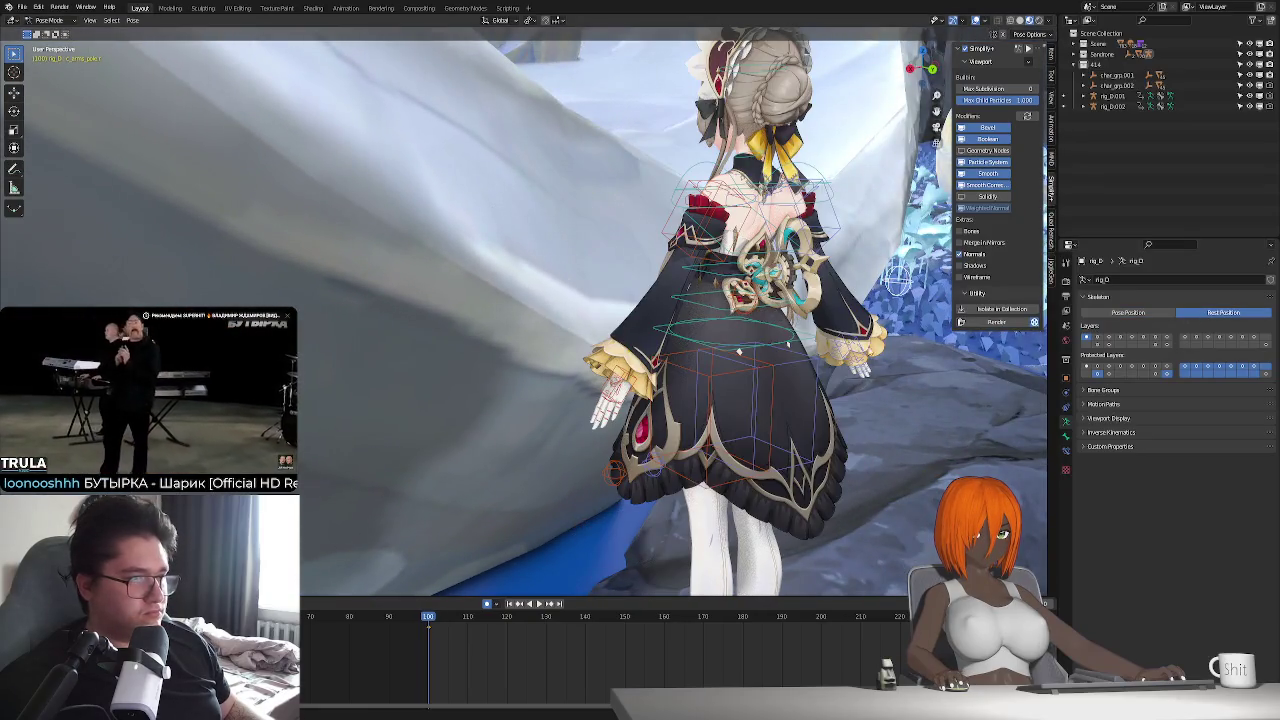
mouse_move(760, 390)
middle_down()
mouse_move(805, 379)
mouse_move(651, 325)
middle_up()
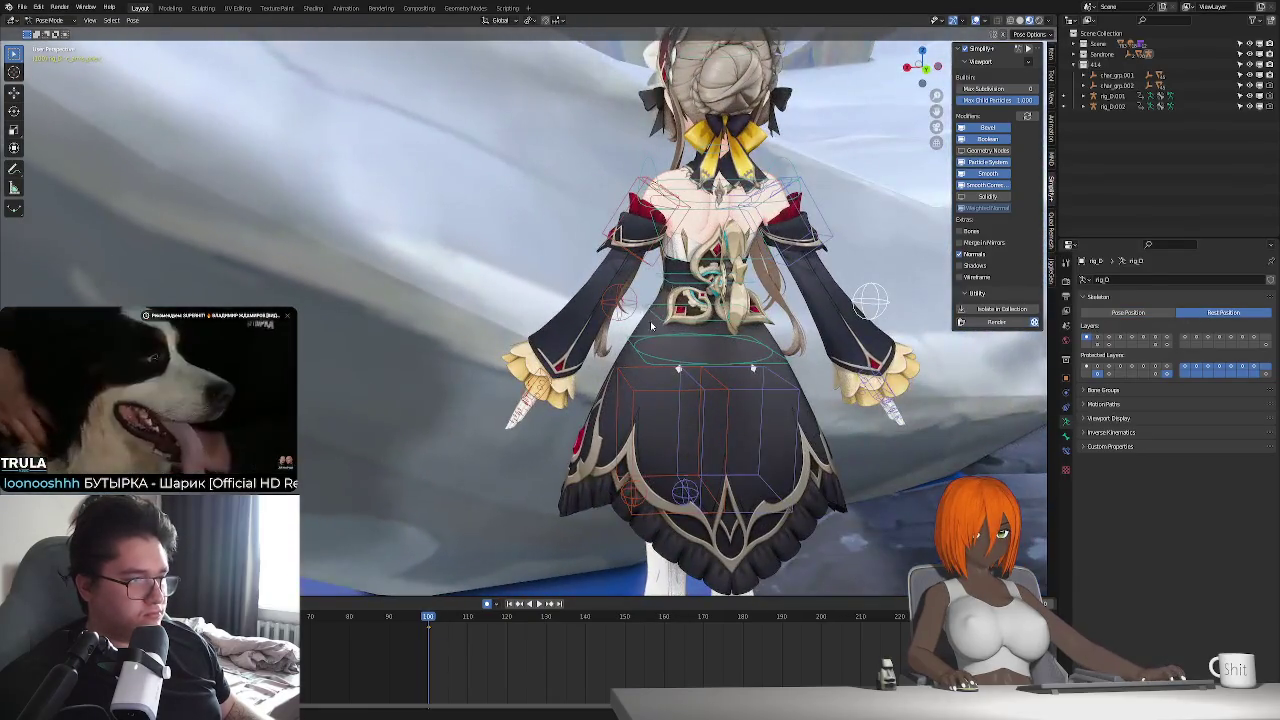
click(1147, 313)
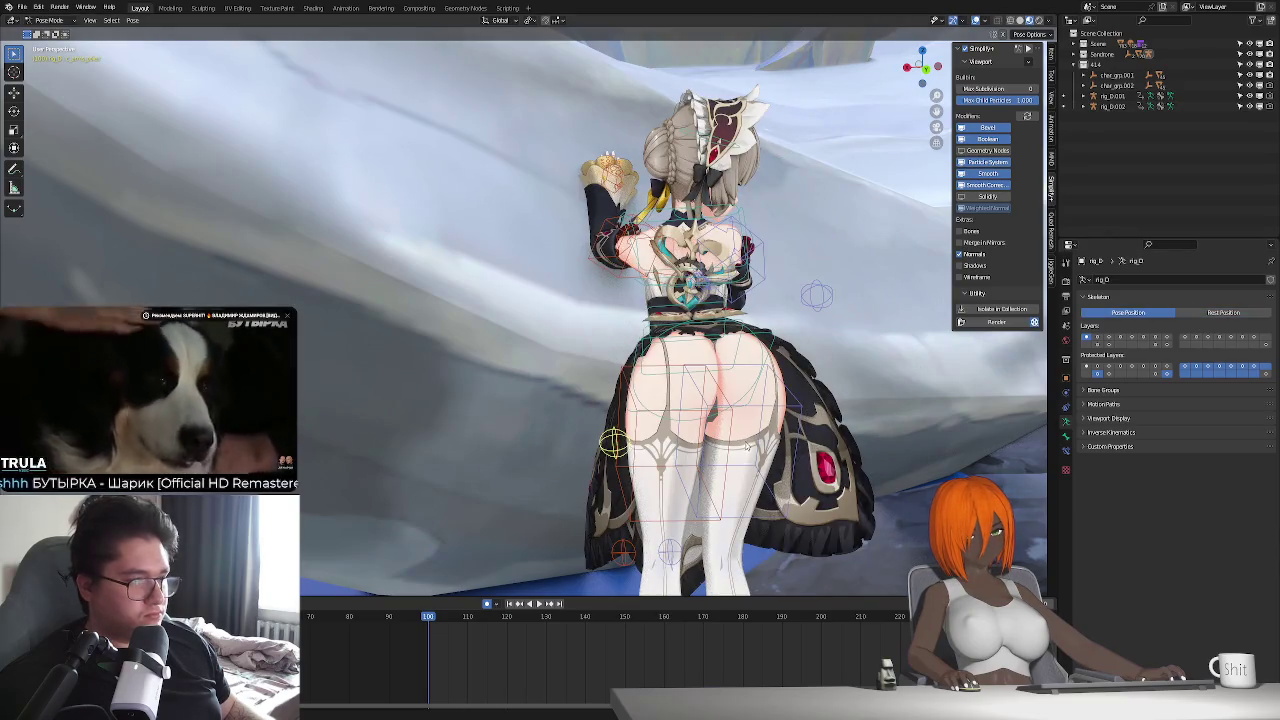
key(g)
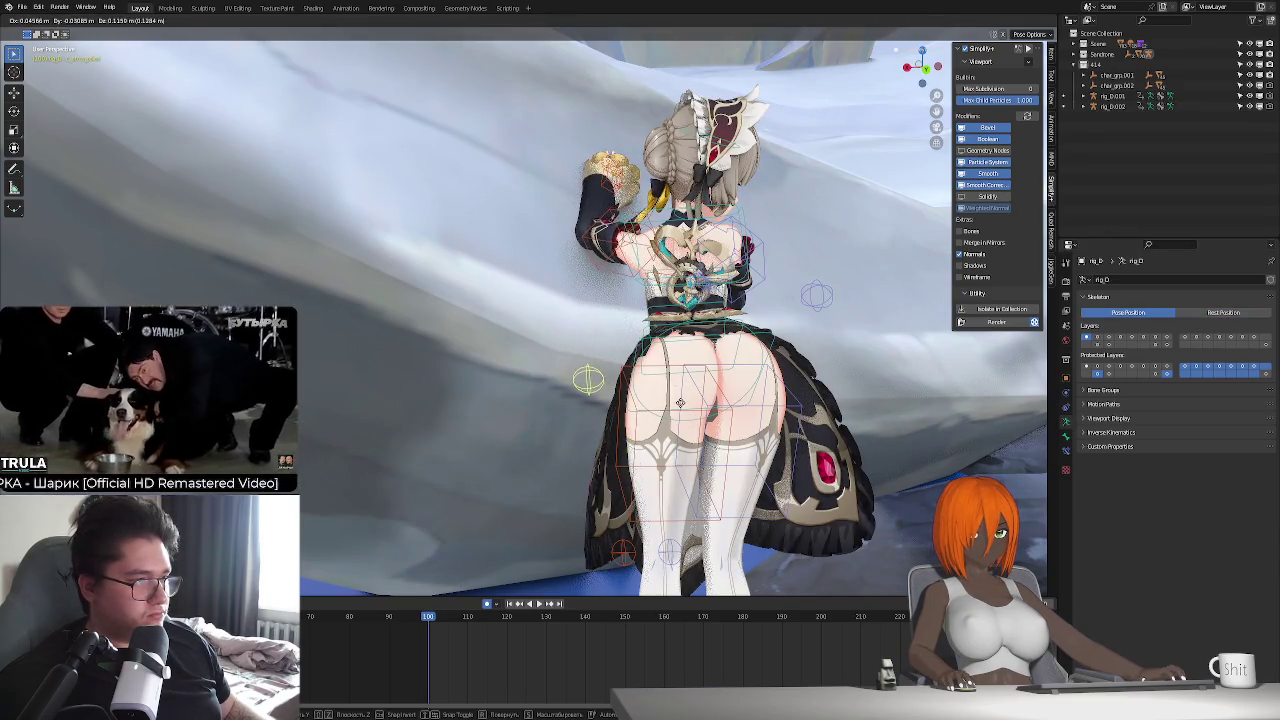
click(670, 392)
middle_drag(670, 392, 769, 468)
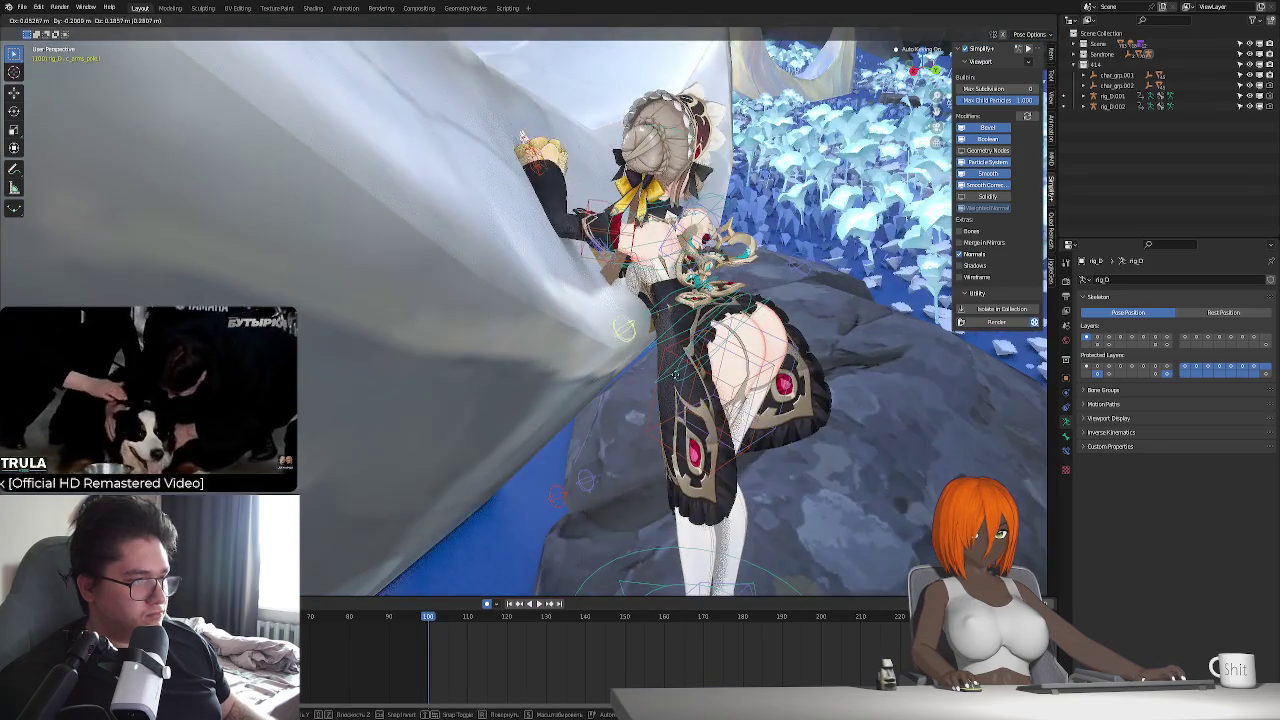
click(677, 270)
- Rotate the raised arm about local and global Z and move it flatter against the wall
middle_drag(677, 270, 760, 330)
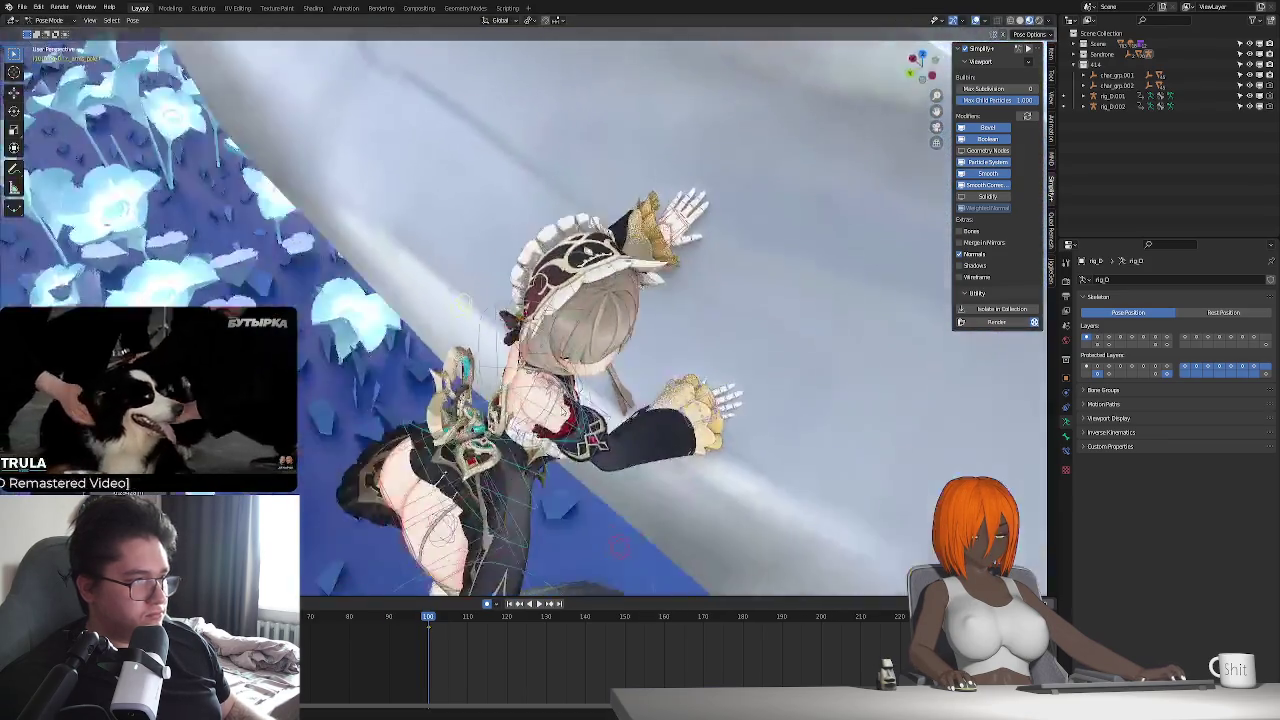
mouse_move(683, 285)
middle_down()
mouse_move(556, 378)
mouse_move(641, 418)
middle_up()
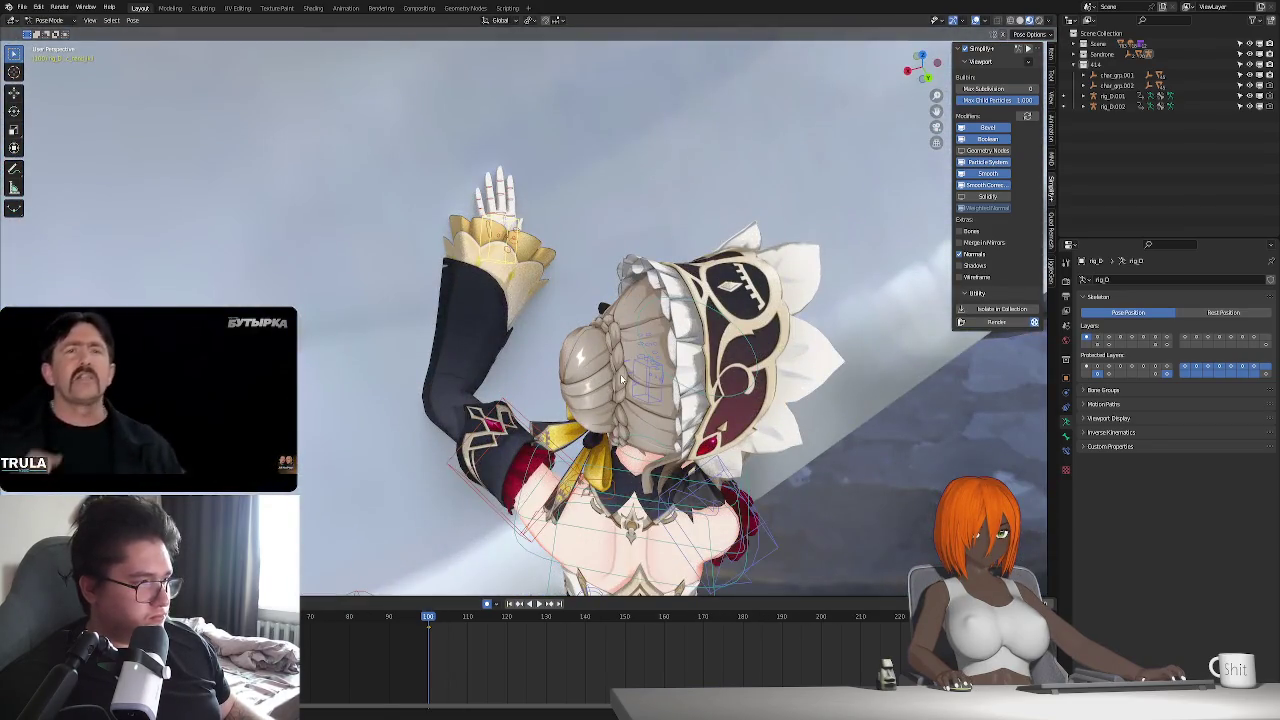
key(r)
key(z)
key(z)
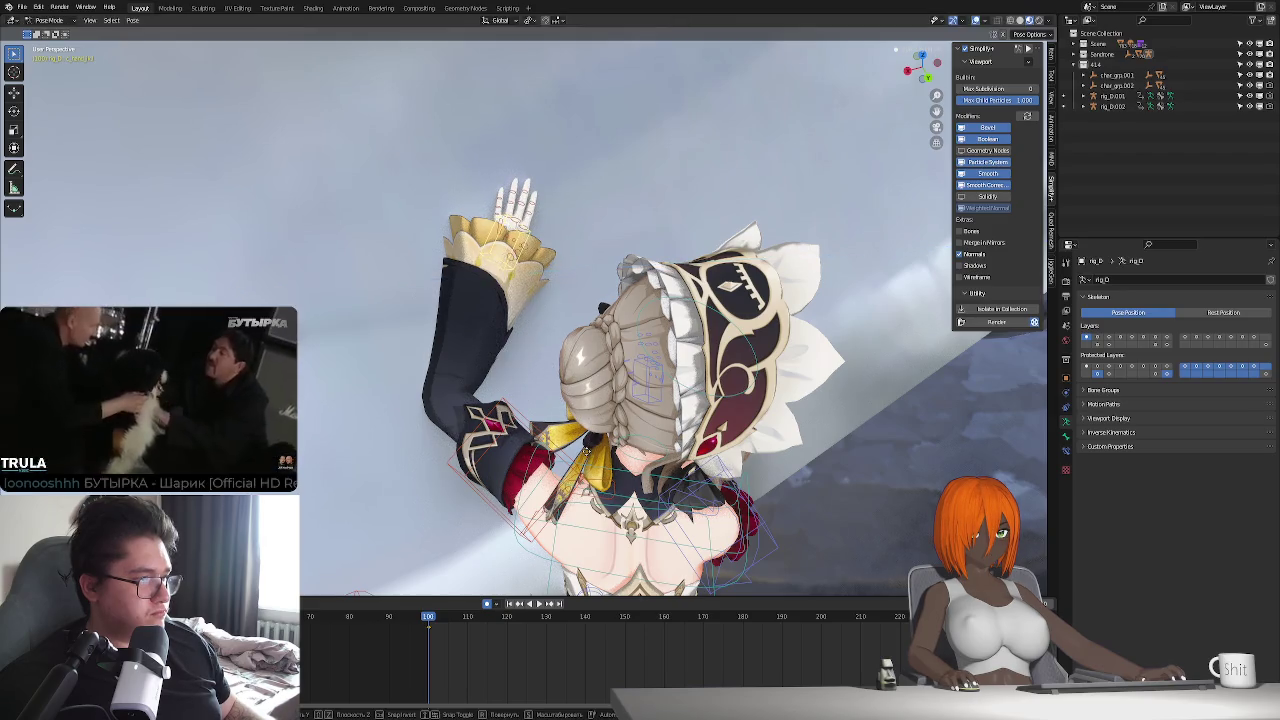
key(g)
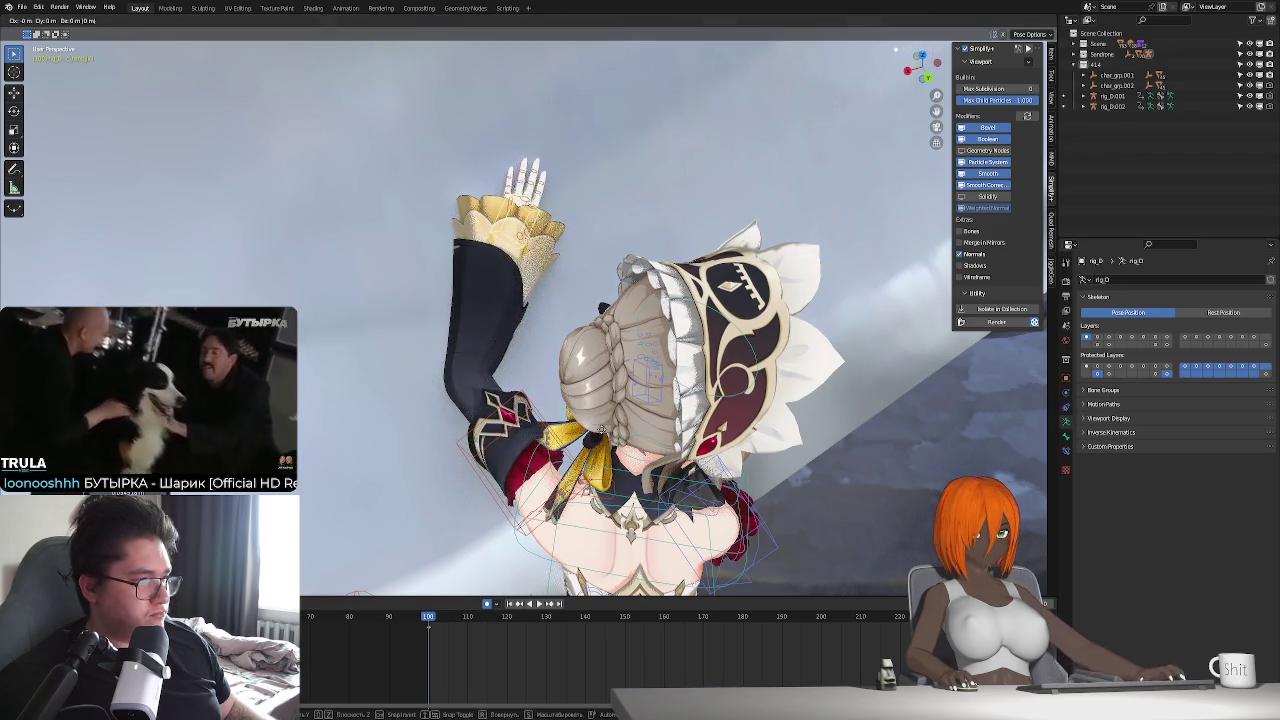
key(Return)
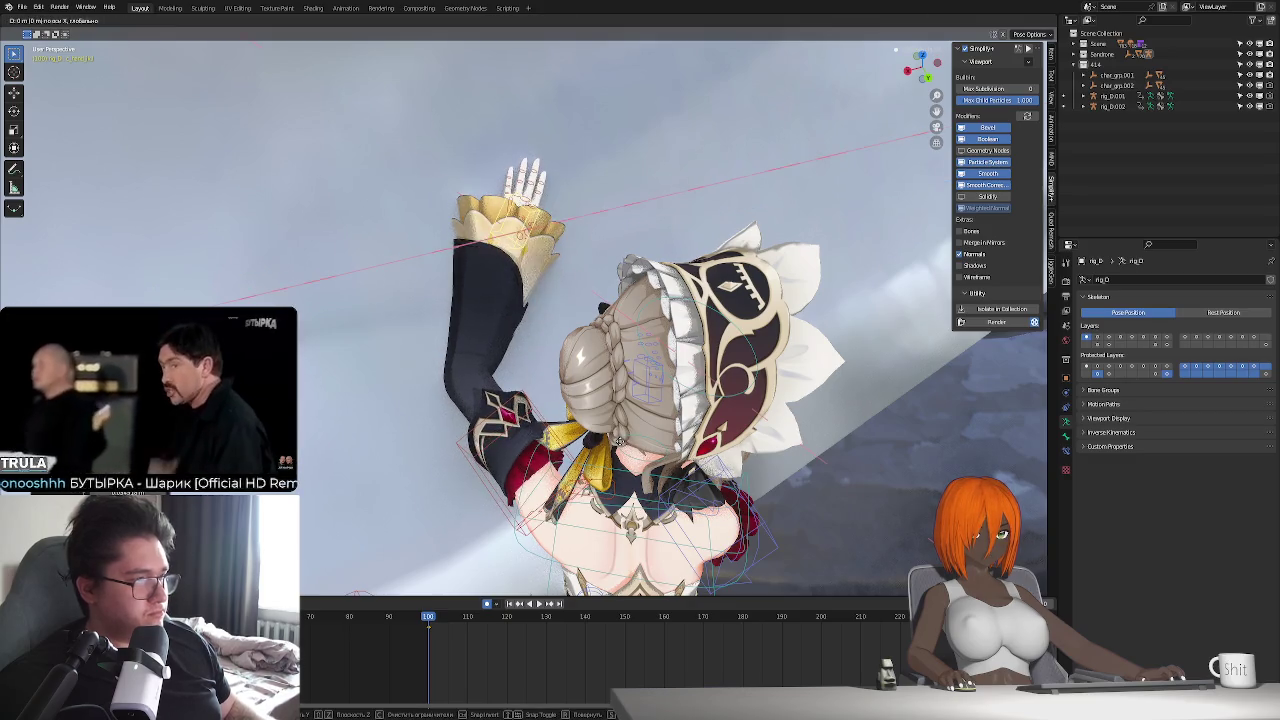
key(r)
key(z)
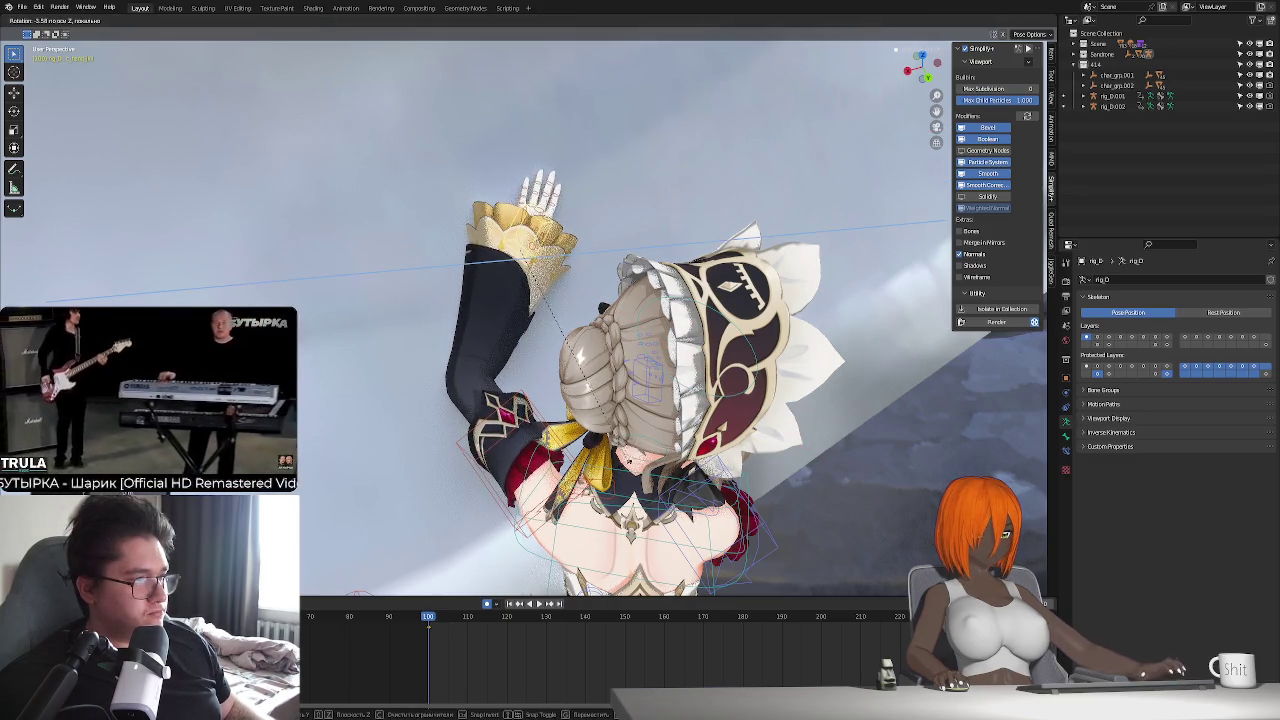
key(Return)
mouse_move(545, 265)
middle_down()
mouse_move(577, 421)
mouse_move(600, 366)
mouse_move(688, 373)
middle_up()
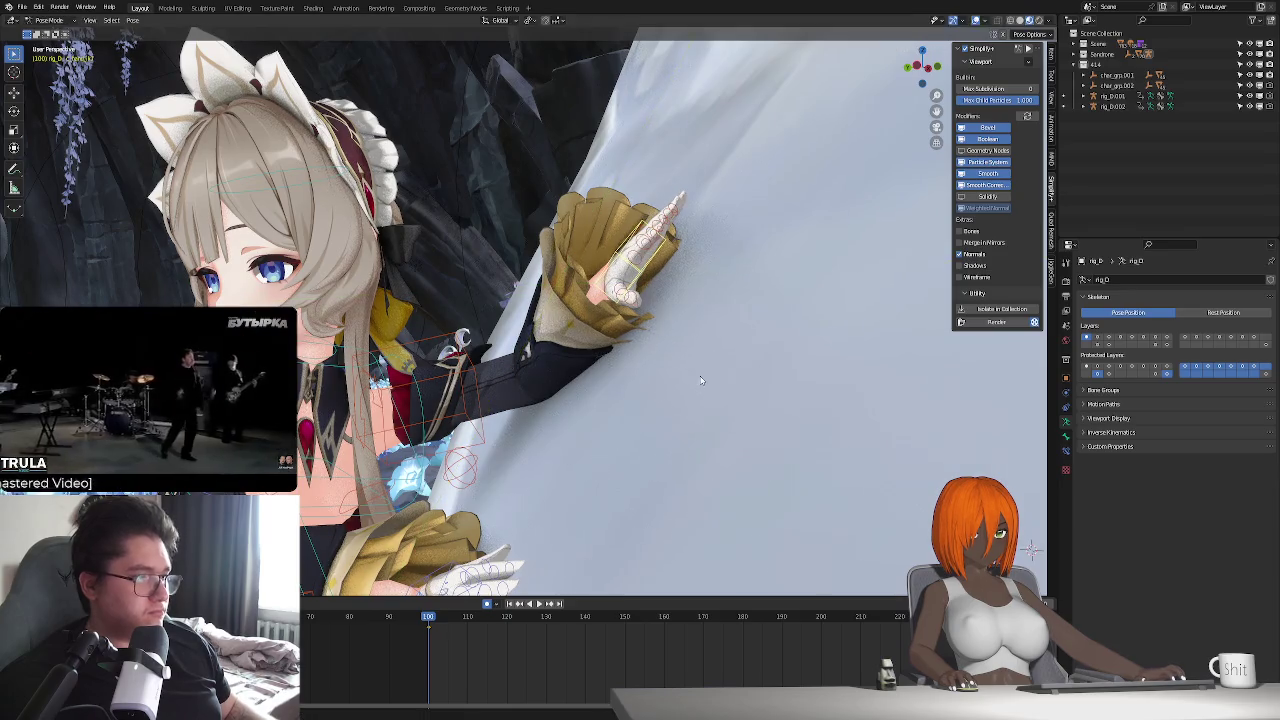
- Move the outstretched hand along Z and rotate it about local X
key(g)
key(z)
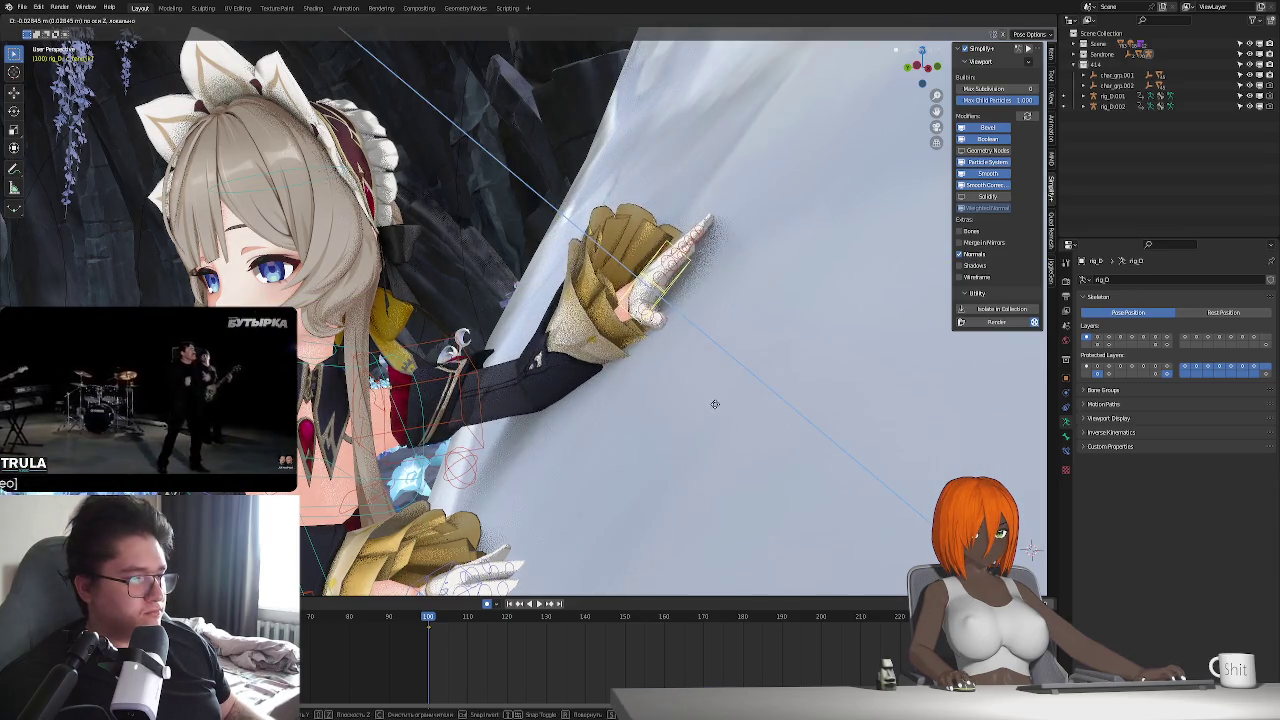
click(712, 400)
middle_drag(711, 400, 700, 422)
key(r)
key(x)
key(x)
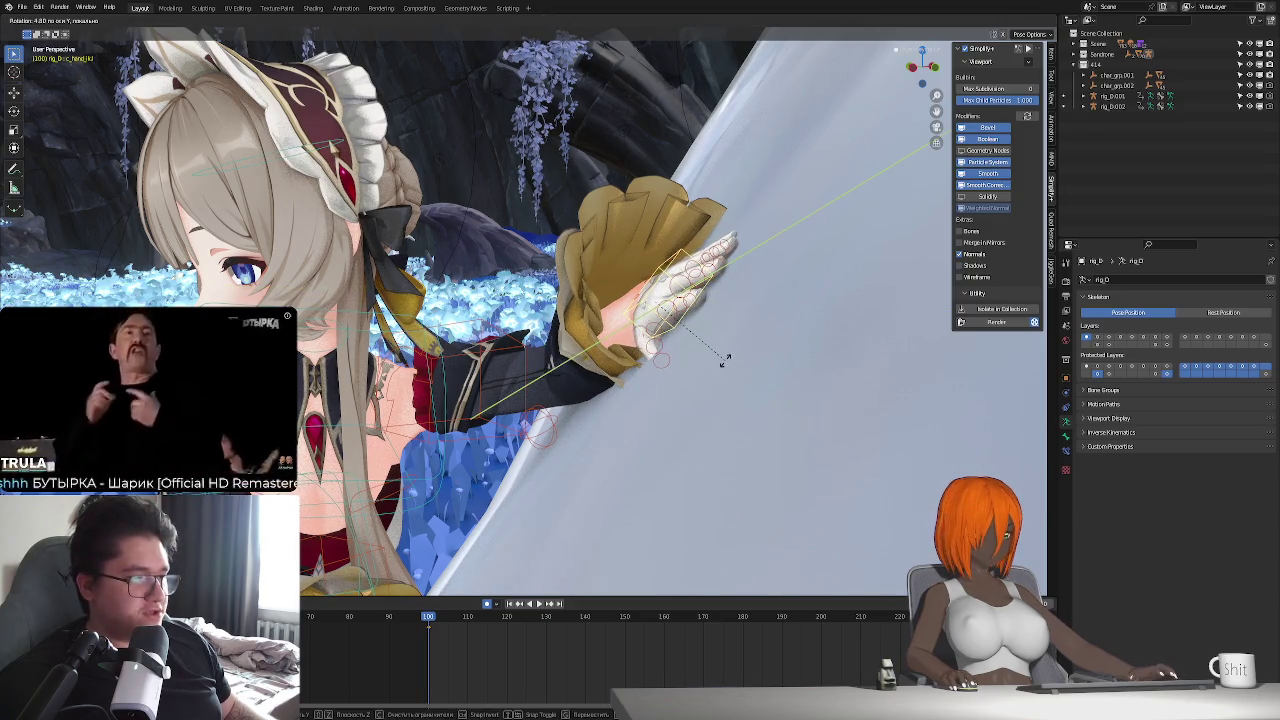
click(724, 360)
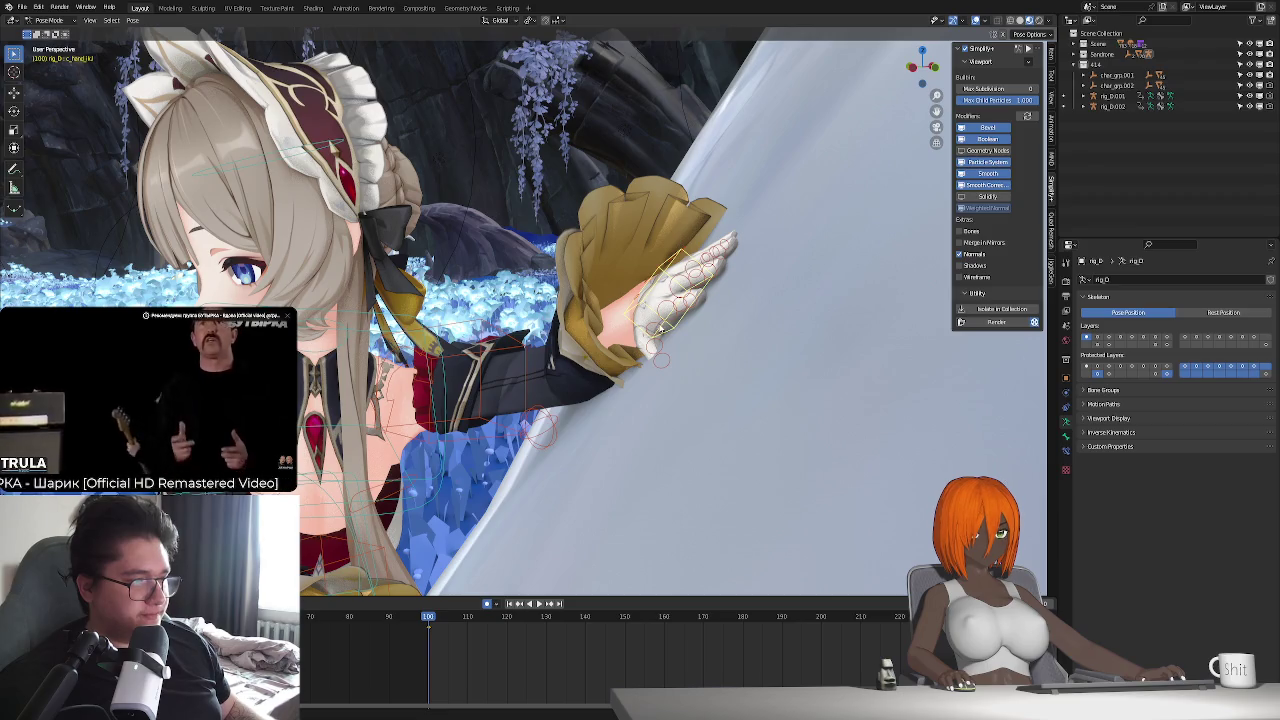
- Rotate the hand with X/Z constraints until it lies flat on the wall, then inspect it
key(r)
key(x)
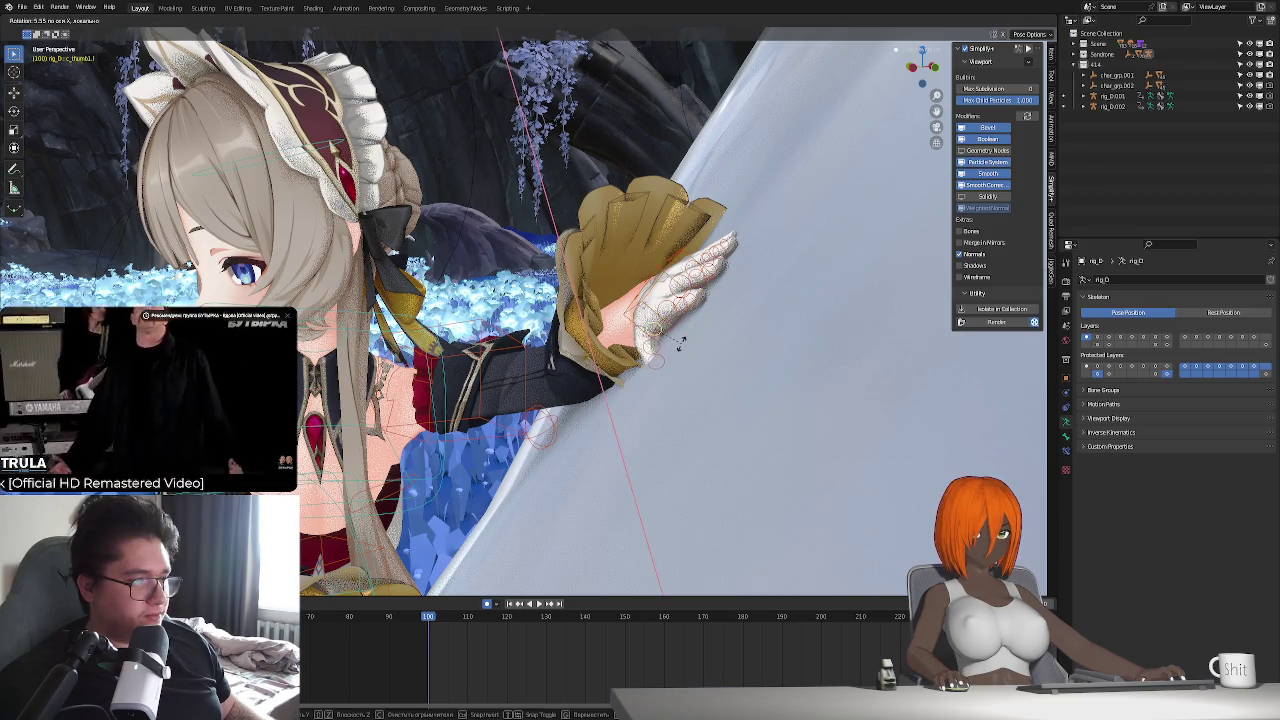
key(z)
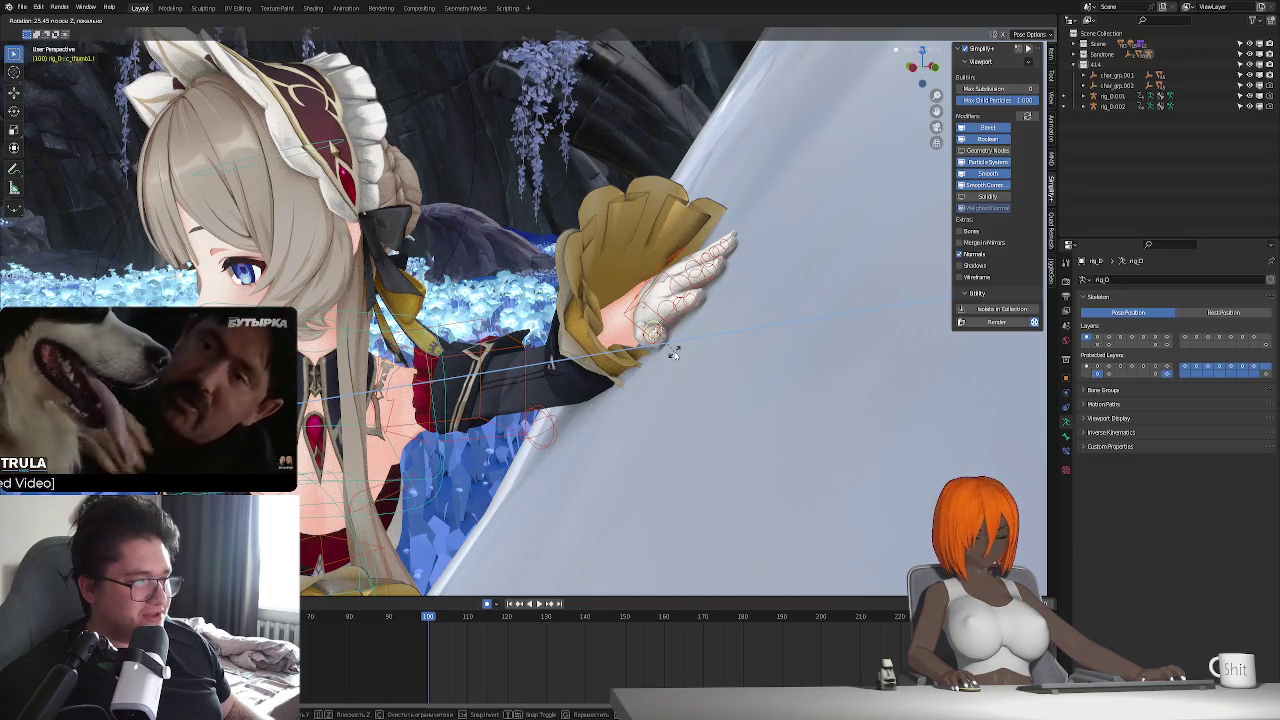
key(x)
click(700, 345)
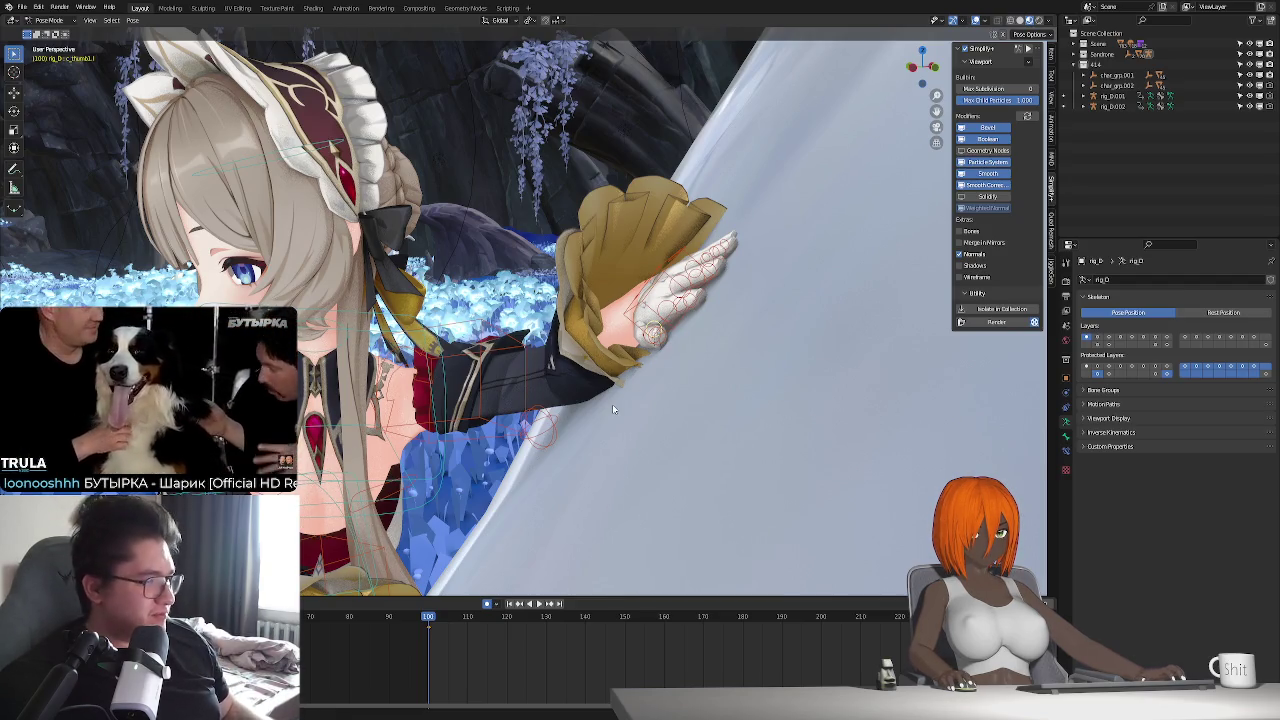
mouse_move(612, 404)
middle_down()
mouse_move(460, 508)
mouse_move(676, 469)
mouse_move(644, 410)
mouse_move(702, 480)
mouse_move(781, 459)
mouse_move(724, 303)
middle_up()
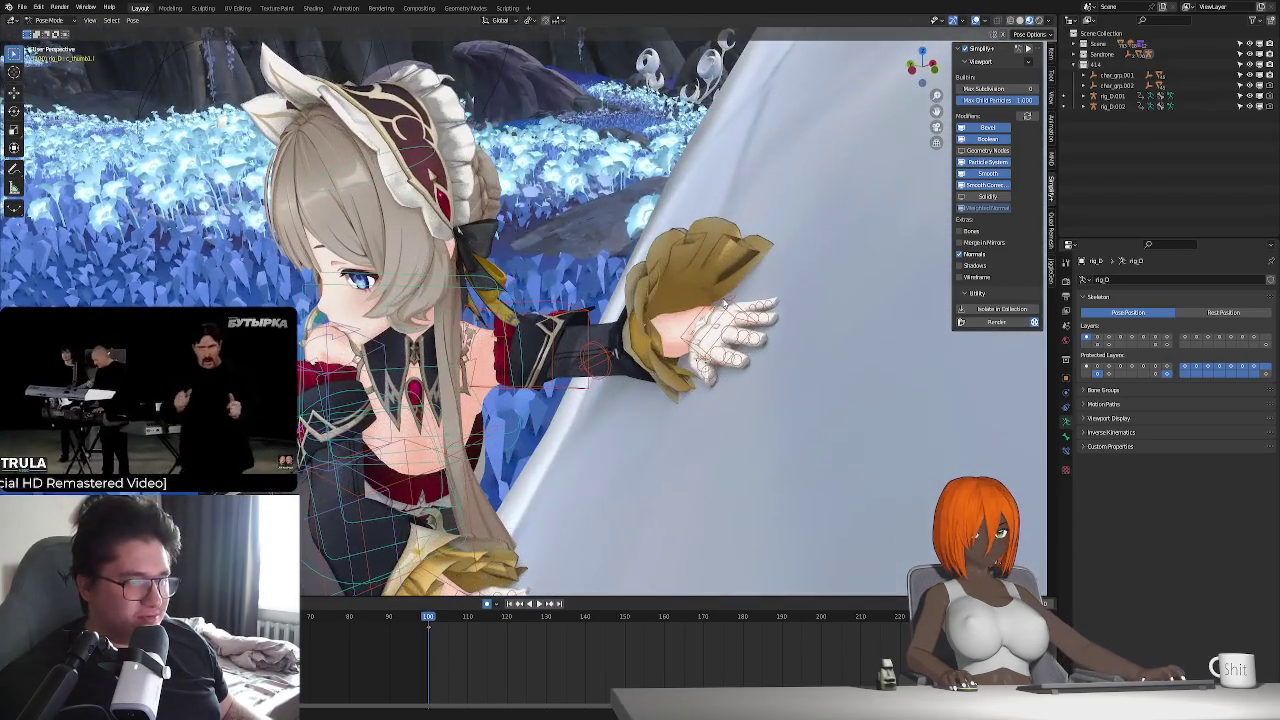
mouse_move(750, 402)
middle_down()
mouse_move(670, 416)
mouse_move(650, 405)
mouse_move(676, 344)
middle_up()
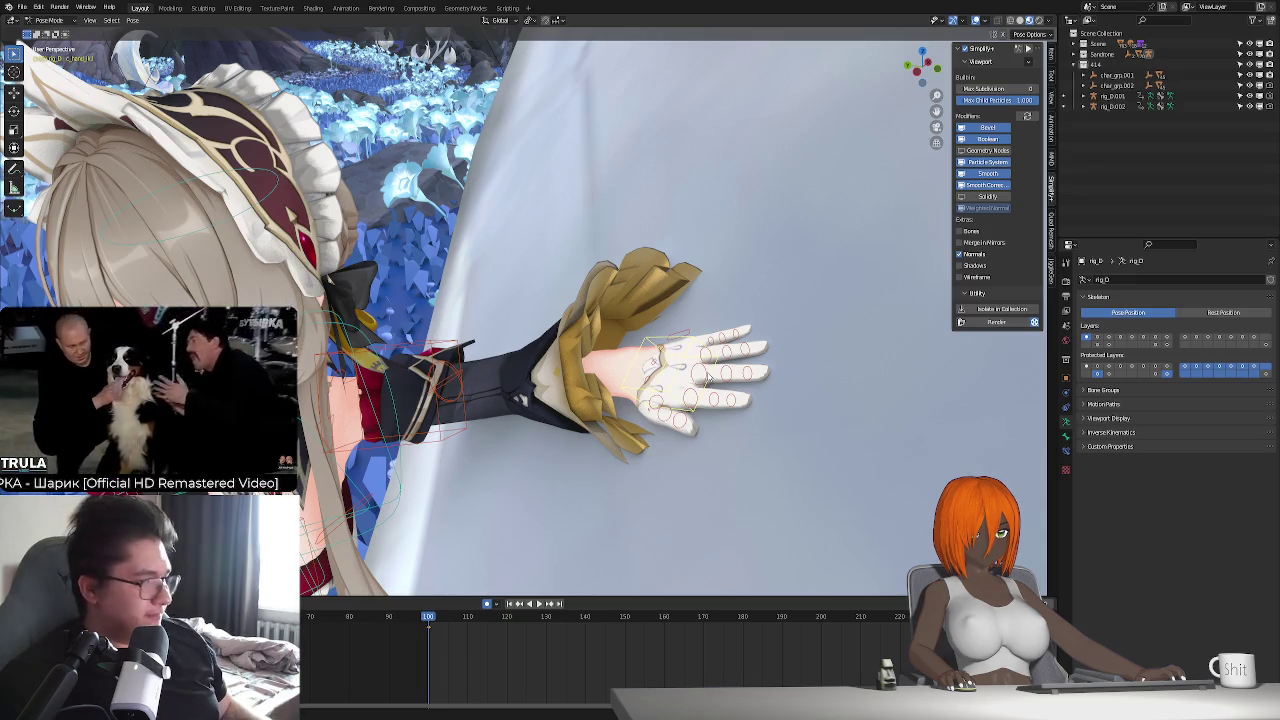
middle_drag(735, 421, 734, 400)
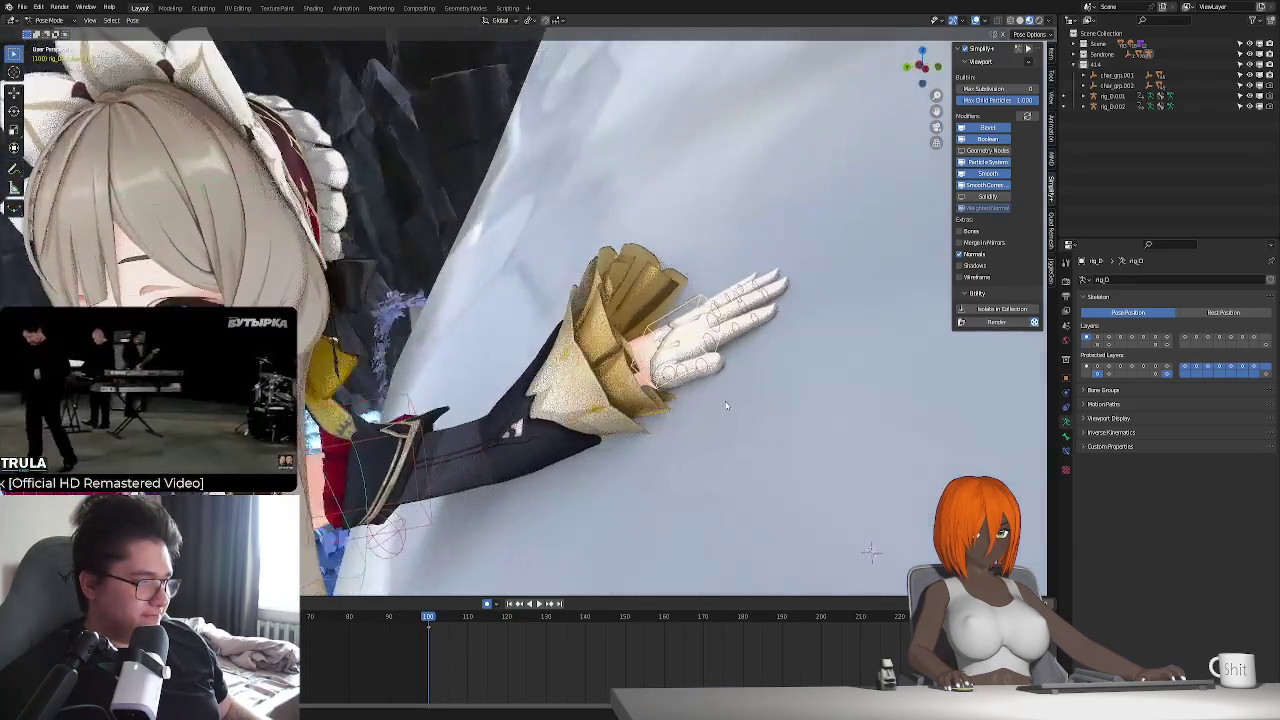
scroll(734, 400, down, 3)
mouse_move(628, 434)
middle_down()
mouse_move(609, 508)
mouse_move(589, 449)
mouse_move(522, 551)
middle_up()
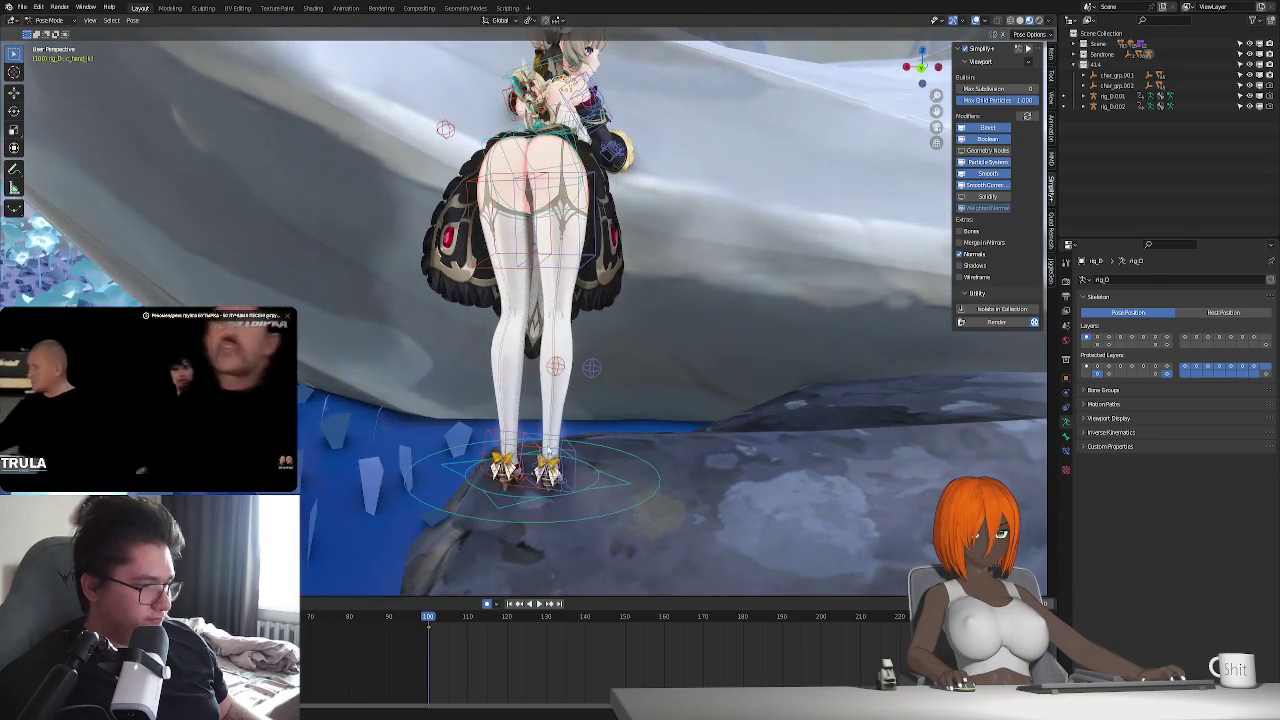
- Spread the maid's feet farther apart by moving the foot bone along X
middle_drag(585, 502, 638, 442)
key(g)
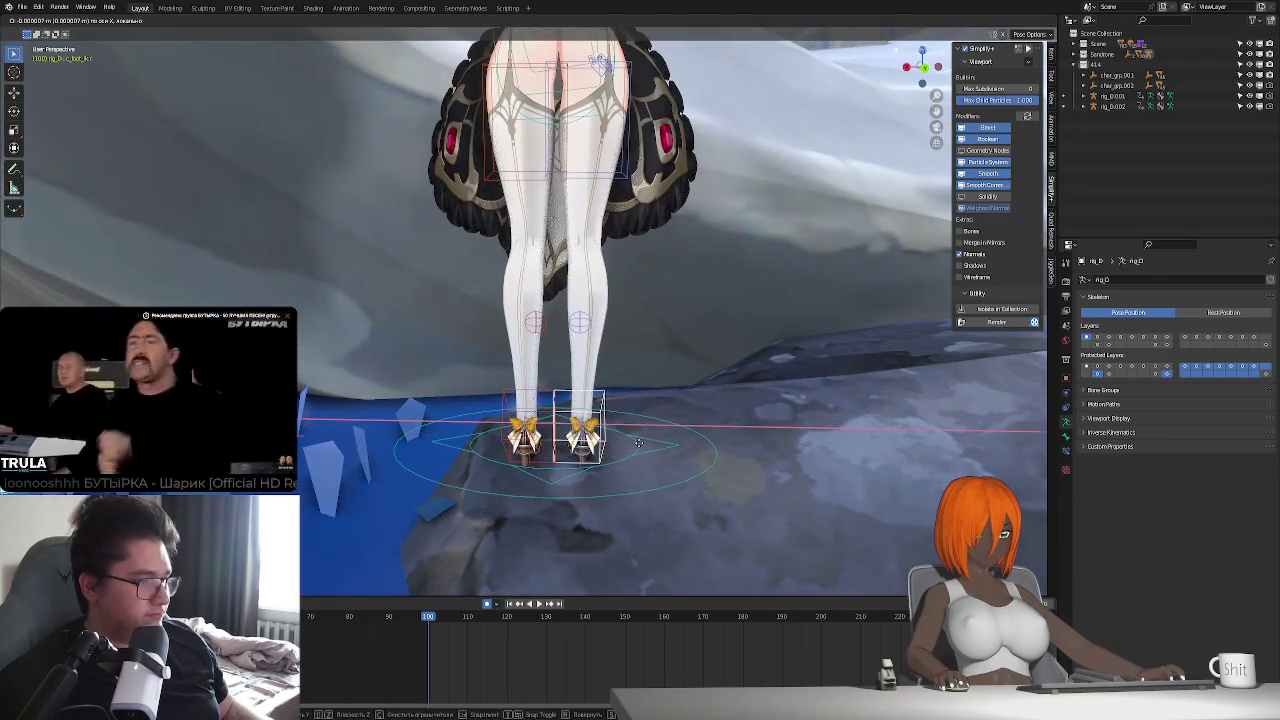
key(Escape)
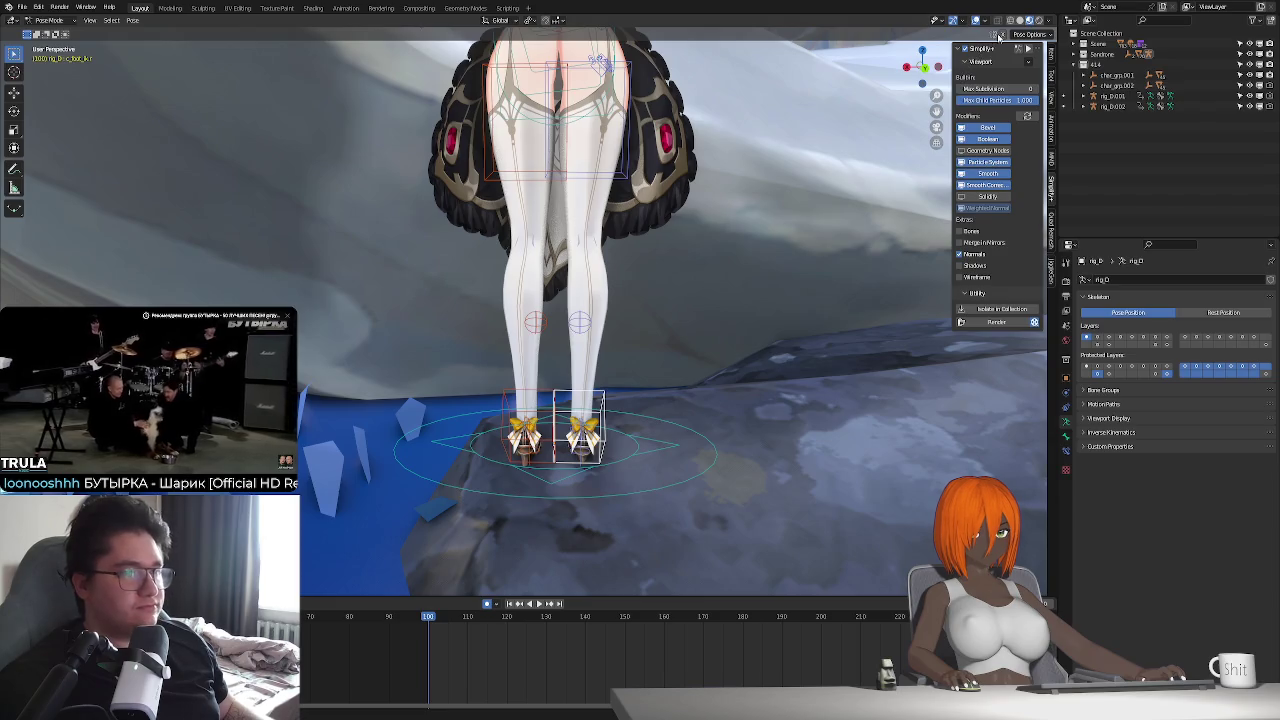
key(g)
key(x)
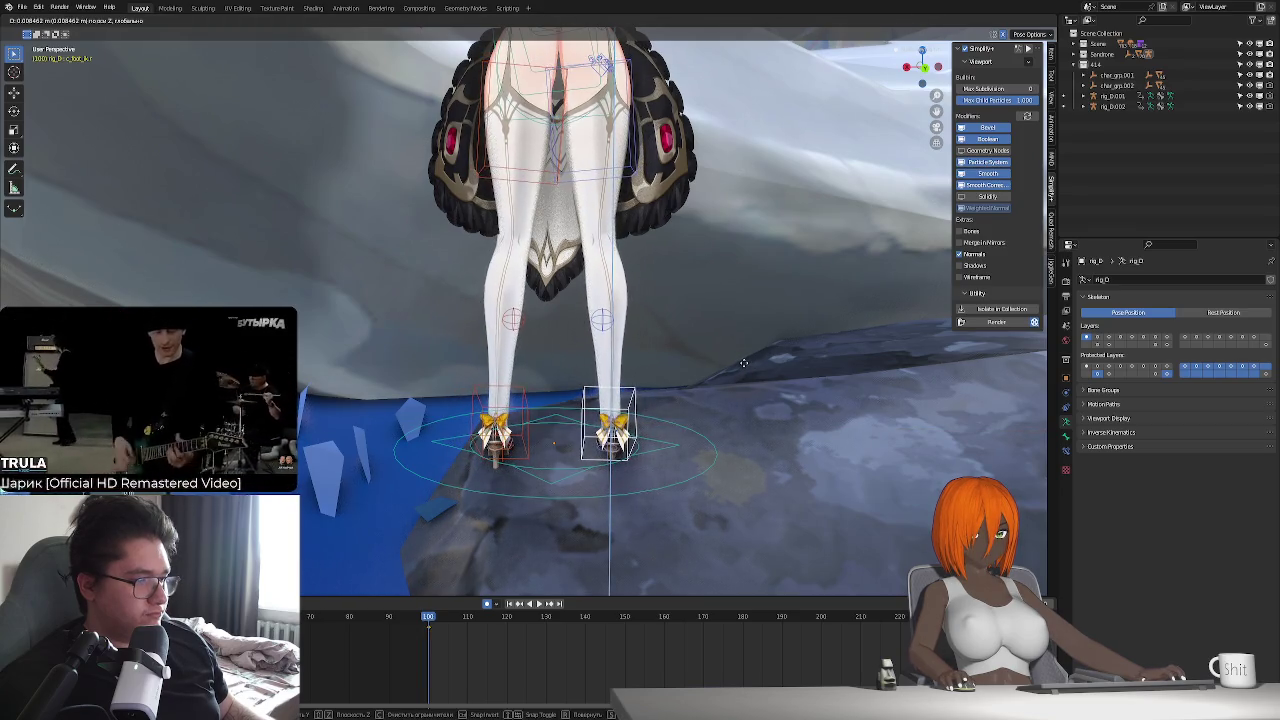
click(706, 366)
mouse_move(706, 366)
middle_down()
mouse_move(662, 353)
mouse_move(621, 390)
mouse_move(576, 357)
mouse_move(628, 402)
mouse_move(636, 373)
mouse_move(589, 393)
mouse_move(582, 418)
middle_up()
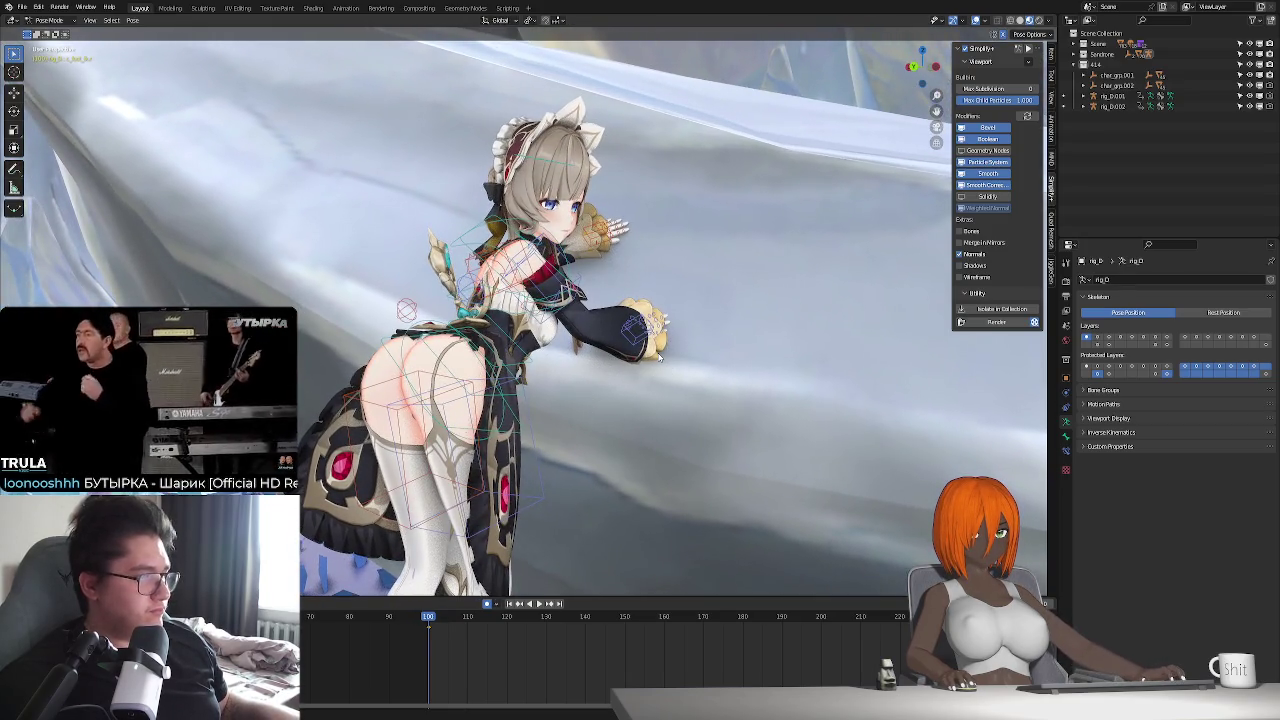
- Return the rig to Object Mode and deselect the armature
key(ctrl+Tab)
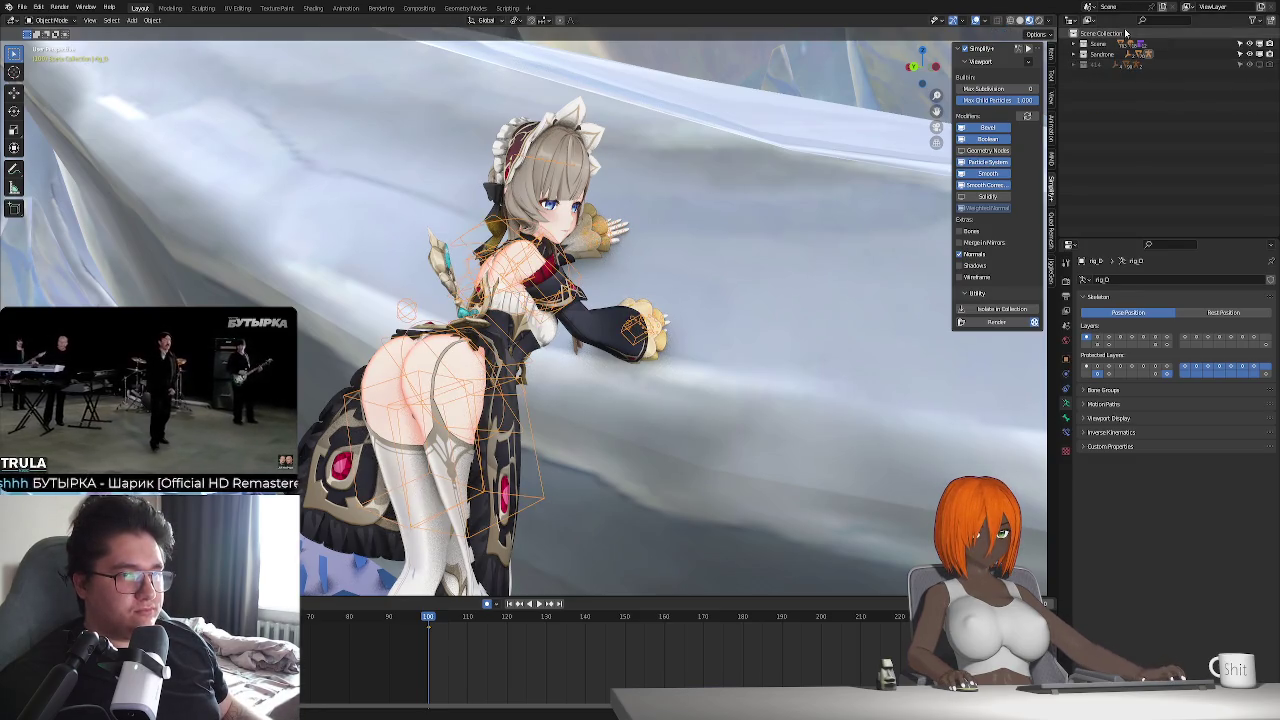
click(1100, 34)
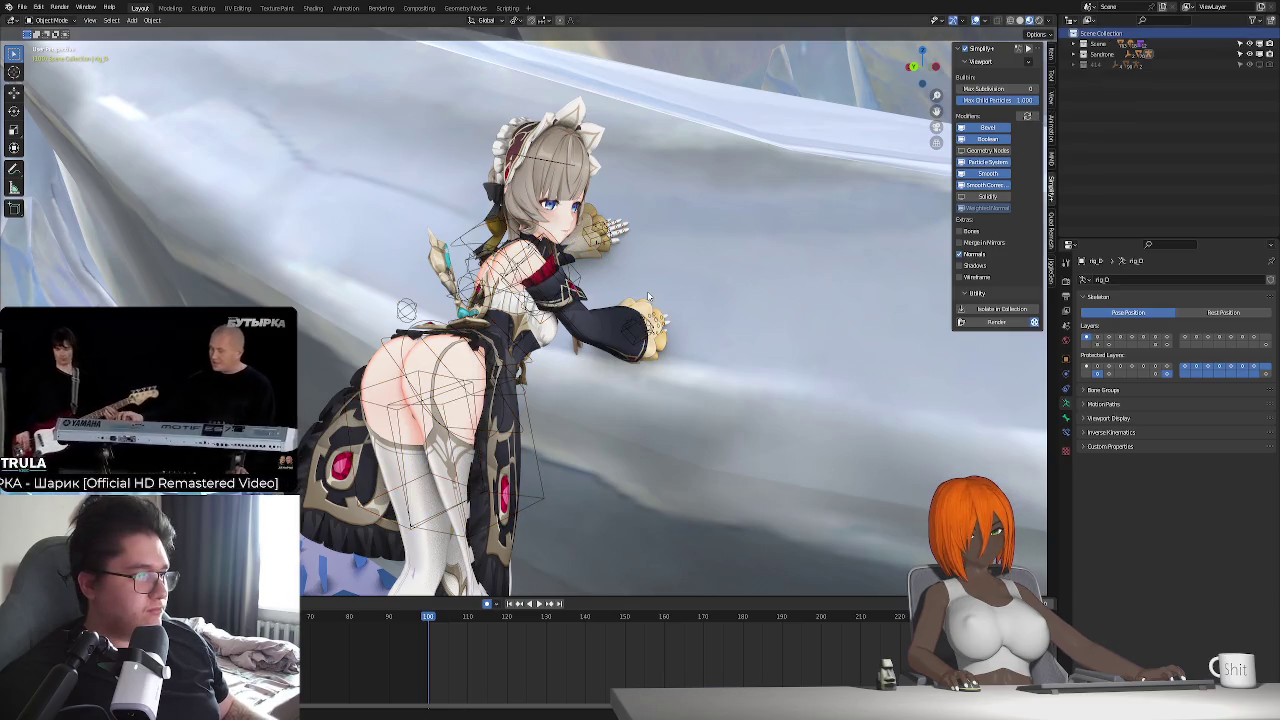
key(shift+a)
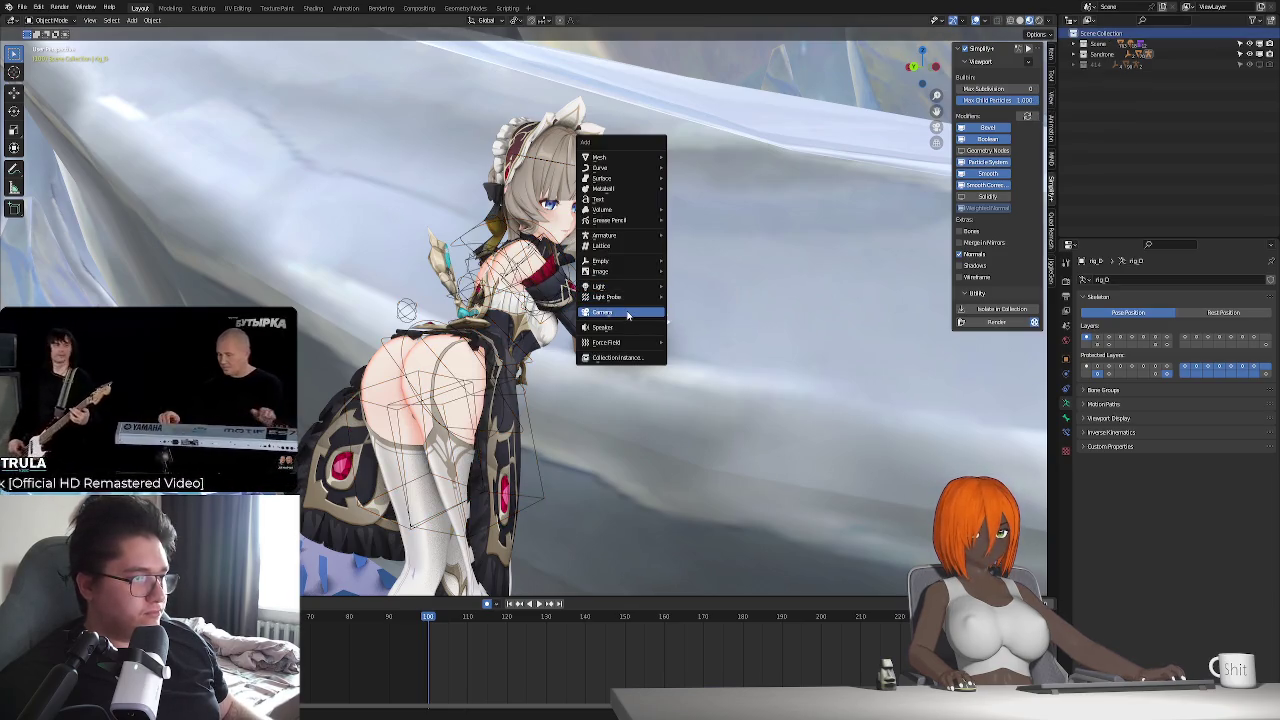
- Add a camera, view through its lens, and set the passepartout to 0.987
click(628, 316)
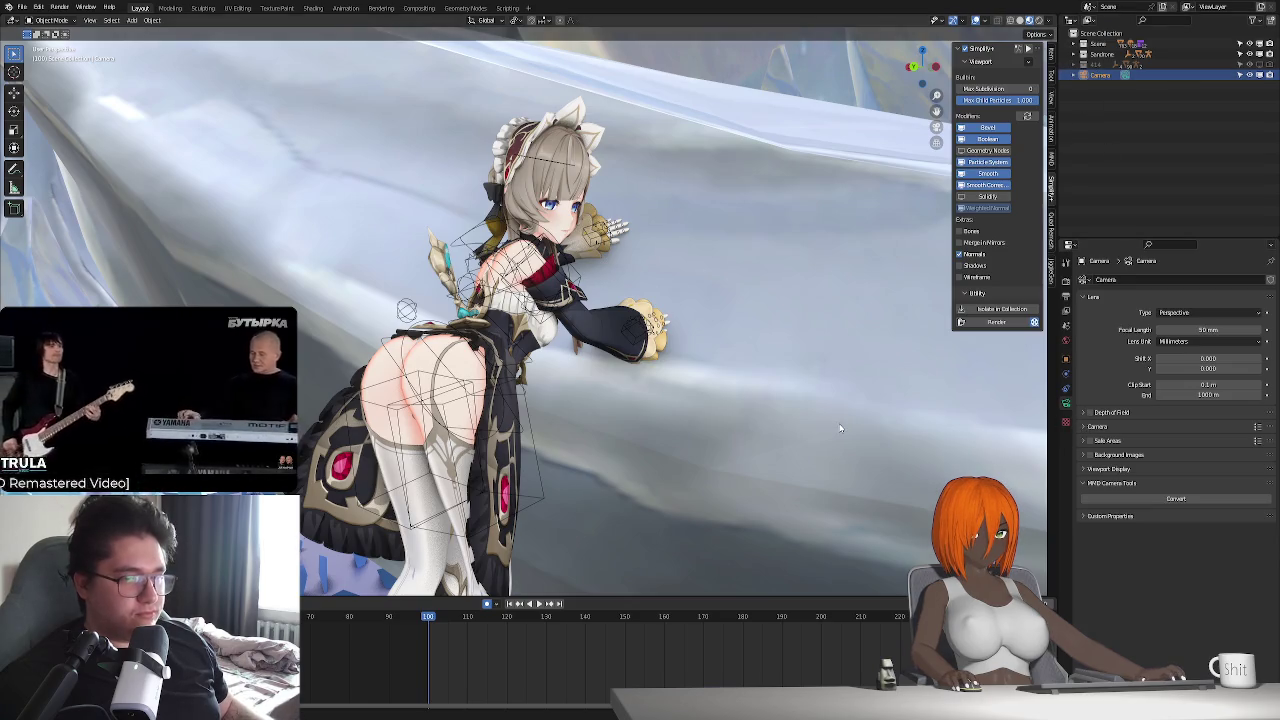
key(ctrl+alt+KP_0)
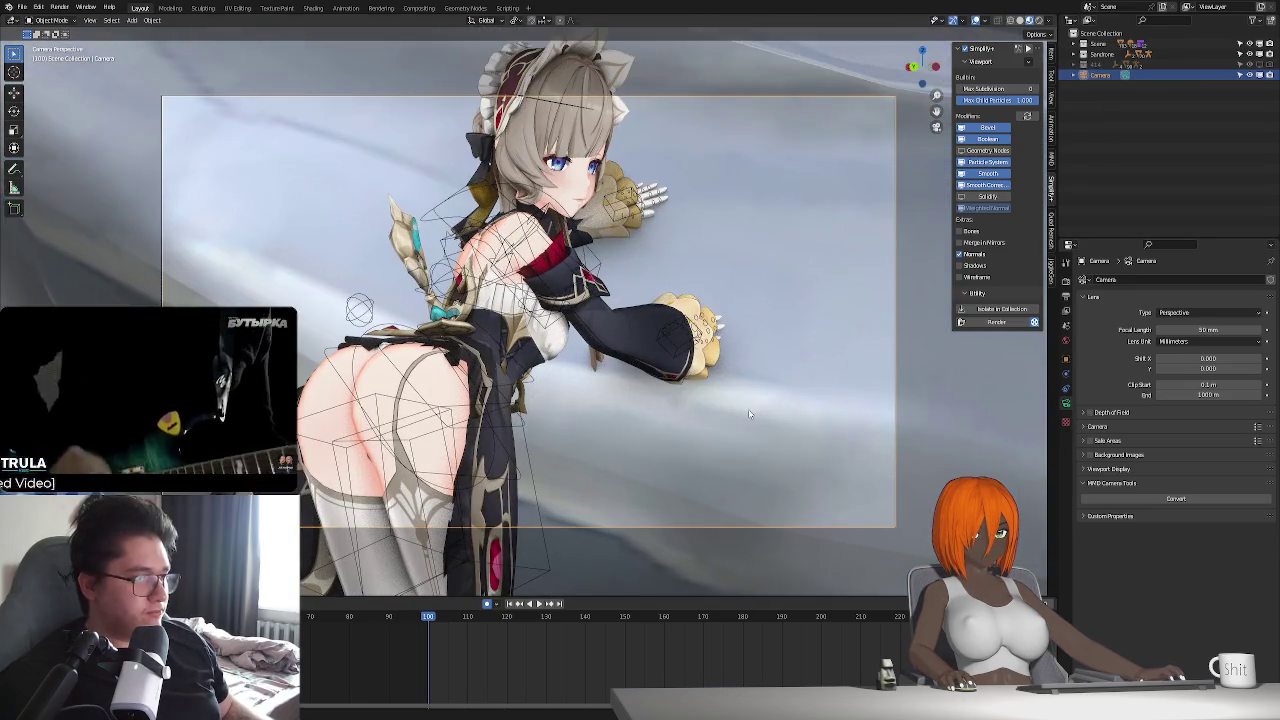
click(1086, 469)
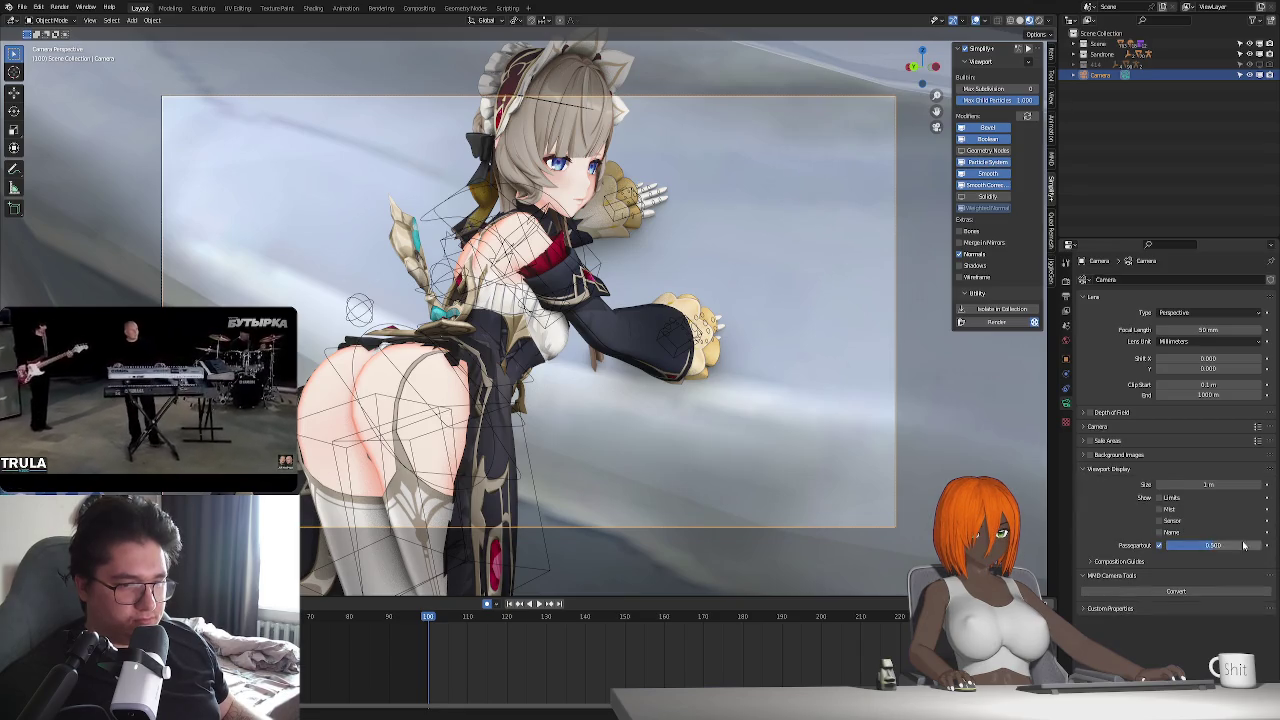
drag(1212, 545, 1260, 545)
click(1213, 329)
text(37)
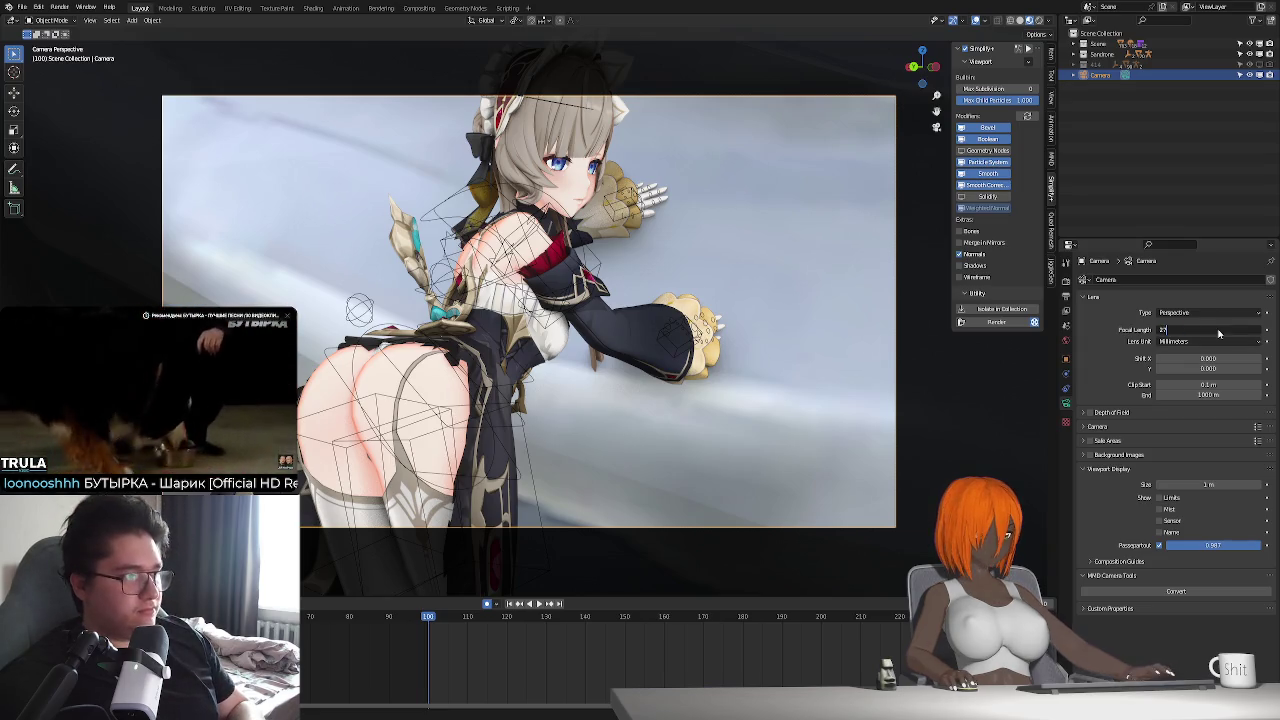
- Commit the 27 mm focal length and walk the camera closer, showing more of the maid's legs
key(Return)
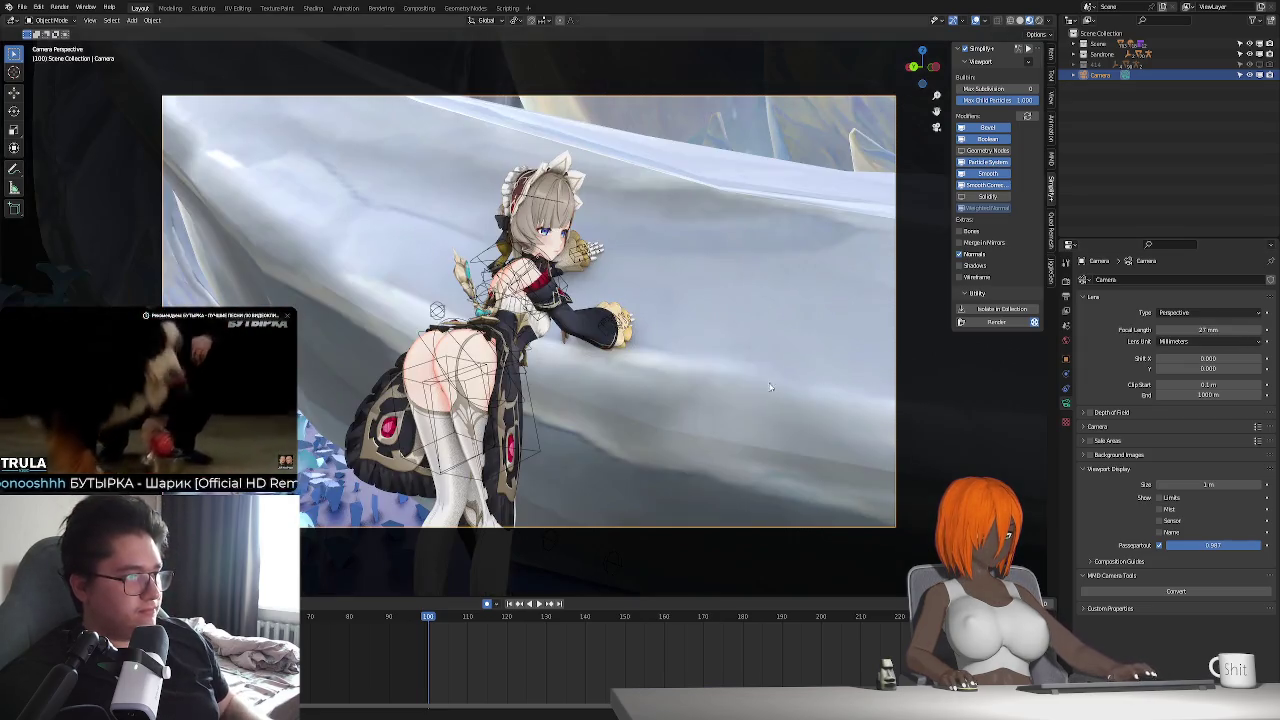
key(shift+grave)
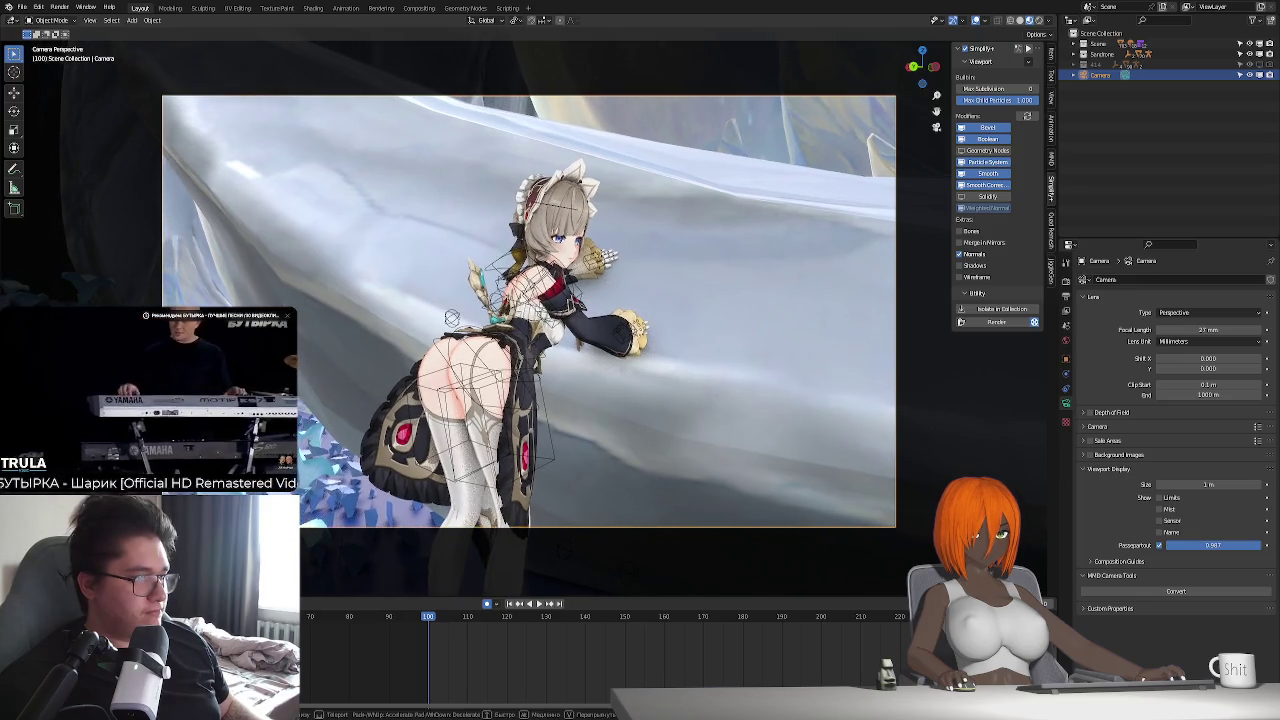
key(w)
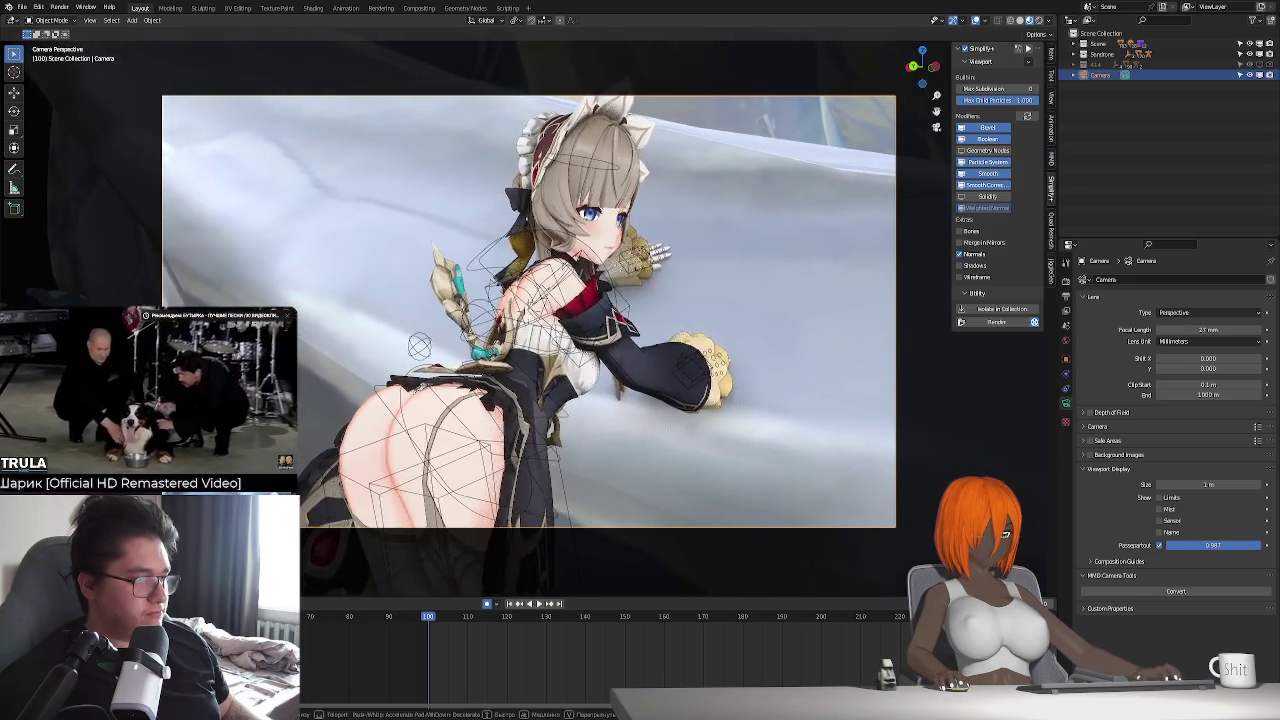
key(a)
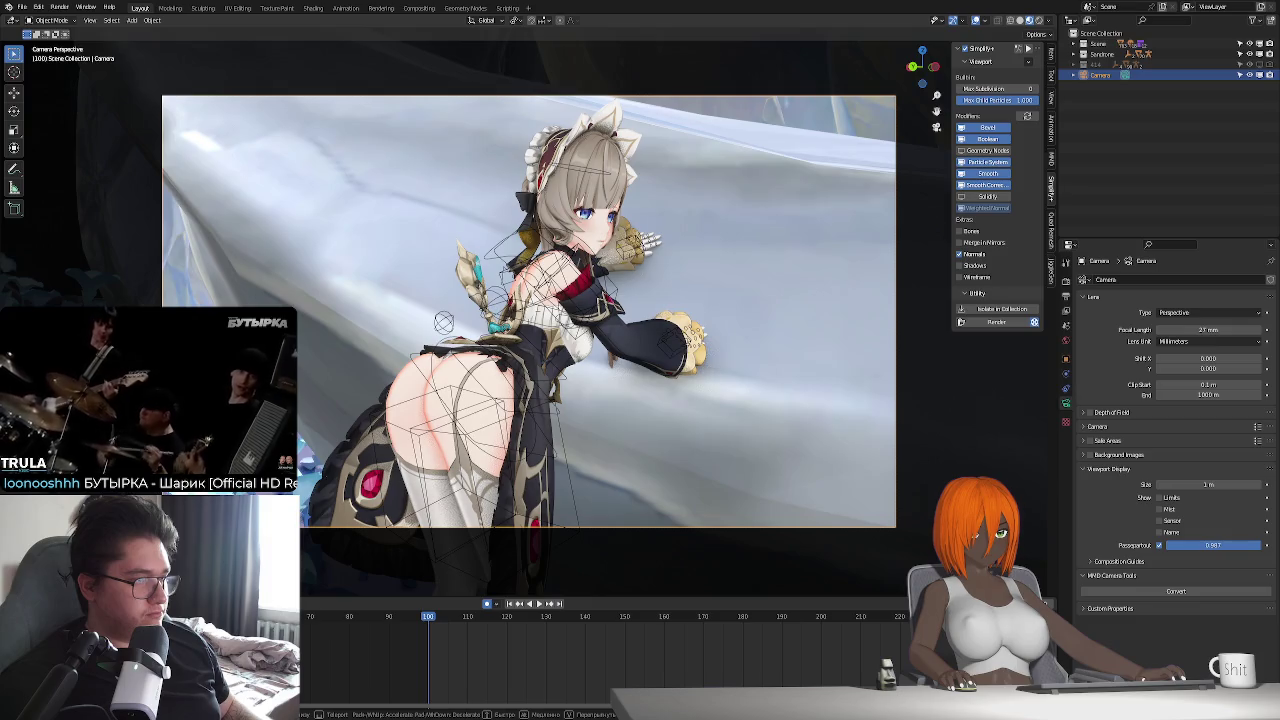
key(w)
key(w)
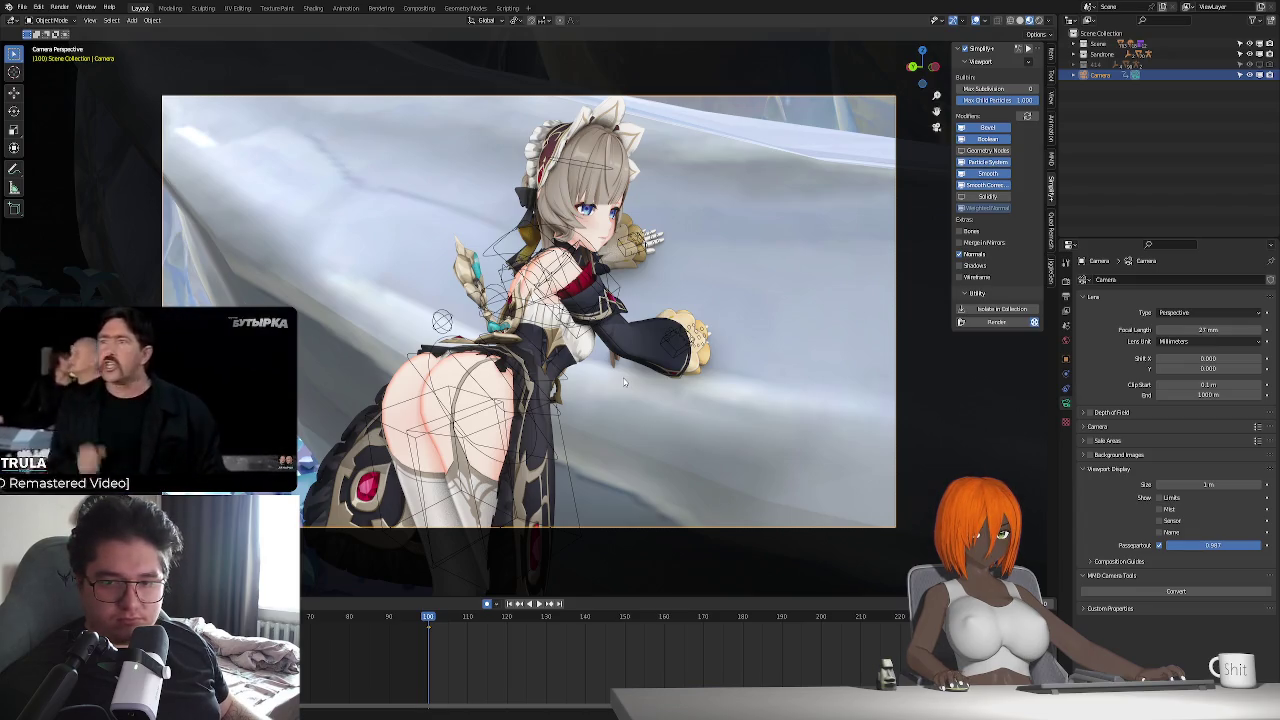
- Play the idle animation, stop it, and reset playback to frame 100
key(space)
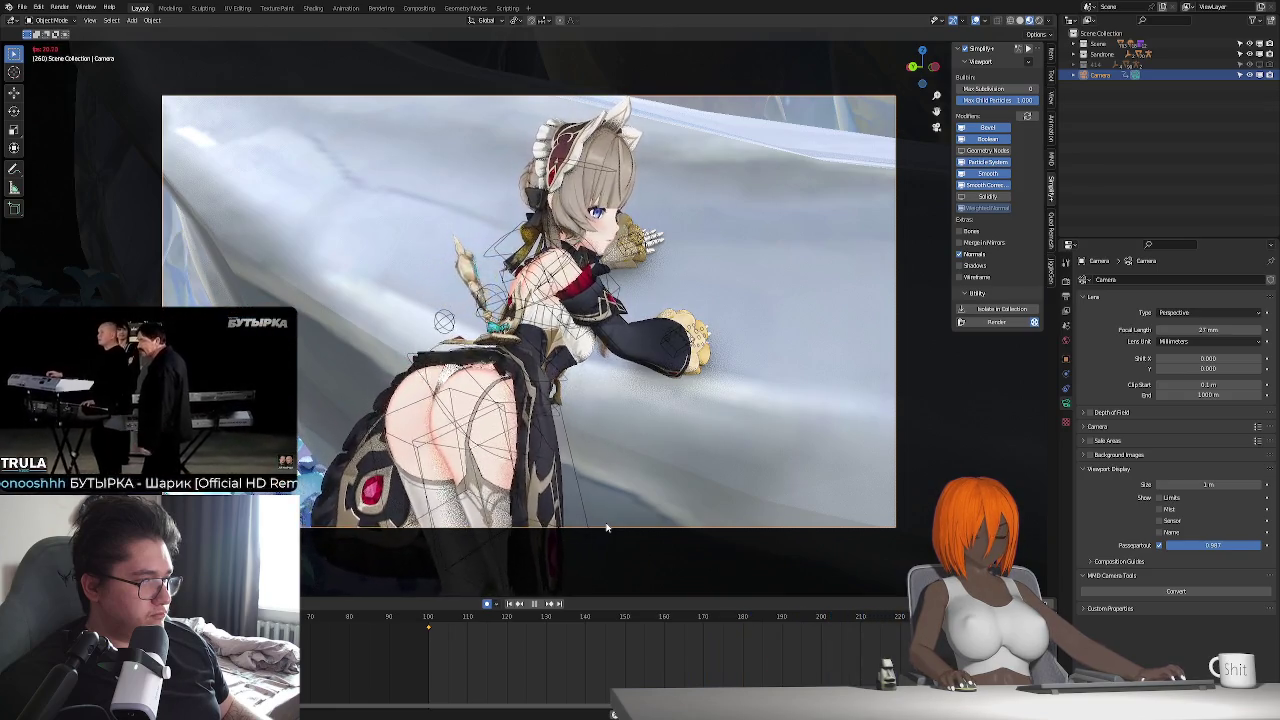
click(537, 605)
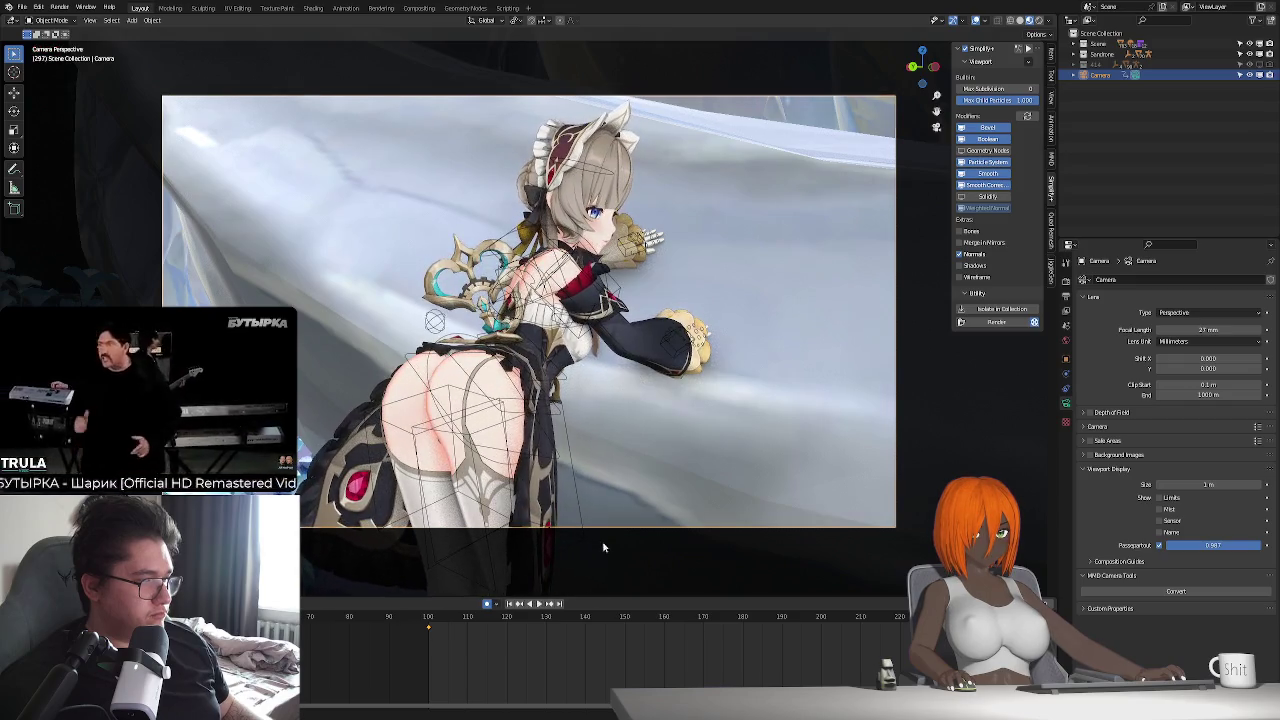
key(shift+Left)
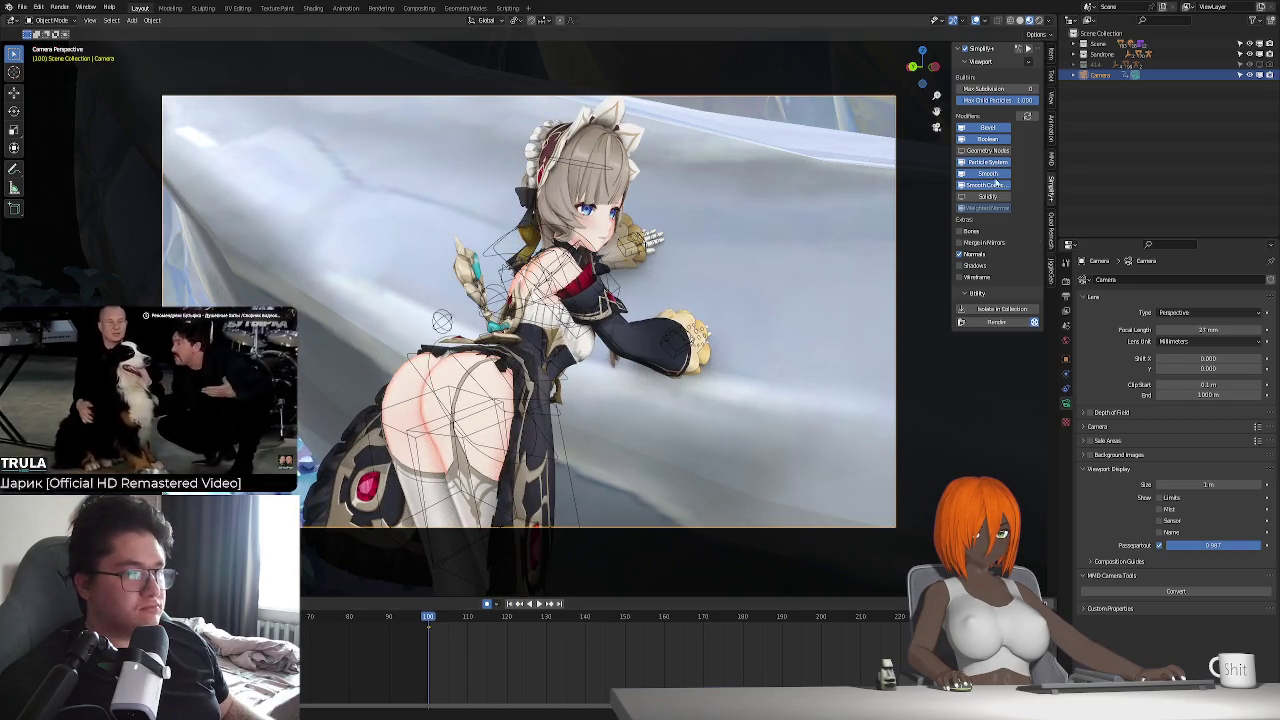
key(space)
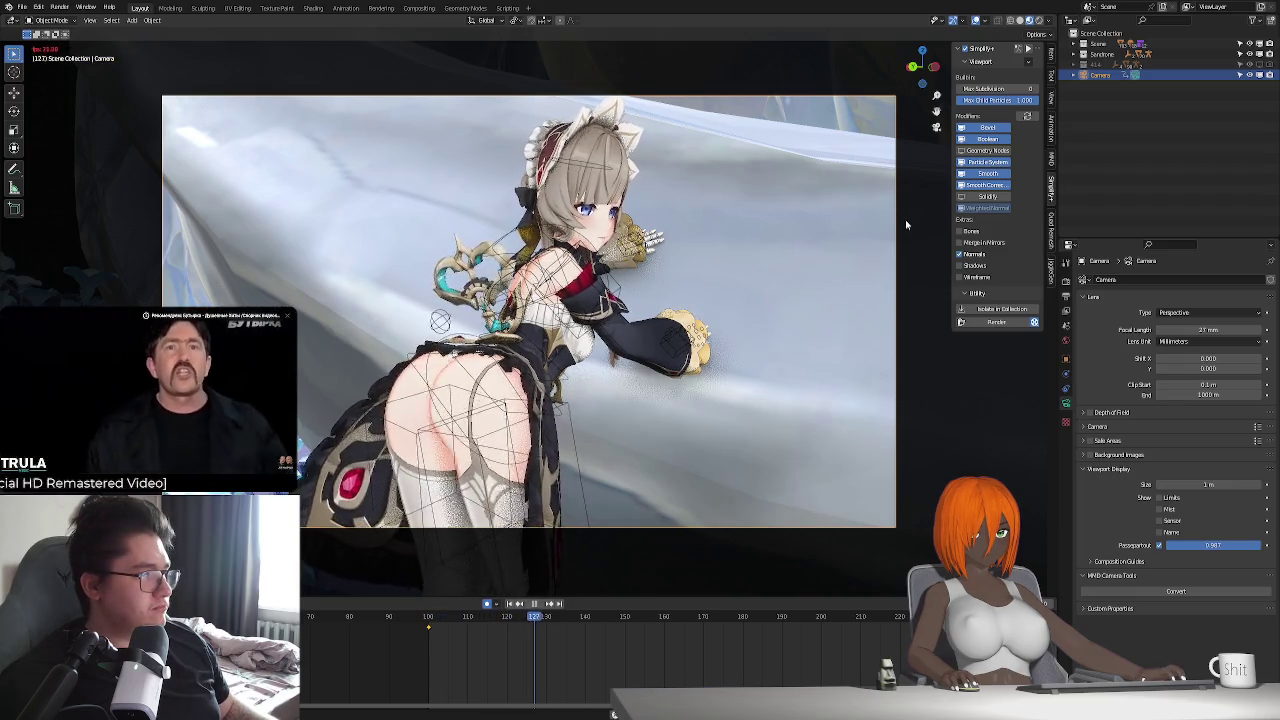
key(Escape)
- Hide the body mesh's mask_hand modifier in the viewport
click(505, 380)
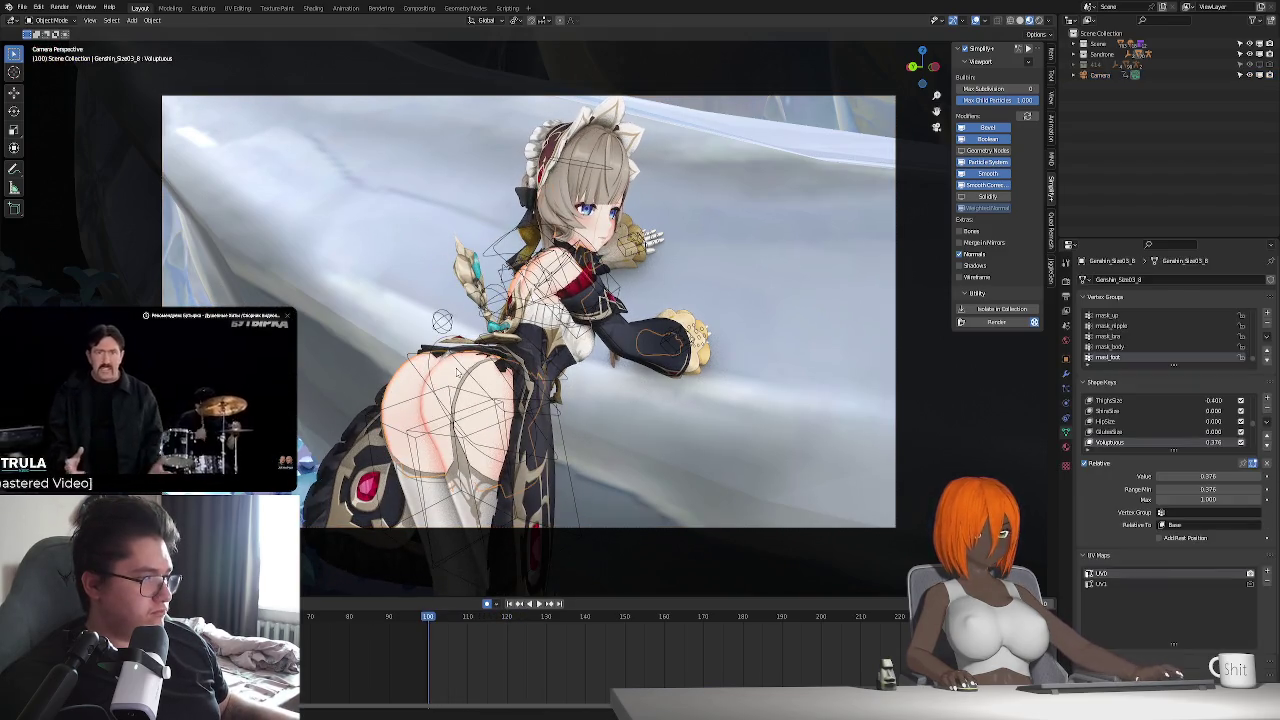
click(1067, 374)
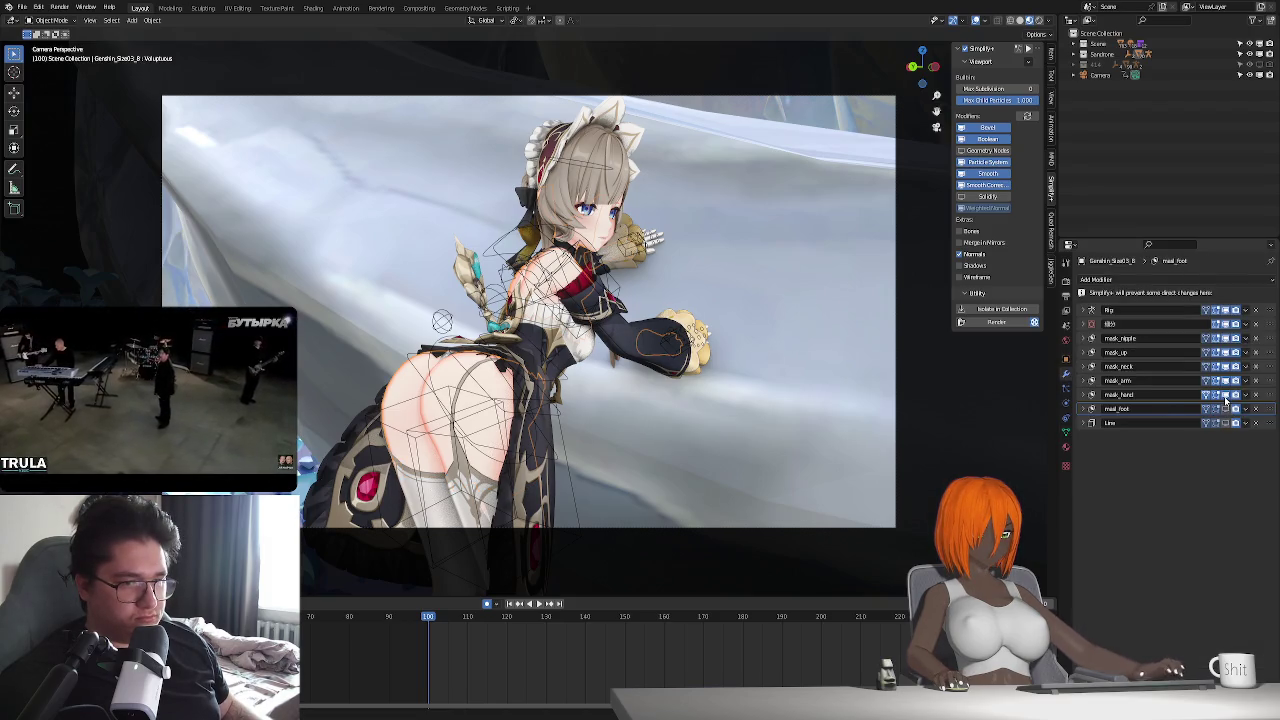
click(1225, 395)
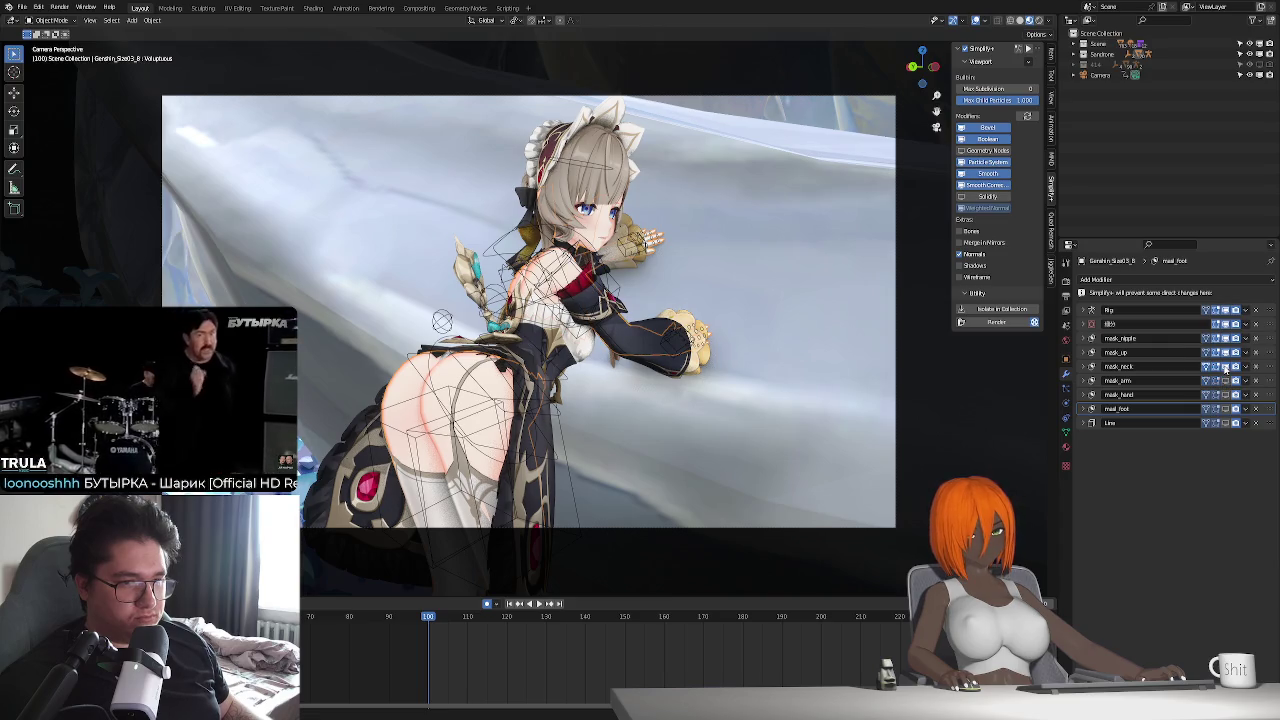
- Play the idle animation to check it, stop at frame 100, and select the Camera
key(space)
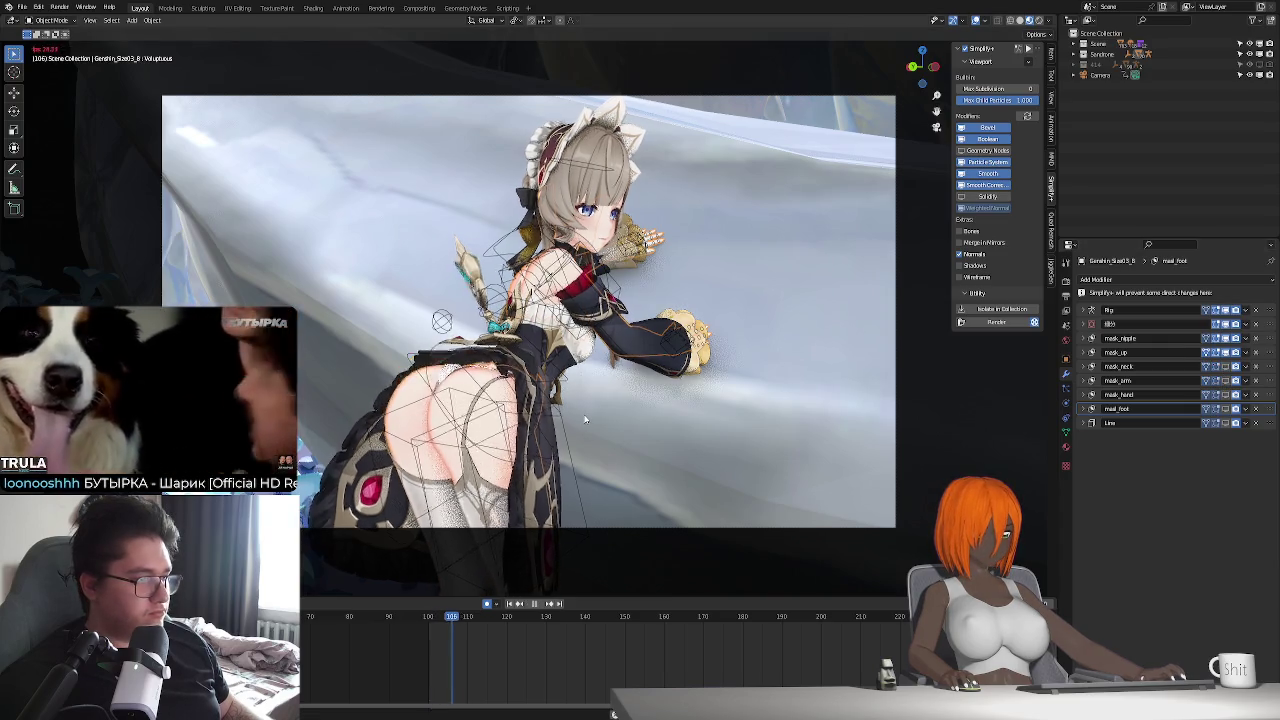
key(Escape)
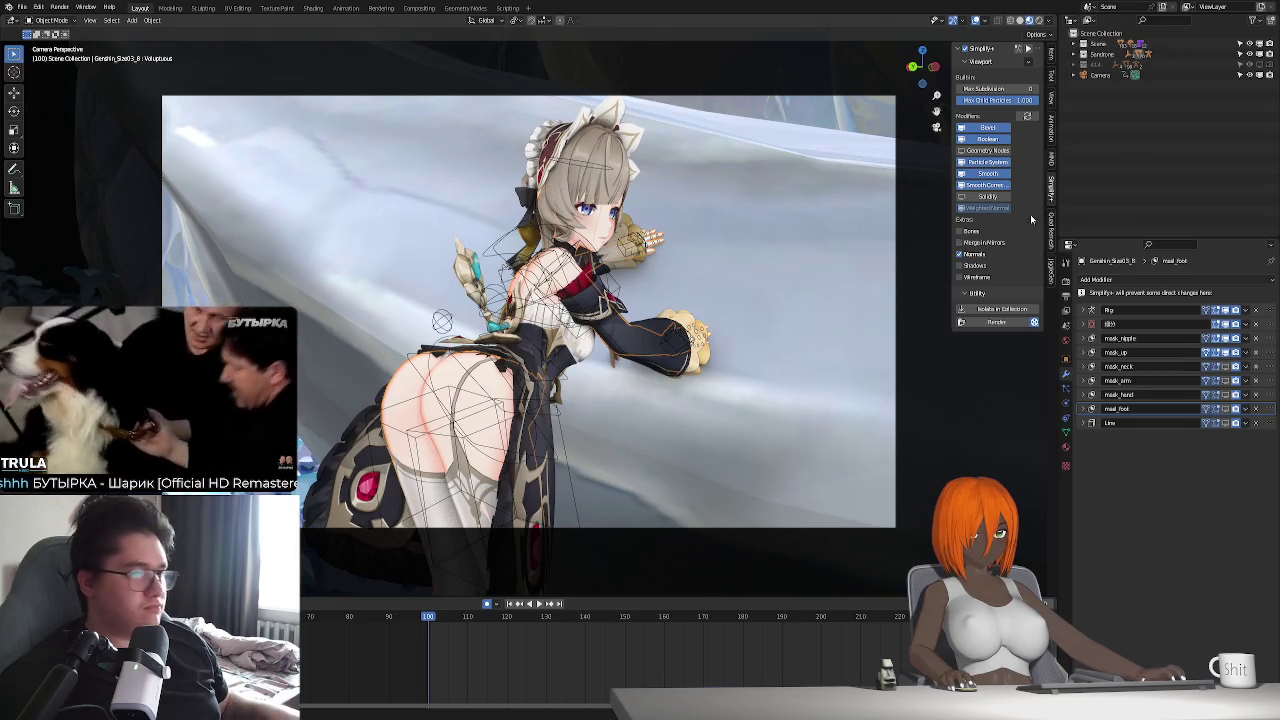
click(1100, 75)
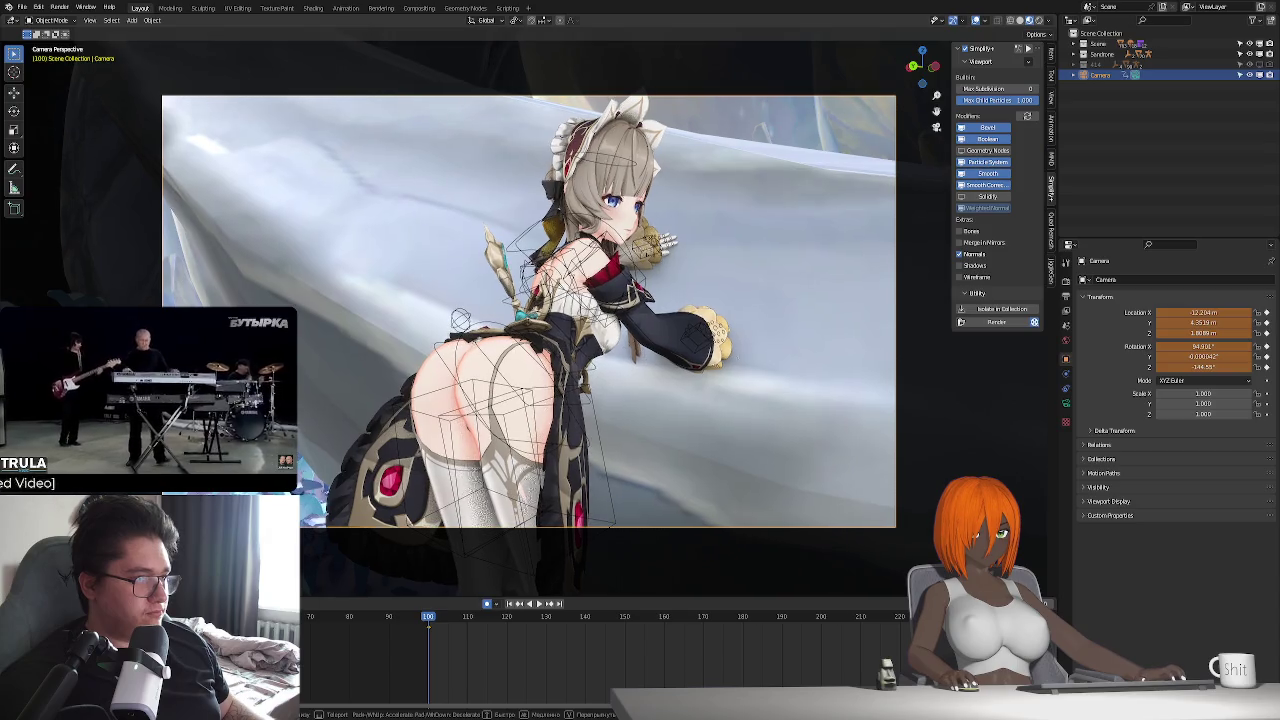
- Confirm the camera placement, play the animation through it, and undo back to rig Pose Mode
click(658, 439)
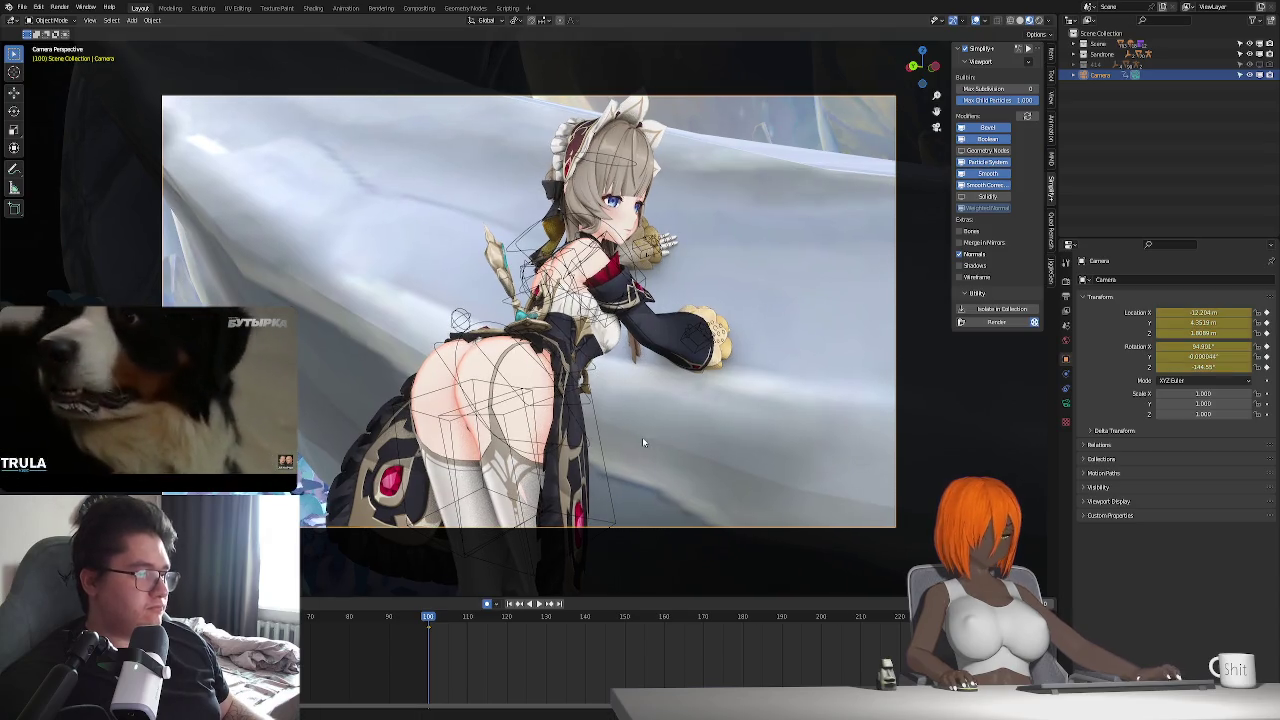
key(space)
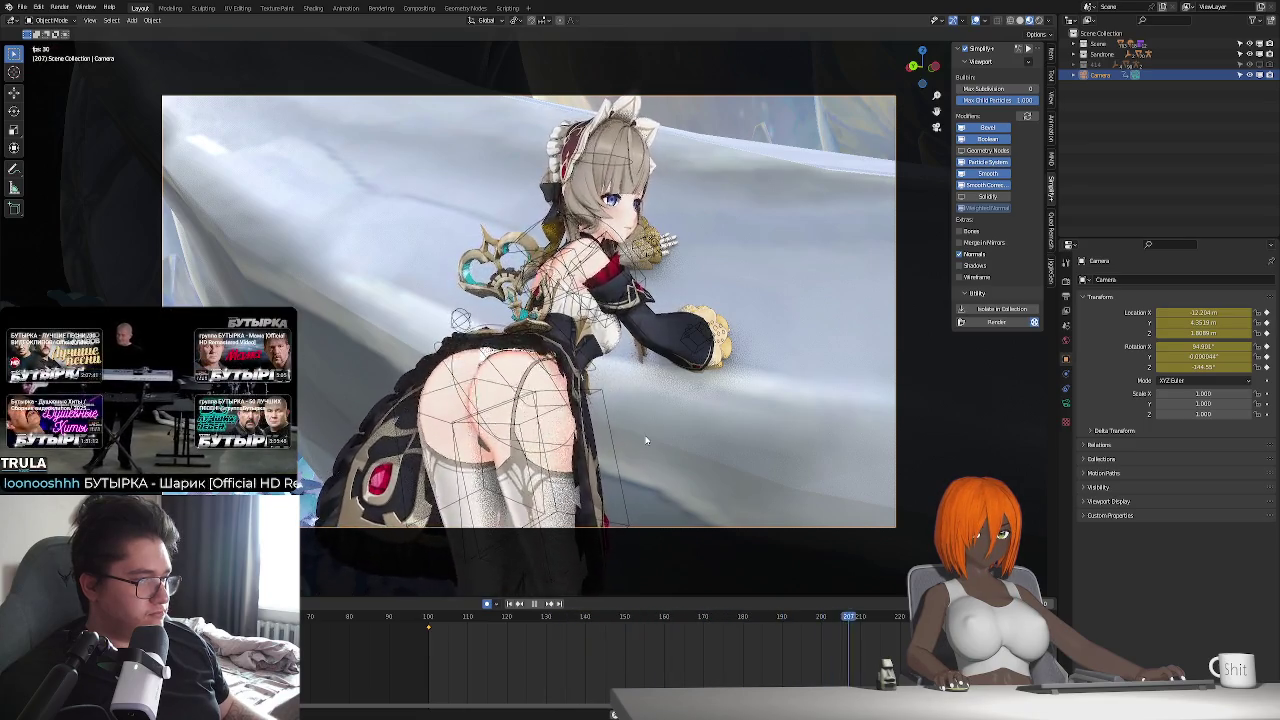
key(space)
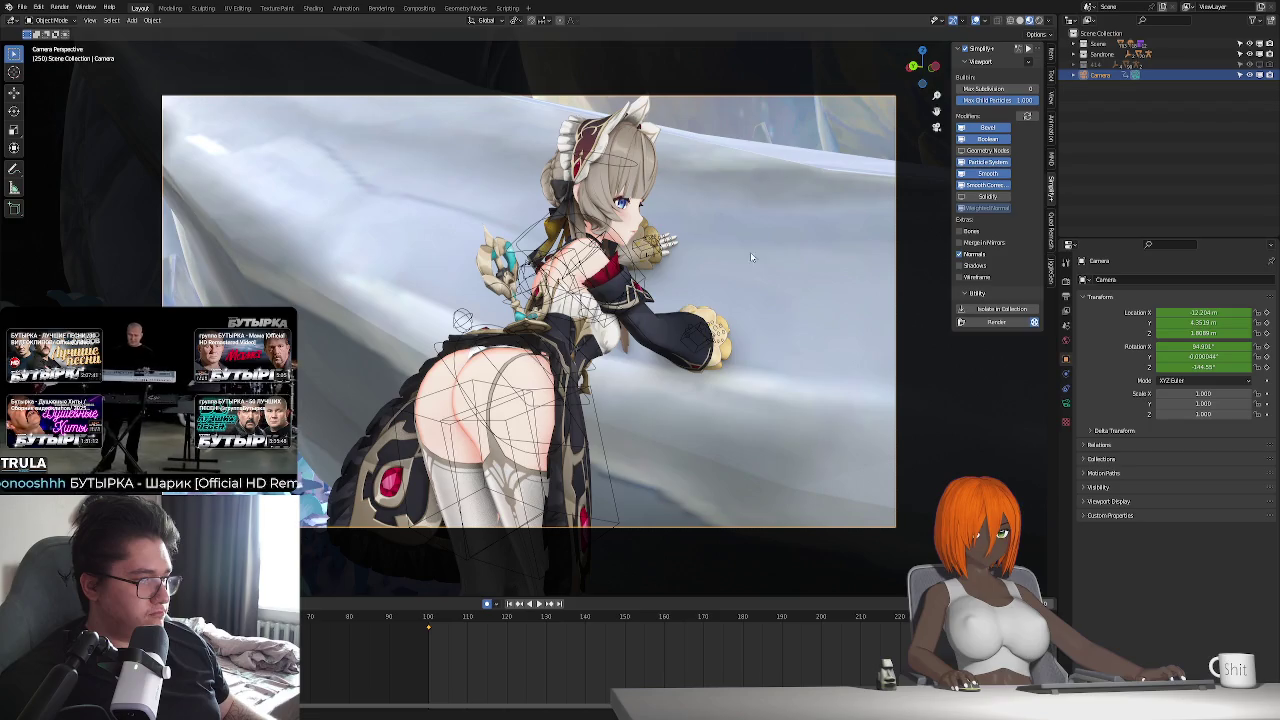
key(ctrl+z)
key(ctrl+z)
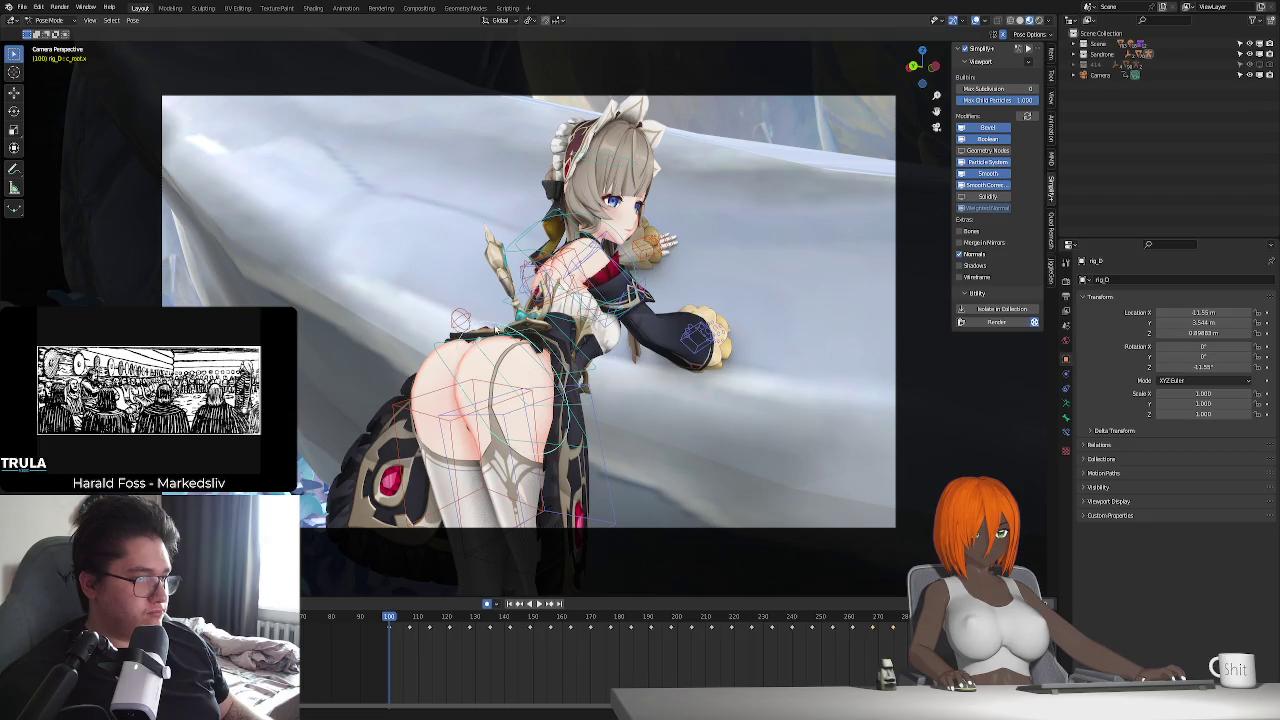
- Add timeline markers at each key pose from frame 100 through F_162 and F_163
key(m)
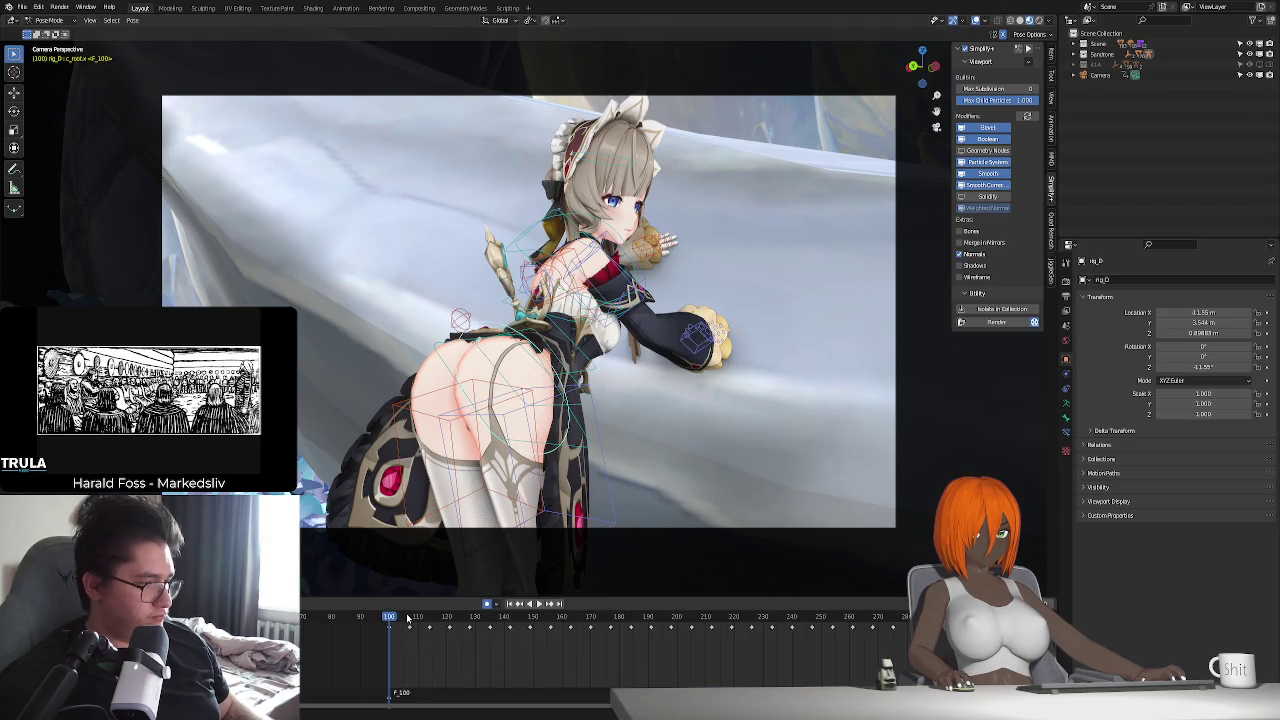
click(410, 618)
click(430, 620)
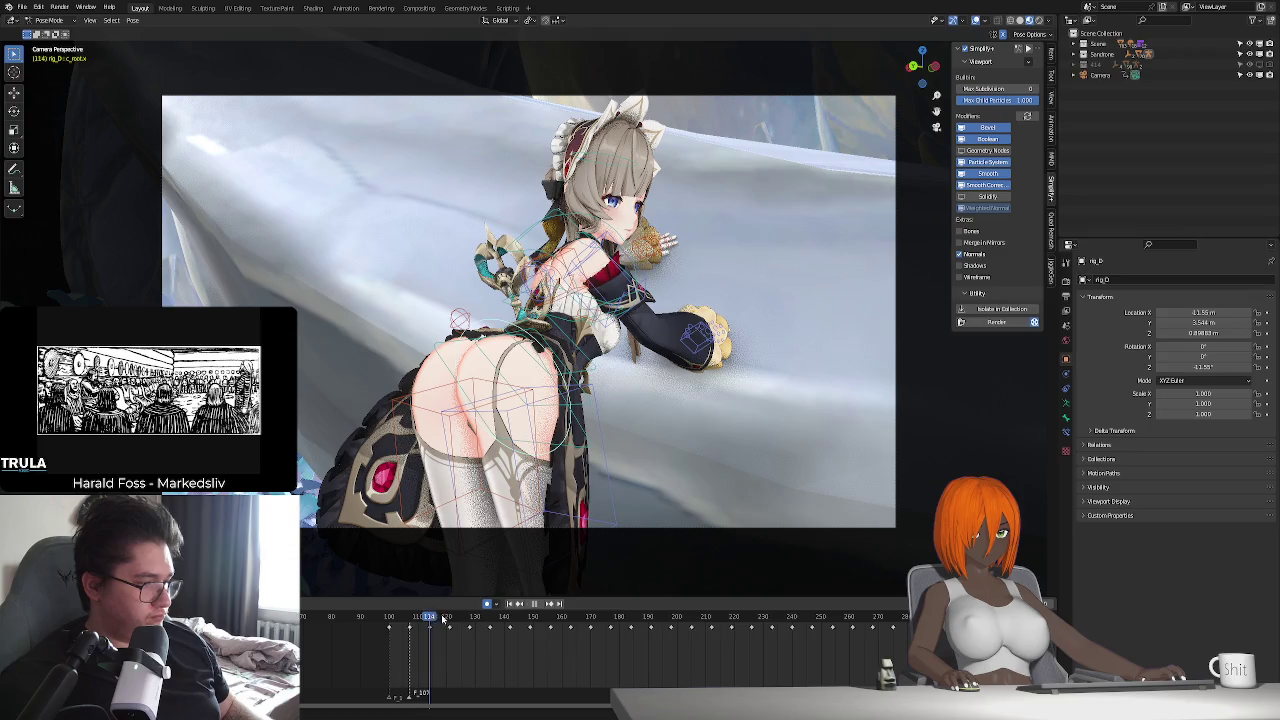
key(m)
click(450, 619)
key(m)
click(471, 618)
key(m)
click(491, 618)
key(m)
click(509, 618)
key(m)
click(531, 619)
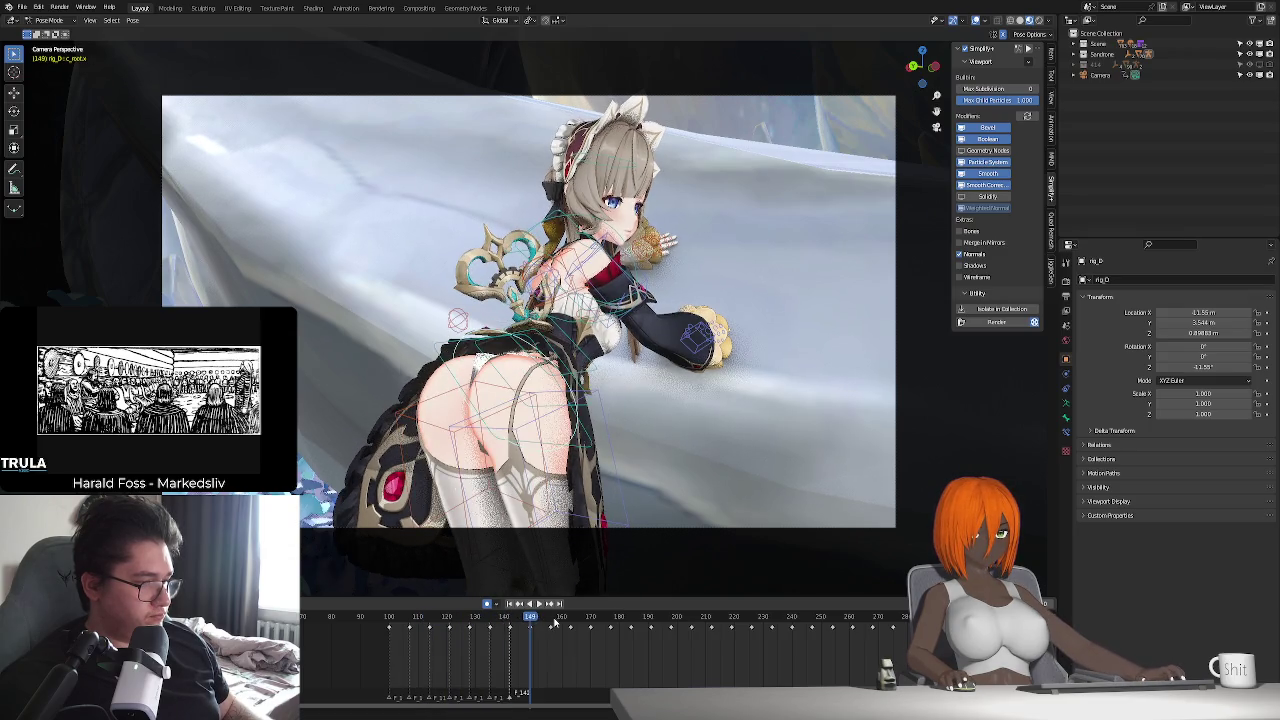
click(555, 622)
key(m)
click(569, 621)
key(m)
click(572, 622)
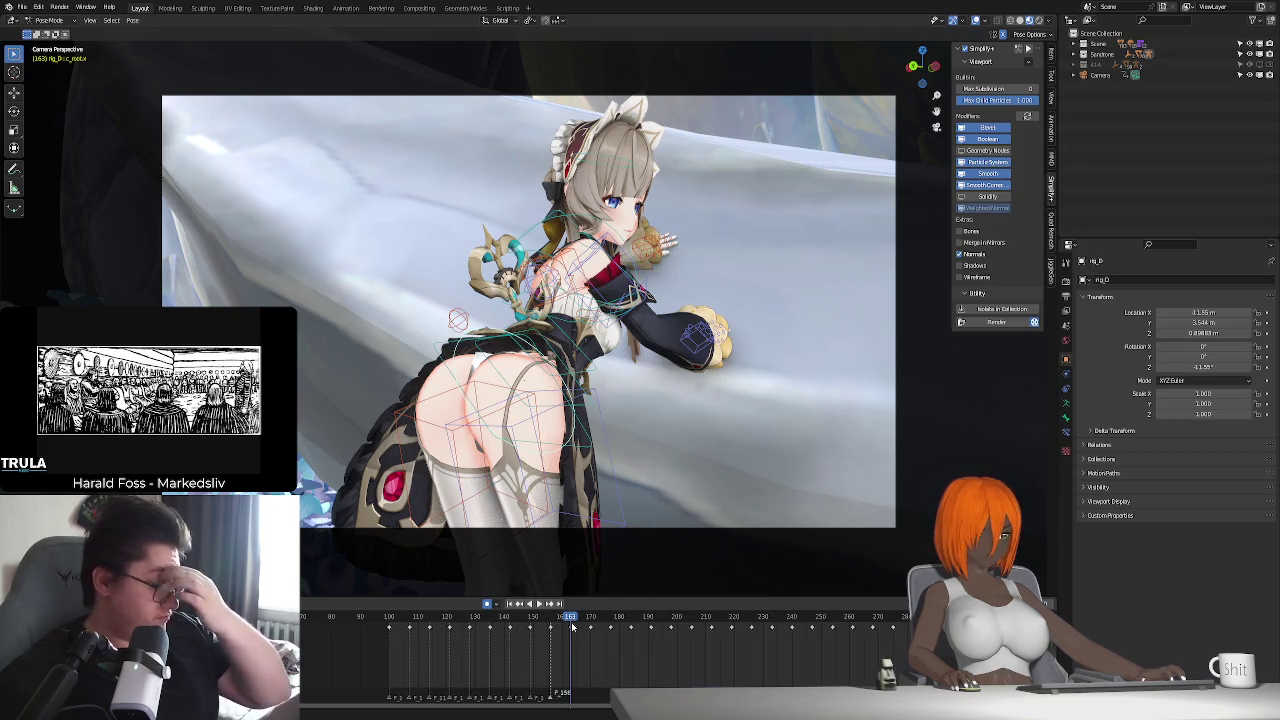
key(m)
- Play the animation from frame 163, scrubbing to 191 and jumping to frames 240 and 247
key(space)
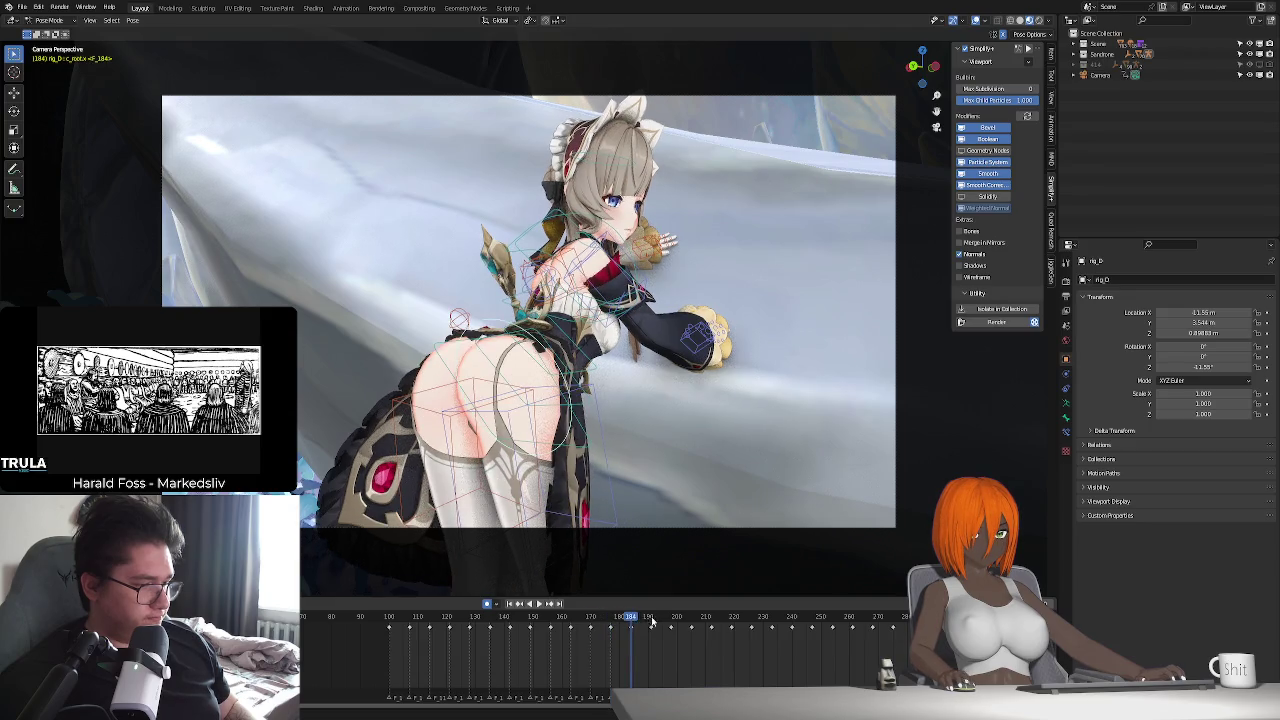
drag(632, 622, 652, 622)
key(space)
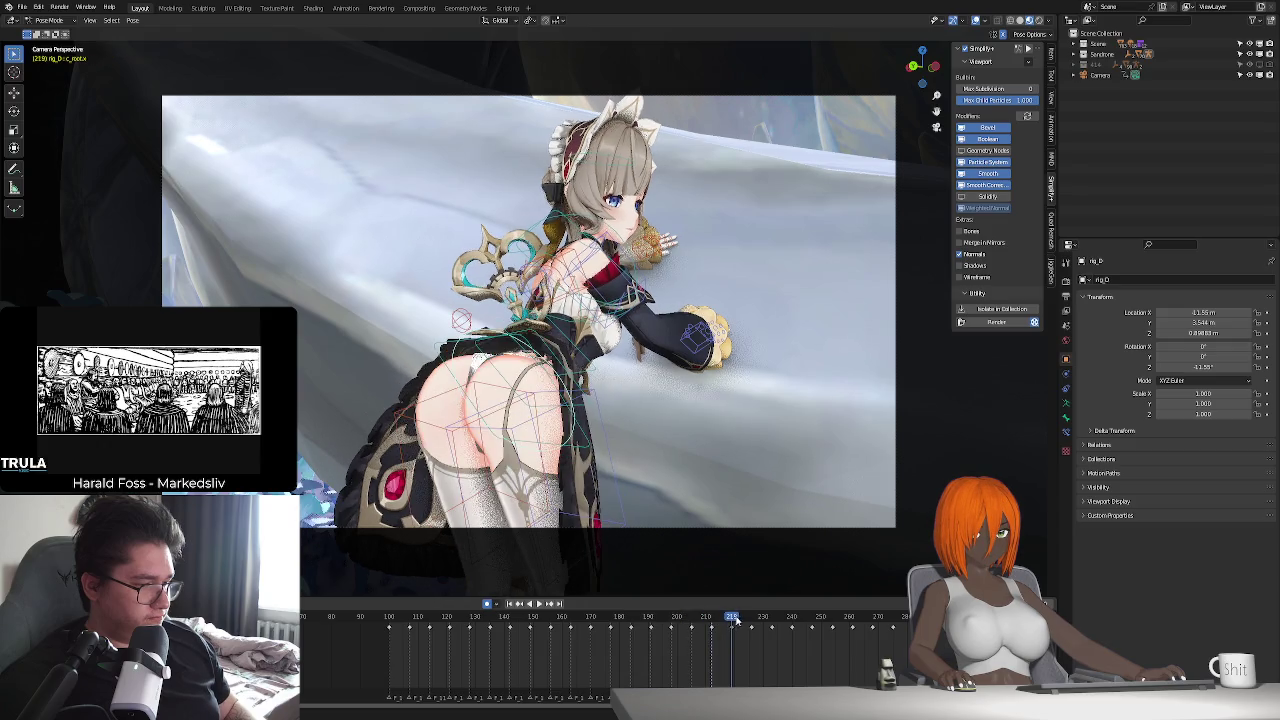
click(791, 618)
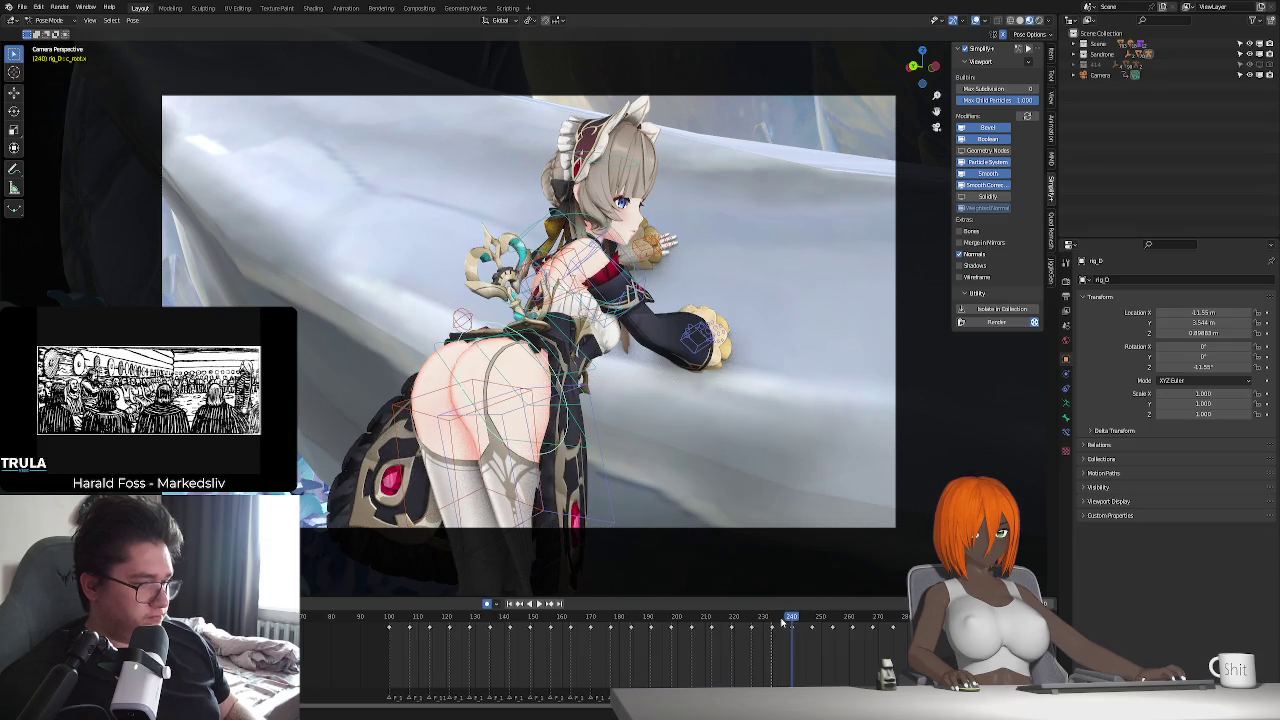
click(816, 619)
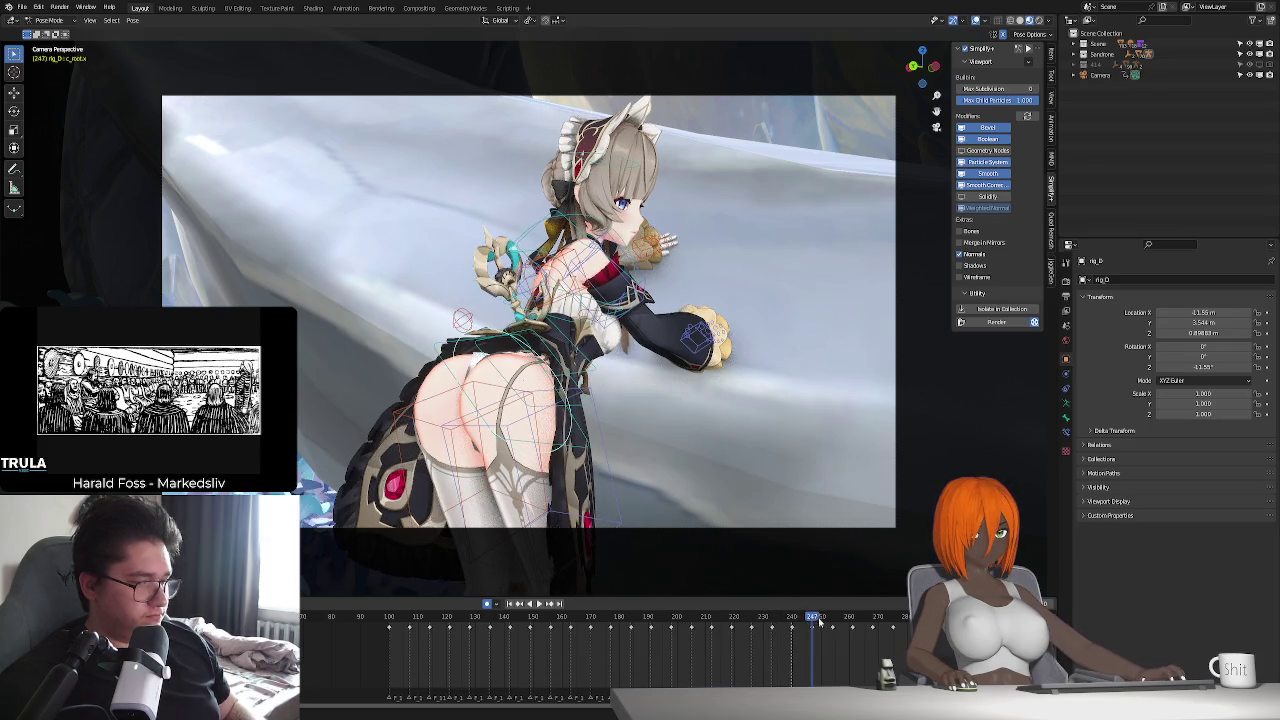
key(space)
- Step through frames 260 to 289, play the idle animation onward, then rewind to frame 100
click(848, 622)
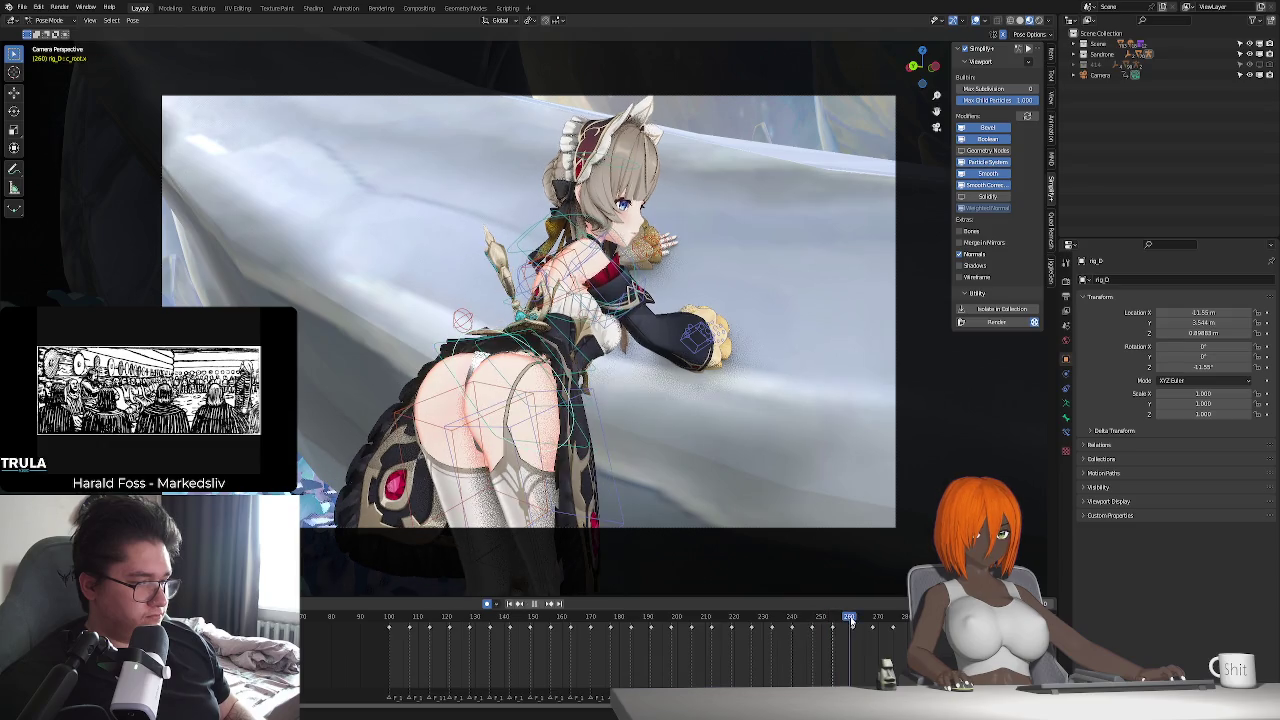
click(852, 620)
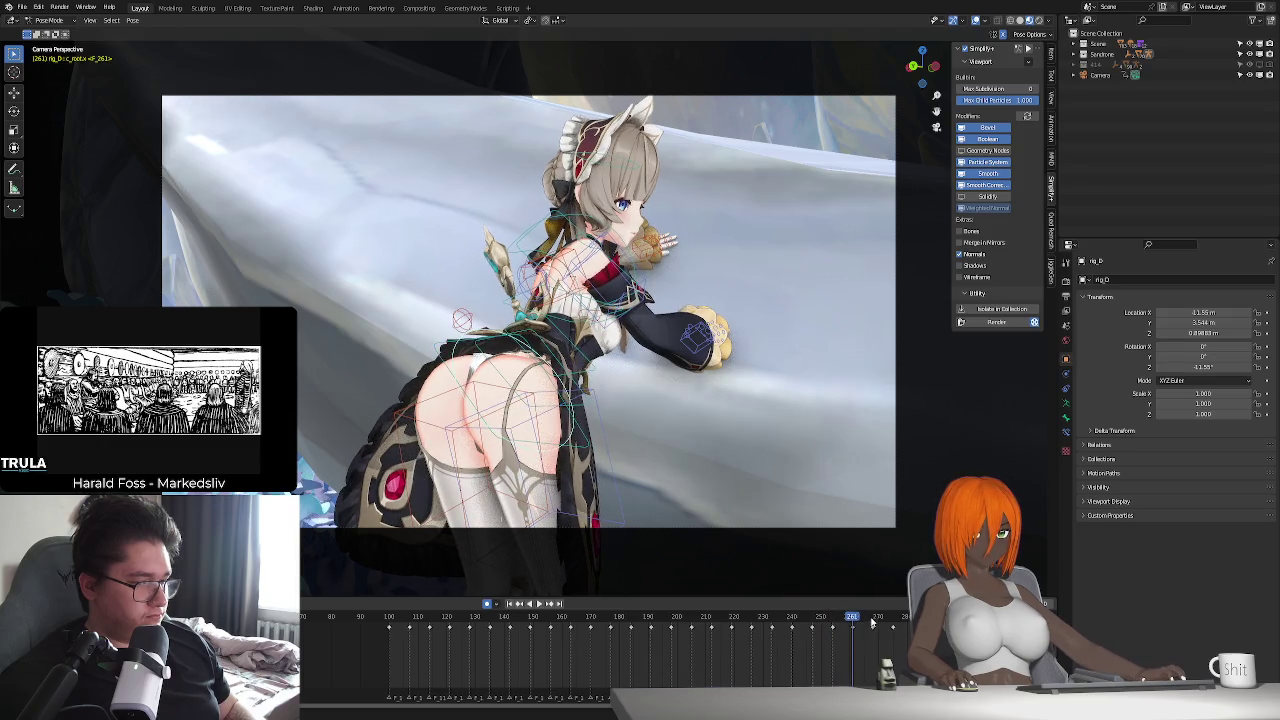
click(873, 621)
click(893, 620)
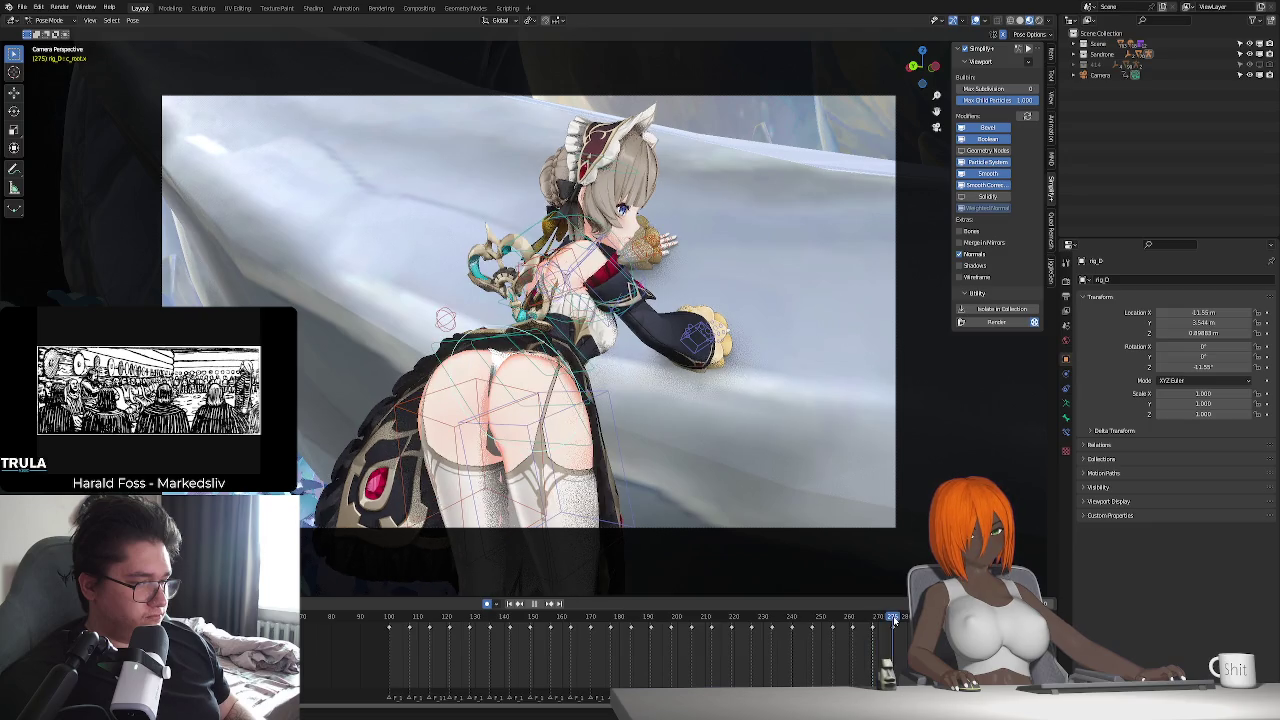
click(906, 617)
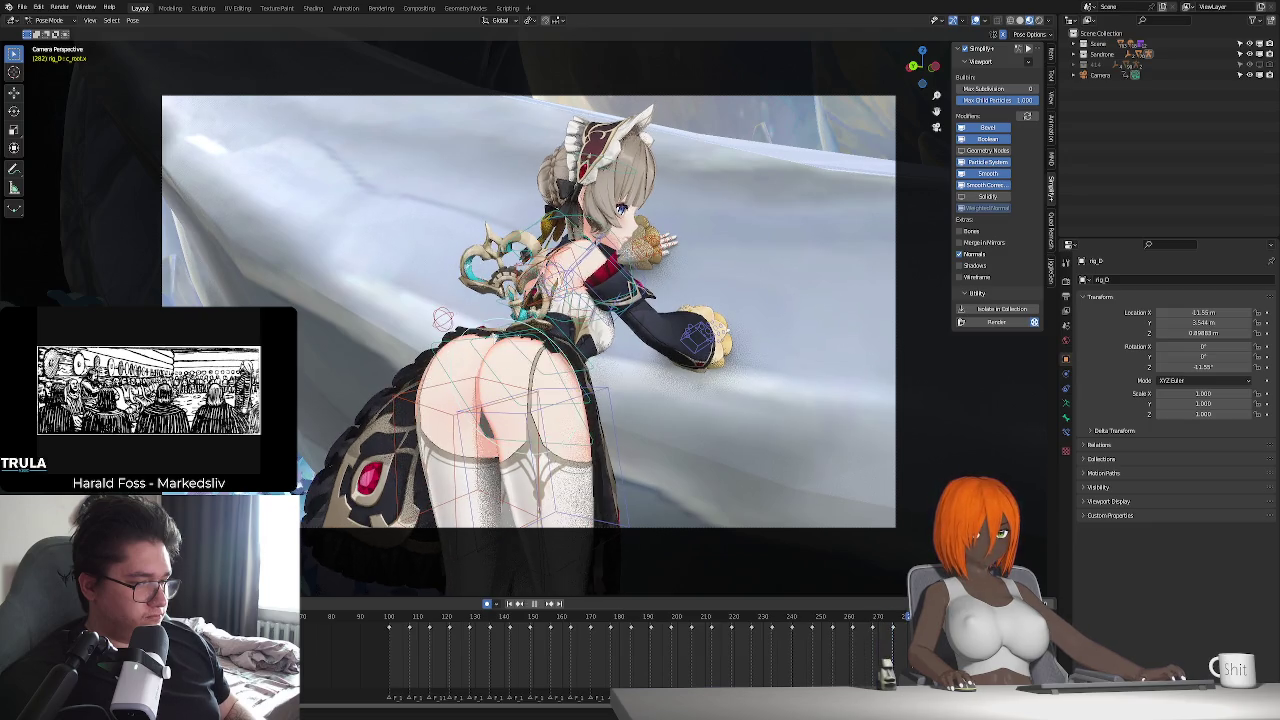
click(931, 617)
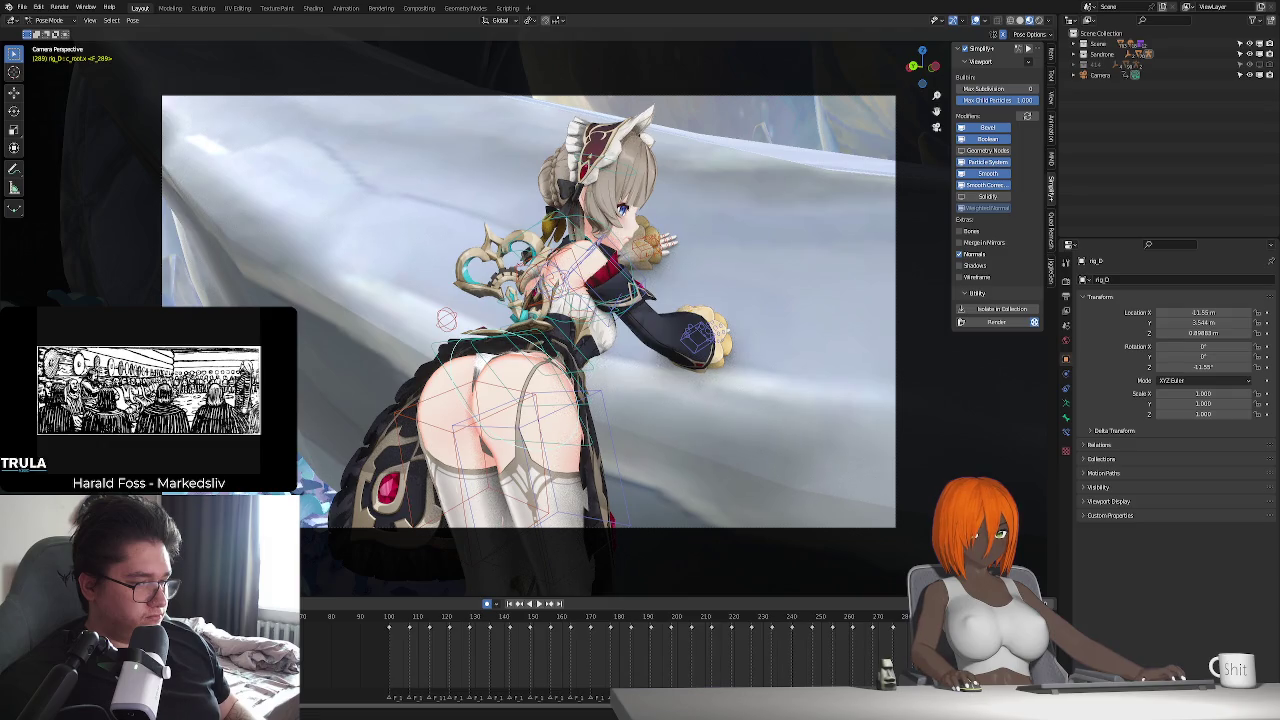
key(Up)
key(Up)
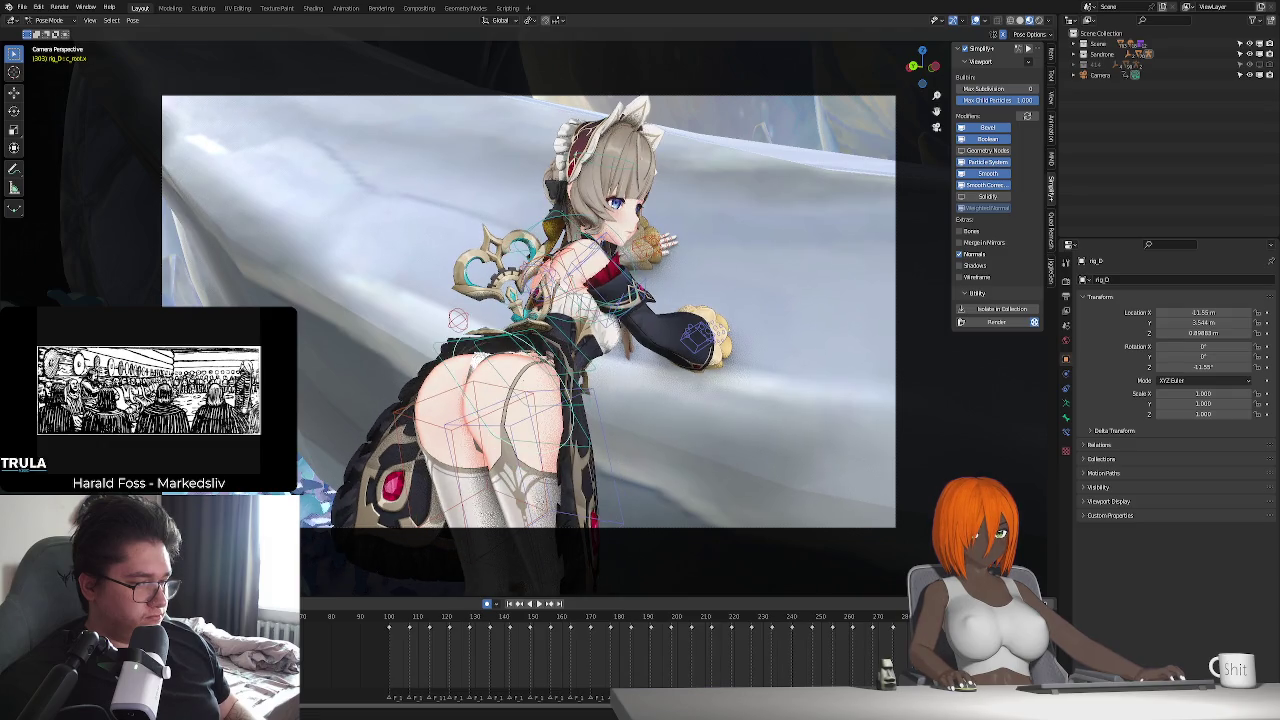
key(space)
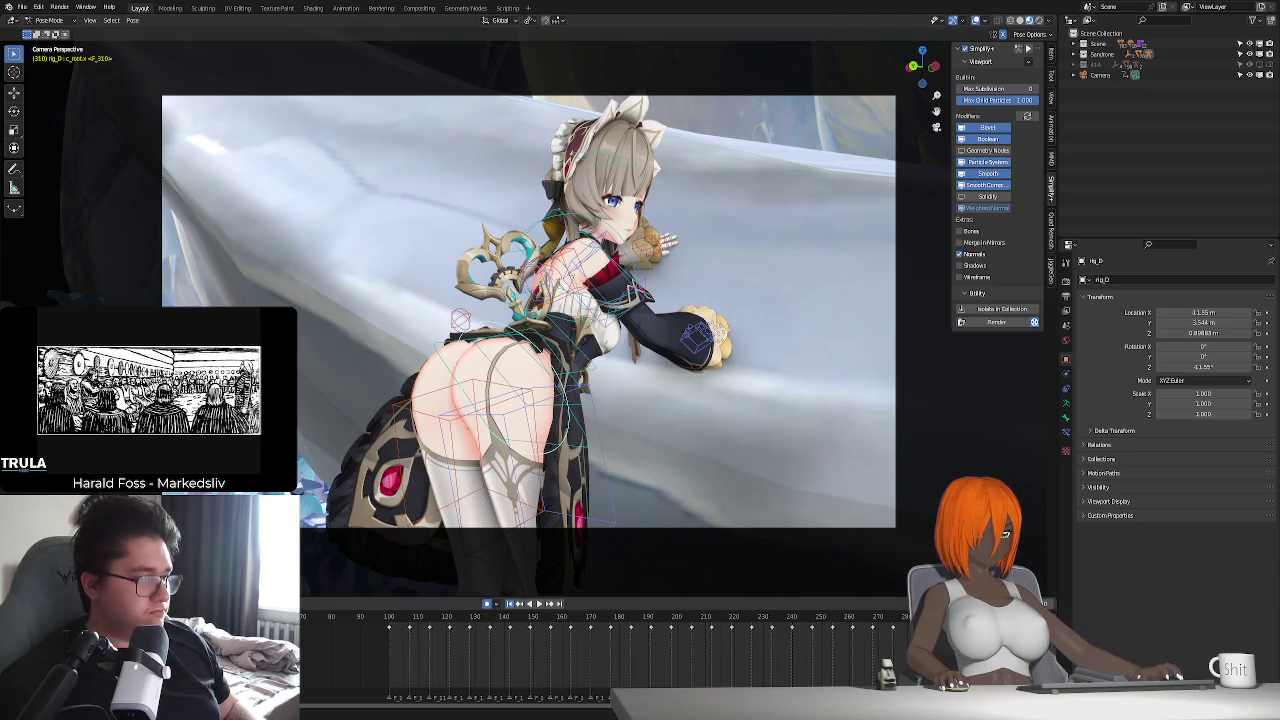
key(shift+Left)
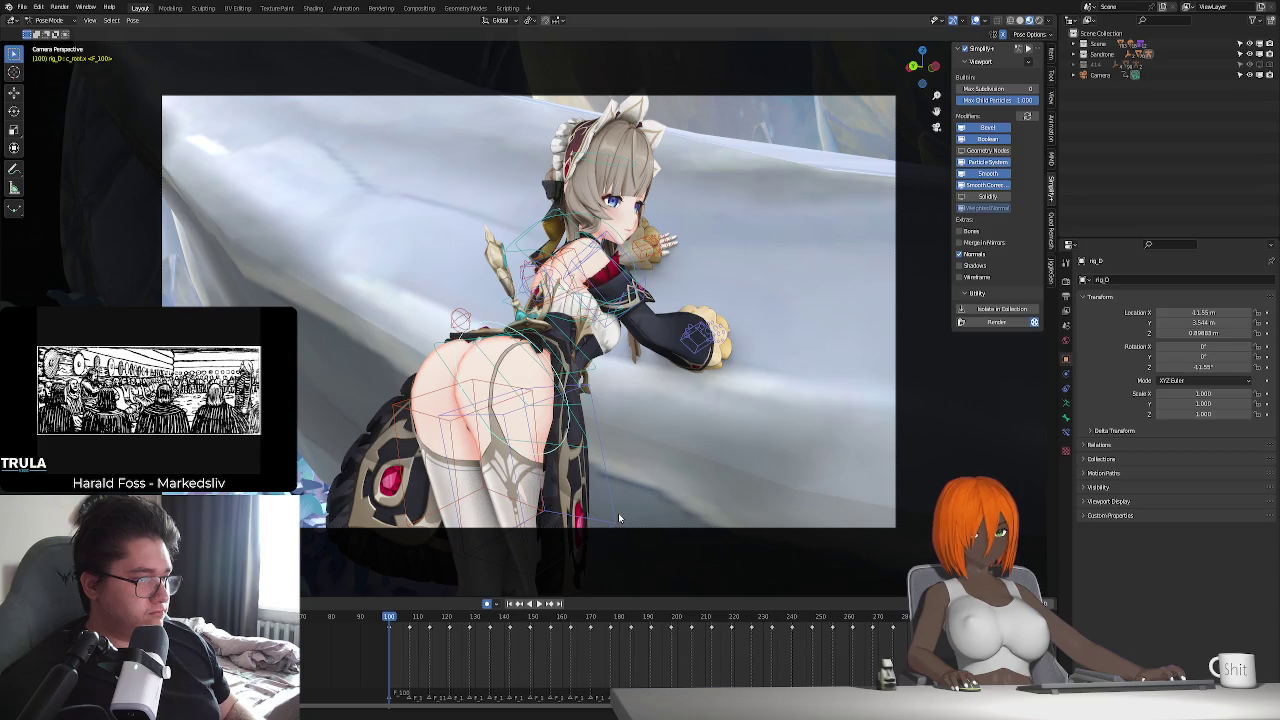
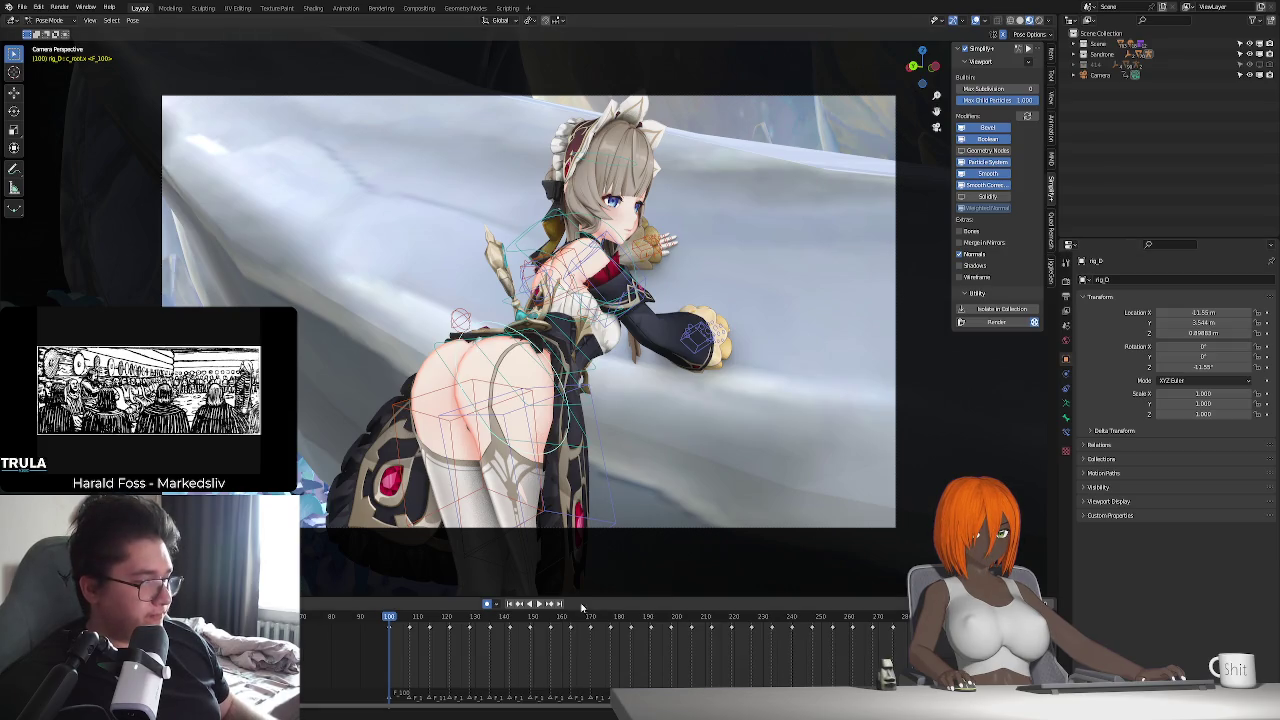
- Preview the animation, then turn off Simplify so the maid shows at full detail
key(space)
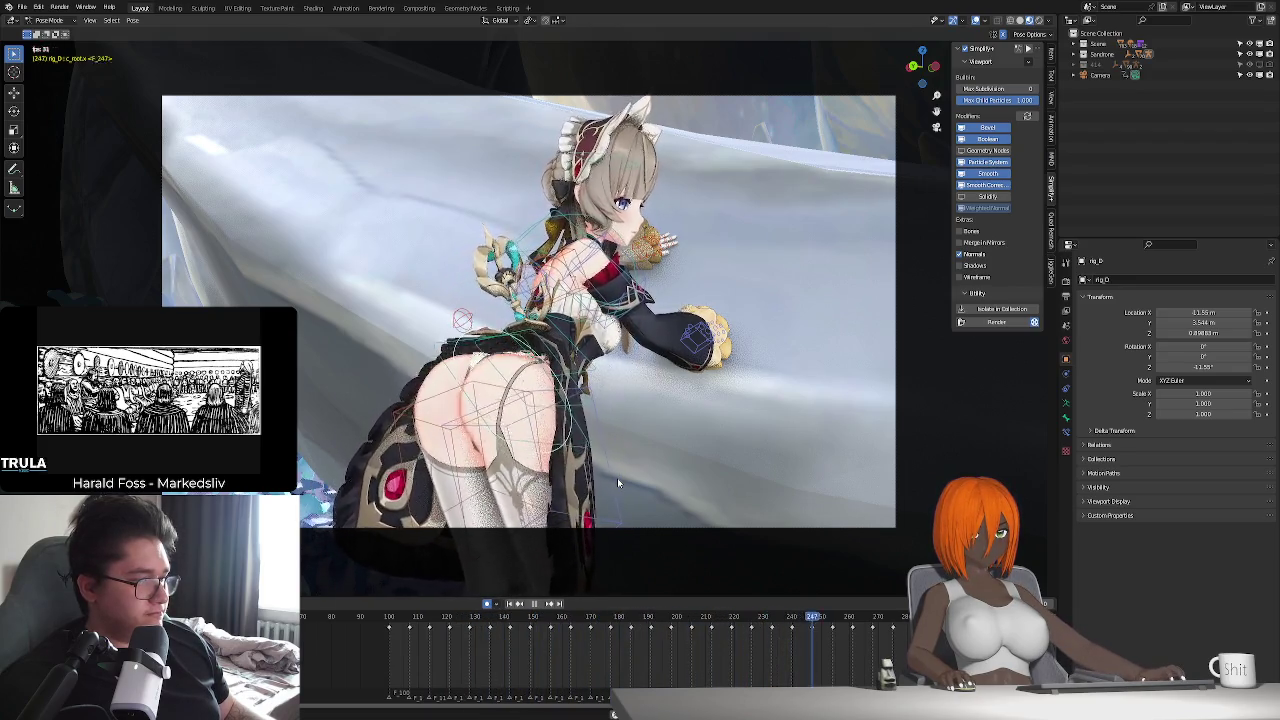
key(Escape)
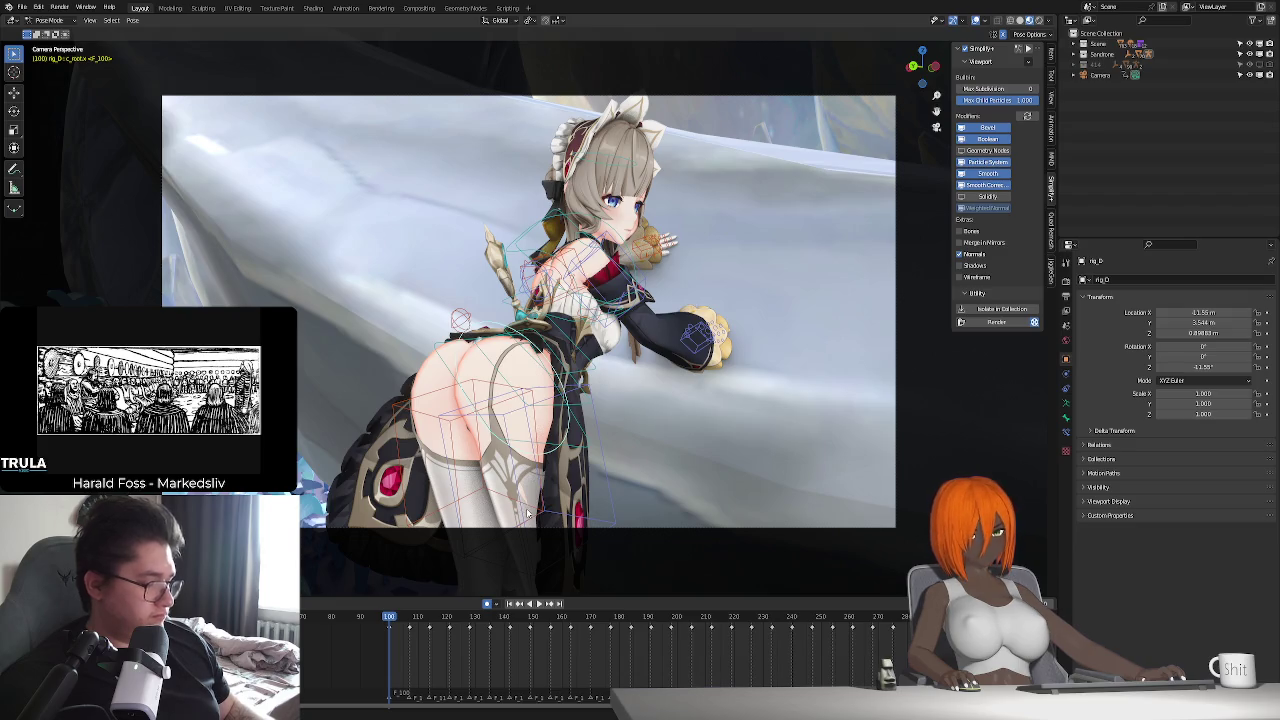
click(964, 50)
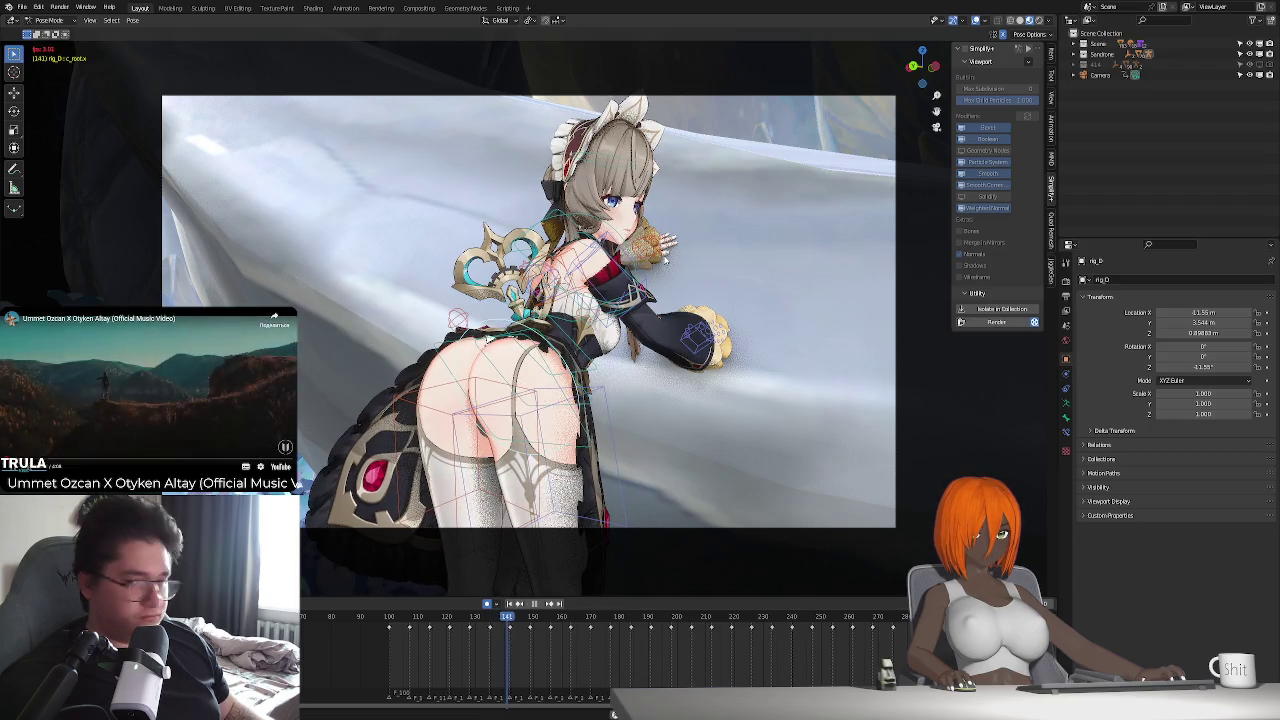
- Pause playback, close the viewport sidebar, and return to start frame 100
key(space)
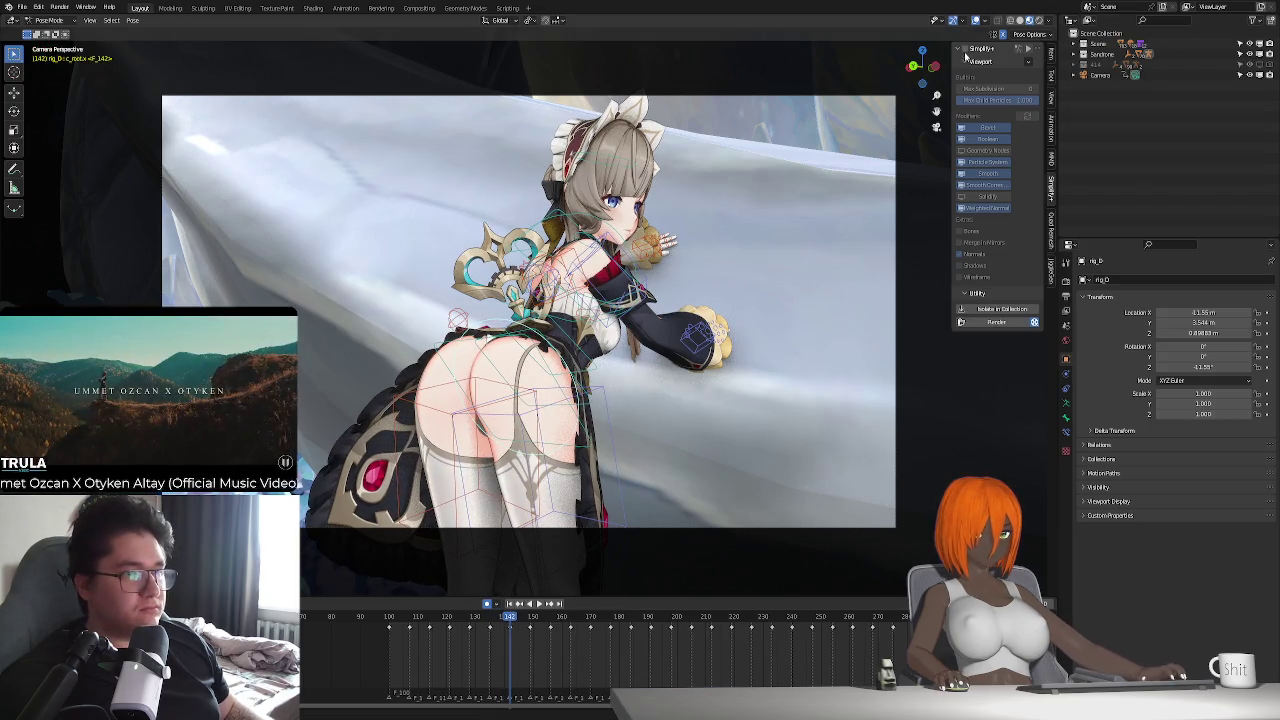
key(n)
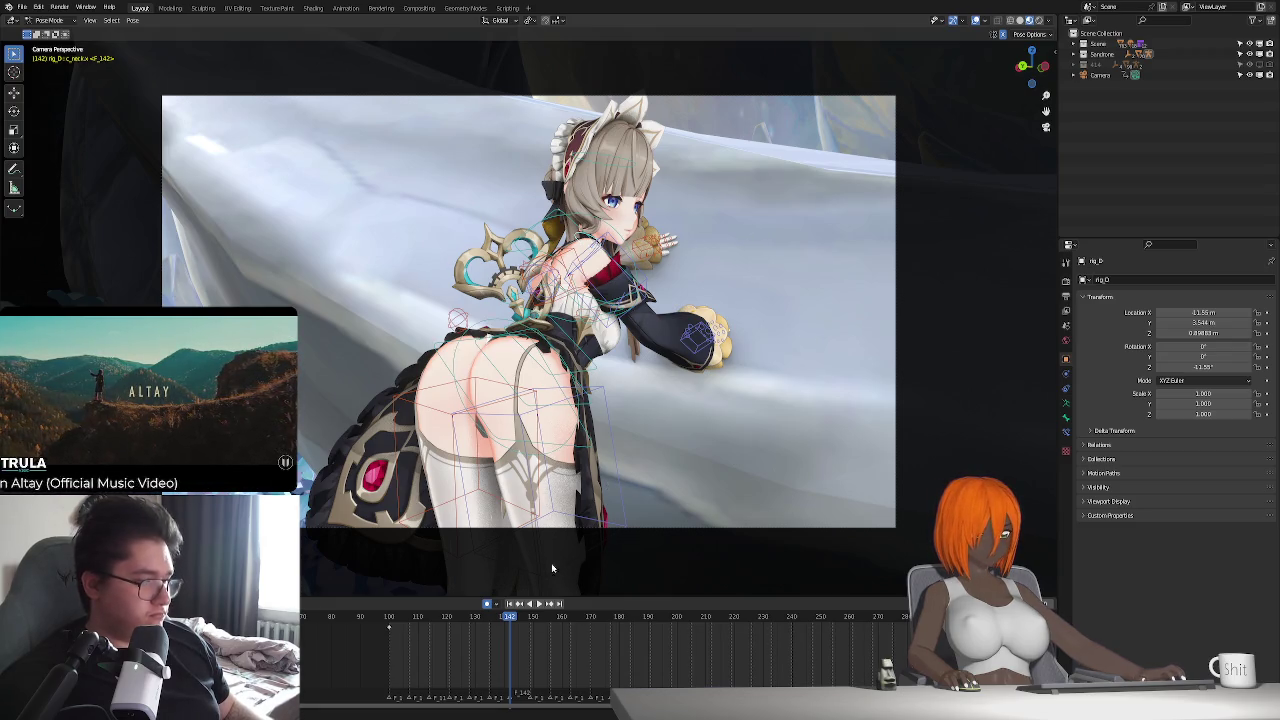
key(shift+Left)
- Tilt the neck bone about its local X axis at frame 100
key(r)
key(x)
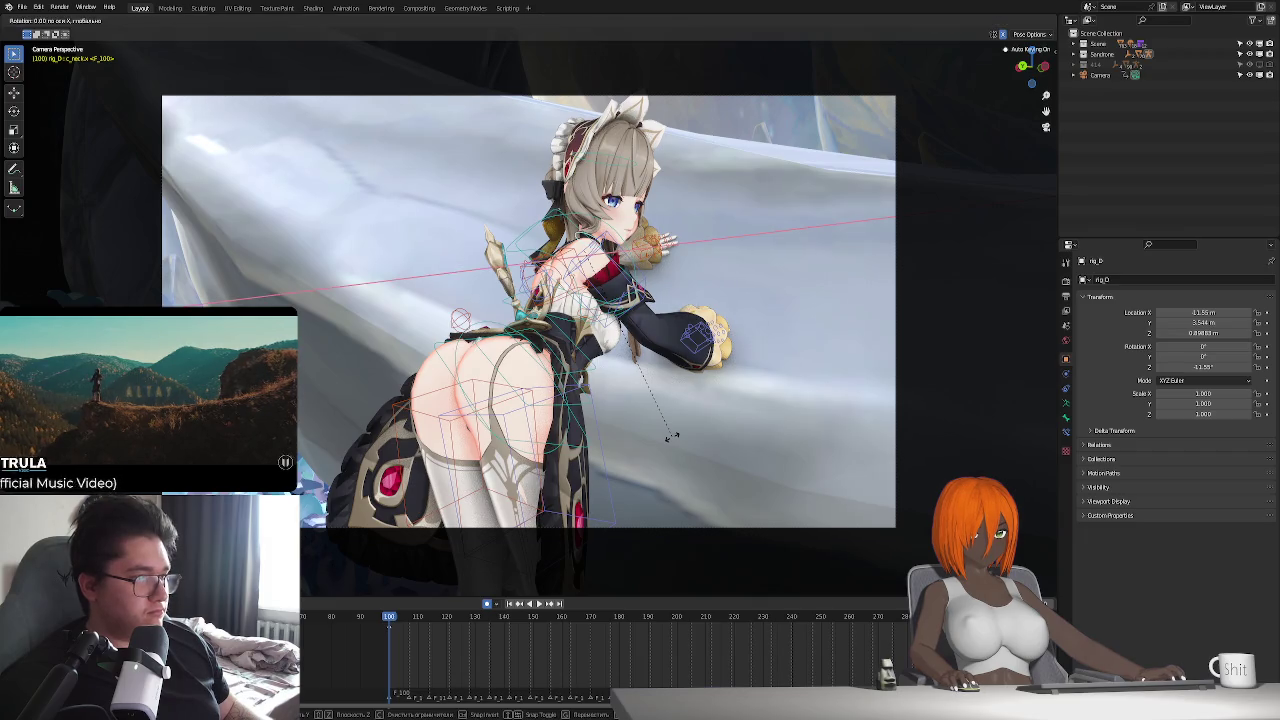
key(x)
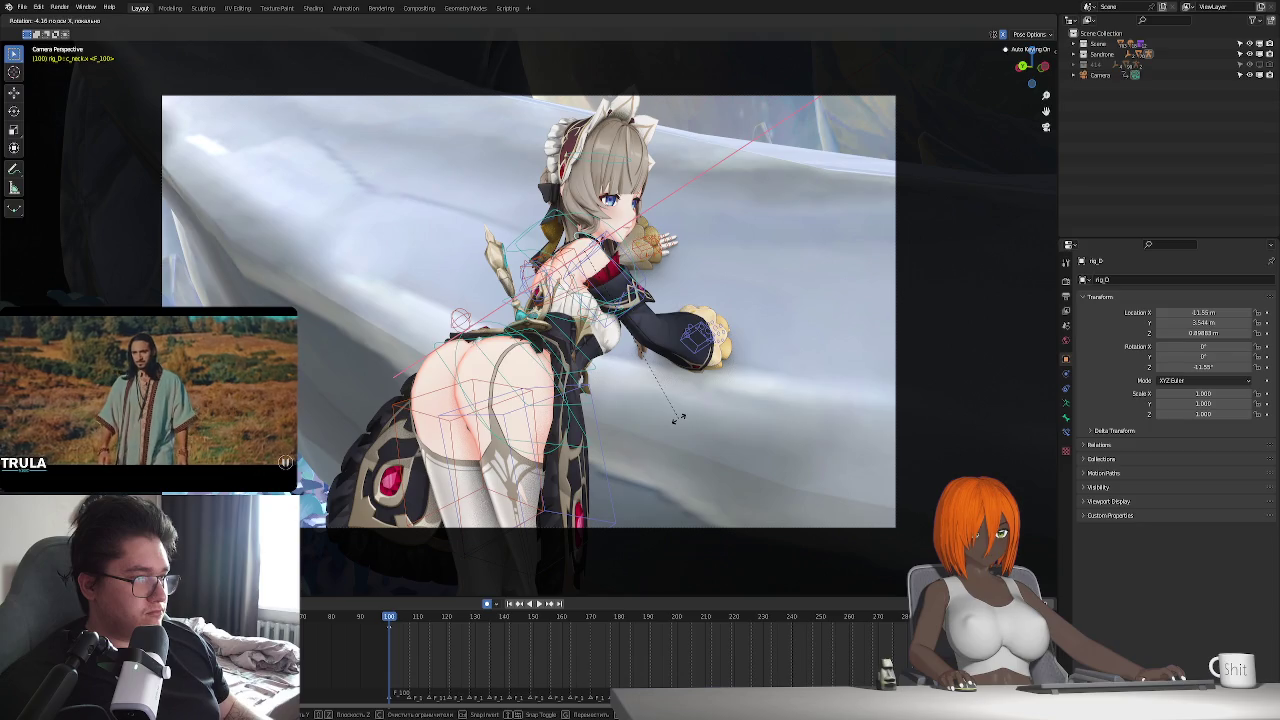
click(678, 422)
- Move to frame 107 and hide the scene's background image
scroll(531, 625, up, 3)
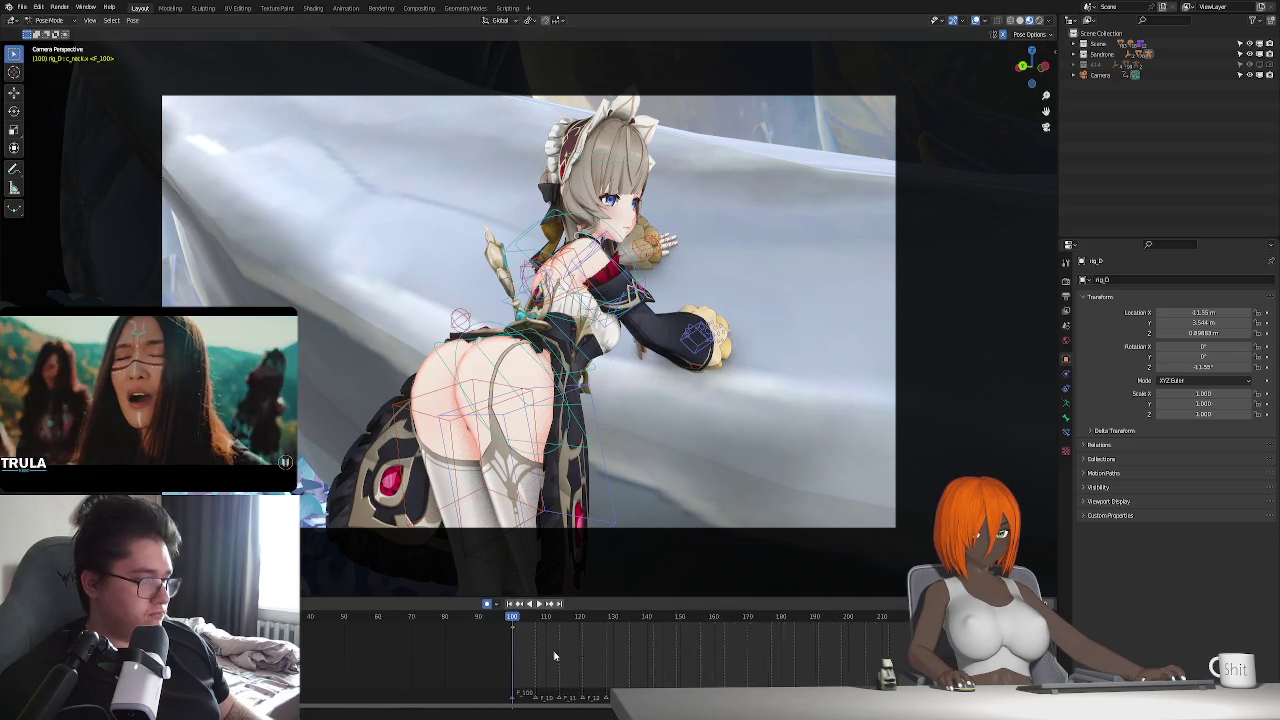
click(538, 620)
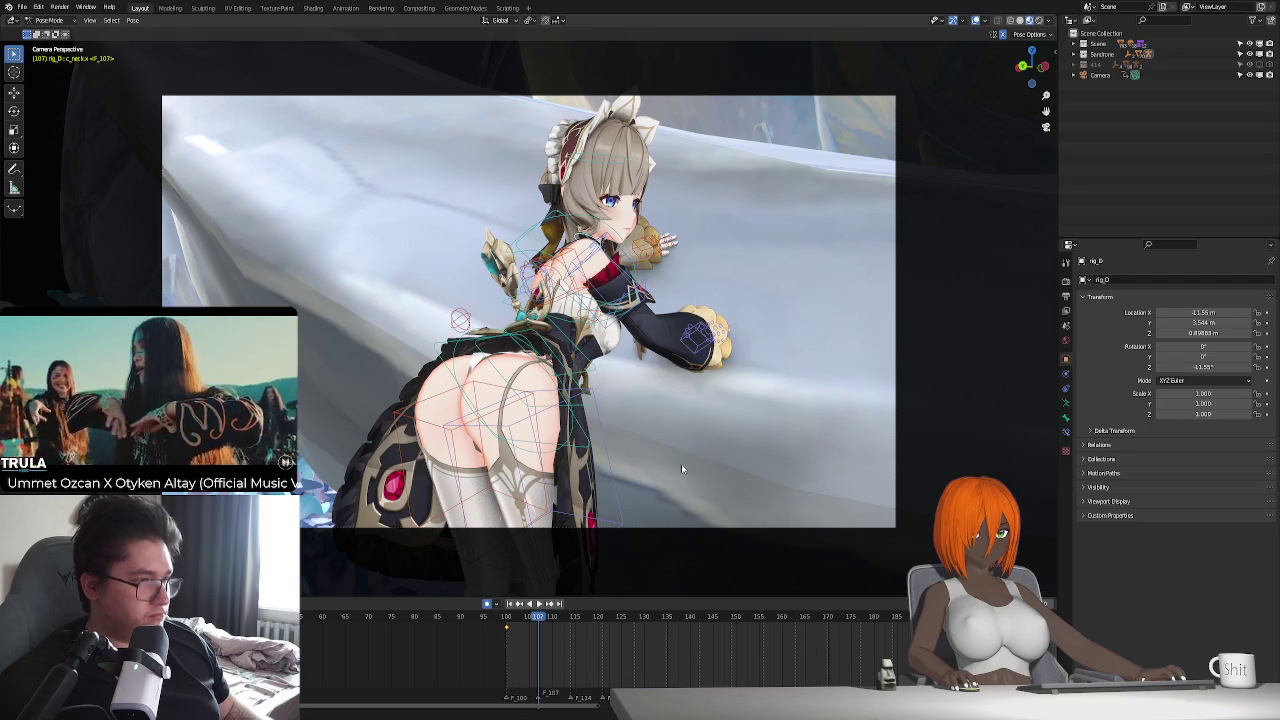
click(1249, 44)
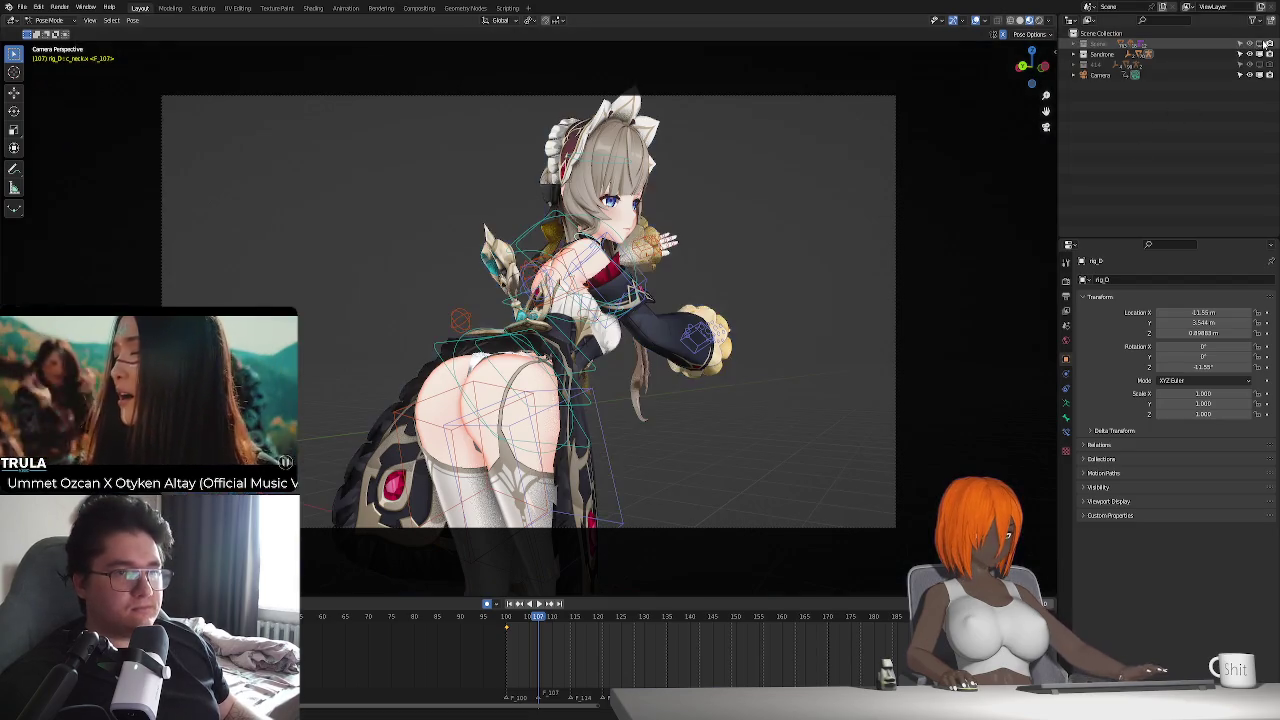
- Frame the neck bone, orbit the view to face the character, and select the head bone
key(KP_Decimal)
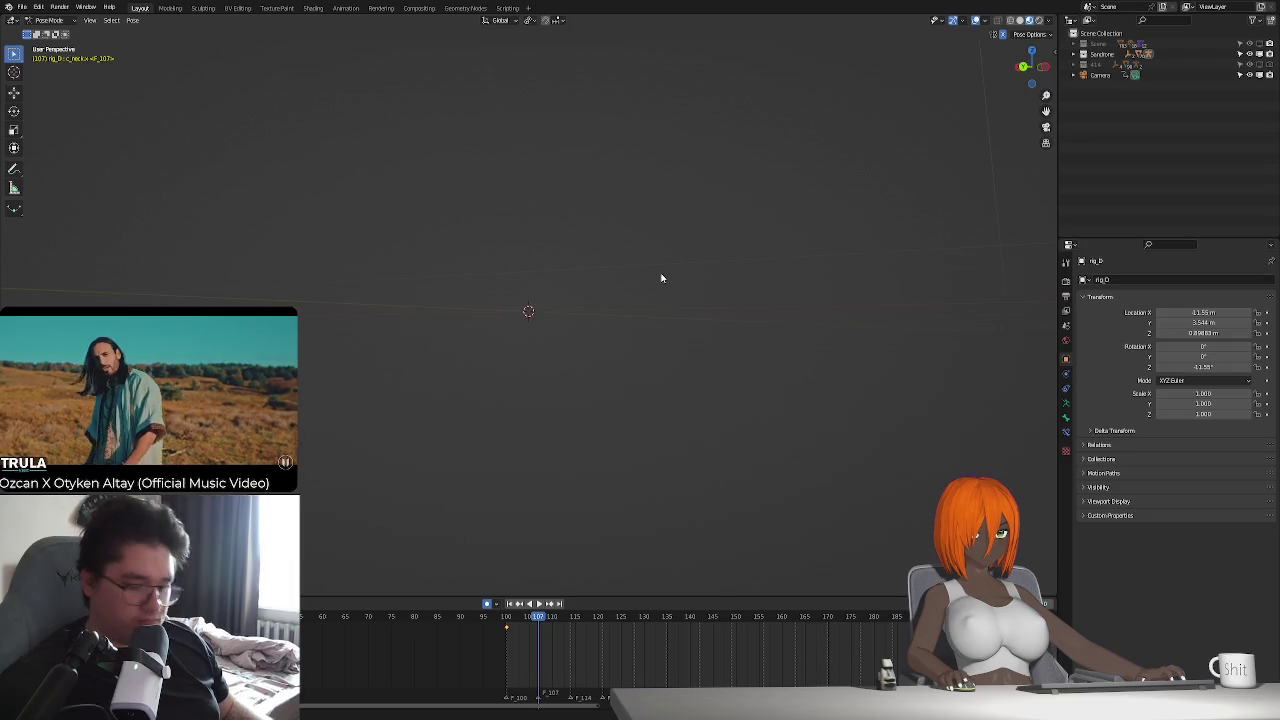
scroll(663, 277, down, 3)
scroll(612, 390, down, 2)
scroll(612, 390, down, 5)
middle_drag(612, 390, 630, 457)
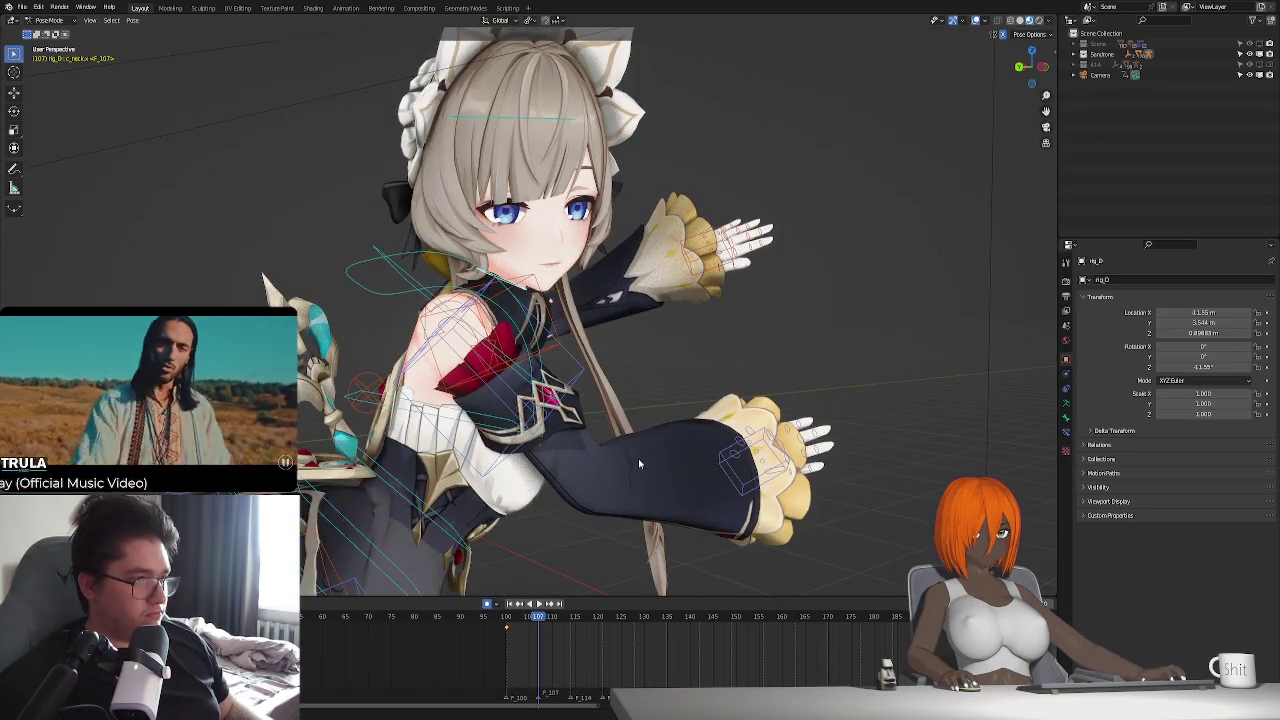
click(555, 141)
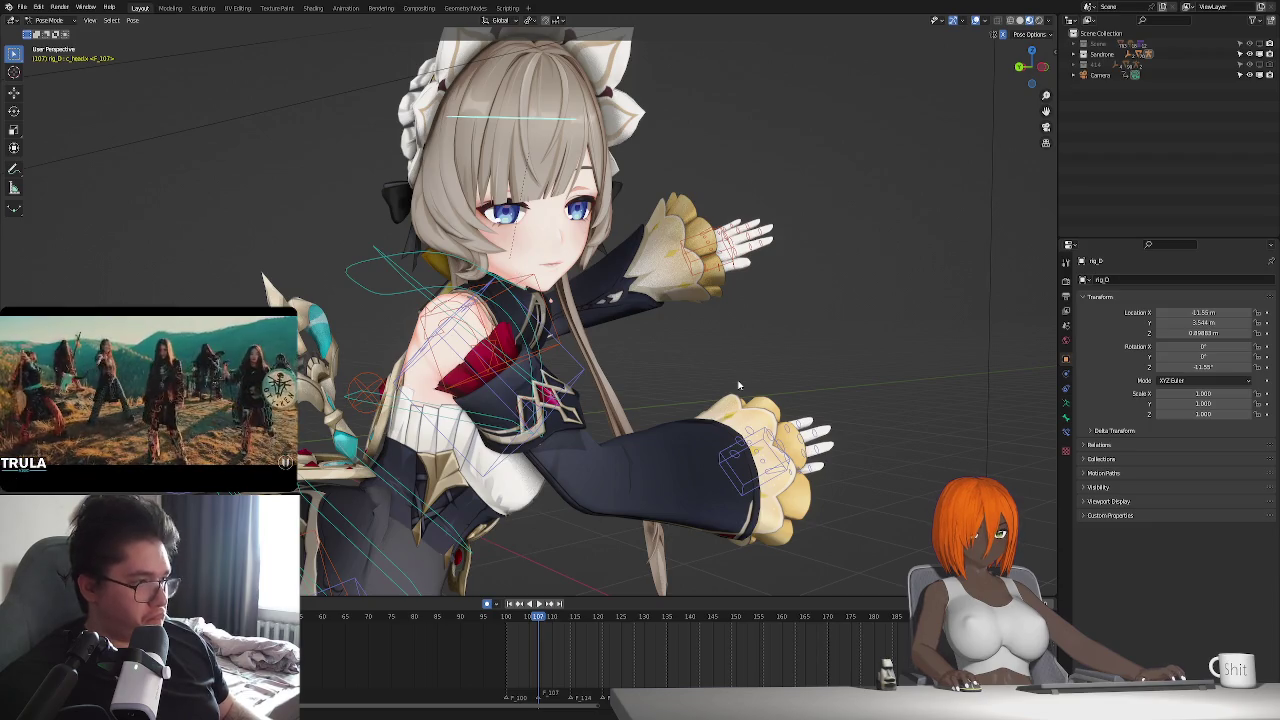
- In camera view, give the head bone a slight rotation
key(KP_0)
scroll(764, 386, up, 2)
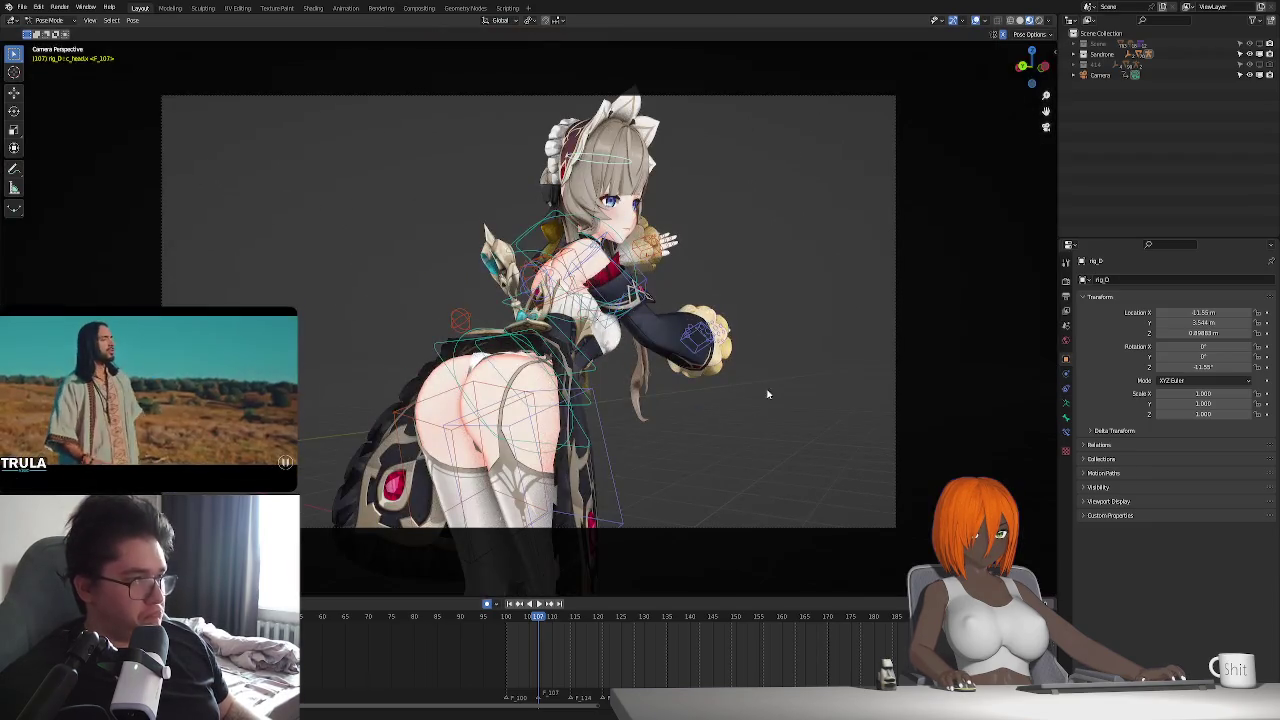
scroll(730, 453, up, 2)
key(r)
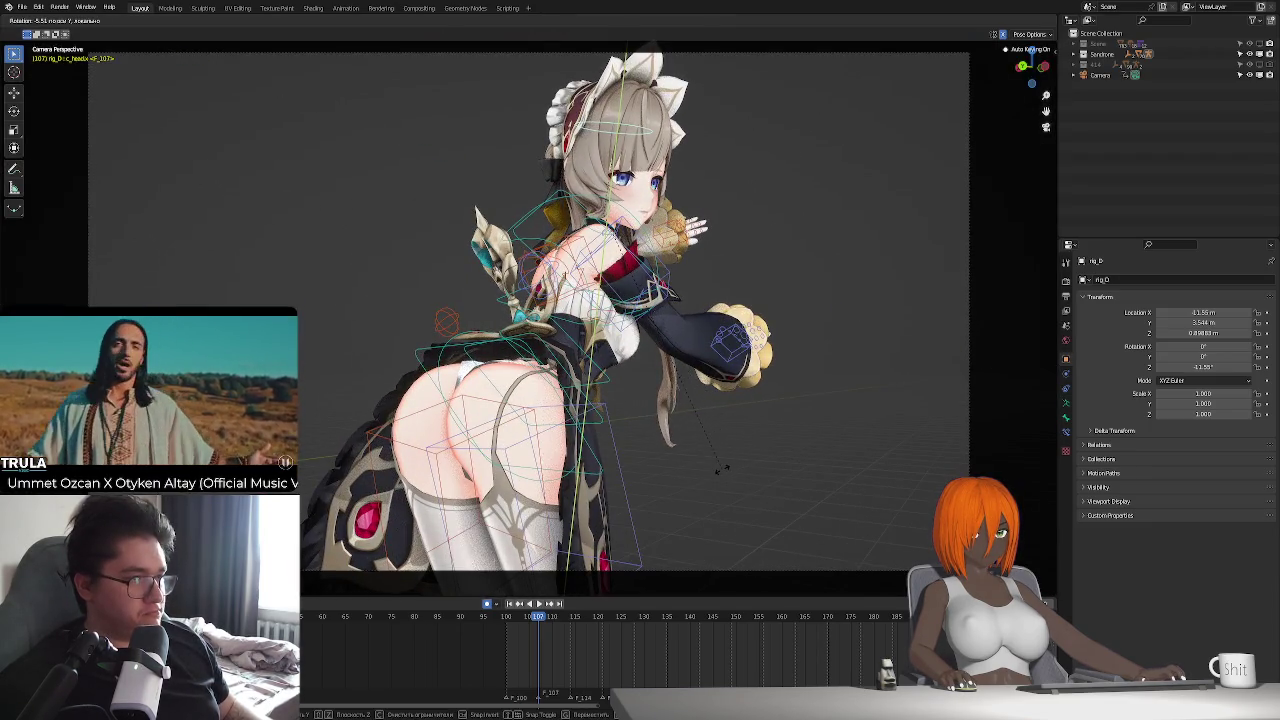
click(727, 467)
- Cancel a trial Z rotation of the head, reselect the head bone, and leave camera view
key(r)
key(z)
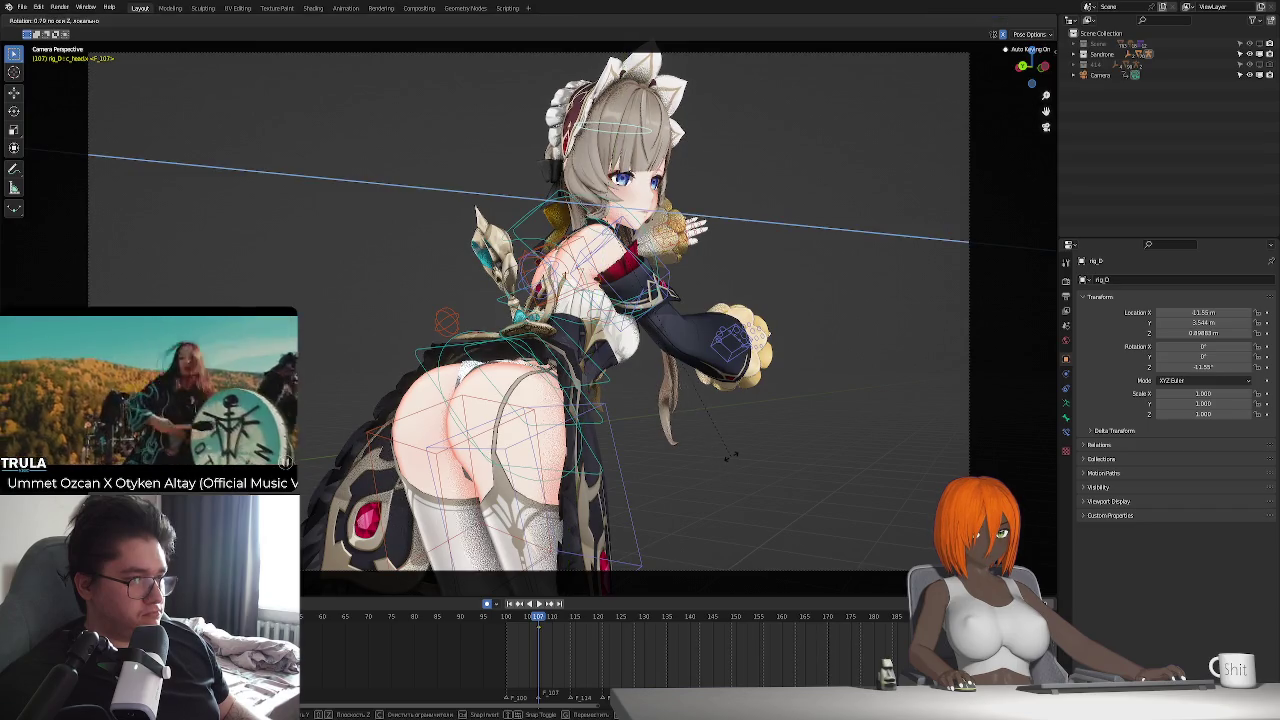
right_click(731, 459)
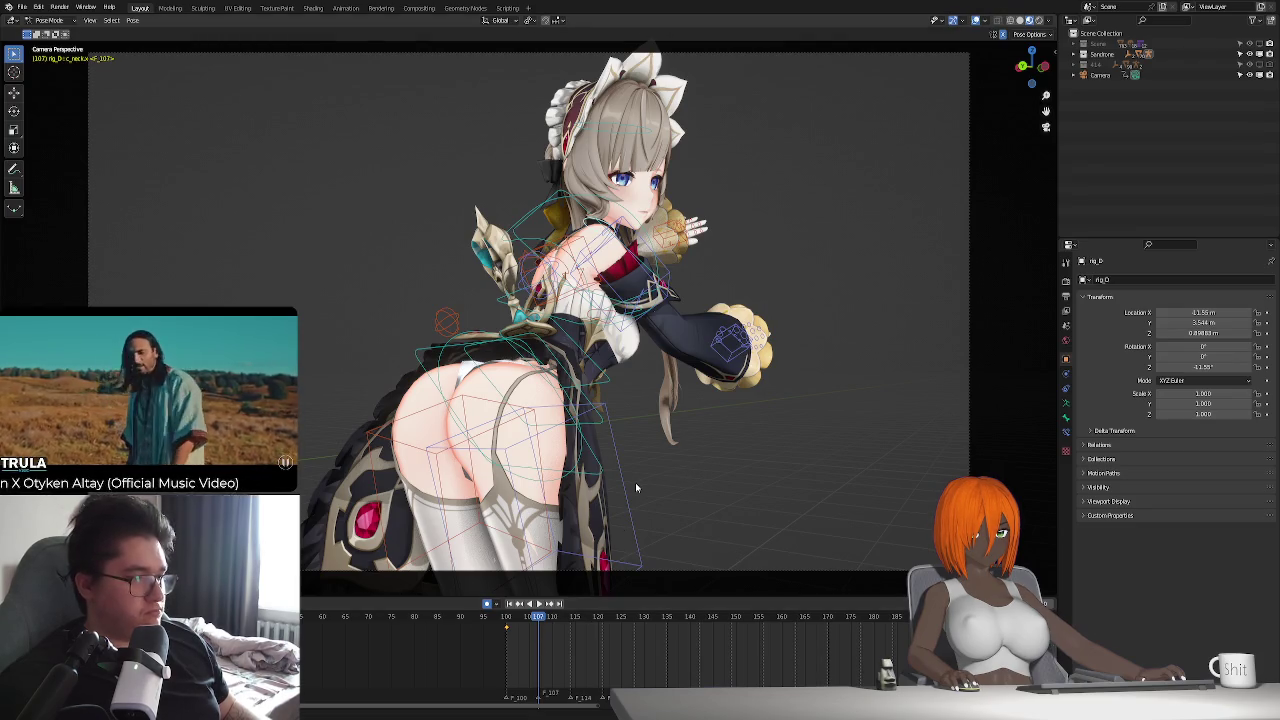
key(bracketright)
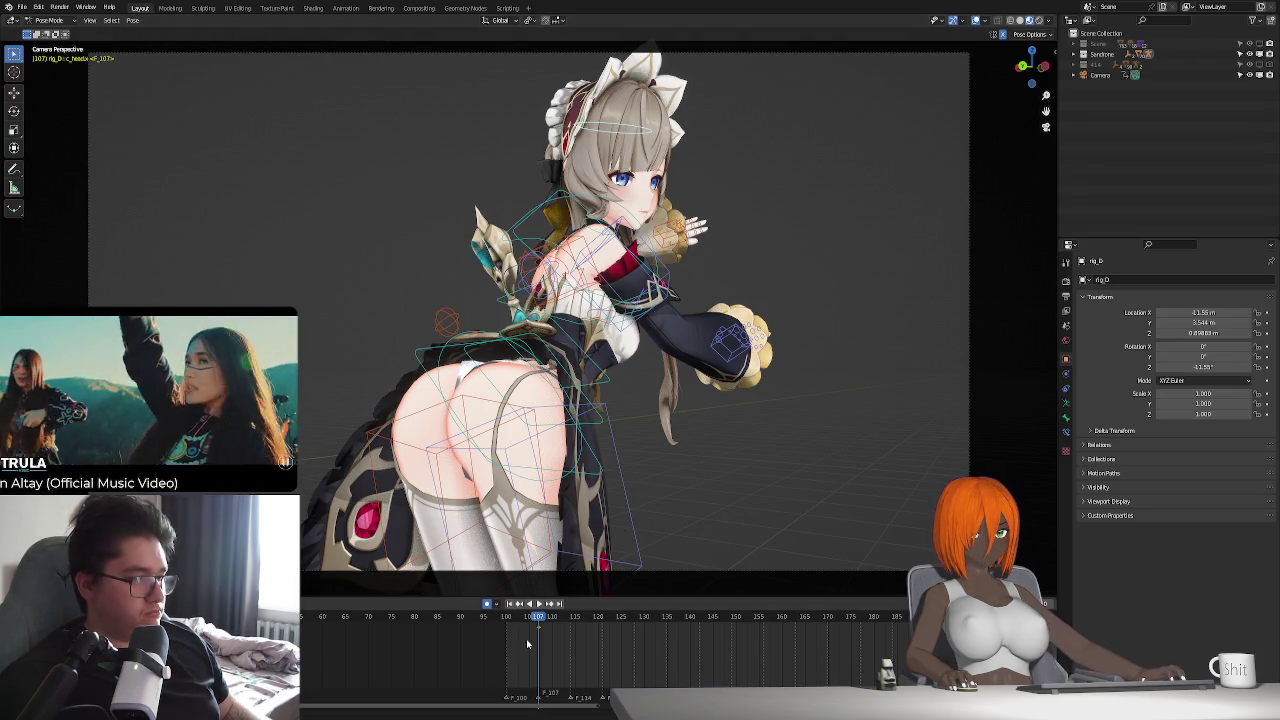
key(g)
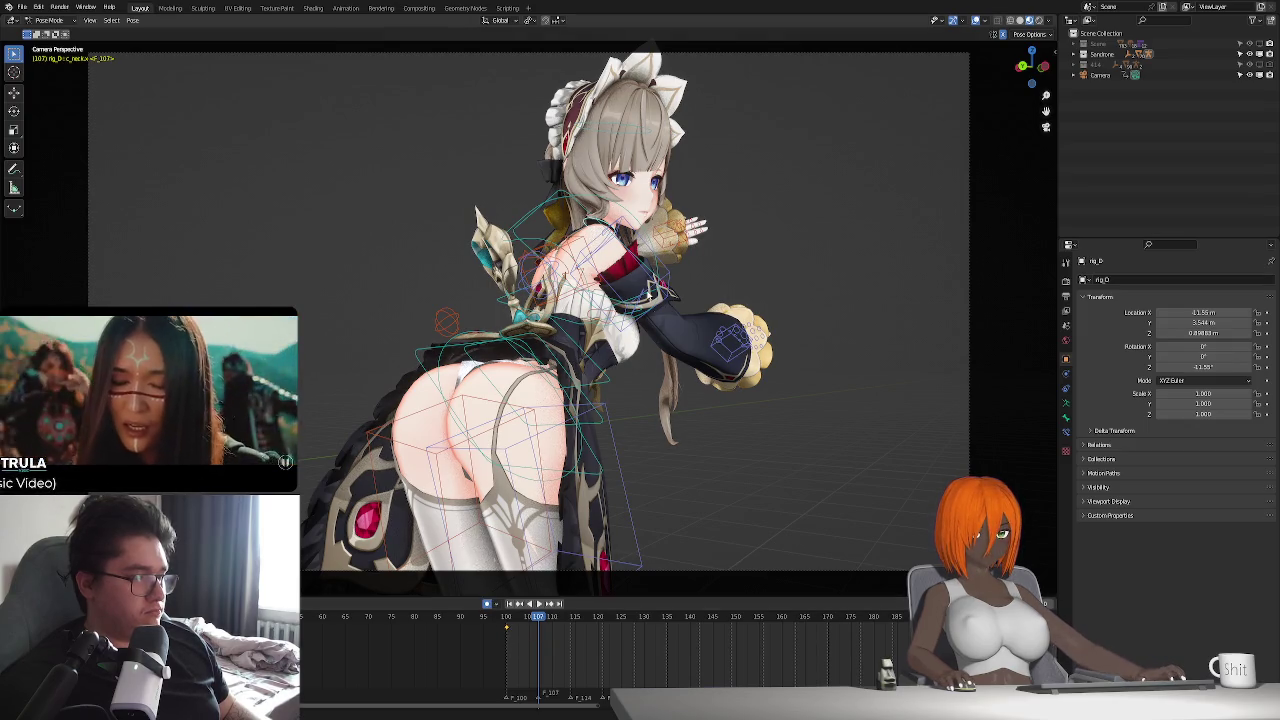
key(KP_0)
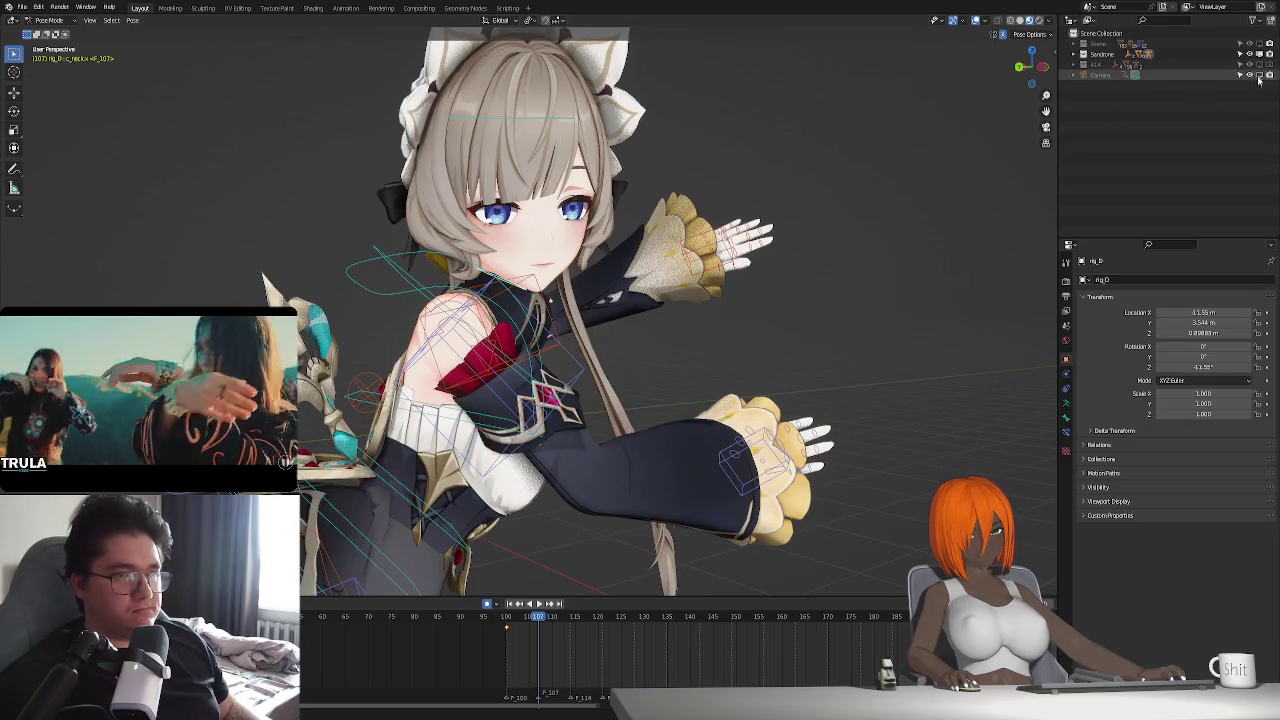
- Rotate the selected bone on X, cancel a second attempt, and play the animation
key(r)
key(x)
middle_drag(679, 334, 650, 375)
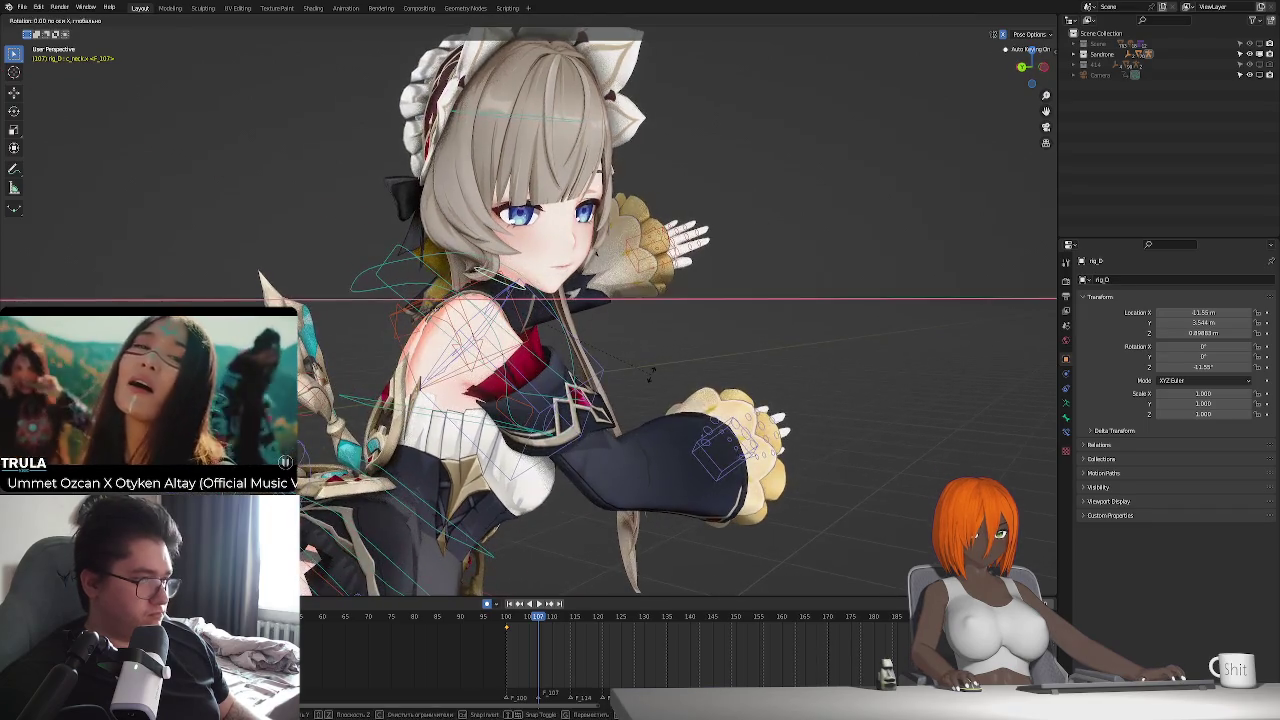
click(650, 376)
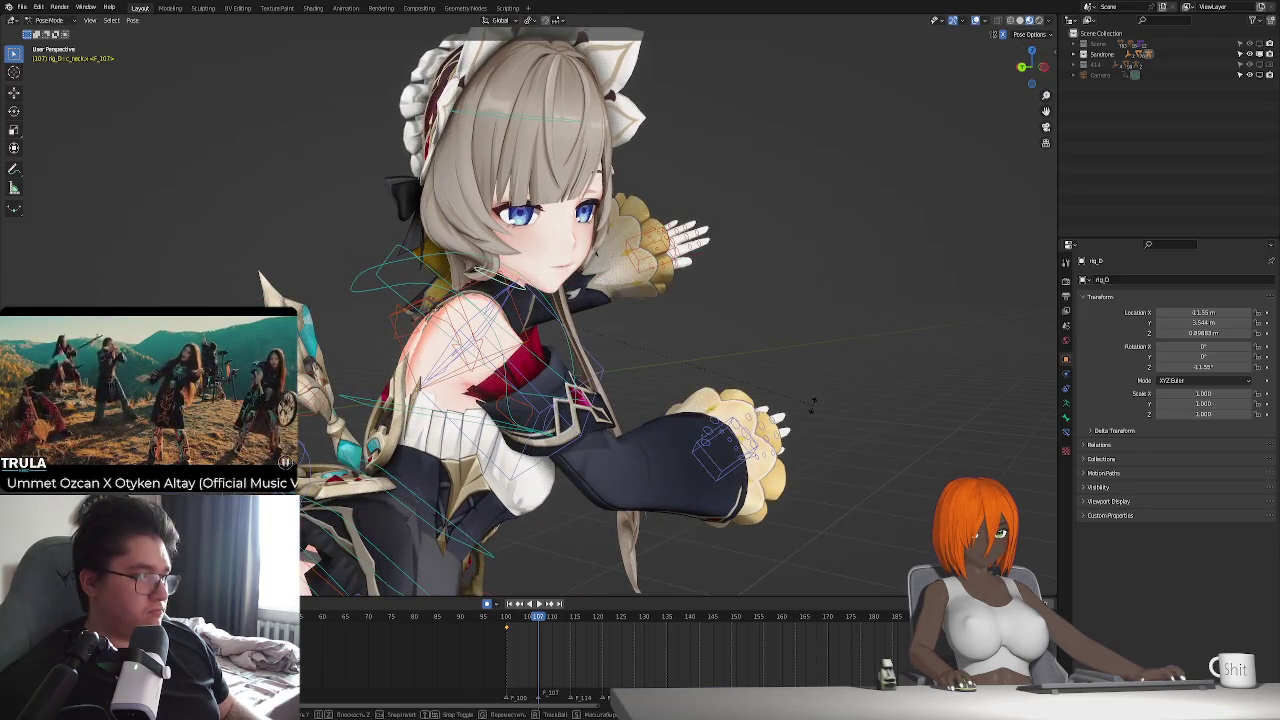
key(r)
key(x)
right_click(628, 537)
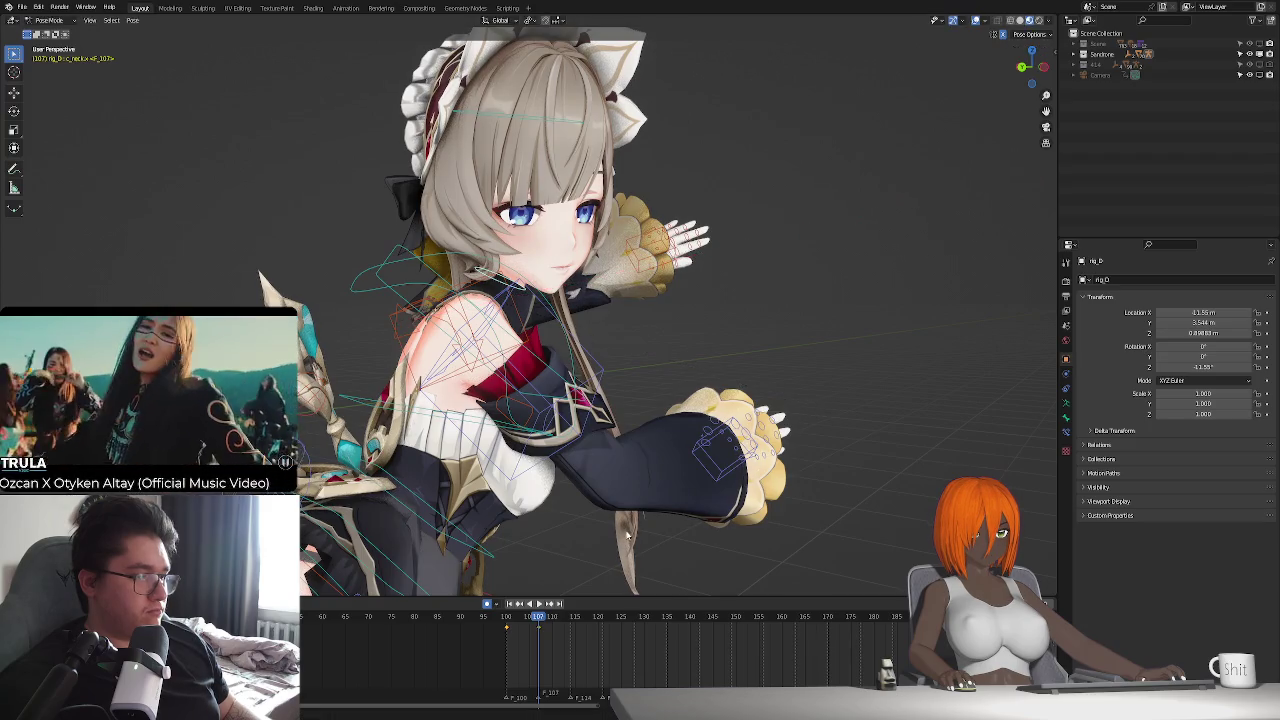
key(space)
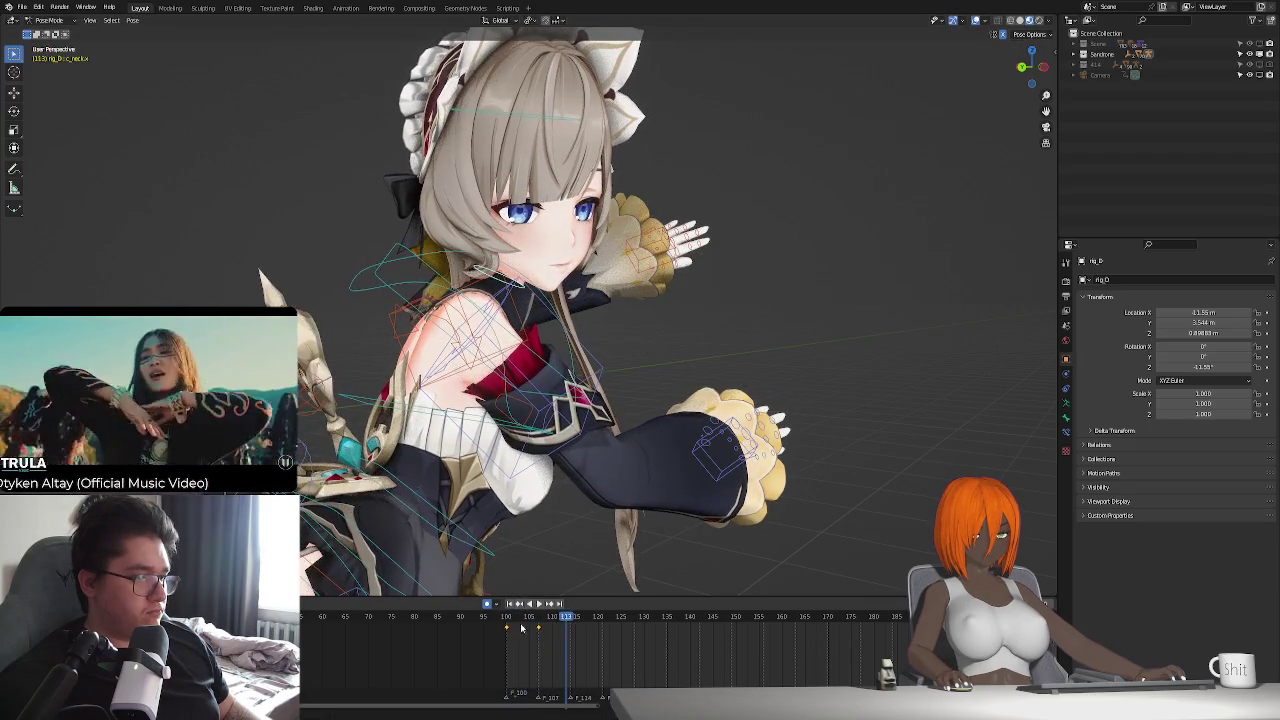
- Check the poses at frames 107, 114 and 128, replaying from 128
drag(508, 620, 539, 621)
key(r)
key(x)
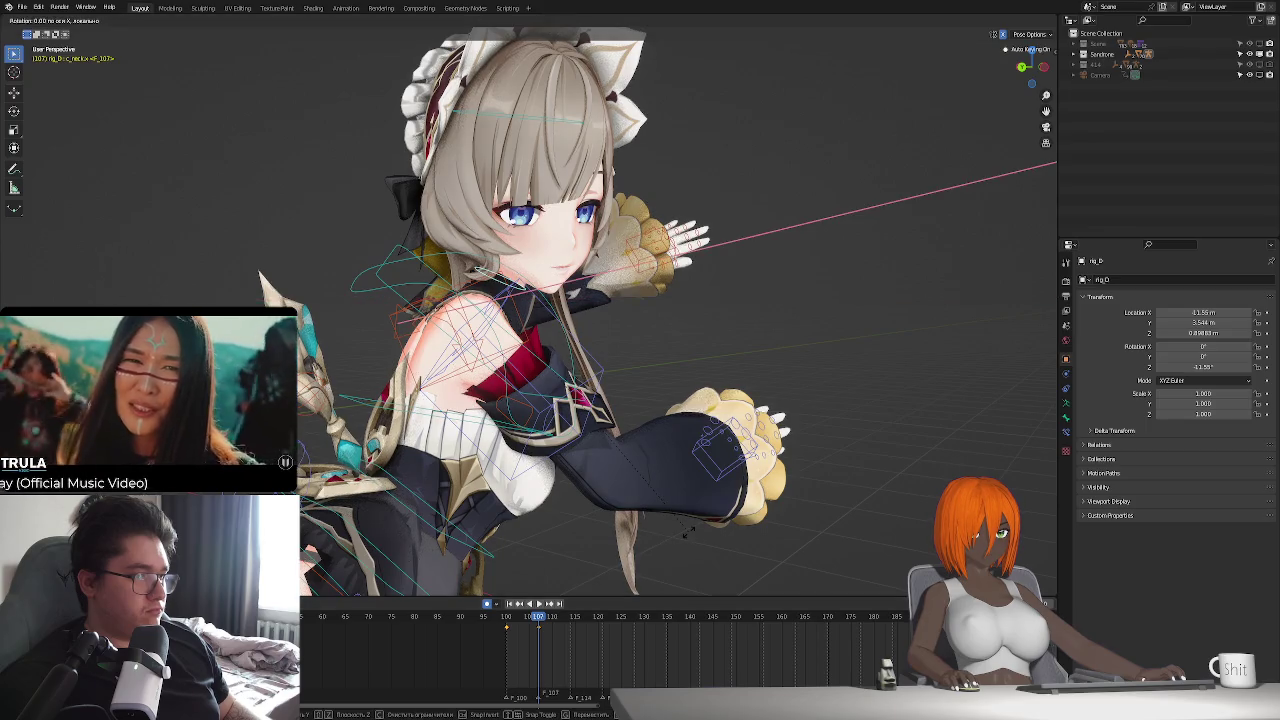
right_click(596, 624)
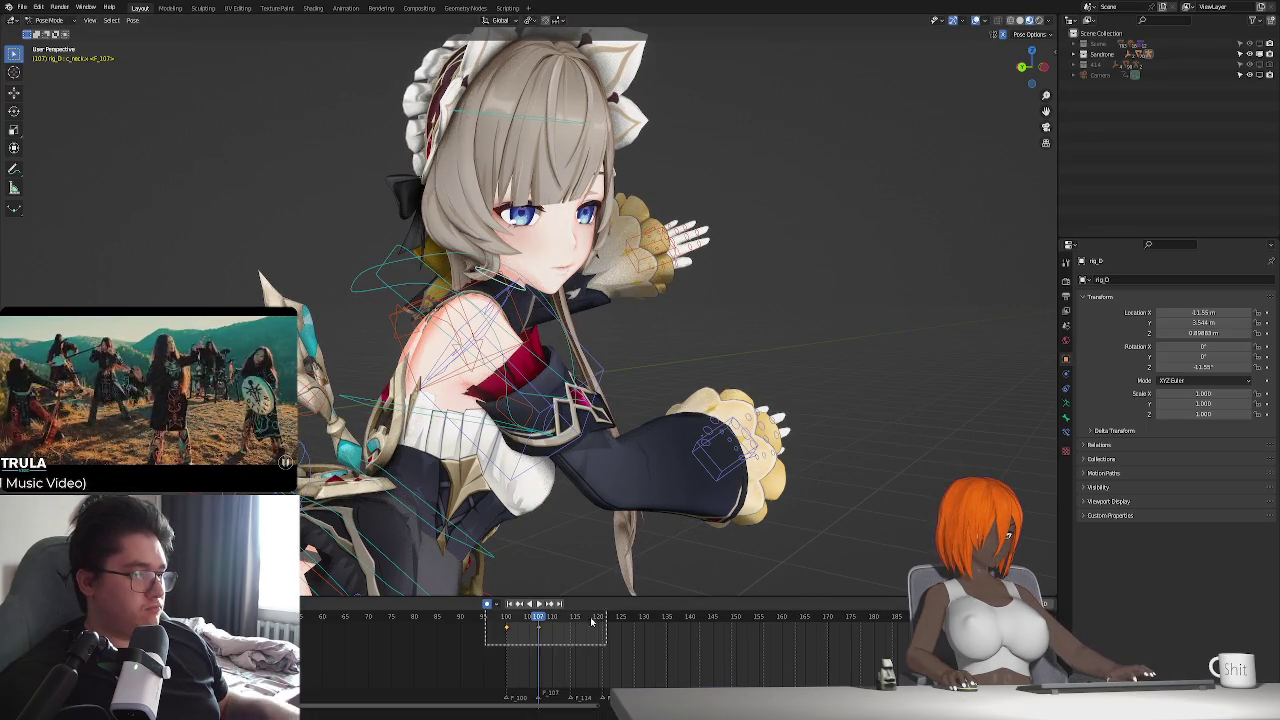
key(Right)
key(Right)
key(Right)
key(Right)
key(Right)
key(Right)
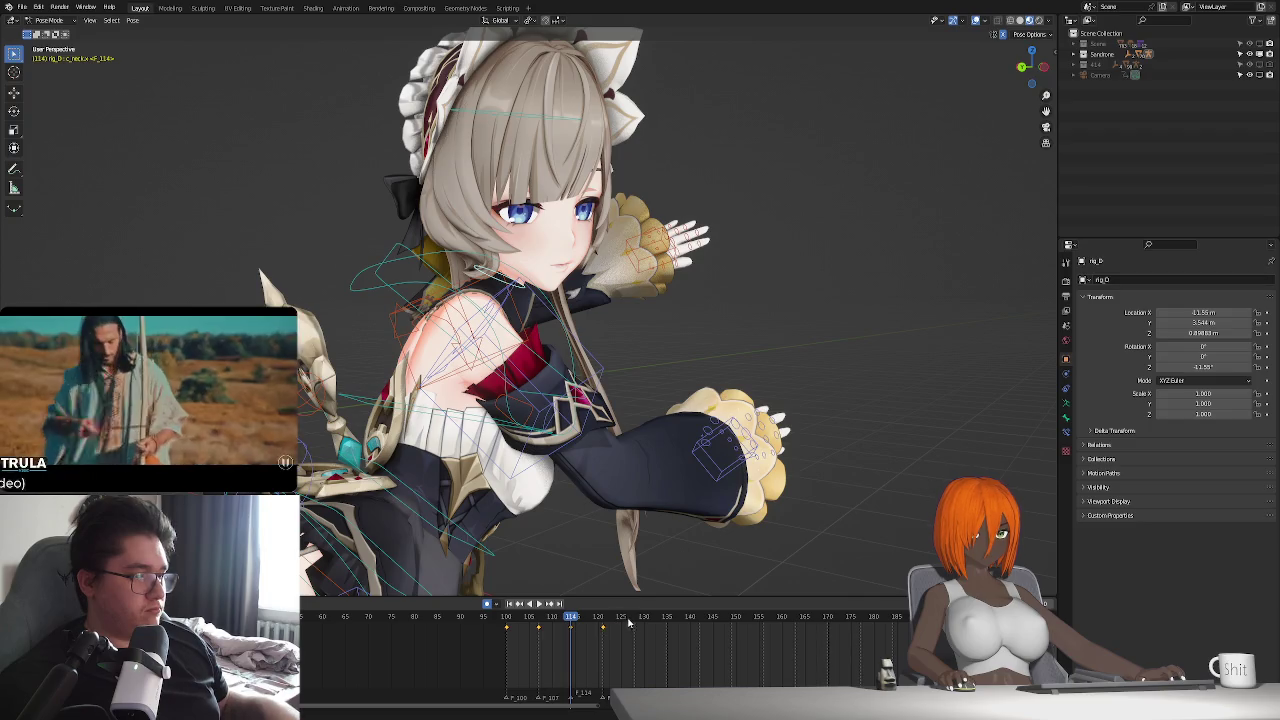
drag(628, 622, 635, 622)
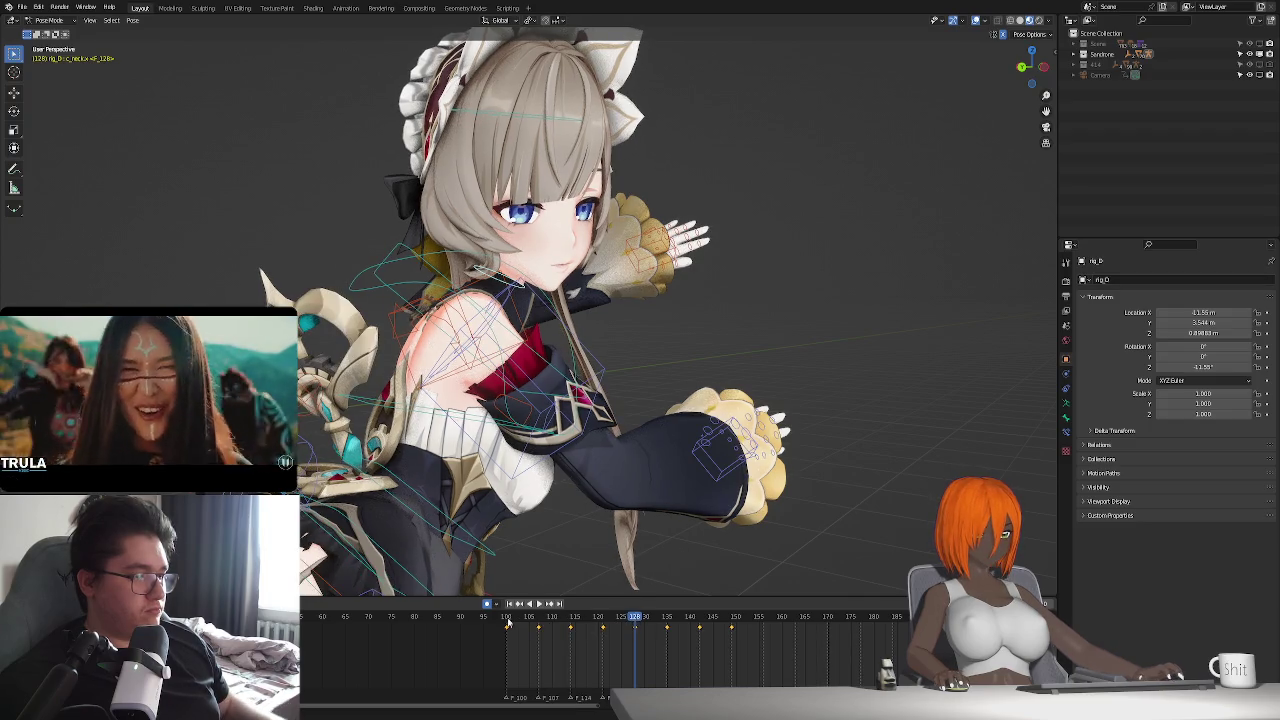
key(space)
key(space)
click(507, 622)
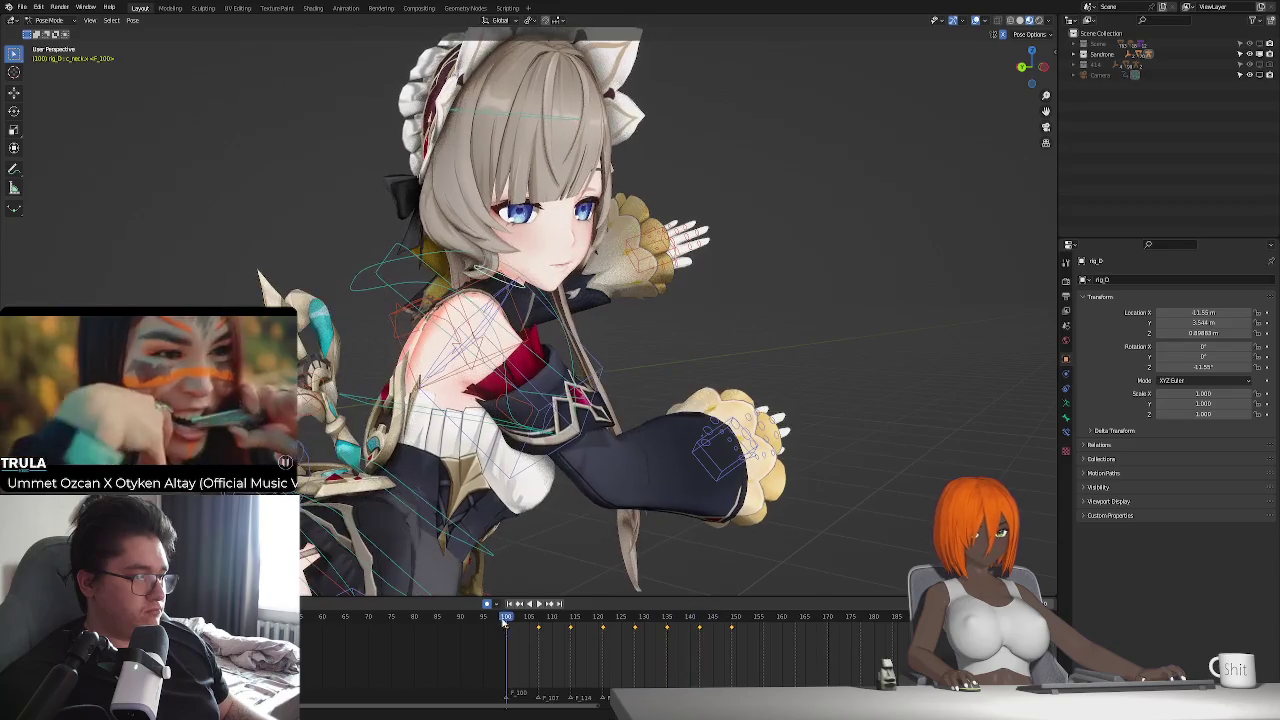
- Select the keyframe range and rotate the bone on local X at frame 107
drag(547, 628, 840, 636)
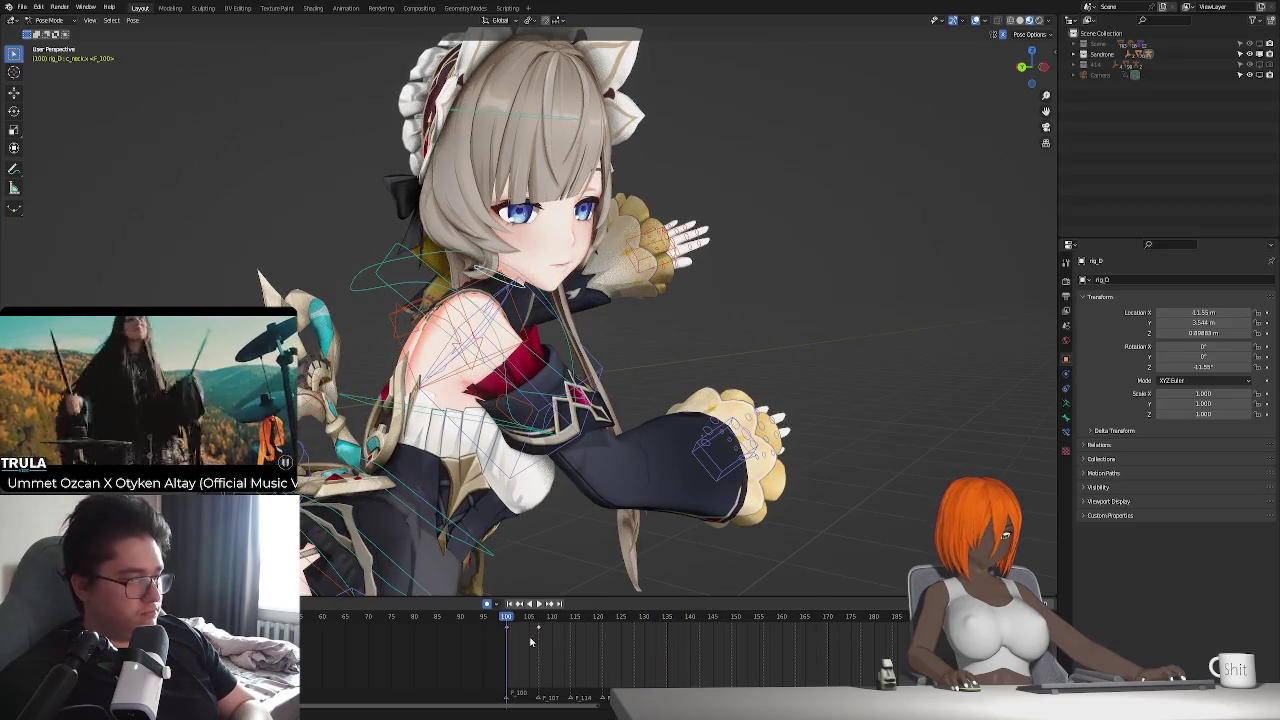
key(Up)
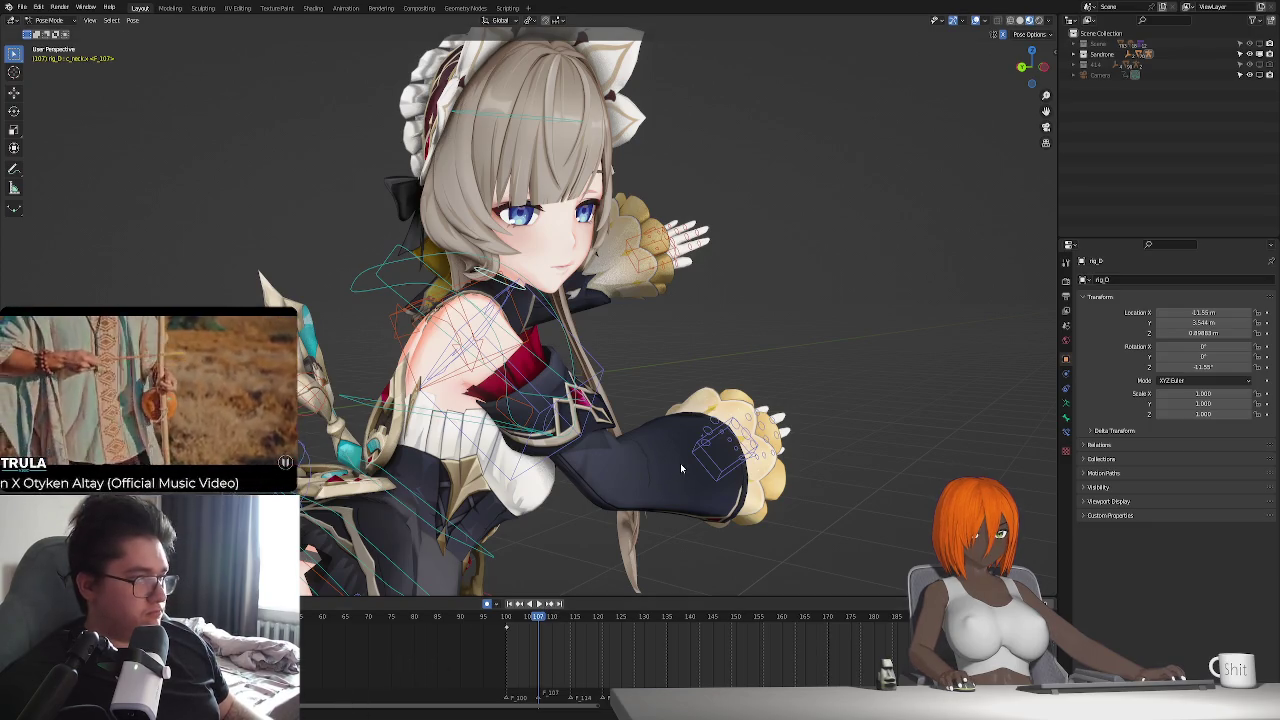
key(r)
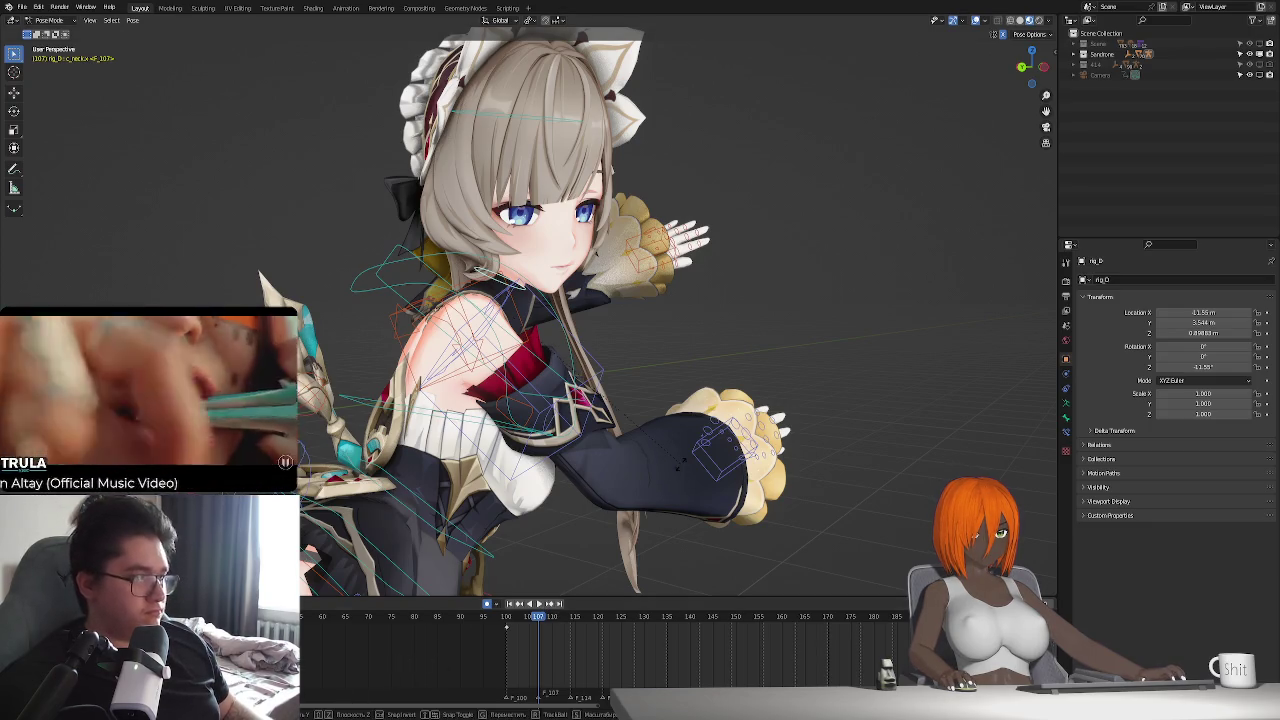
key(x)
key(x)
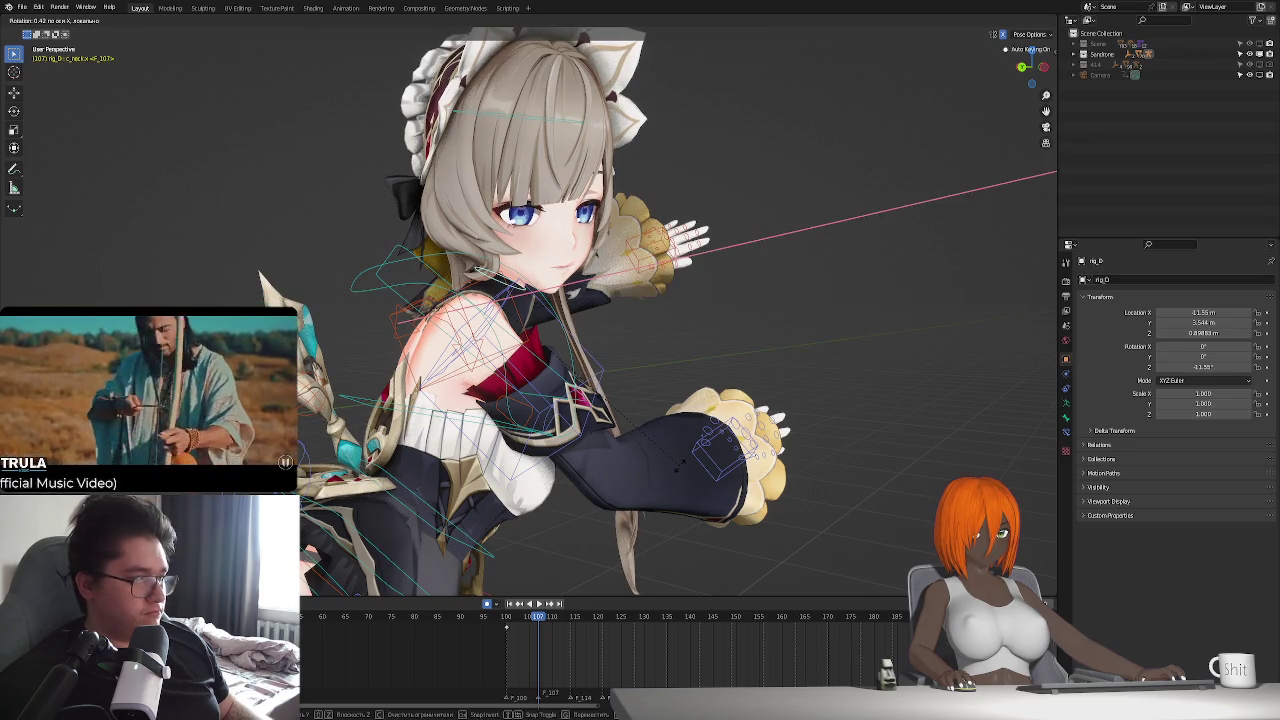
click(680, 470)
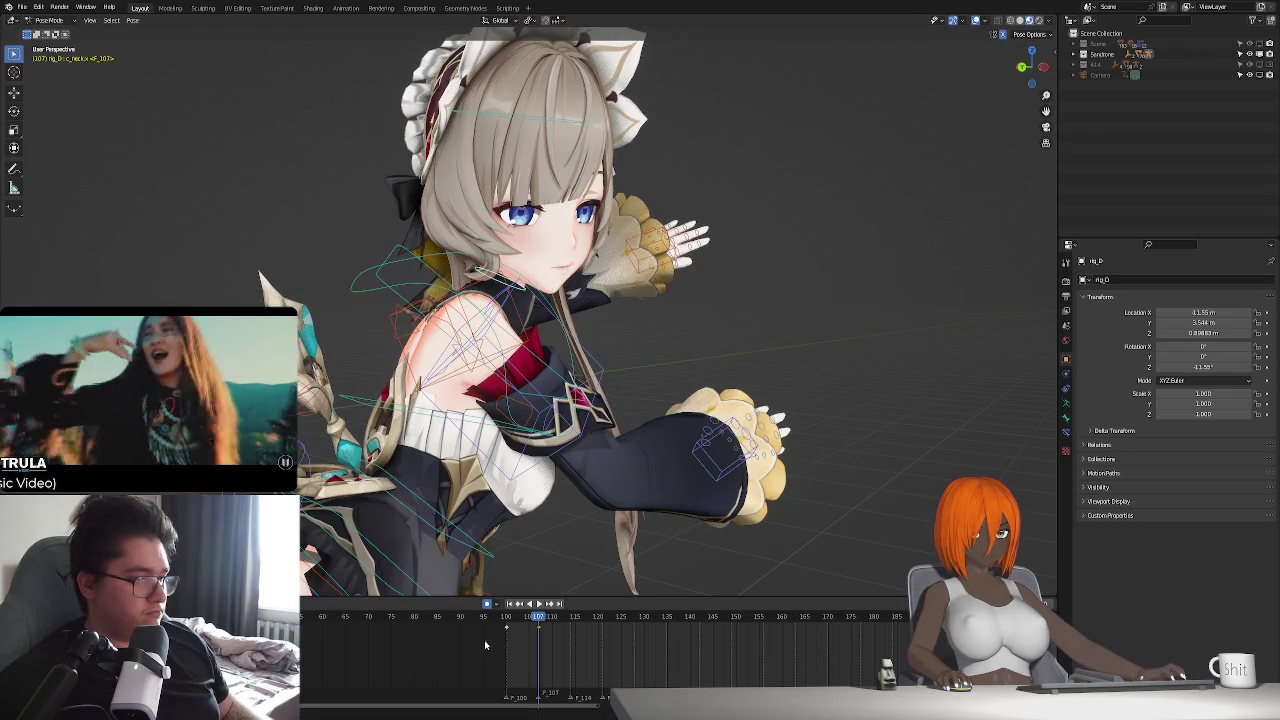
- Check the poses at frames 114 and 128, then play the animation through the camera
click(572, 622)
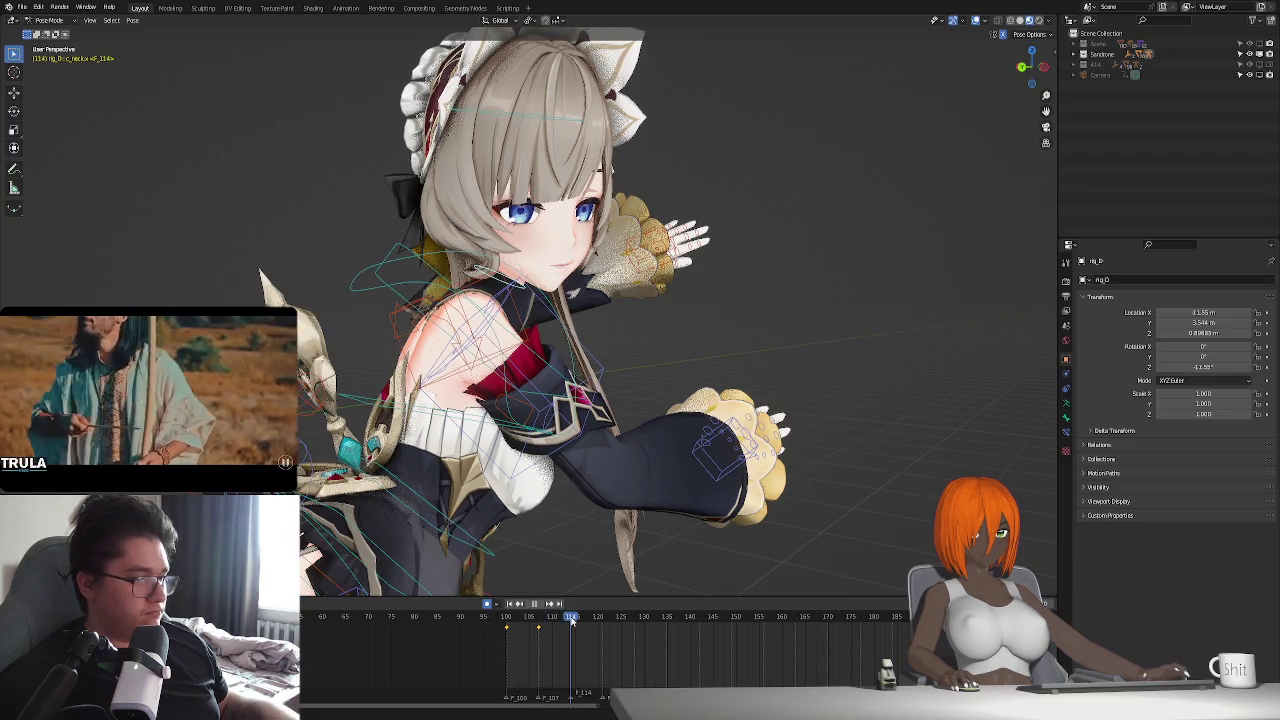
click(632, 622)
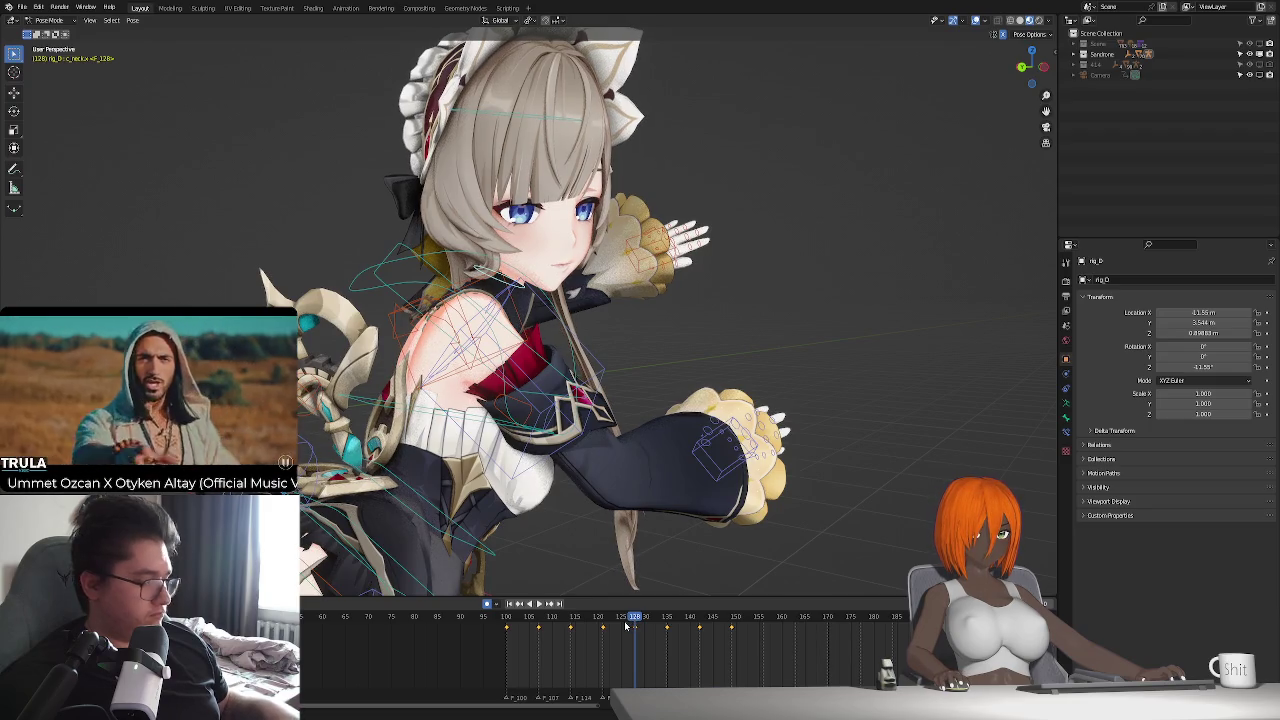
key(space)
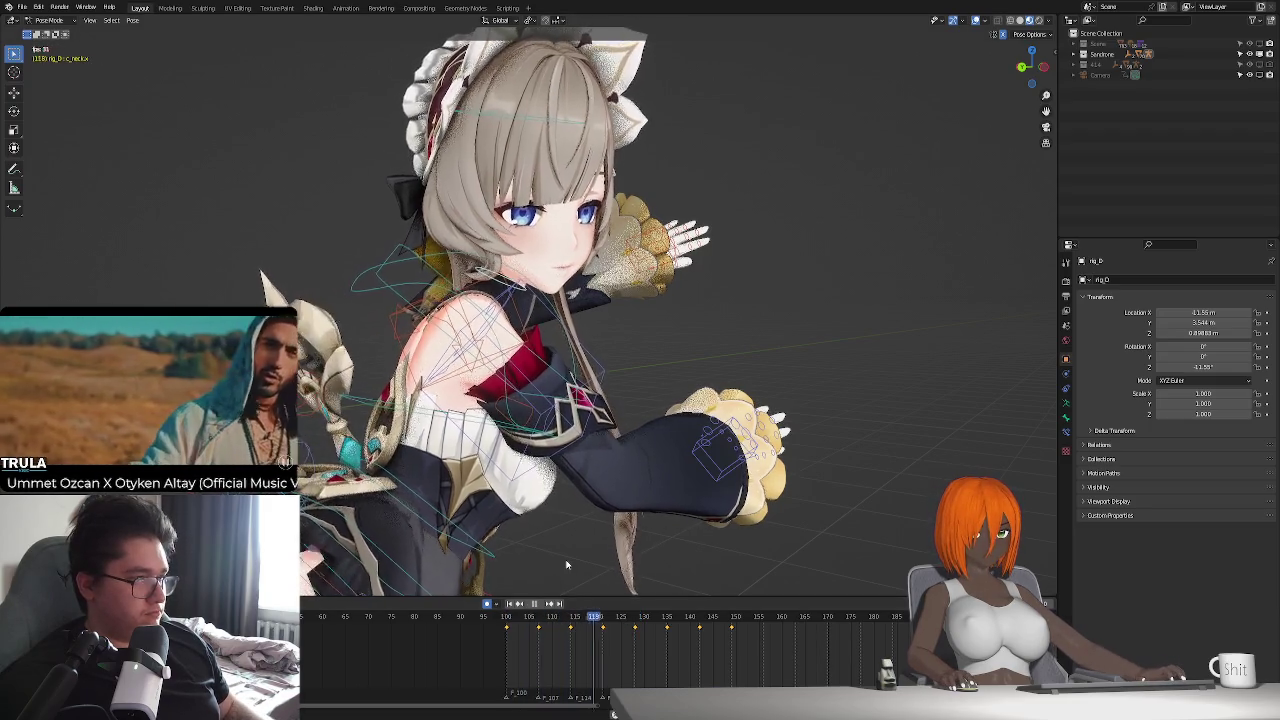
key(KP_0)
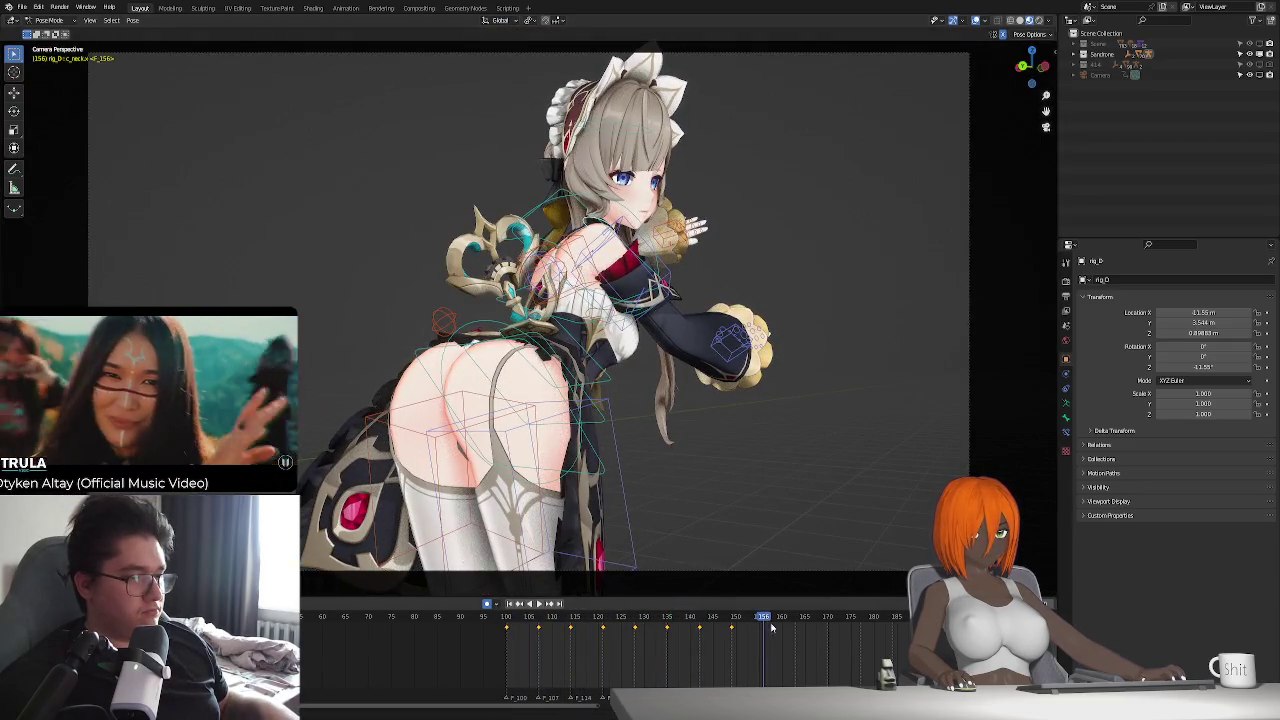
- Stop and replay the animation in camera view, jumping back to around frame 151
key(space)
ctrl+scroll(727, 651, down, 3)
ctrl+scroll(727, 651, down, 1)
key(space)
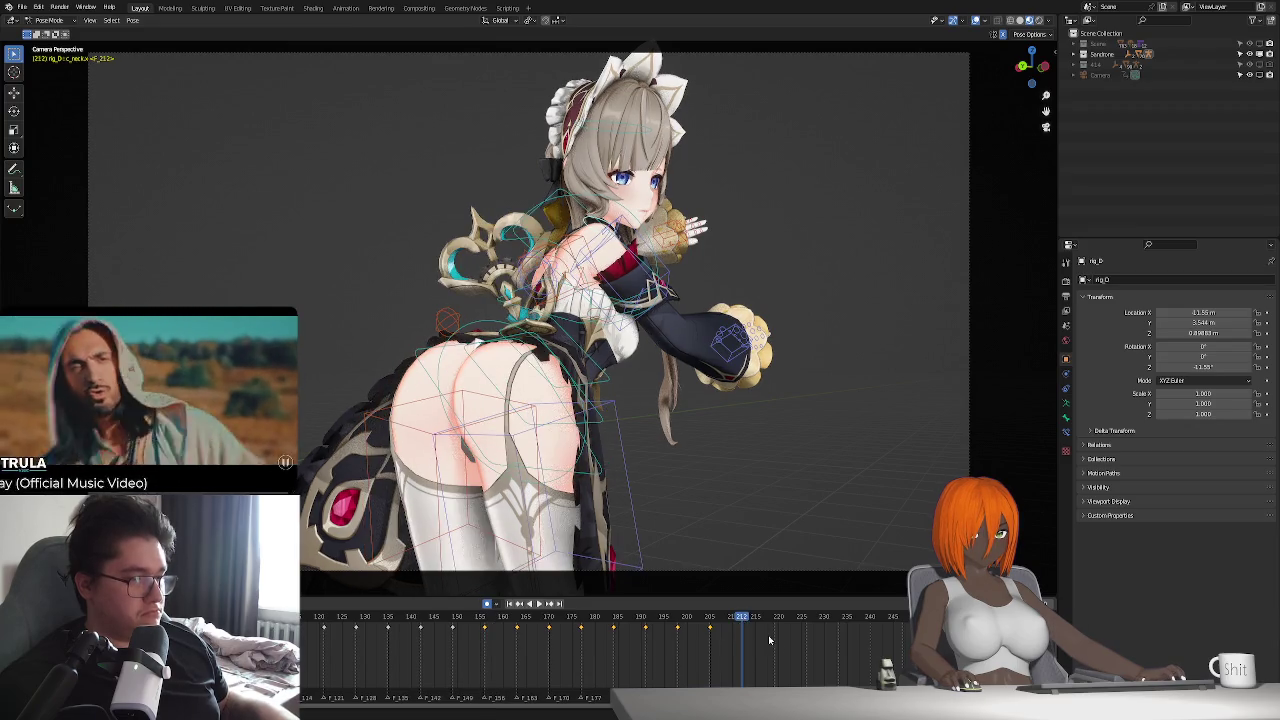
ctrl+scroll(828, 619, down, 2)
key(space)
scroll(781, 653, down, 1)
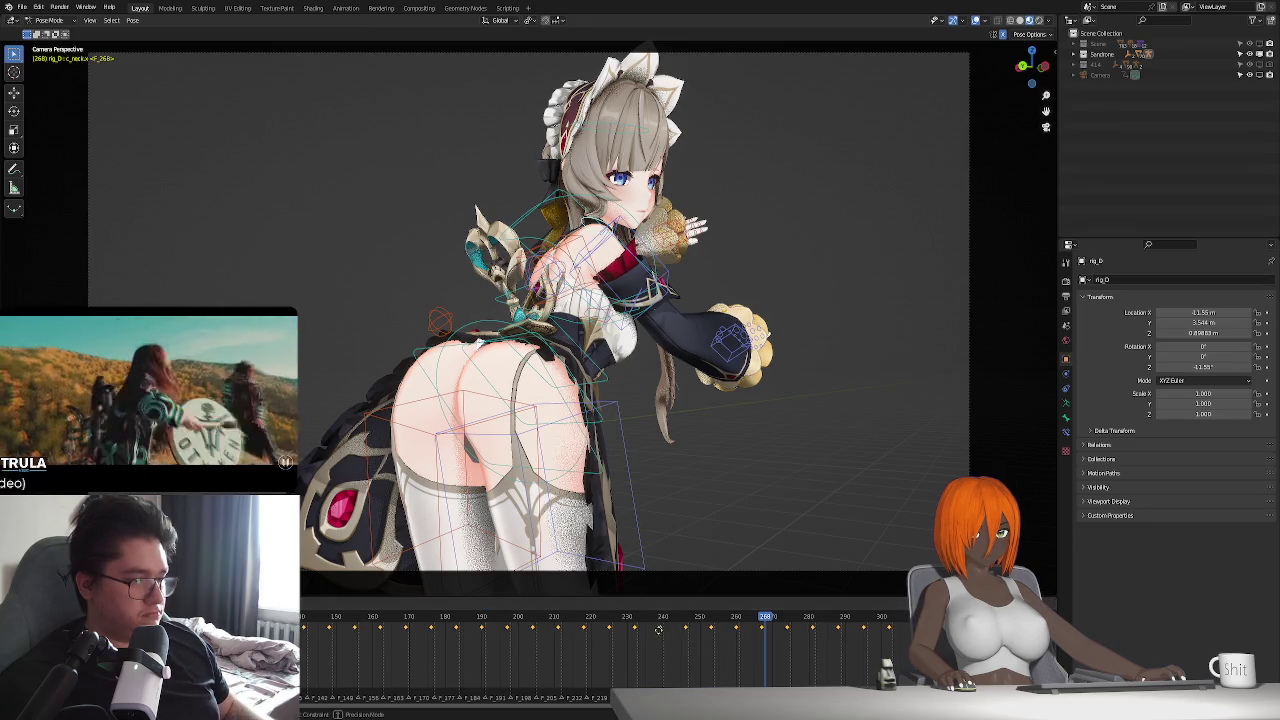
click(510, 604)
key(space)
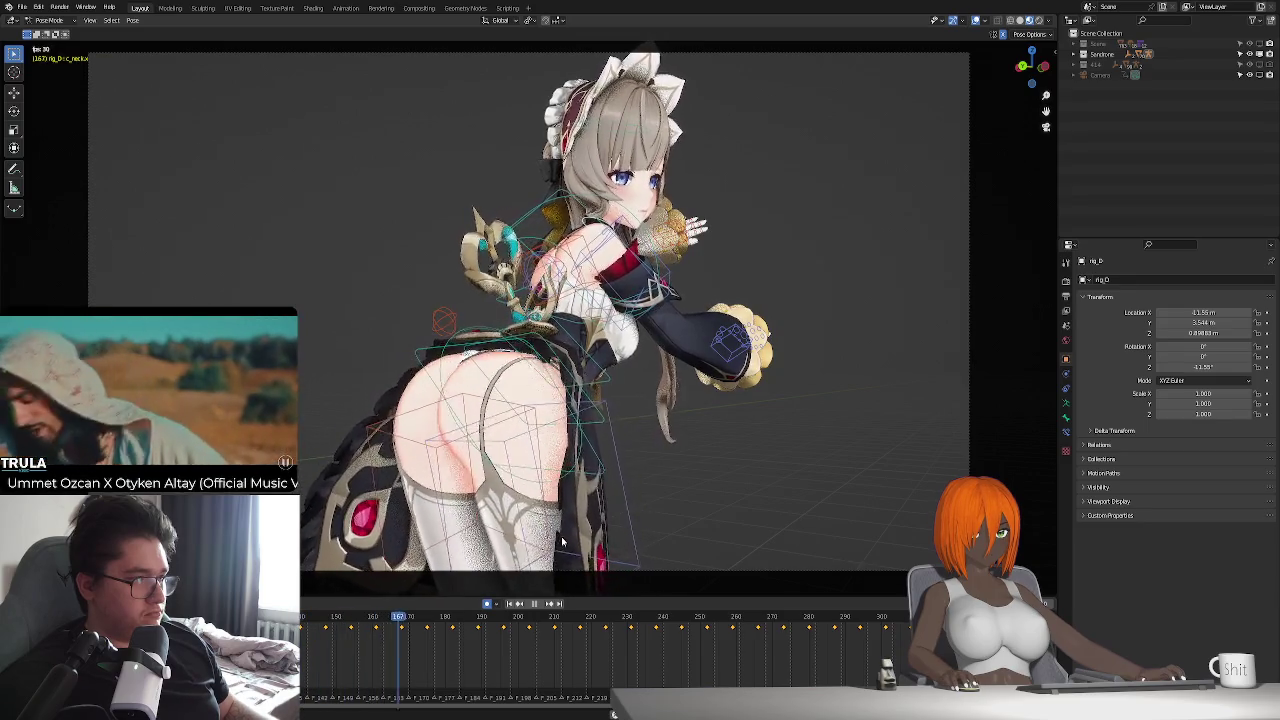
- Replay from frame 100, then scrub from frame 262 toward 282 and begin a bone rotation
key(space)
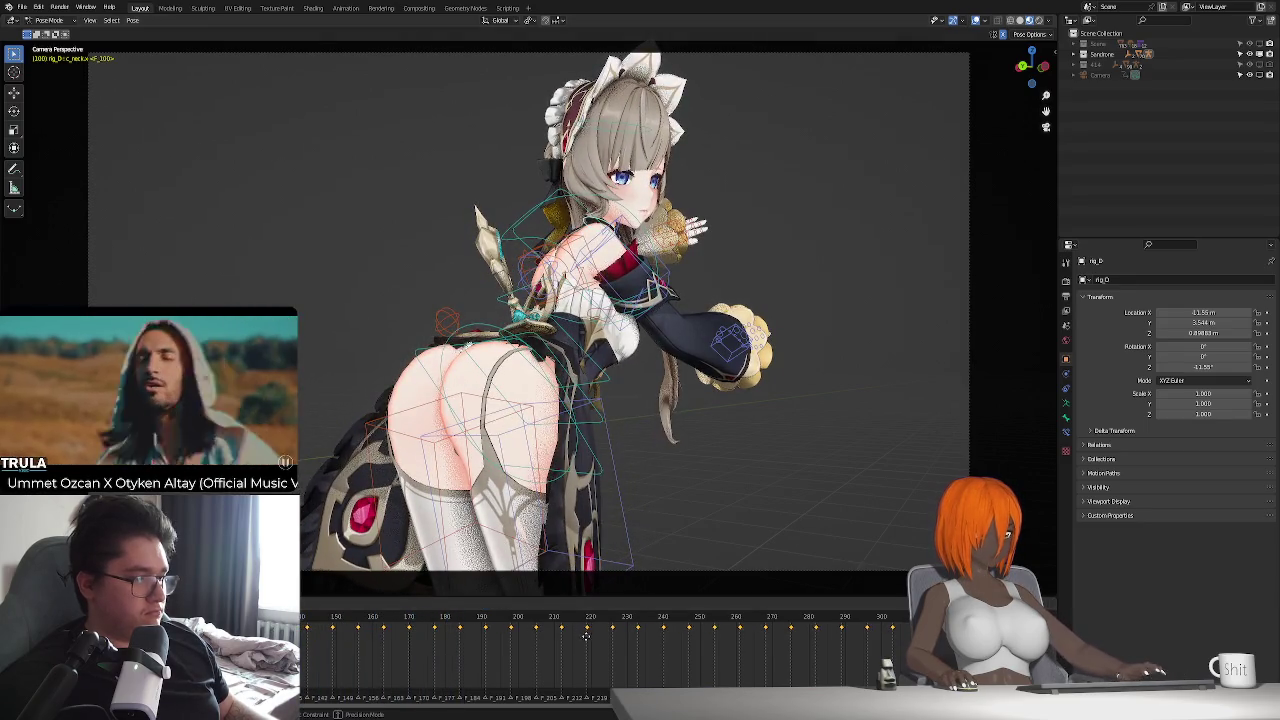
key(space)
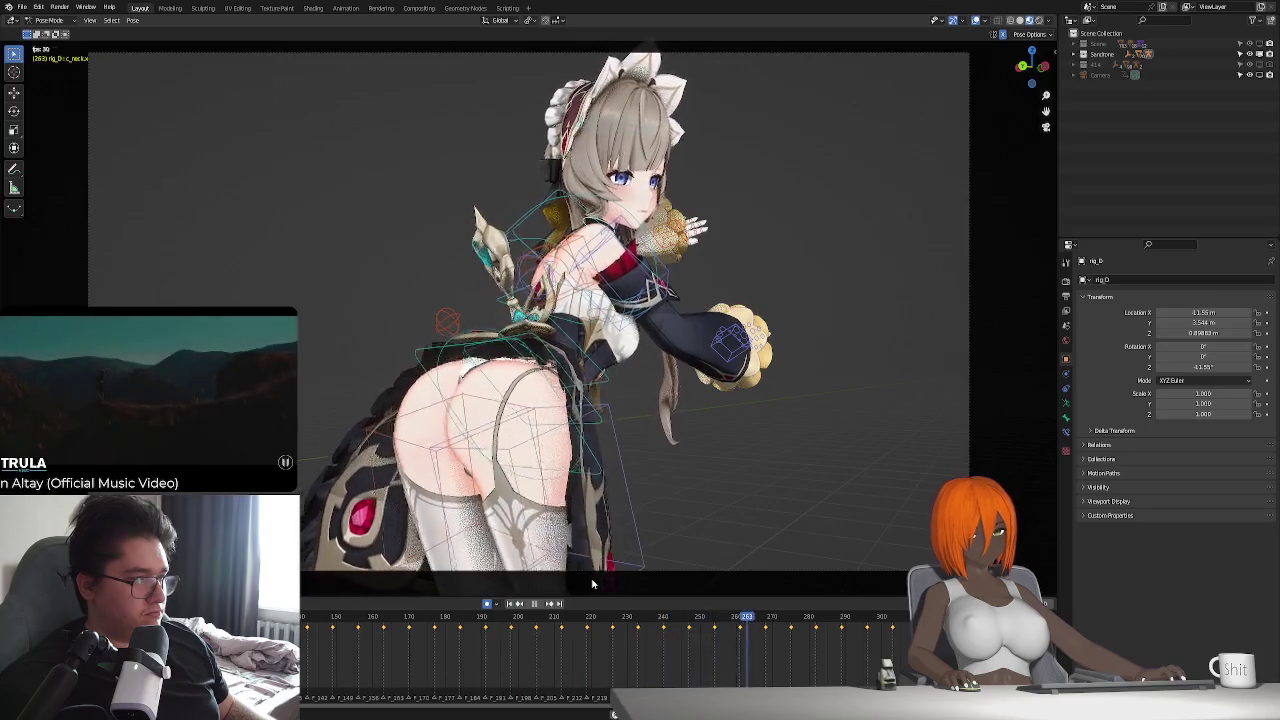
key(Escape)
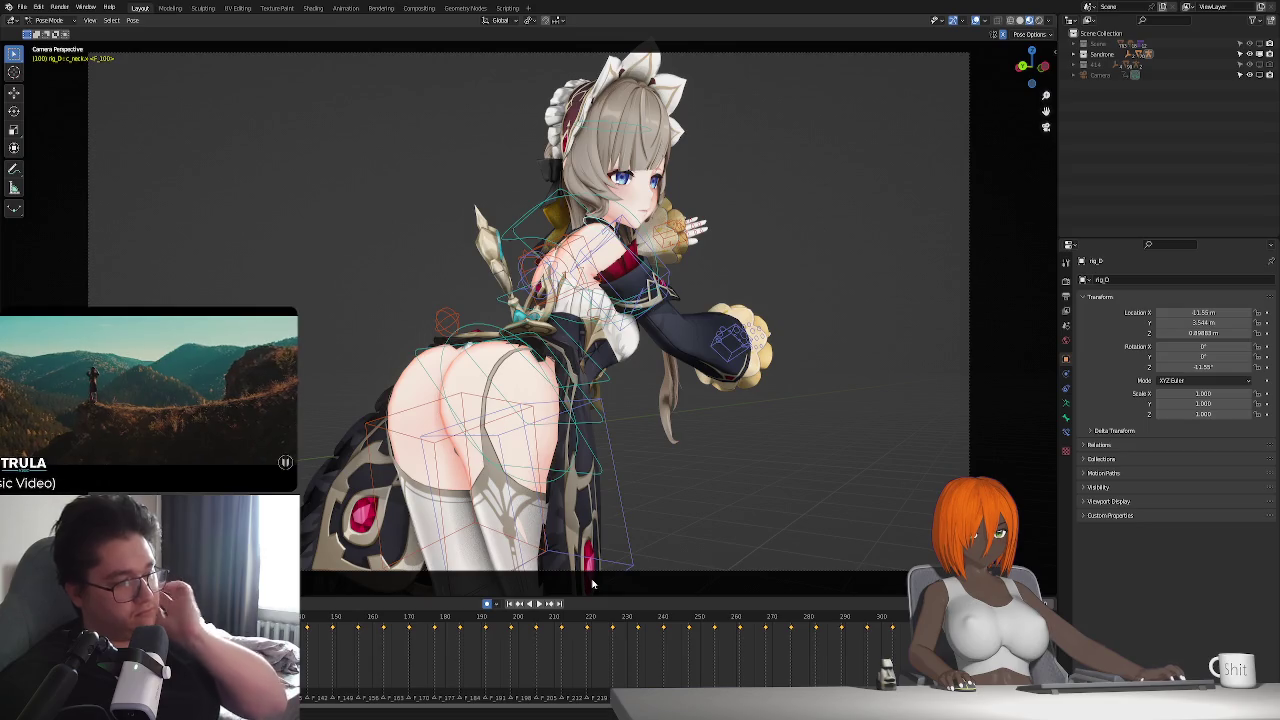
key(space)
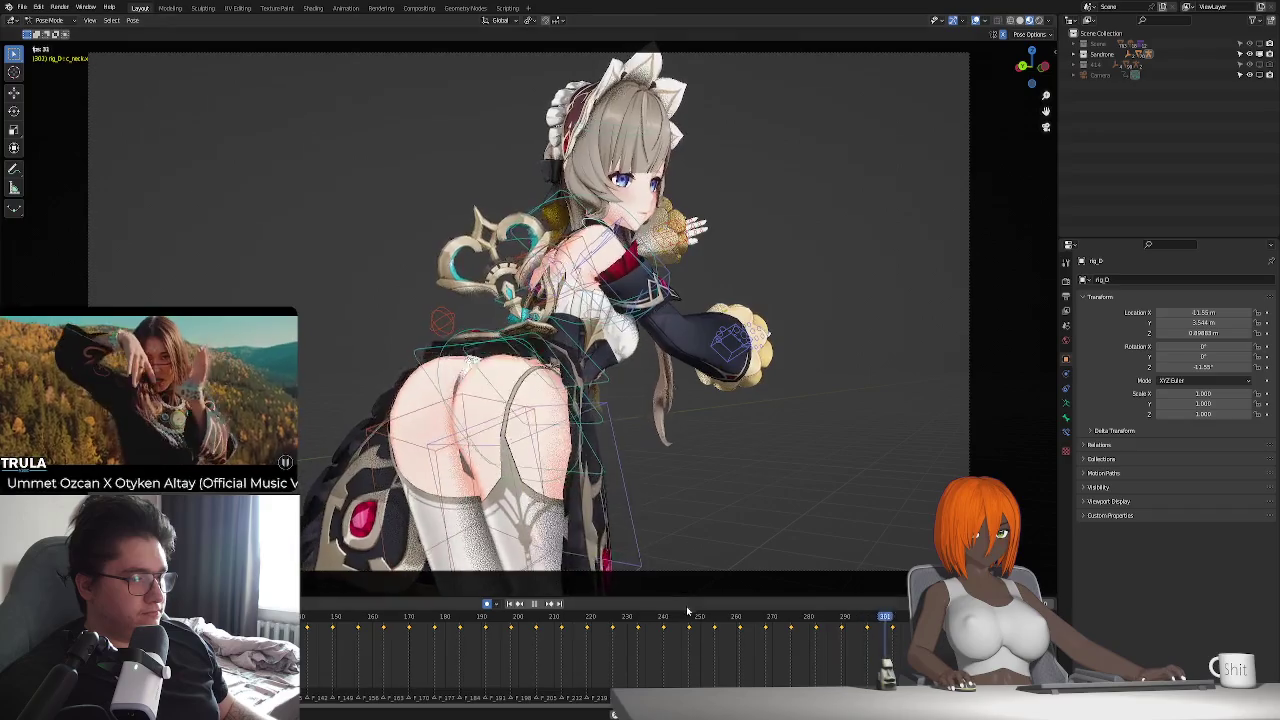
key(space)
click(741, 625)
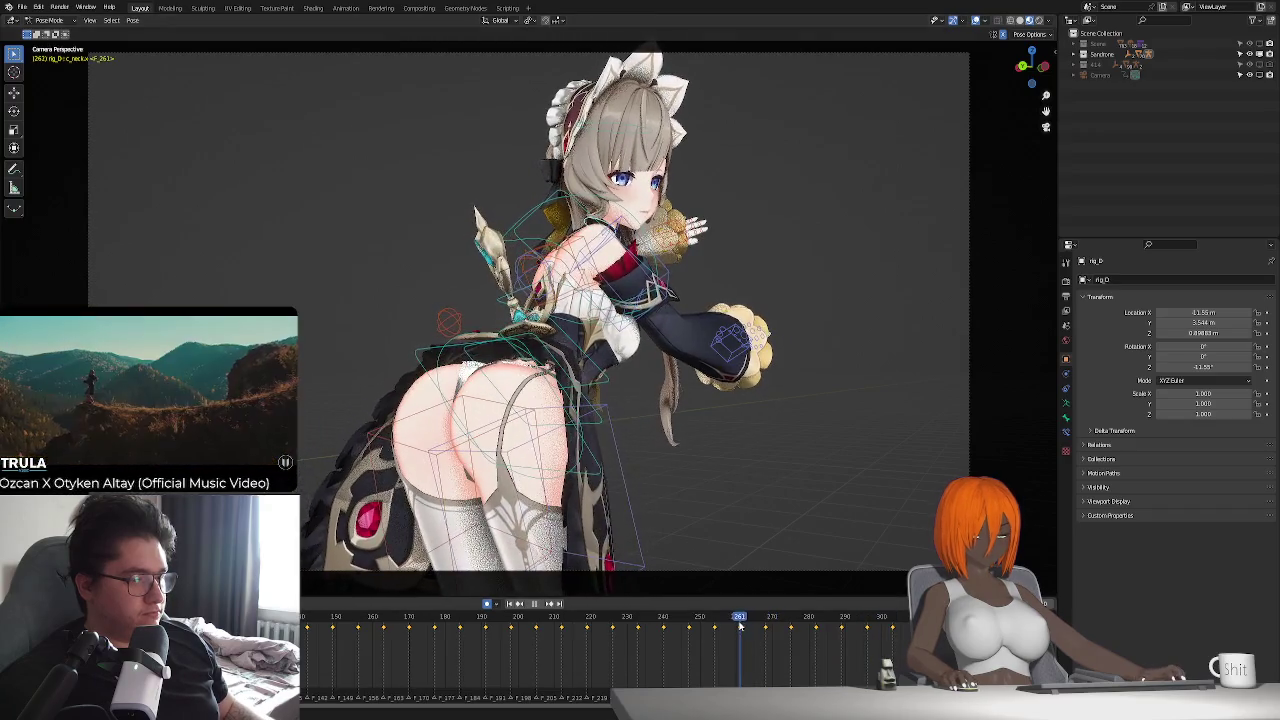
mouse_move(741, 625)
mouse_down()
mouse_move(779, 636)
mouse_move(817, 621)
mouse_move(799, 629)
mouse_up()
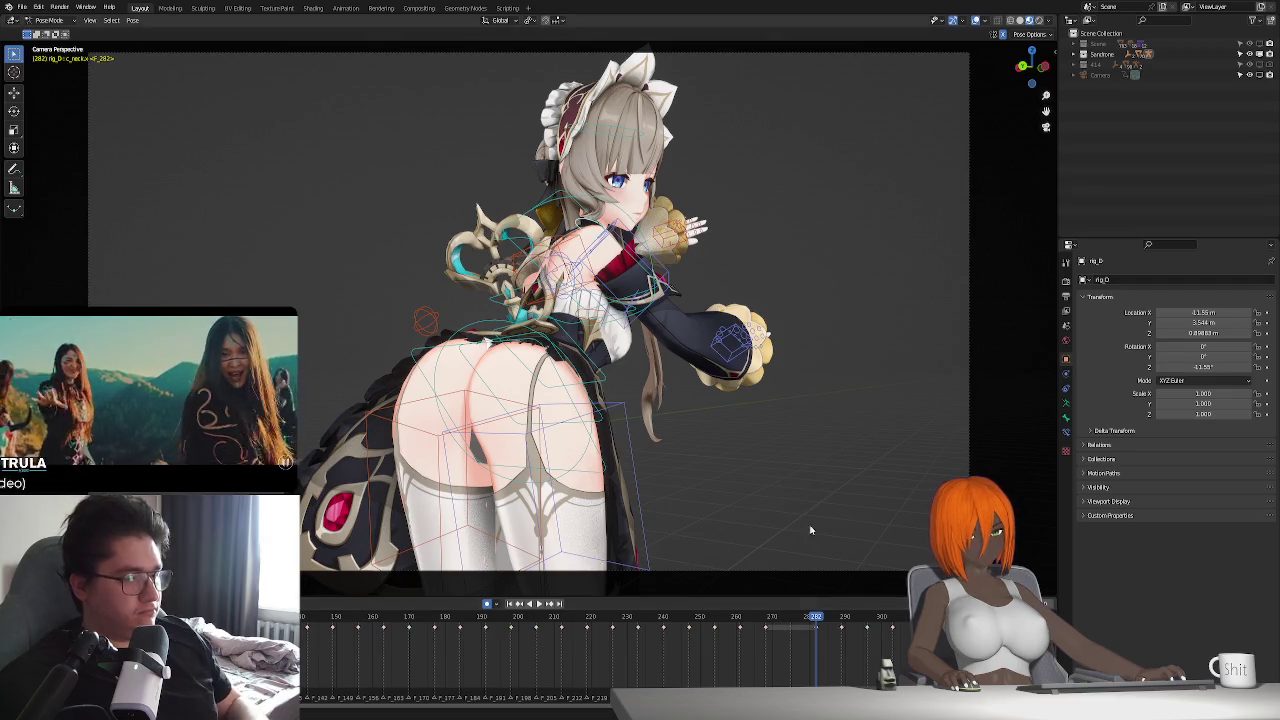
key(r)
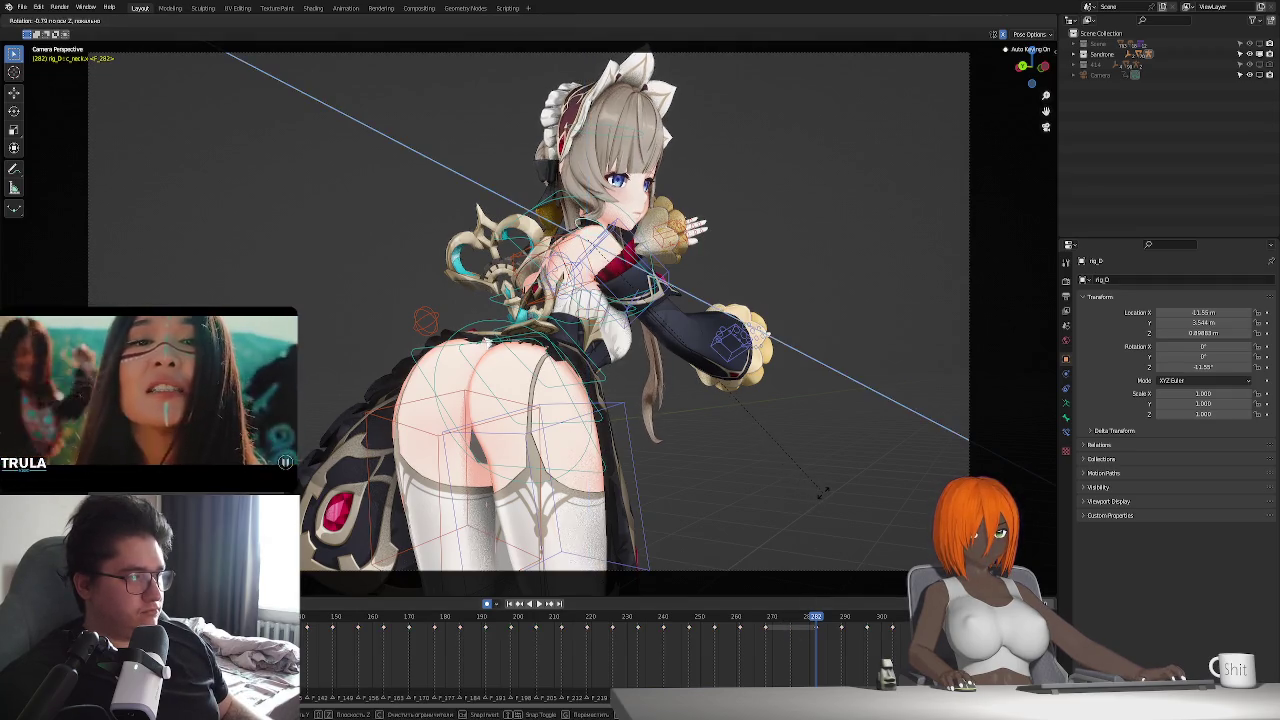
- Rotate the bone about global Z at frame 282, then refine it with a second rotation
key(z)
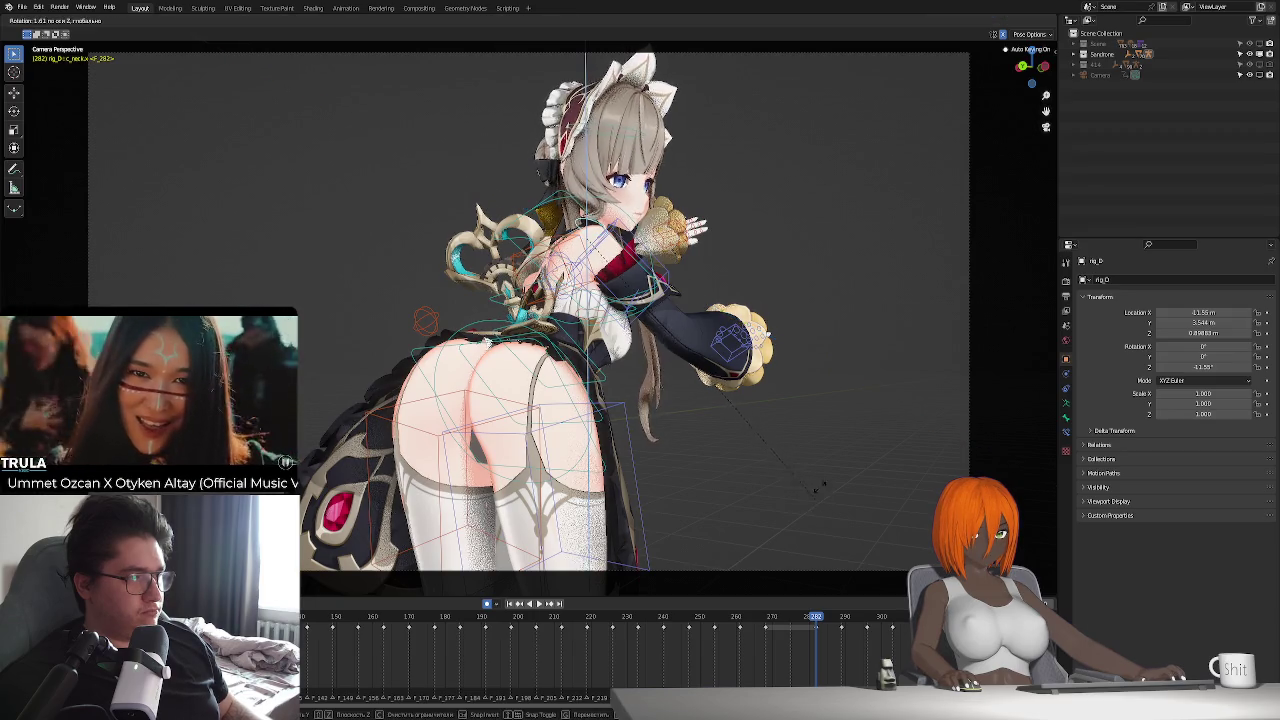
click(831, 460)
middle_drag(831, 460, 724, 479)
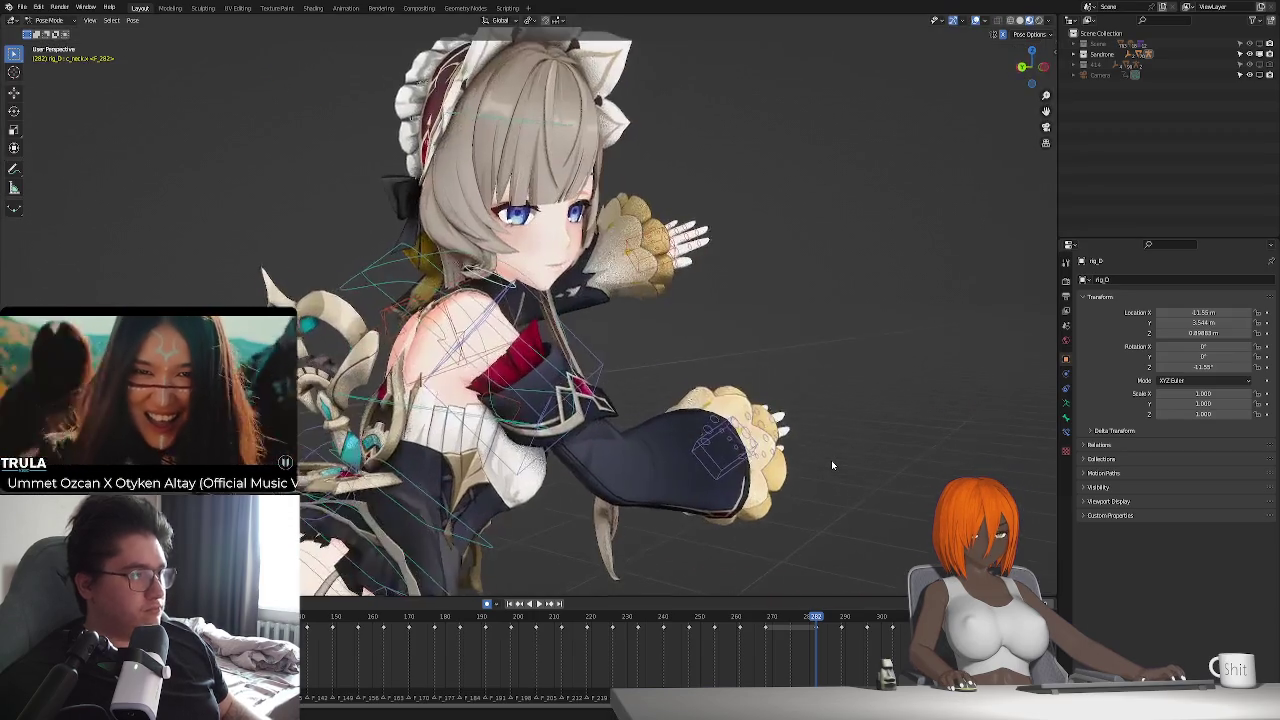
key(r)
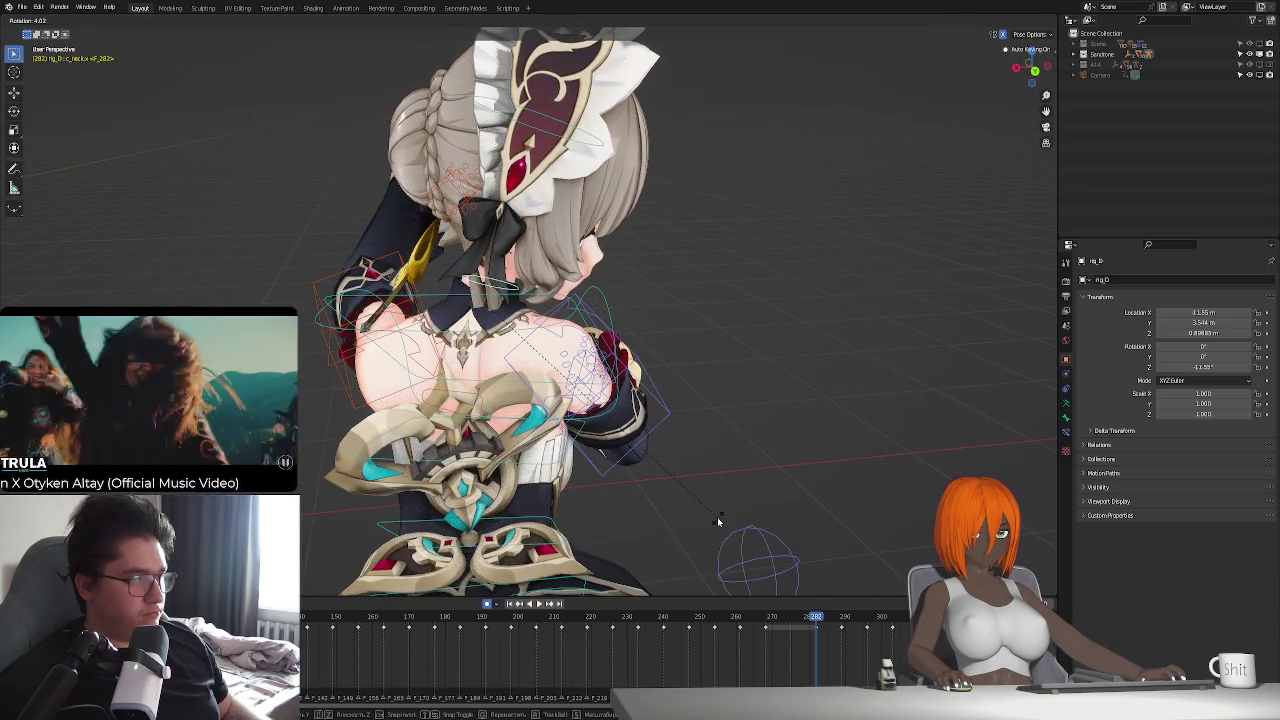
click(757, 623)
- Replay the animation, scrubbing frames 261–268, and view it through the scene camera
key(space)
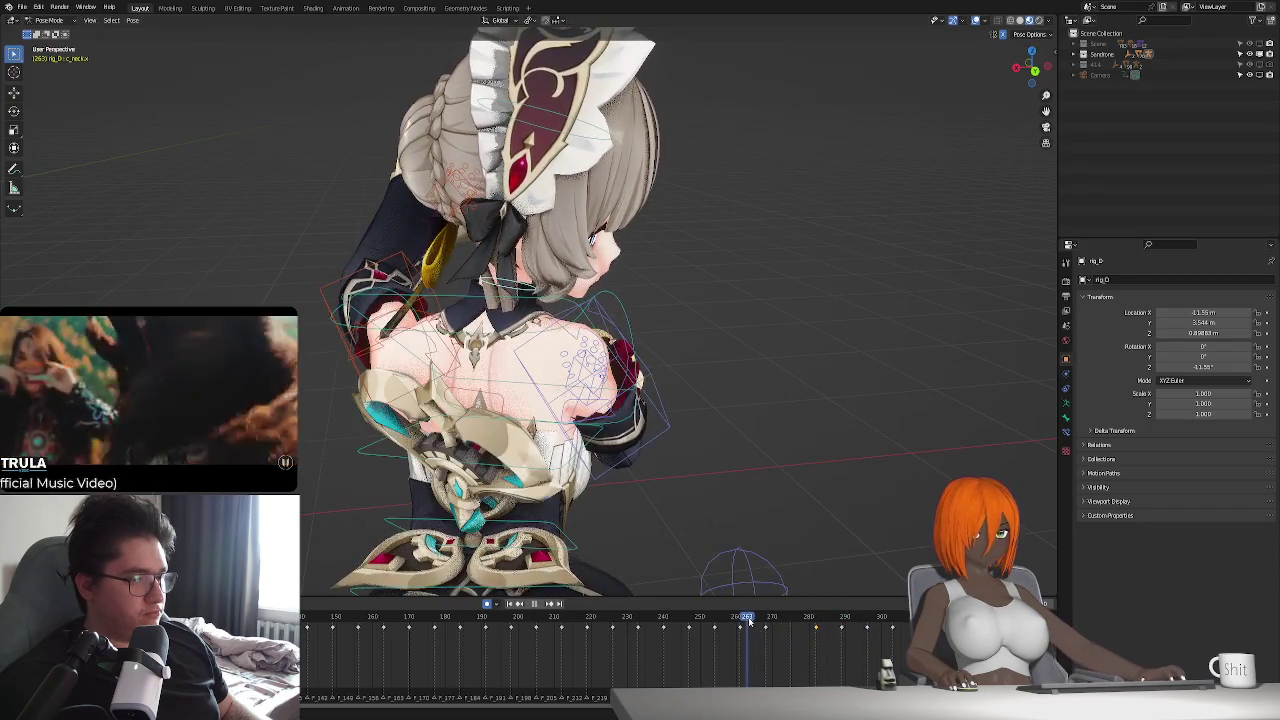
drag(740, 633, 857, 645)
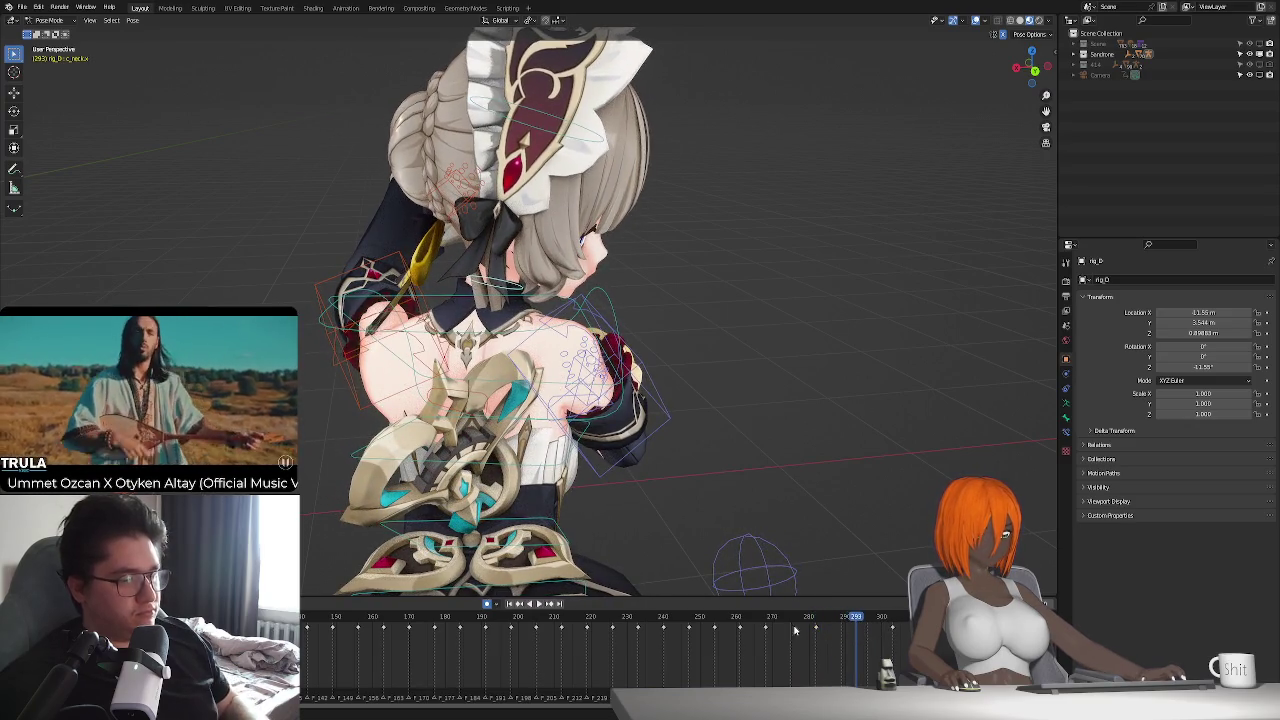
key(space)
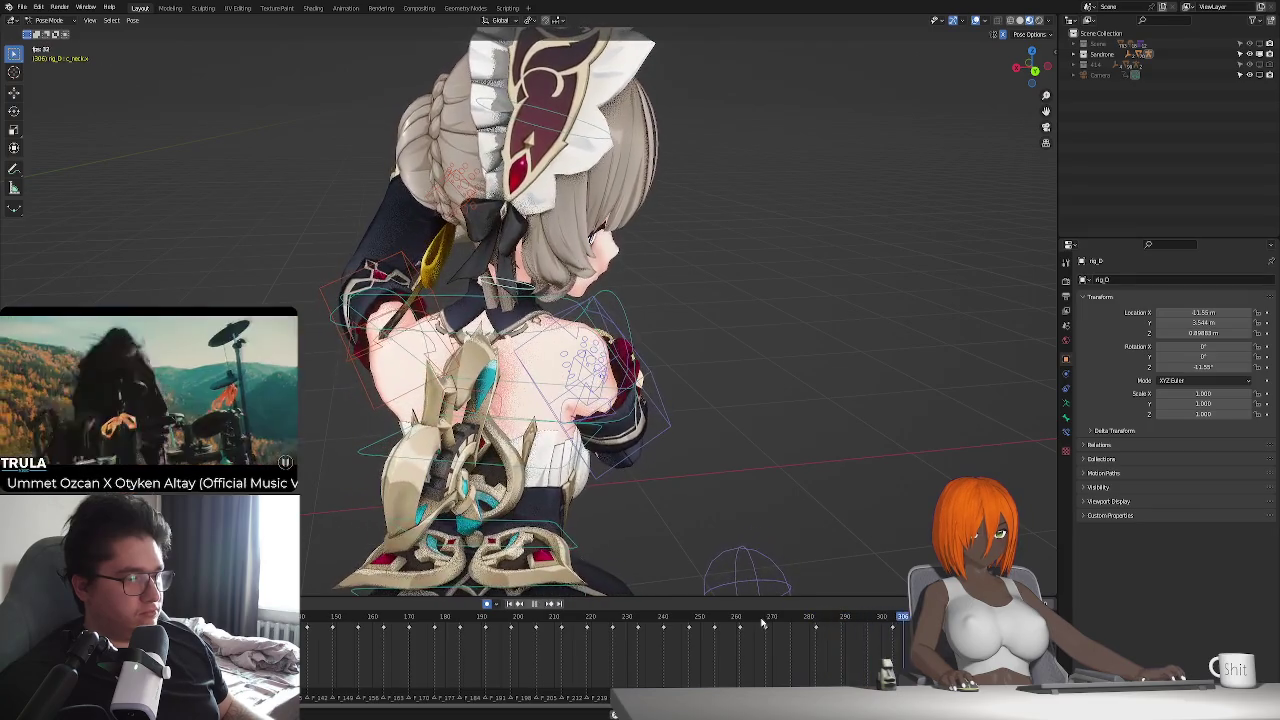
key(KP_0)
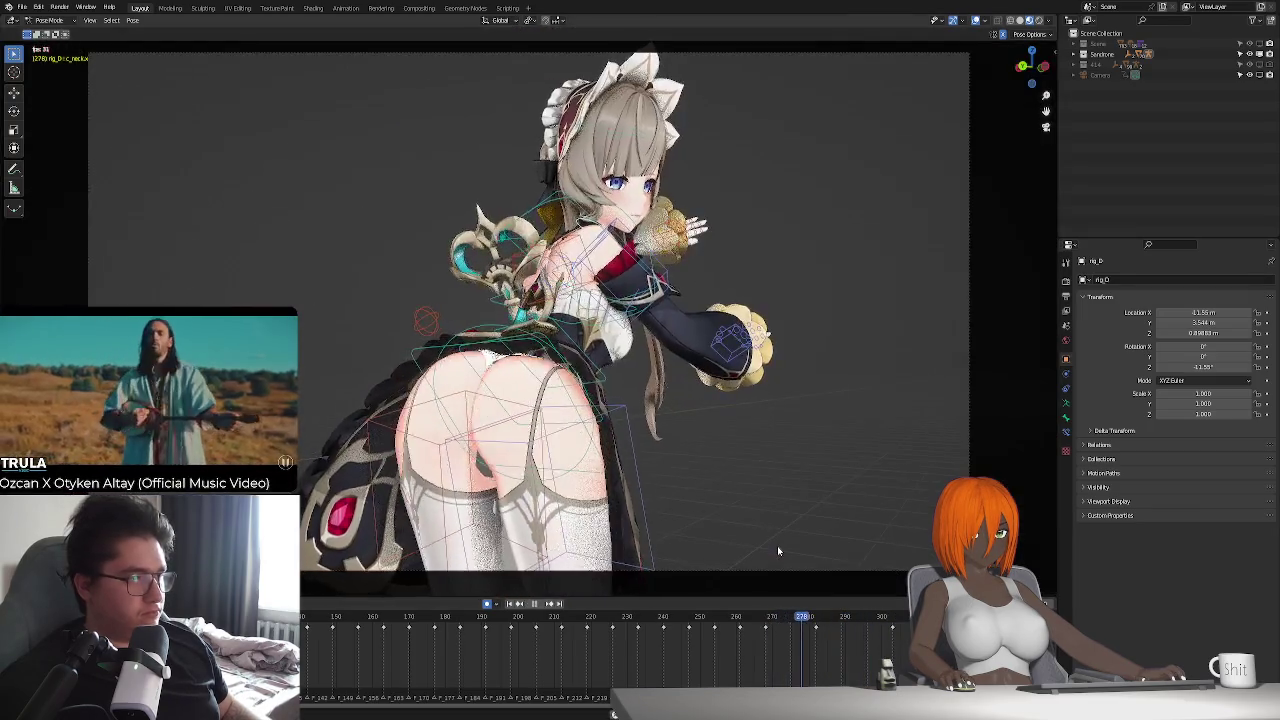
- At frame 274, rotate the head about the vertical axis and replay to check
drag(790, 624, 813, 632)
key(r)
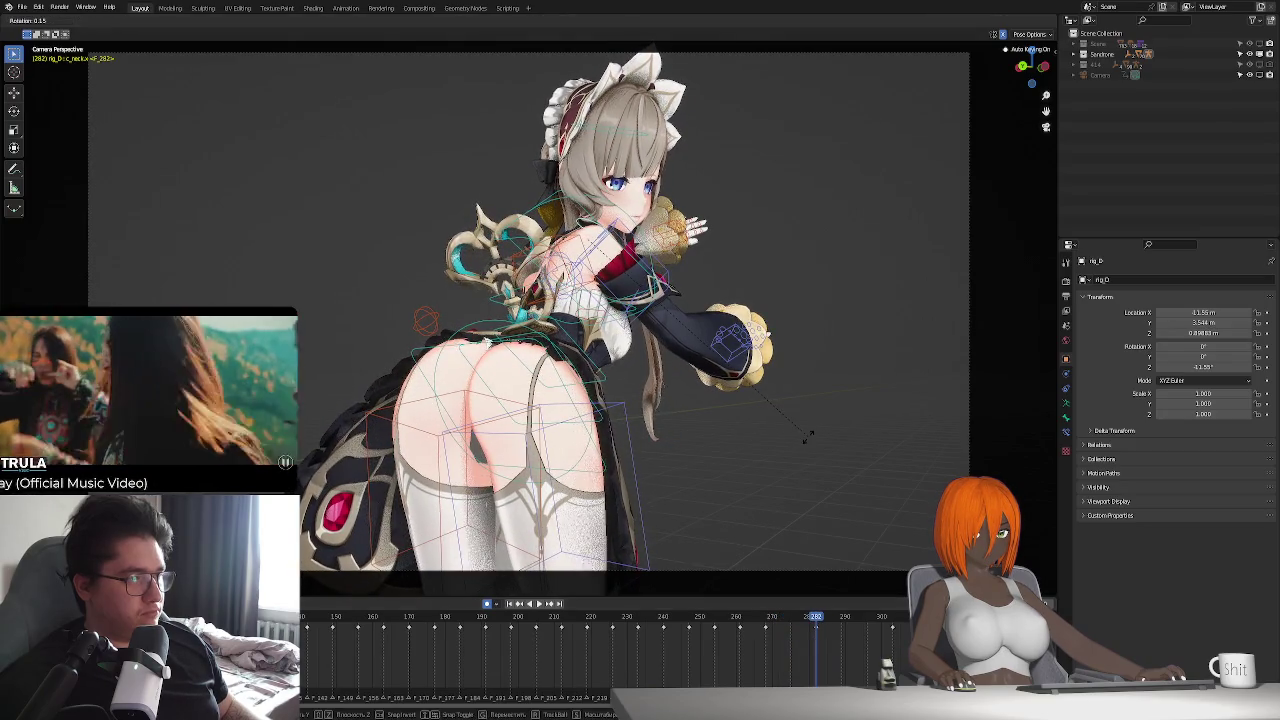
key(z)
key(z)
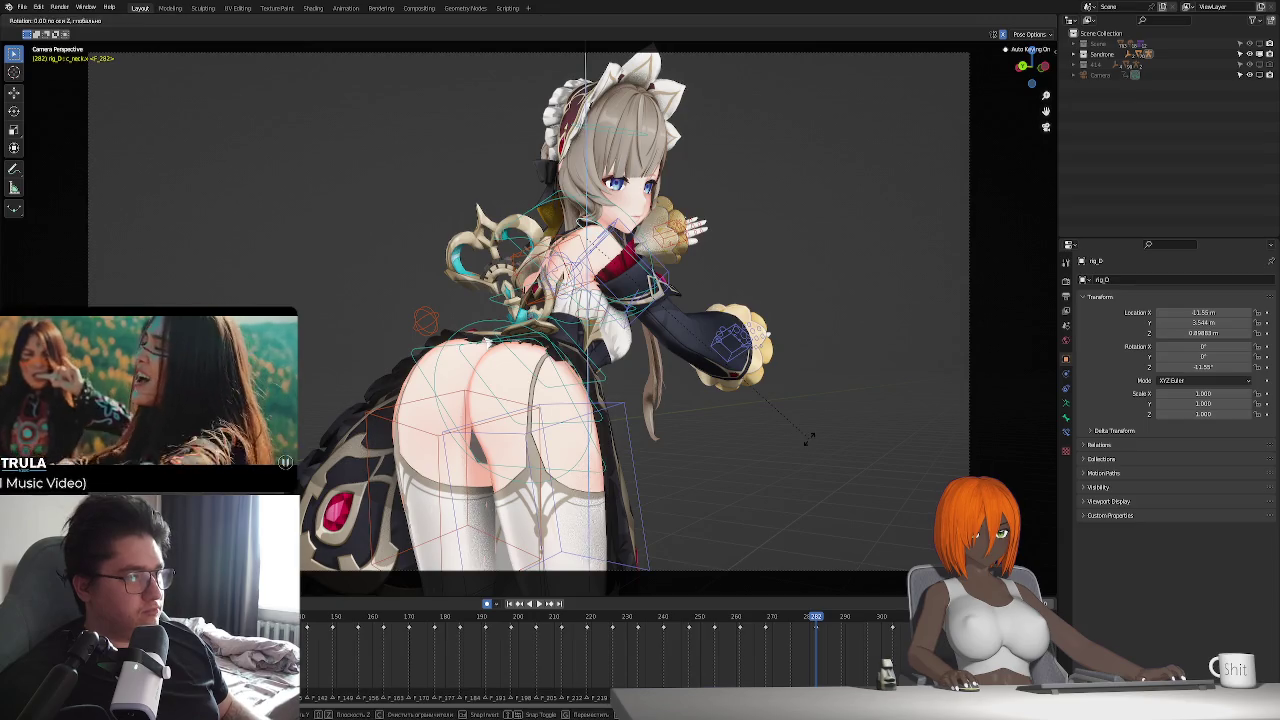
click(812, 428)
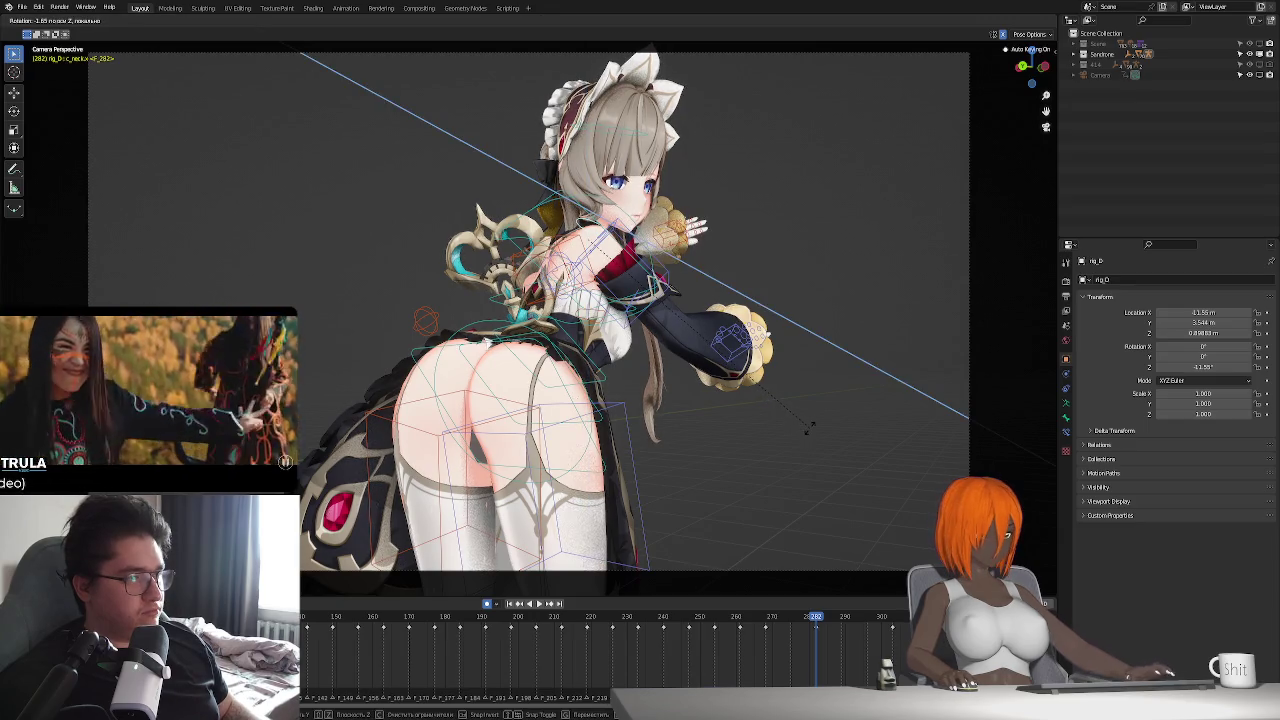
key(space)
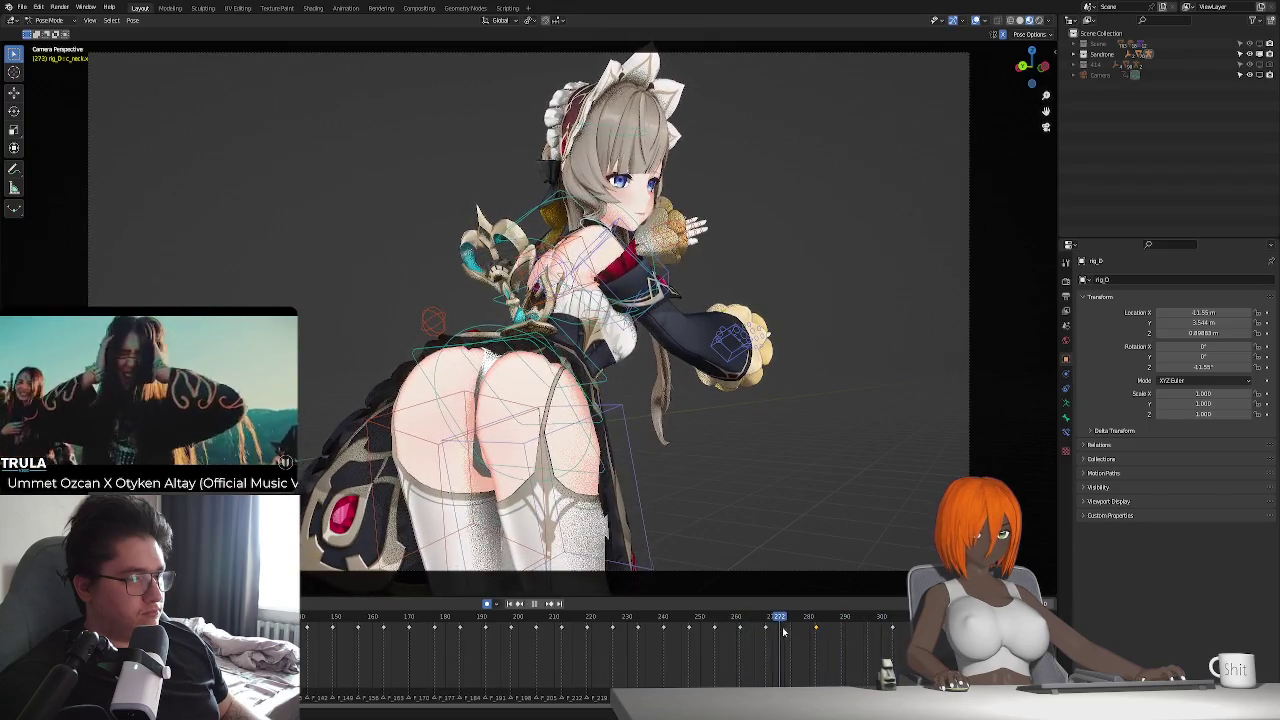
key(space)
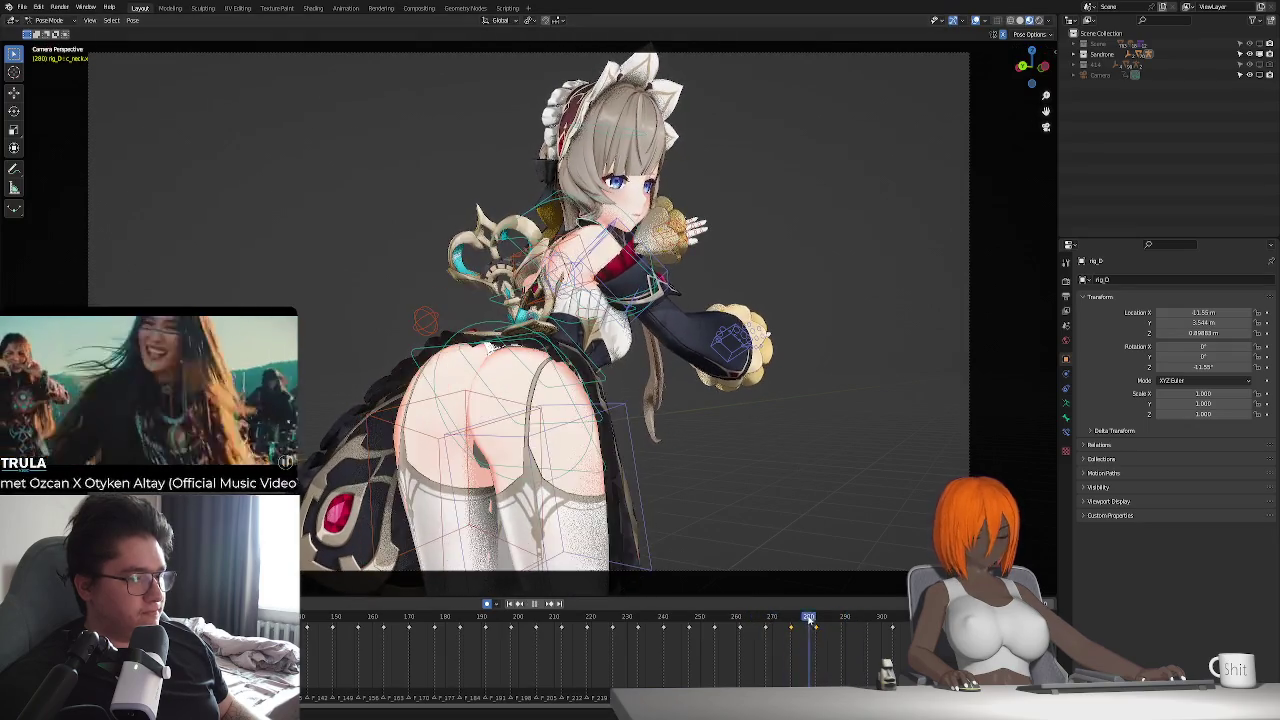
- Rotate the neck bone on its X axis at frame 293
click(842, 630)
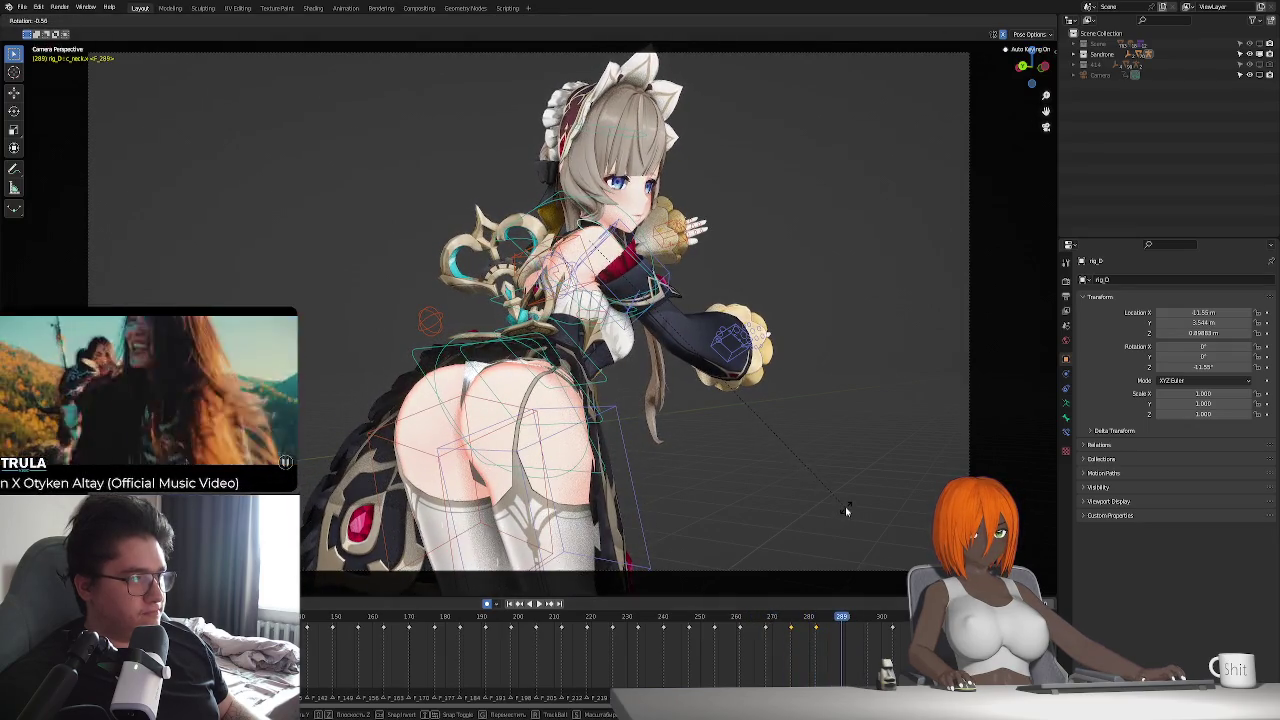
click(858, 620)
key(r)
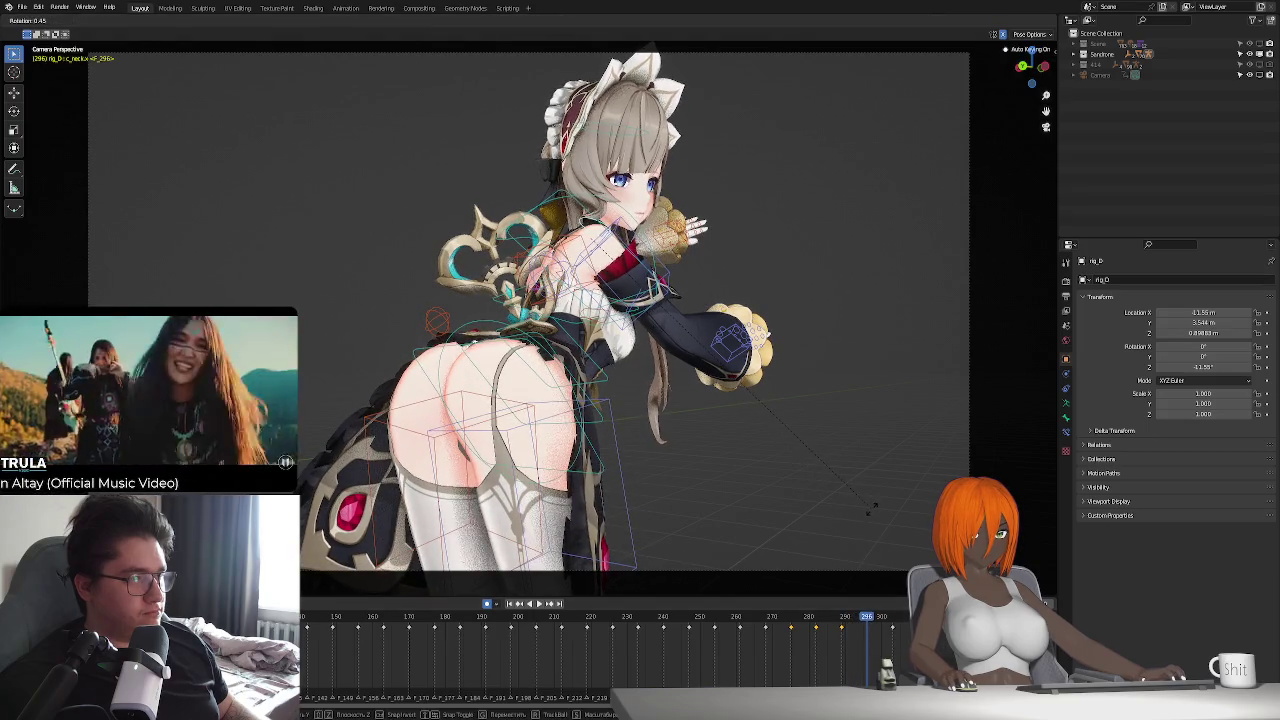
key(x)
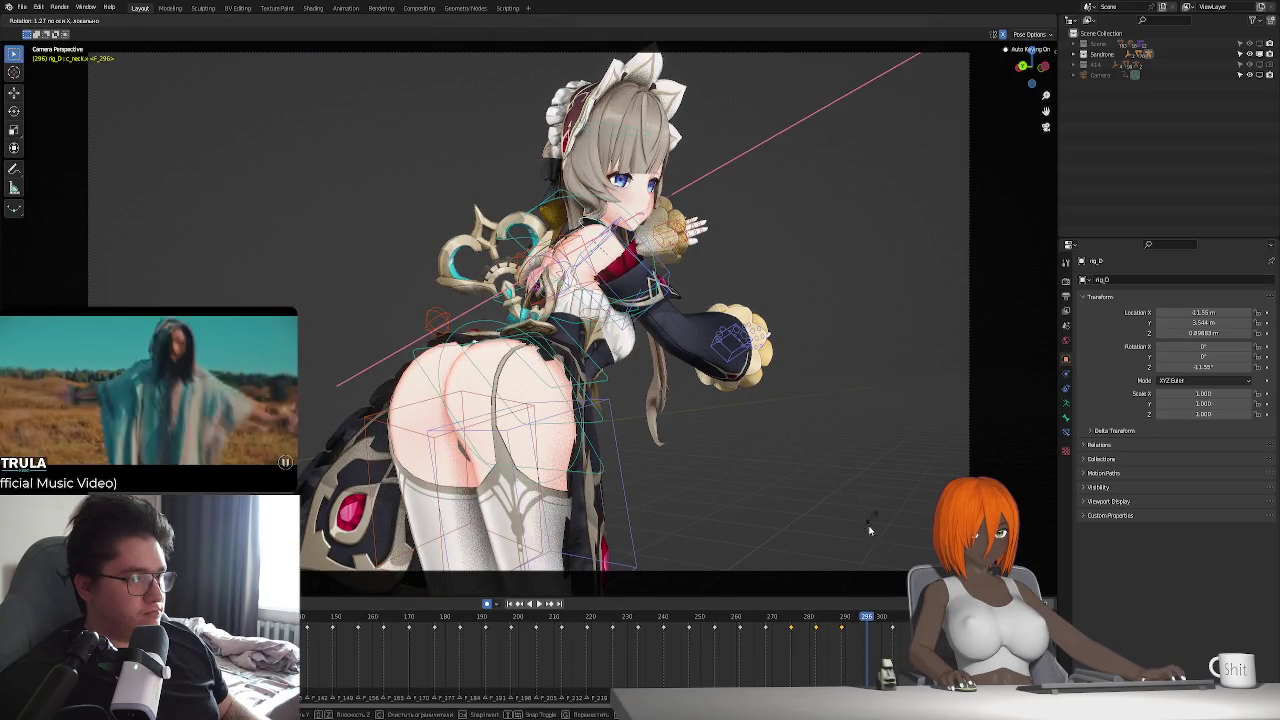
click(871, 519)
- Replay from frame 275, confirm the adjusted pose, and play again from frame 263
click(791, 617)
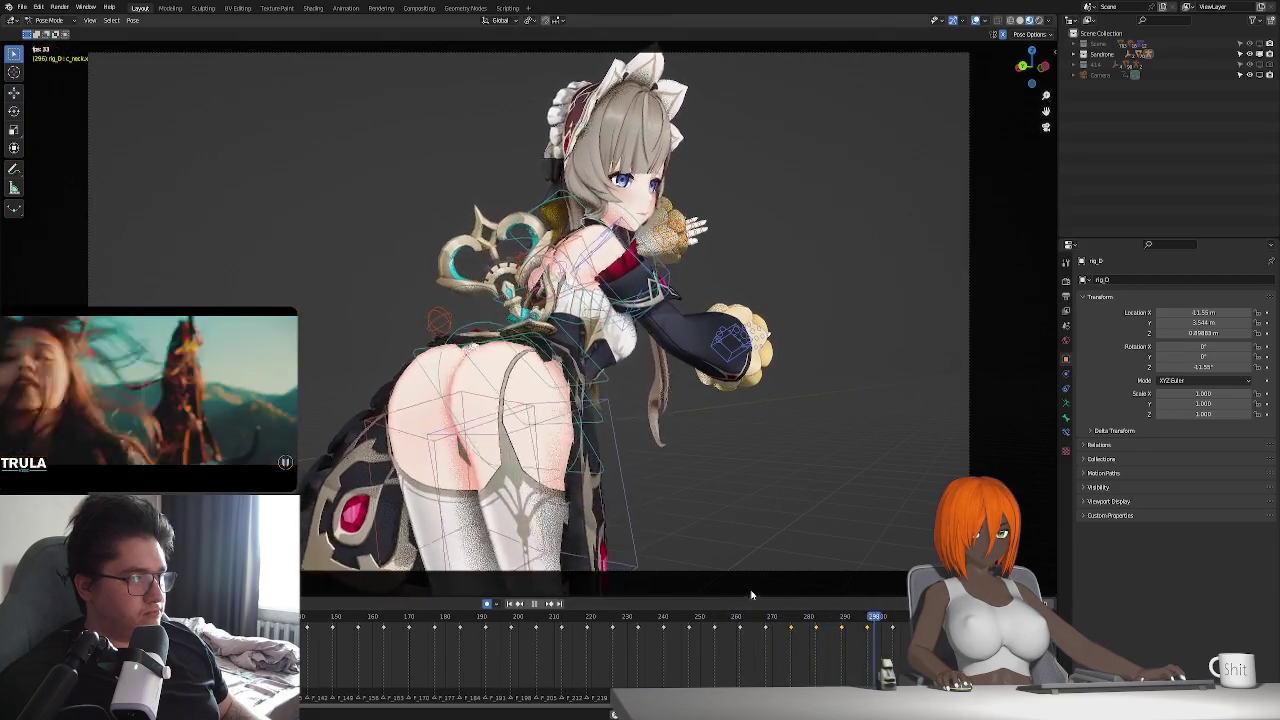
key(space)
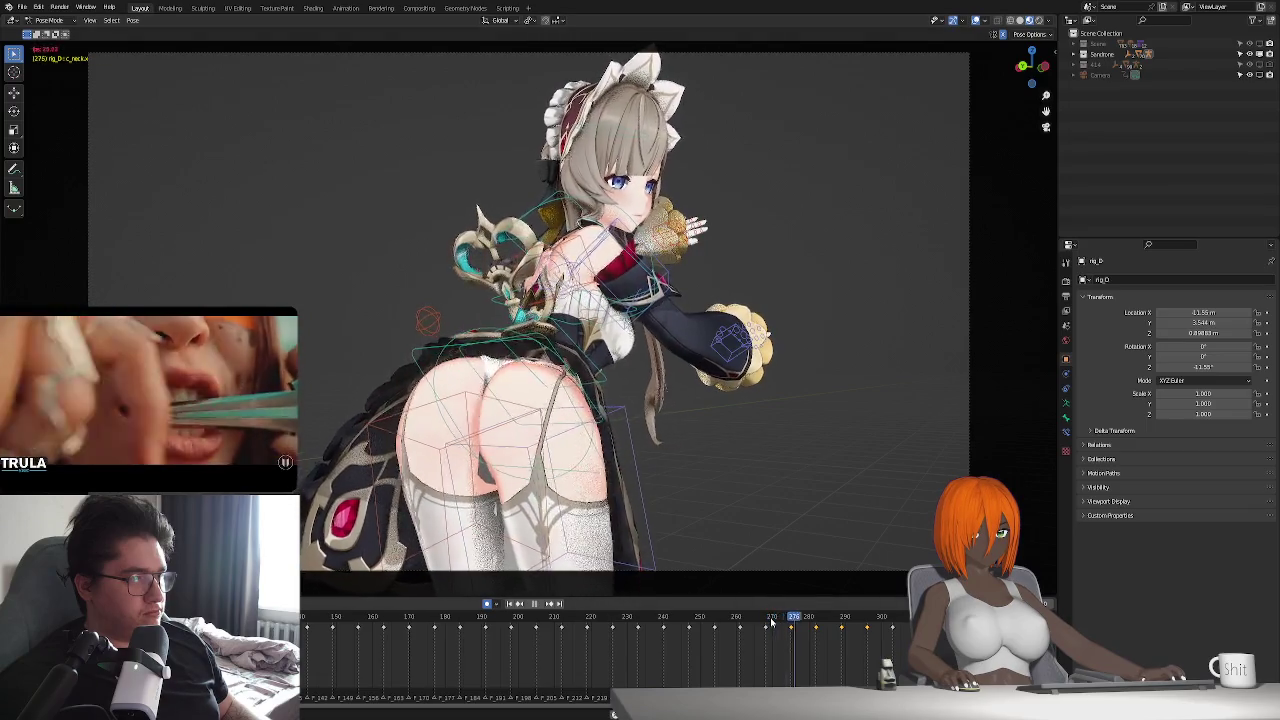
key(Escape)
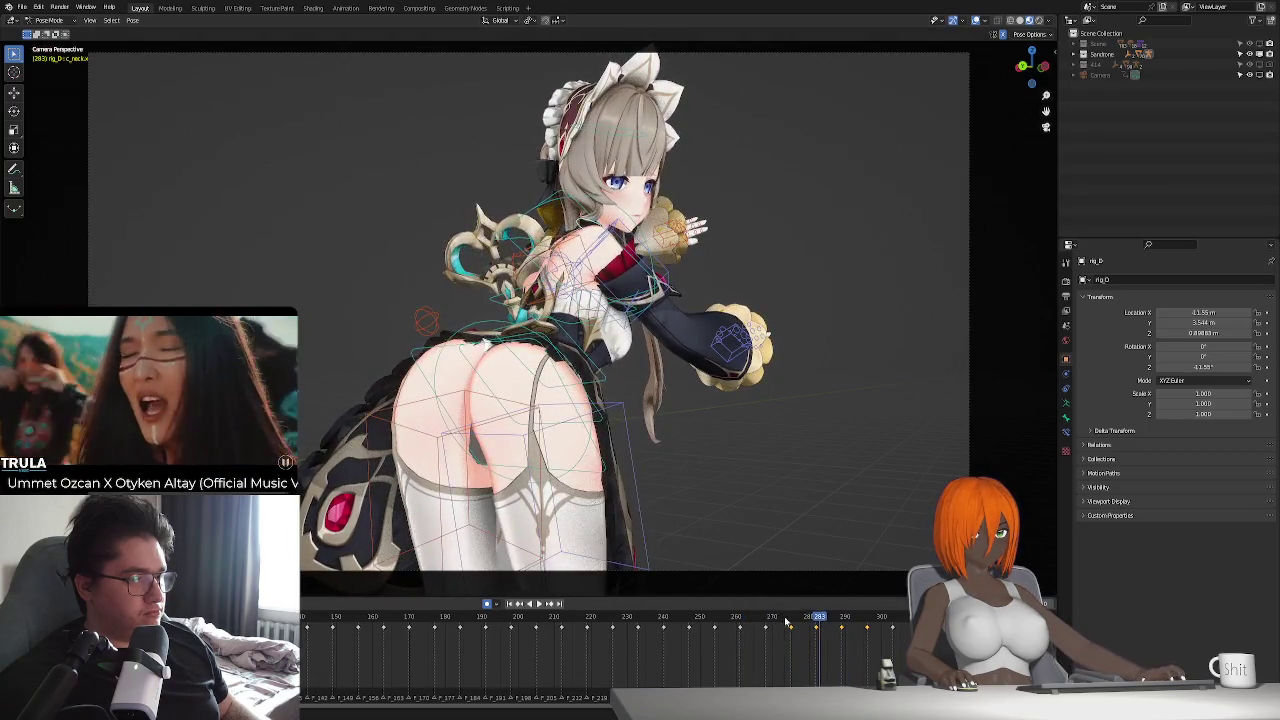
click(817, 530)
key(space)
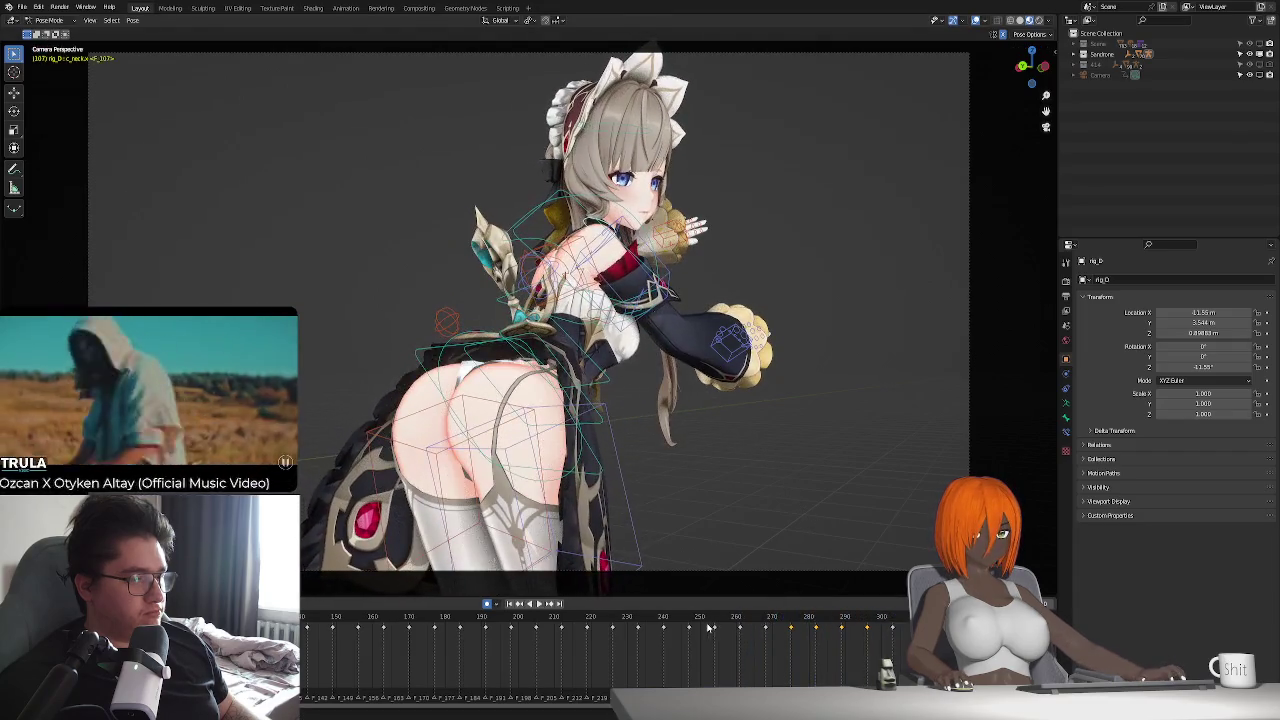
click(720, 619)
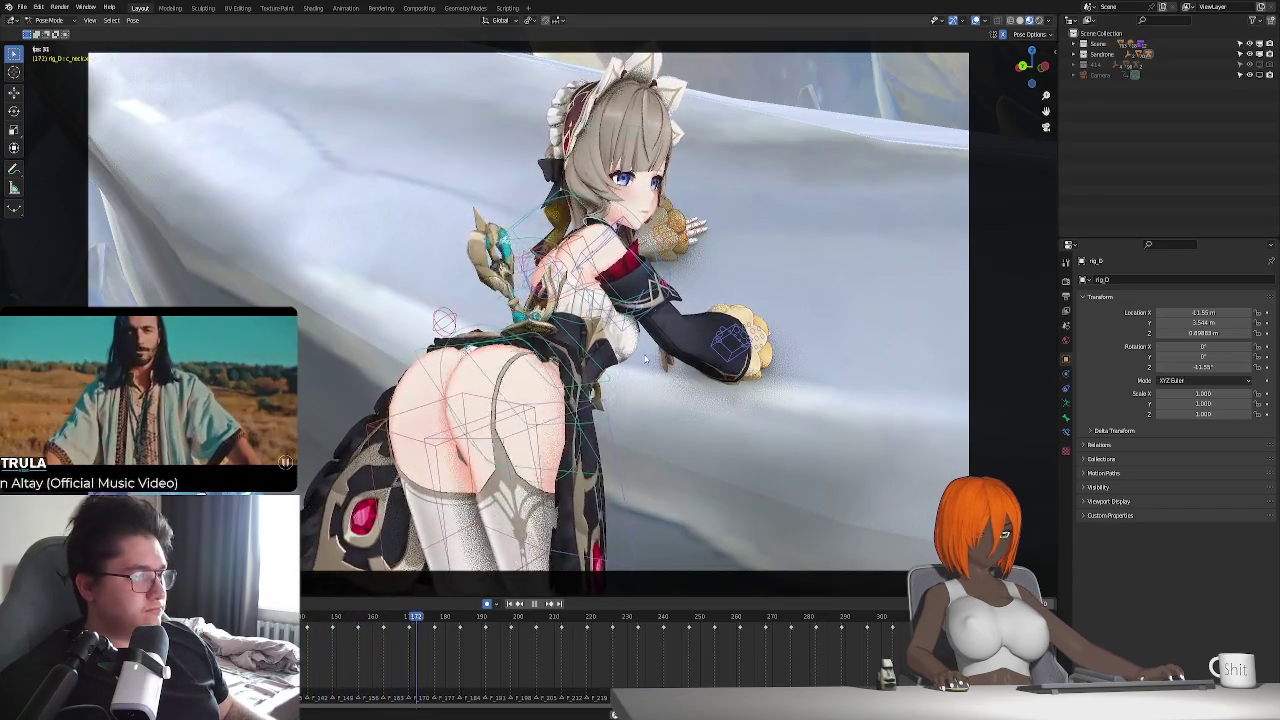
- Stop playback at frame 107 with the maid viewed through the scene camera
key(Escape)
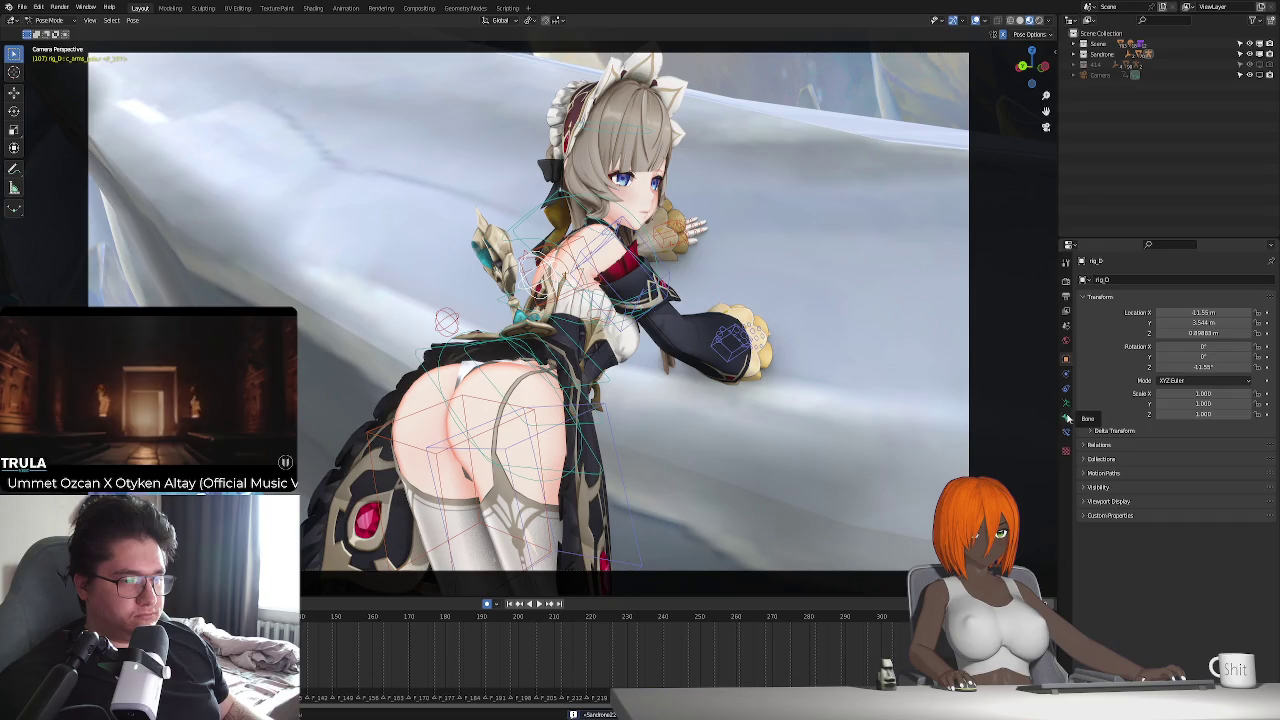
- Add a Child Of constraint to the arm pole bone targeting rig_D bone c_thigh_b.r
click(1066, 425)
click(1176, 280)
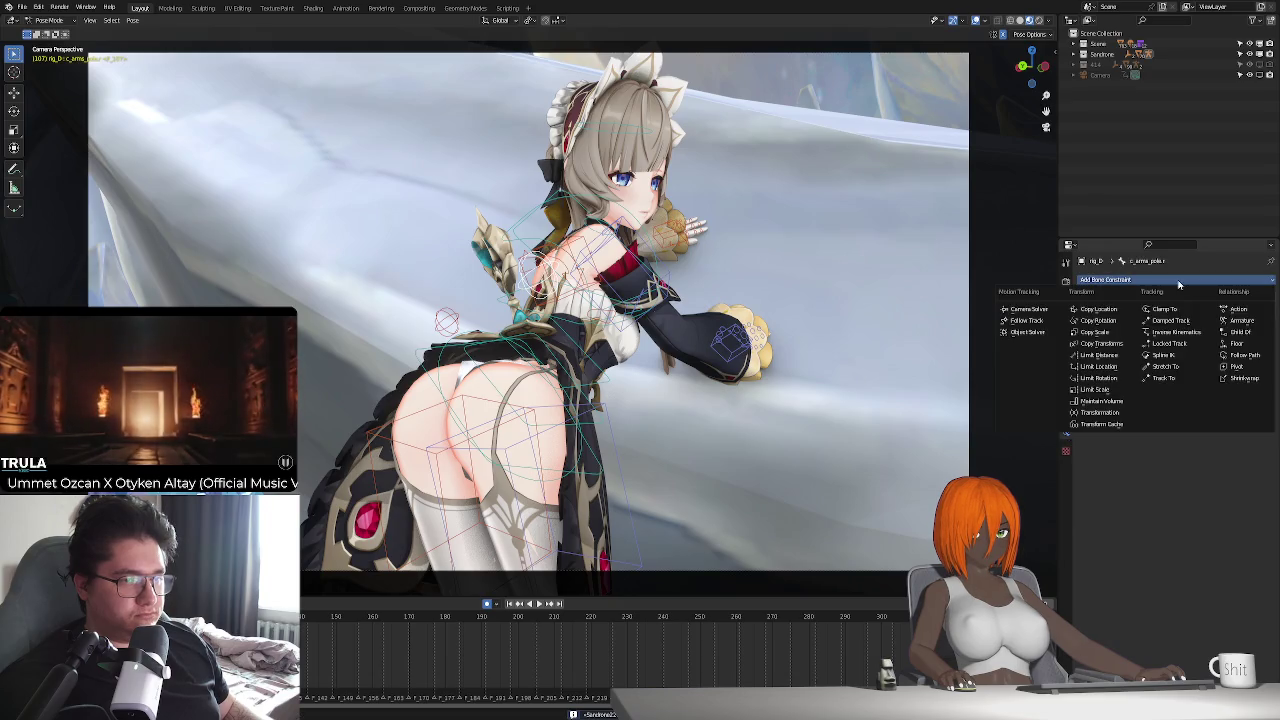
click(1239, 332)
click(1256, 341)
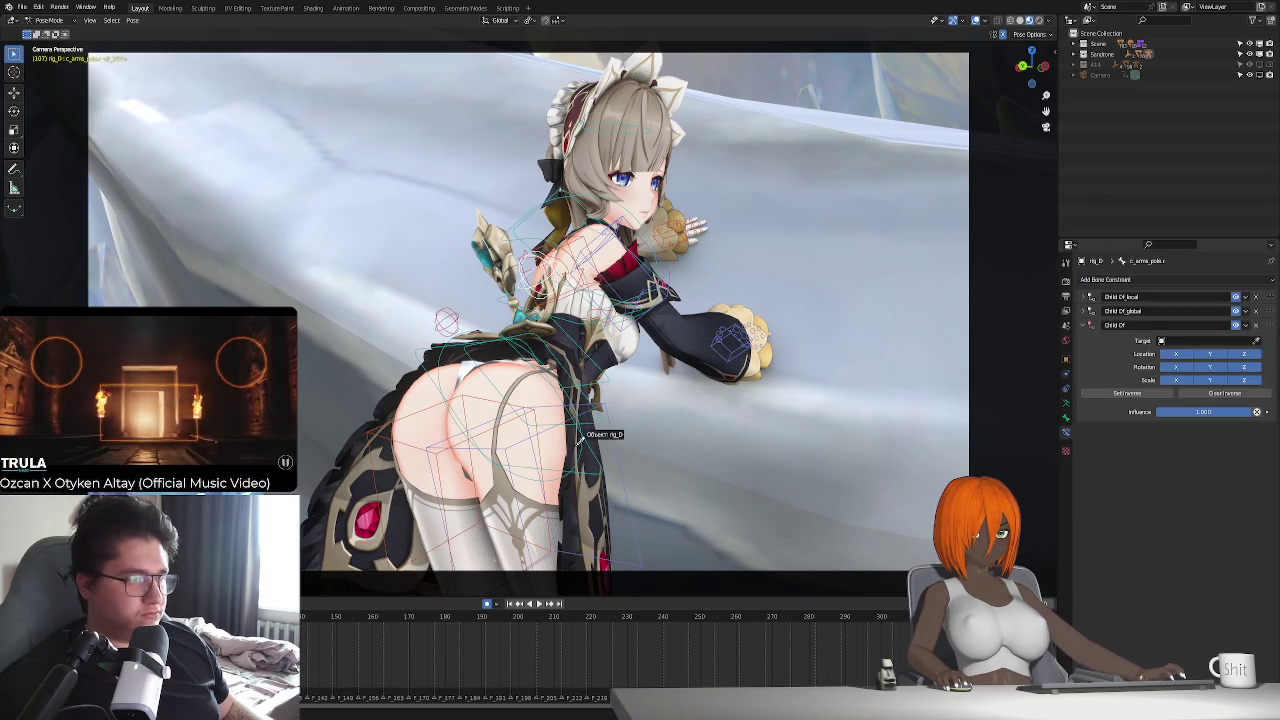
click(587, 441)
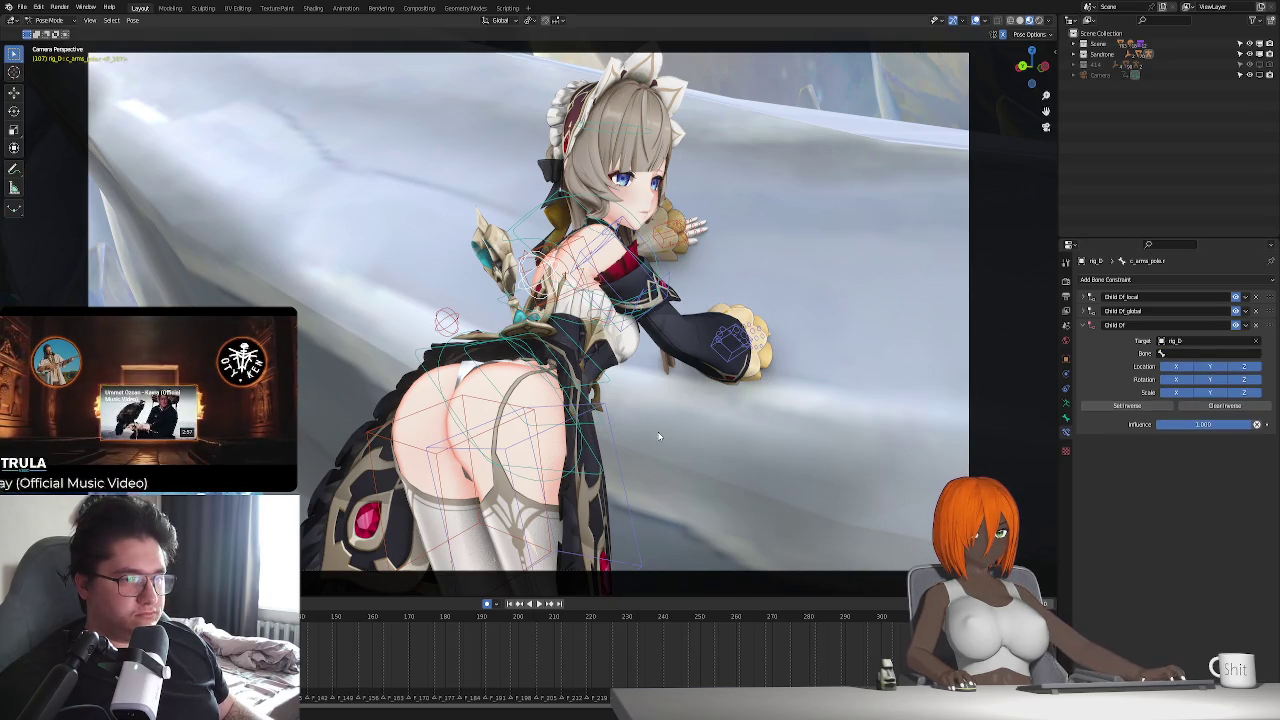
click(1199, 355)
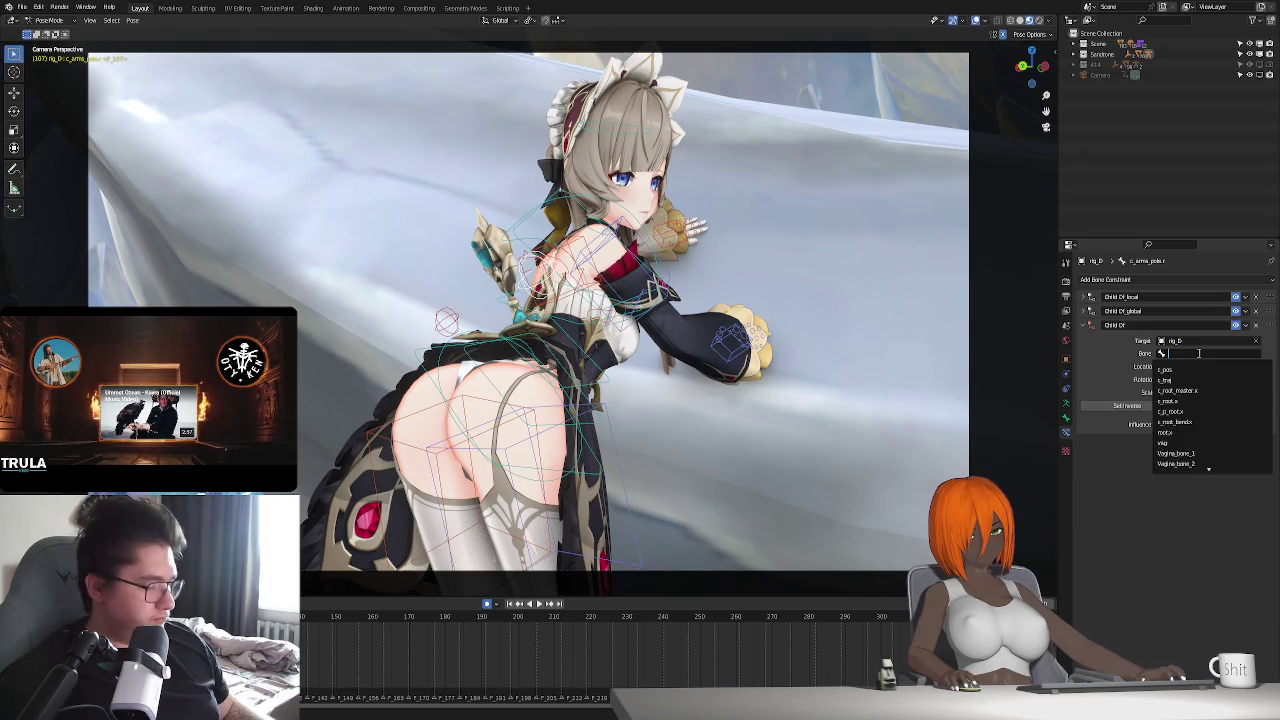
text(c_thigh)
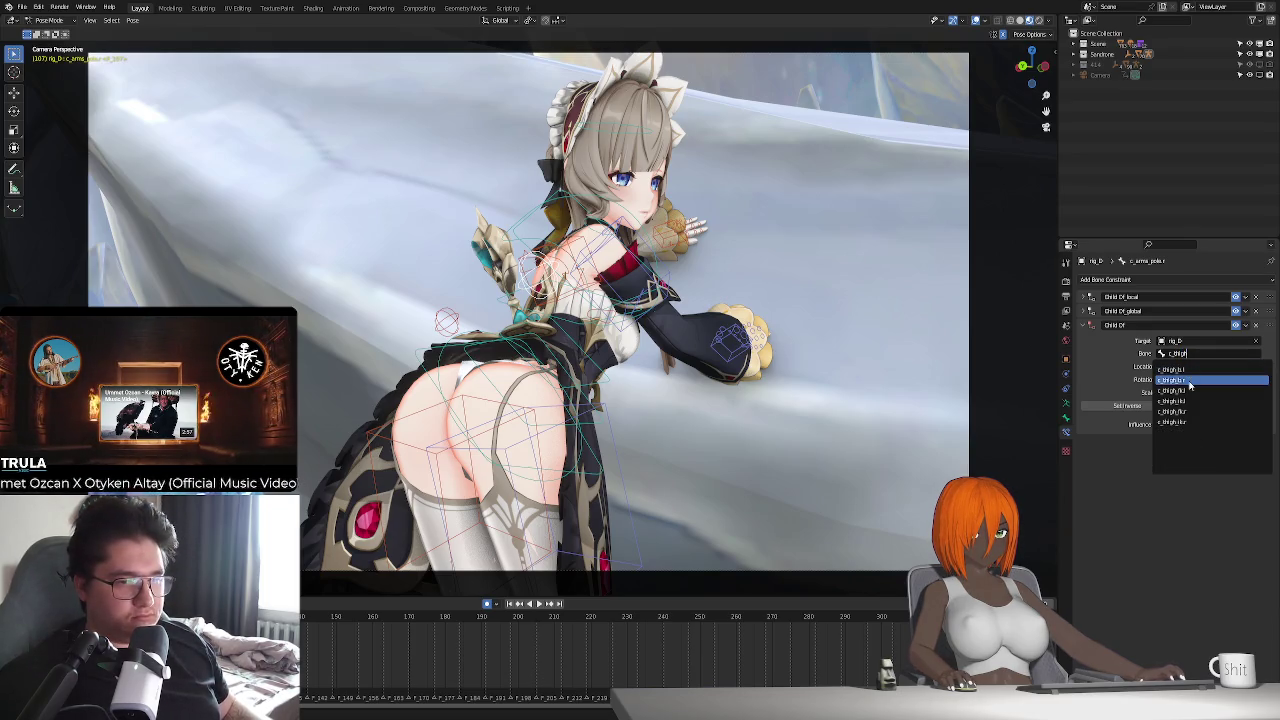
click(1189, 382)
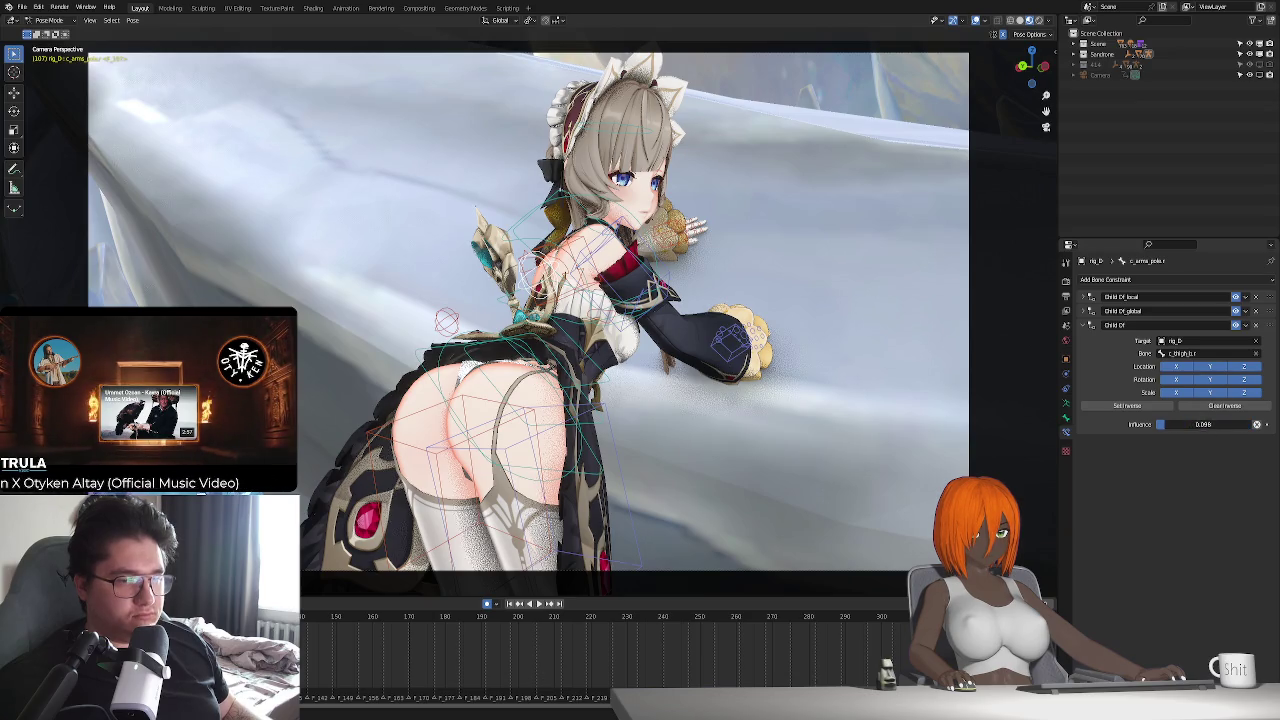
- Test the constraint in playback, stopping at frame 226, then delete it
key(space)
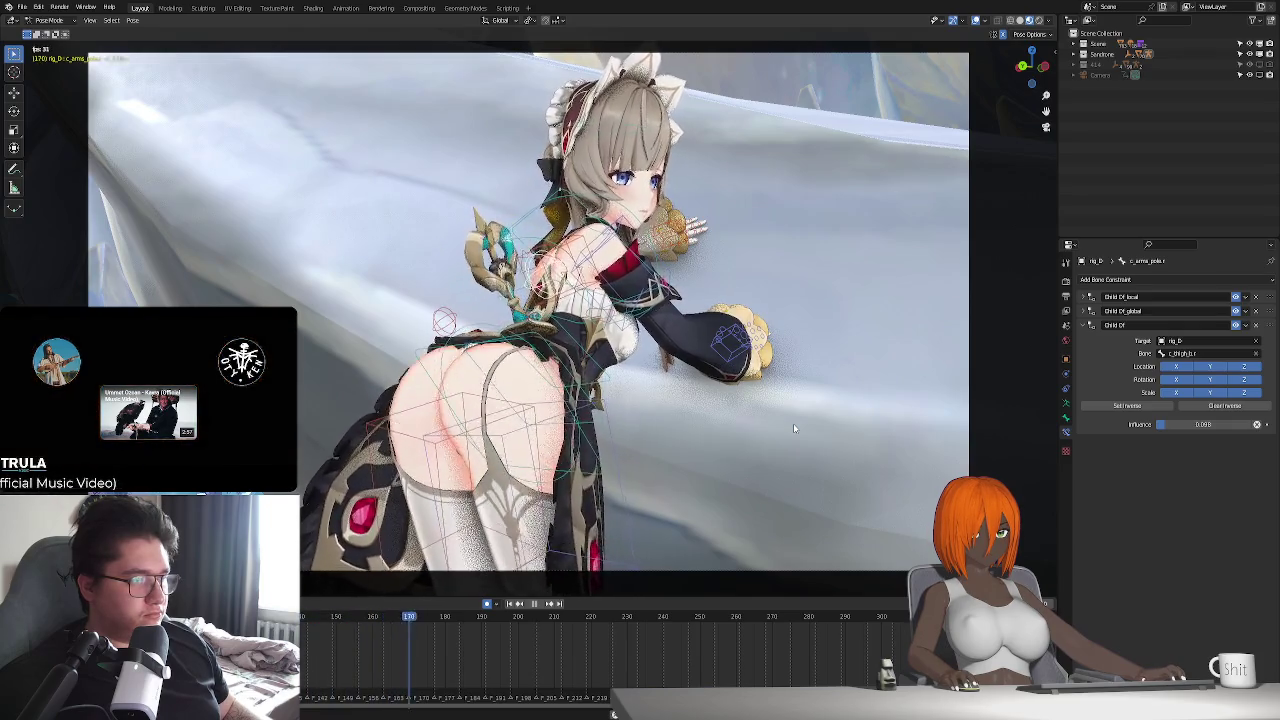
key(space)
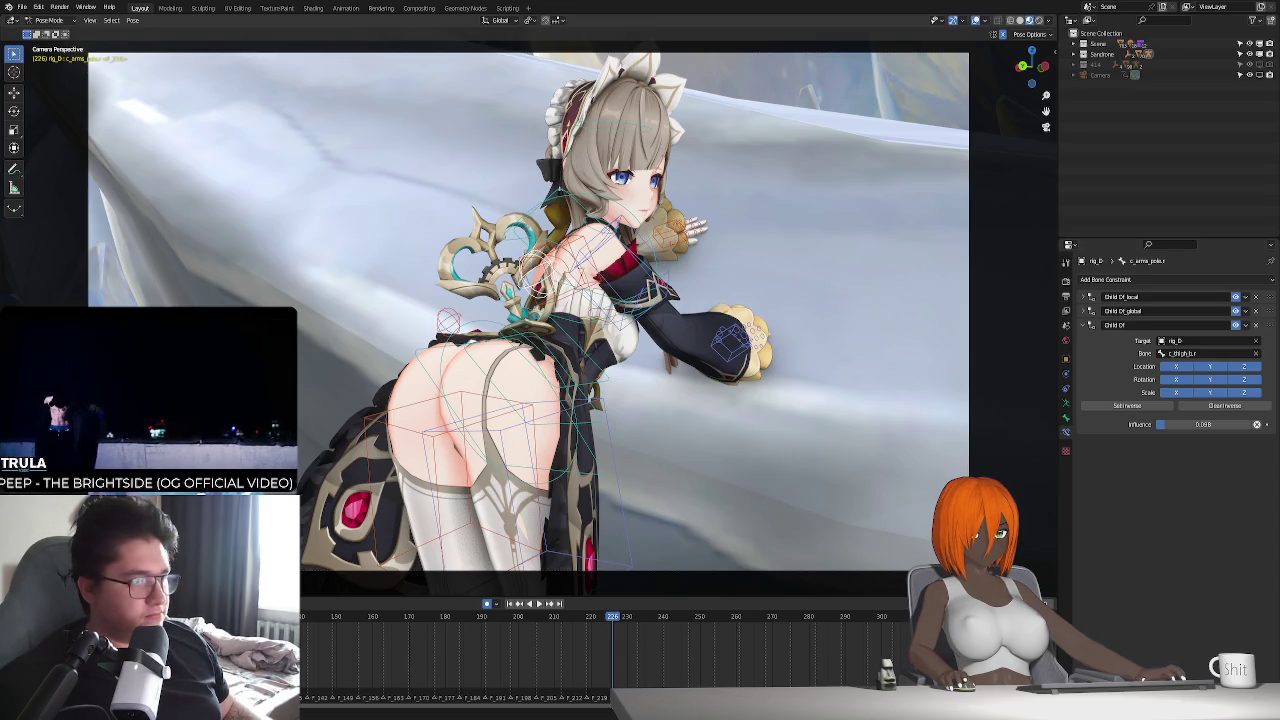
key(ctrl+x)
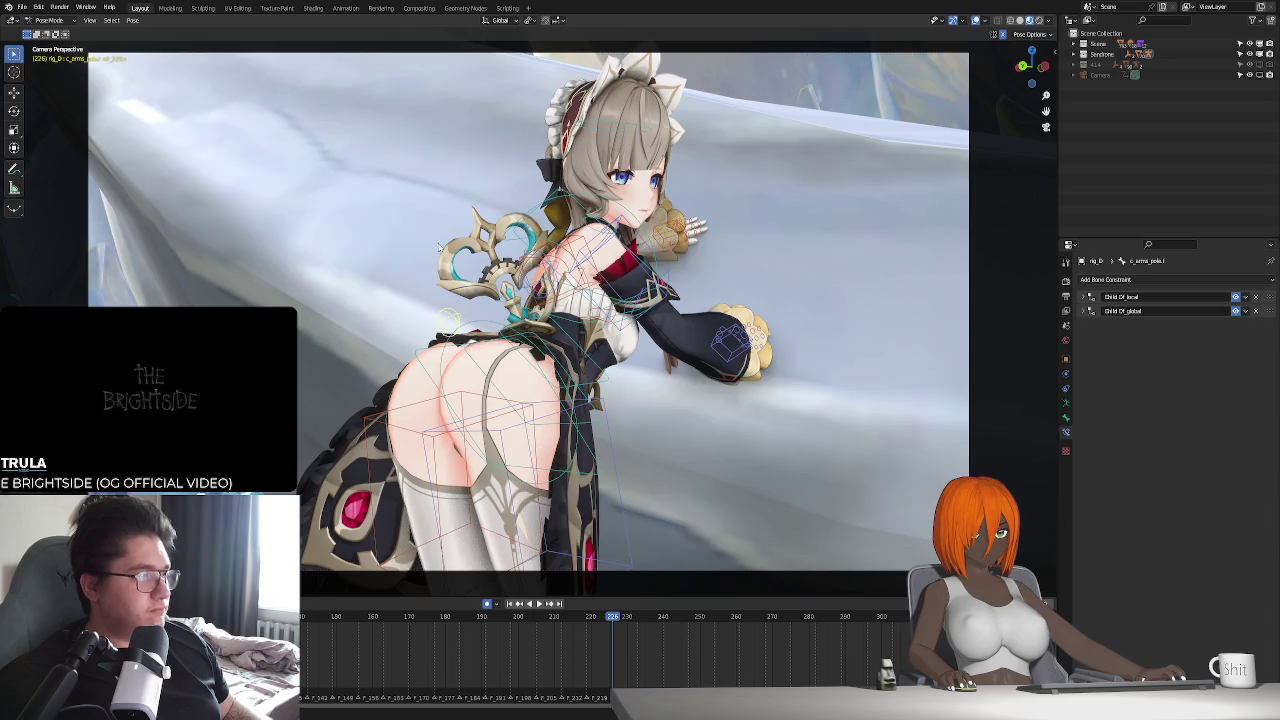
- Add a new Child Of constraint on the arm pole bone targeting rig_D bone c_thigh_b.l
click(1177, 281)
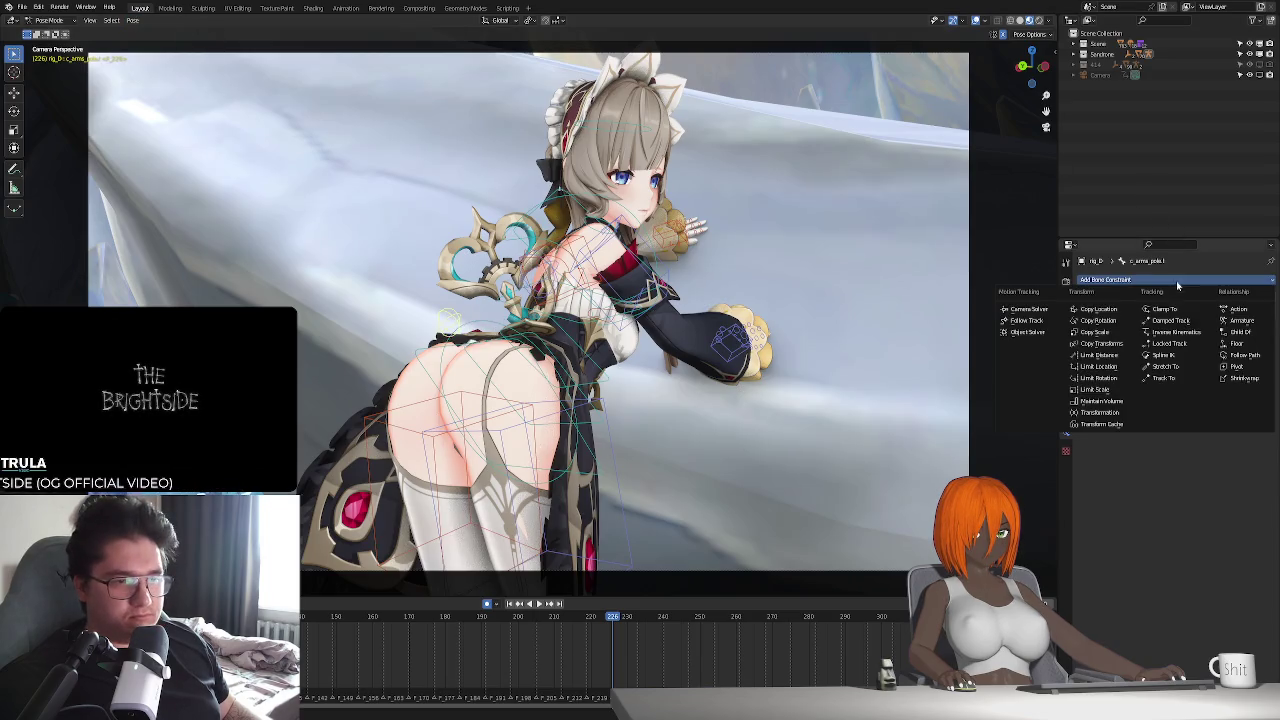
click(1239, 336)
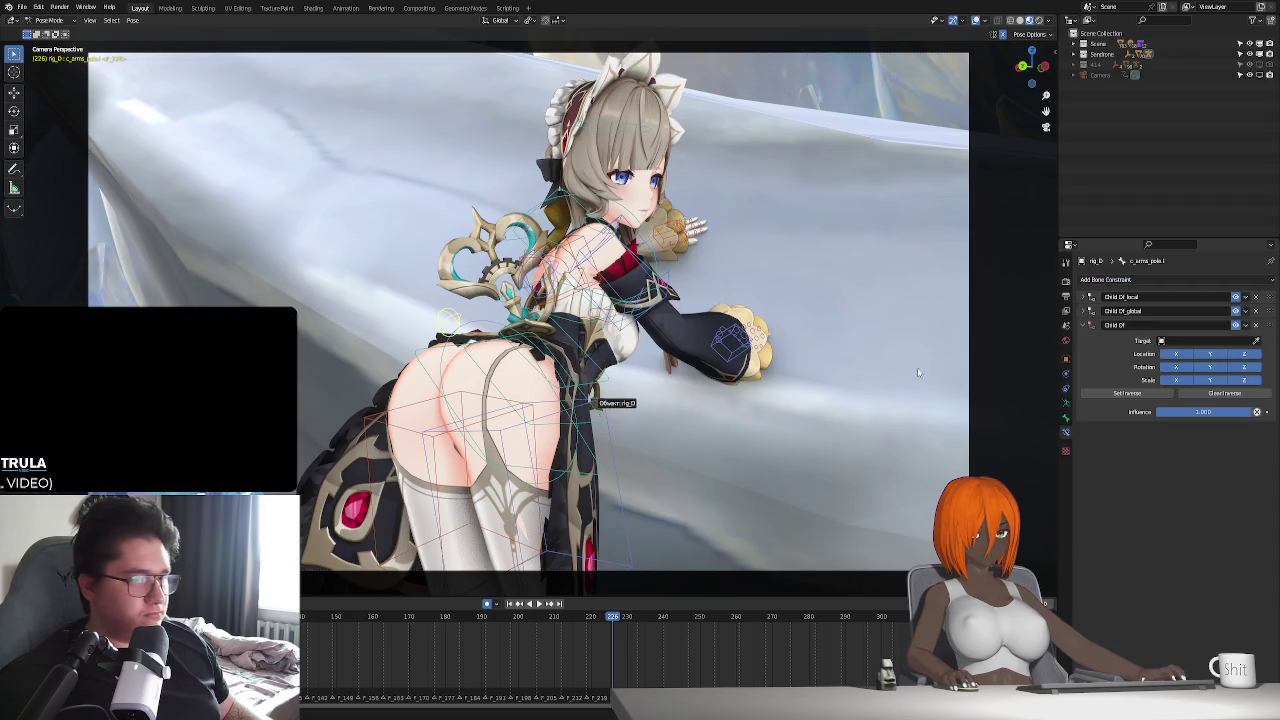
click(572, 404)
click(1196, 354)
text(vag)
key(BackSpace)
key(BackSpace)
key(BackSpace)
text(c_t)
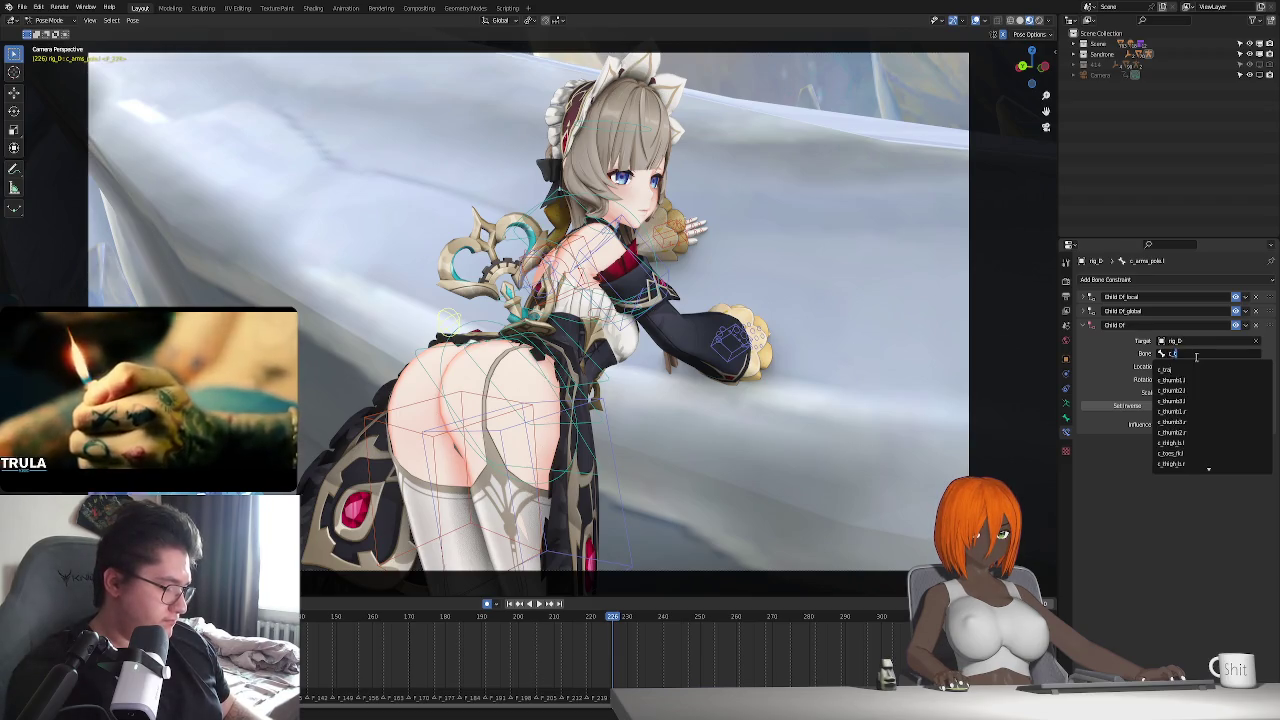
text(high)
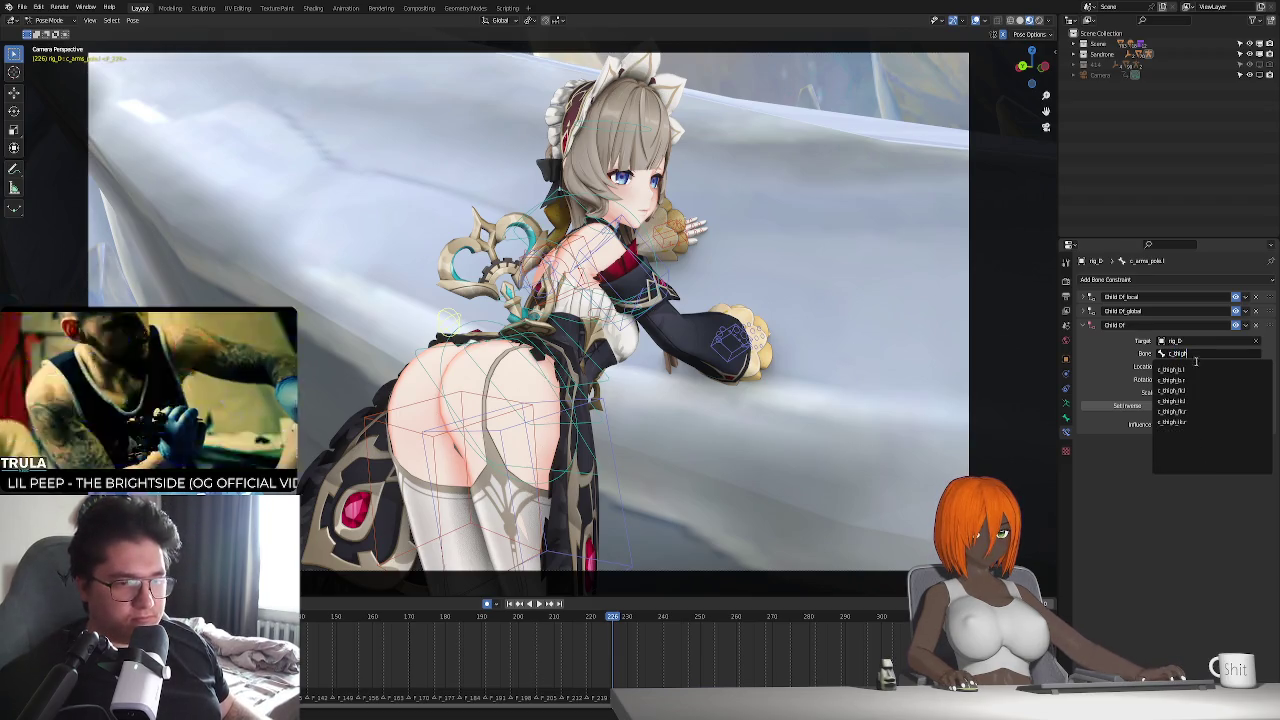
click(1188, 369)
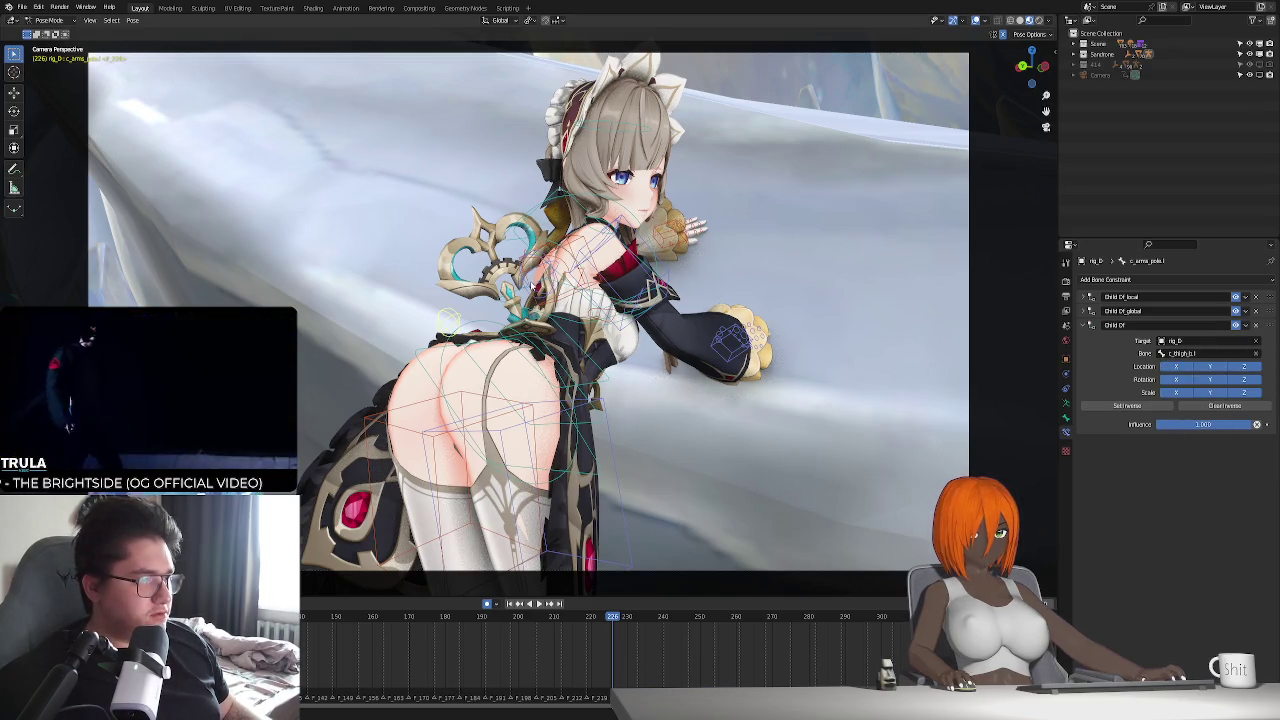
- Reselect the arm pole bone, set the constraint influence to zero, and test in playback
click(447, 320)
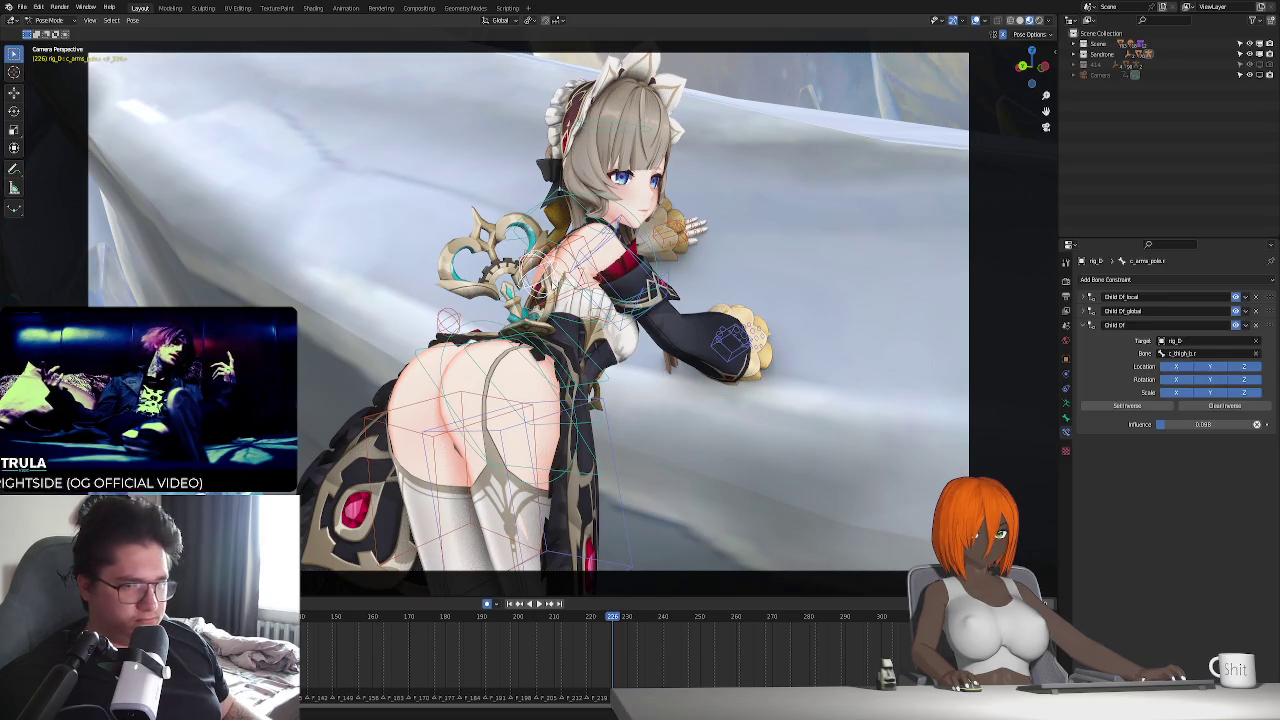
click(447, 320)
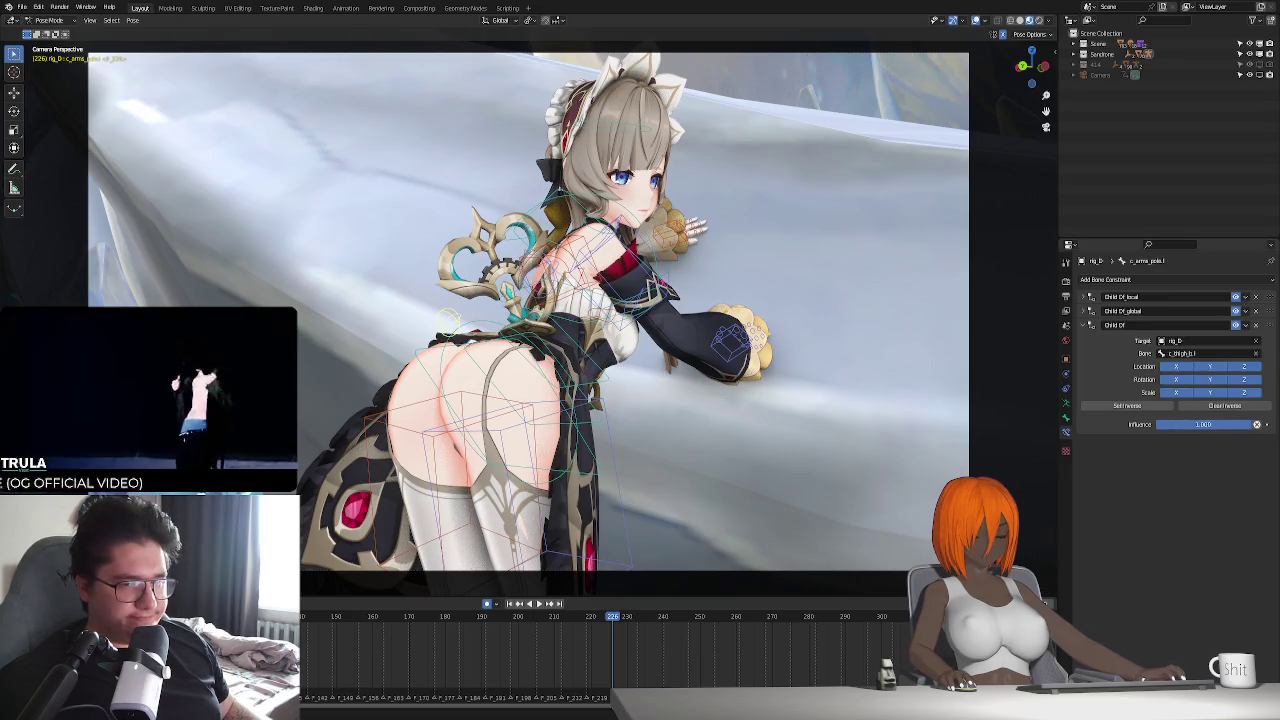
key(BackSpace)
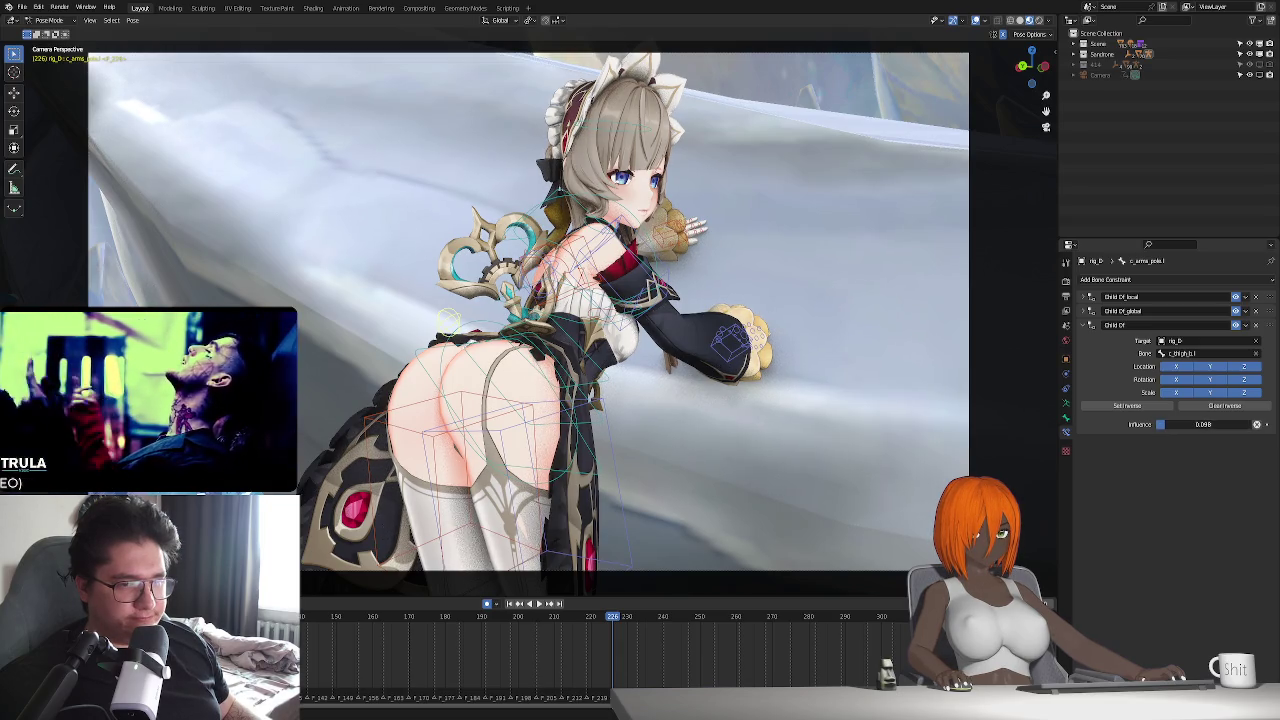
key(space)
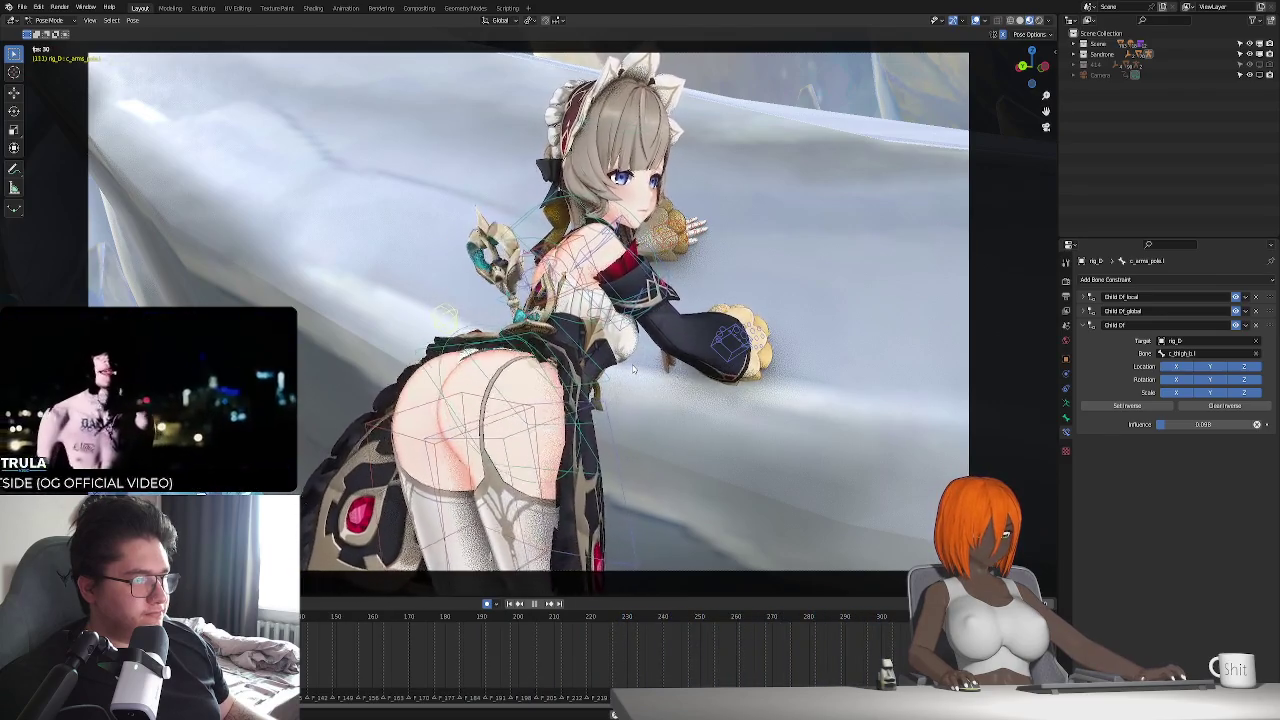
key(space)
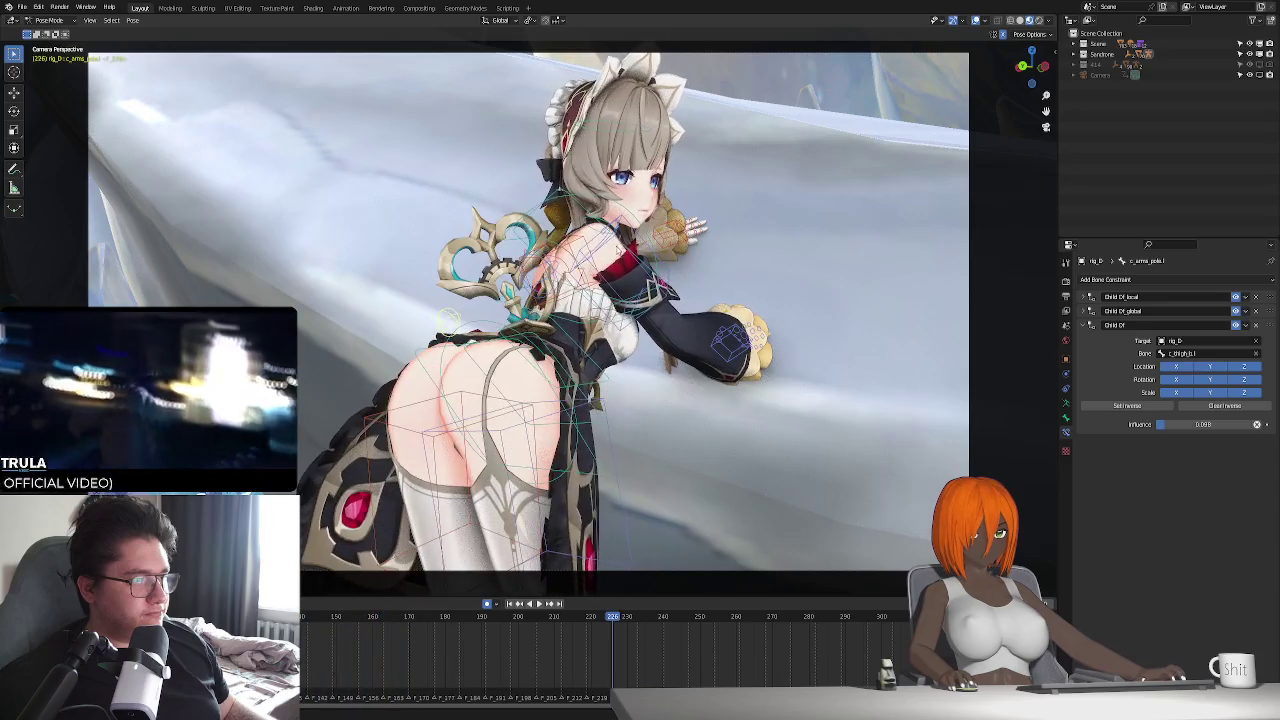
click(448, 320)
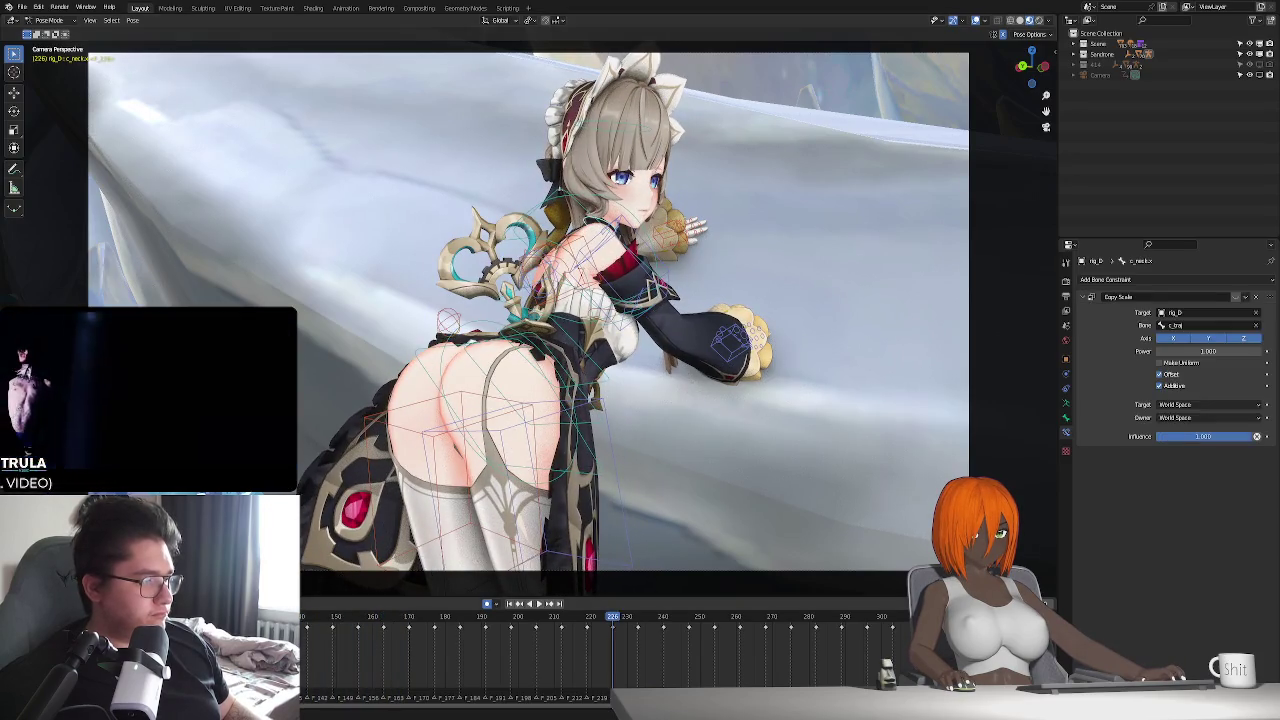
key(shift+Left)
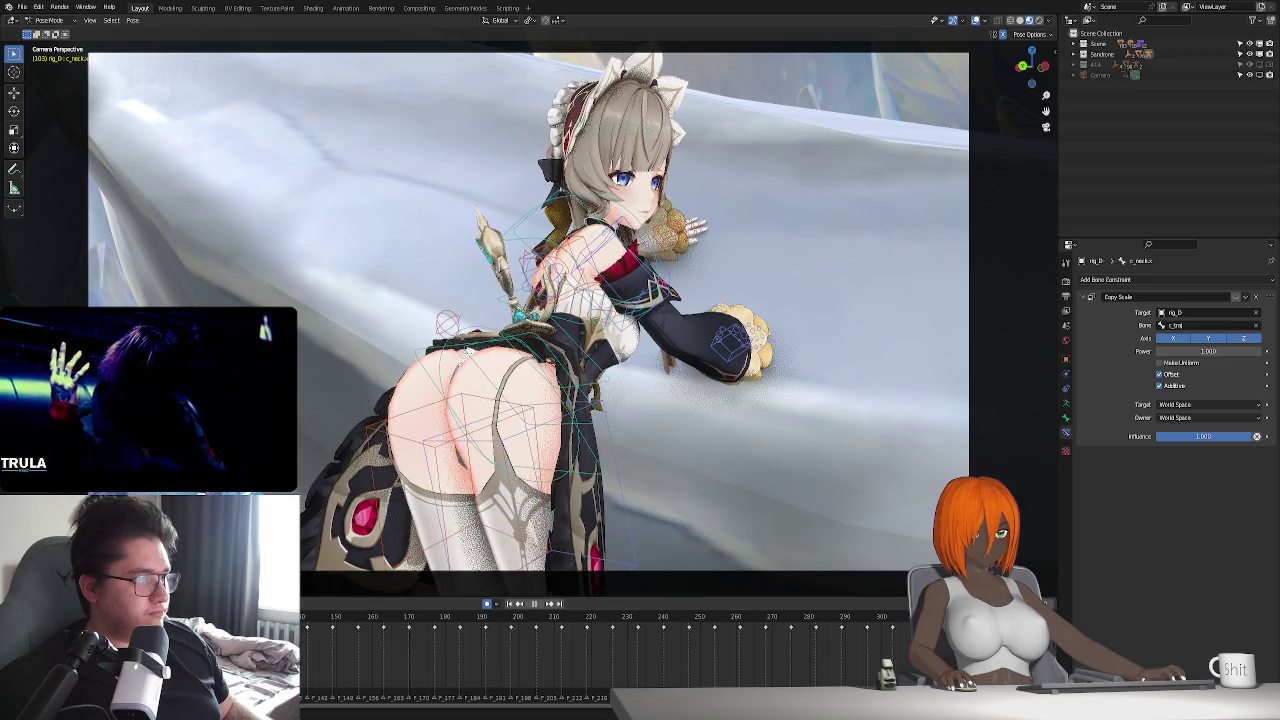
key(space)
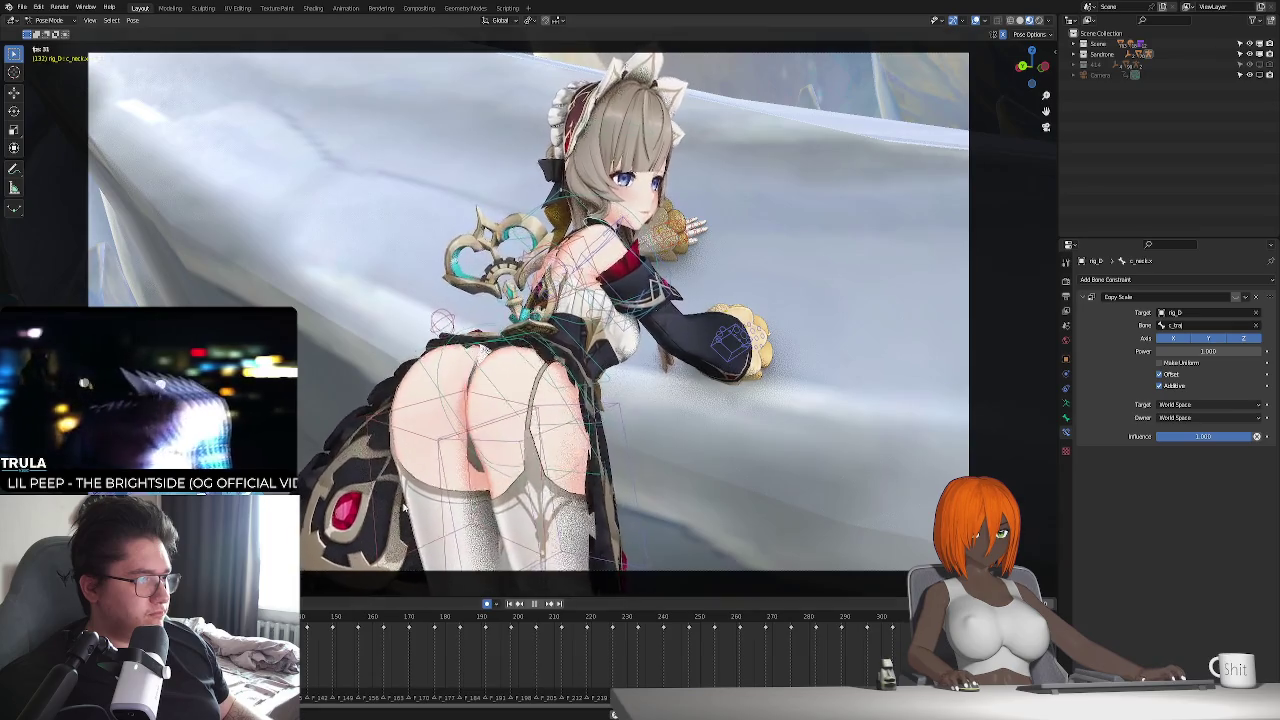
key(space)
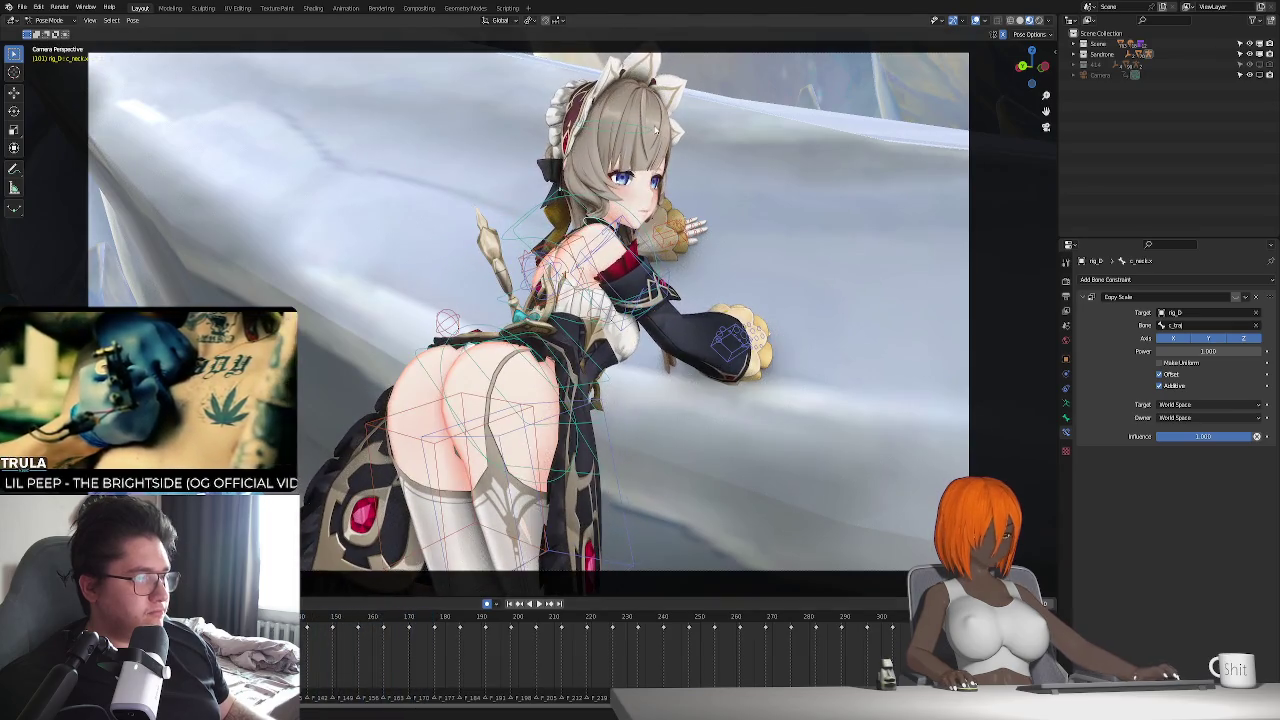
click(332, 619)
key(space)
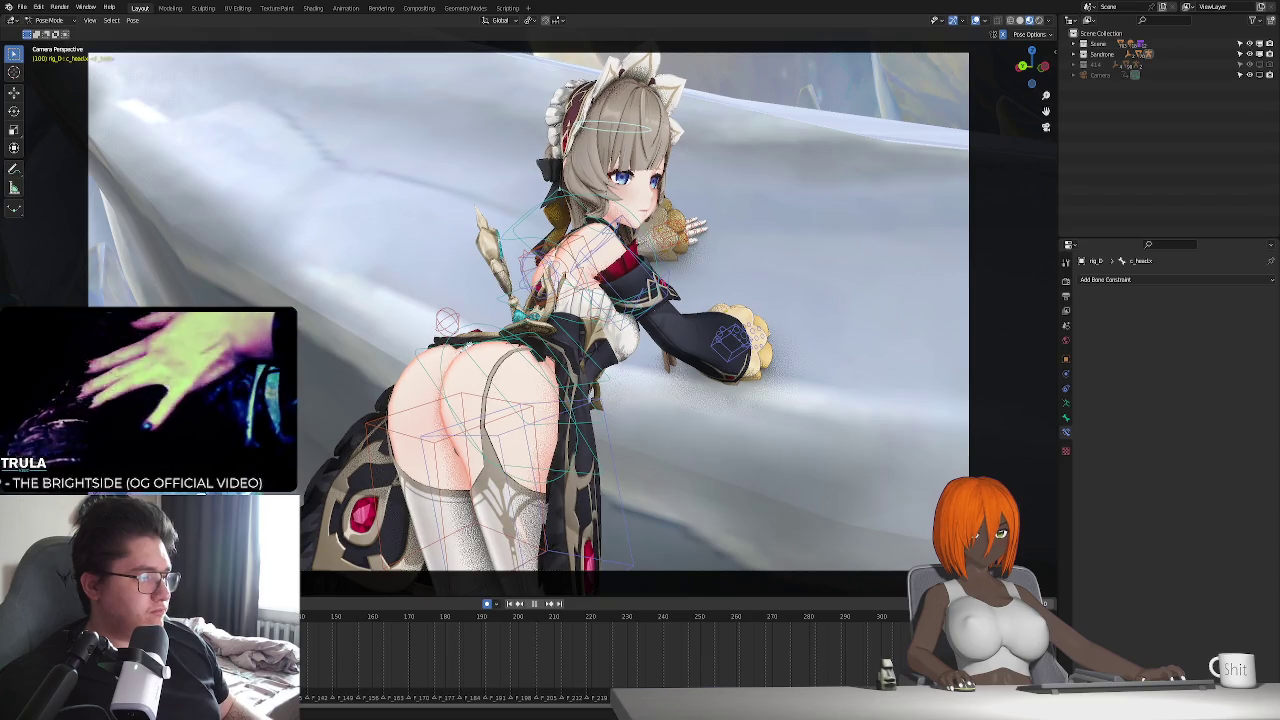
key(r)
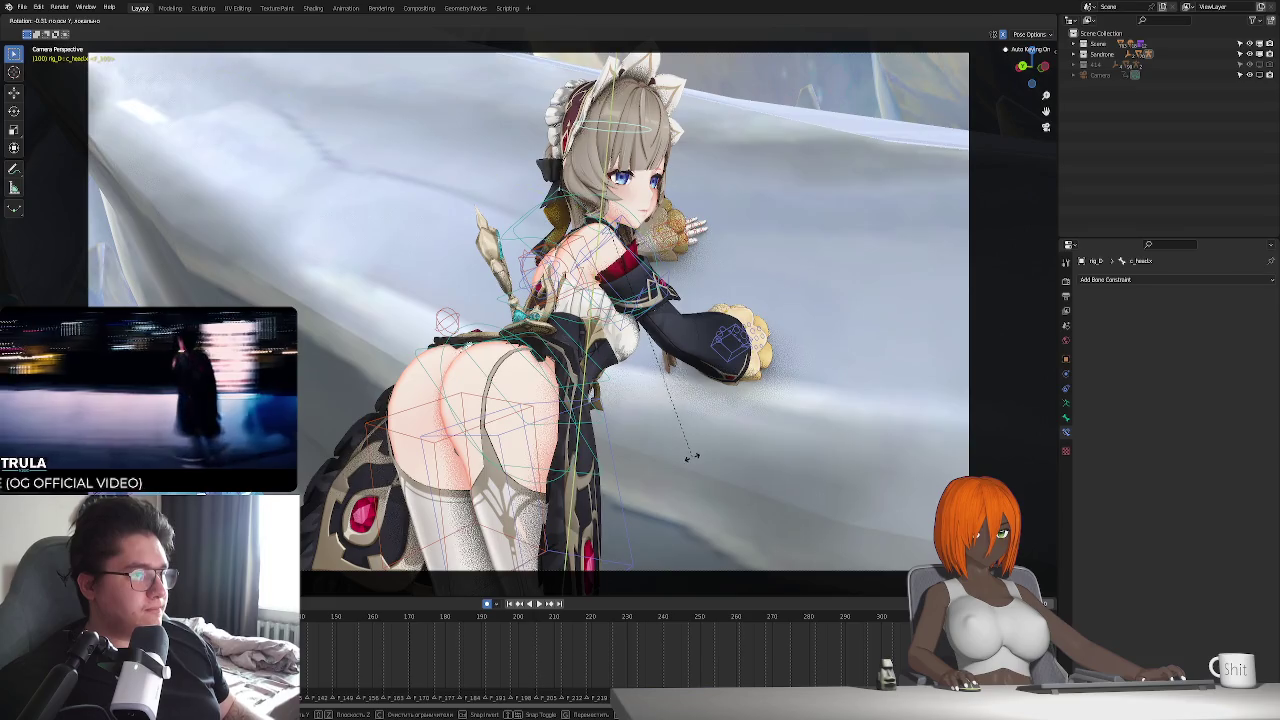
key(x)
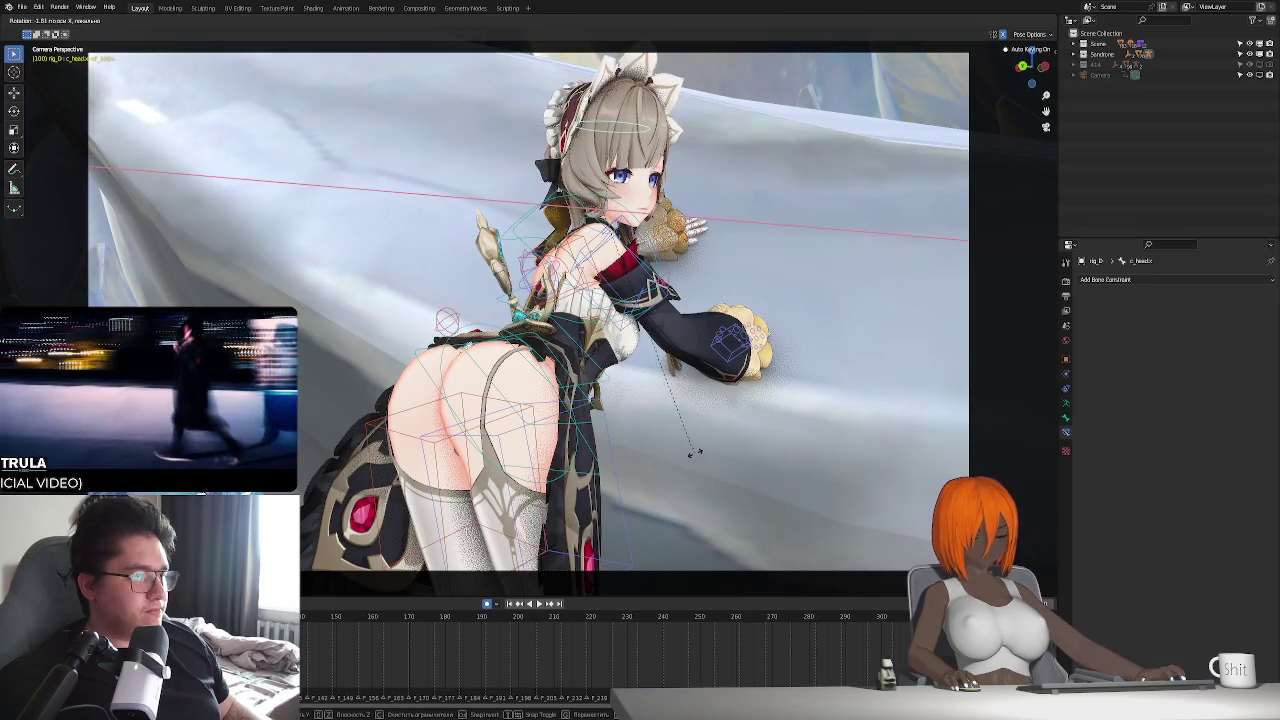
right_click(693, 456)
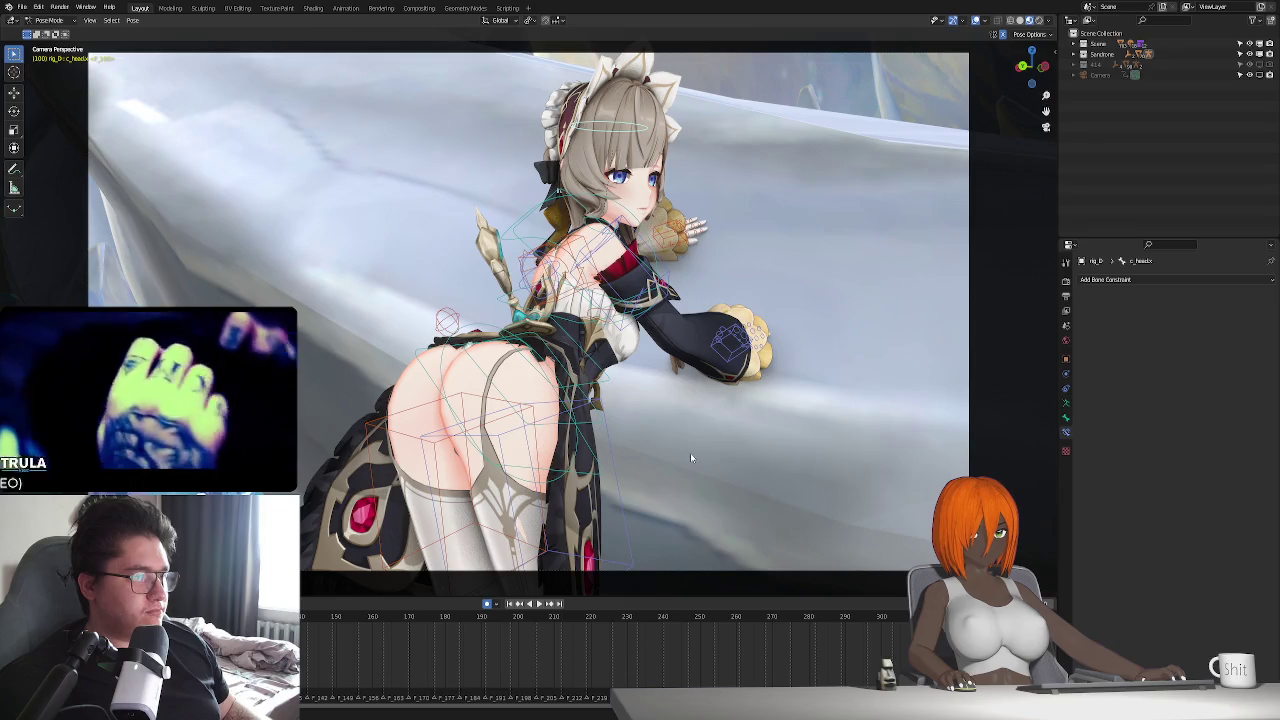
mouse_move(690, 453)
middle_down()
mouse_move(630, 445)
mouse_move(647, 436)
middle_up()
key(r)
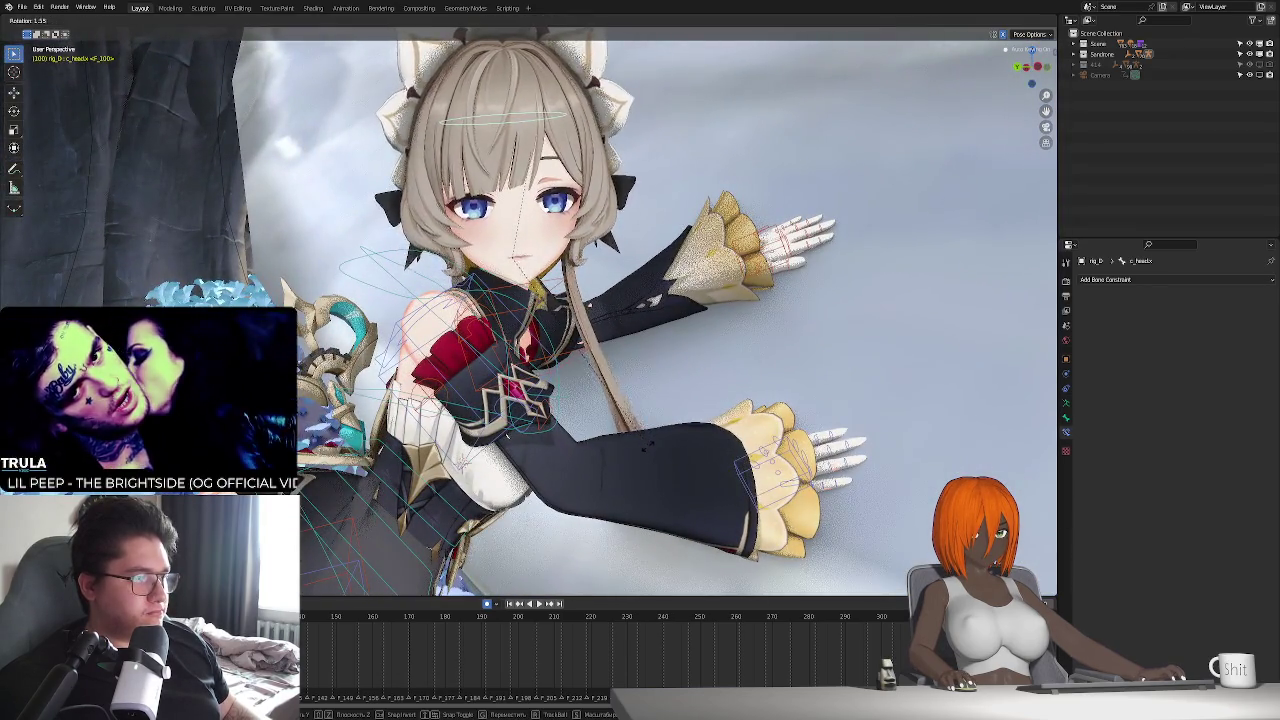
right_click(647, 447)
key(KP_0)
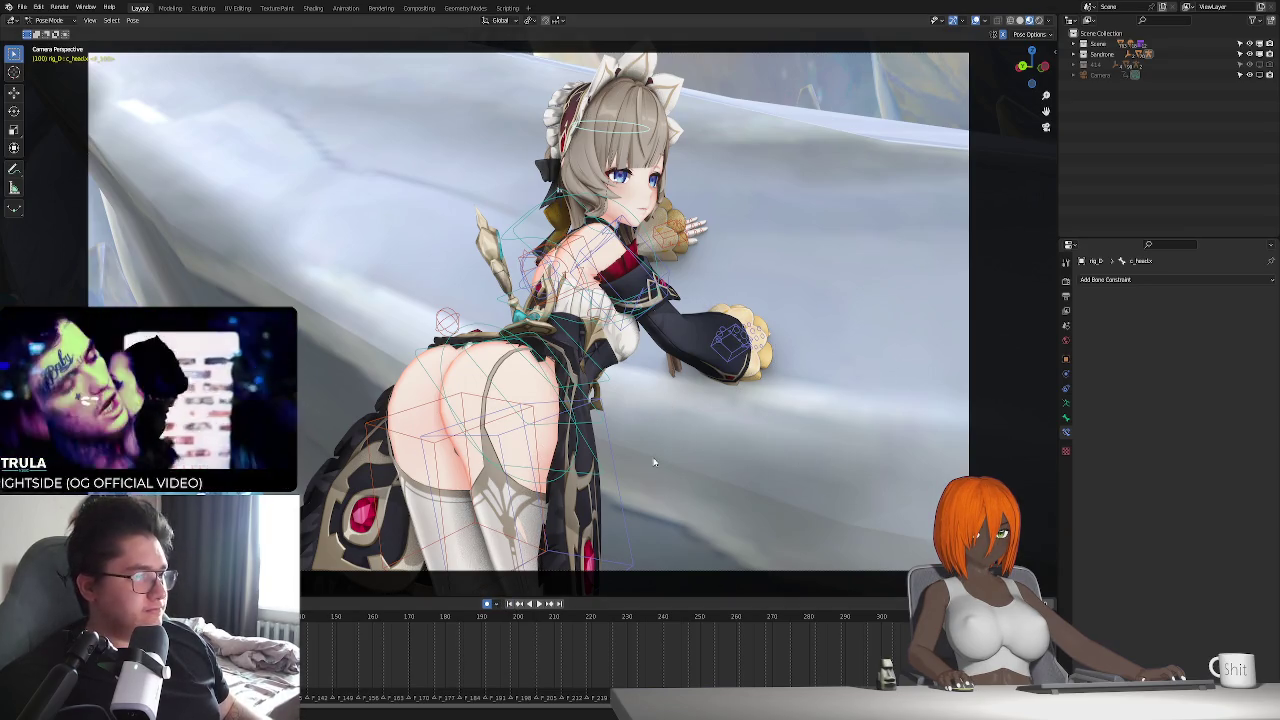
- Play the animation twice and stop each playback
key(space)
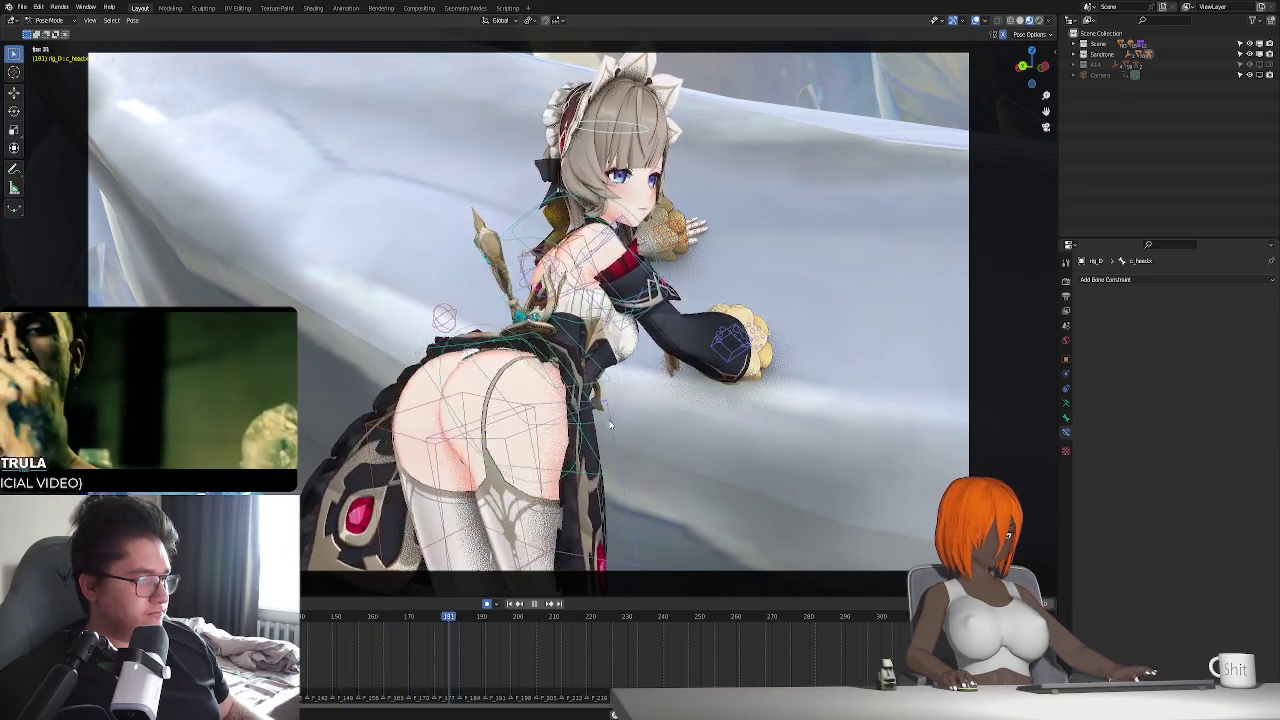
key(Escape)
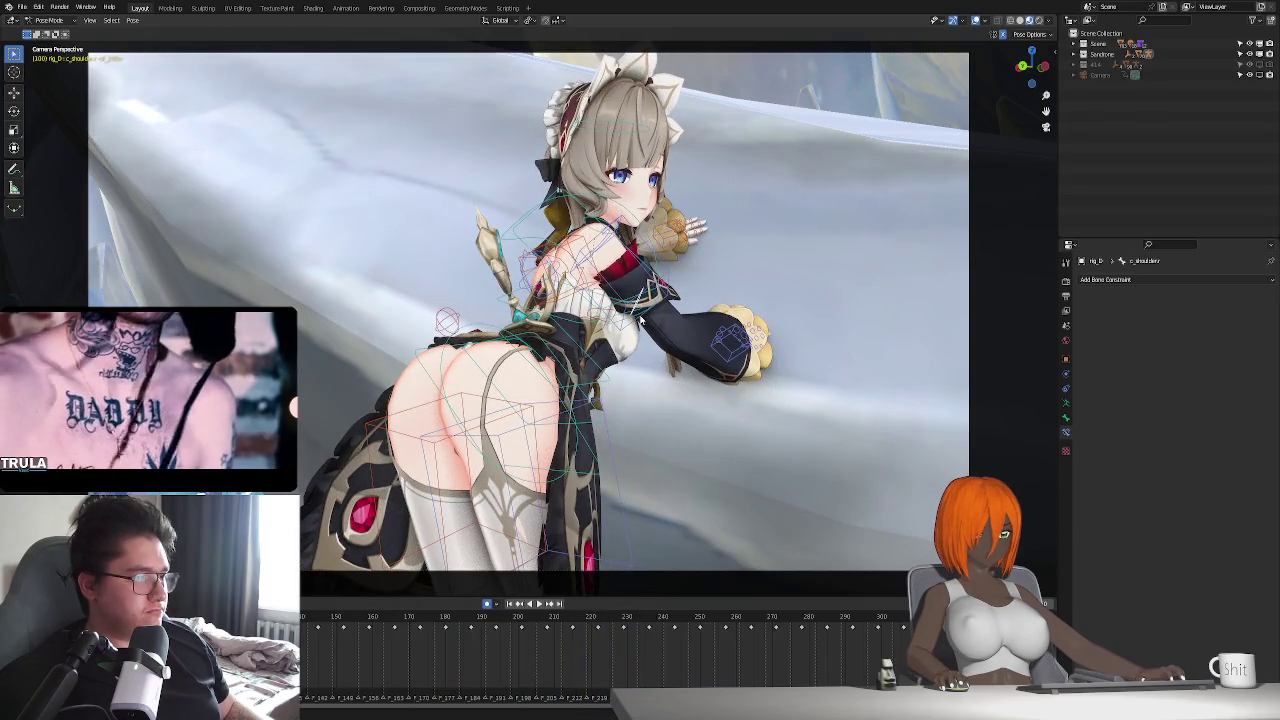
key(space)
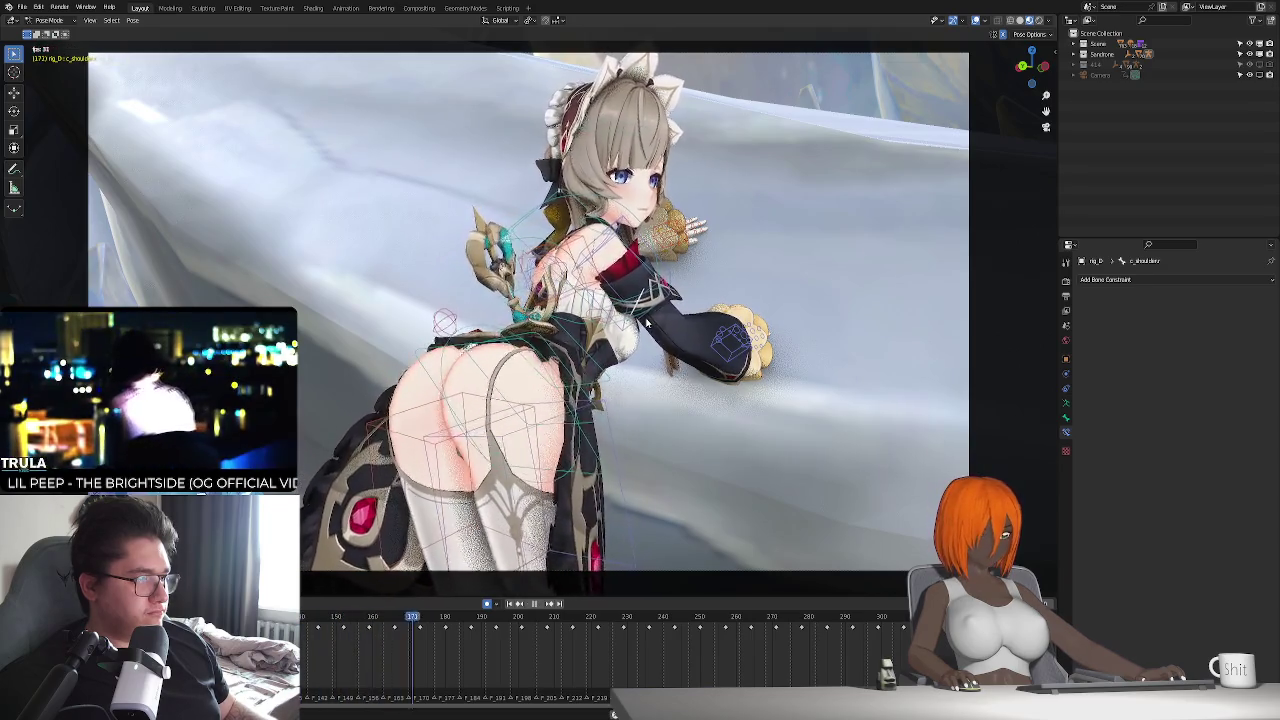
key(Escape)
- Orbit close to the upper body, begin a shoulder bone rotation, then cancel it
middle_drag(646, 323, 575, 385)
key(r)
right_click(433, 478)
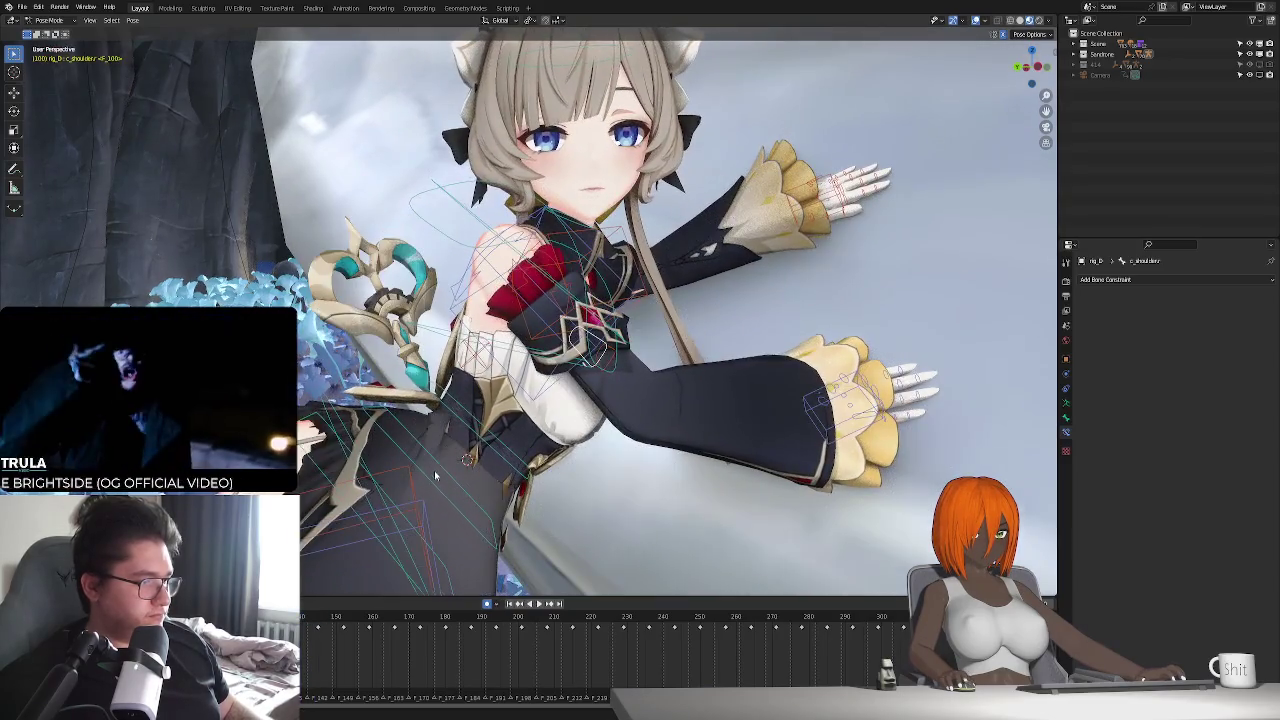
- Add a Child Of constraint to the spine bone targeting rig_D bone c_root.x
middle_drag(433, 478, 565, 402)
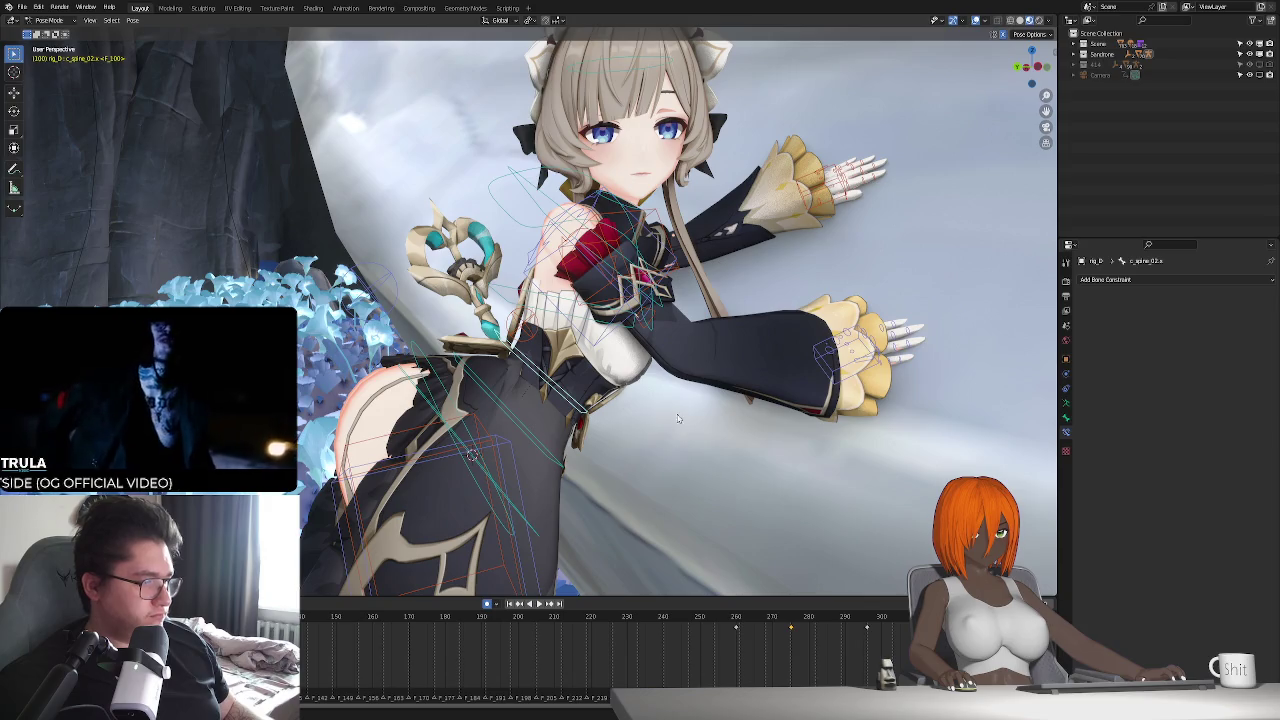
click(1169, 279)
click(1240, 332)
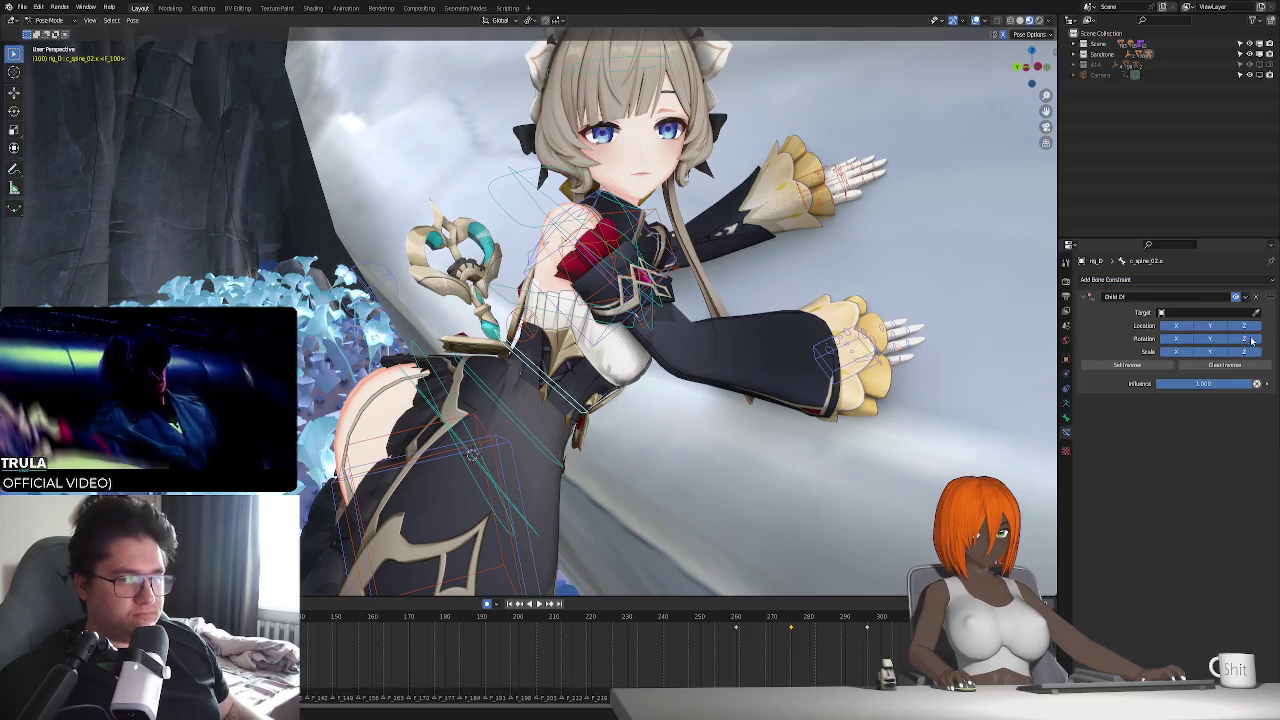
click(1205, 312)
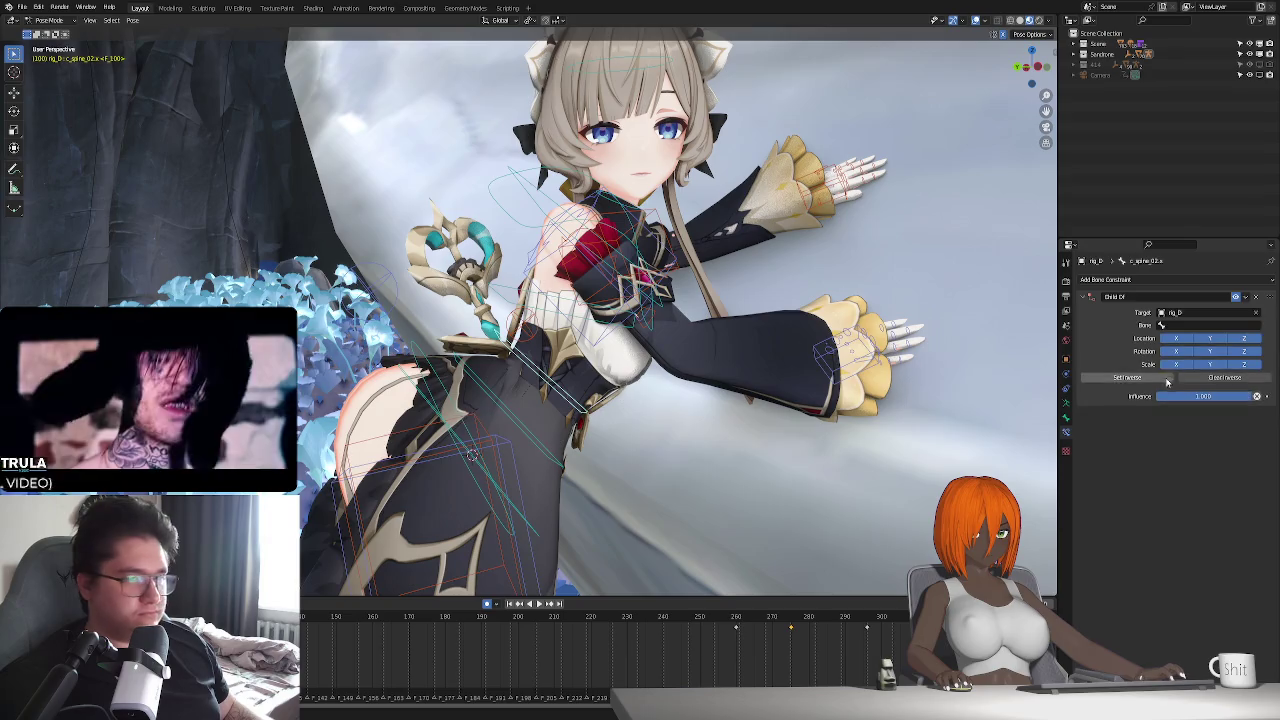
click(1192, 325)
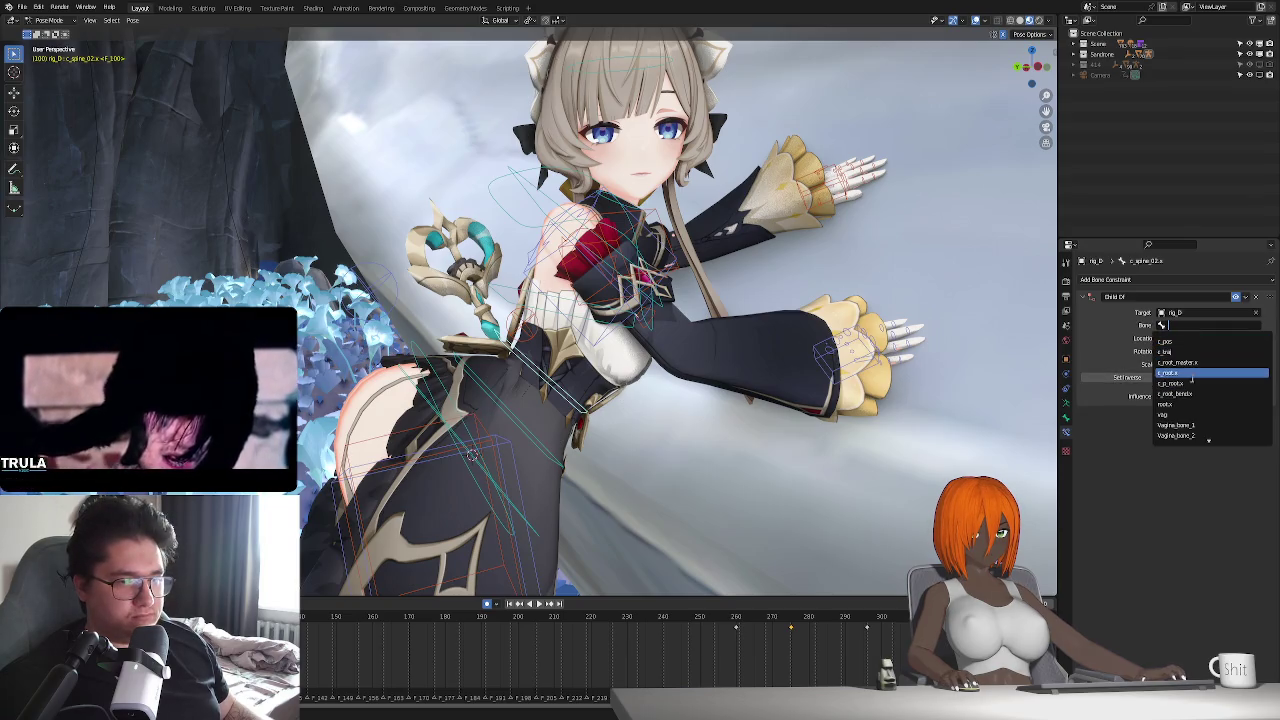
click(1192, 372)
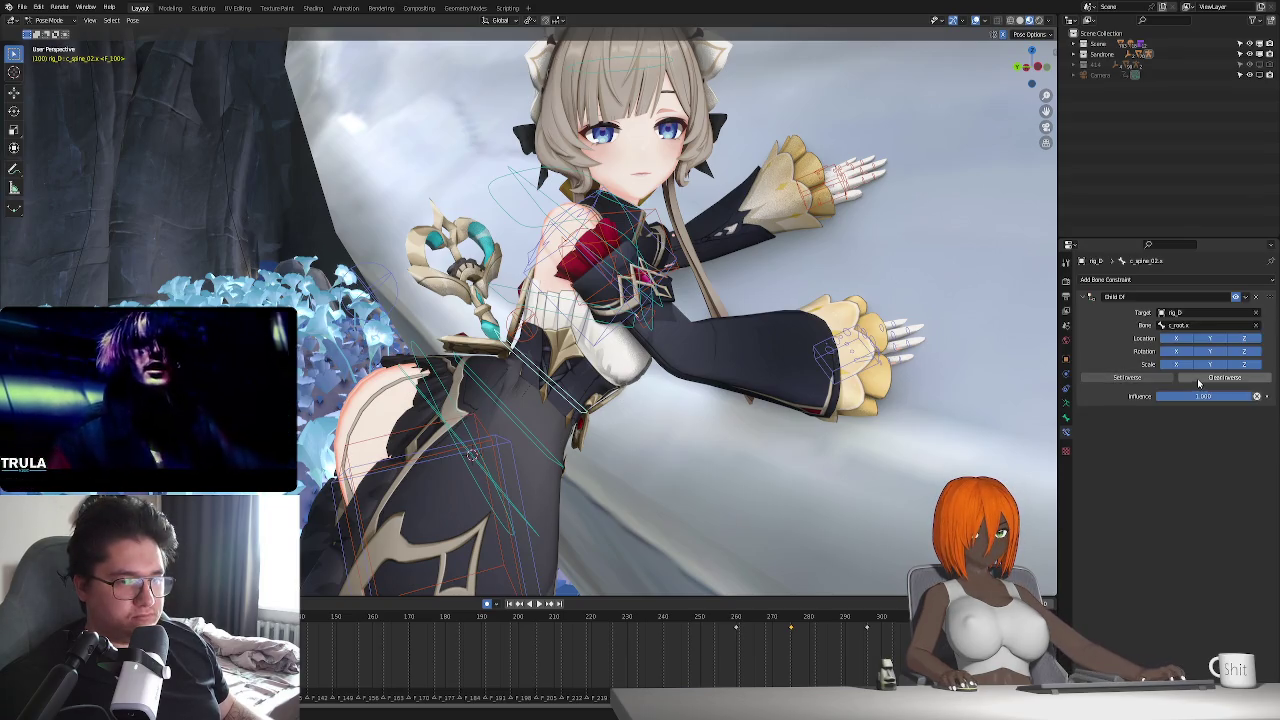
- Lower the spine's Child Of influence to near zero and preview playback in camera view
click(424, 364)
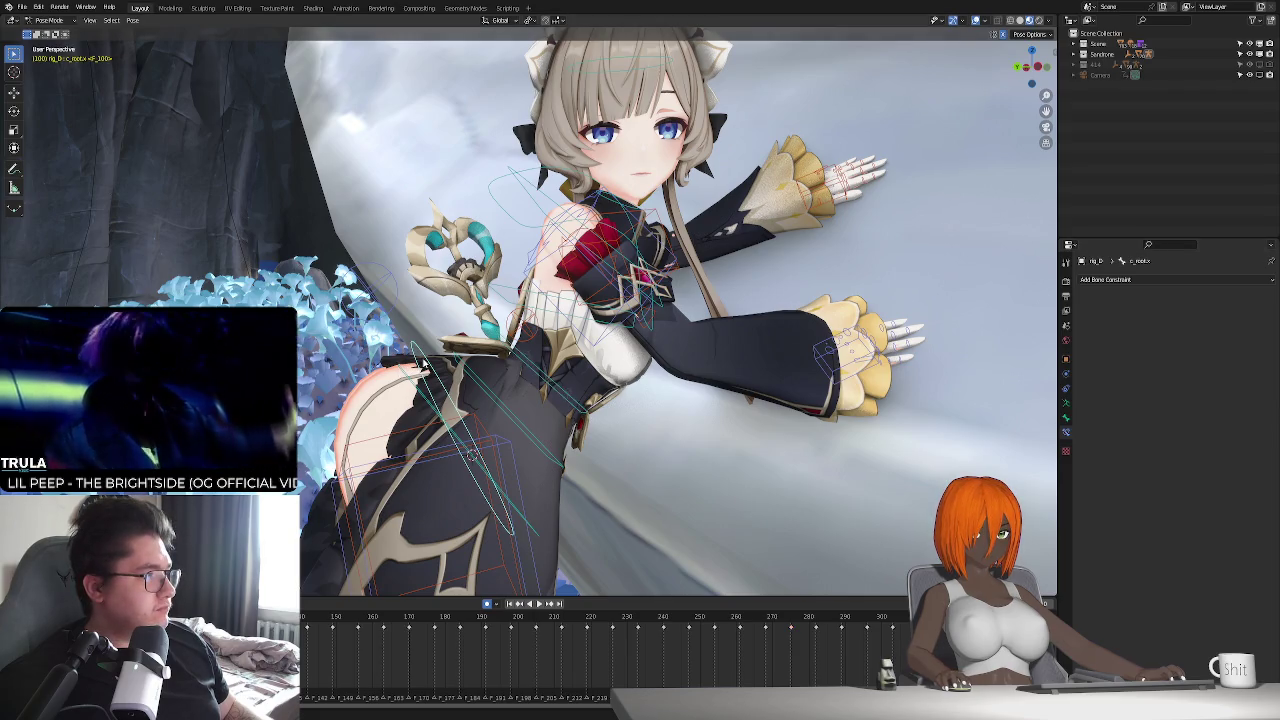
click(546, 378)
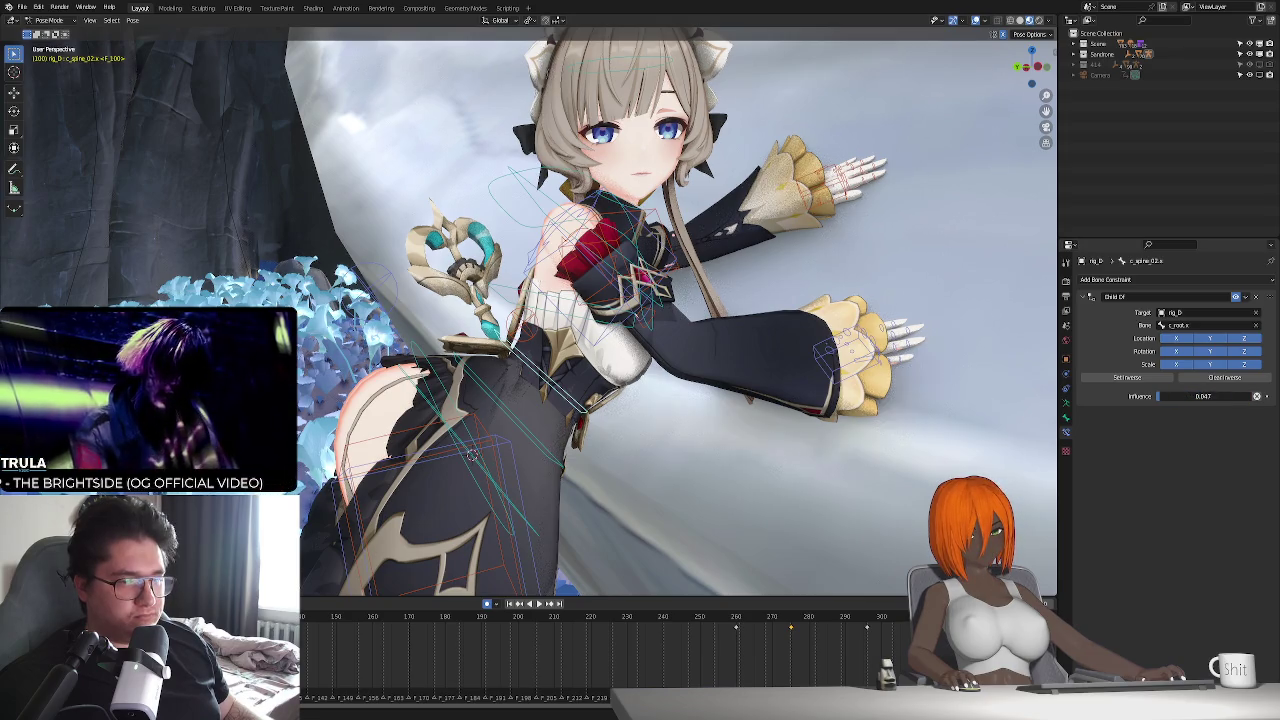
drag(1200, 396, 811, 432)
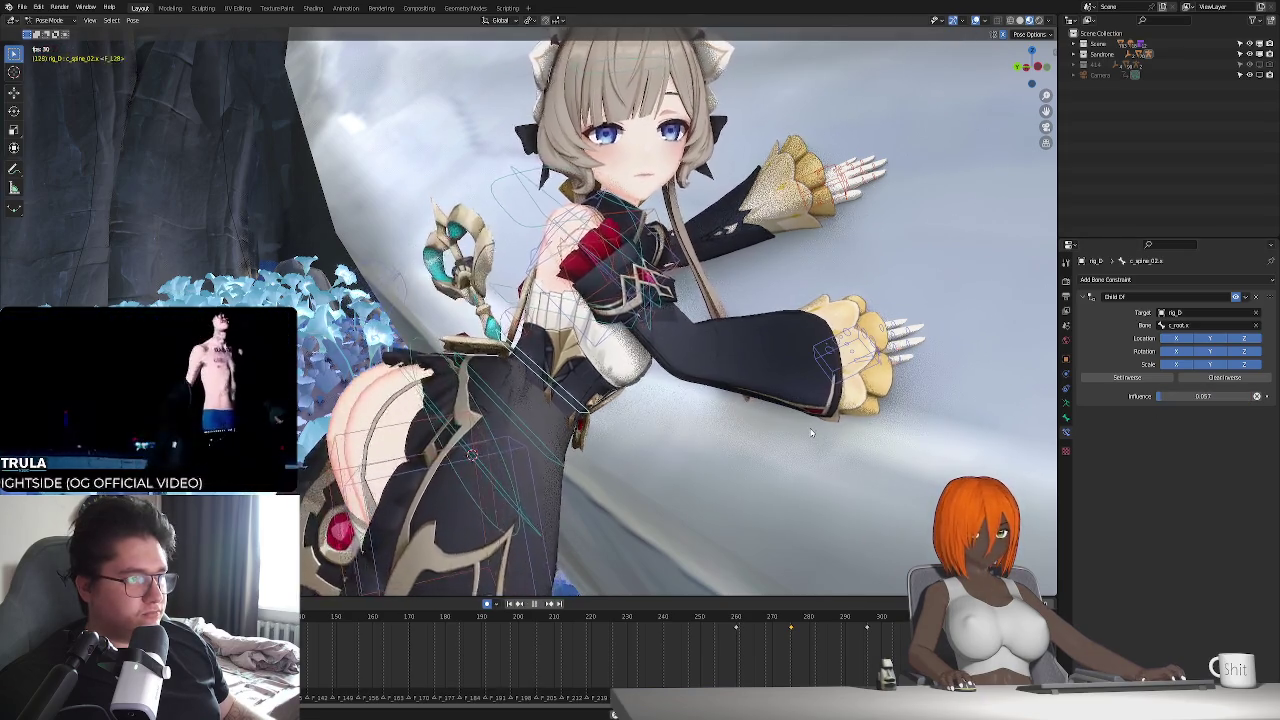
key(KP_0)
key(space)
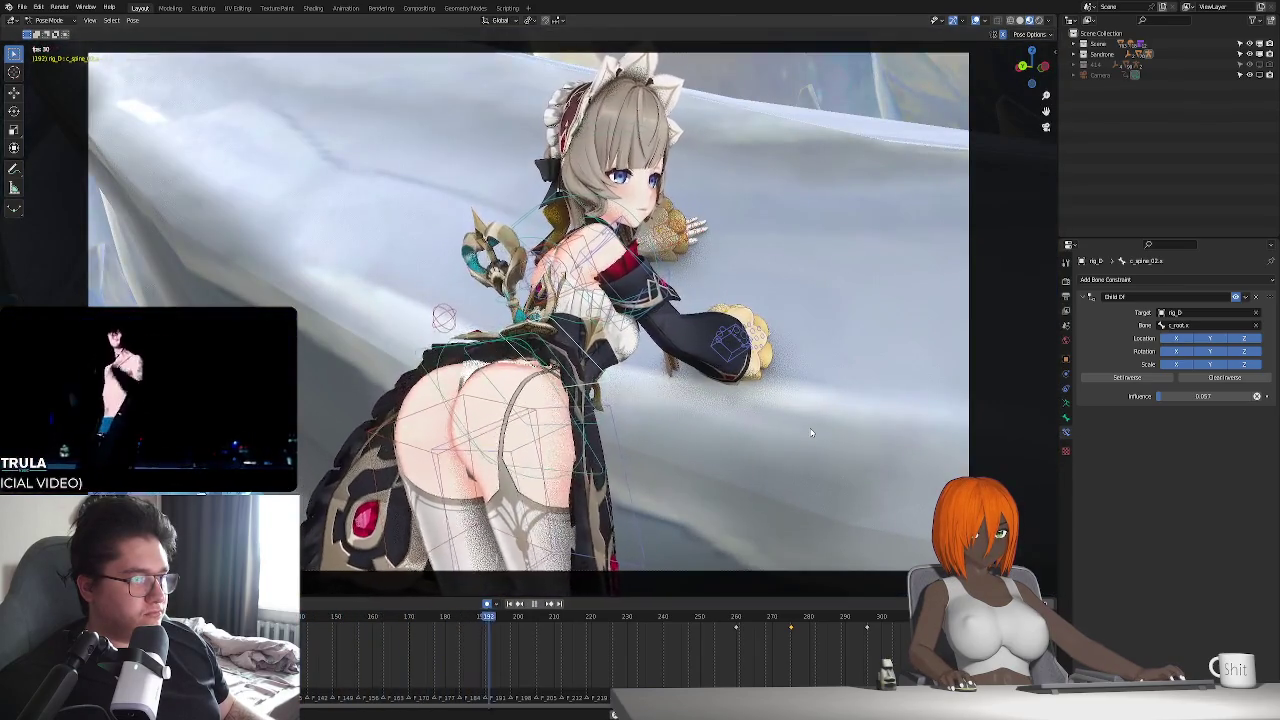
key(space)
key(space)
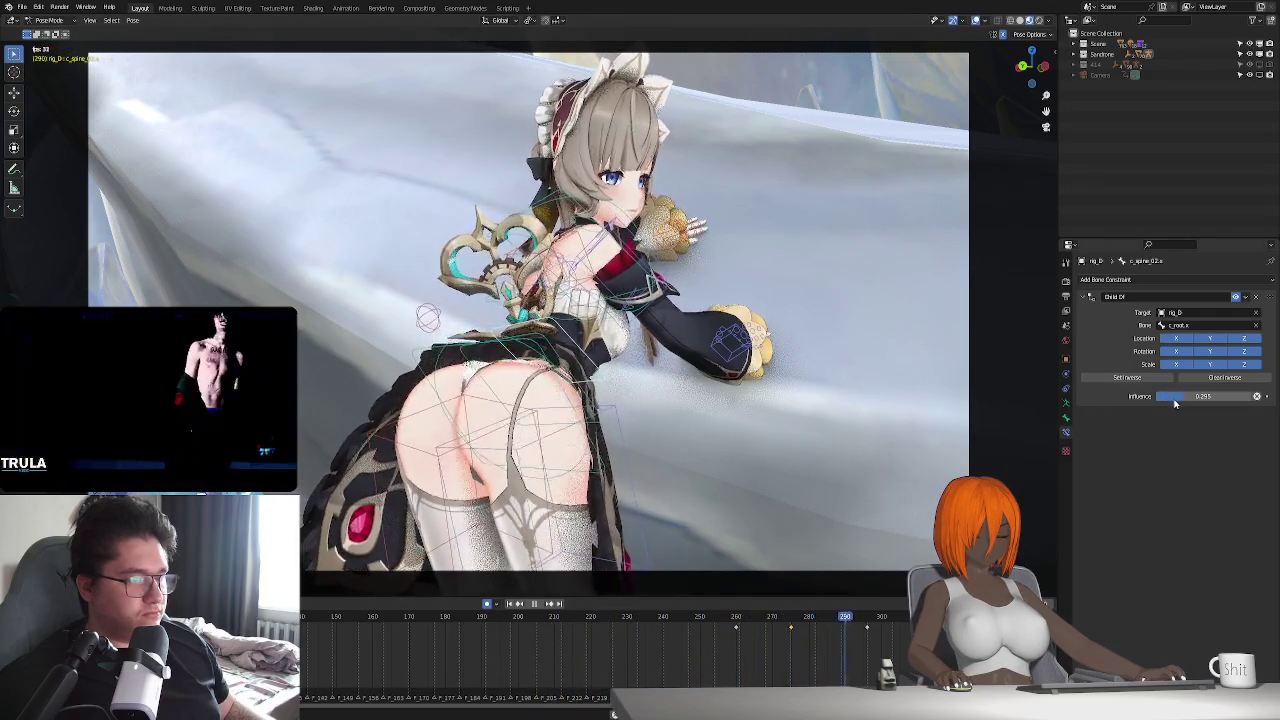
key(Escape)
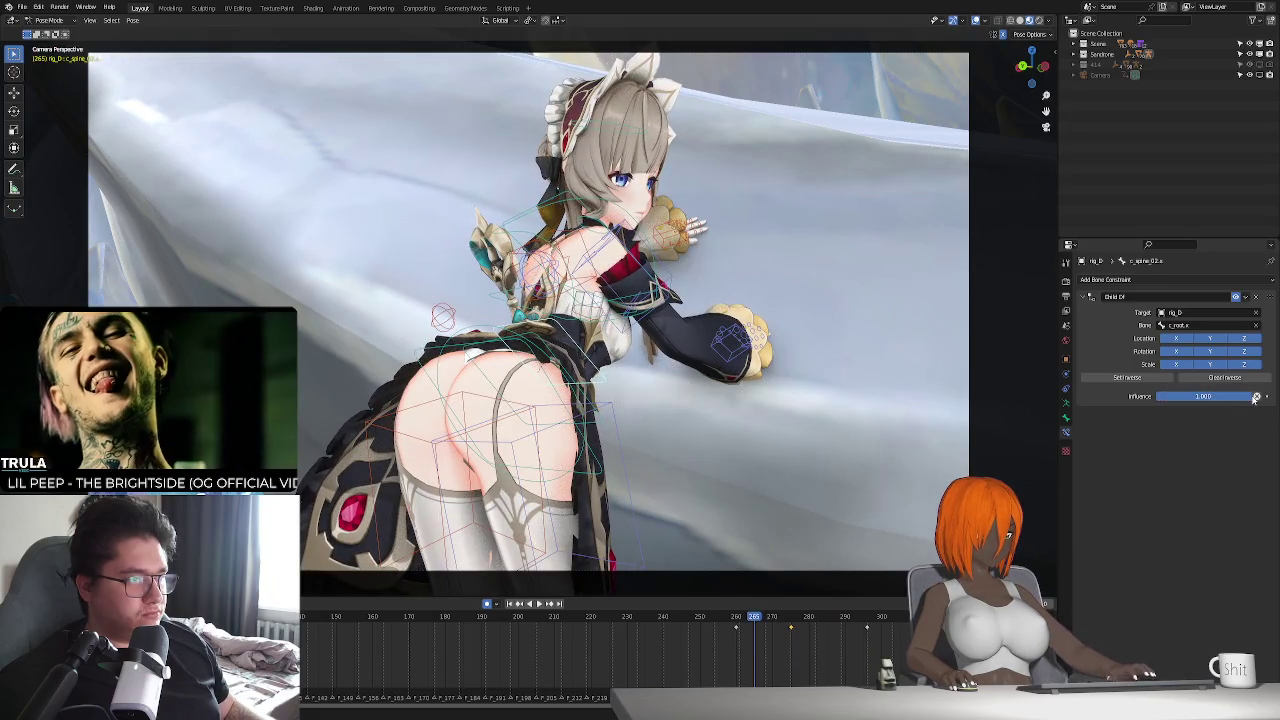
- Replay from frame 265, lower the influence slightly more, and play again
key(space)
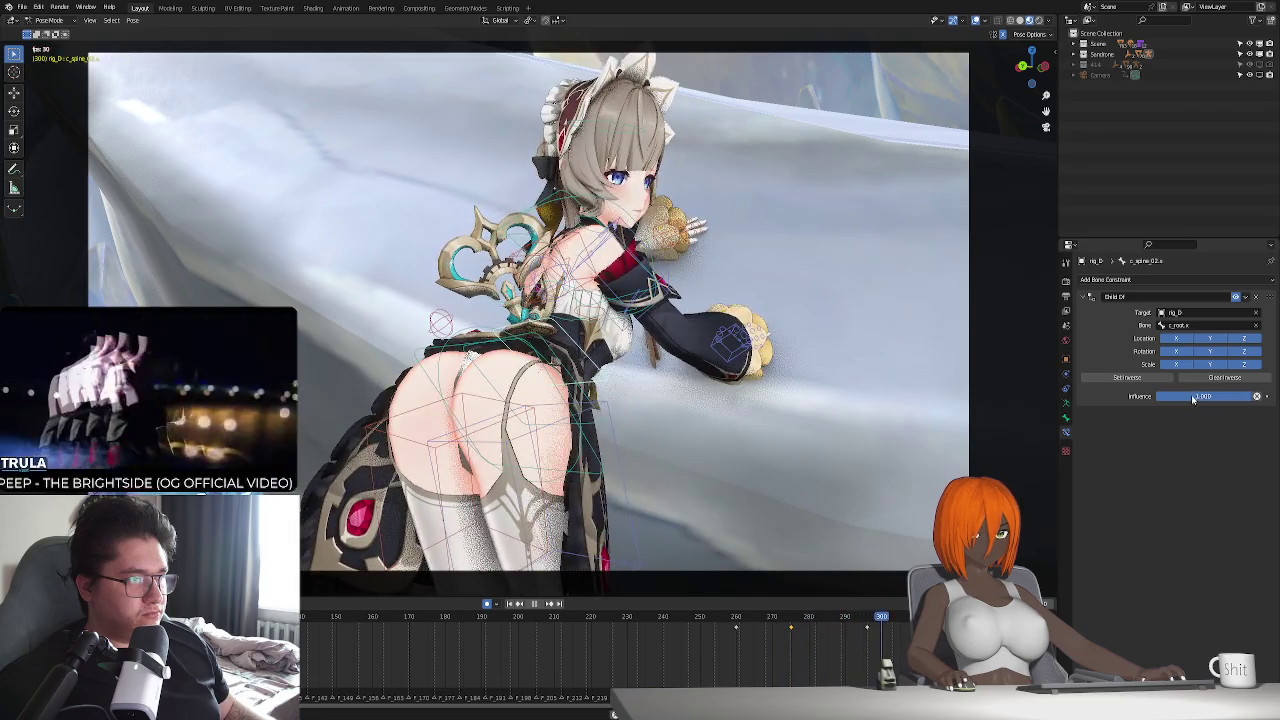
key(Escape)
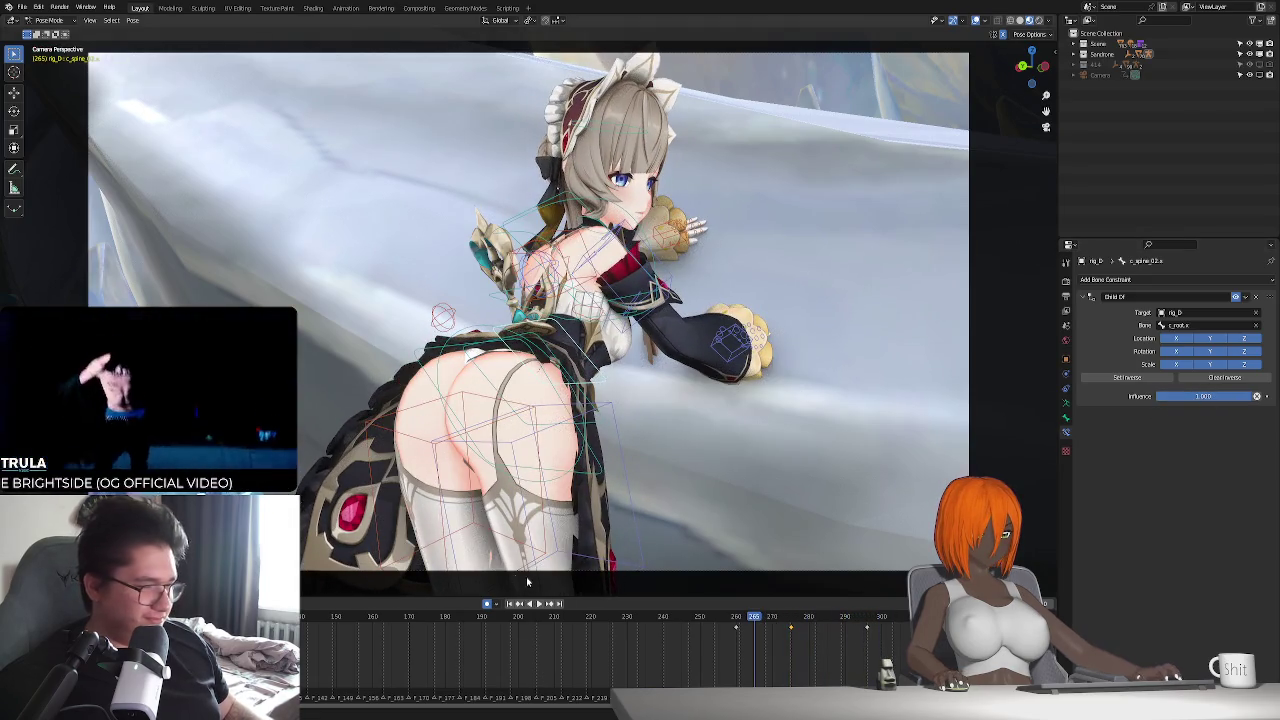
drag(1200, 396, 1175, 396)
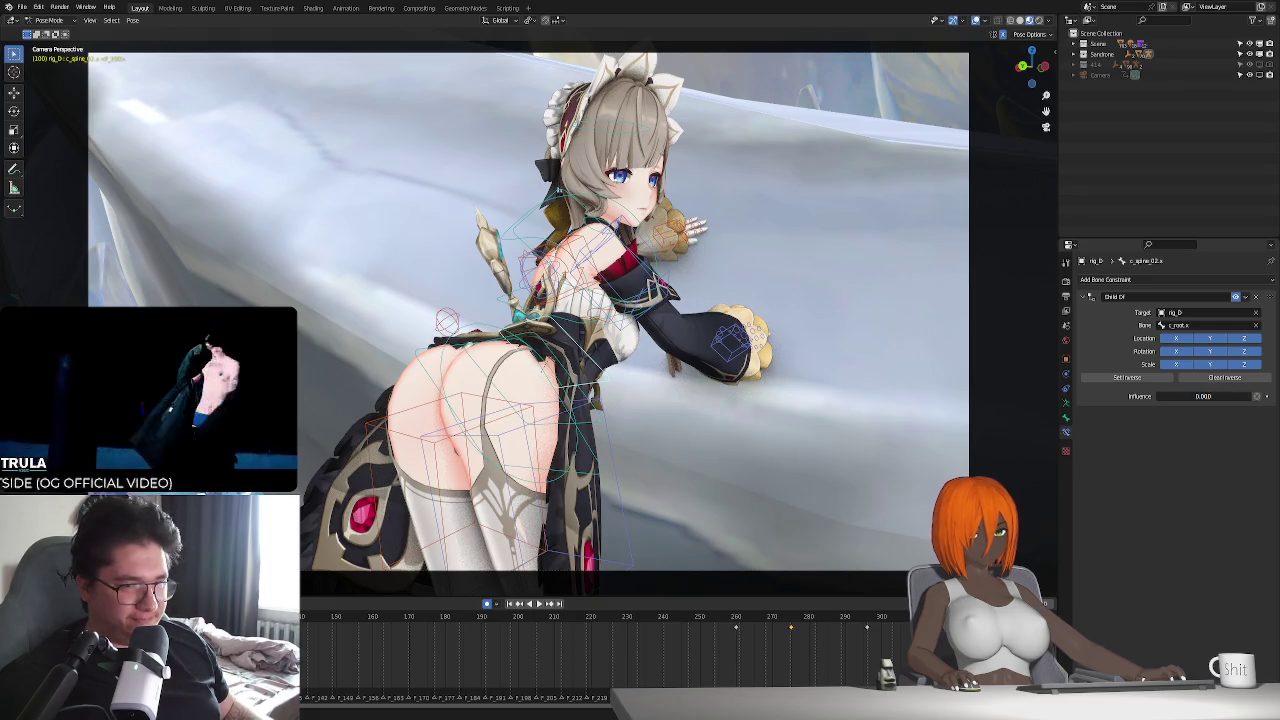
key(space)
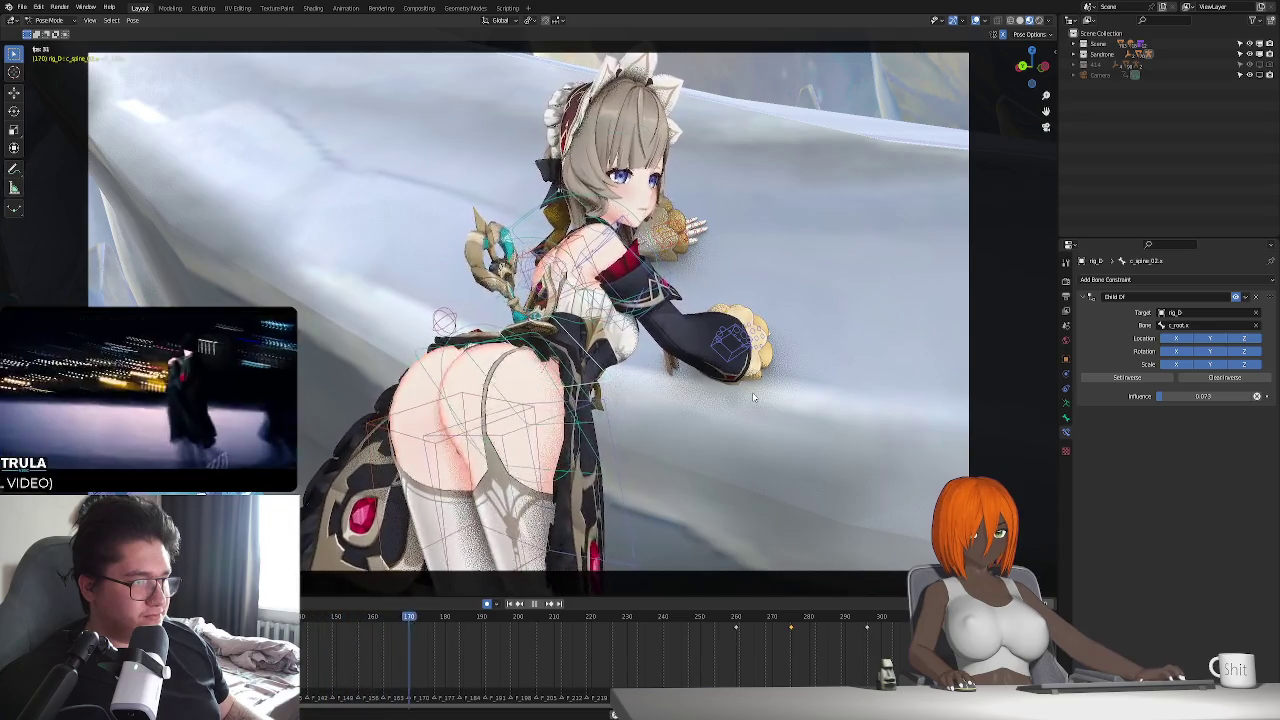
- Open the Armature Data properties, select the chest bones, and clear the keyframe selection
click(1066, 403)
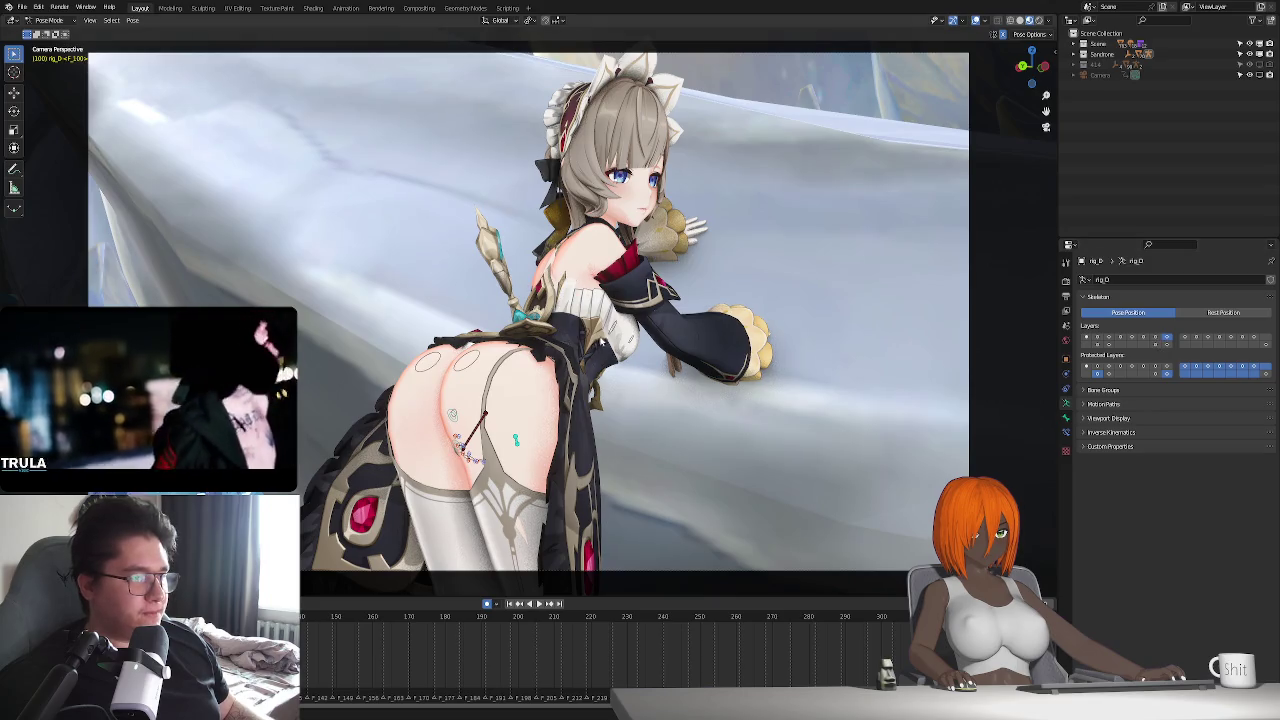
drag(576, 366, 645, 322)
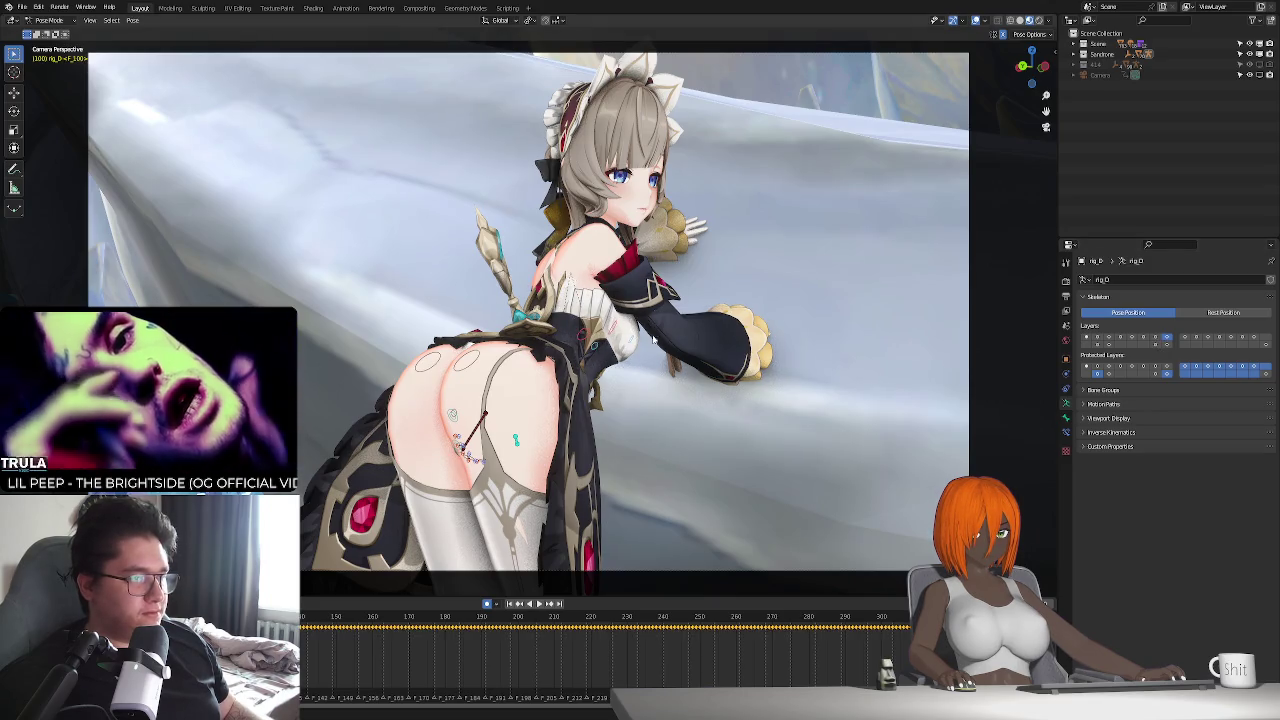
ctrl+scroll(505, 638, left, 5)
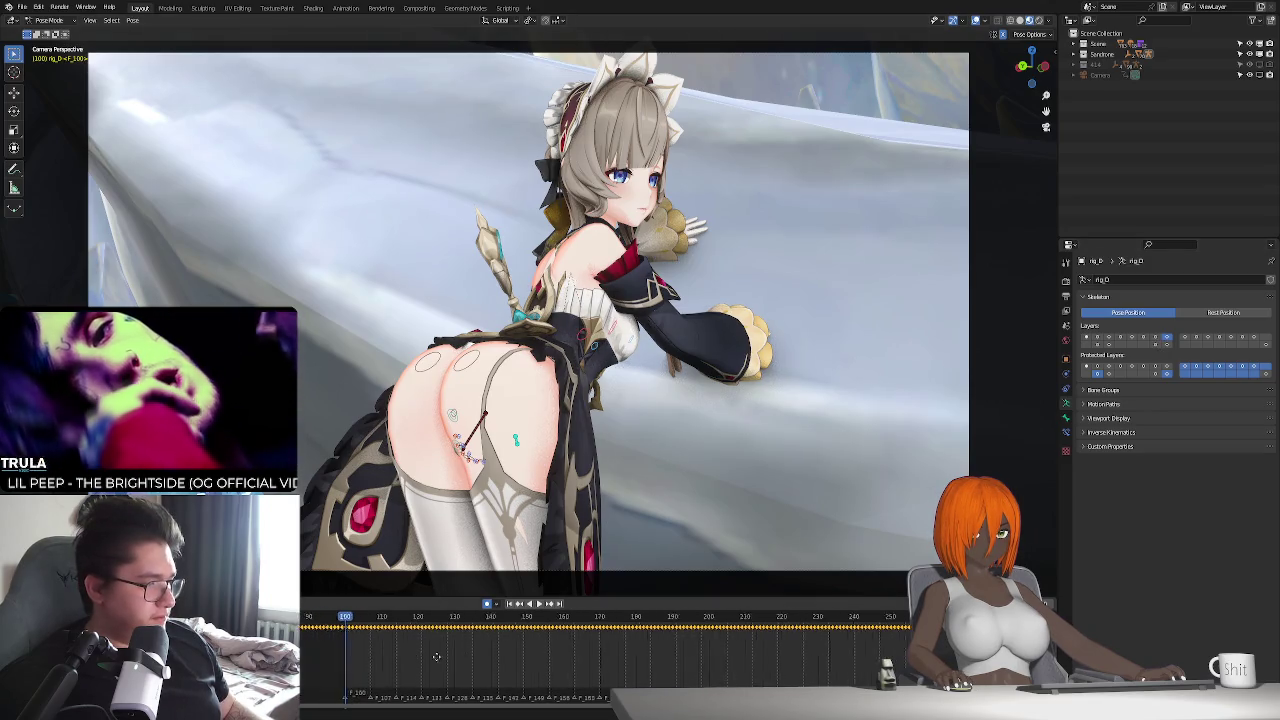
click(505, 638)
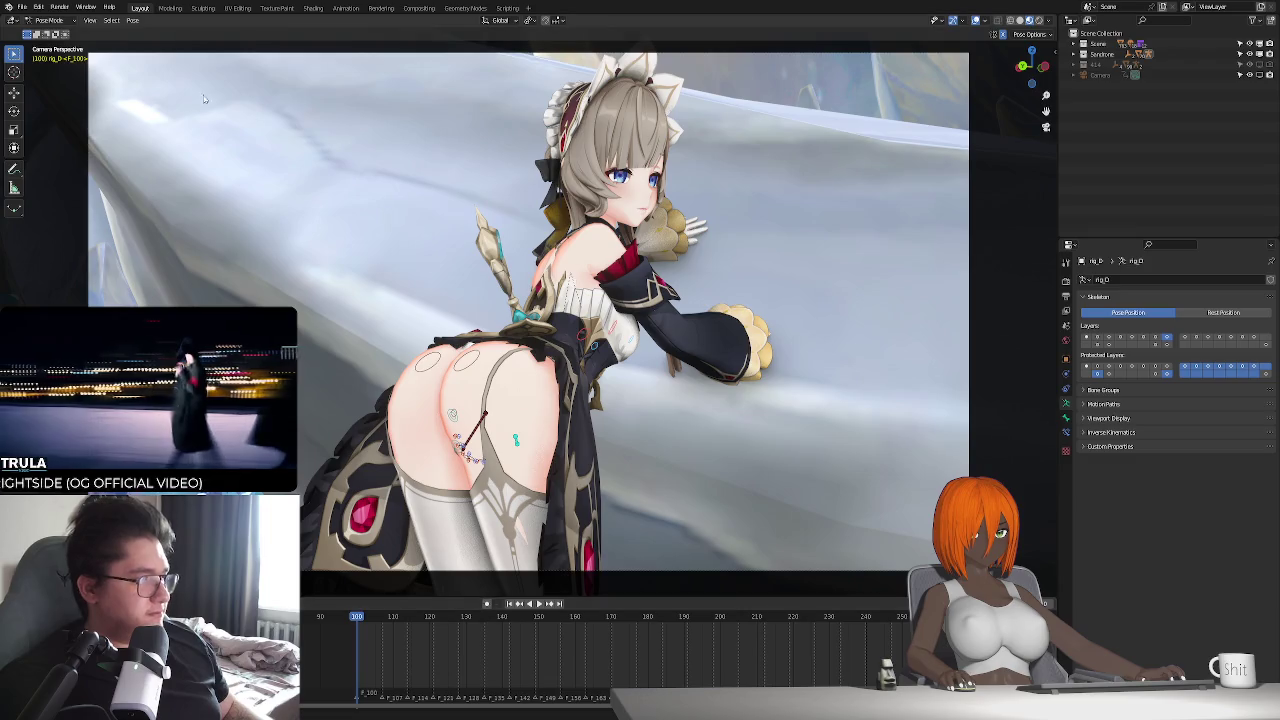
click(138, 21)
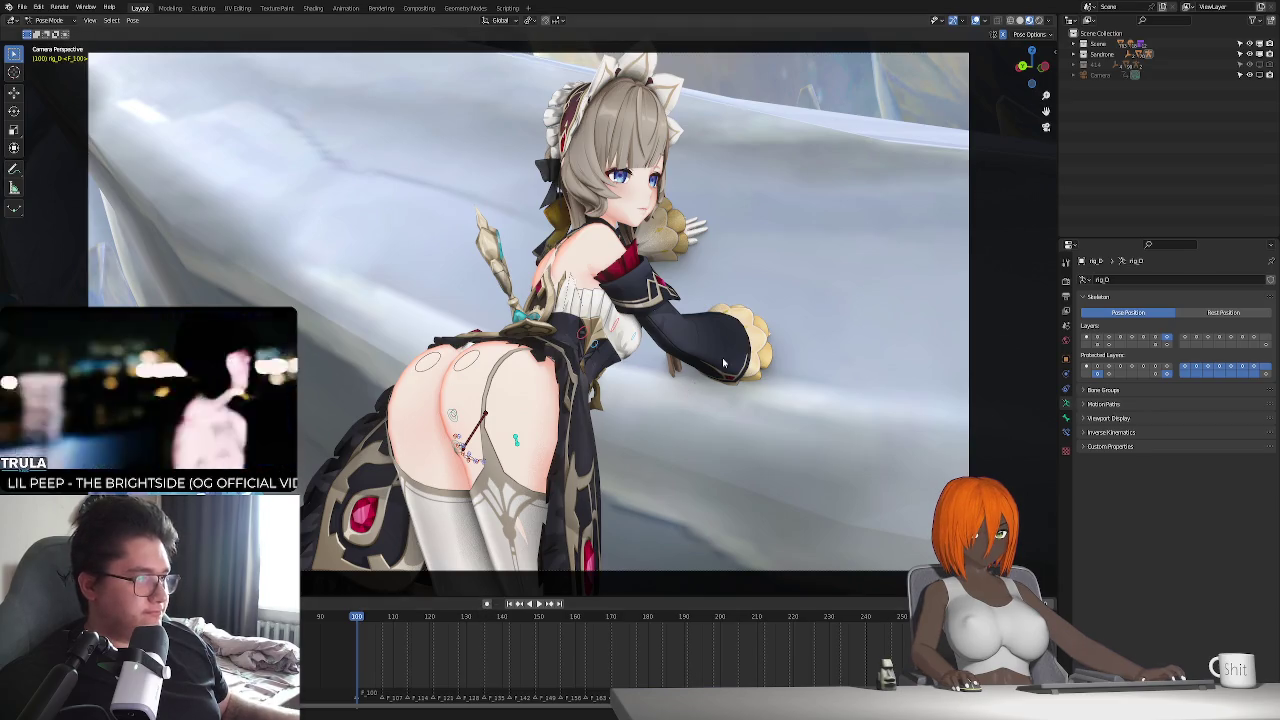
- Toggle bone layers to reveal the eye bones and select the eye control bone
click(1086, 338)
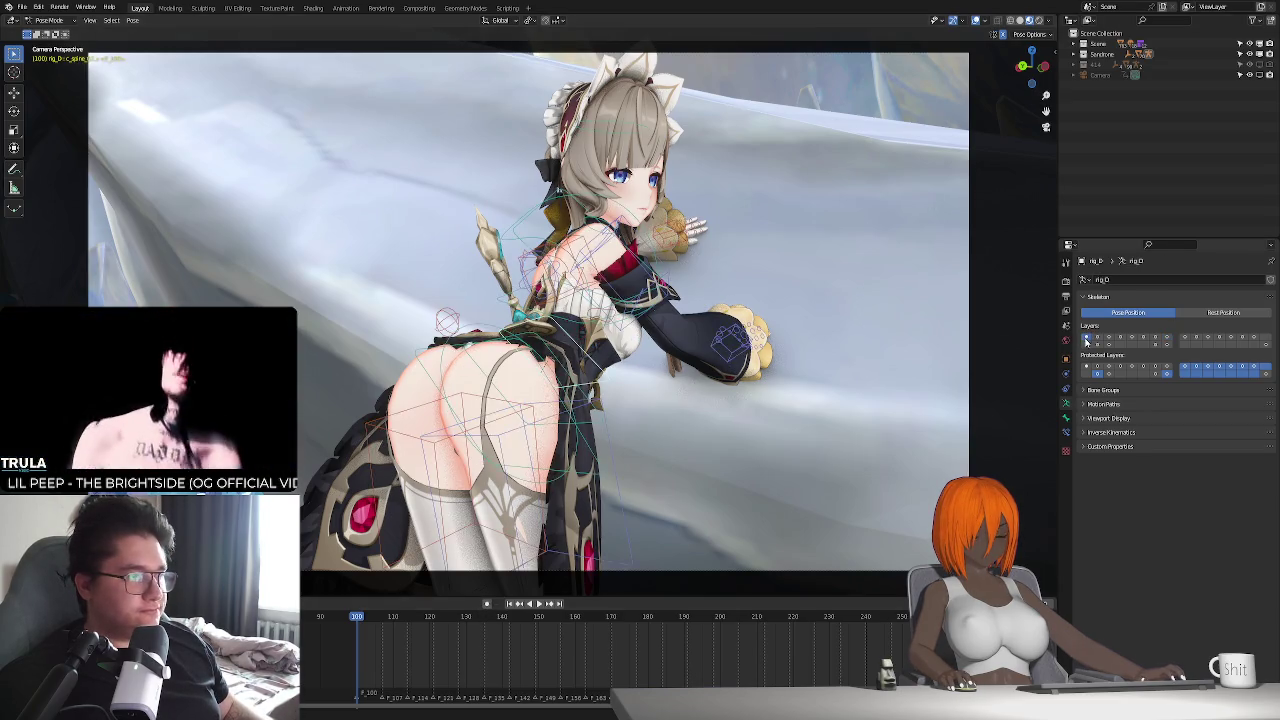
click(1097, 338)
click(1108, 338)
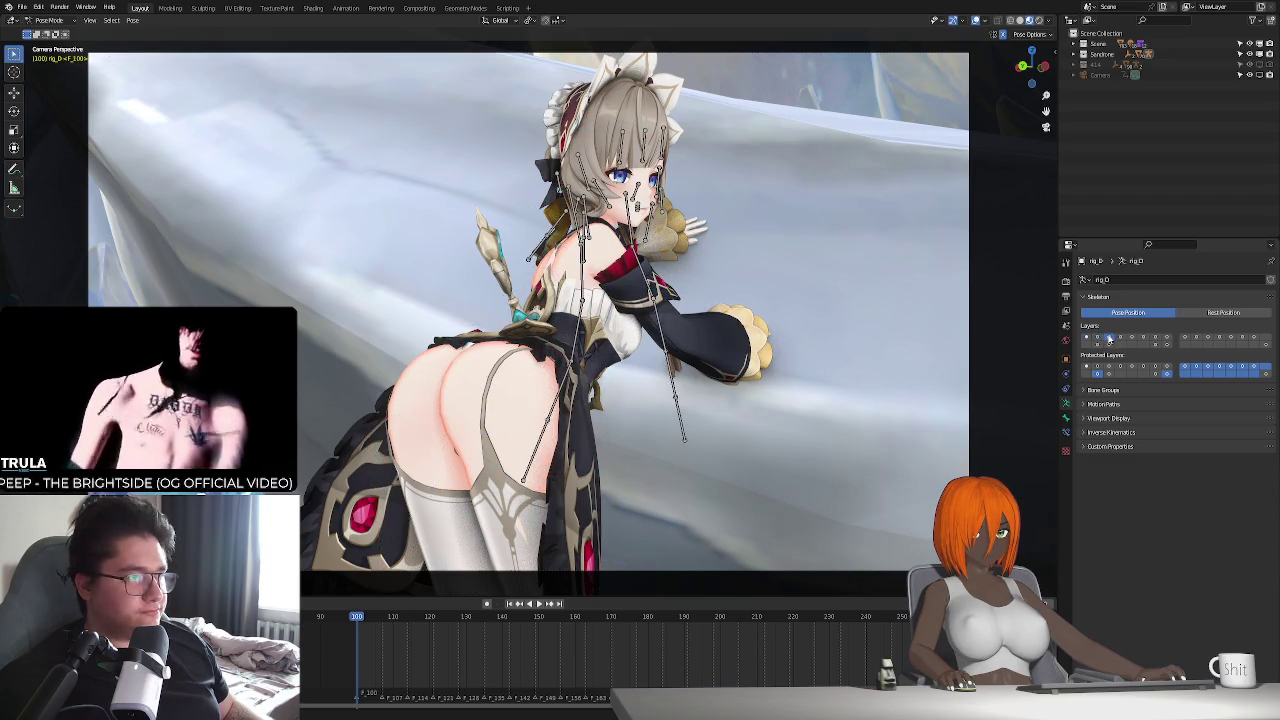
click(1119, 338)
click(1131, 338)
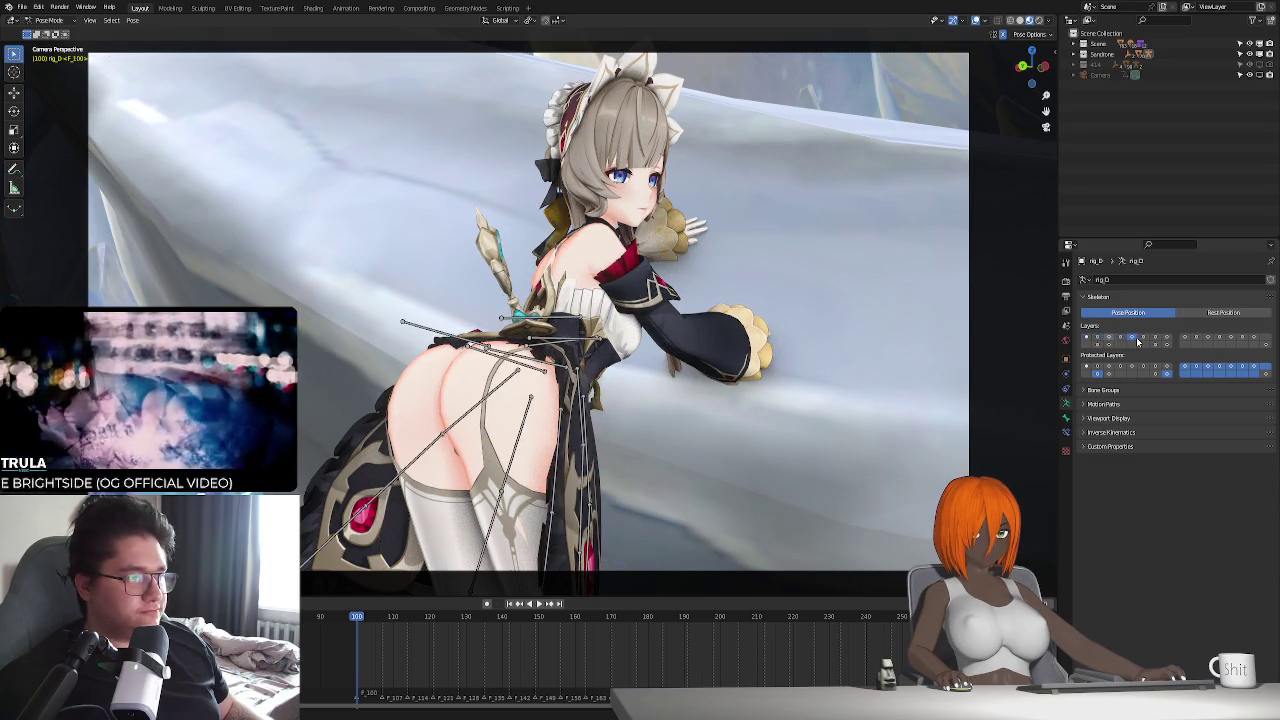
click(1107, 345)
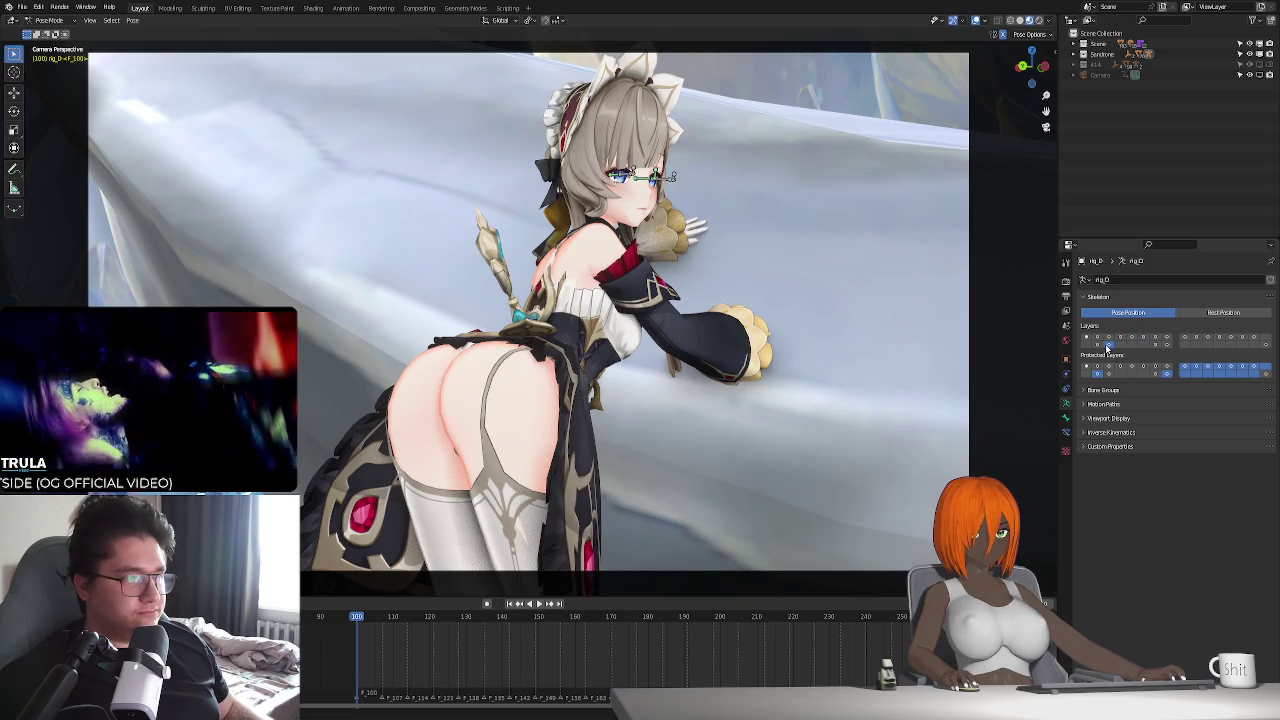
click(657, 173)
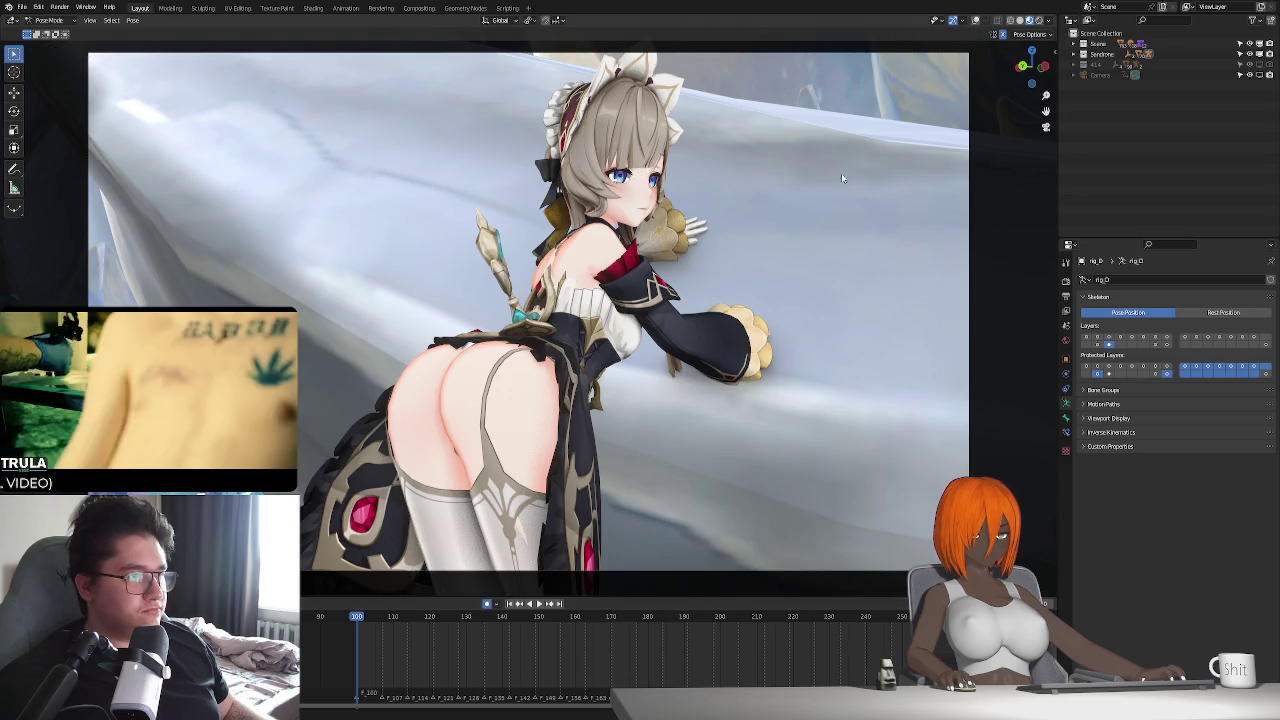
- Shift the eye control bone sideways along local X, then reposition it freely
key(g)
key(x)
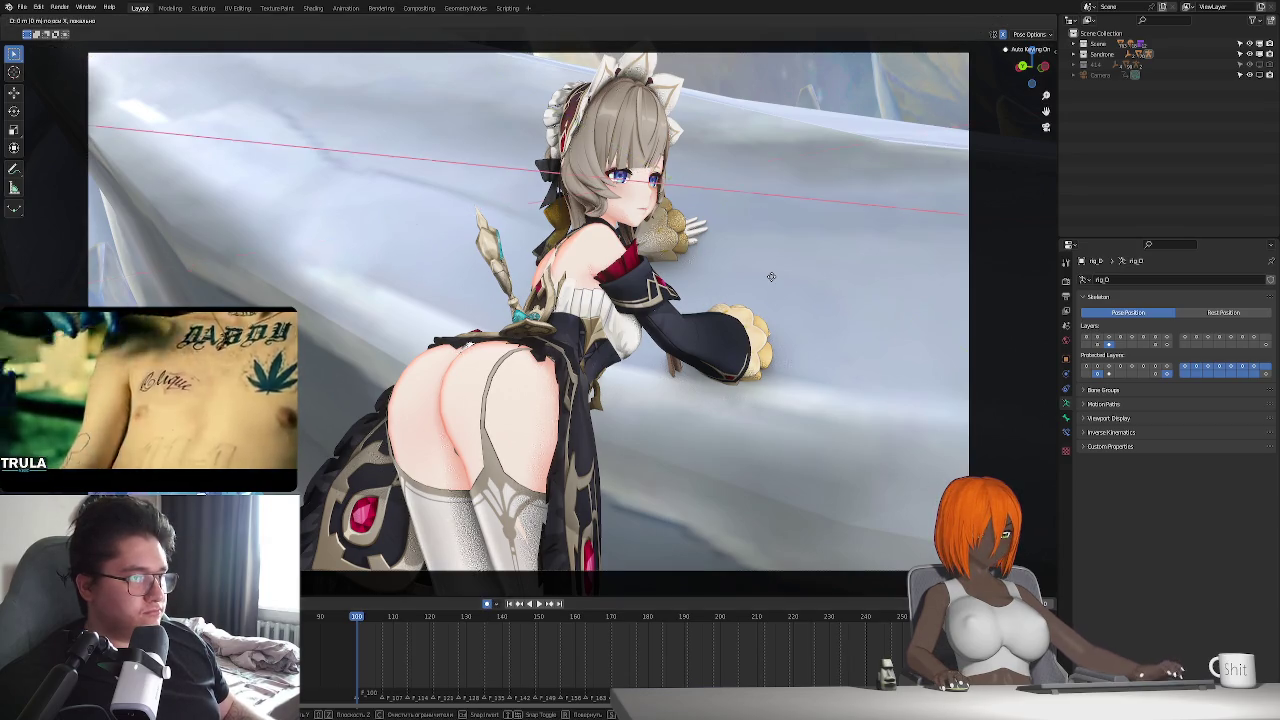
key(x)
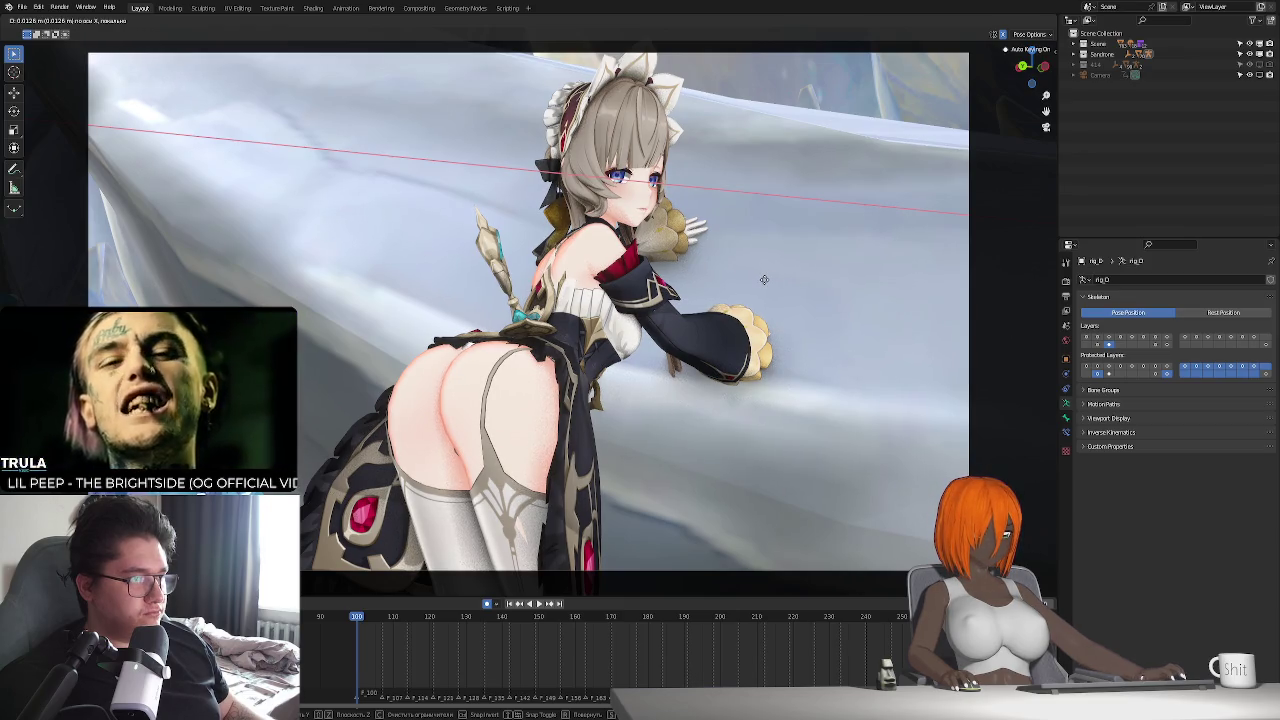
click(760, 298)
scroll(760, 298, up, 2)
scroll(757, 370, up, 2)
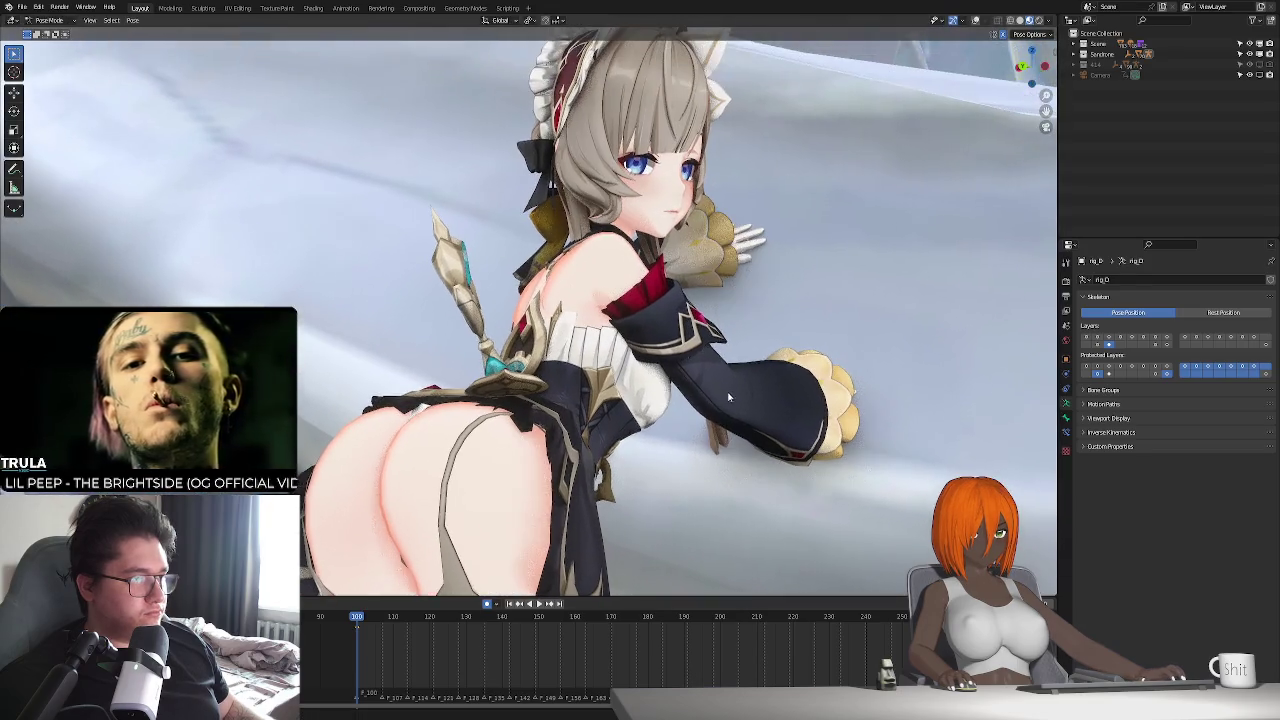
key(g)
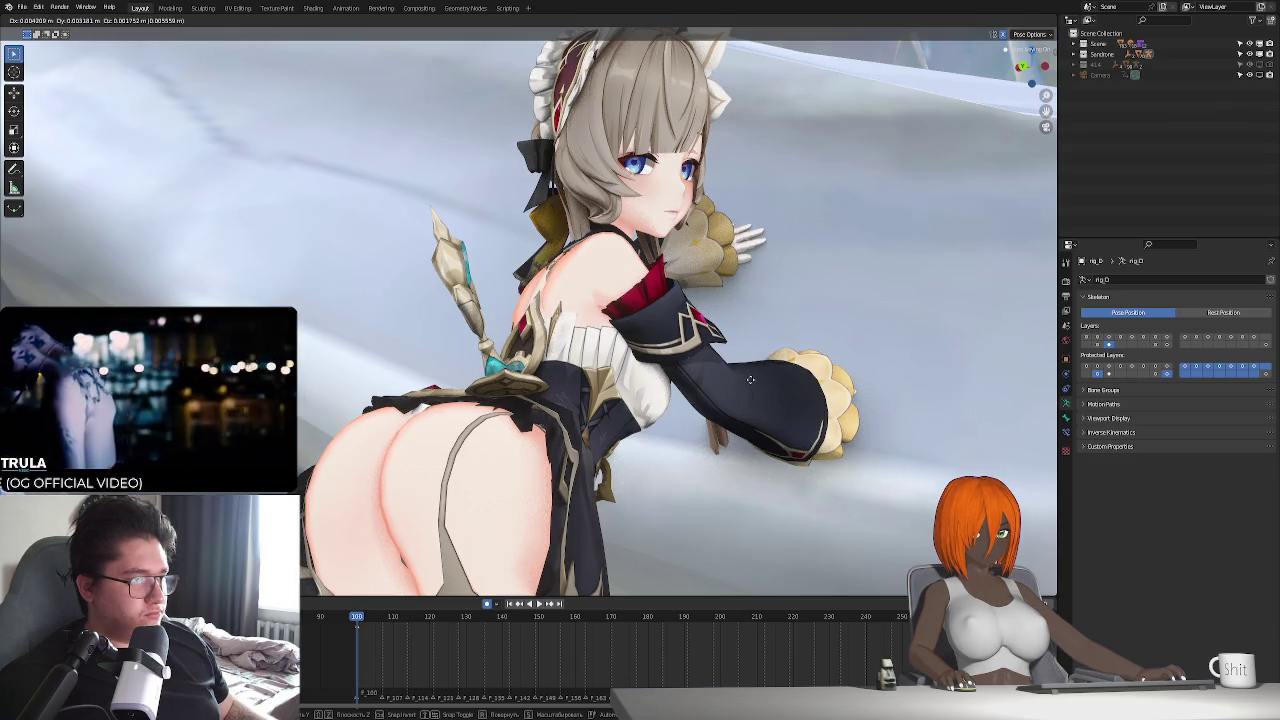
click(750, 380)
- In camera view, nudge the selected bone's position twice more
key(KP_0)
scroll(667, 420, up, 1)
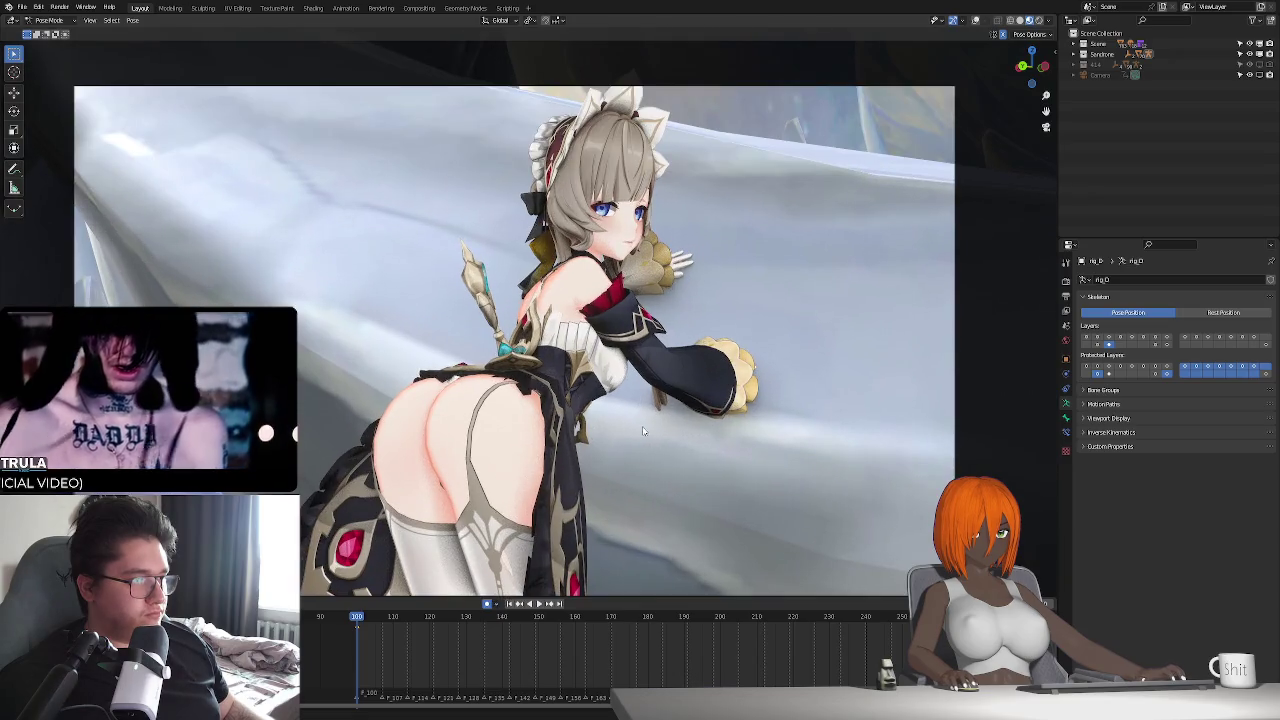
key(g)
click(669, 420)
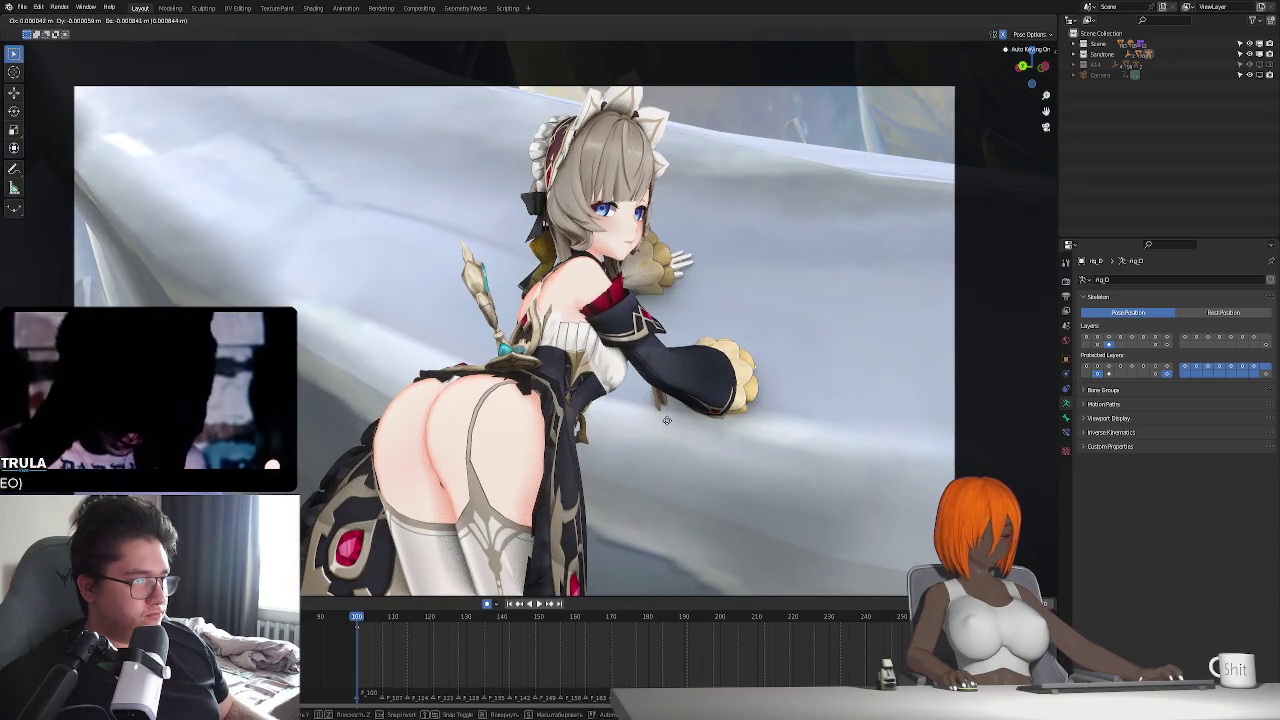
key(g)
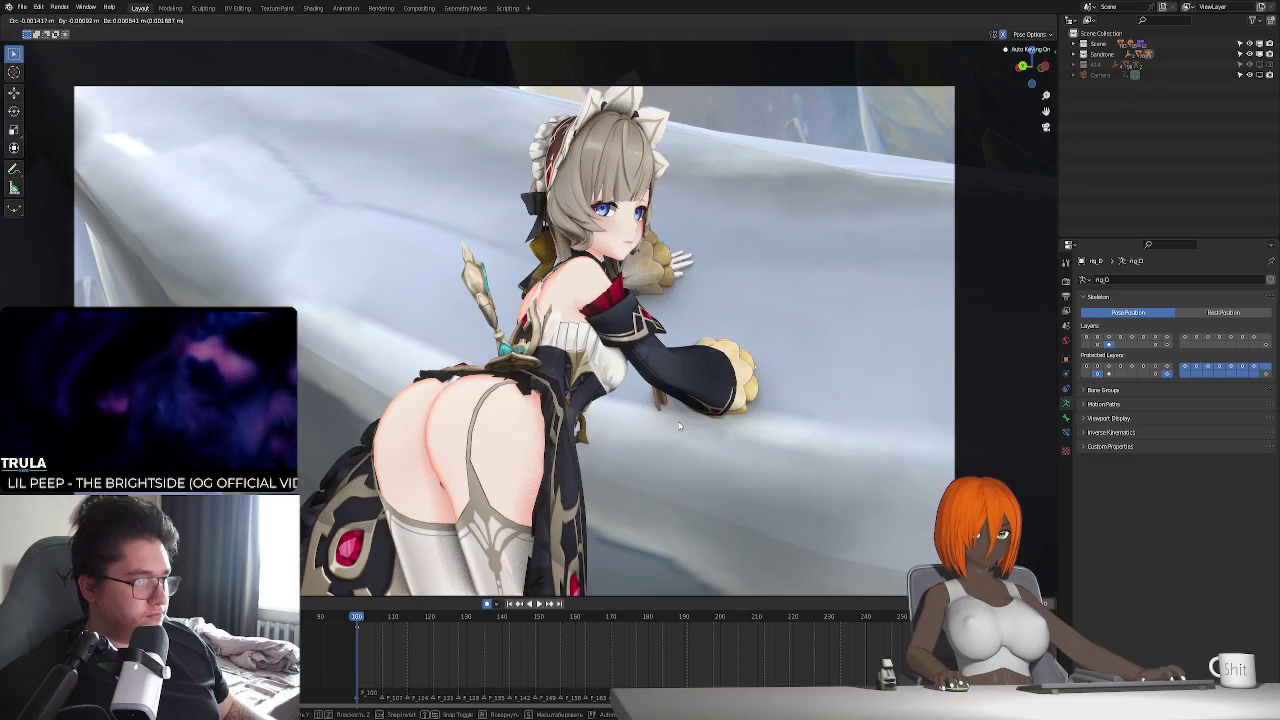
click(676, 426)
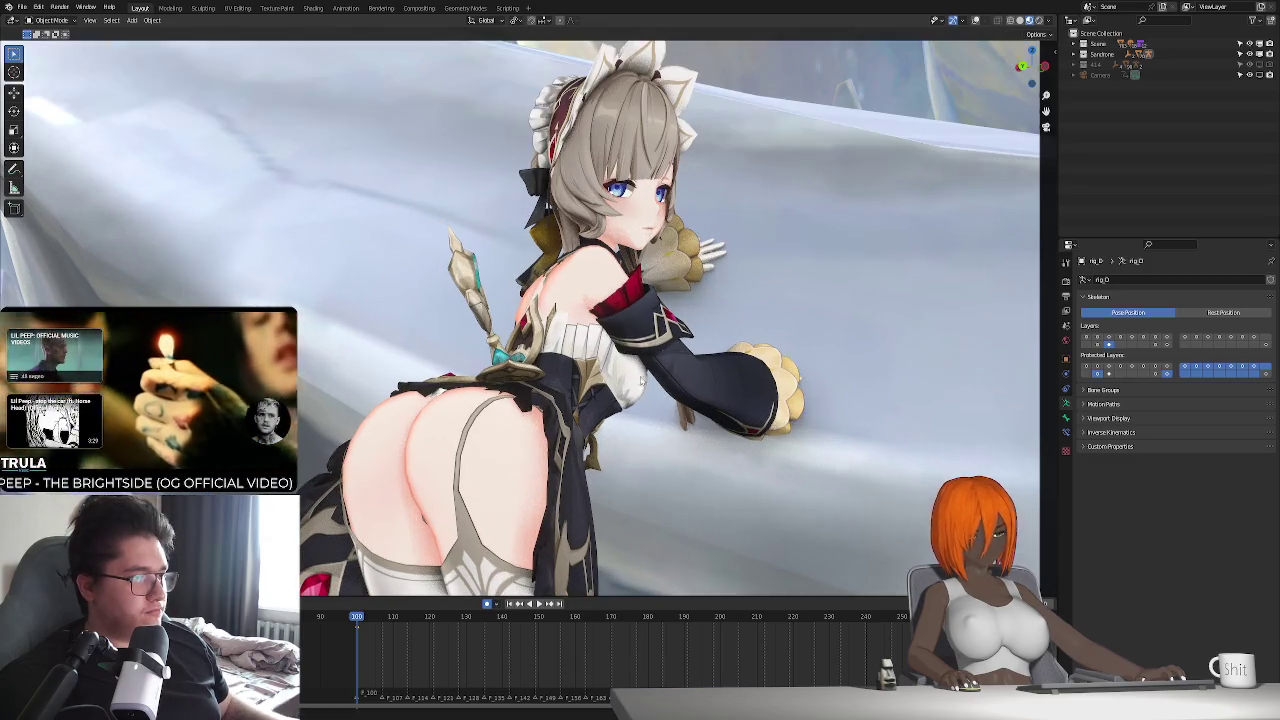
- Switch to Object Mode, select the face mesh Face.001, and collapse Vertex Groups
click(976, 20)
scroll(785, 322, up, 3)
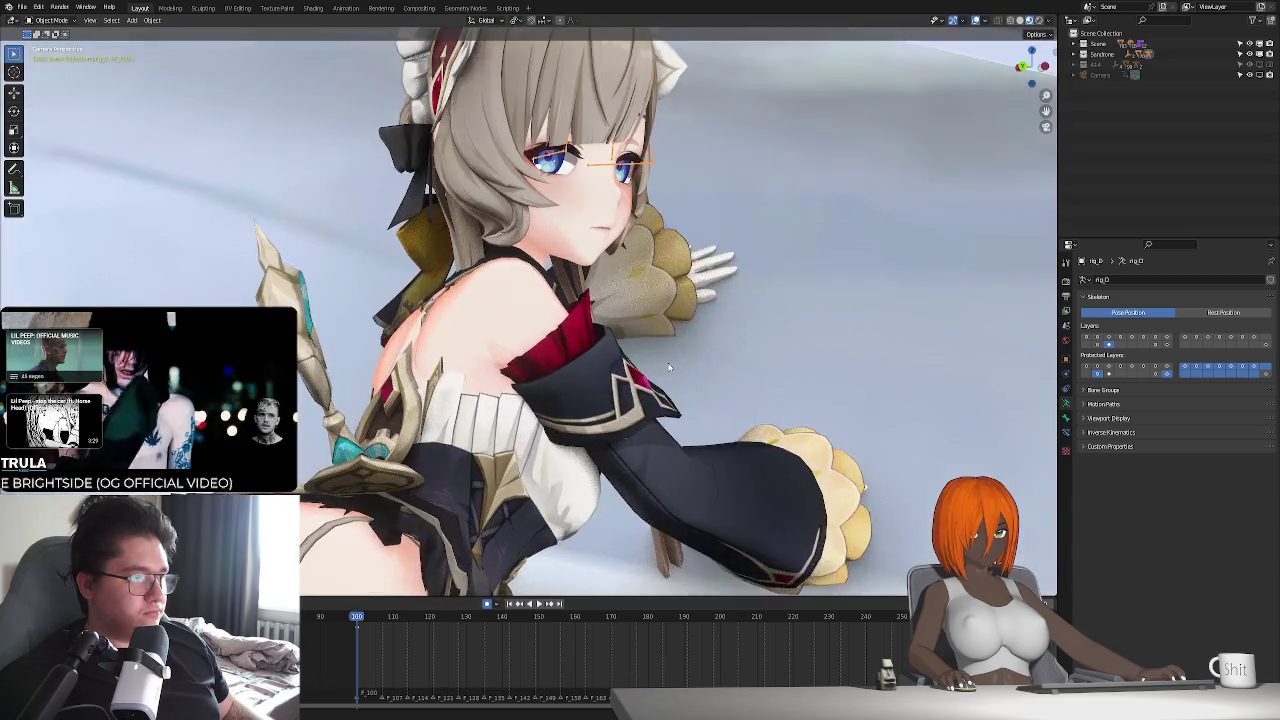
scroll(700, 335, up, 2)
scroll(620, 349, up, 2)
scroll(620, 349, up, 1)
click(630, 358)
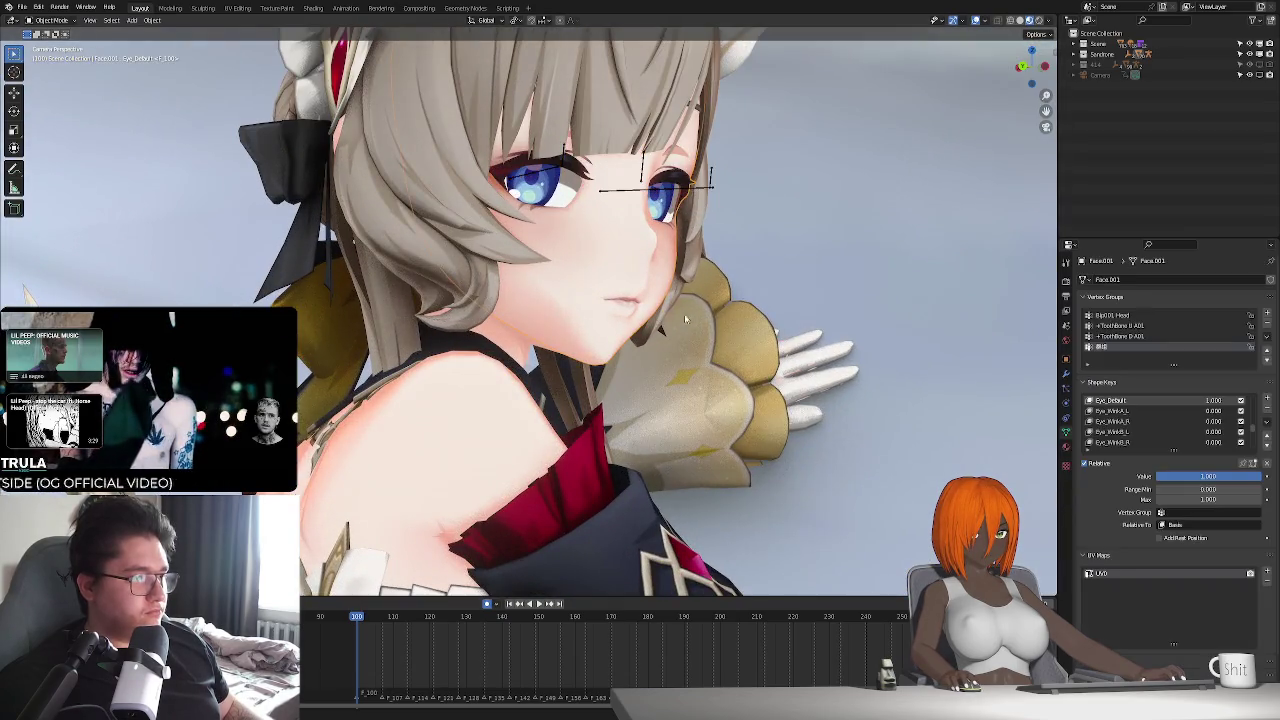
scroll(640, 368, up, 1)
scroll(648, 376, up, 1)
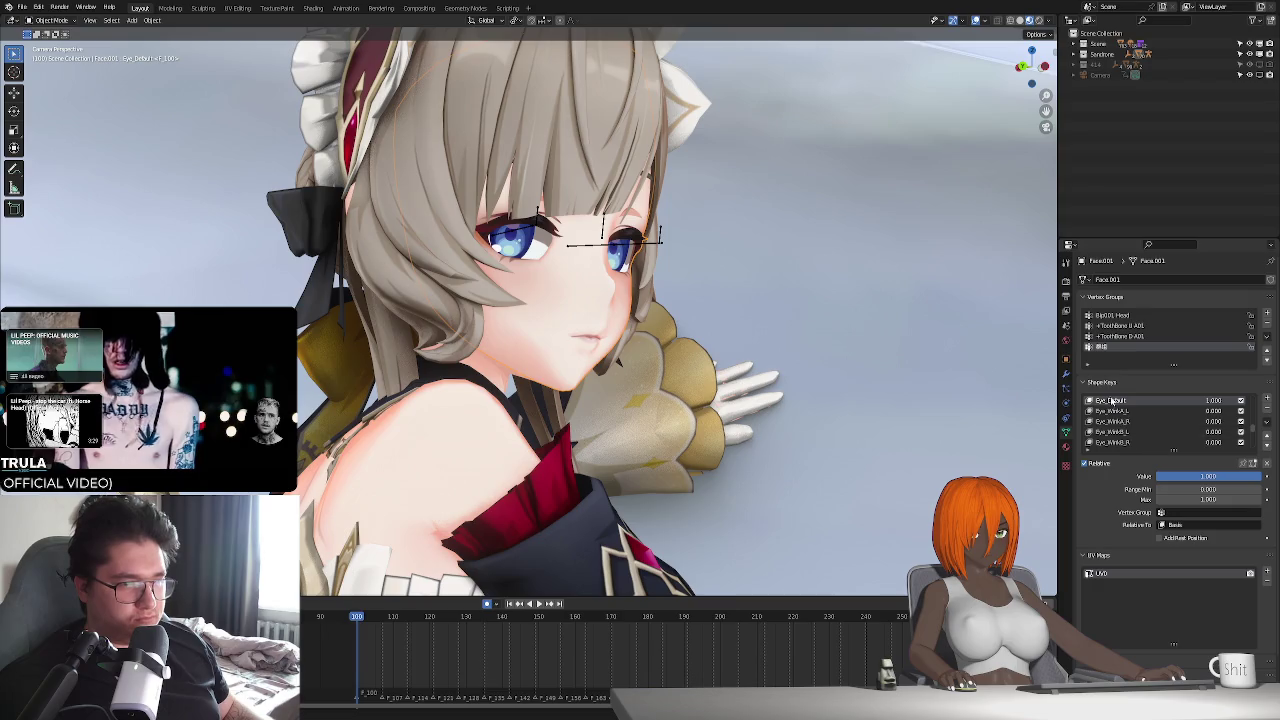
click(1105, 297)
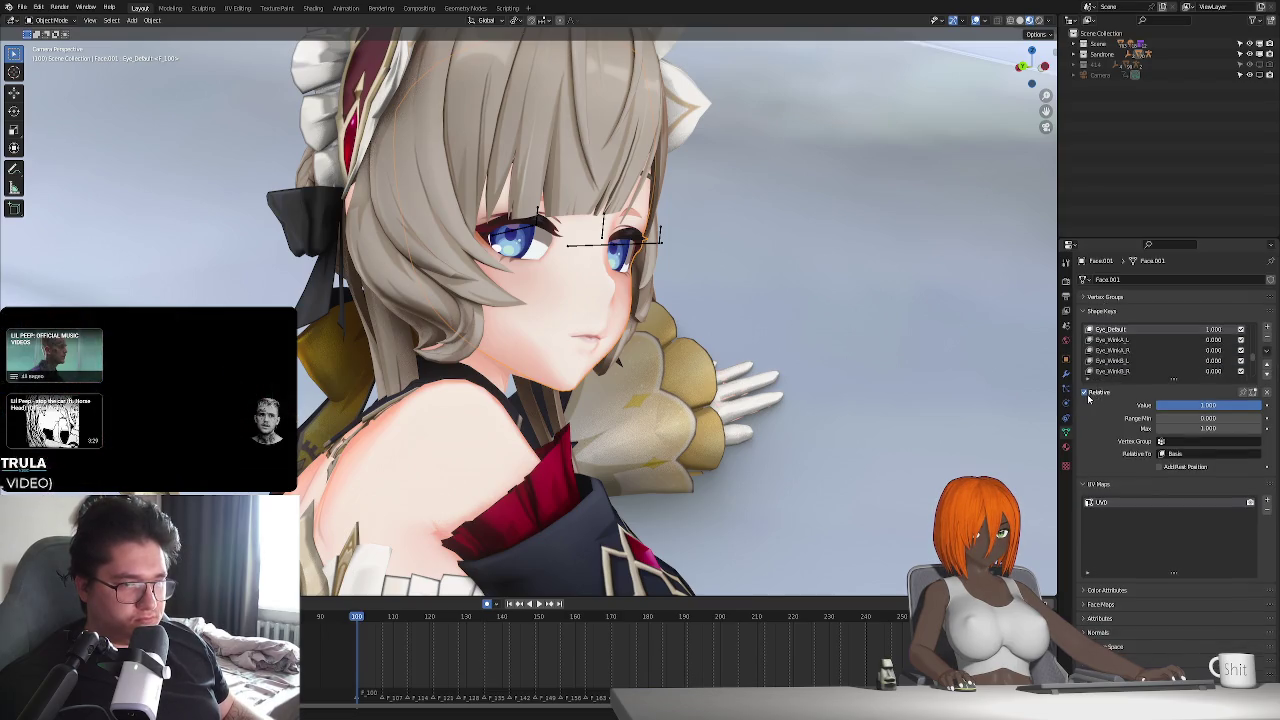
- Enlarge the shape key list, try Eye_Tired around 0.3–0.4, then reset it to 0
drag(1173, 379, 1173, 539)
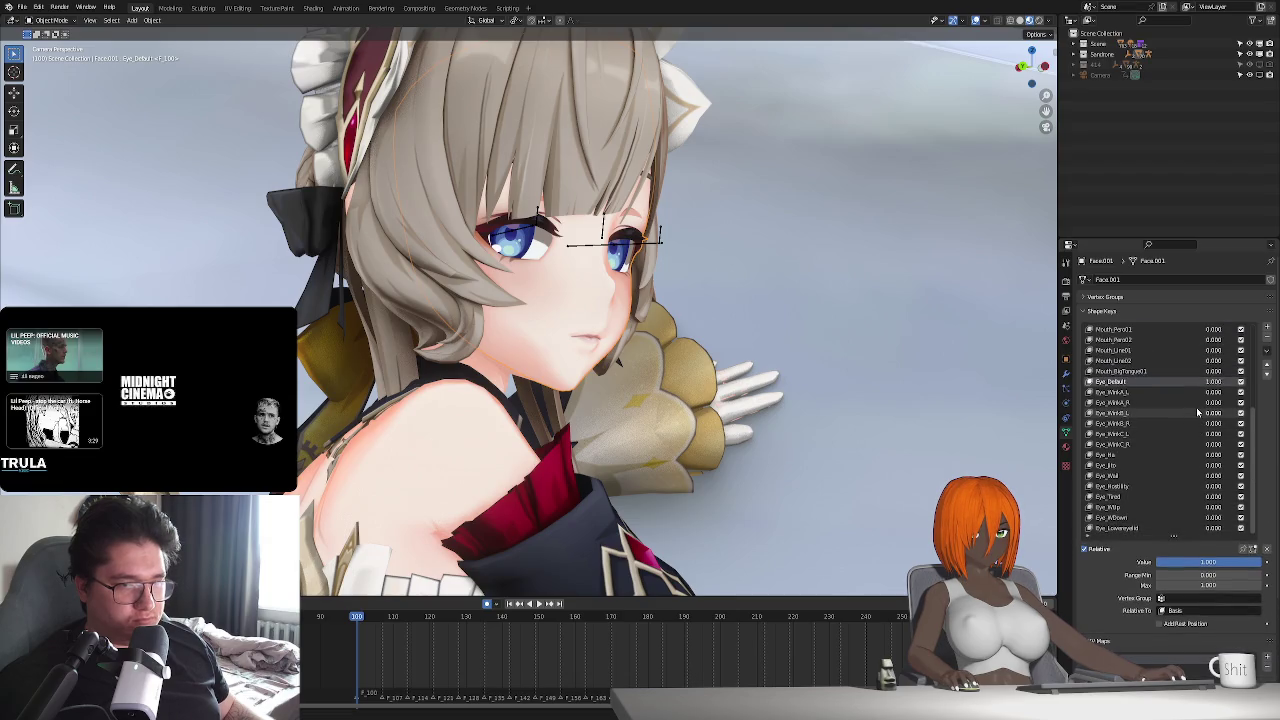
scroll(1198, 433, up, 3)
scroll(1198, 433, down, 2)
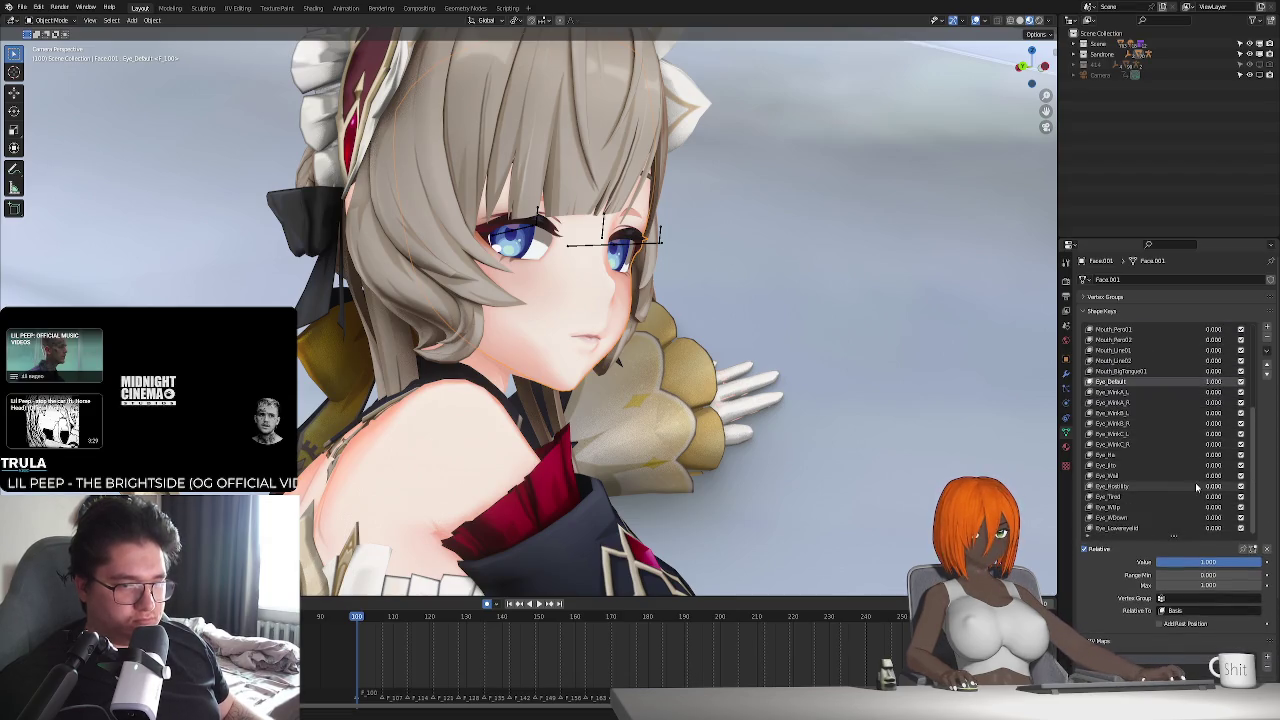
drag(1213, 496, 1243, 496)
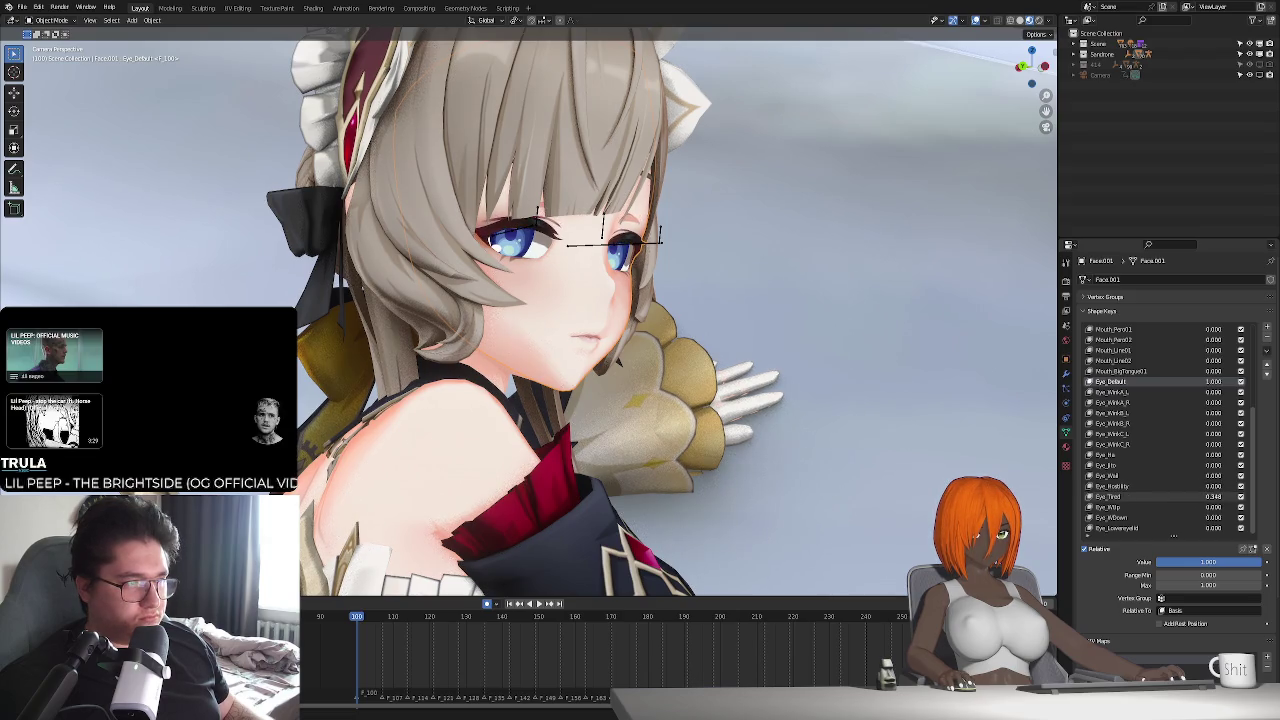
mouse_move(1213, 496)
mouse_down()
mouse_move(1225, 496)
mouse_move(1190, 496)
mouse_up()
middle_drag(732, 462, 624, 459)
- Return to camera view, select rig_D, show bone layer 1, and enter Pose Mode
key(Home)
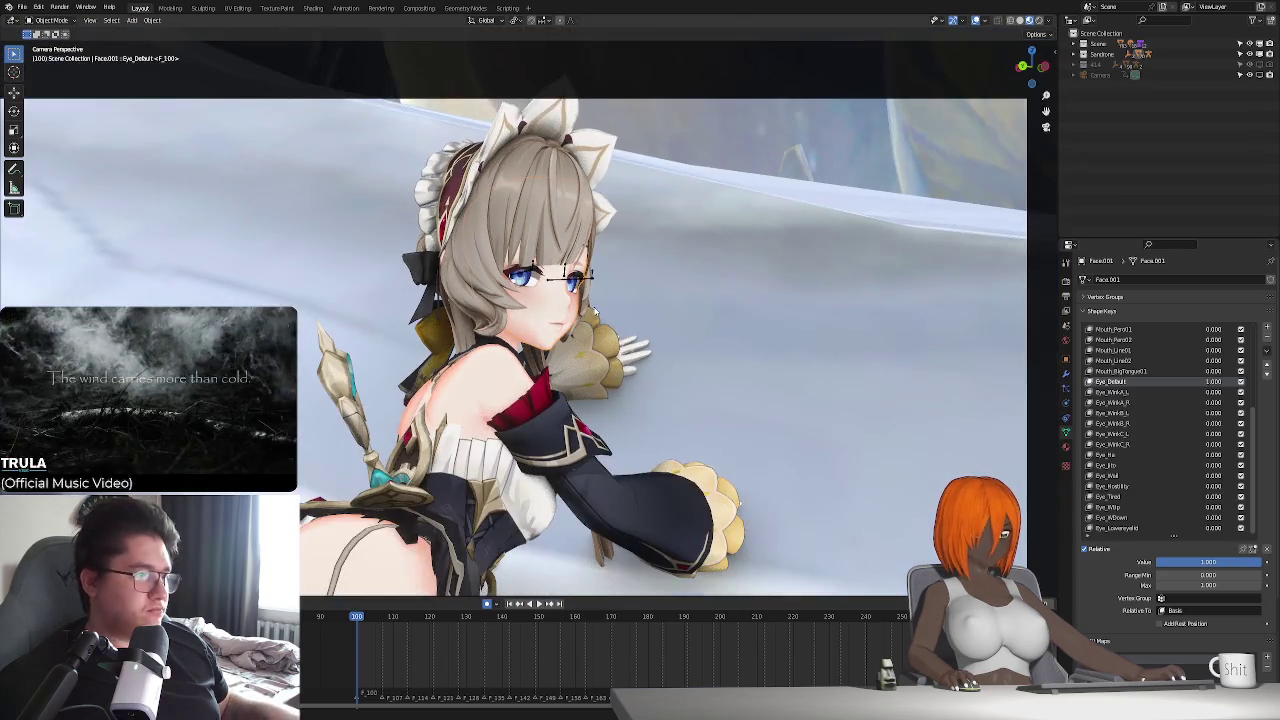
click(952, 331)
click(1086, 338)
key(ctrl+Tab)
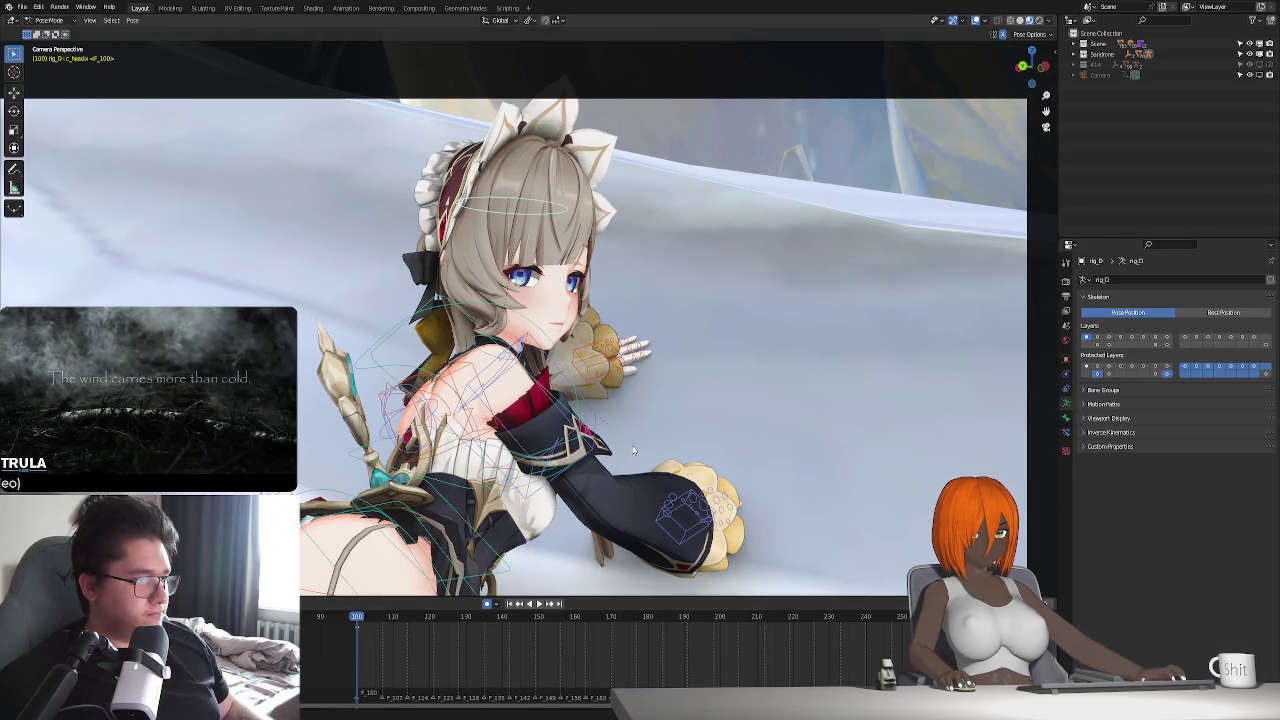
- Turn the head bone around its local Z axis at frame 100, then preview to frame 140
key(r)
key(x)
key(x)
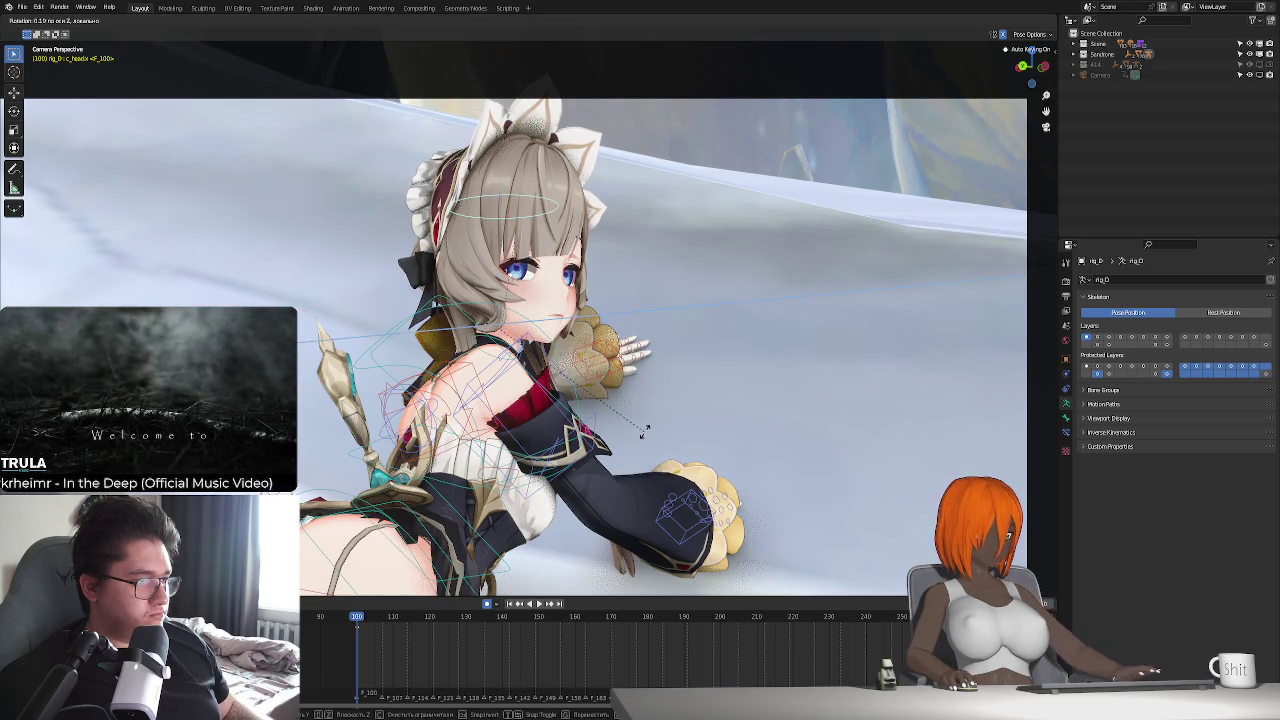
key(z)
key(z)
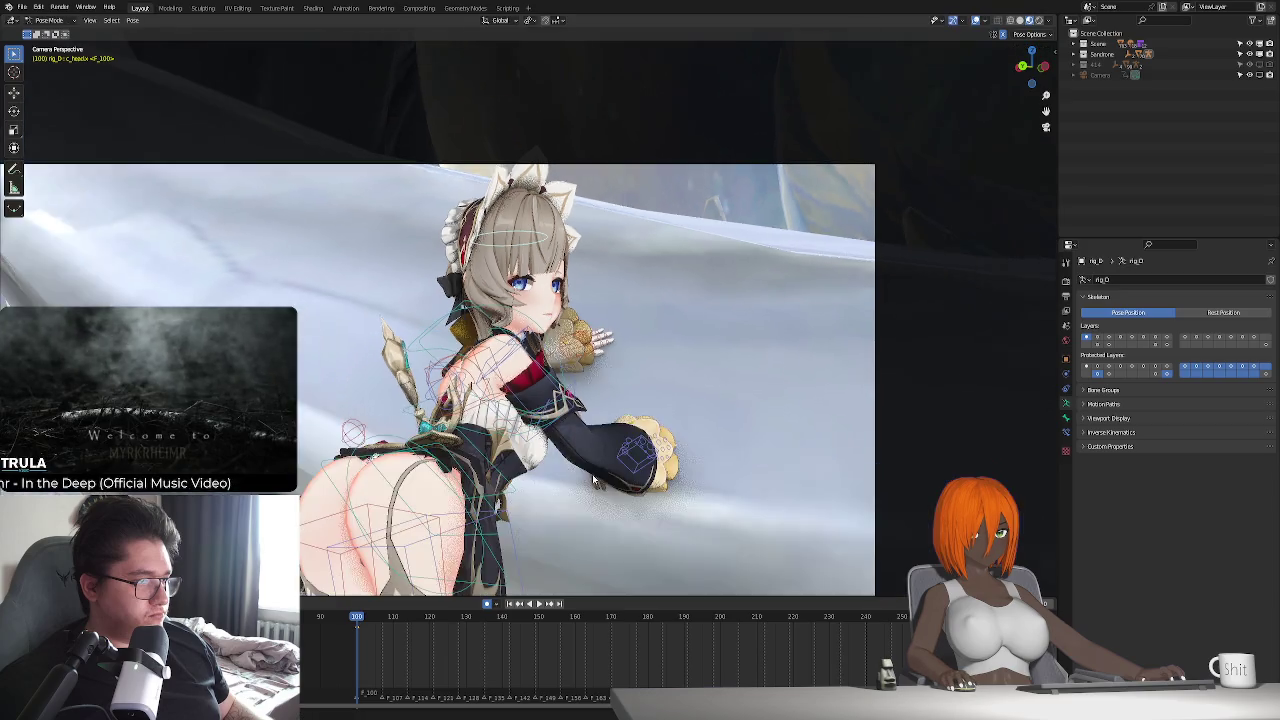
click(627, 474)
scroll(627, 474, down, 1)
scroll(567, 548, down, 1)
scroll(570, 542, up, 1)
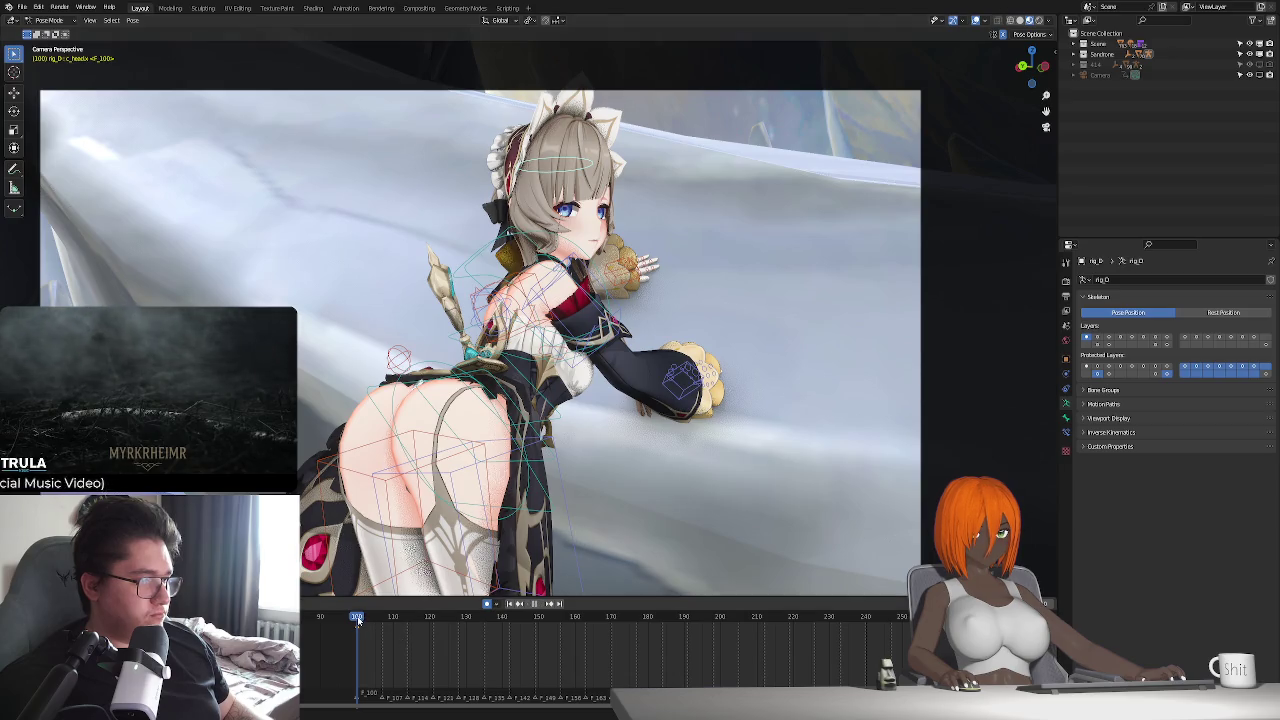
key(space)
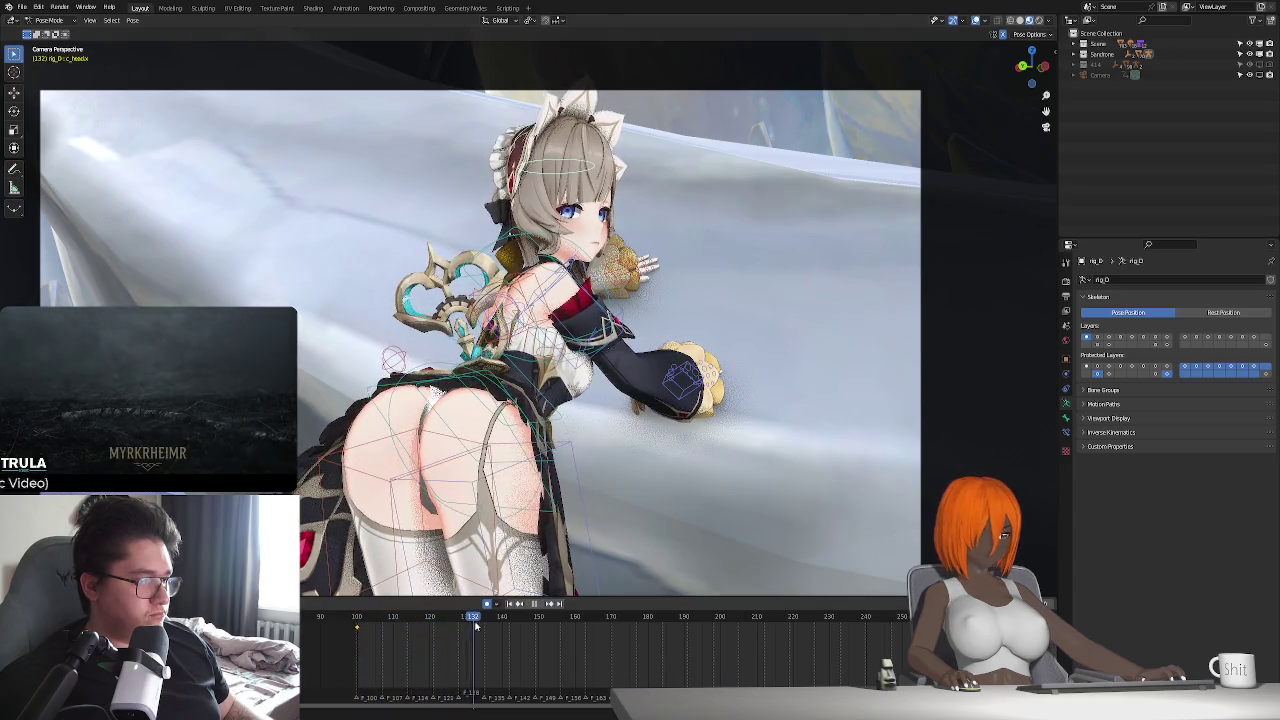
key(space)
- Tilt the head on the X axis at frame 140 and replay the animation to review it
key(r)
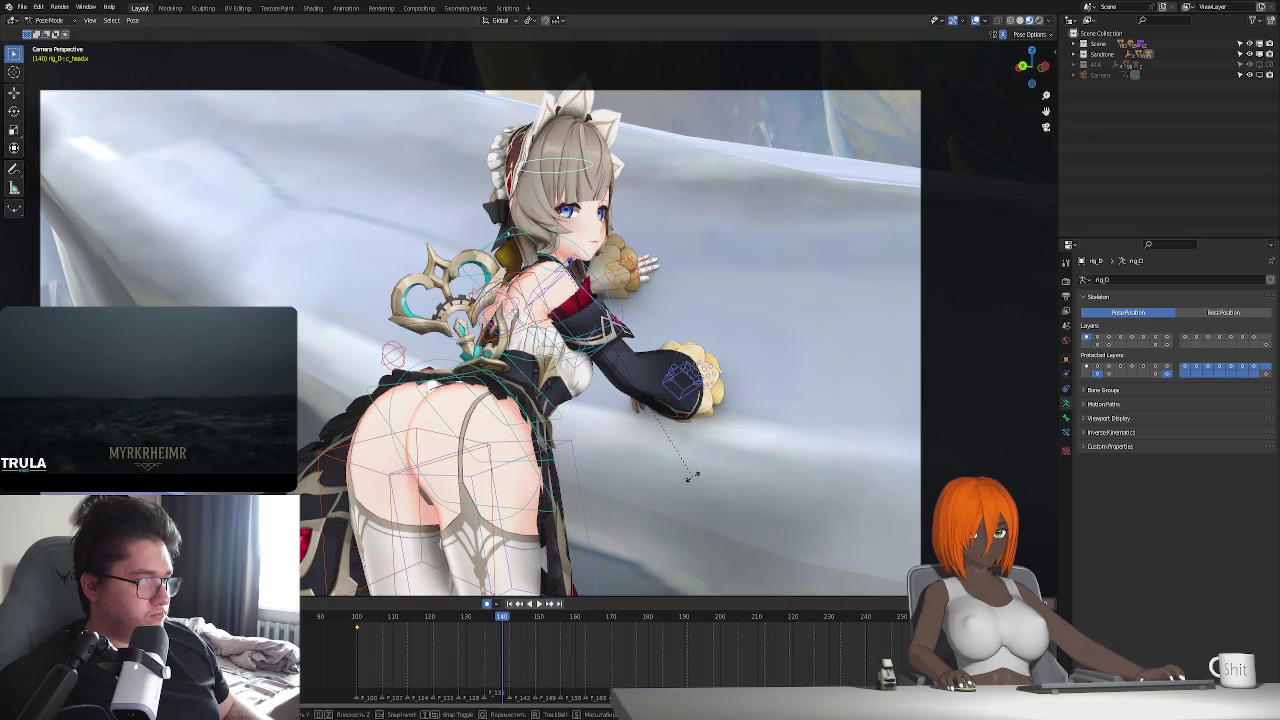
key(x)
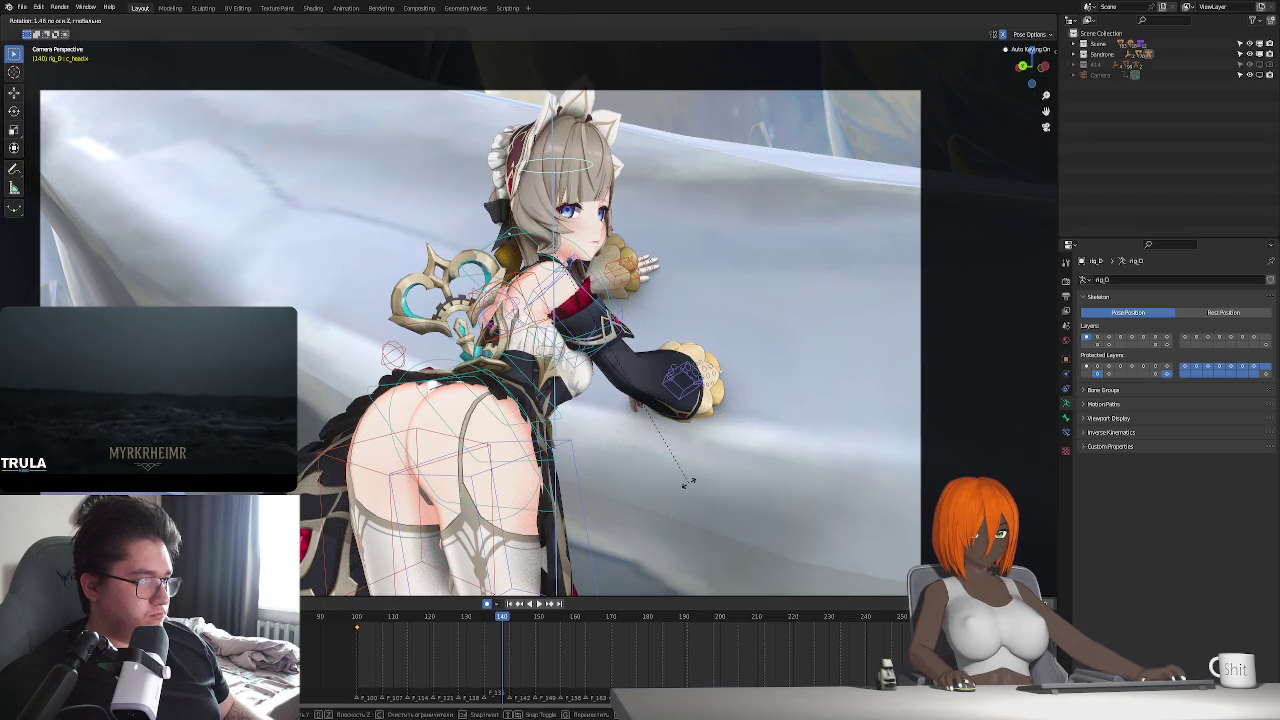
click(688, 483)
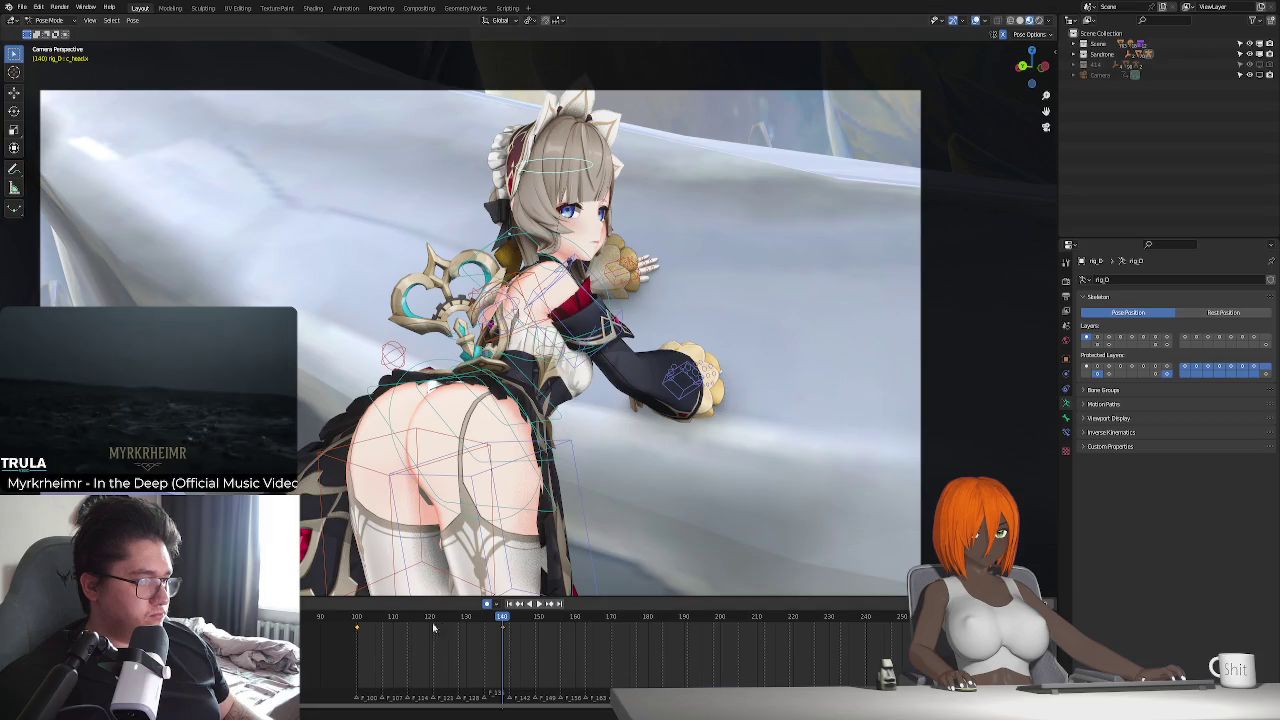
click(357, 622)
key(space)
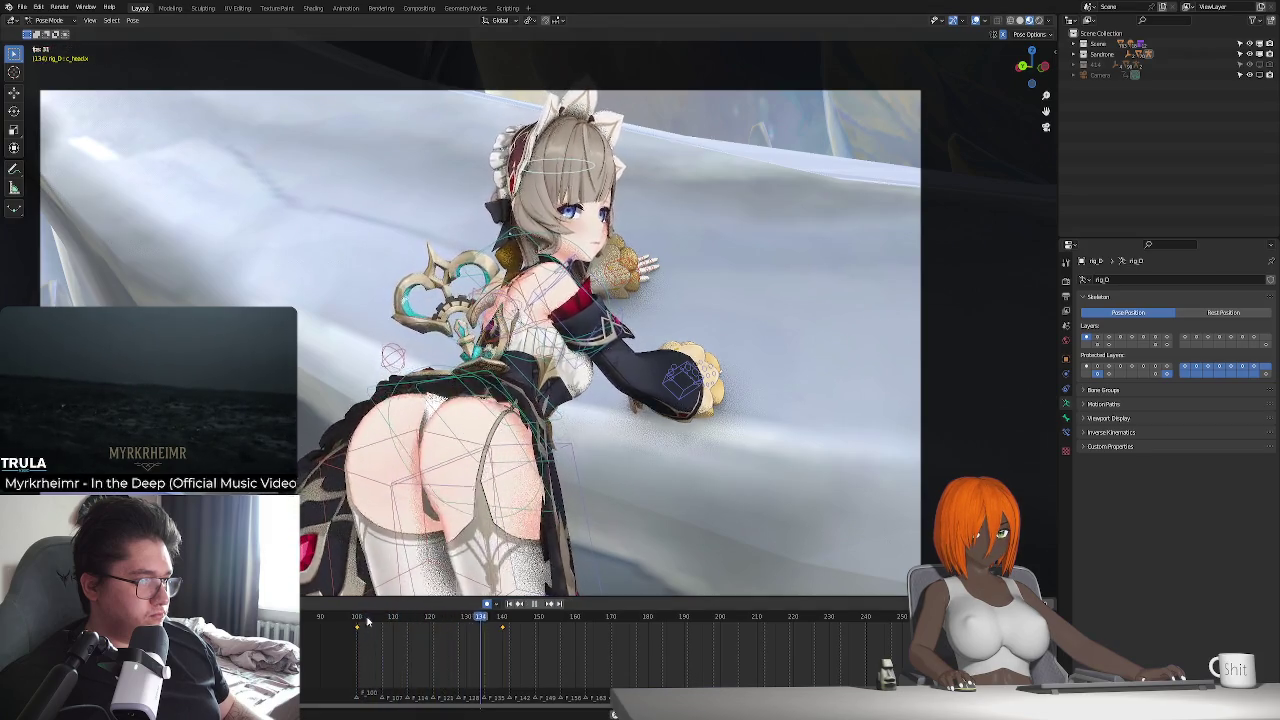
key(space)
click(502, 620)
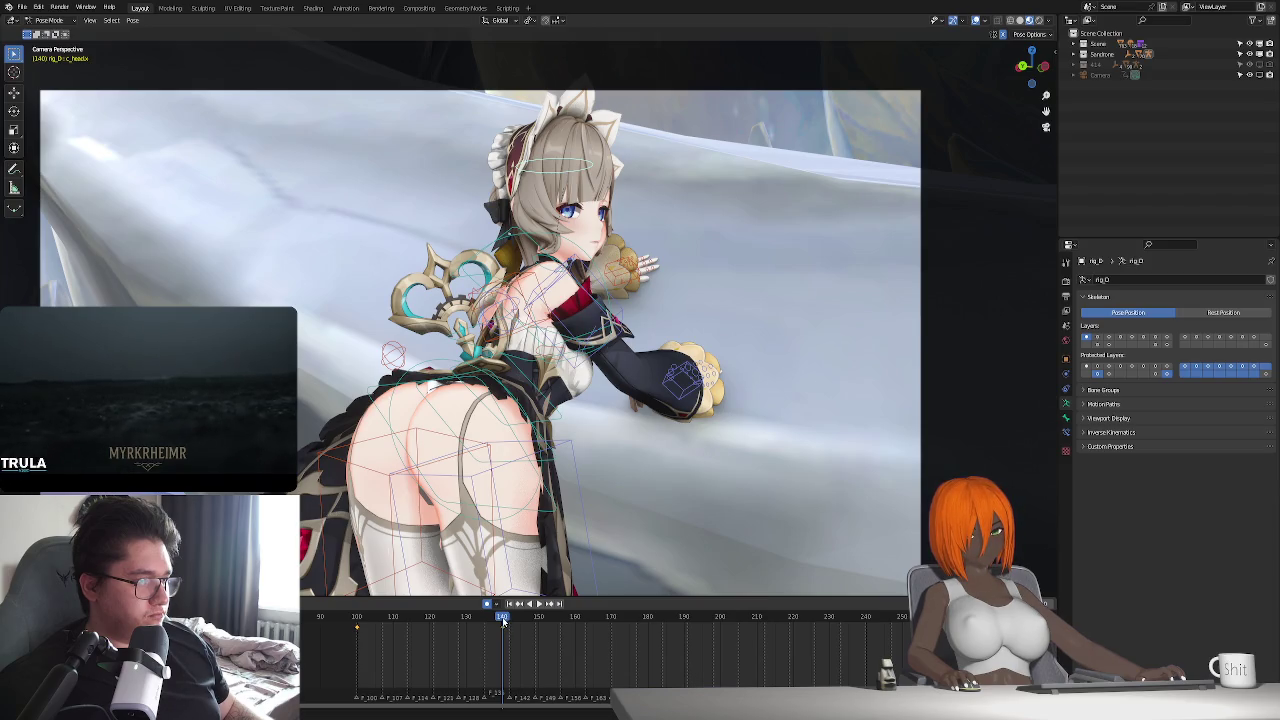
key(space)
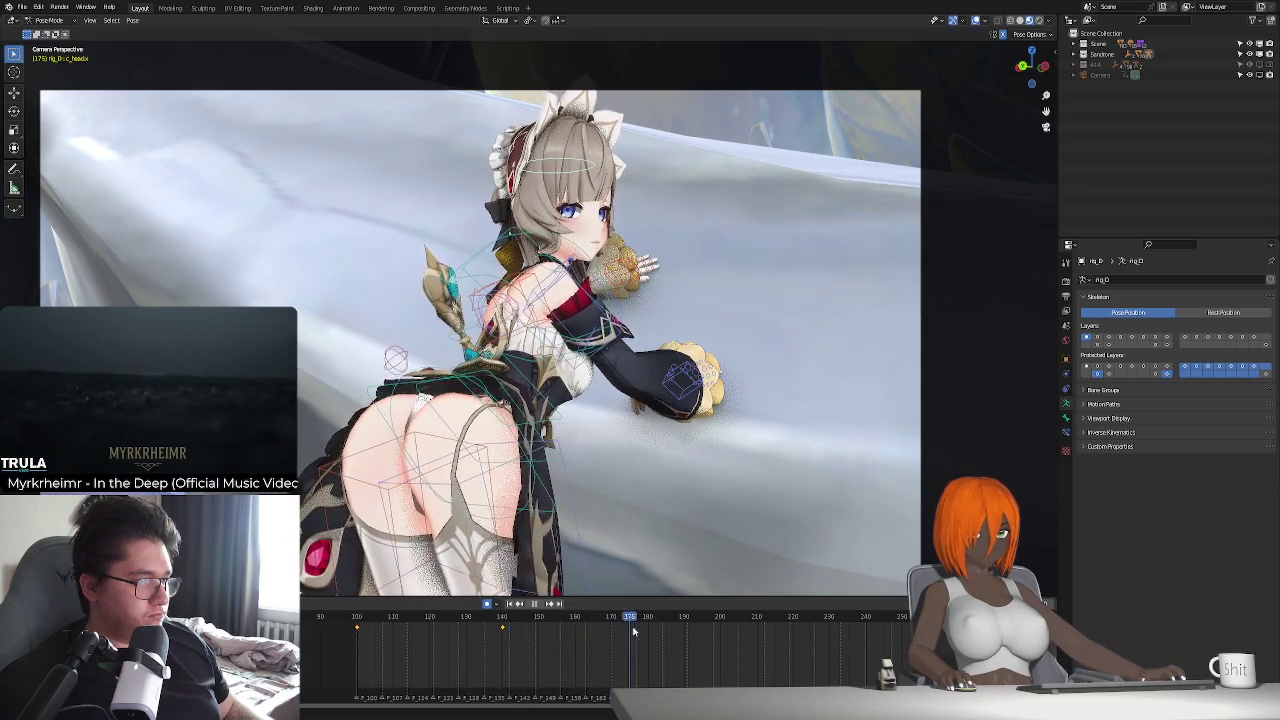
- At frame 190, key a new head rotation around the local X axis
drag(645, 632, 683, 630)
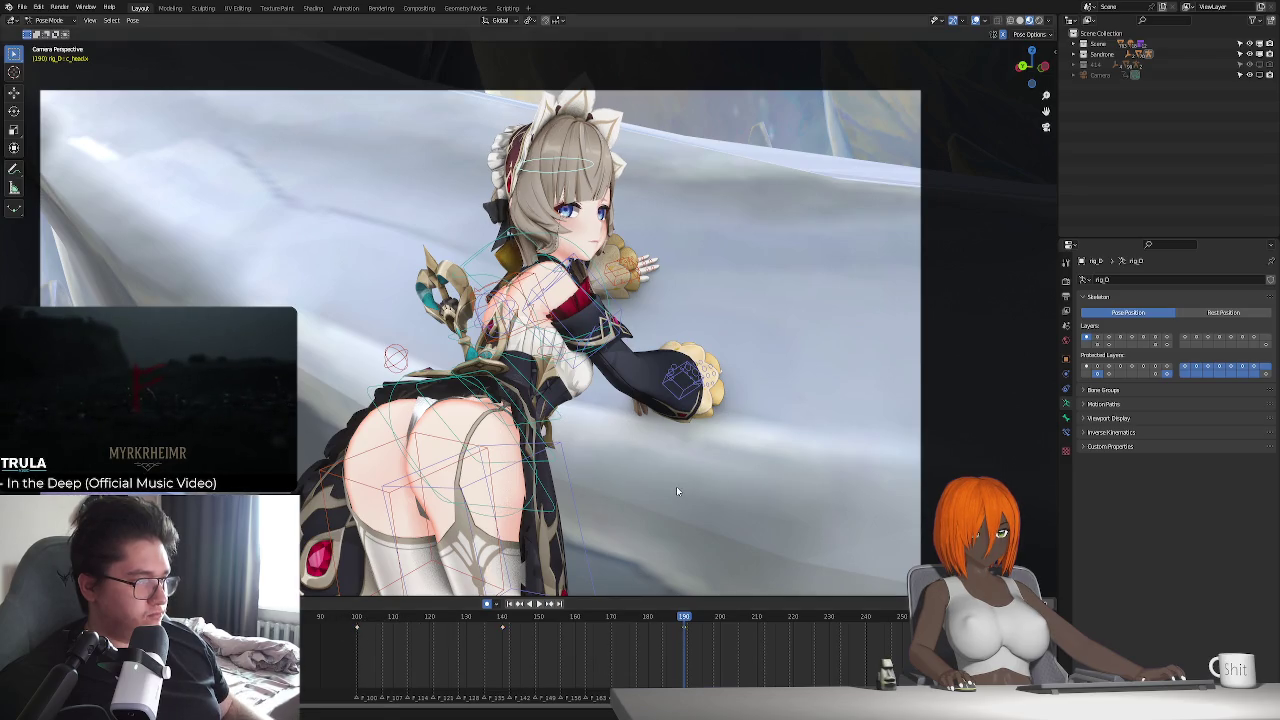
key(r)
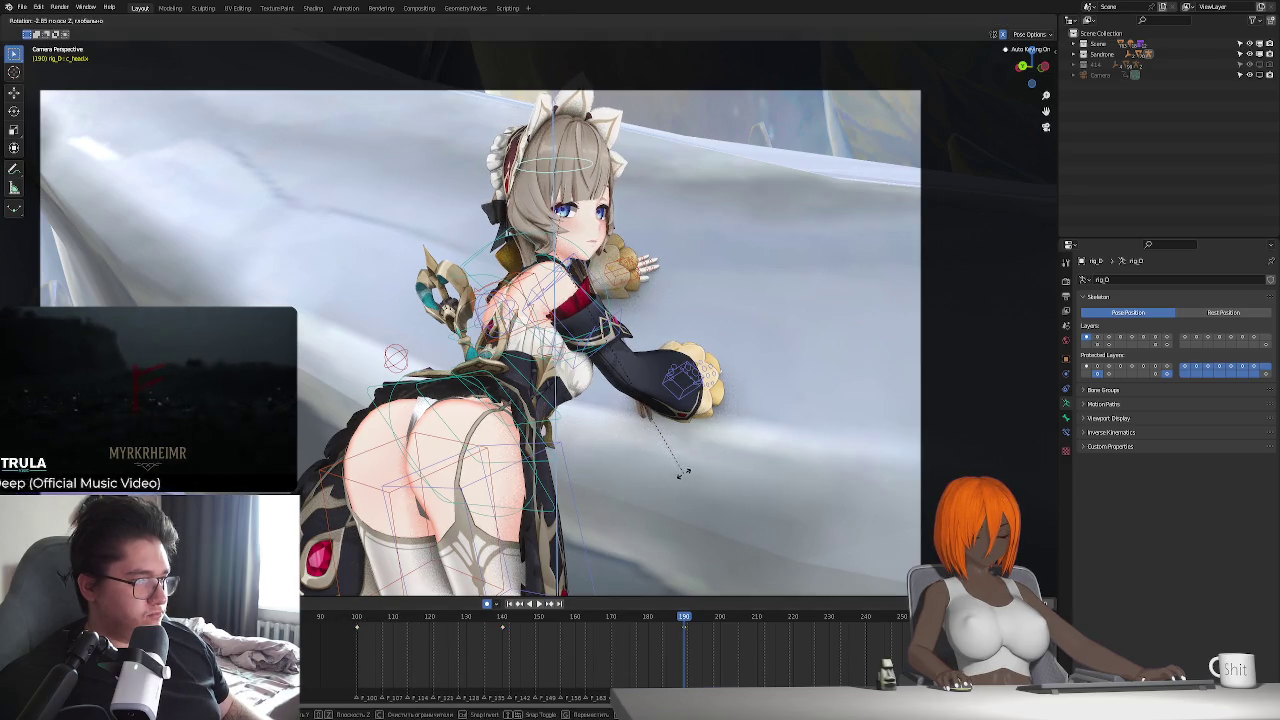
key(z)
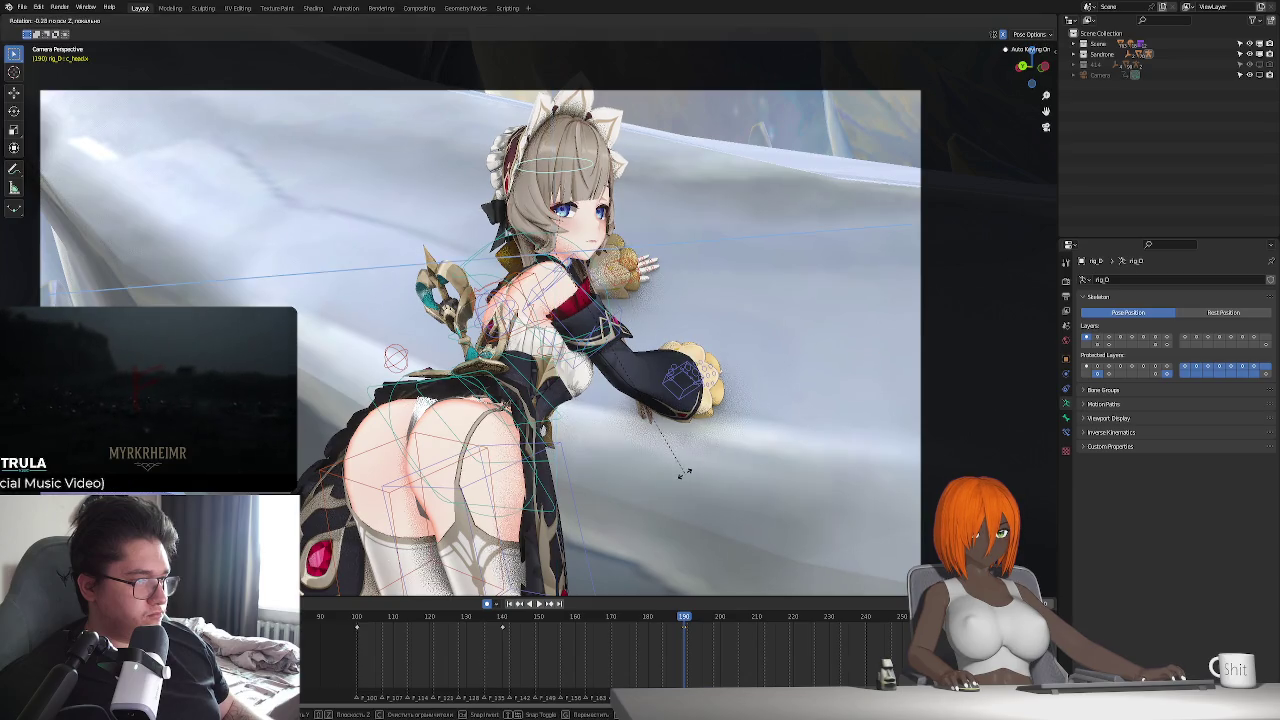
key(x)
key(x)
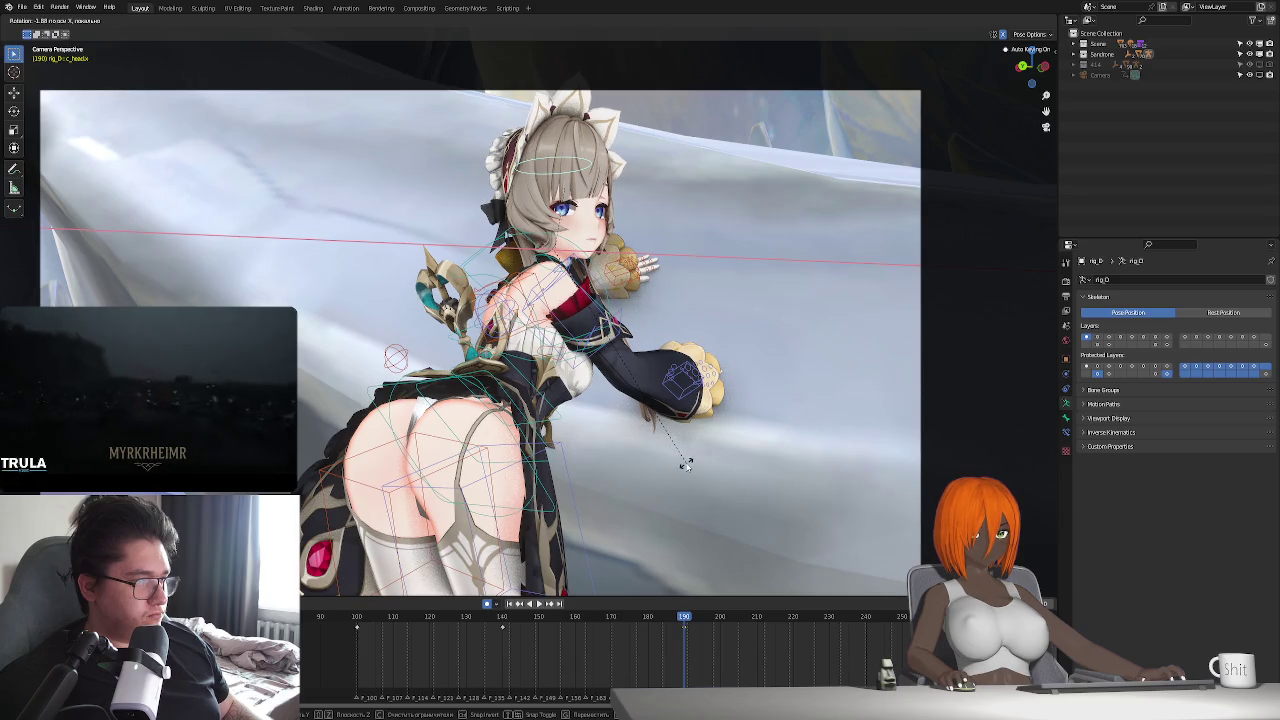
click(686, 464)
- Play back through frame 230 with the timeline showing frames up to 300, then reframe the view
key(space)
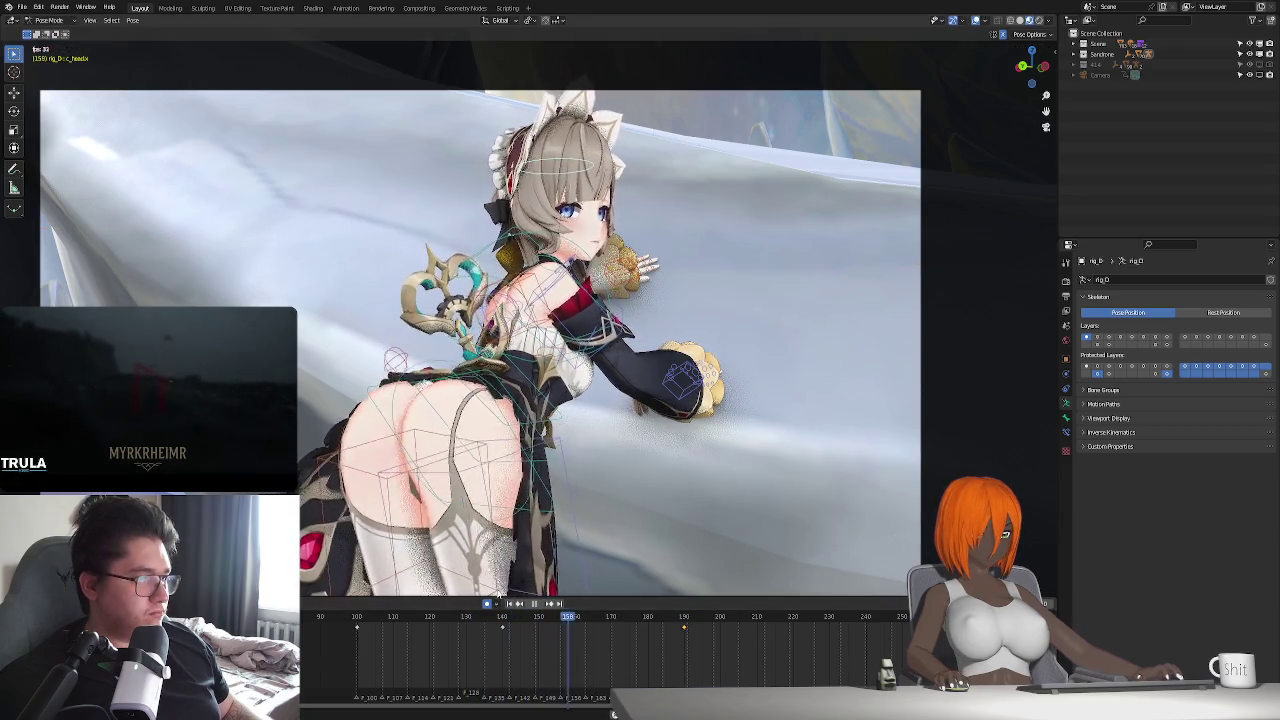
key(space)
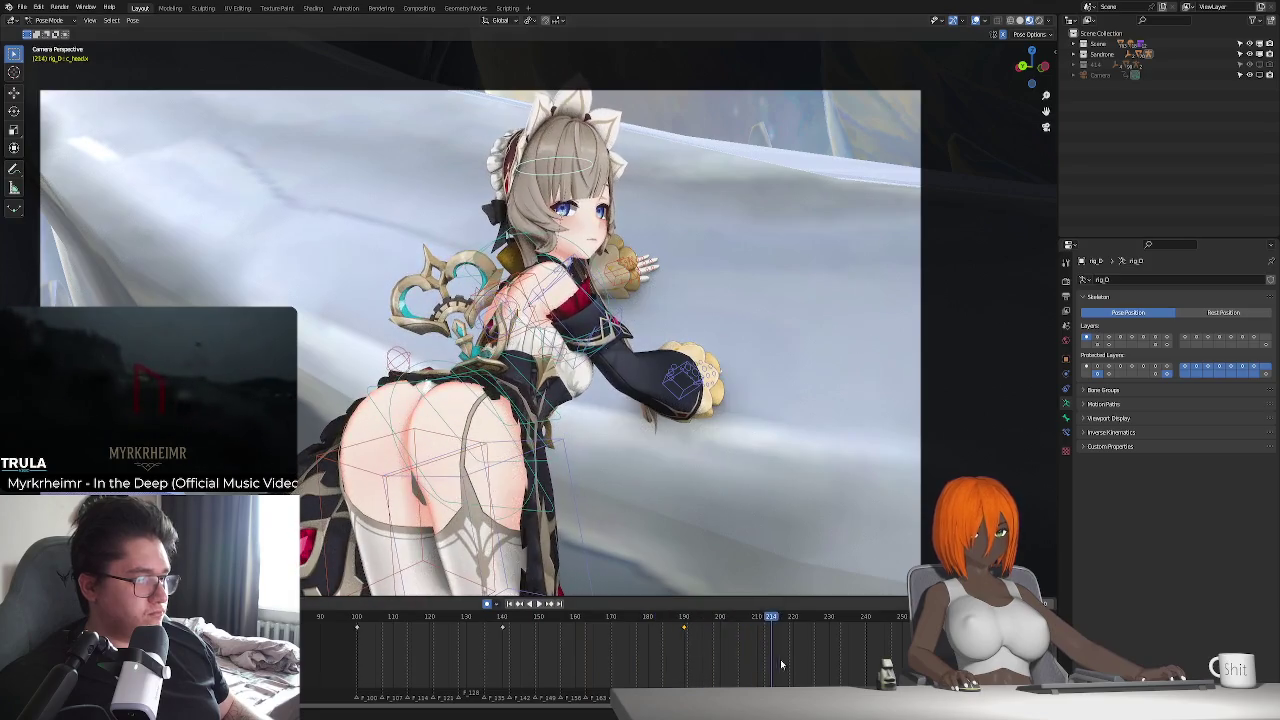
middle_drag(776, 664, 600, 644)
key(space)
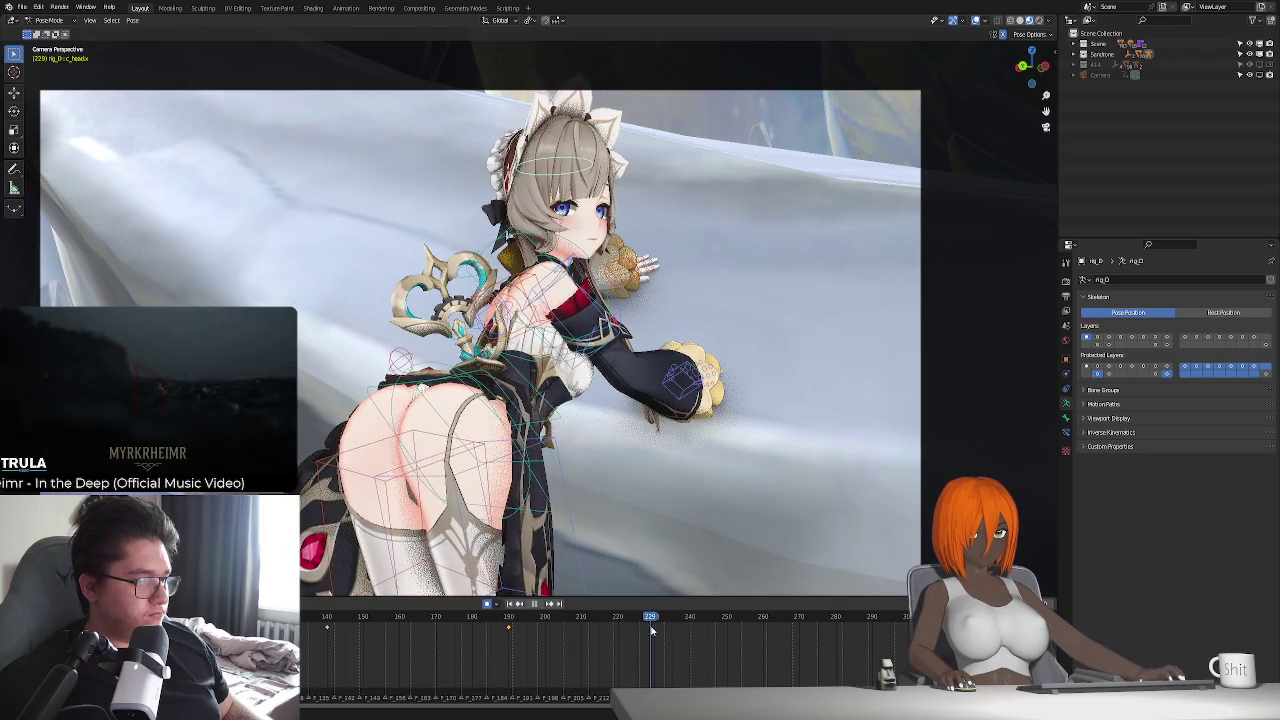
key(space)
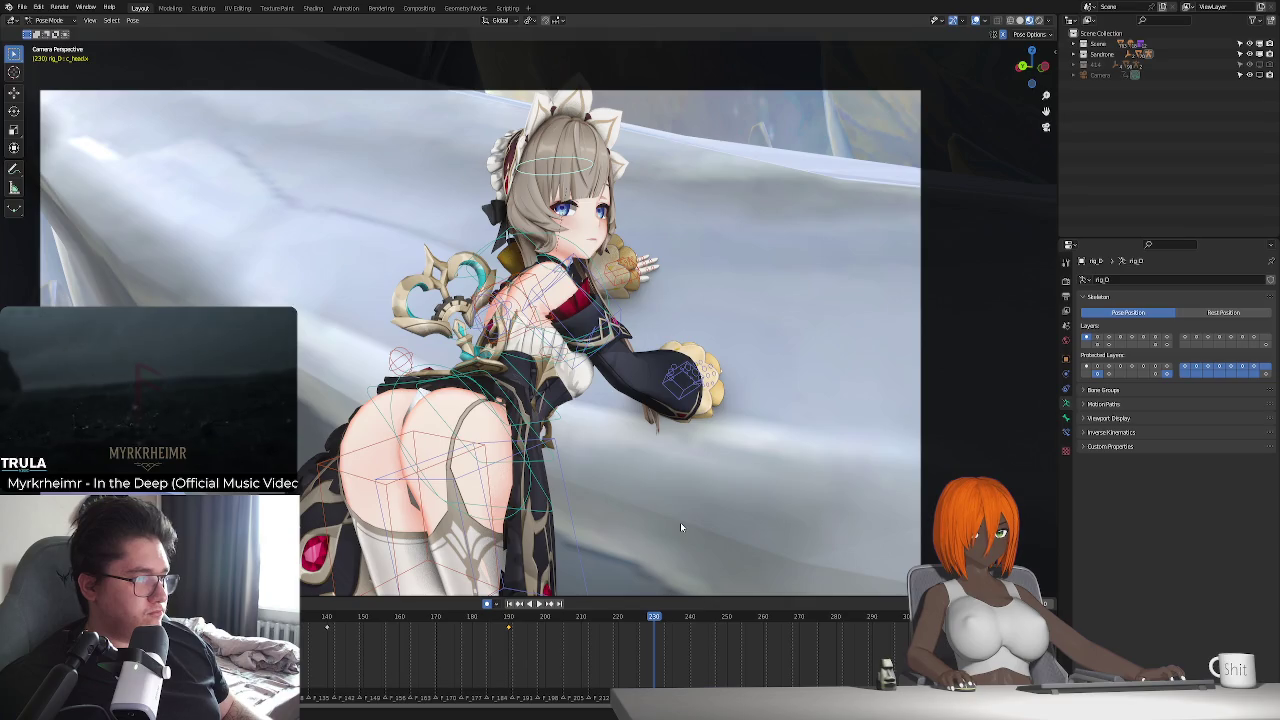
shift+middle_drag(638, 519, 618, 495)
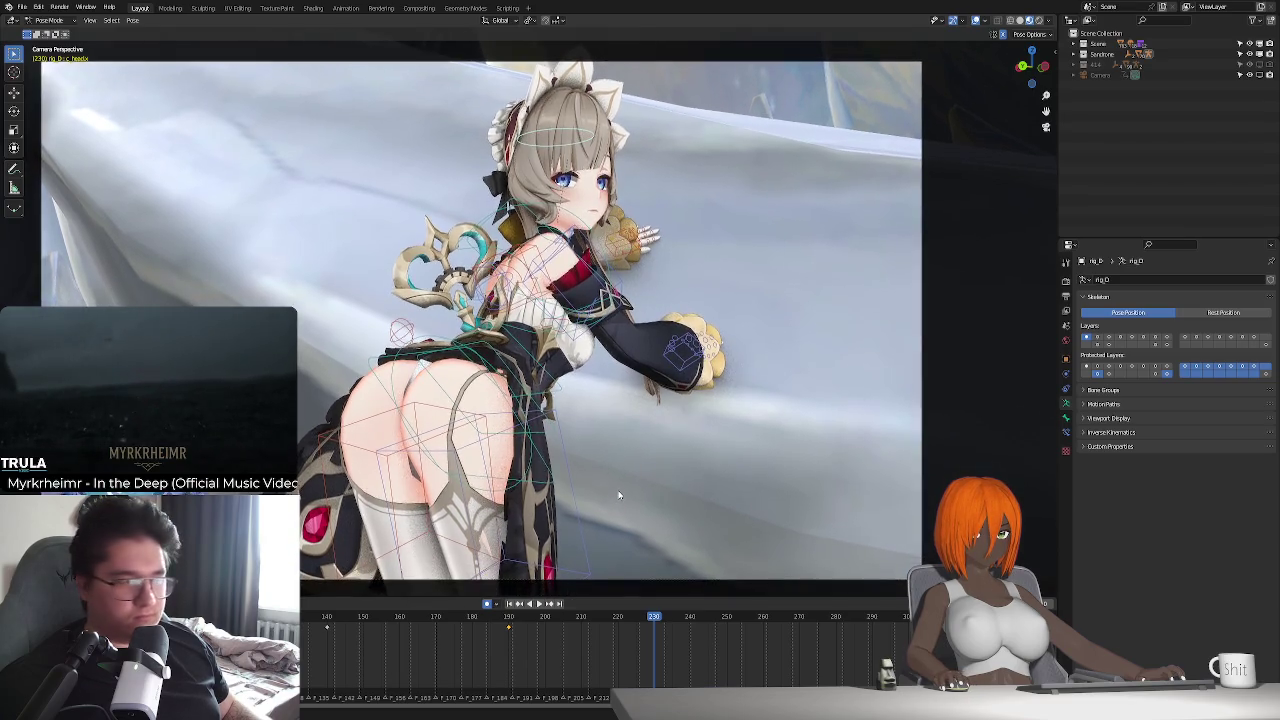
- Replay the recent frames, leaving the head pose unchanged, and stop at frame 225
key(r)
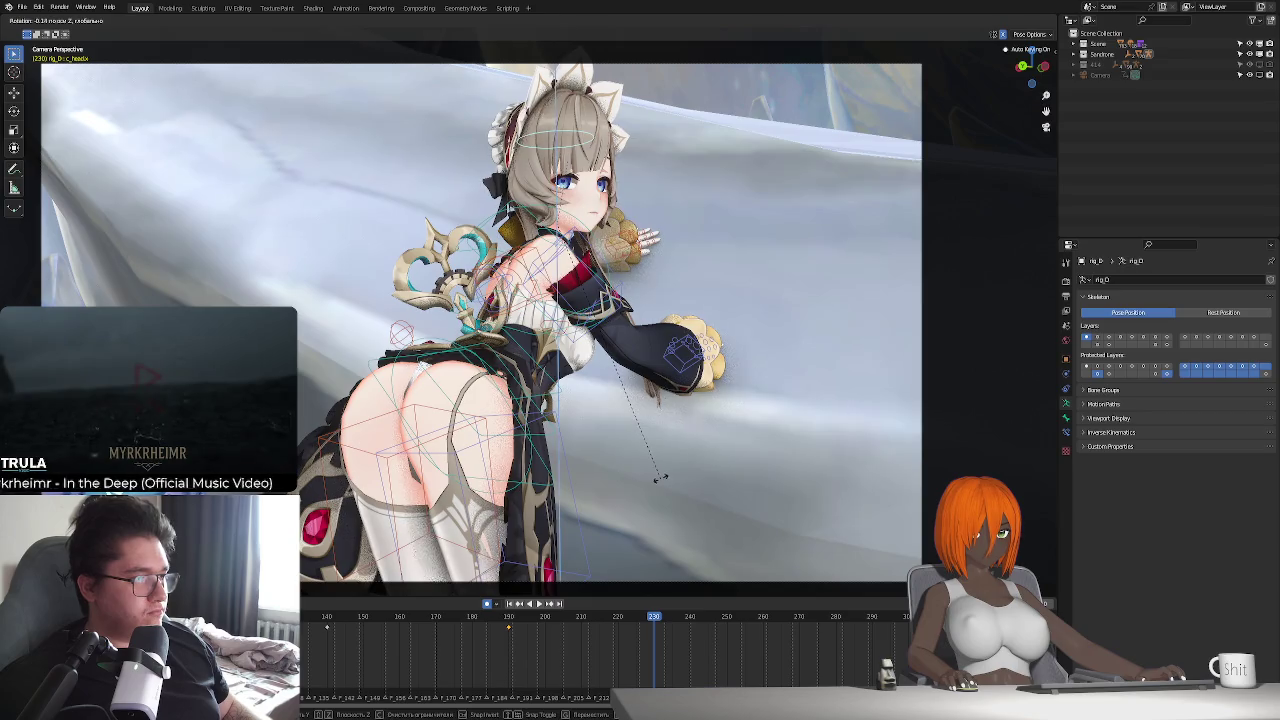
click(660, 478)
click(475, 623)
key(space)
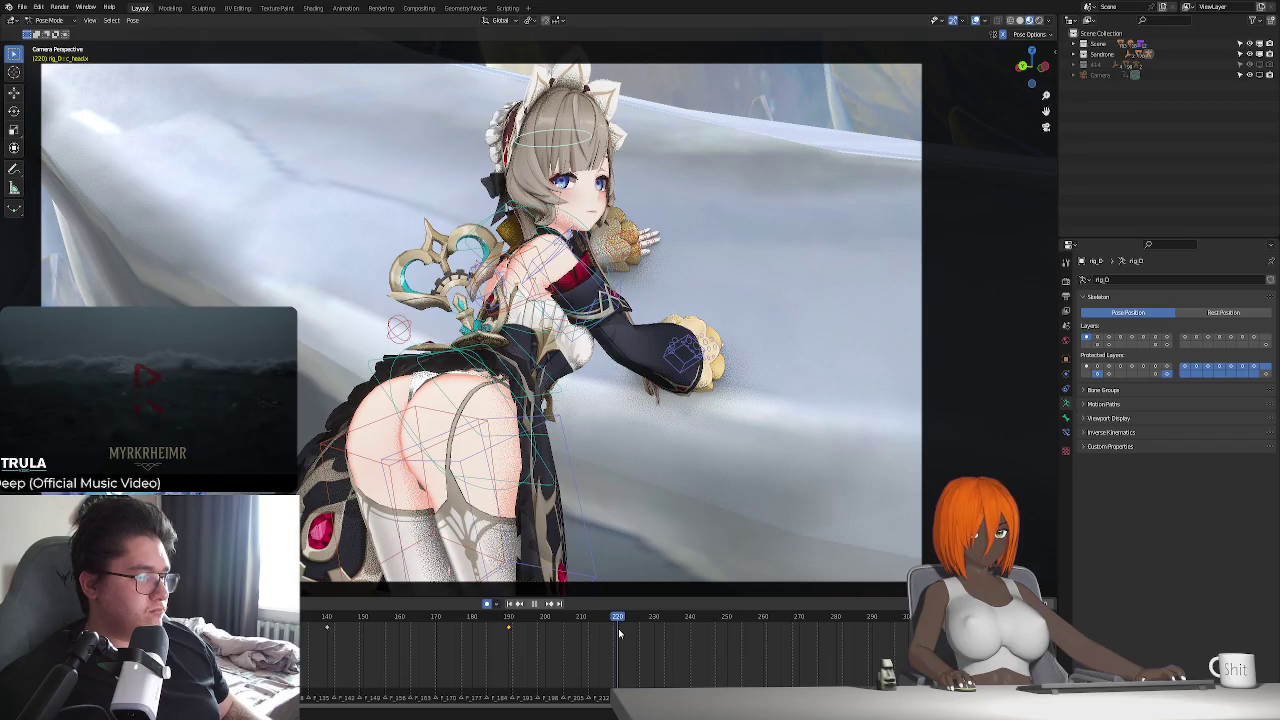
key(space)
- Tilt the head around its local X axis at frame 225, then return to camera view
key(r)
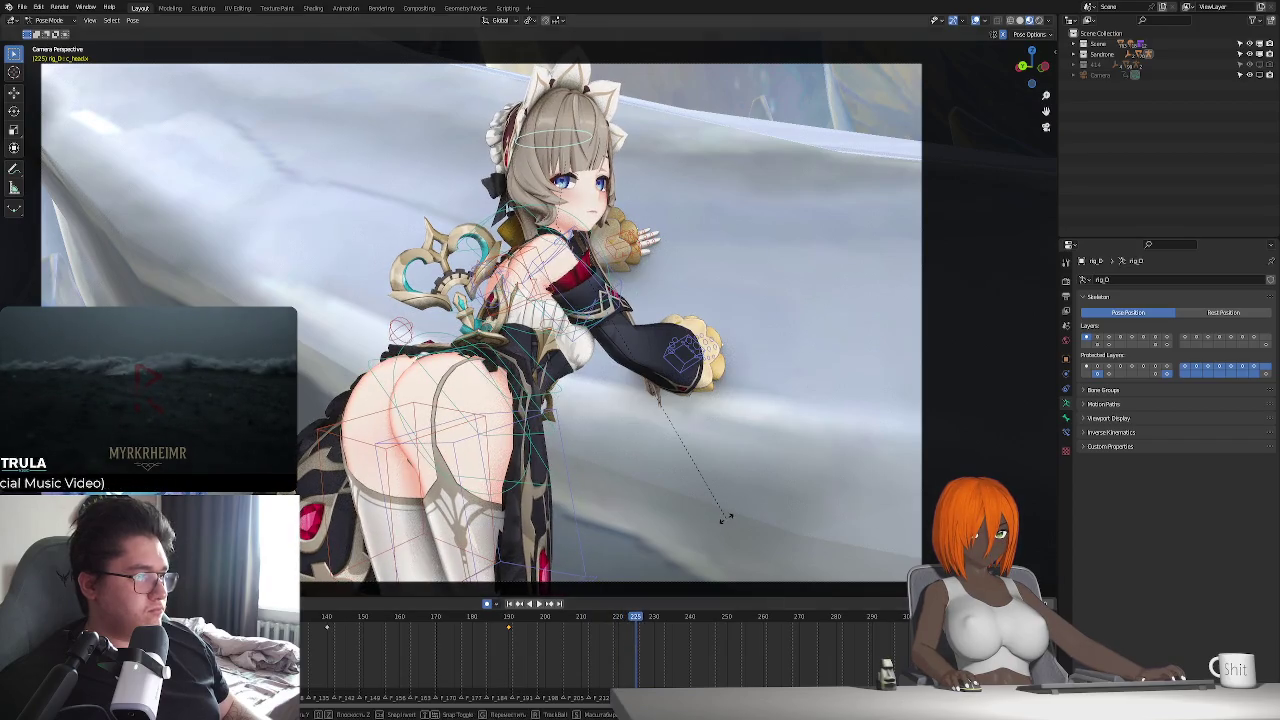
key(x)
key(x)
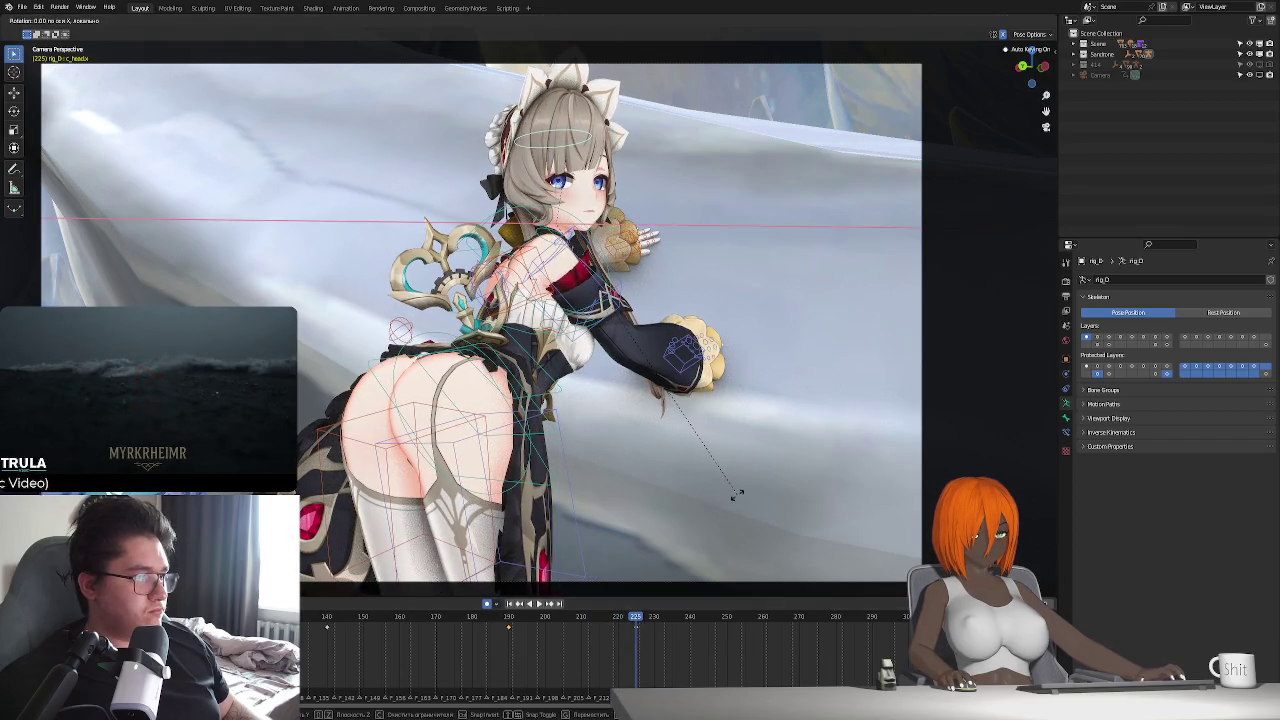
click(662, 410)
middle_drag(694, 488, 647, 475)
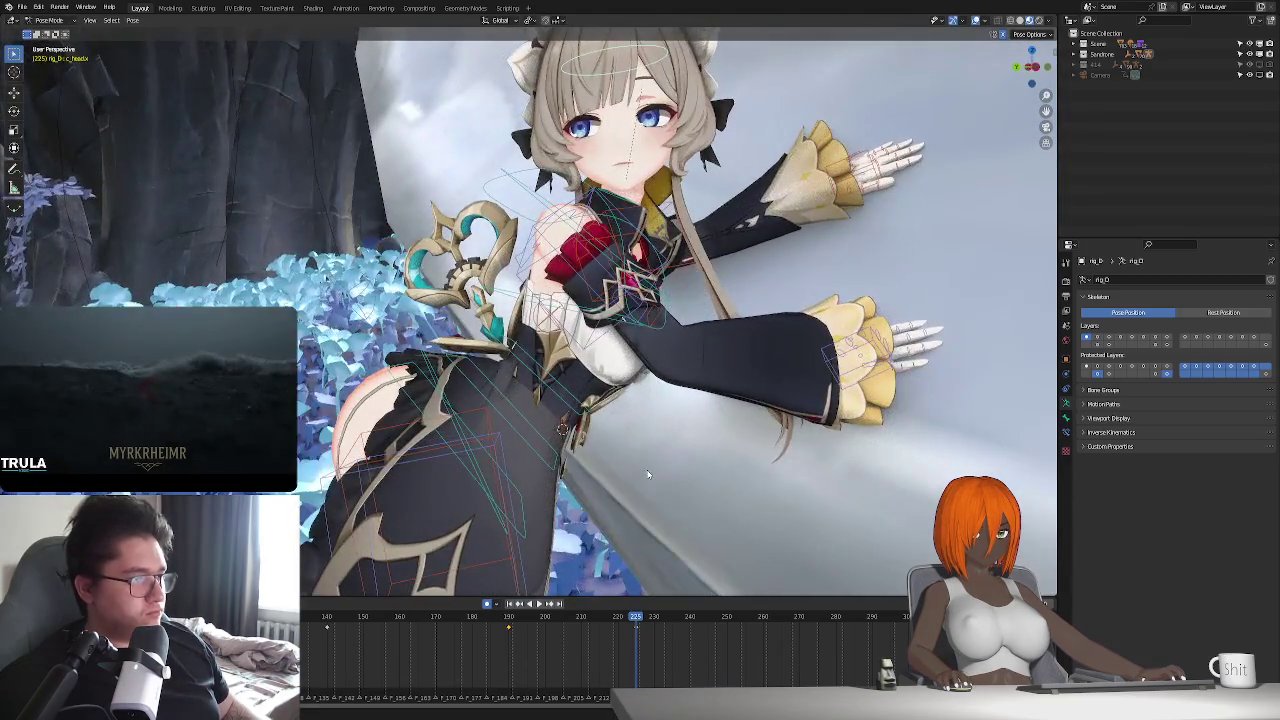
key(KP_0)
- Turn the head around its local Z axis
key(r)
key(x)
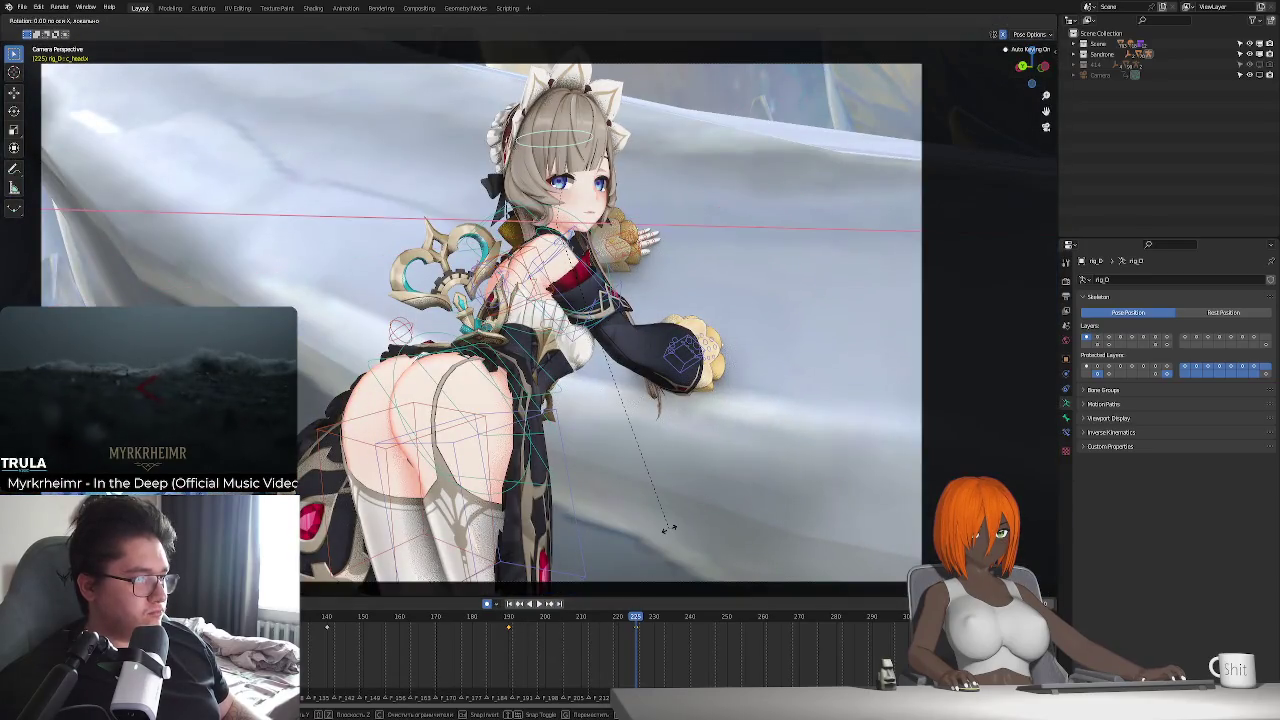
key(z)
key(z)
click(660, 537)
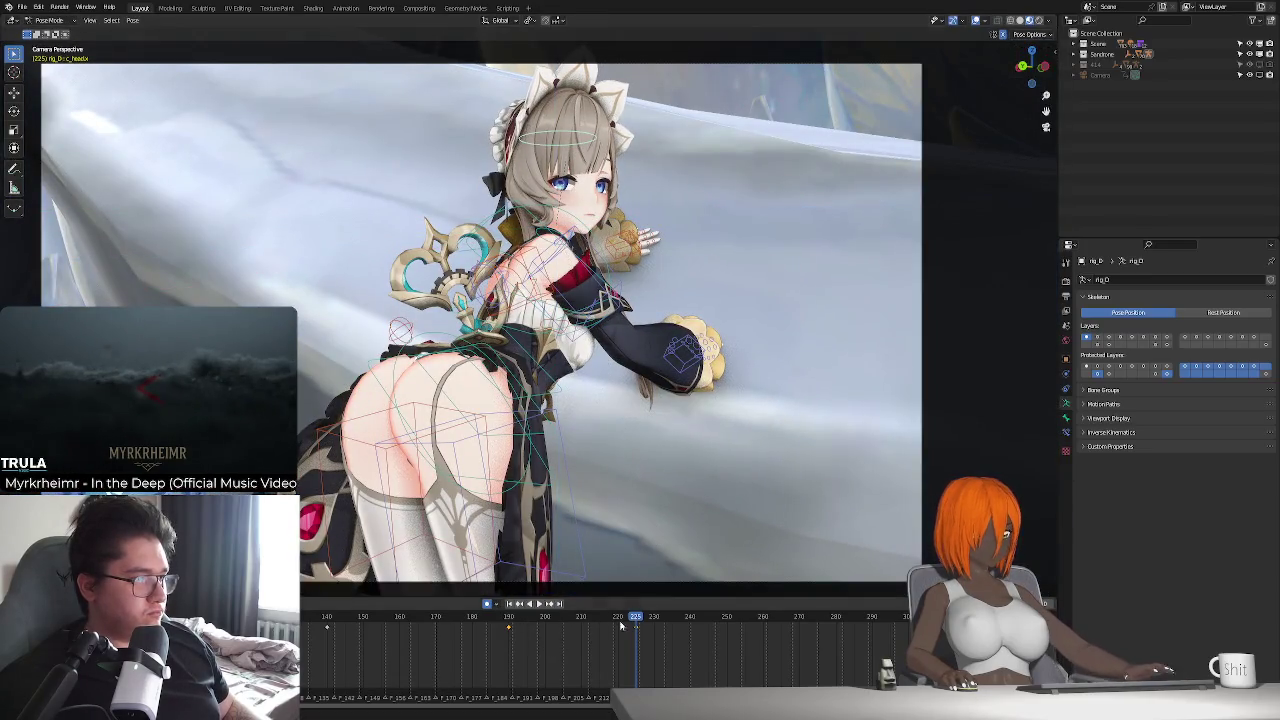
- Replay the motion from frame 225 and stop at frame 240
click(507, 616)
key(space)
key(space)
click(637, 617)
key(space)
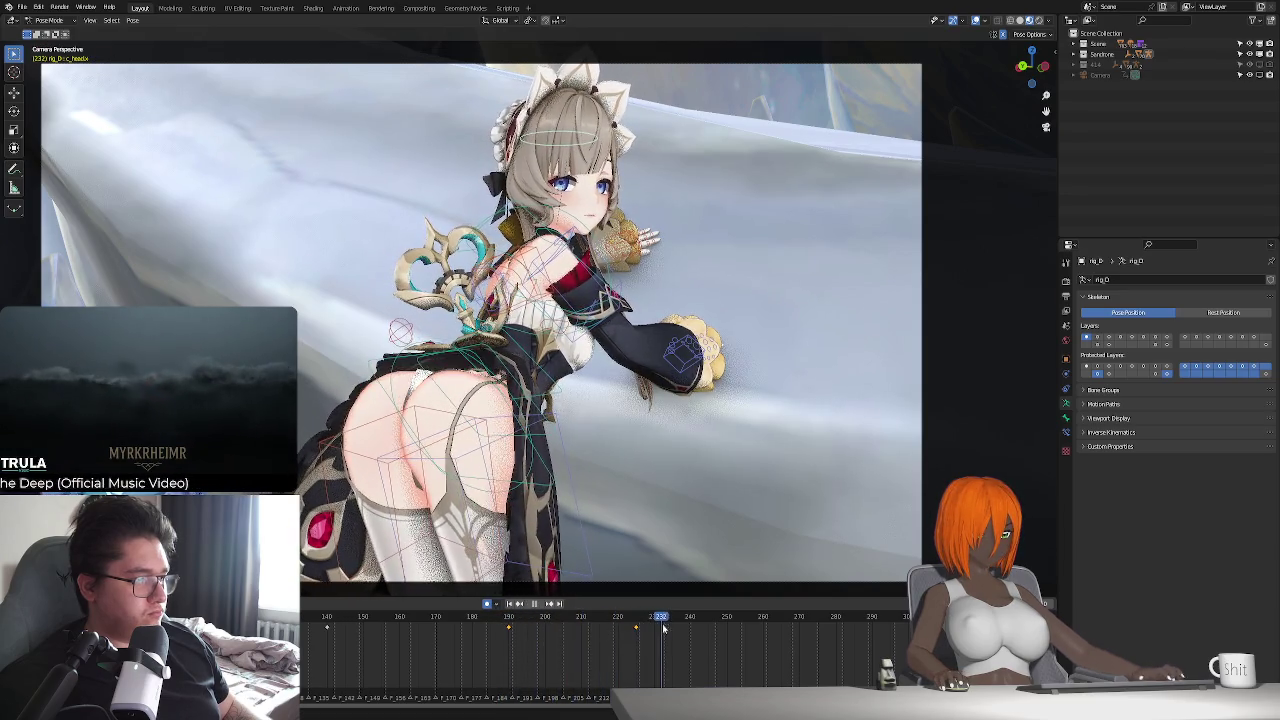
key(space)
click(689, 632)
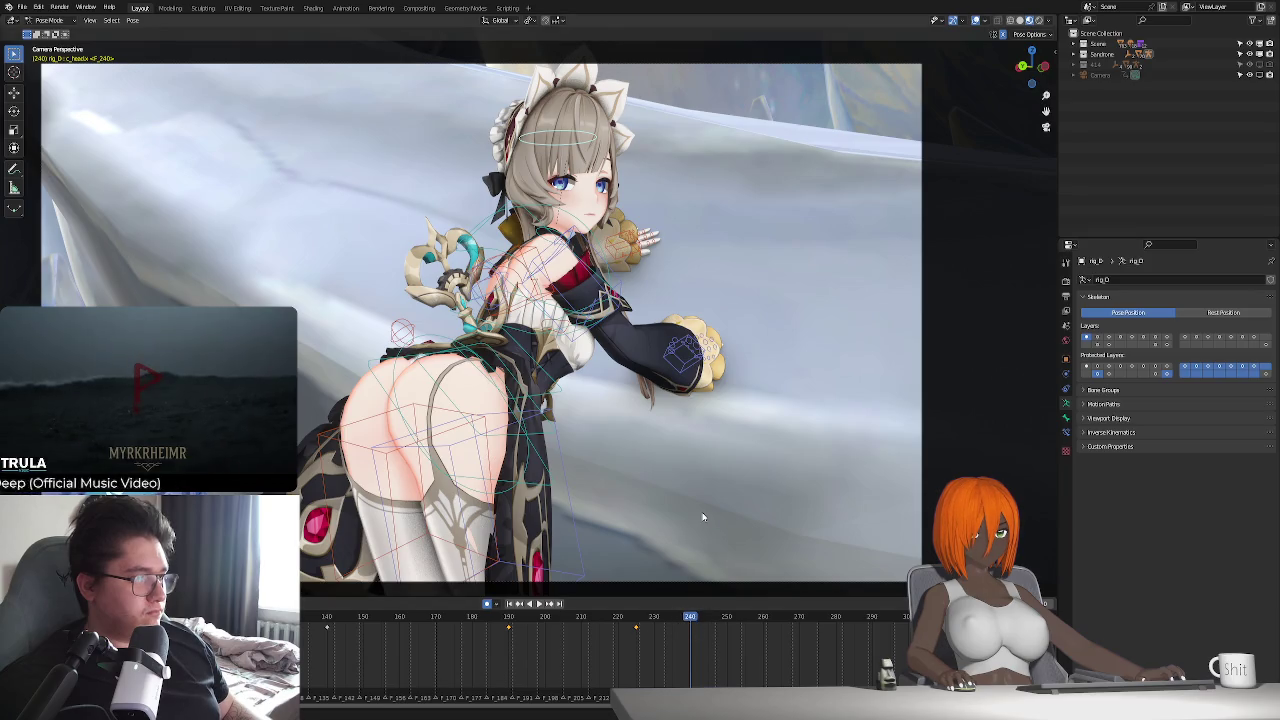
- Tilt the head on the X axis at frame 240 and play onward
key(r)
key(x)
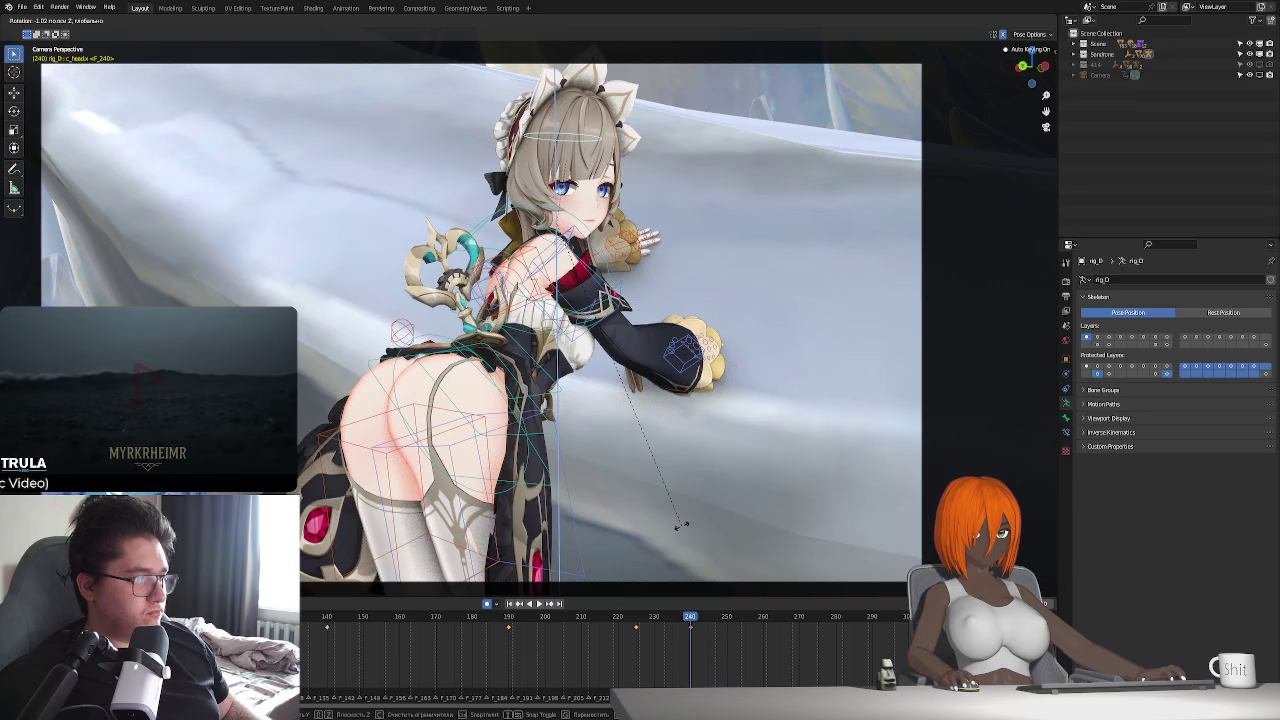
click(668, 527)
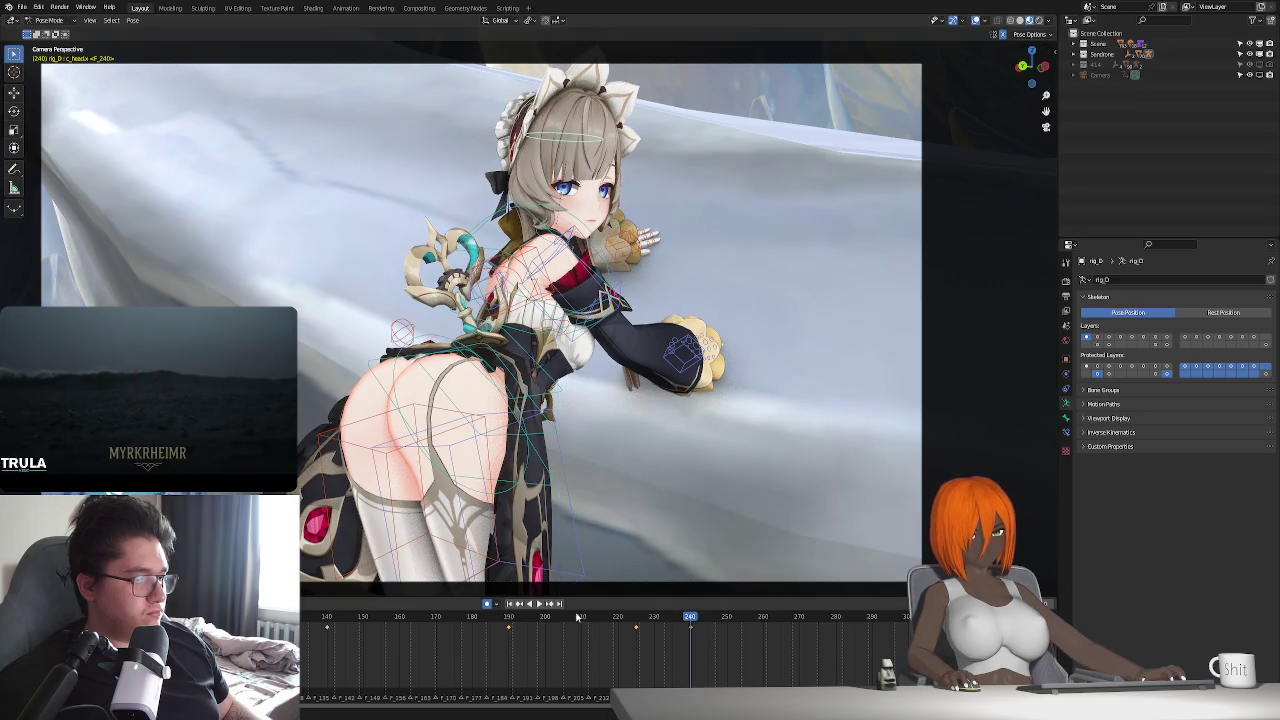
key(space)
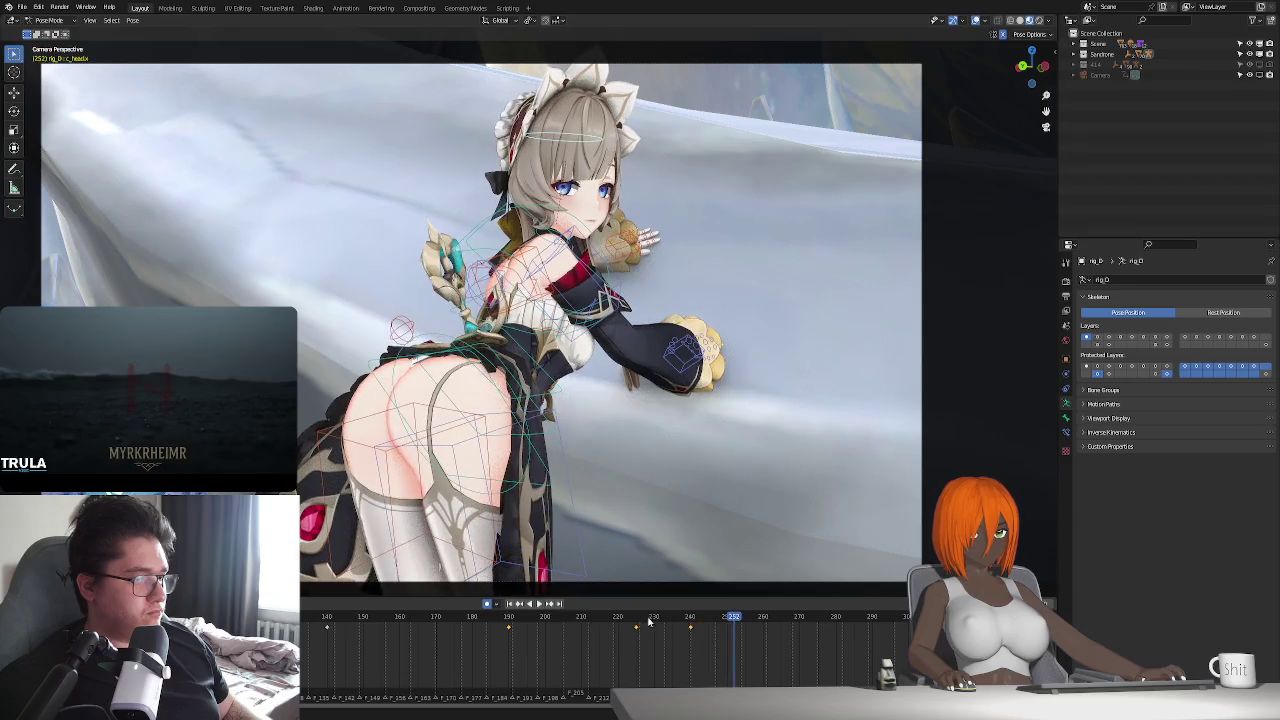
- At frame 247, try an X-axis bone rotation, cancel it, and replay the pose
drag(648, 622, 716, 638)
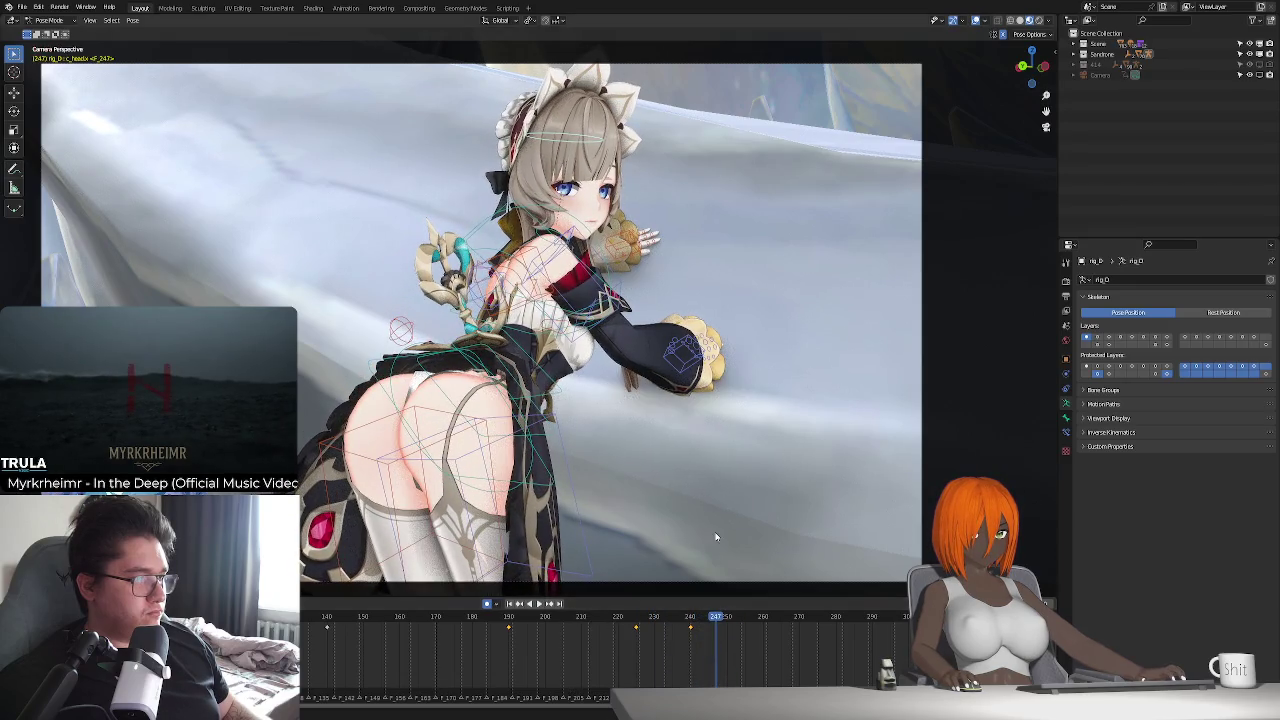
key(r)
key(x)
key(Escape)
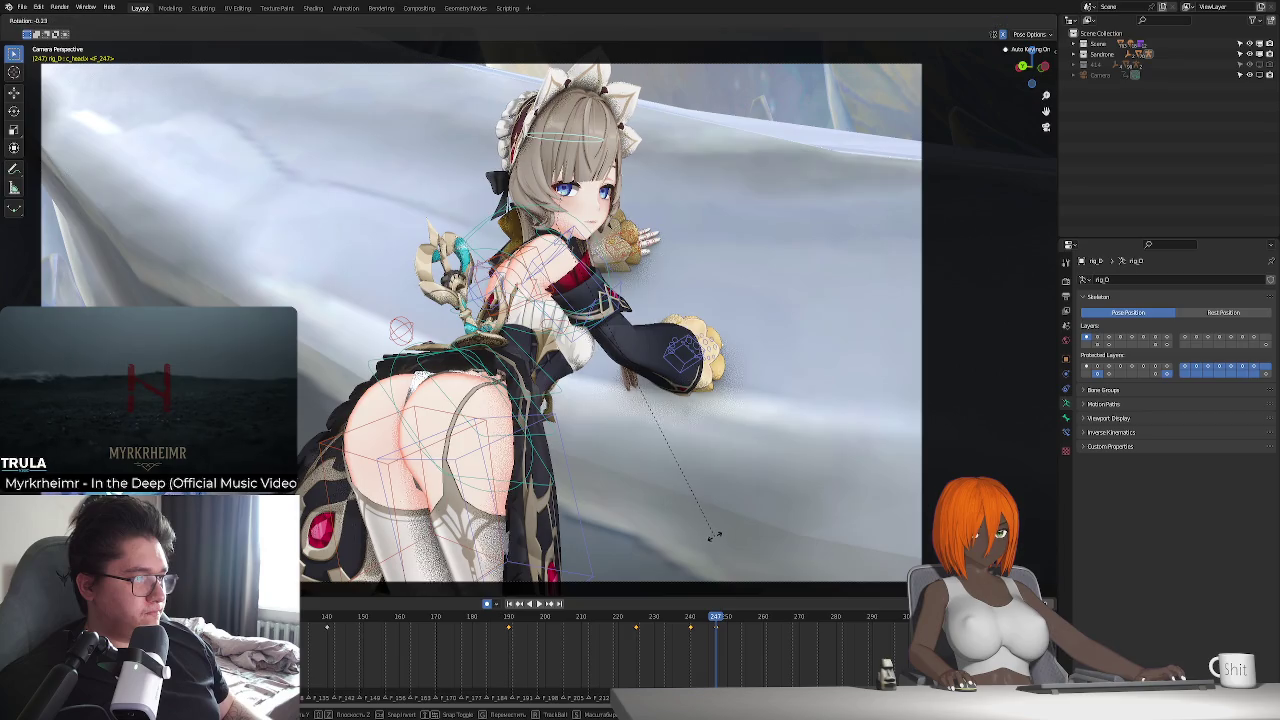
key(Escape)
key(space)
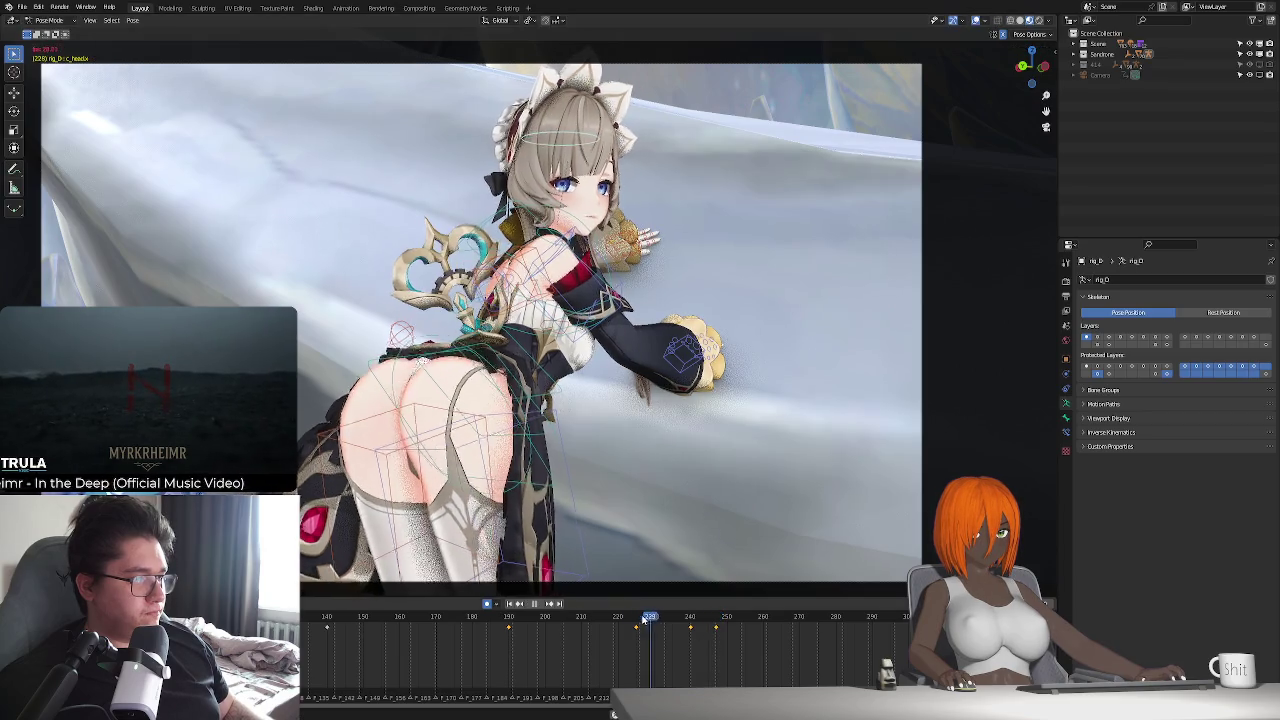
- Rotate the bone on the X axis around frame 259 and check the motion
drag(701, 620, 763, 642)
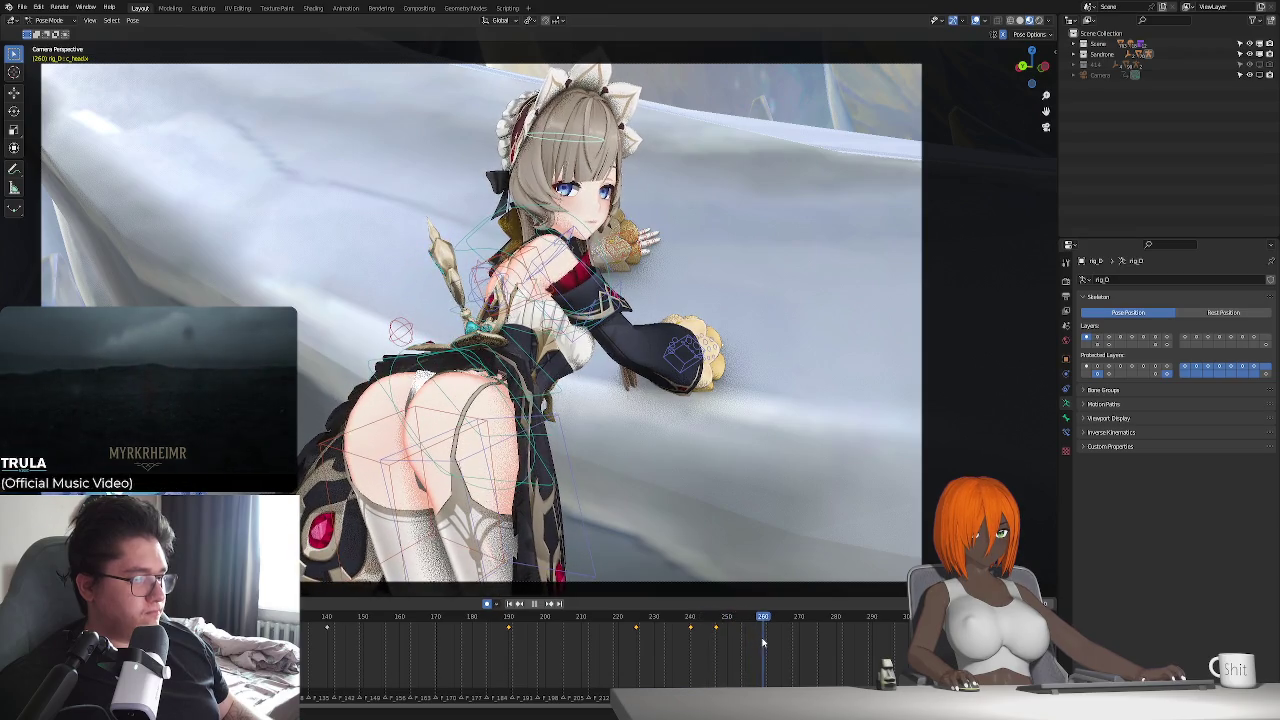
key(r)
key(x)
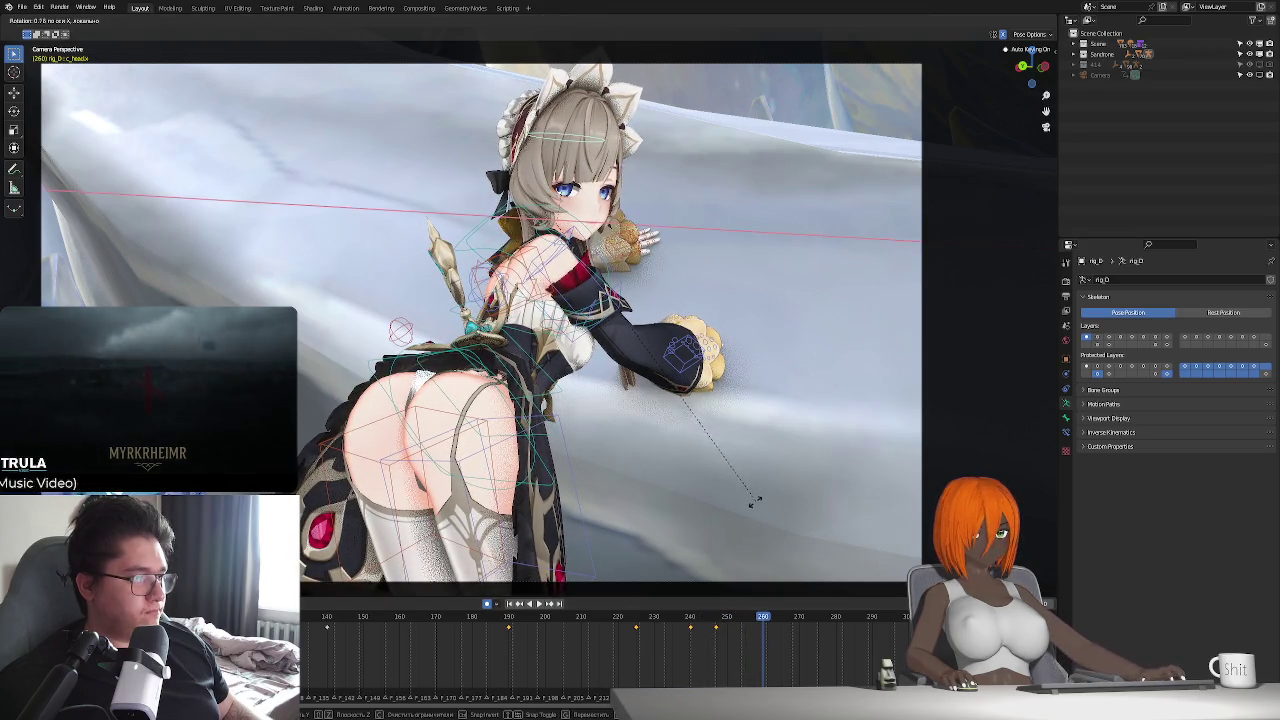
click(752, 503)
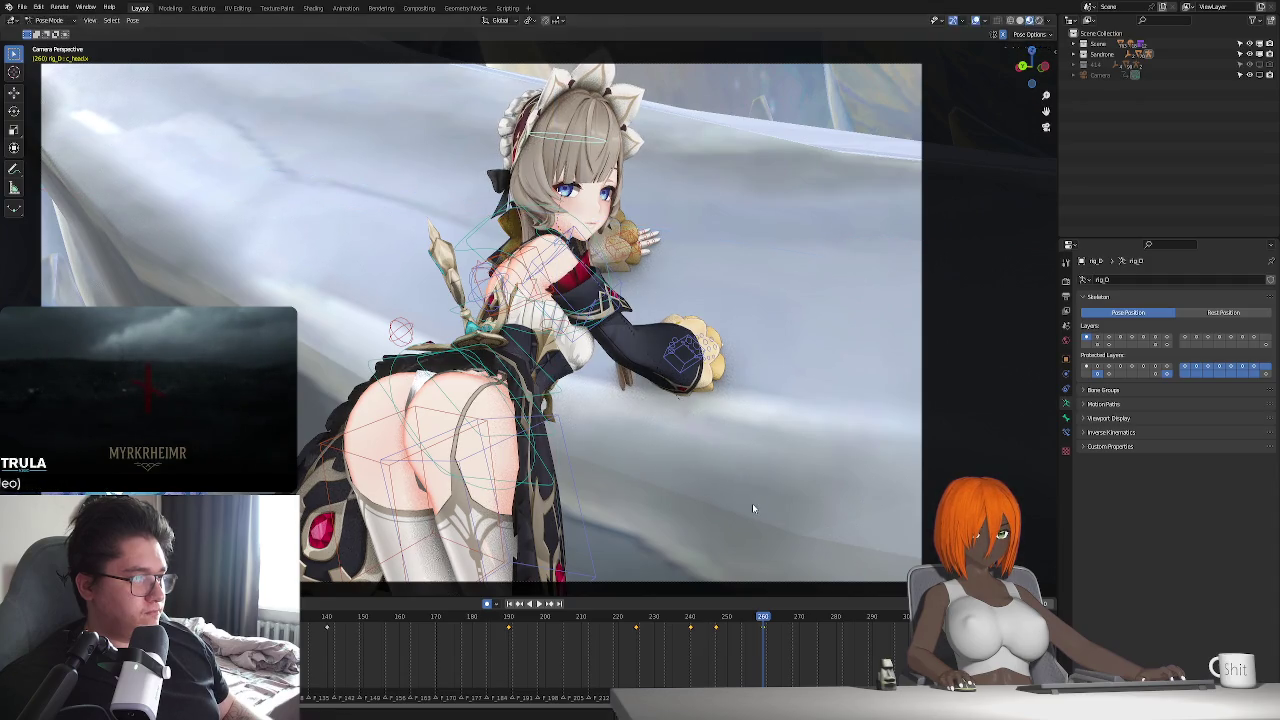
key(space)
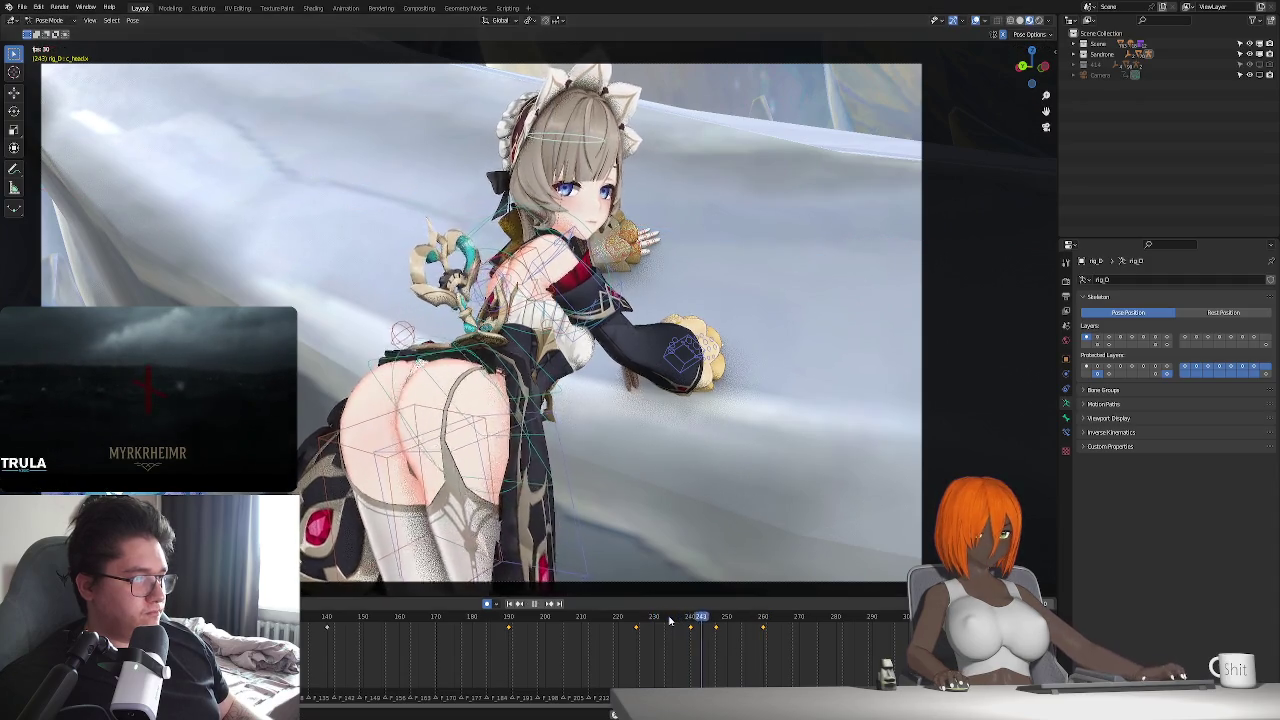
- Turn the head around the Z axis at about frame 270
drag(716, 620, 836, 640)
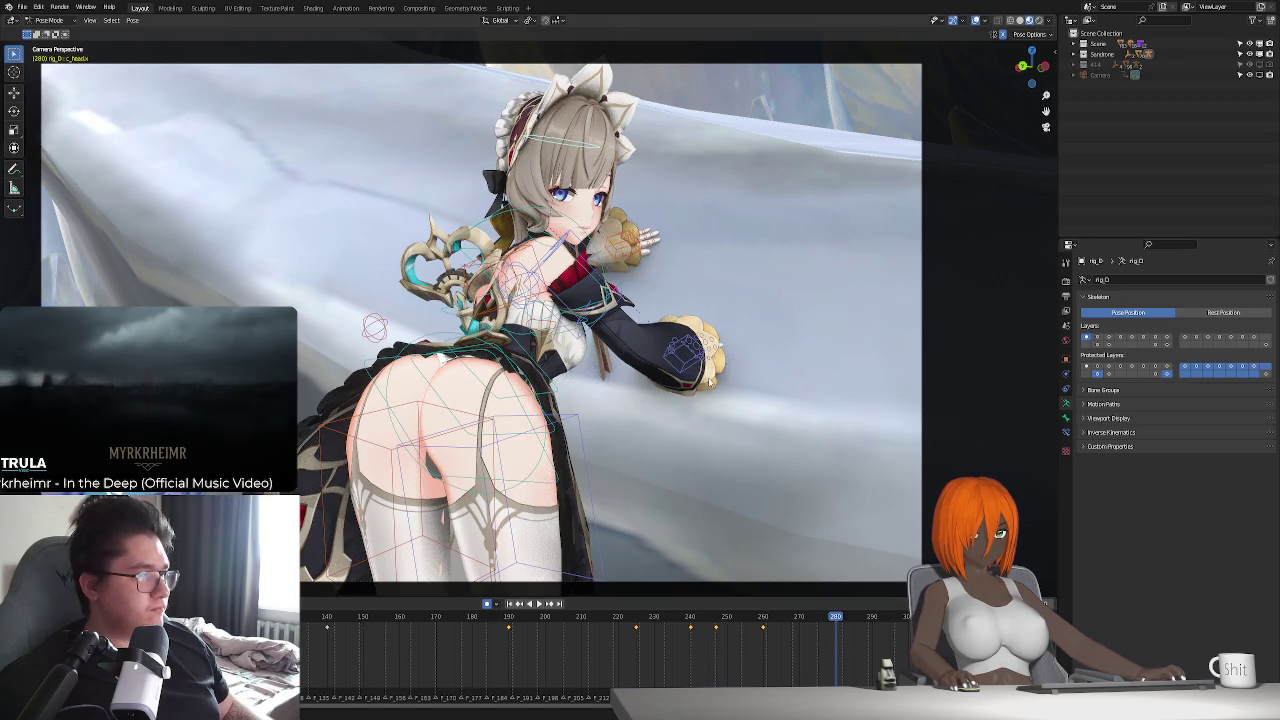
key(r)
key(z)
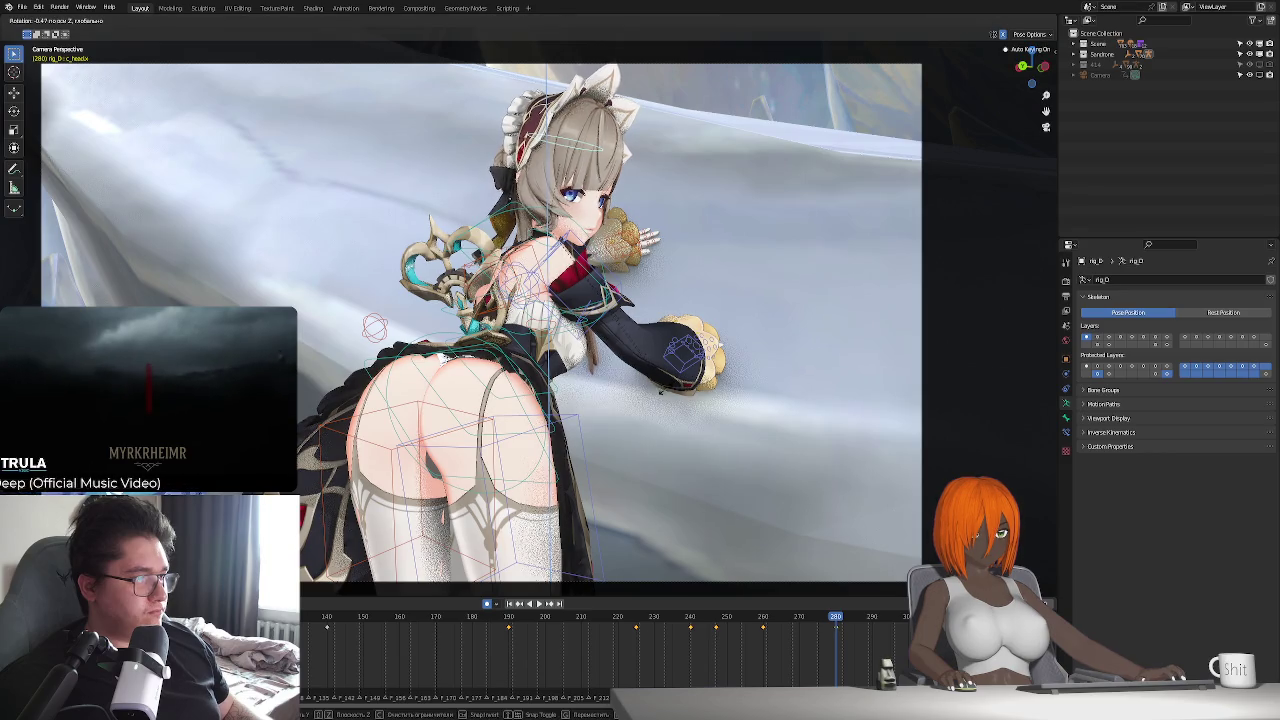
click(655, 397)
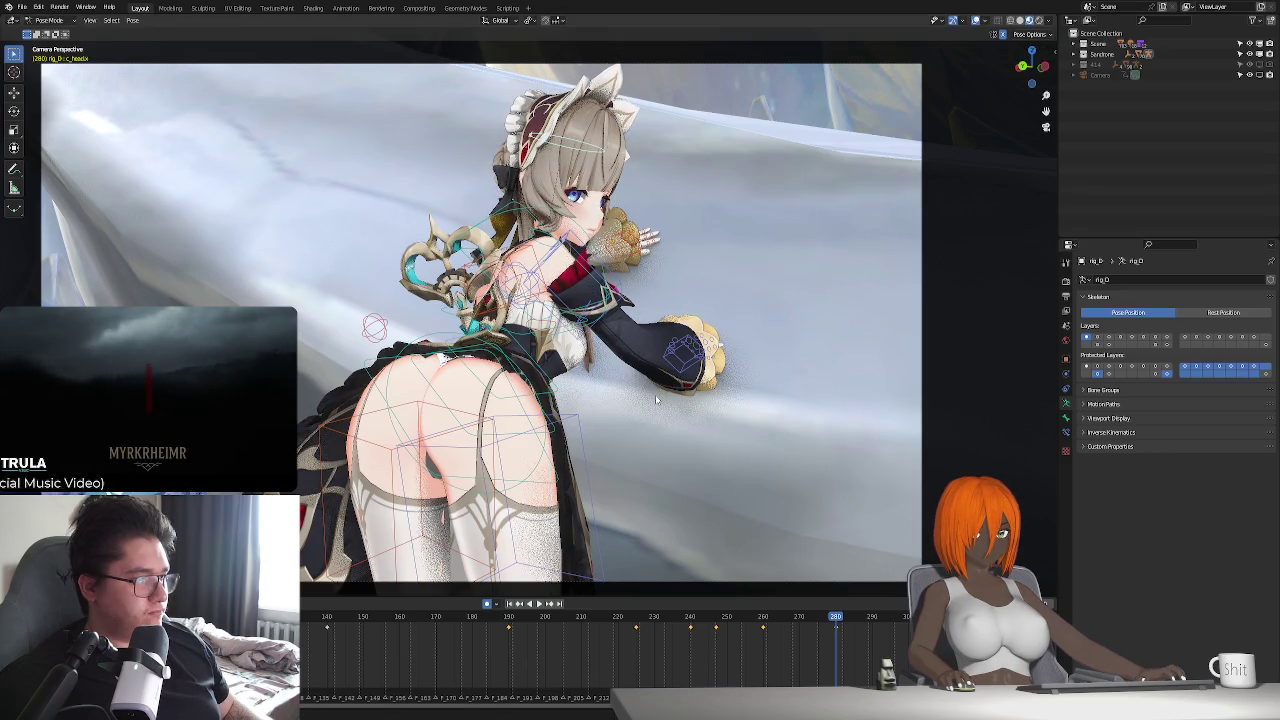
- Tilt the head, switching between X, Y and X axes, then replay the motion
key(r)
key(x)
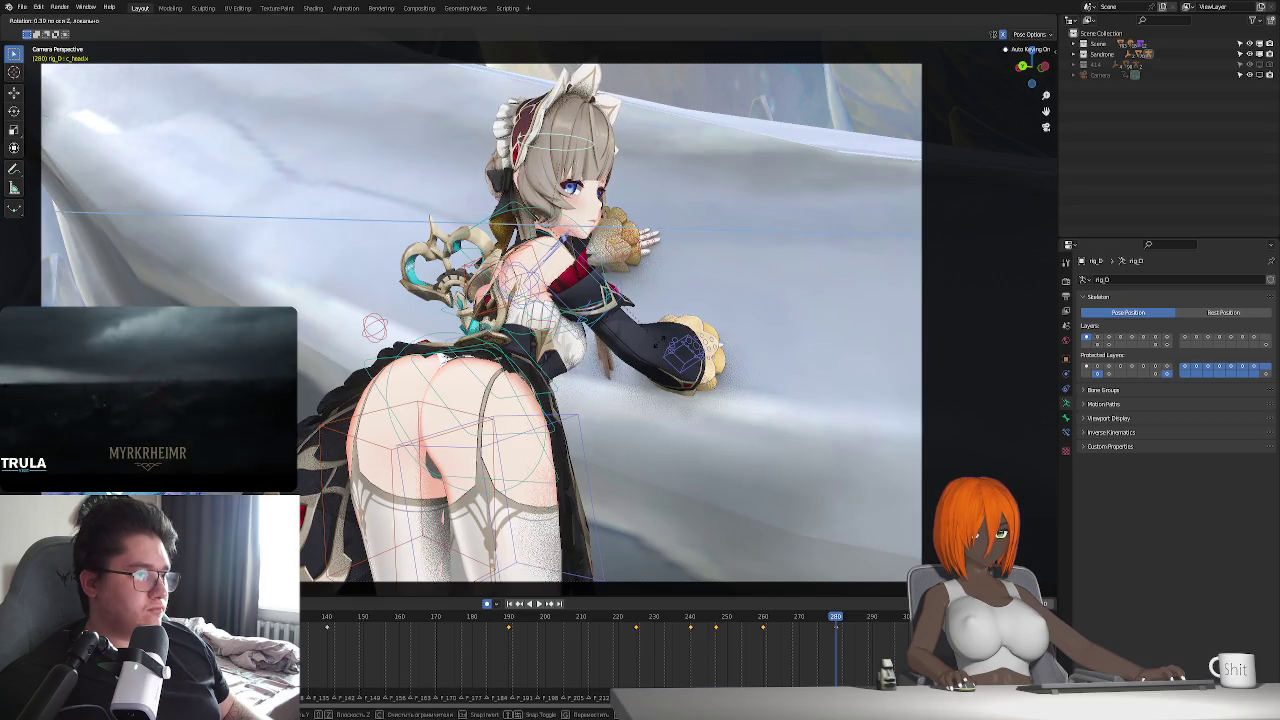
key(y)
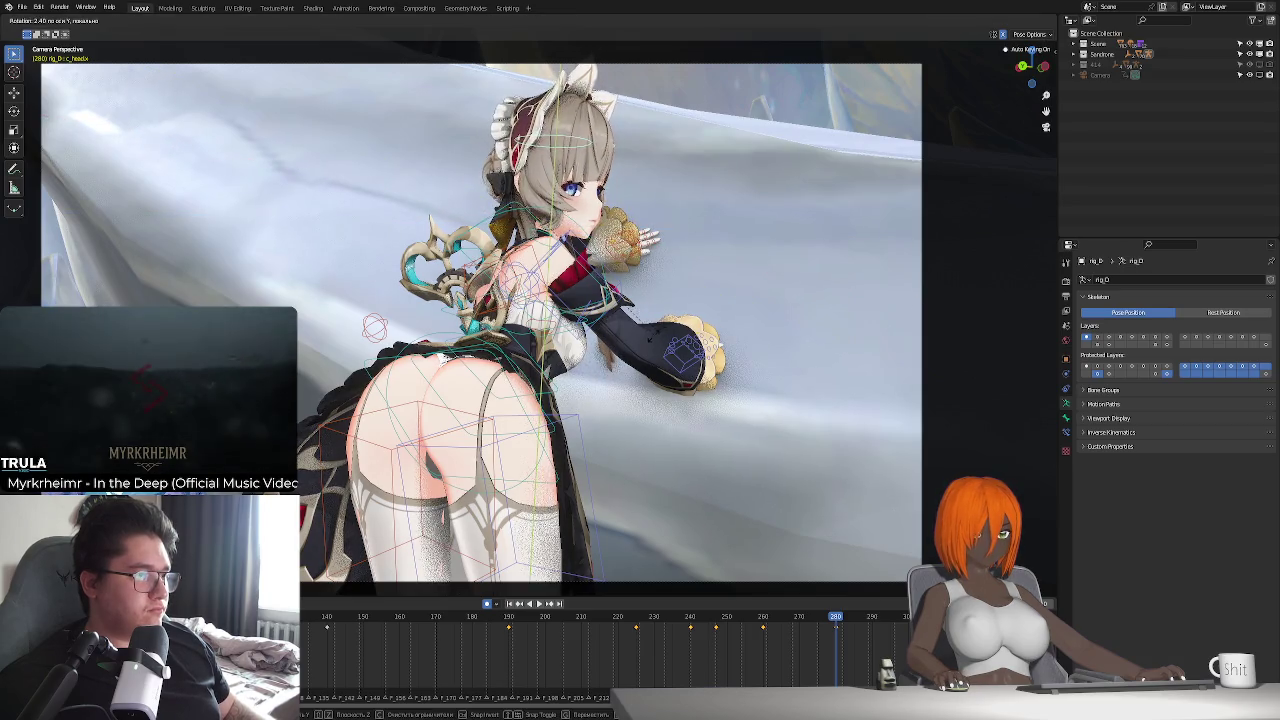
key(x)
click(667, 360)
key(space)
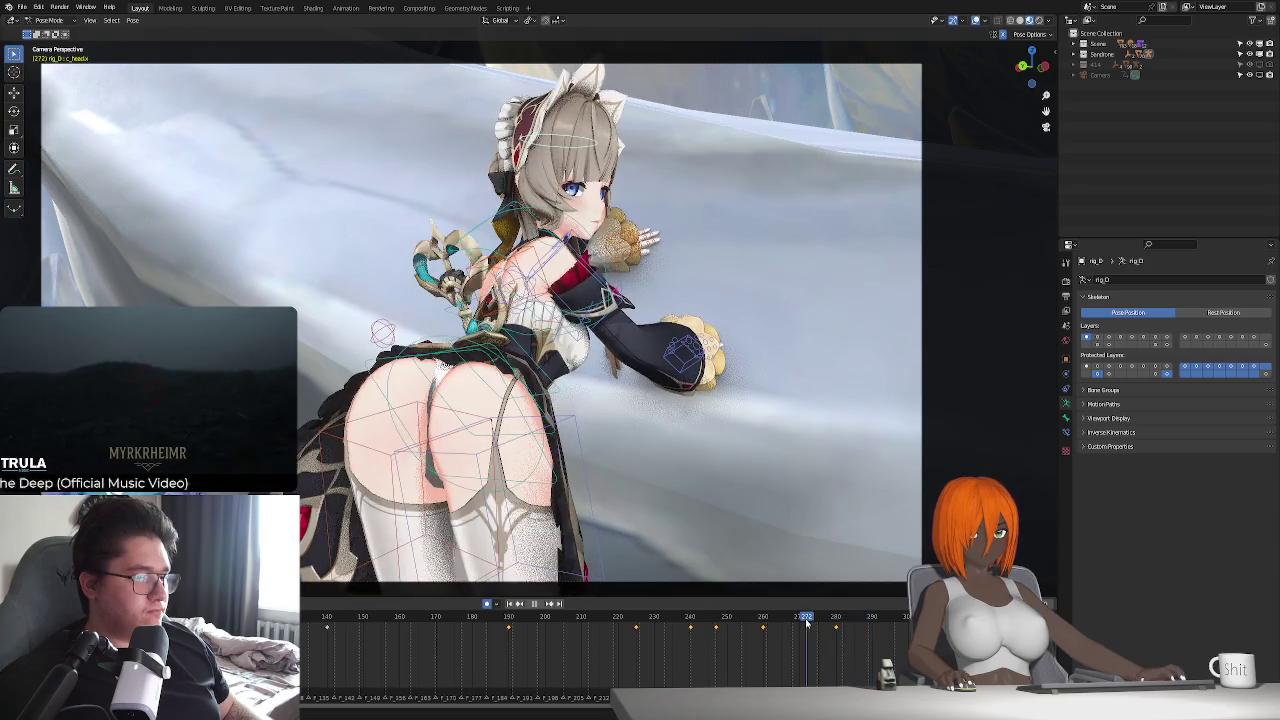
- Rotate the bone on X at frame 290, select keys around frames 230–250, and review
key(space)
key(r)
key(x)
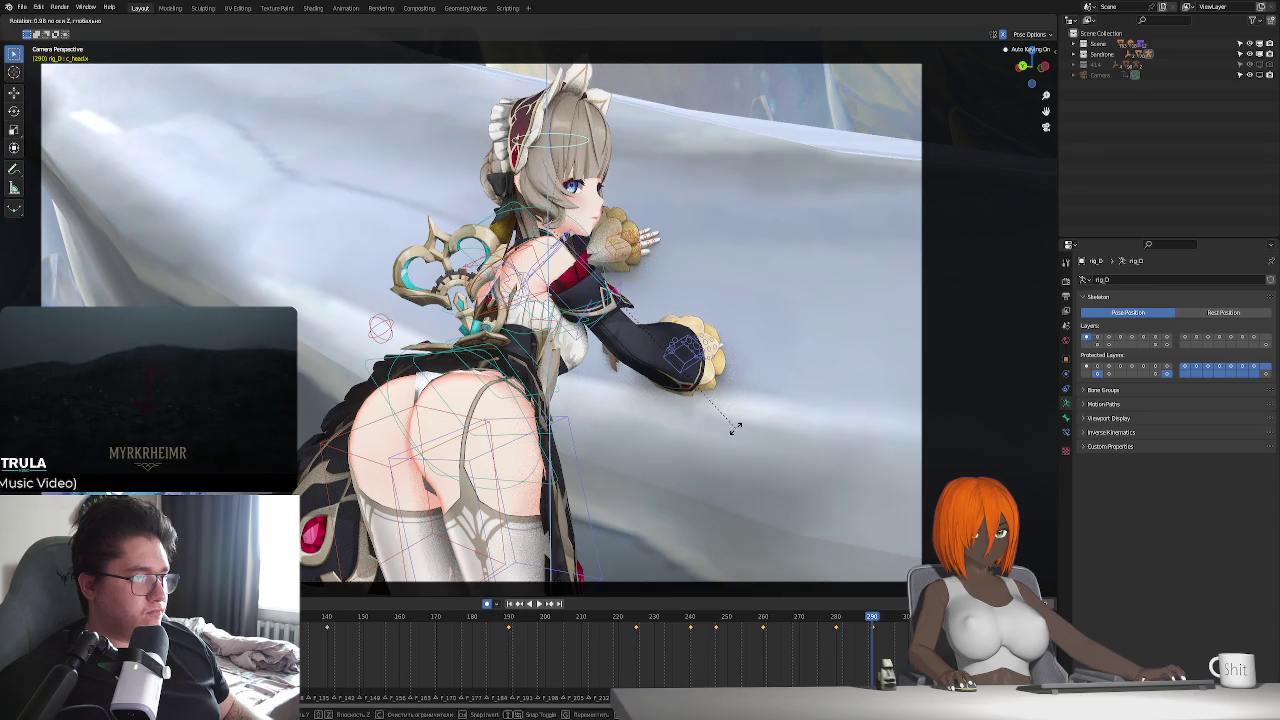
click(735, 428)
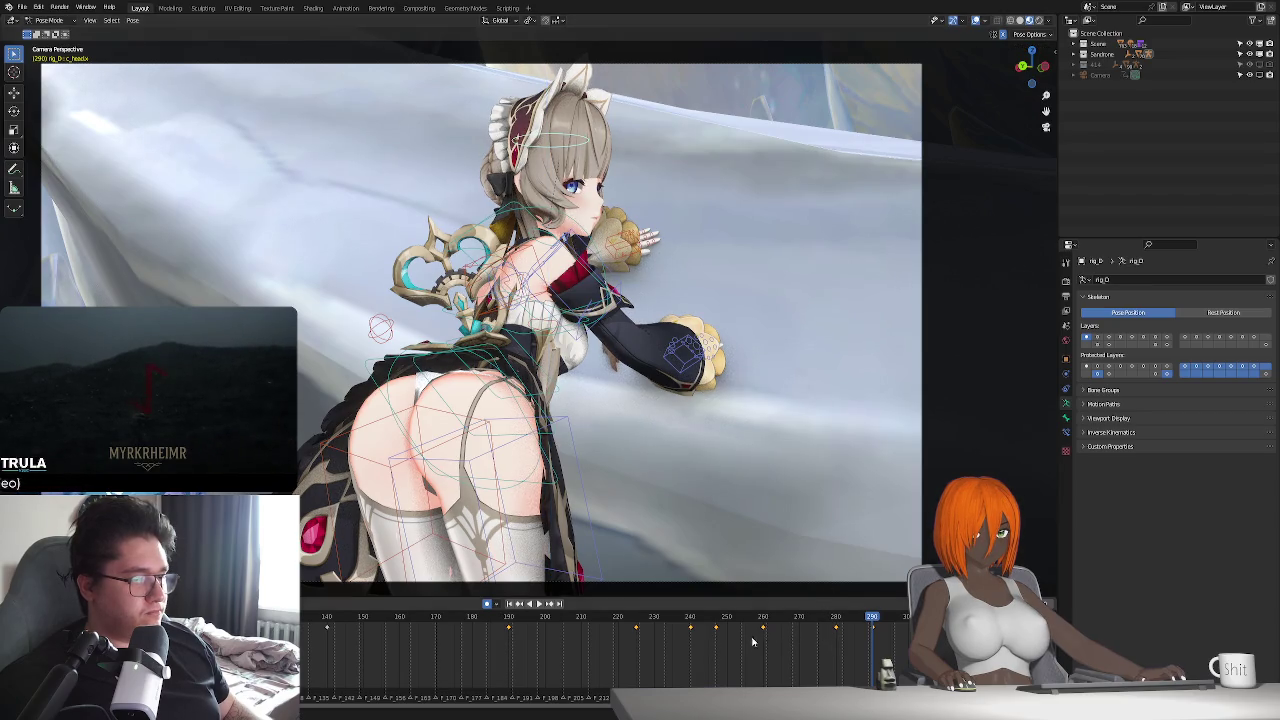
drag(612, 644, 724, 620)
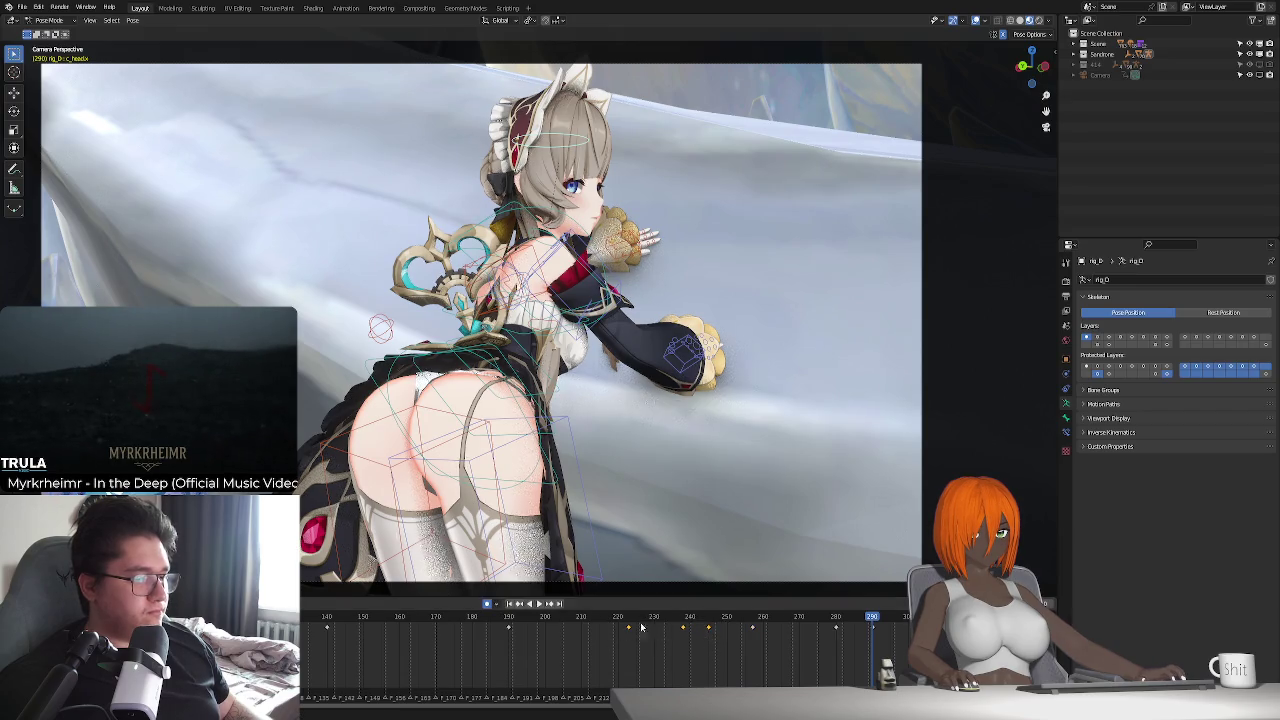
key(space)
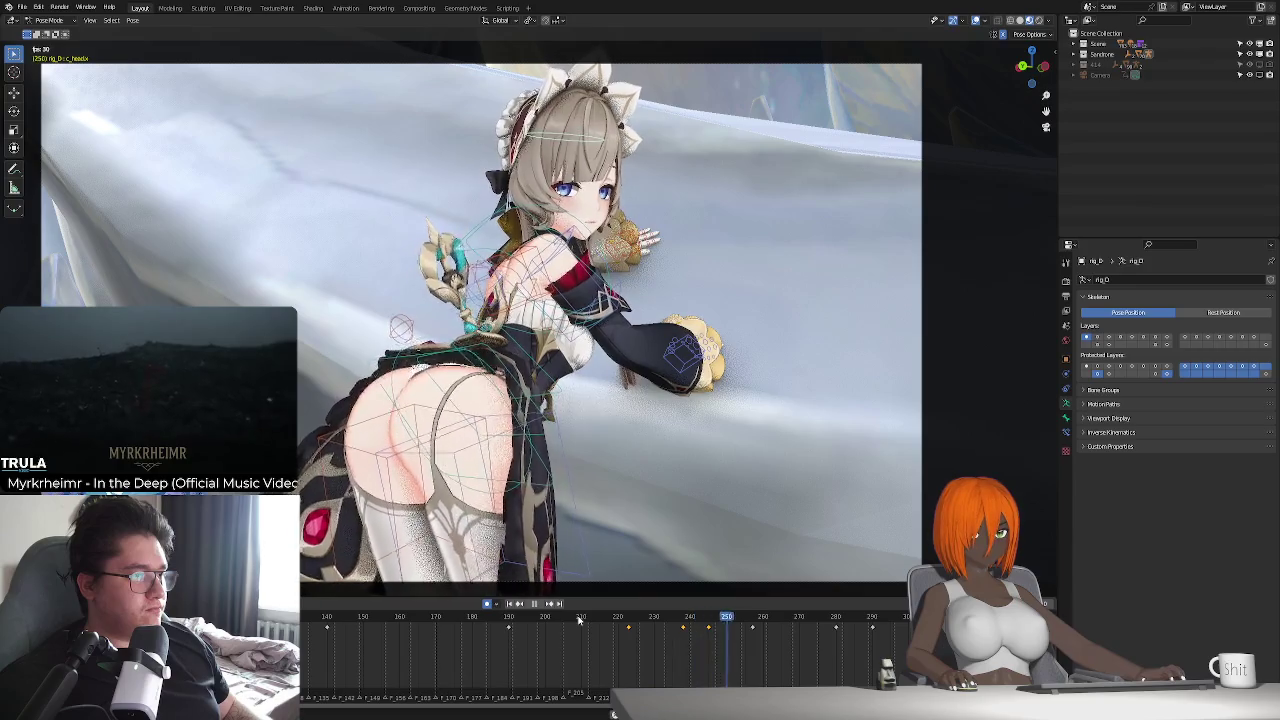
key(space)
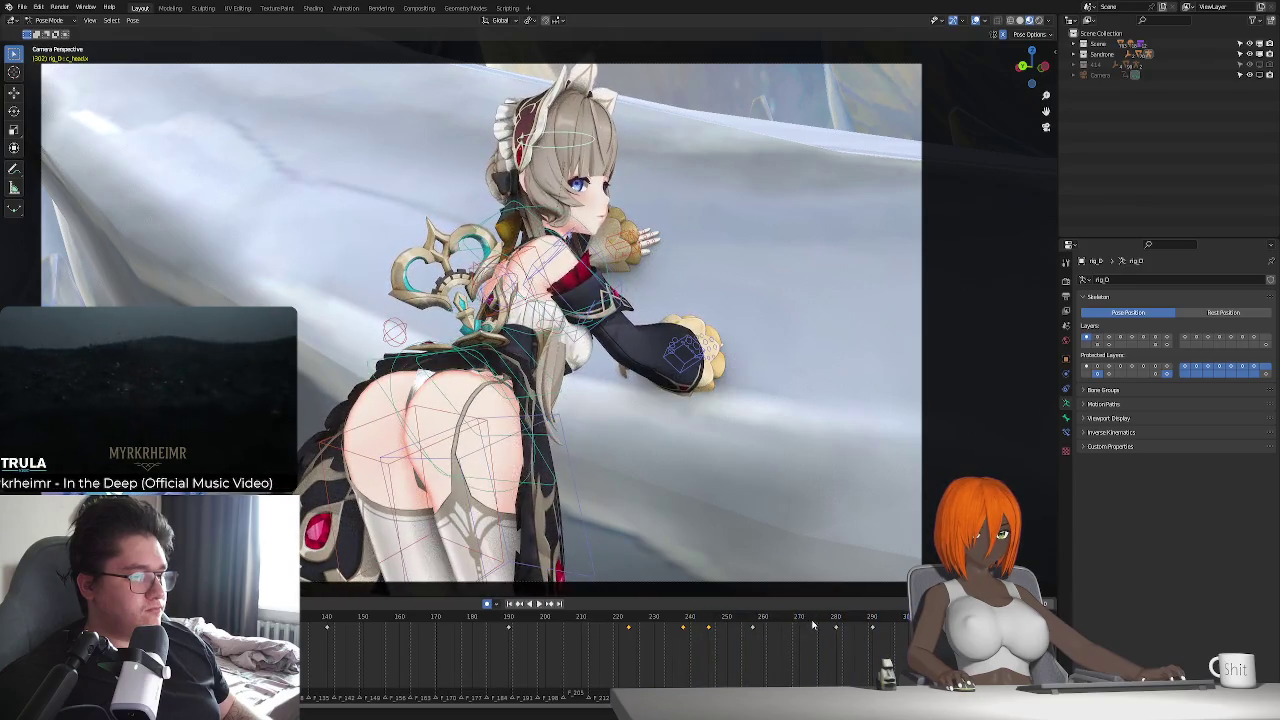
- Rotate the bone around global Z at frame 280 and compare with frame 240
drag(814, 625, 835, 625)
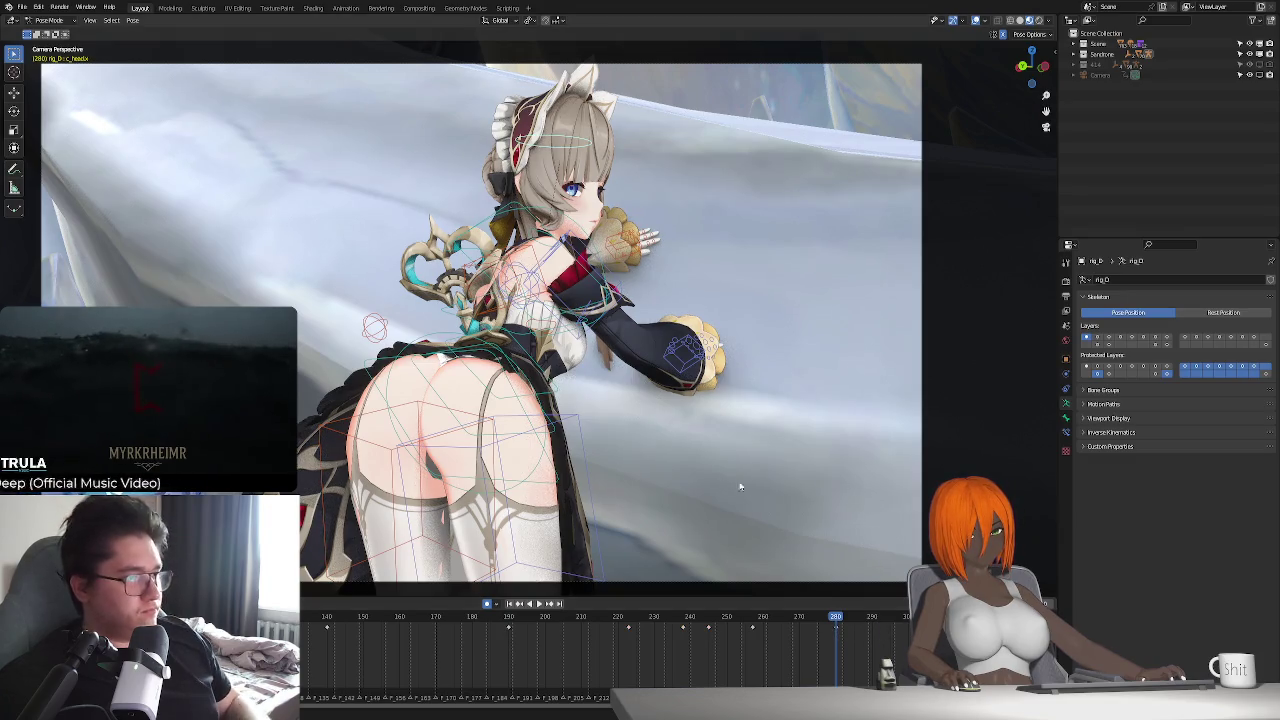
key(r)
key(x)
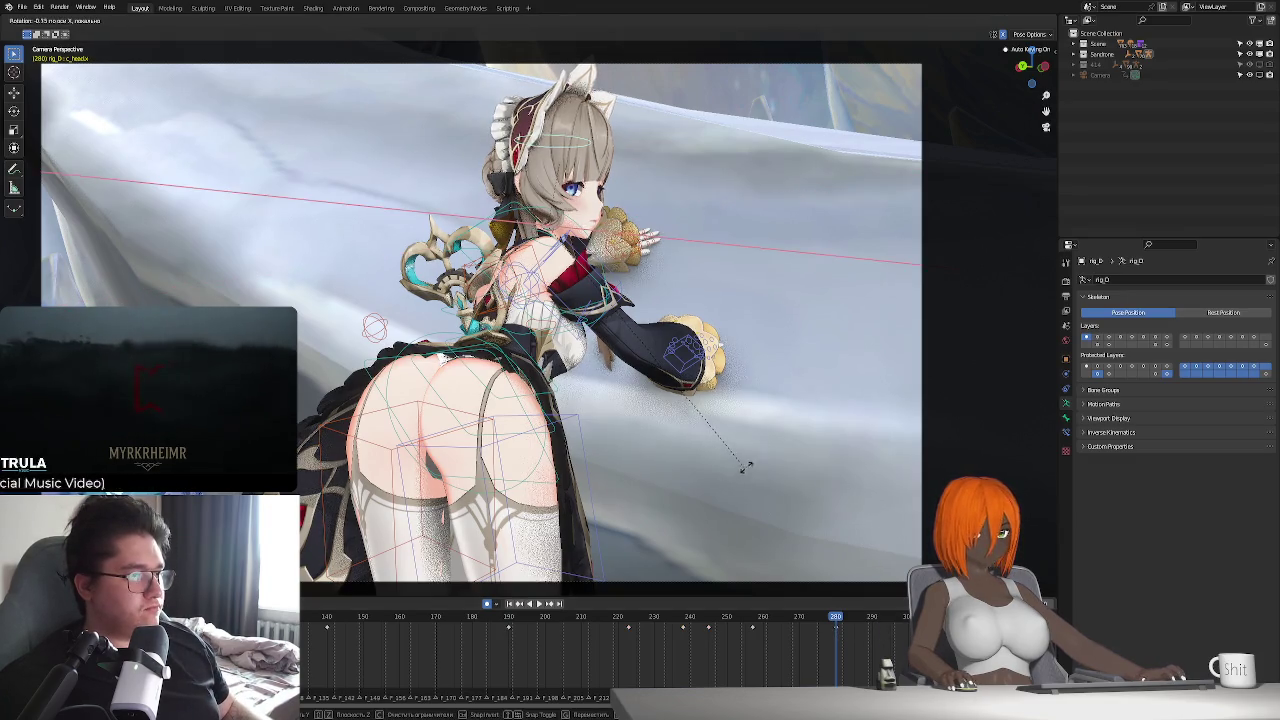
key(z)
click(748, 465)
click(693, 621)
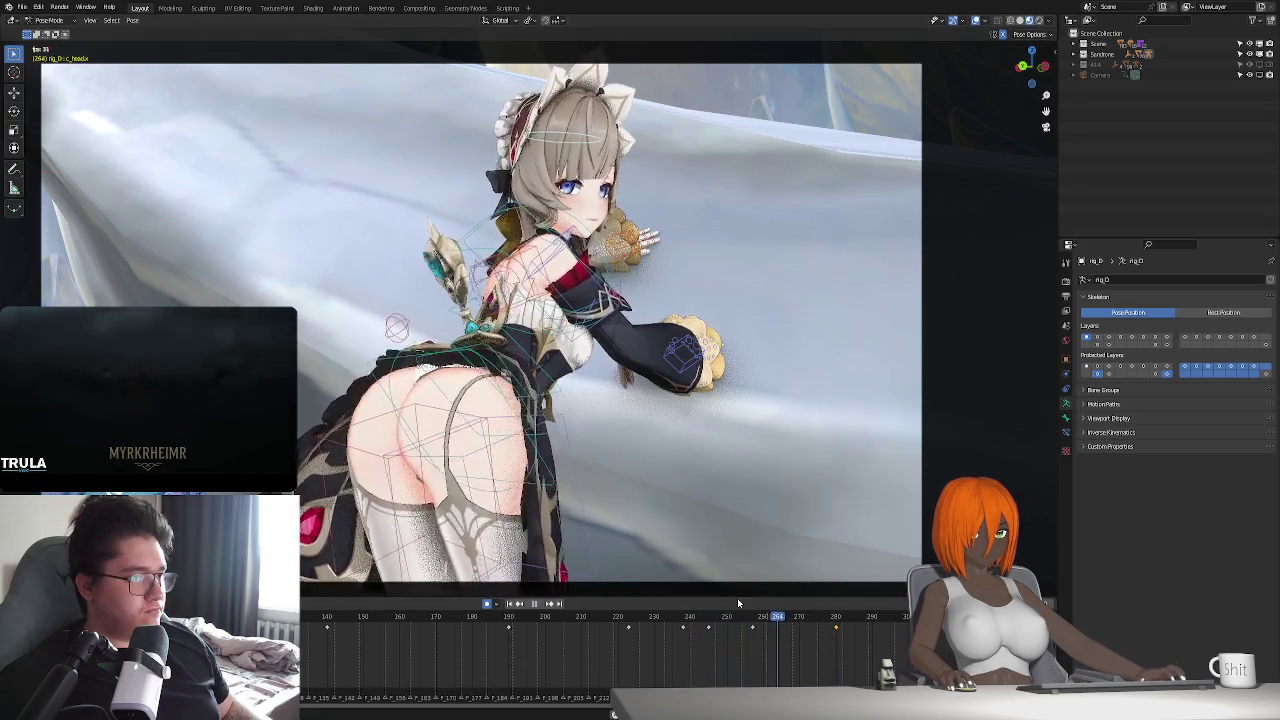
click(836, 620)
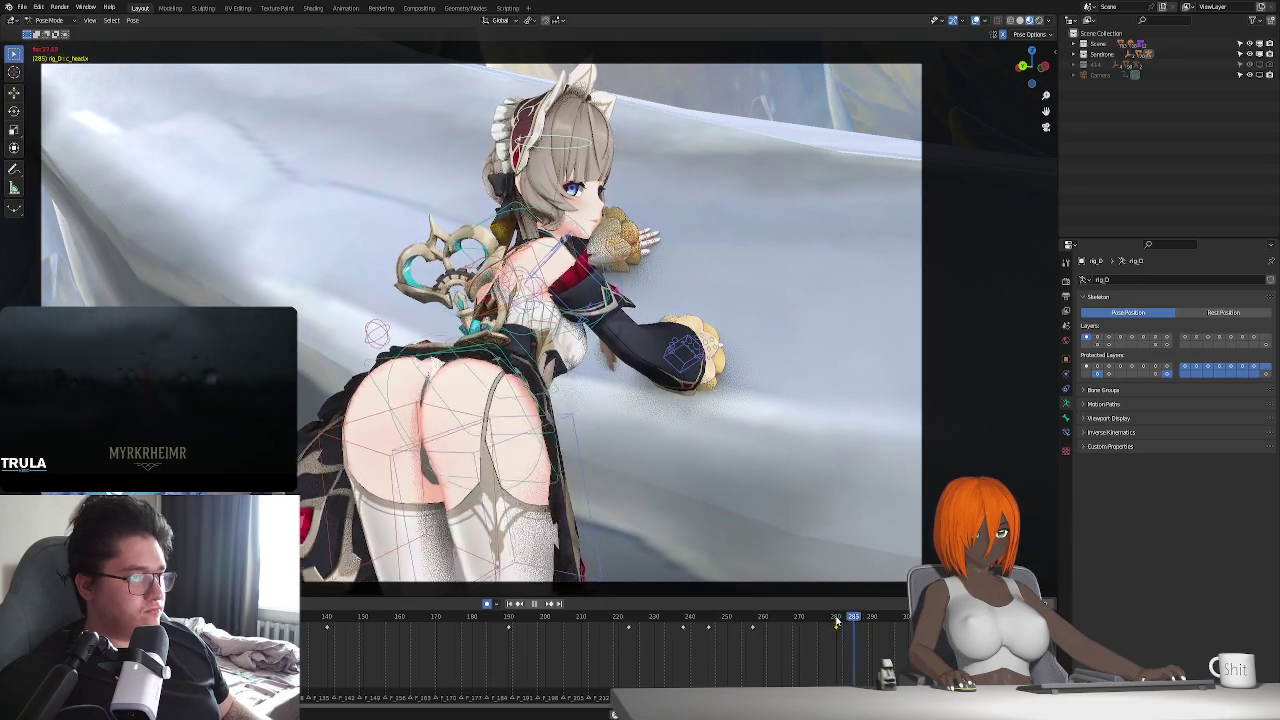
- Replay the animation from around frame 278, then the whole animation
key(space)
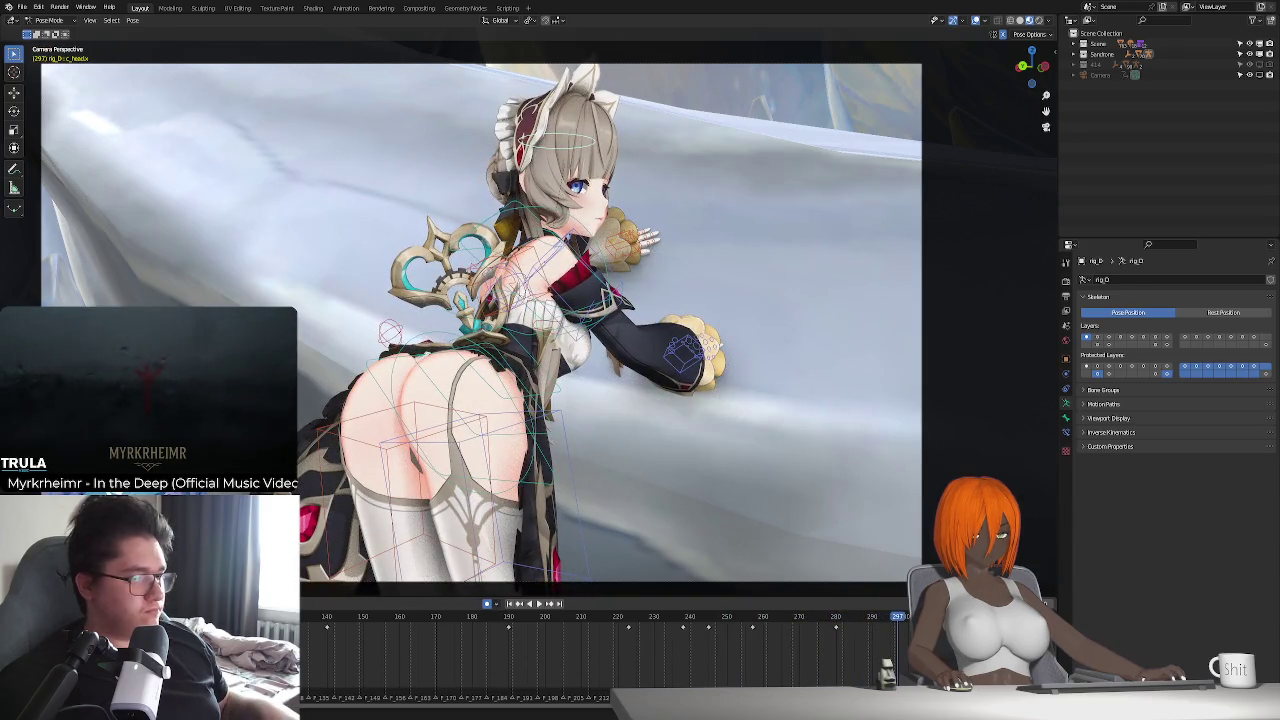
click(809, 620)
key(space)
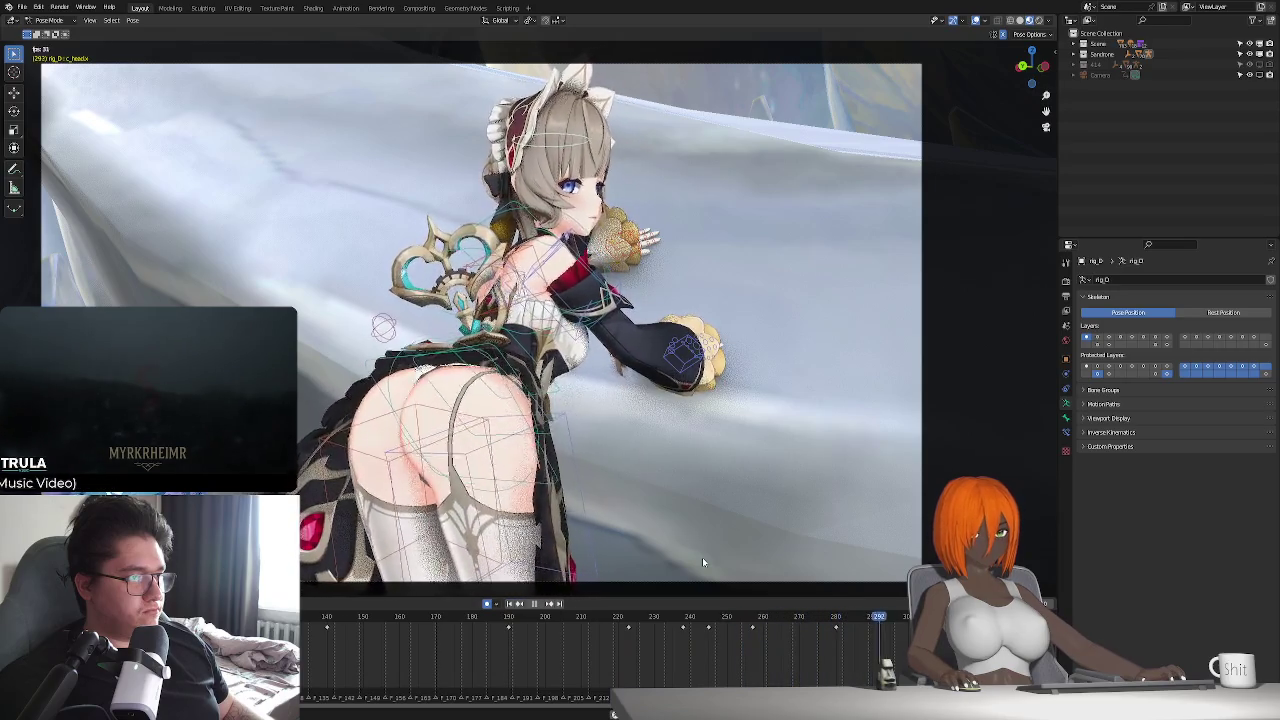
key(Escape)
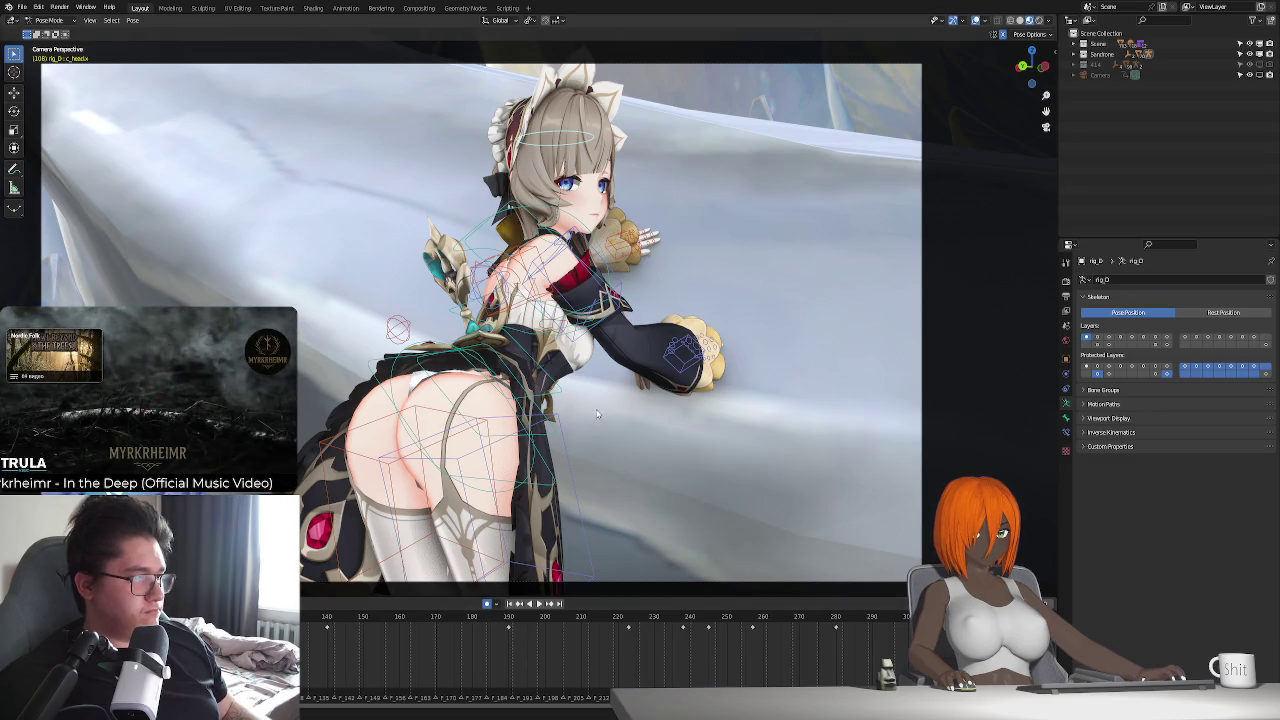
key(space)
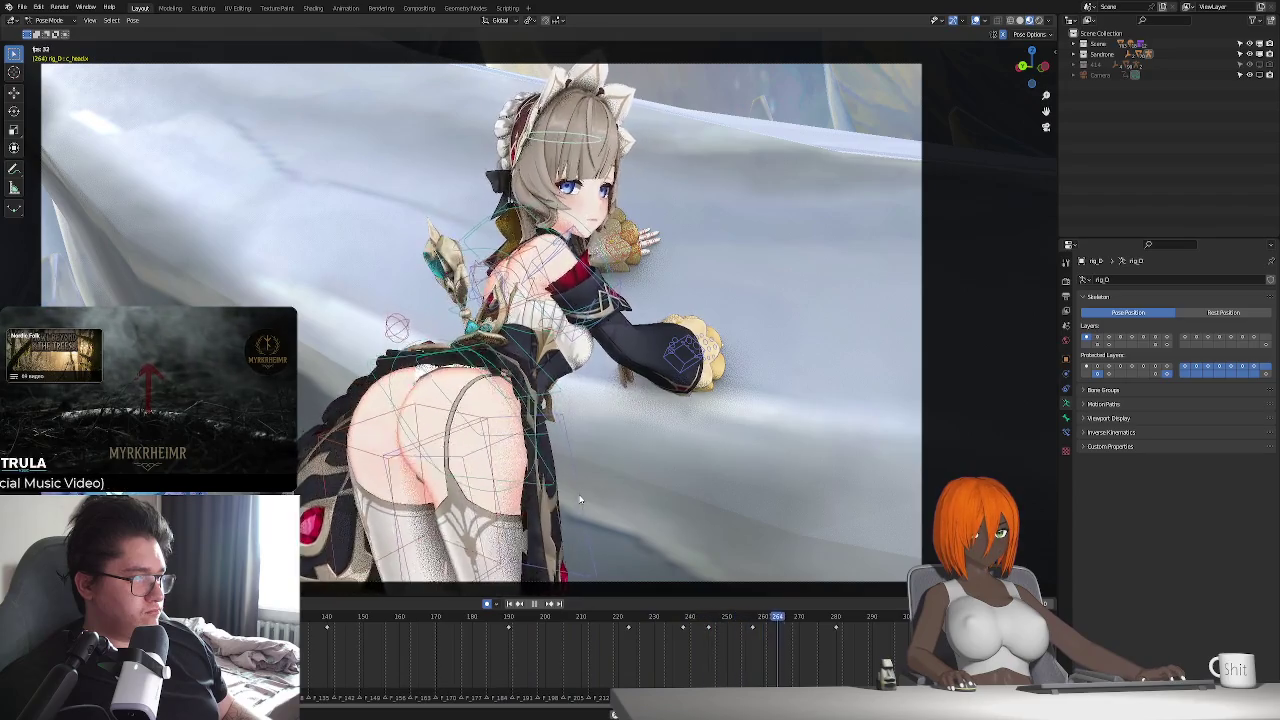
- Preview the final frames, replaying from around frames 218 and 220–235
drag(590, 618, 859, 640)
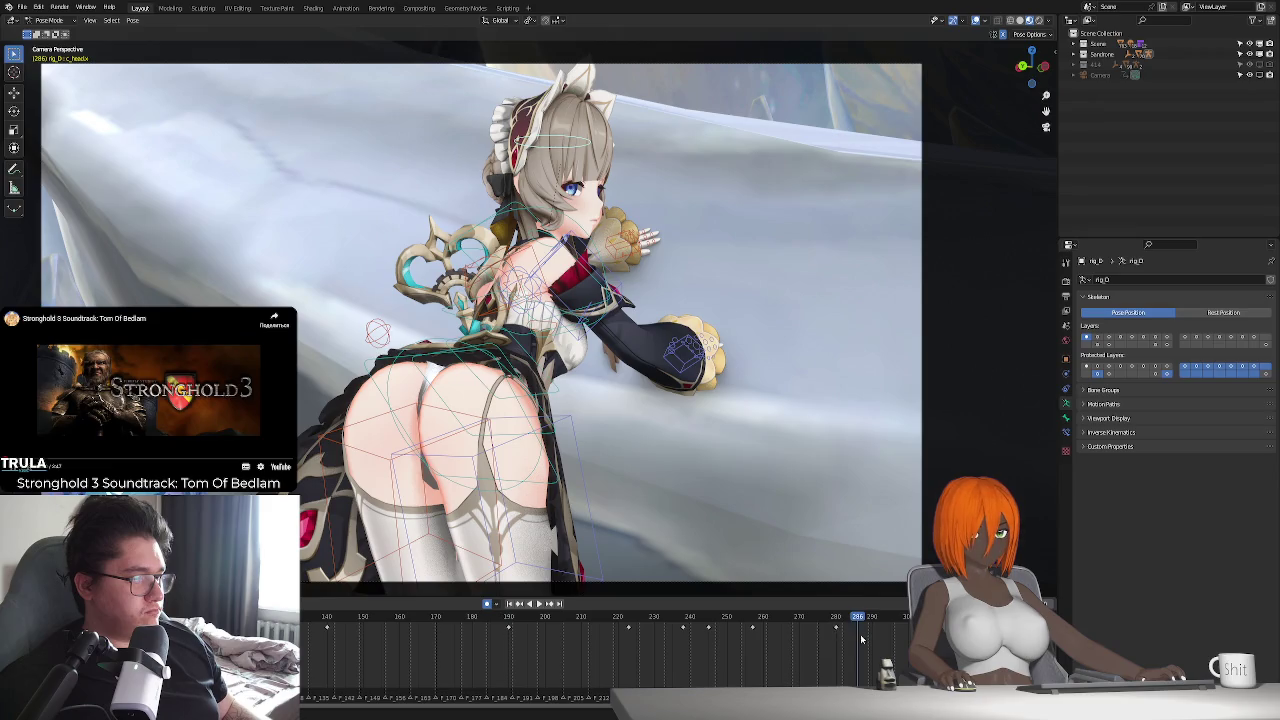
key(space)
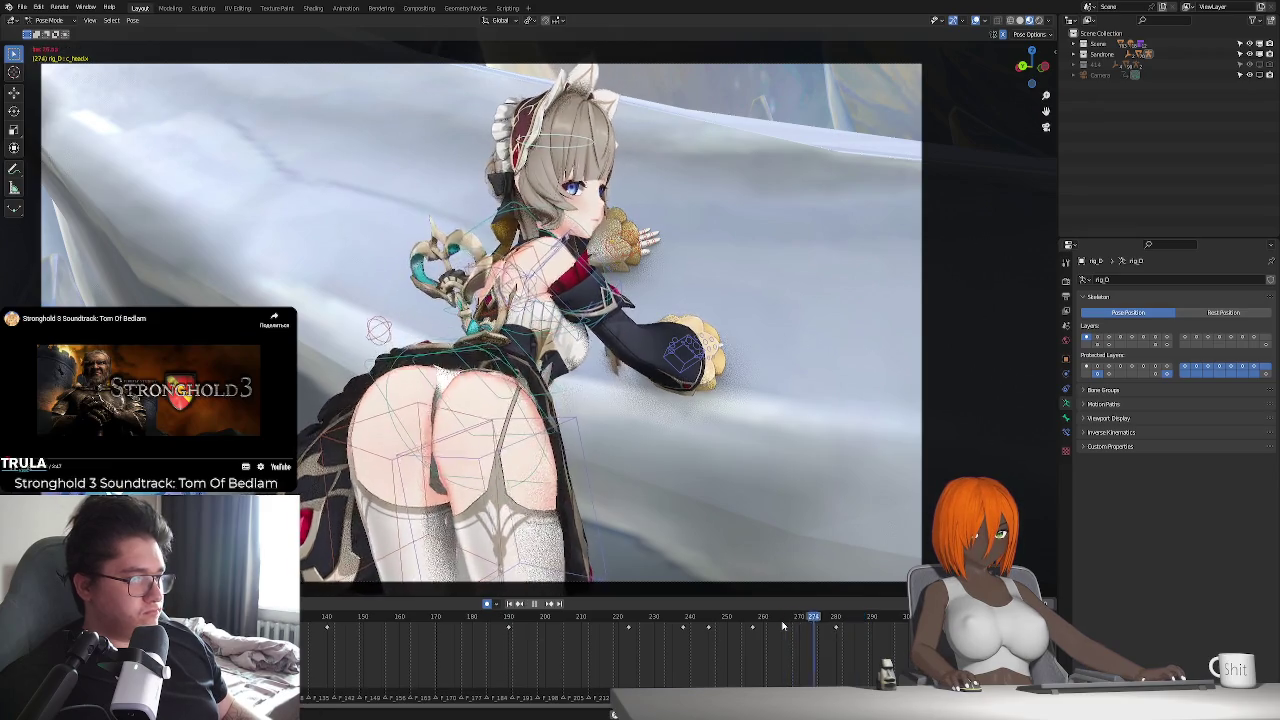
mouse_move(615, 625)
mouse_down()
mouse_move(817, 641)
mouse_move(623, 634)
mouse_move(687, 636)
mouse_up()
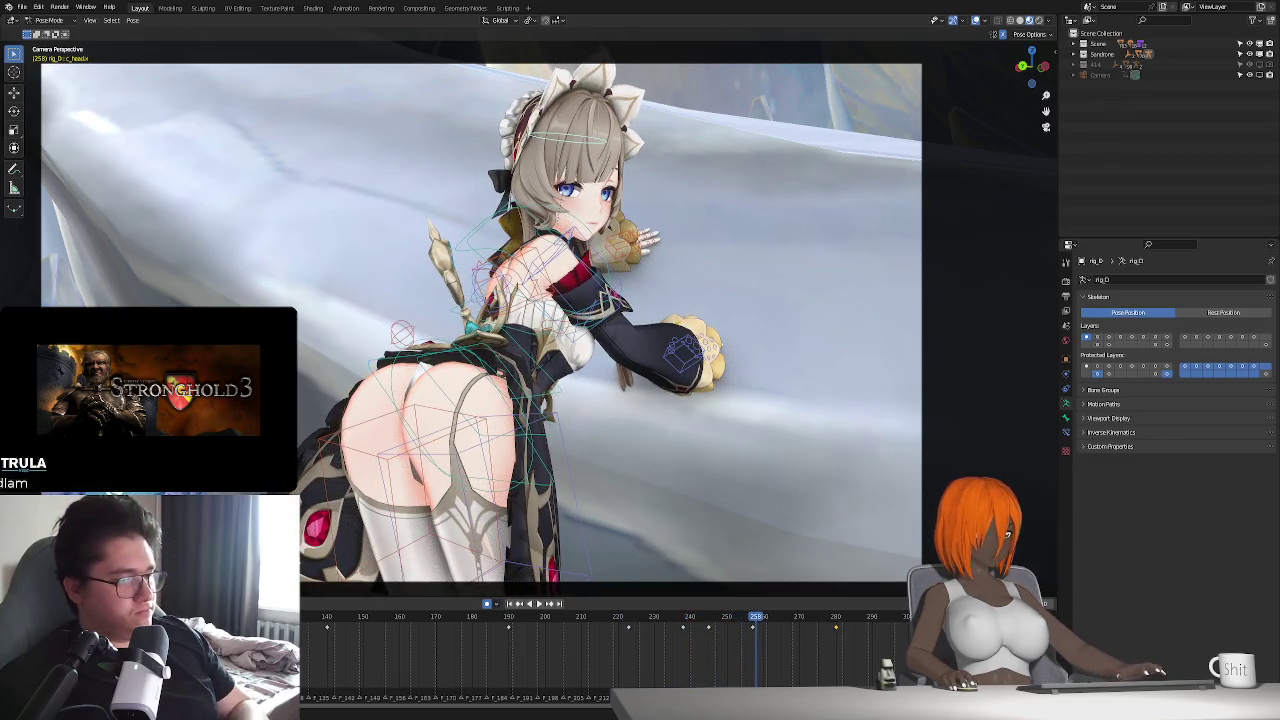
key(space)
key(space)
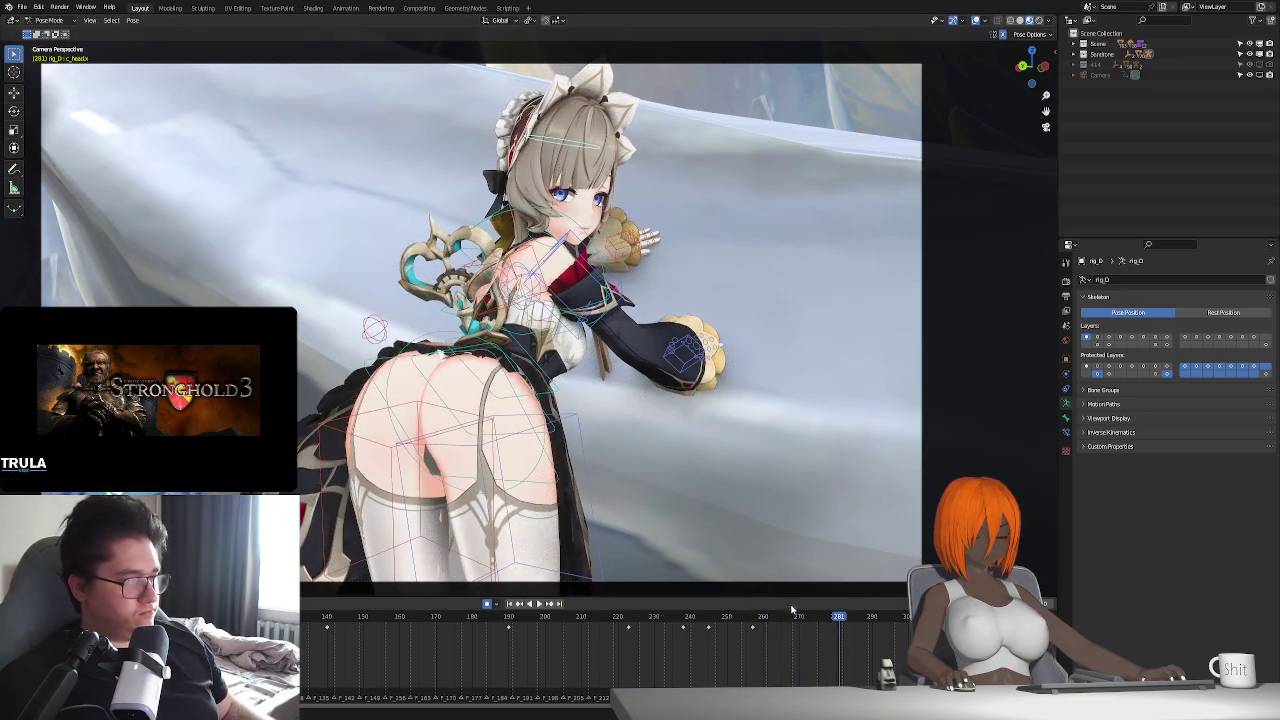
key(space)
- Rotate the head about 5° at frame 280, check it, and rewind to frame 180
click(838, 636)
key(r)
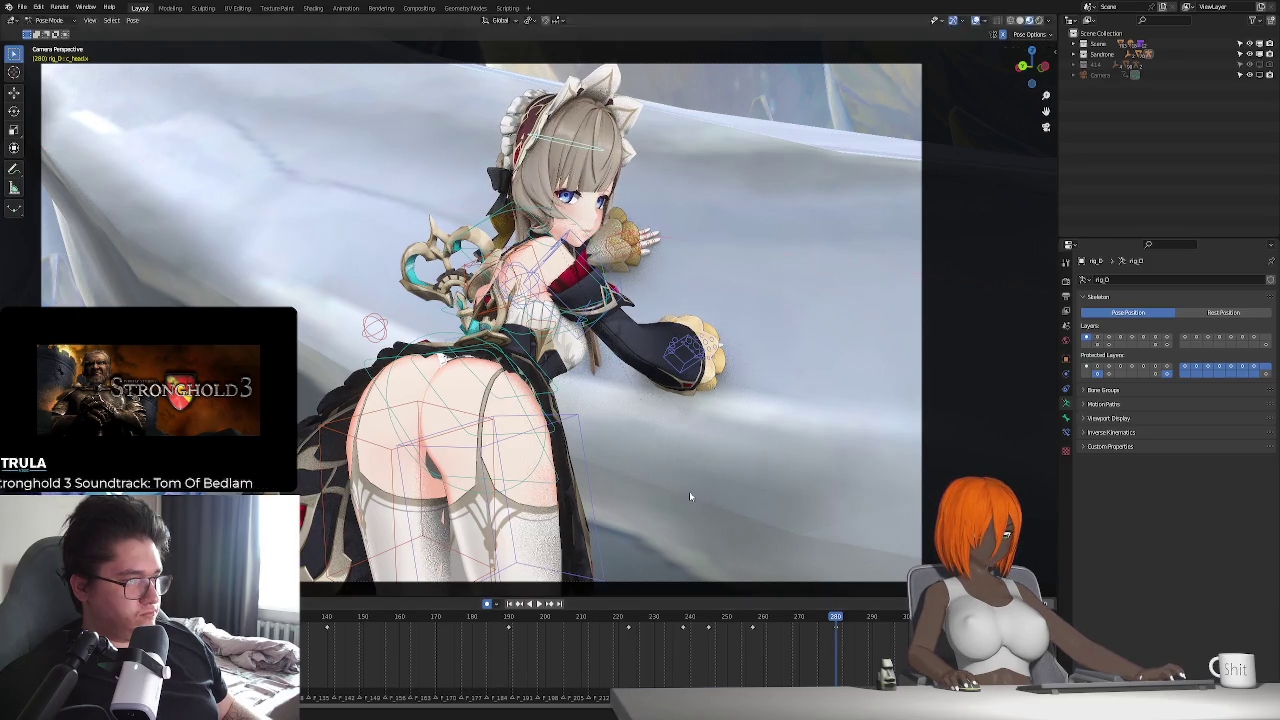
click(689, 497)
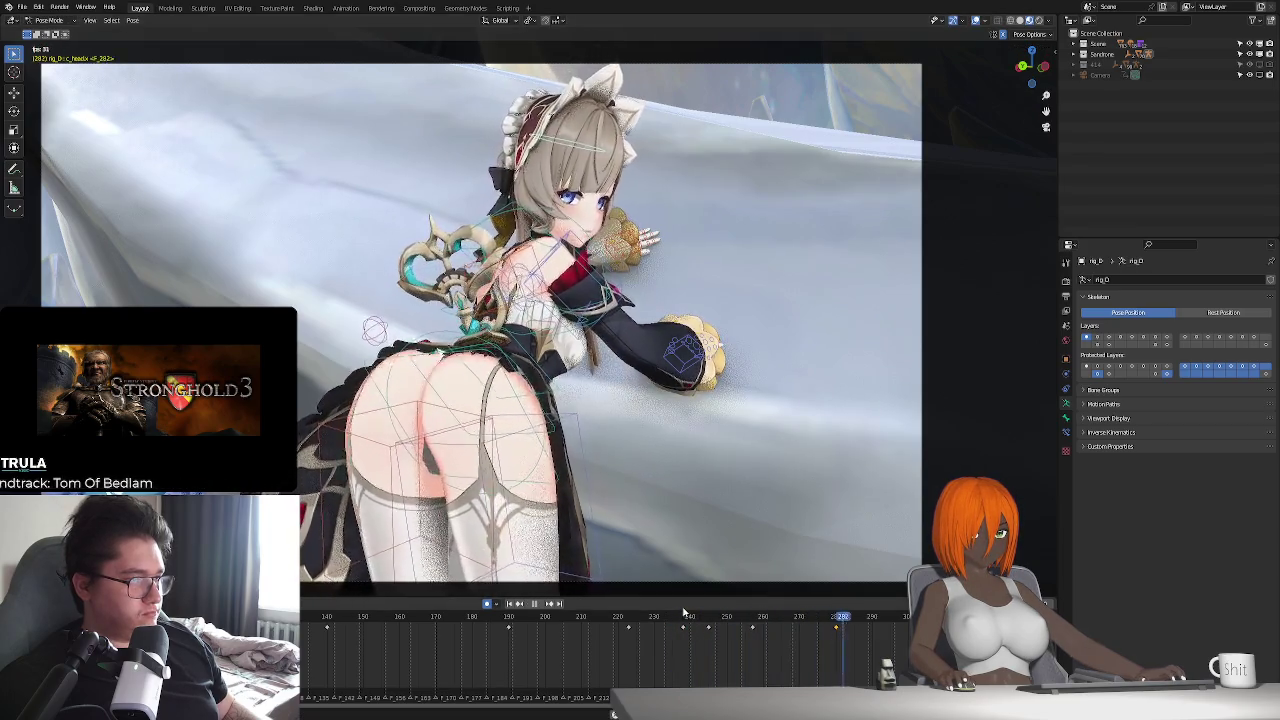
key(space)
drag(822, 620, 509, 618)
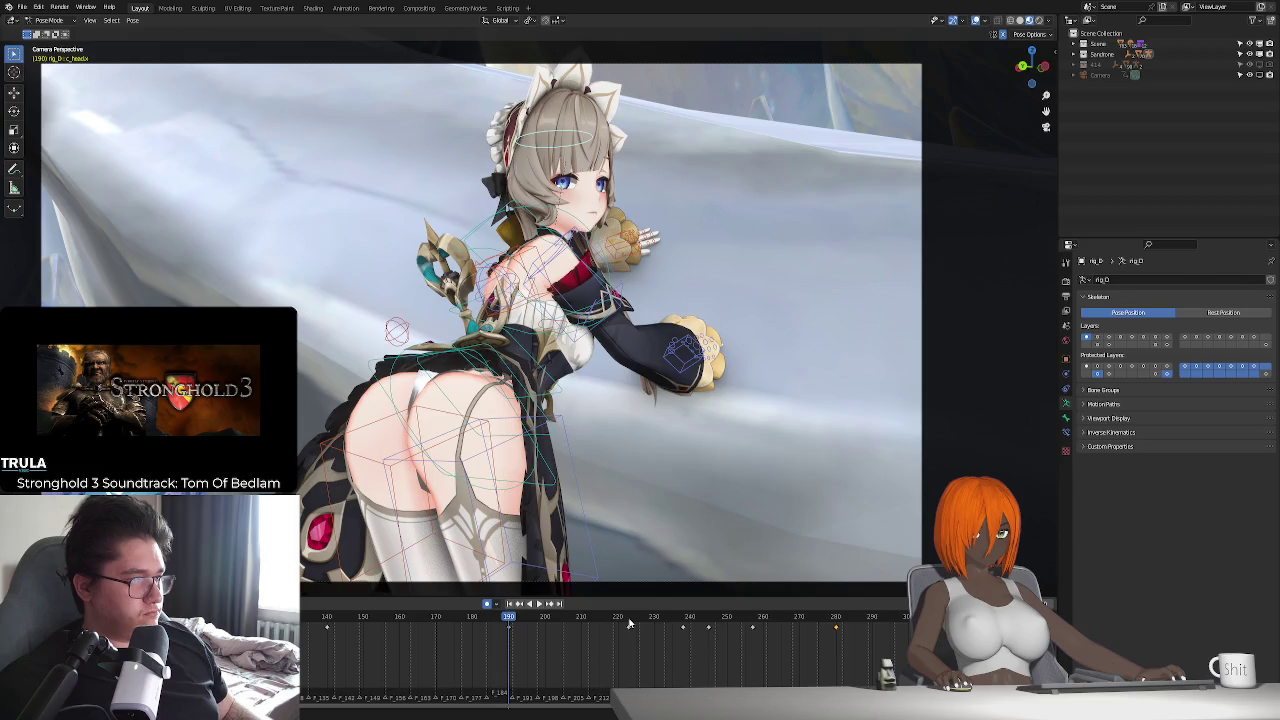
- Play from frame 180, stop at 275, and rotate the bone on its X axis
key(space)
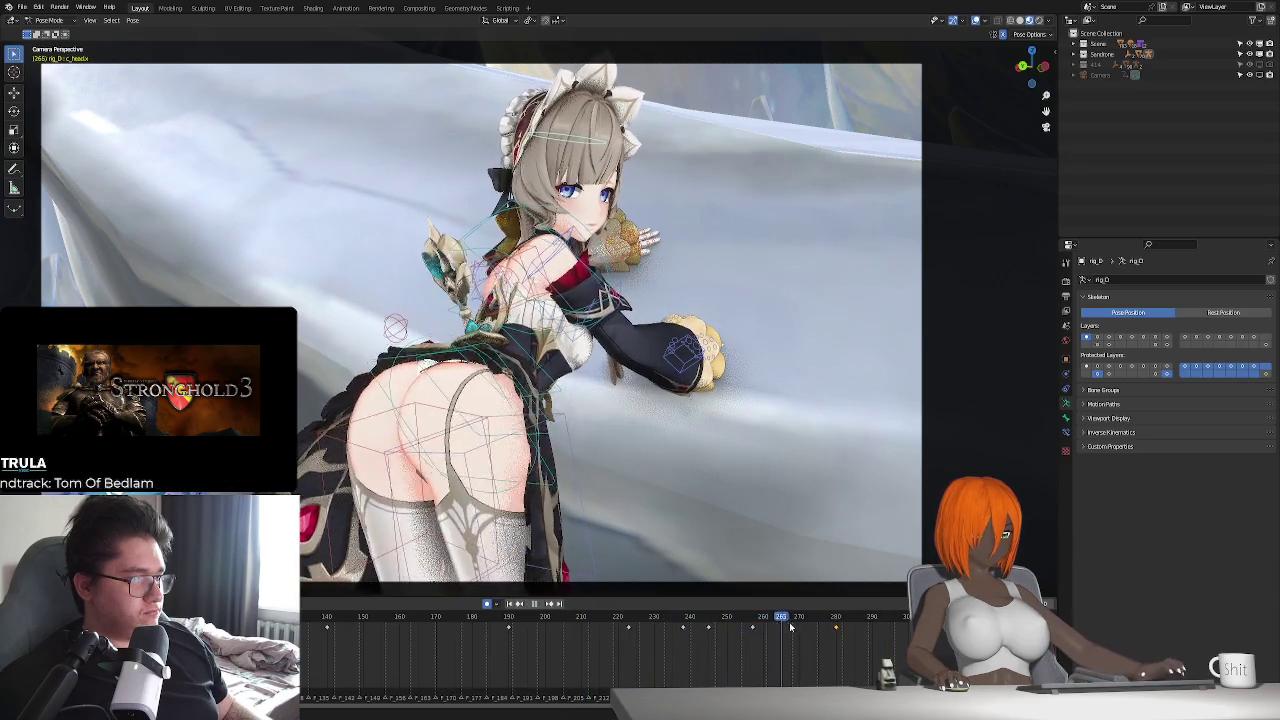
key(space)
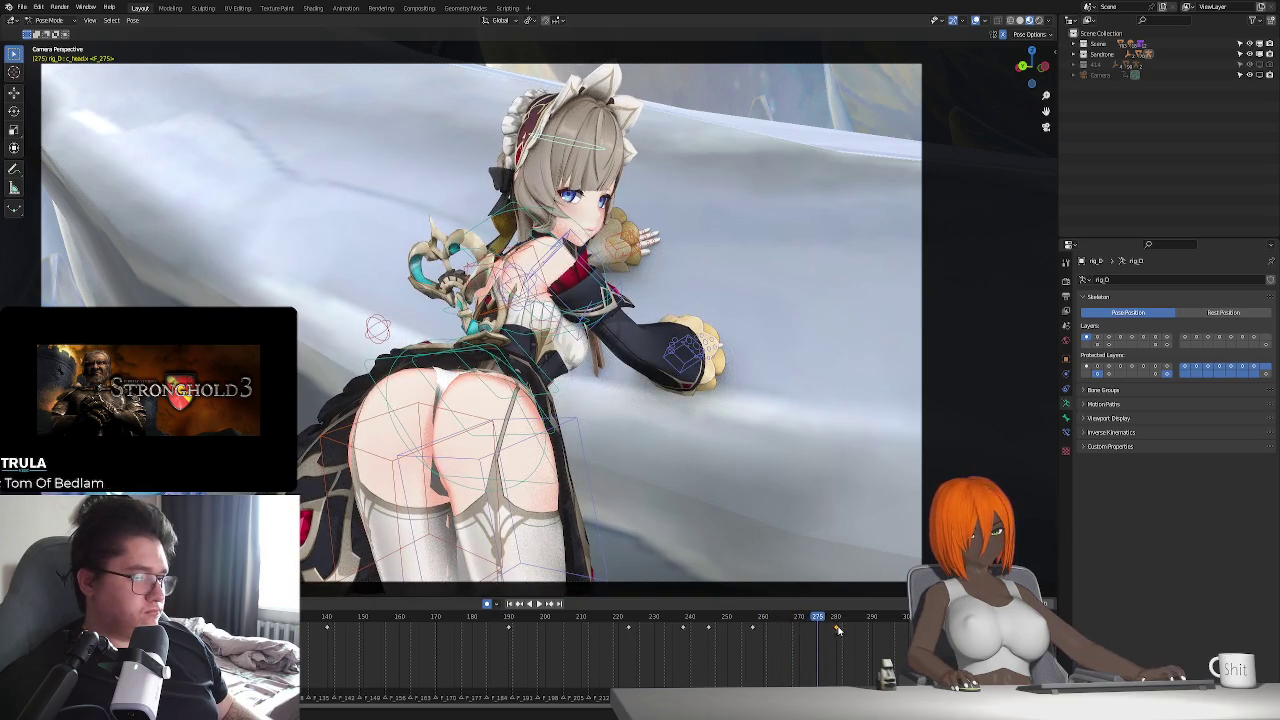
key(r)
key(x)
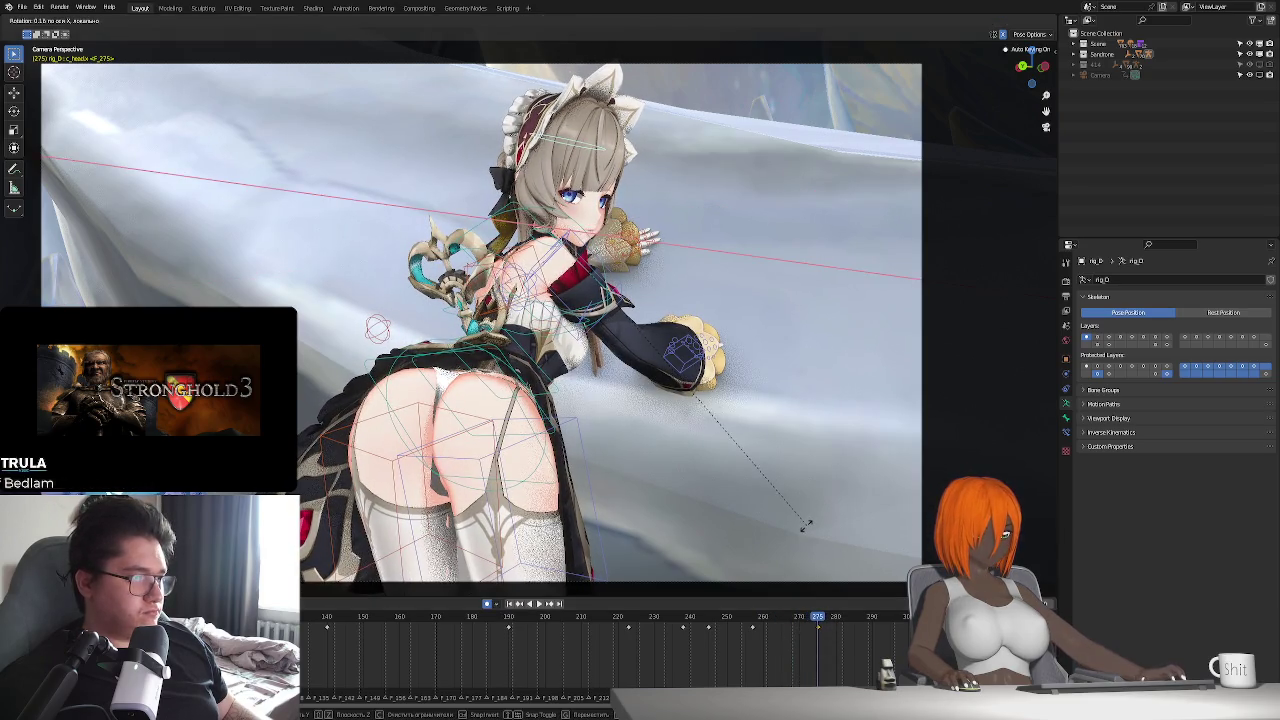
click(805, 528)
key(space)
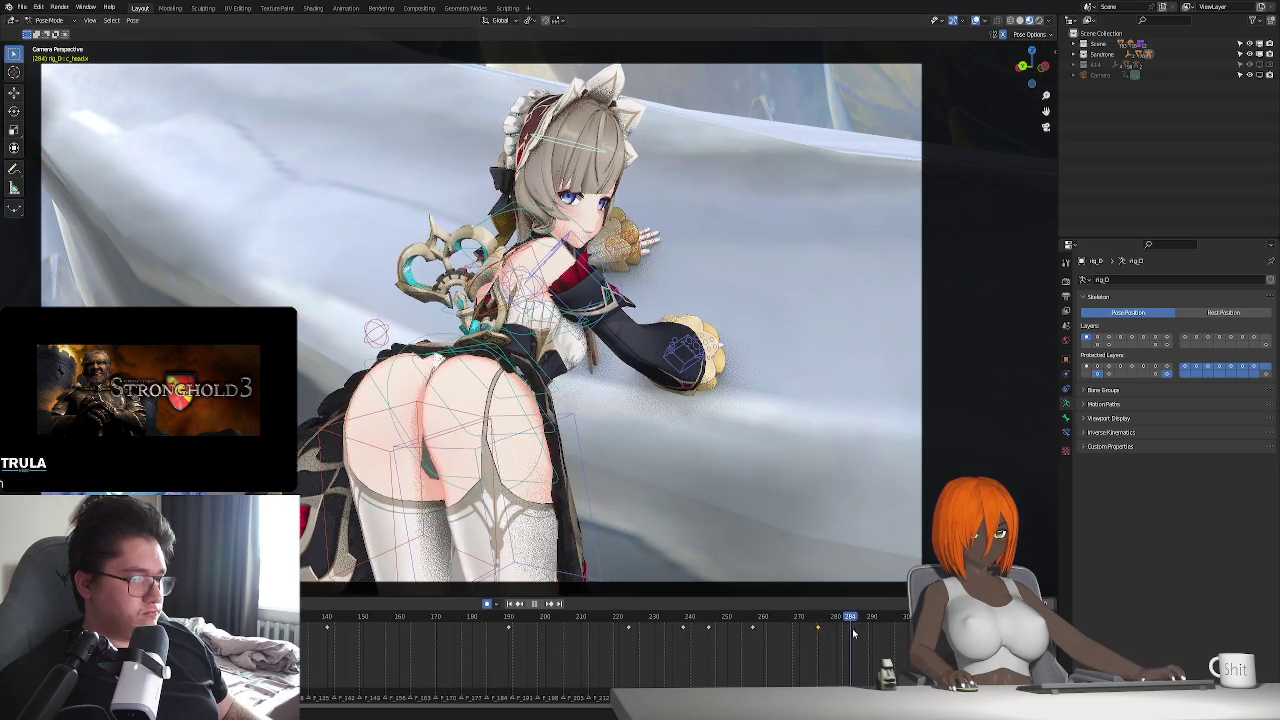
- Adjust the bone rotation once more and replay the change
key(space)
key(r)
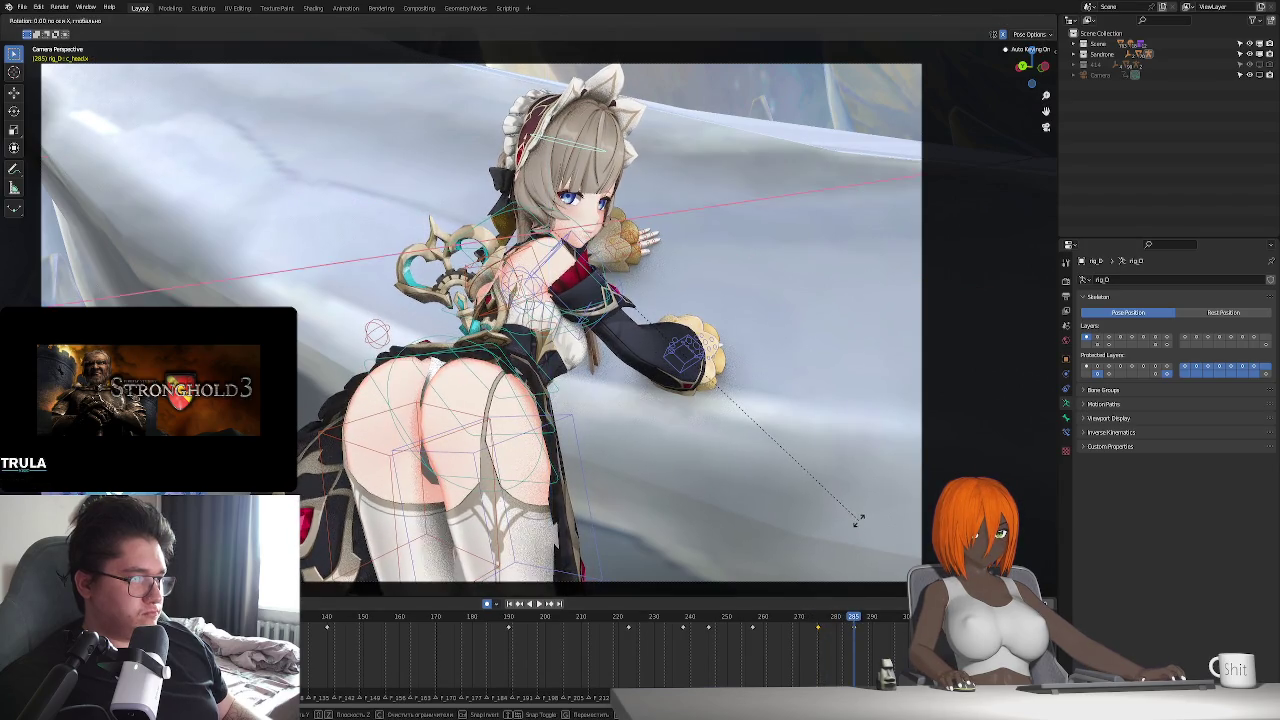
click(858, 527)
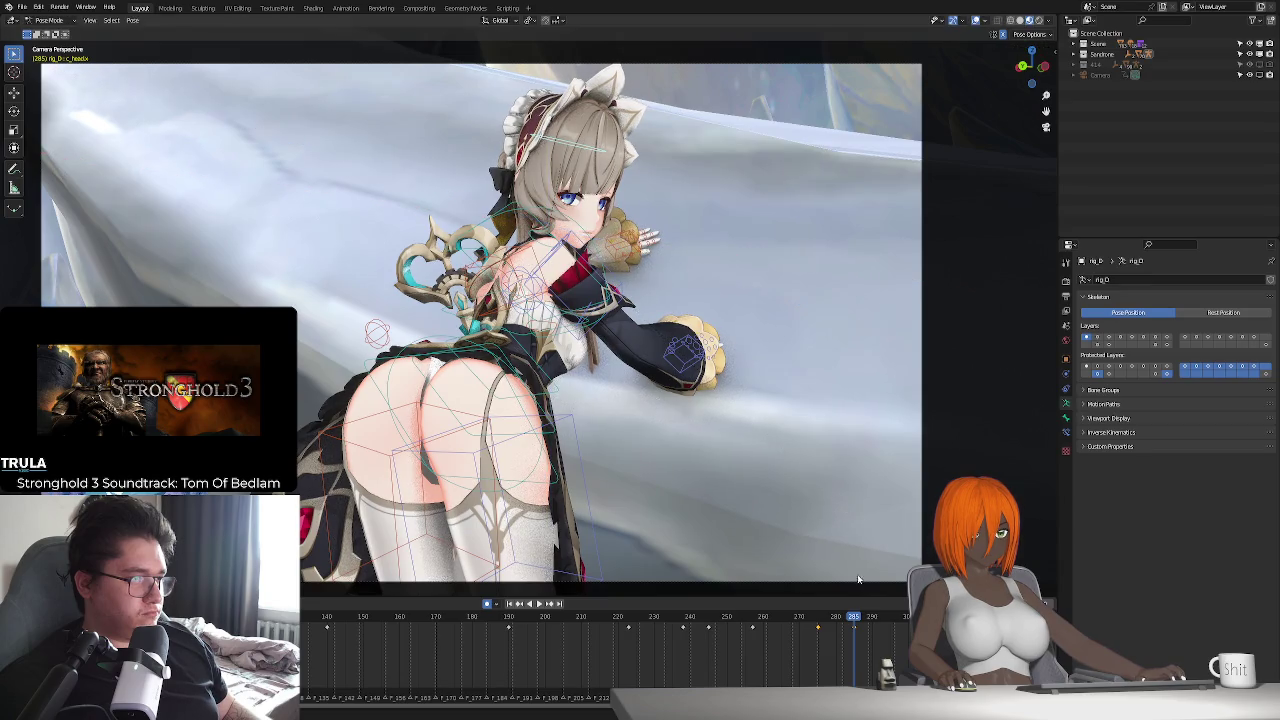
key(space)
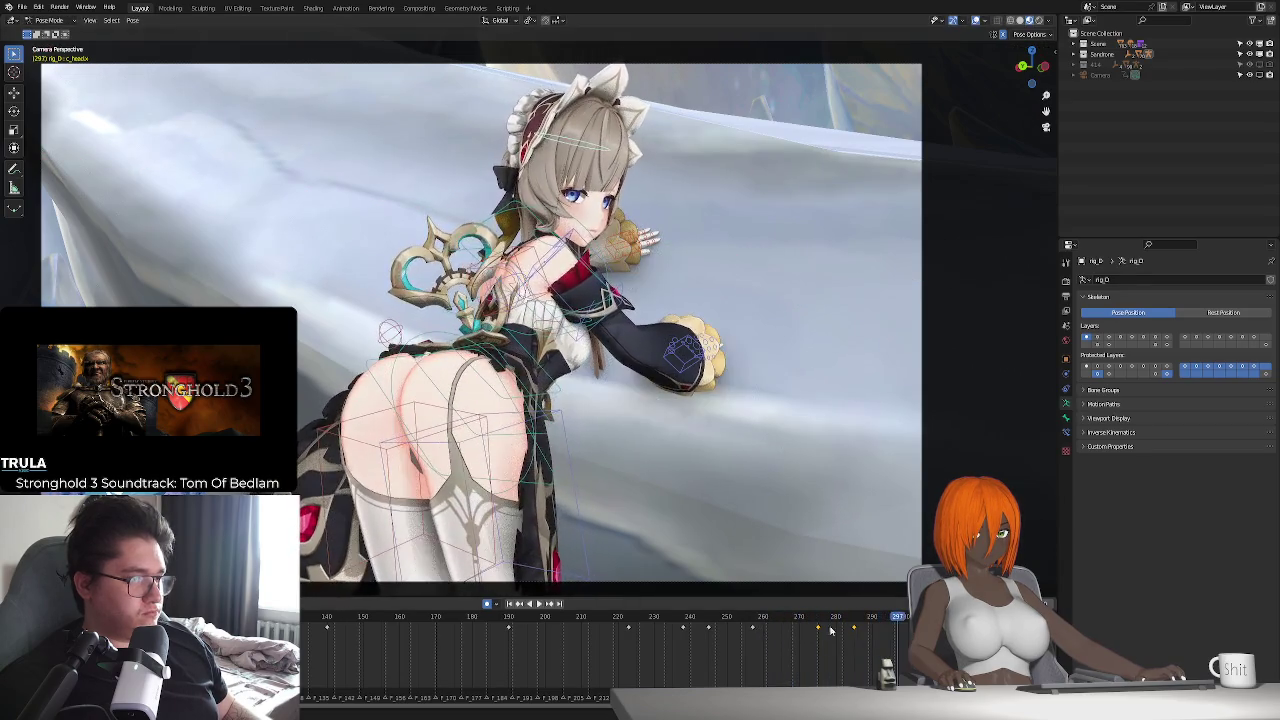
- Return to frame 275, box-select nearby keyframes, and replay the animation
click(817, 617)
drag(793, 638, 825, 628)
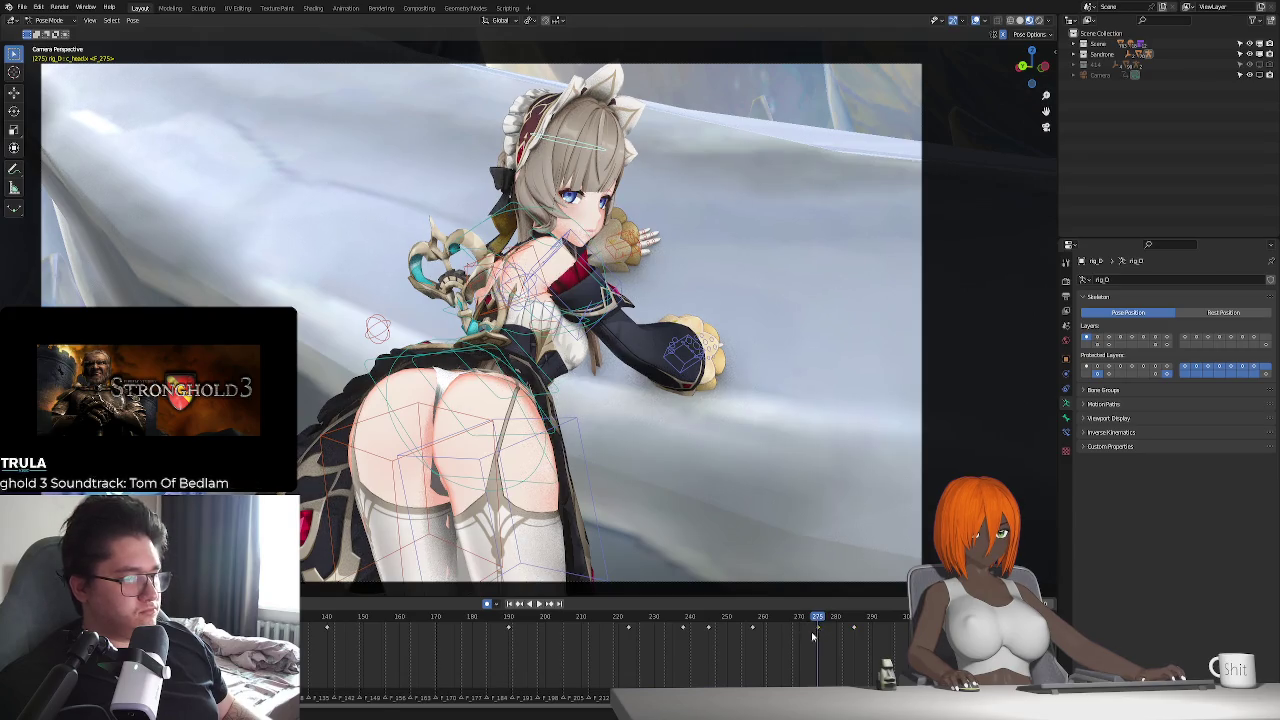
key(space)
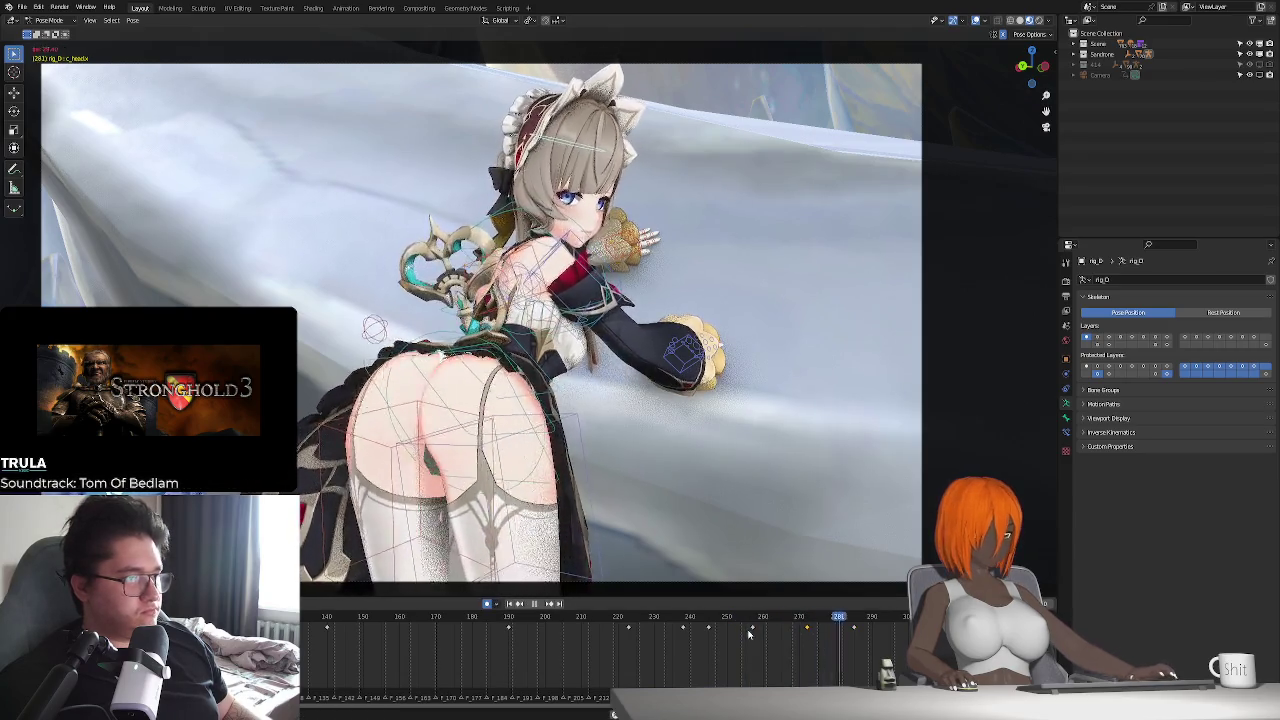
key(space)
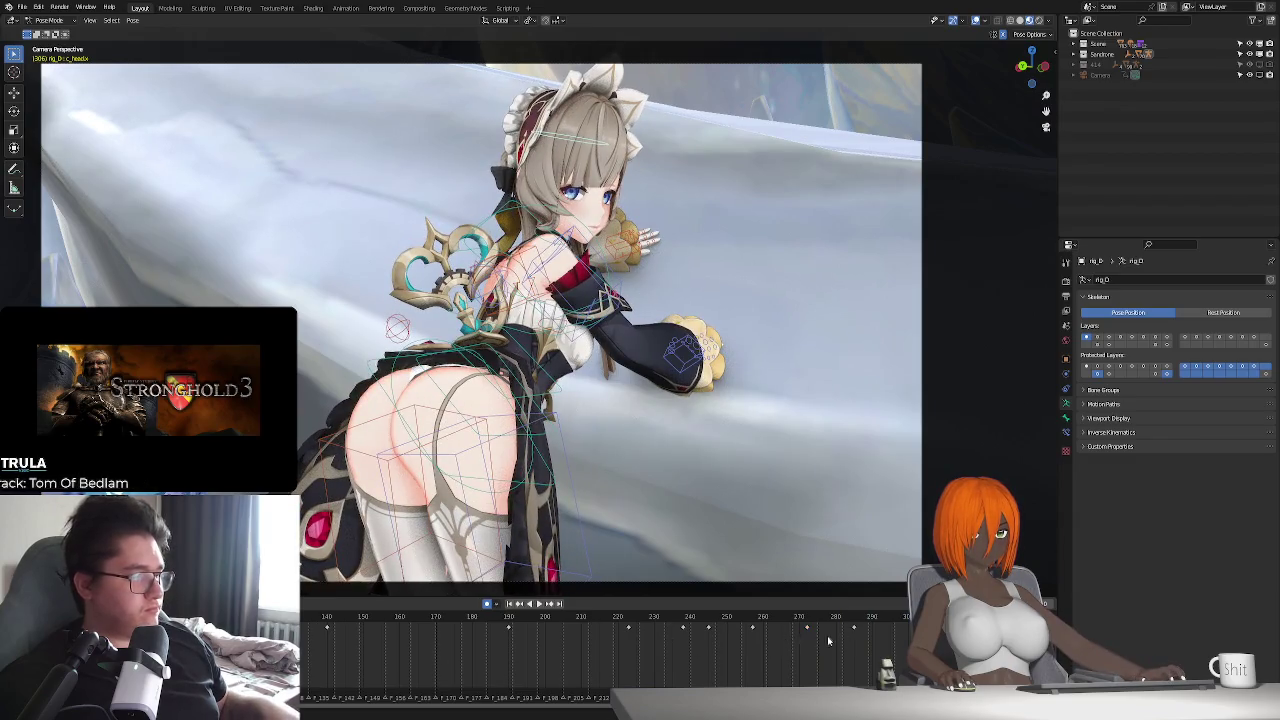
key(space)
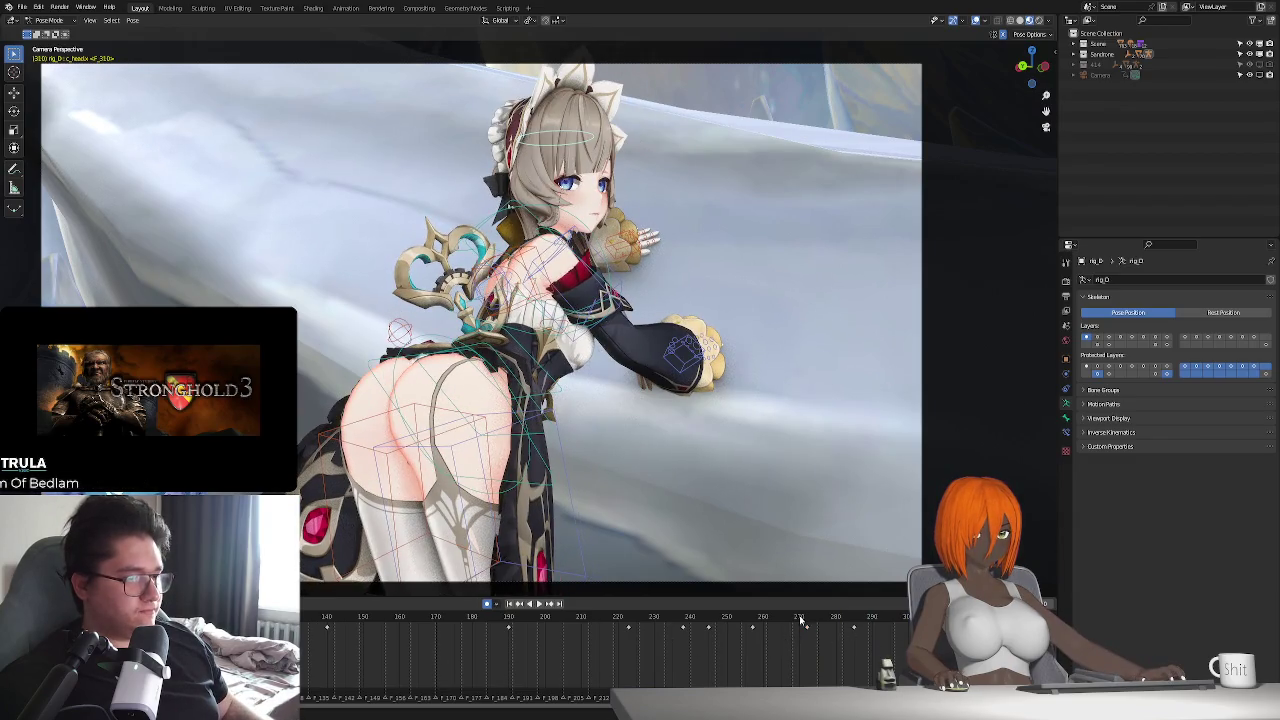
key(space)
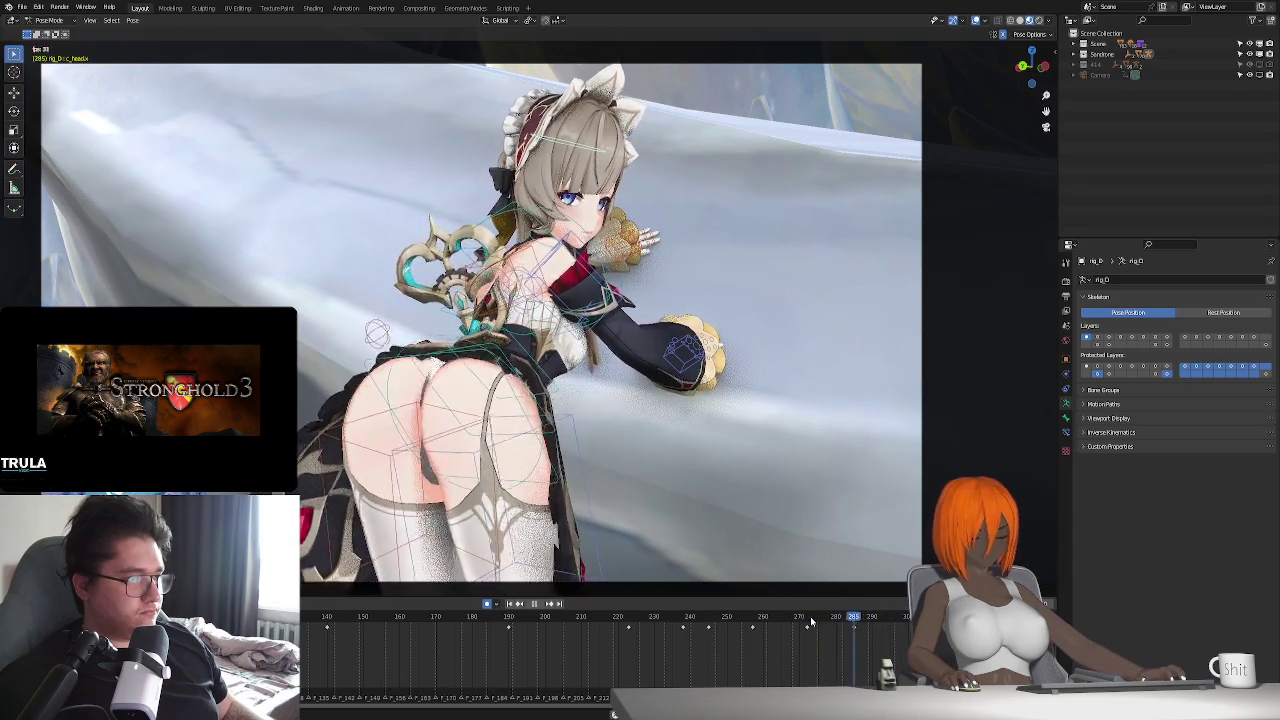
- Select the keyframes between frames 220 and 290 and replay from frame 190
click(808, 616)
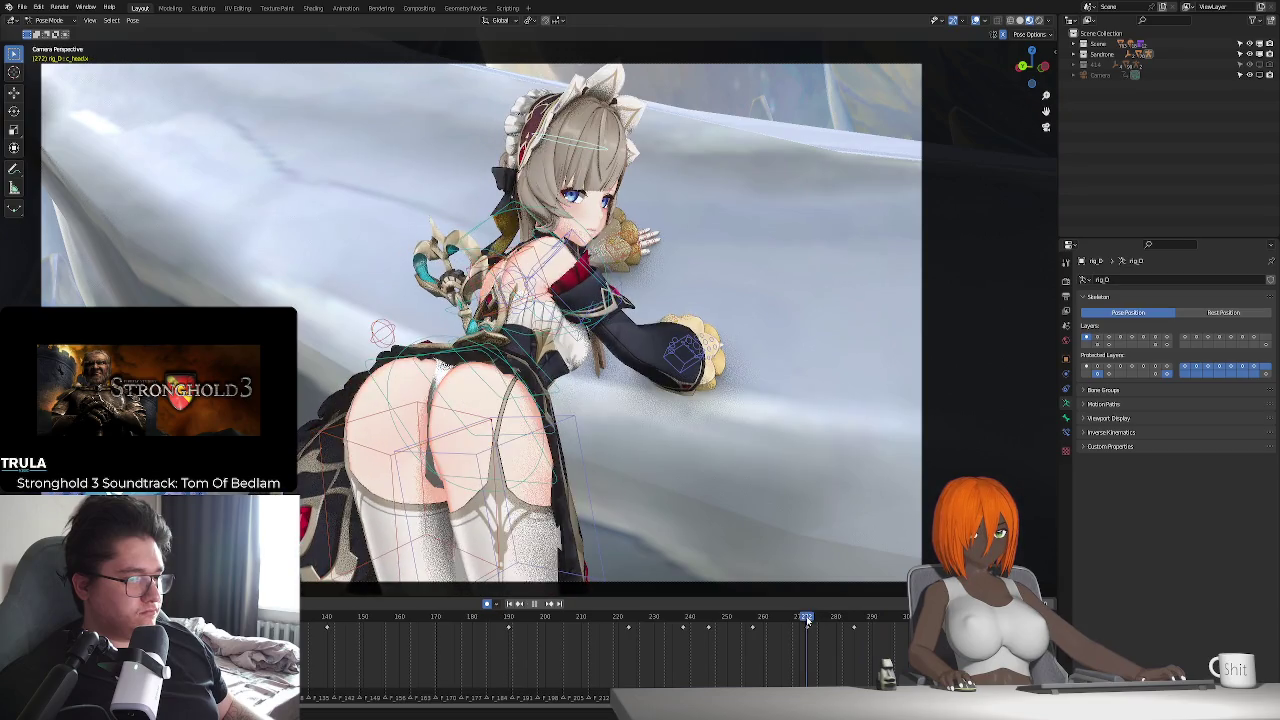
click(600, 617)
key(space)
drag(600, 625, 858, 628)
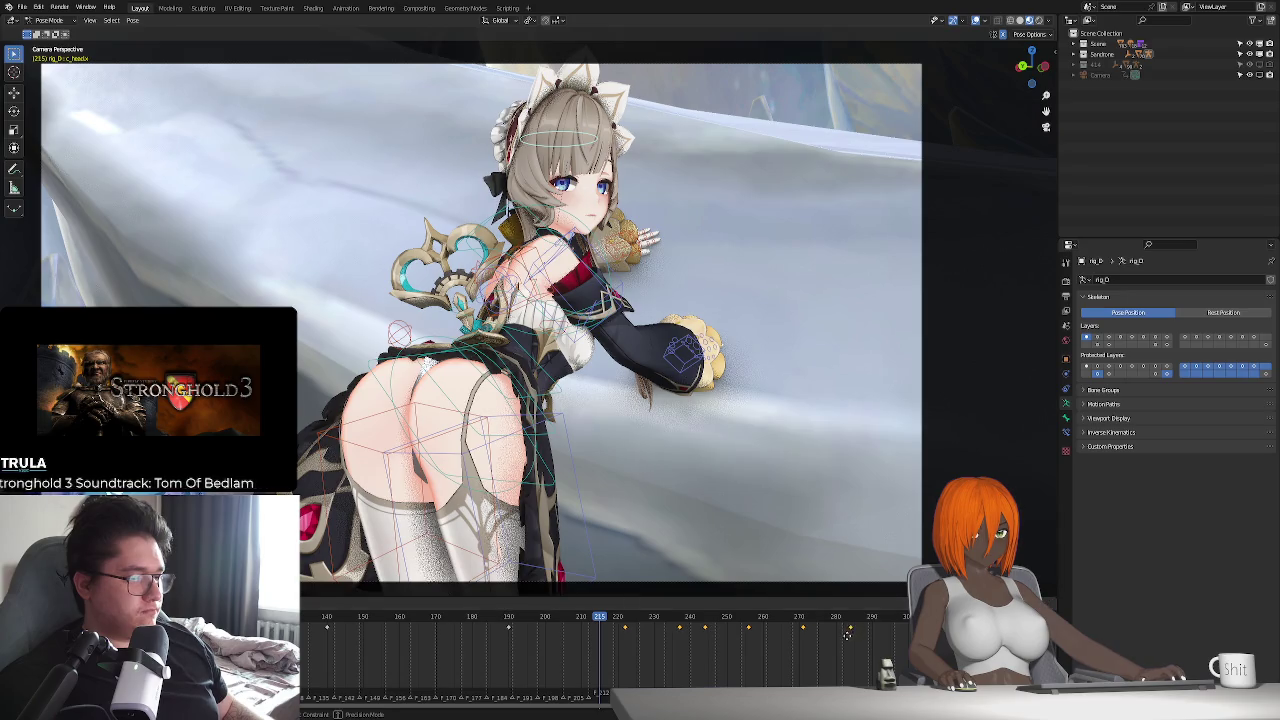
click(510, 618)
key(space)
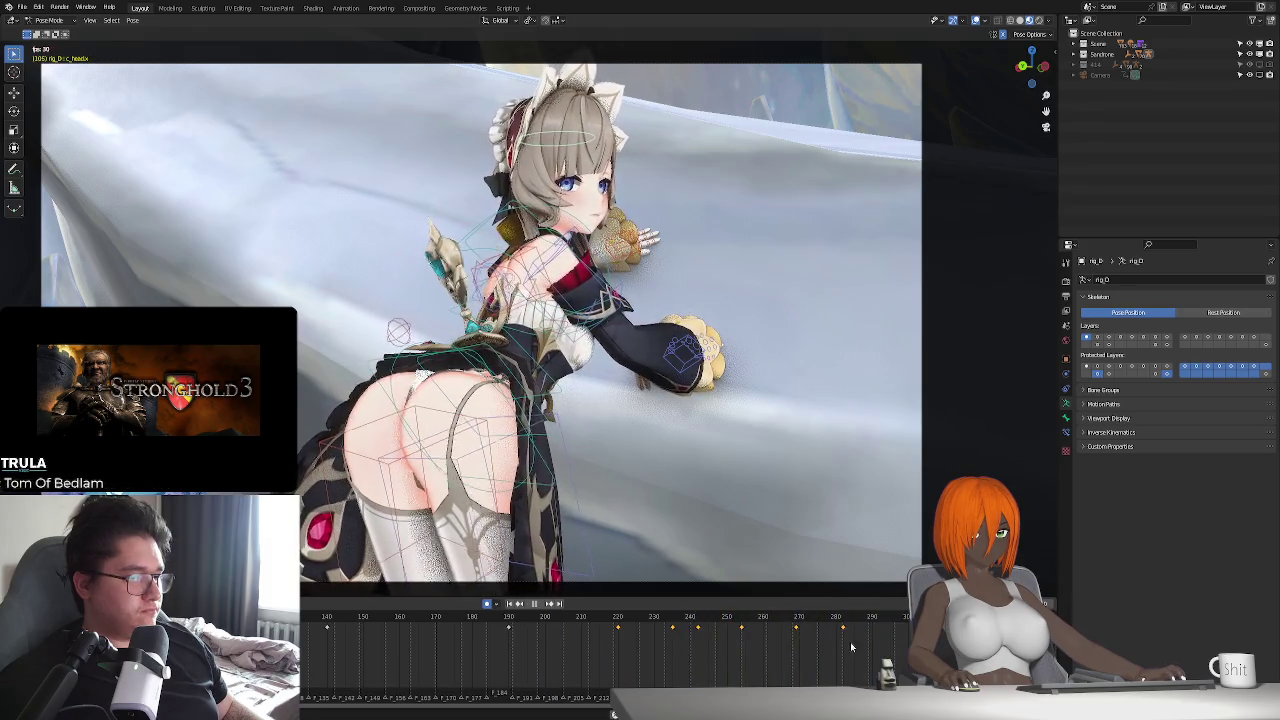
- Move the keyframe near frame 280 later and review the timing
drag(827, 639, 844, 625)
key(g)
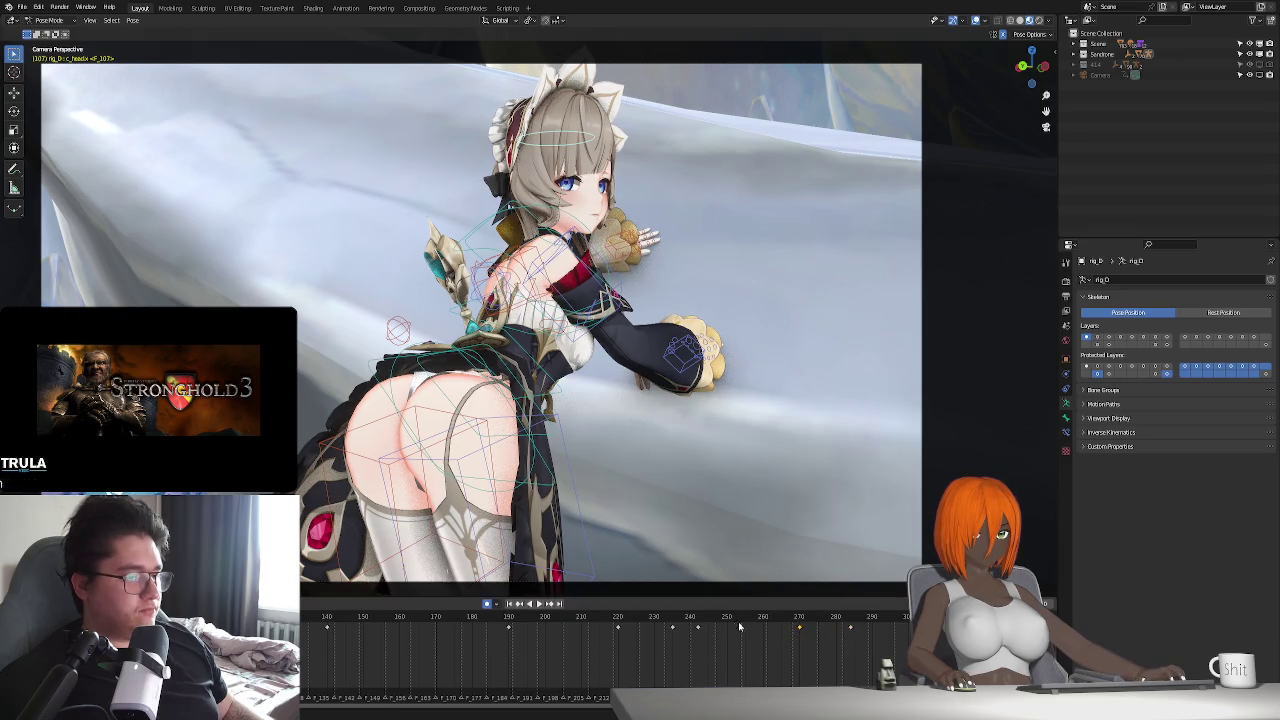
key(space)
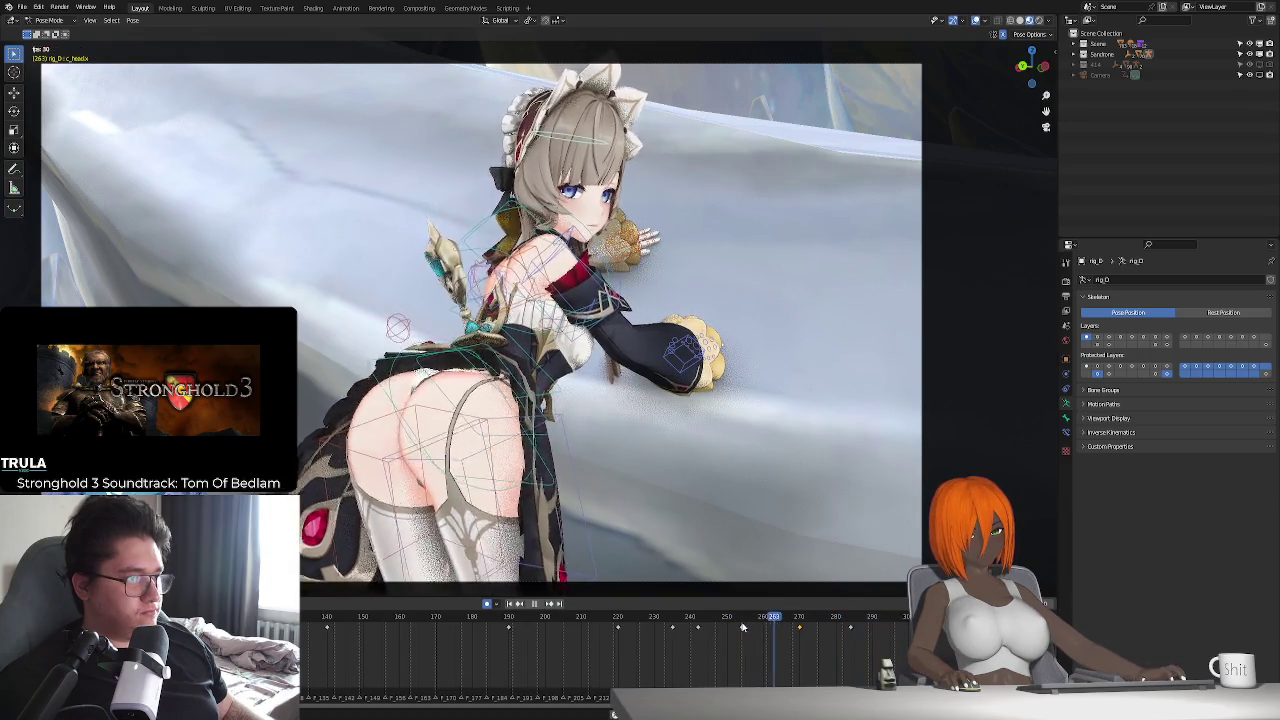
key(space)
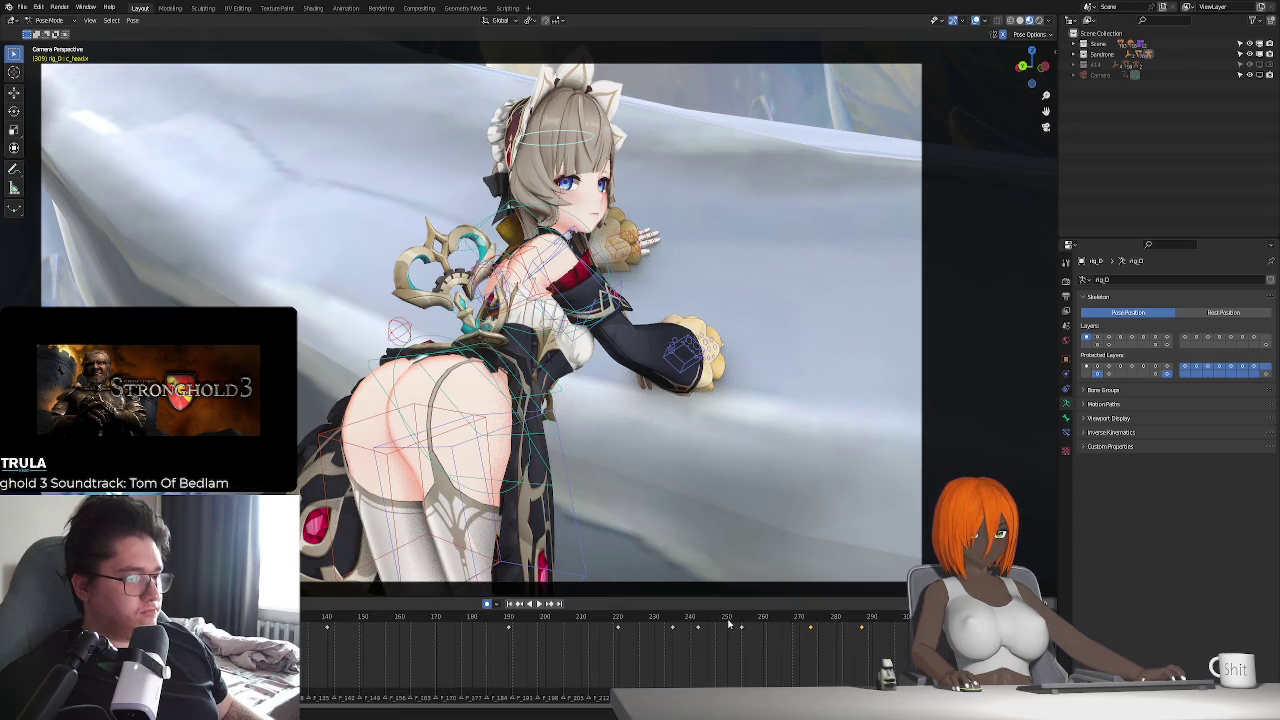
key(space)
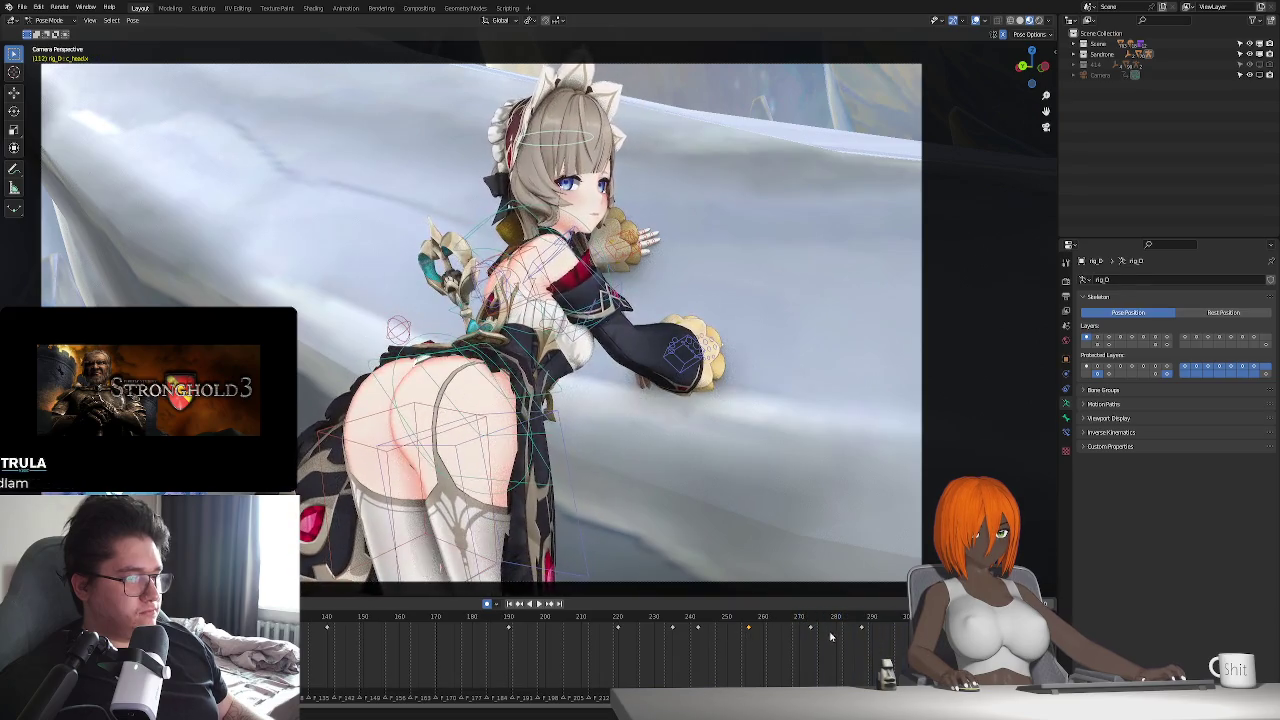
key(space)
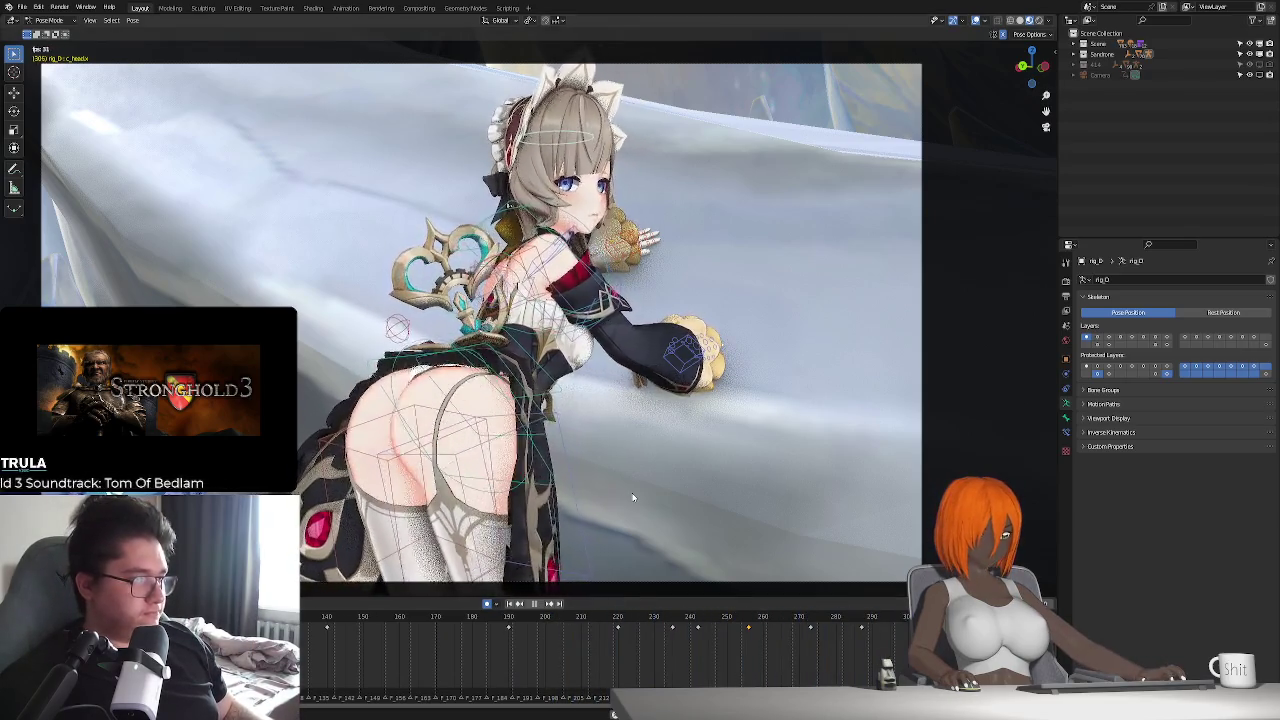
- Replay the animation from frame 267 and stop around frame 263
drag(752, 628, 848, 640)
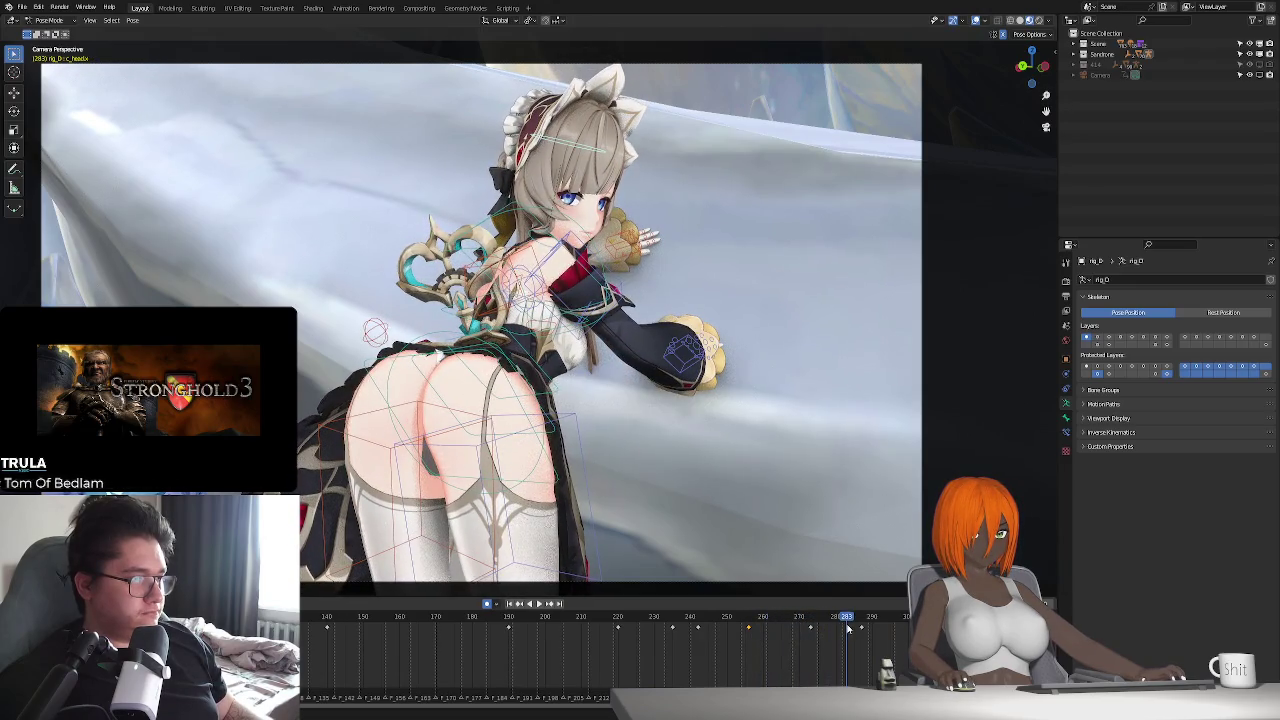
key(space)
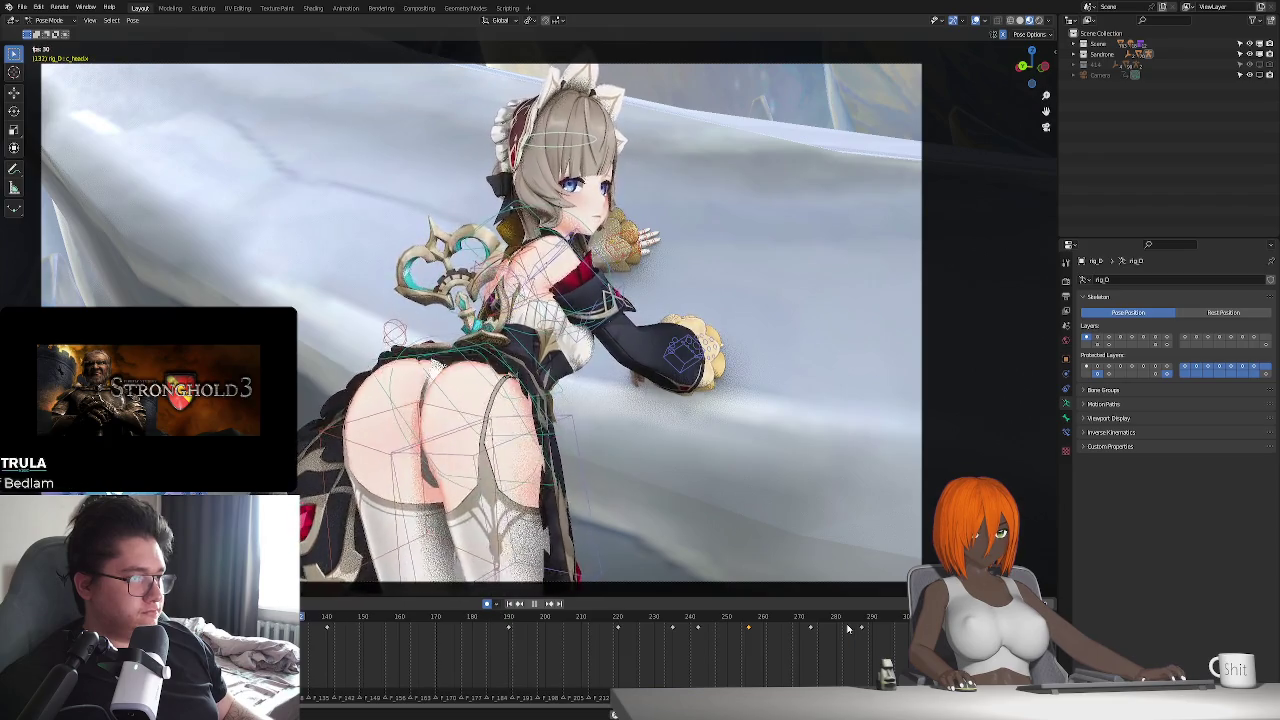
key(space)
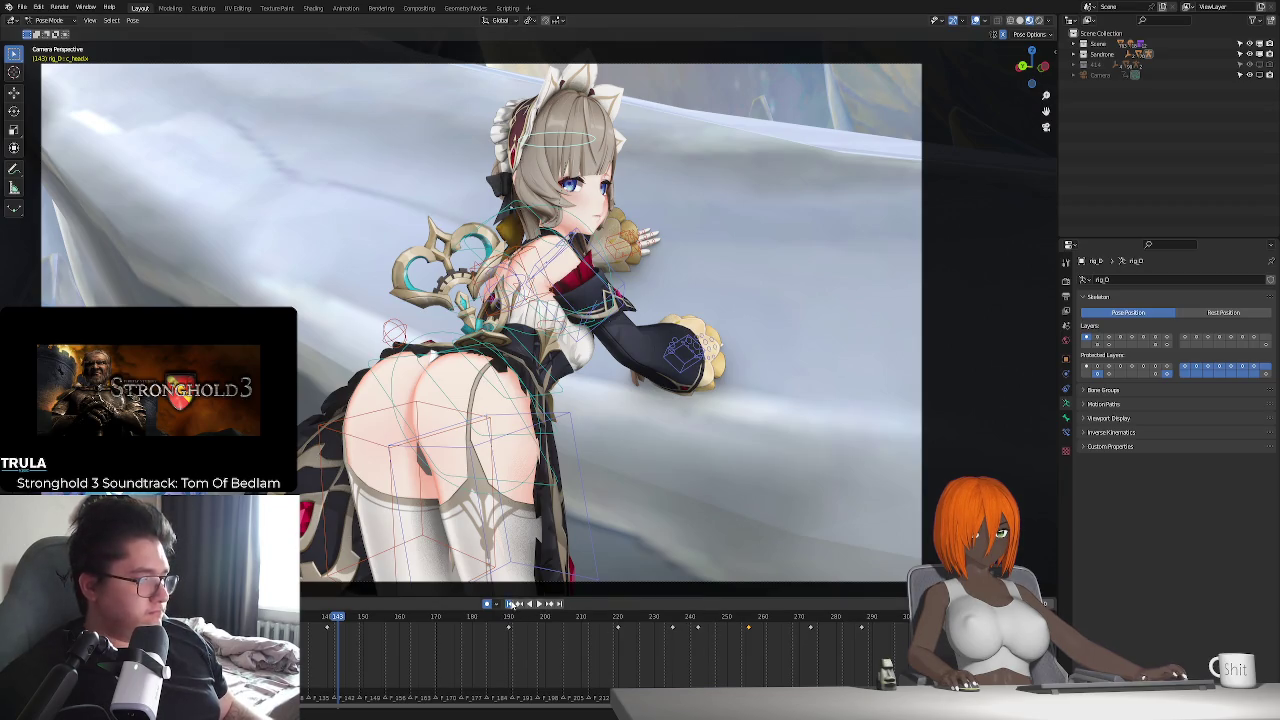
key(space)
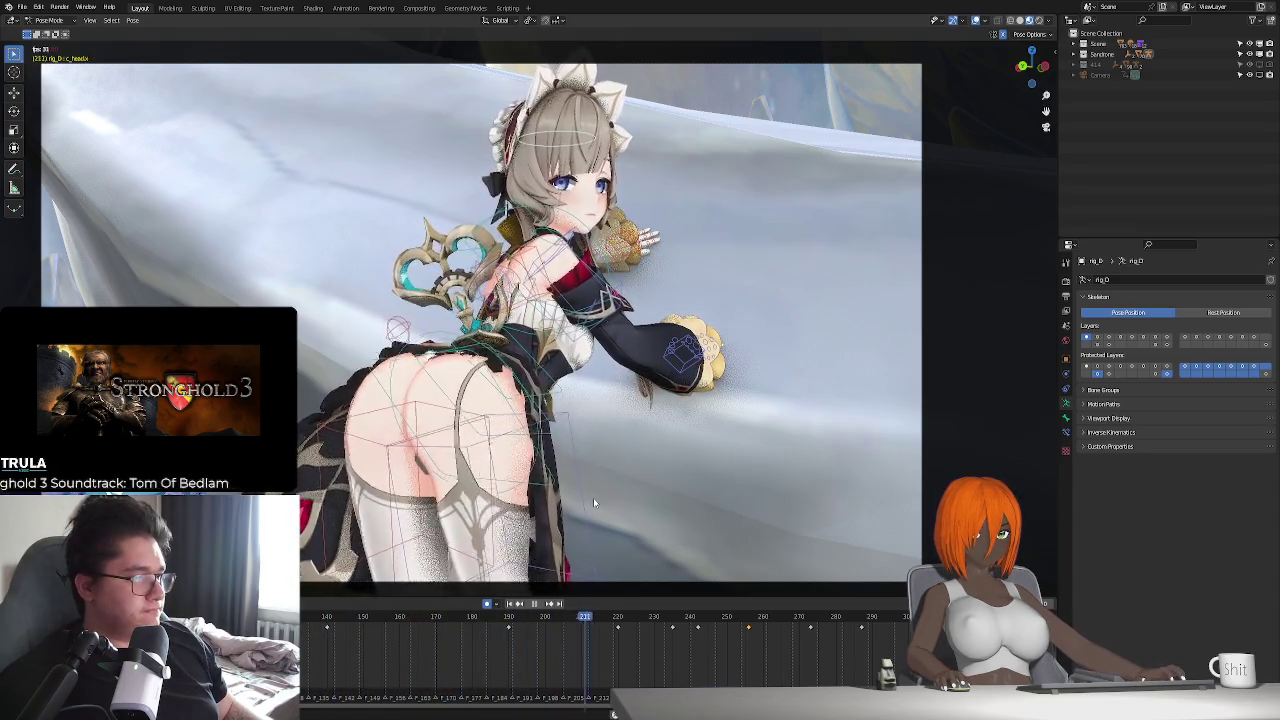
key(space)
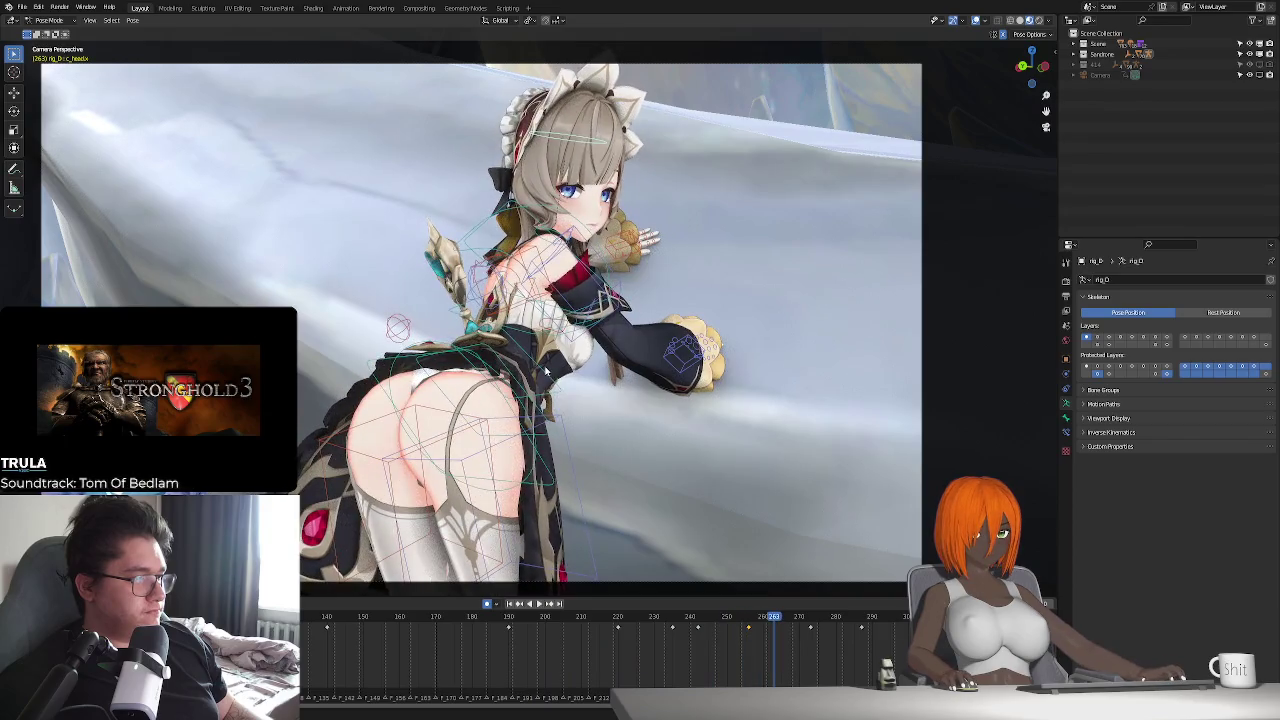
- Remove the Child Of constraint from spine bone c_spine_02.x and replay from the start
click(1066, 432)
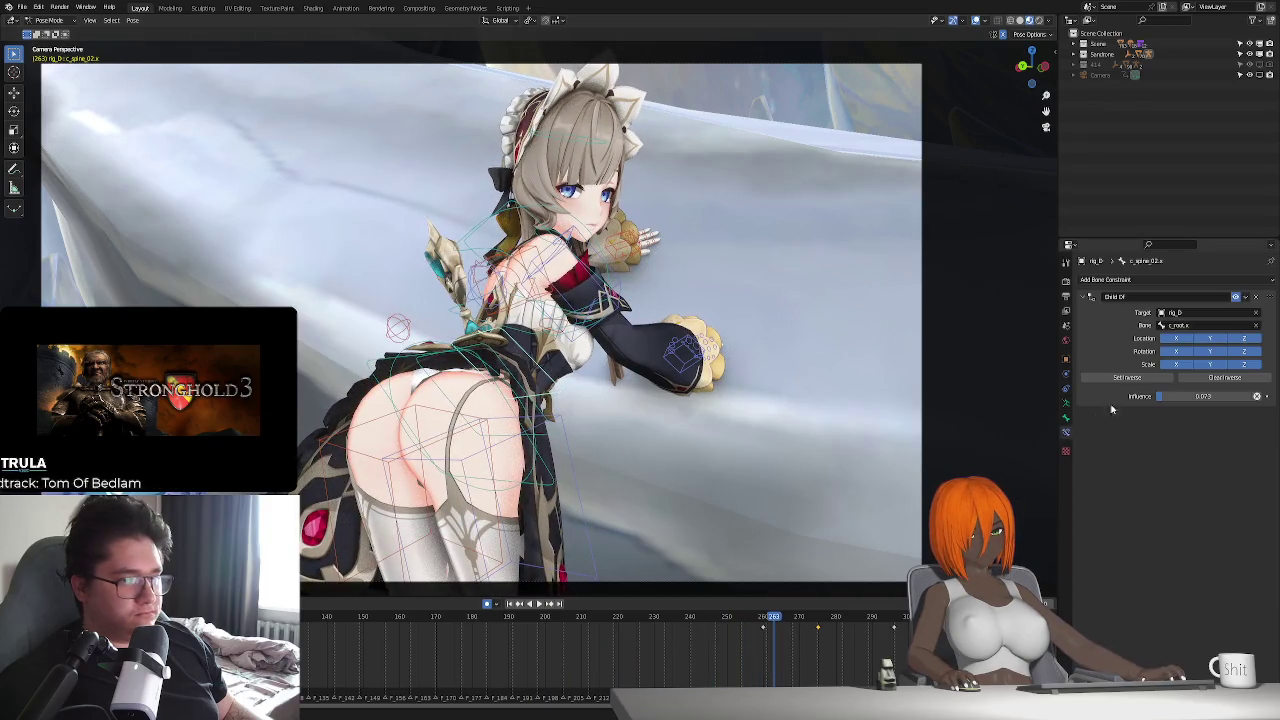
click(1238, 298)
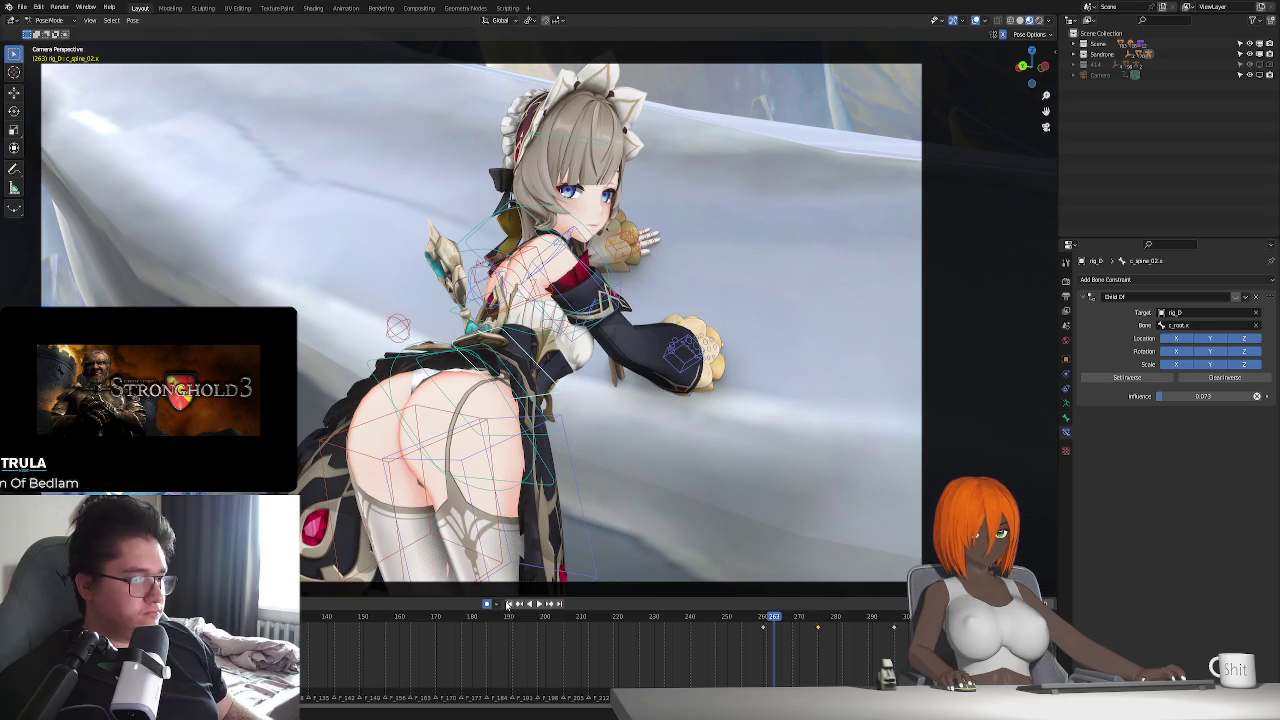
click(508, 605)
key(space)
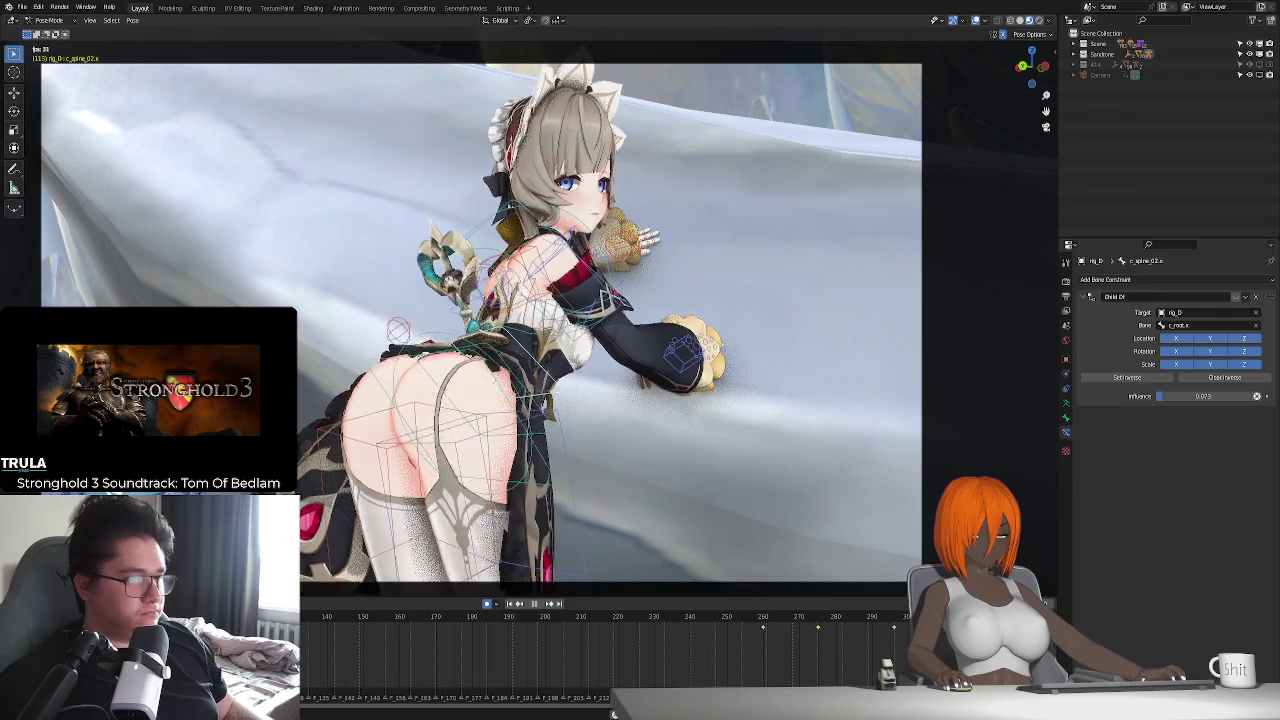
key(ctrl+z)
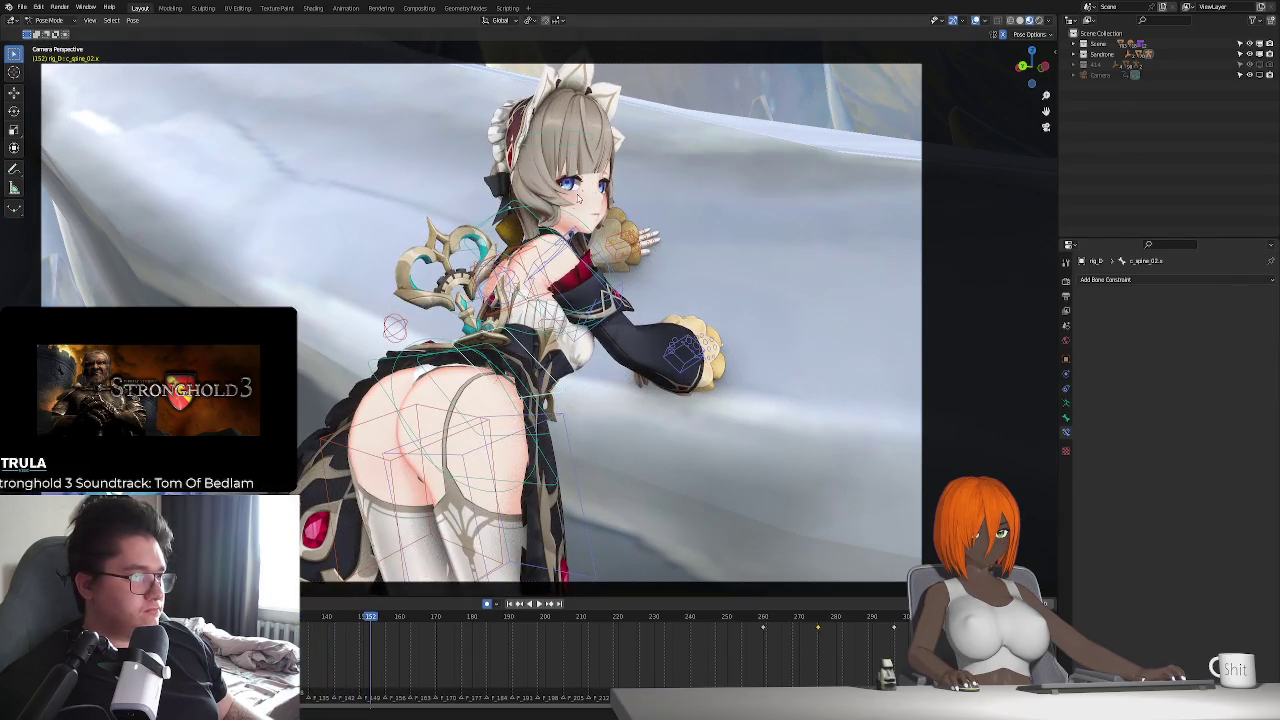
- Select c_head.x and key a local X-axis head tilt at frame 270
click(581, 131)
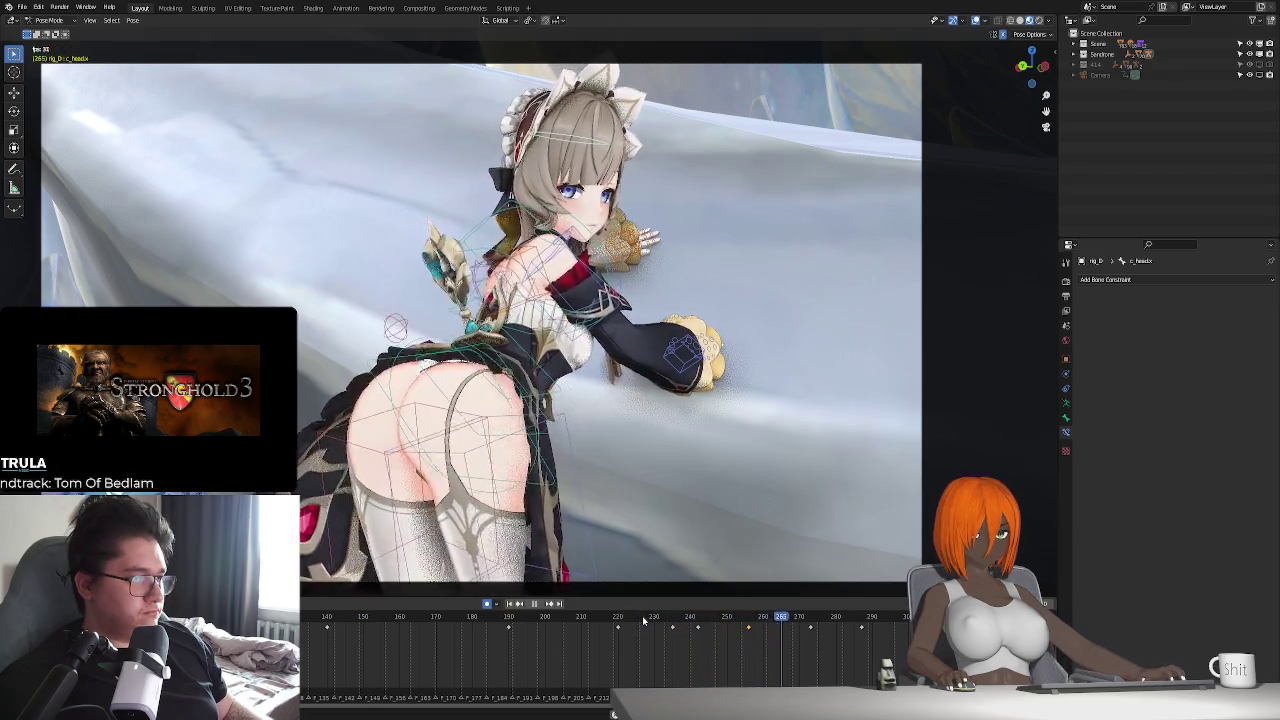
mouse_move(649, 622)
mouse_down()
mouse_move(799, 630)
mouse_move(812, 651)
mouse_up()
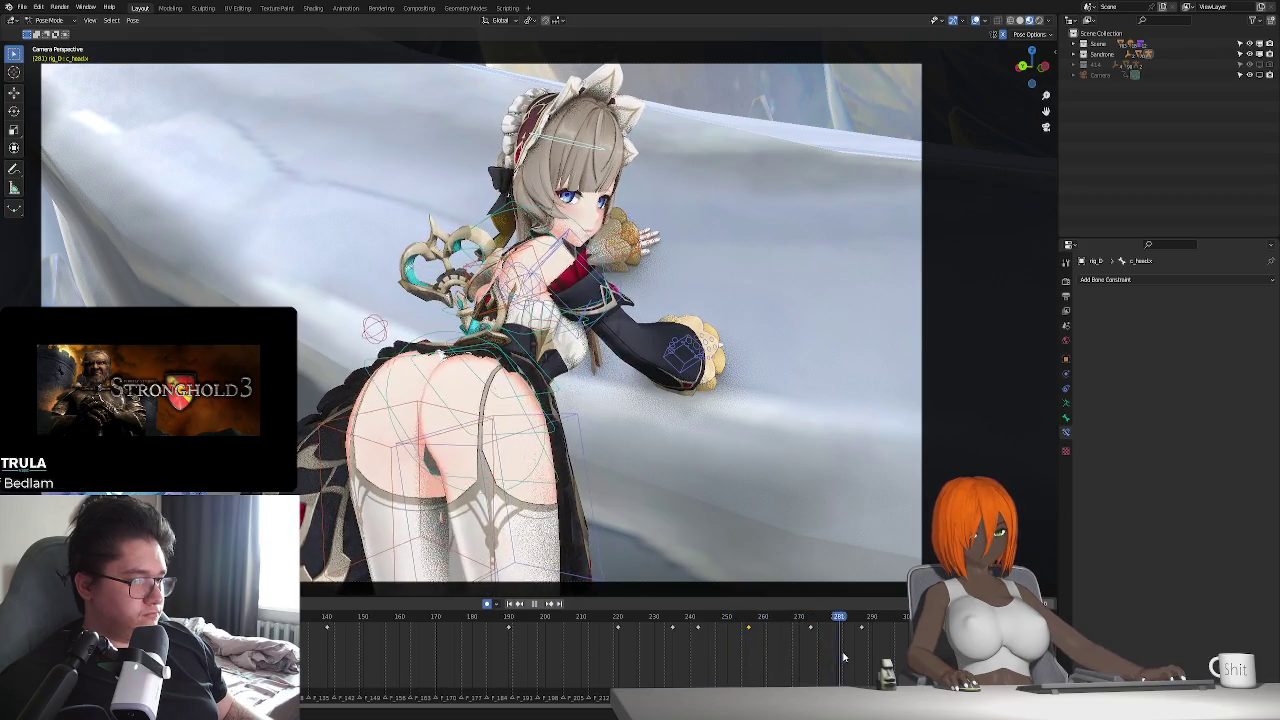
key(i)
key(r)
key(x)
key(x)
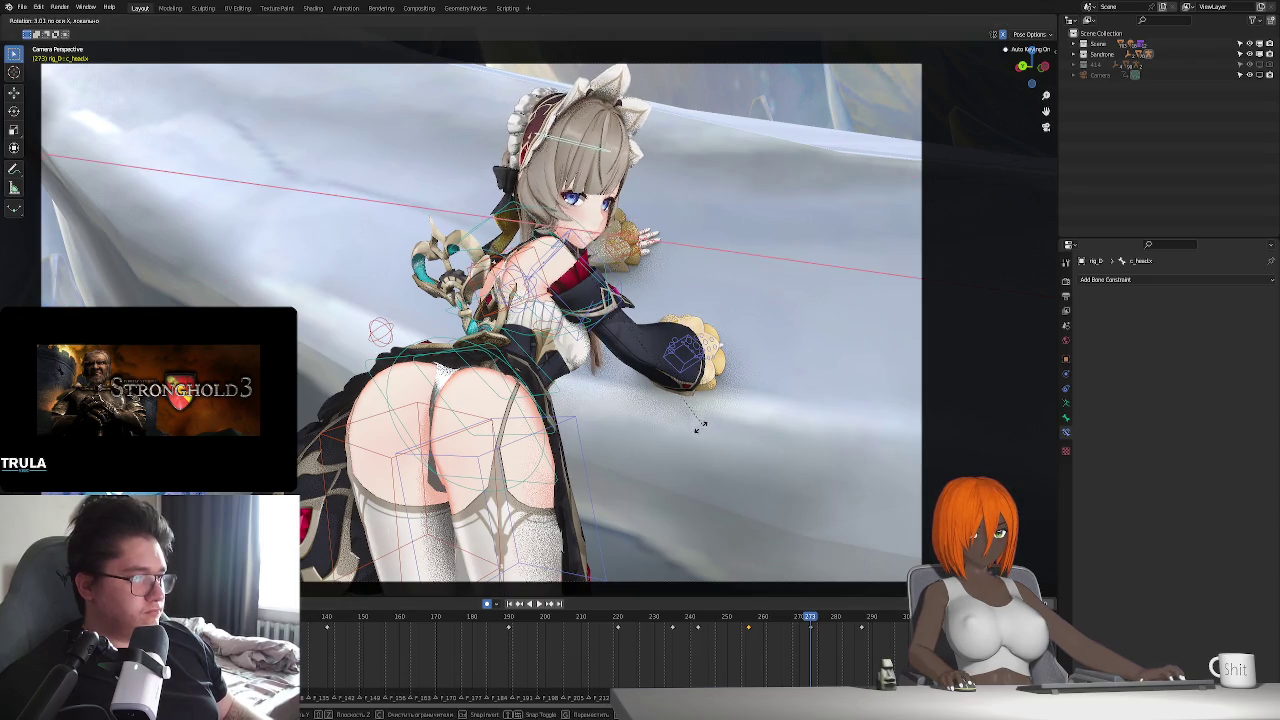
click(695, 435)
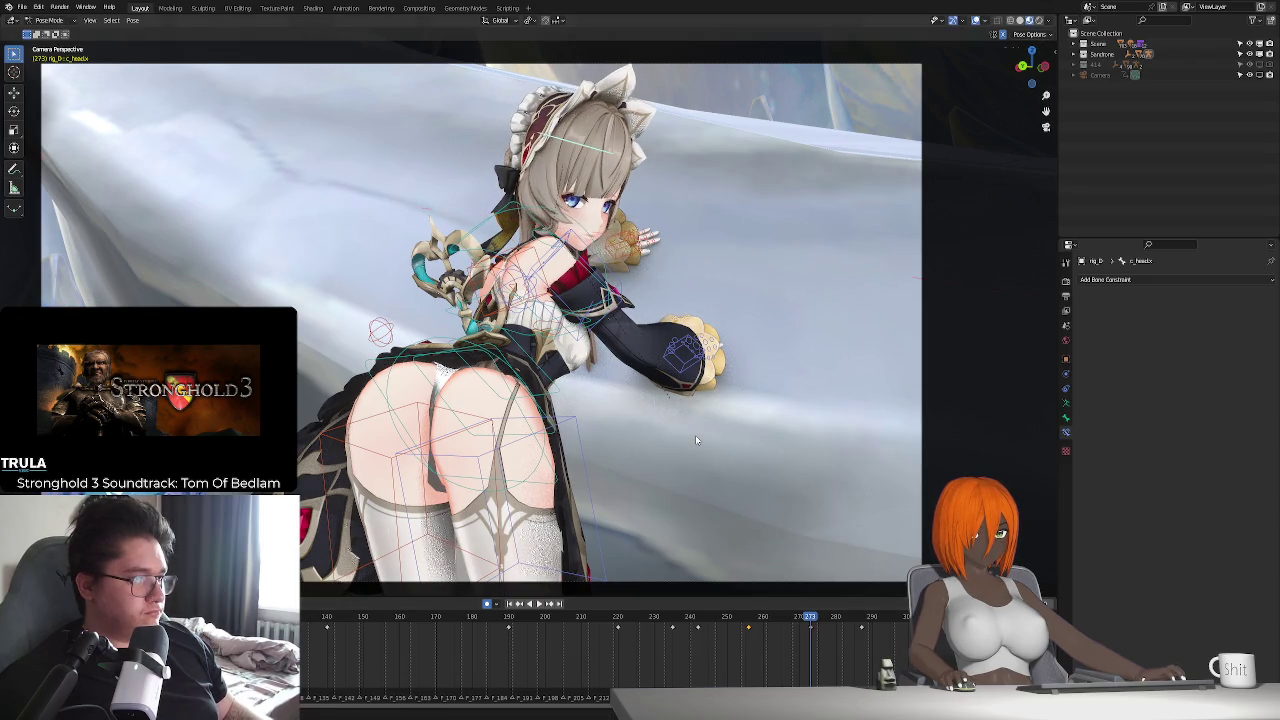
- Rotate the head around its Z axis at frame 287
click(856, 638)
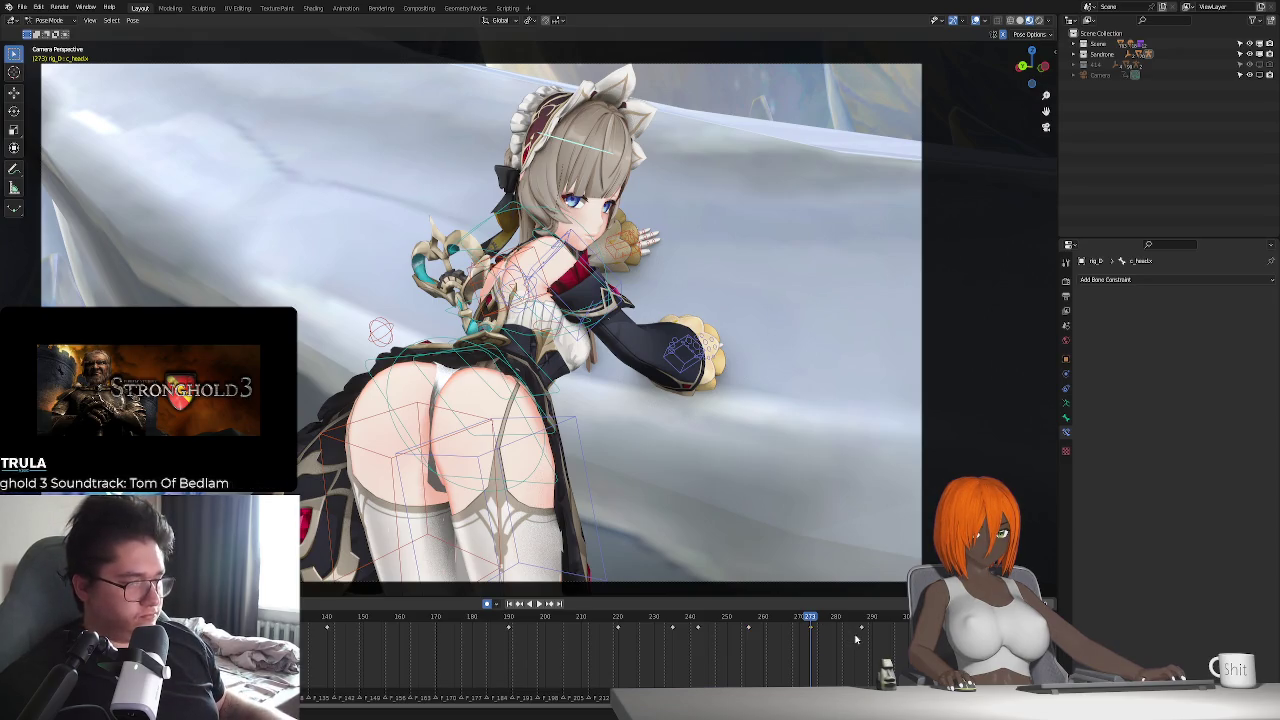
click(863, 620)
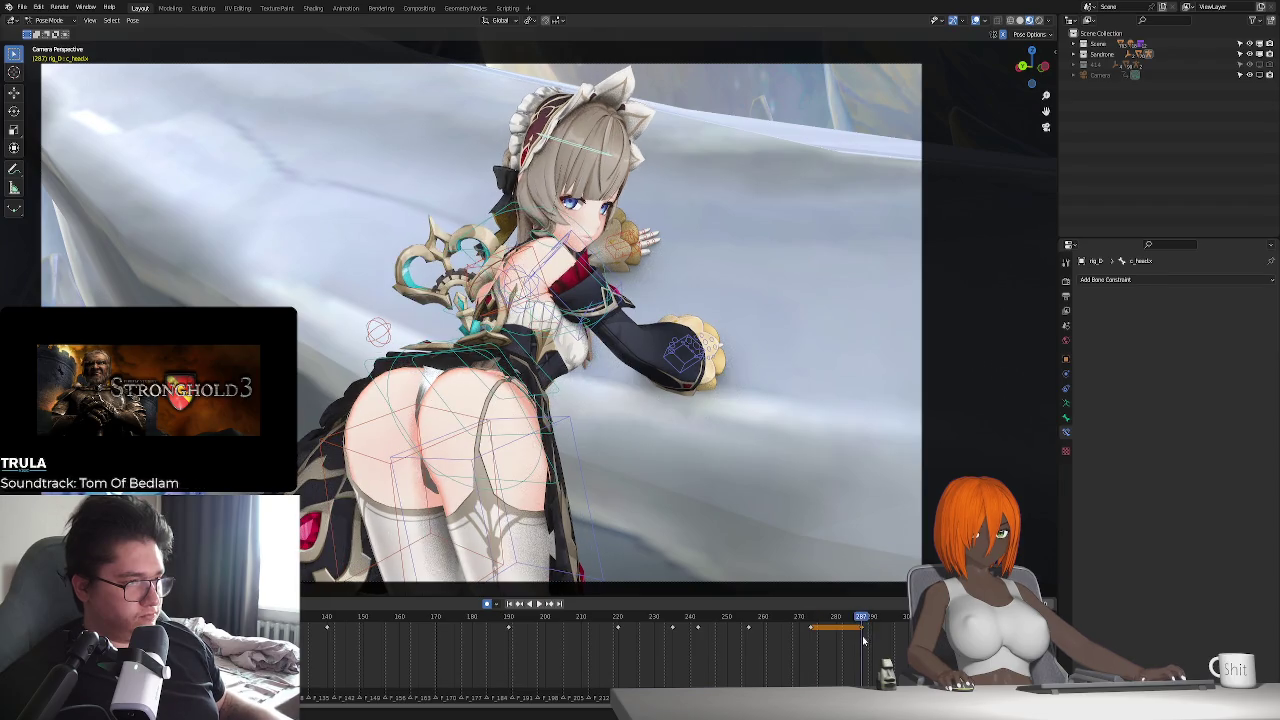
key(z)
click(797, 558)
- Replay the head motion from frame 265 and scrub back to frame 242
click(767, 617)
key(space)
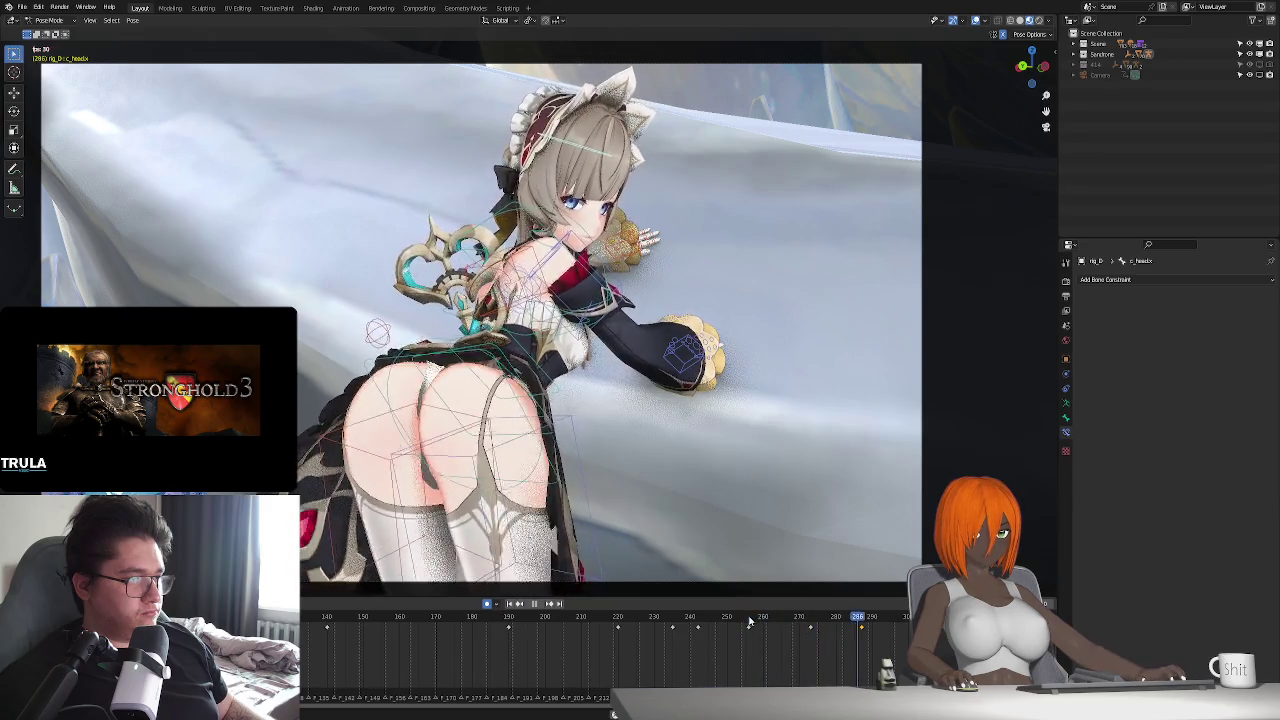
key(Escape)
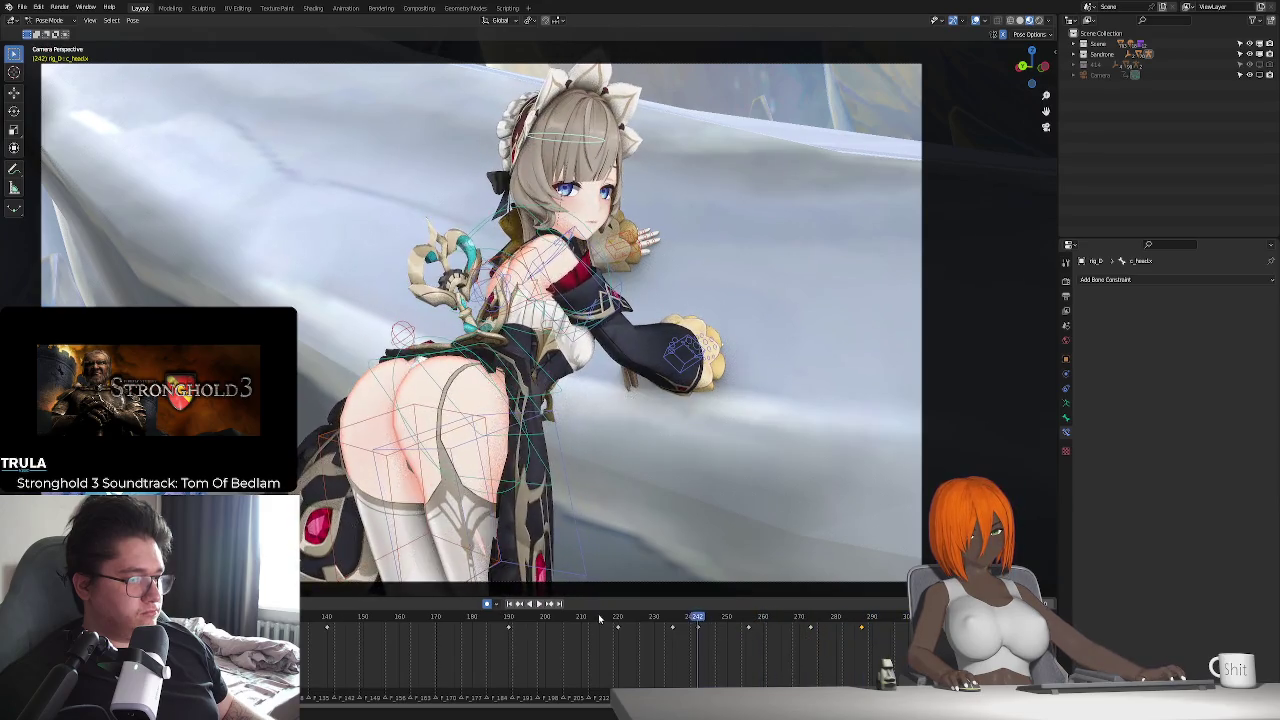
key(space)
key(Escape)
drag(626, 630, 748, 657)
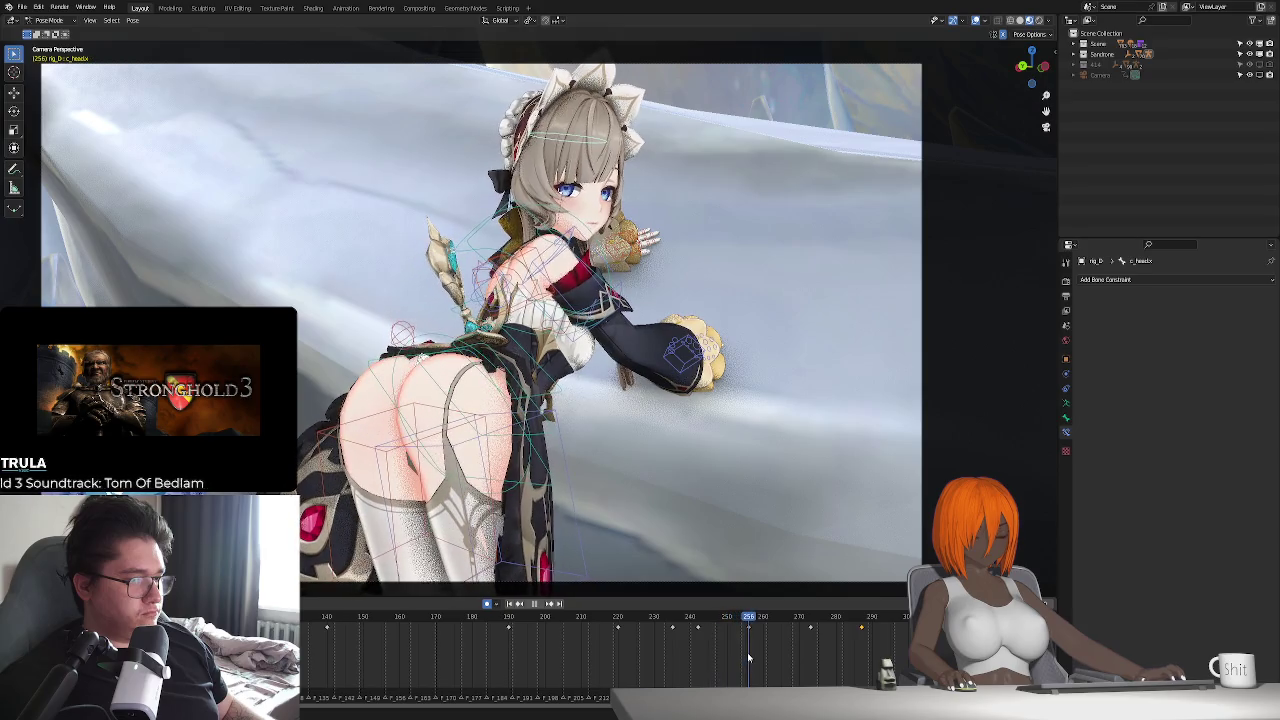
- Try an X-axis head rotation at frame 242, cancel it, and replay to frame 235
key(r)
key(x)
key(Escape)
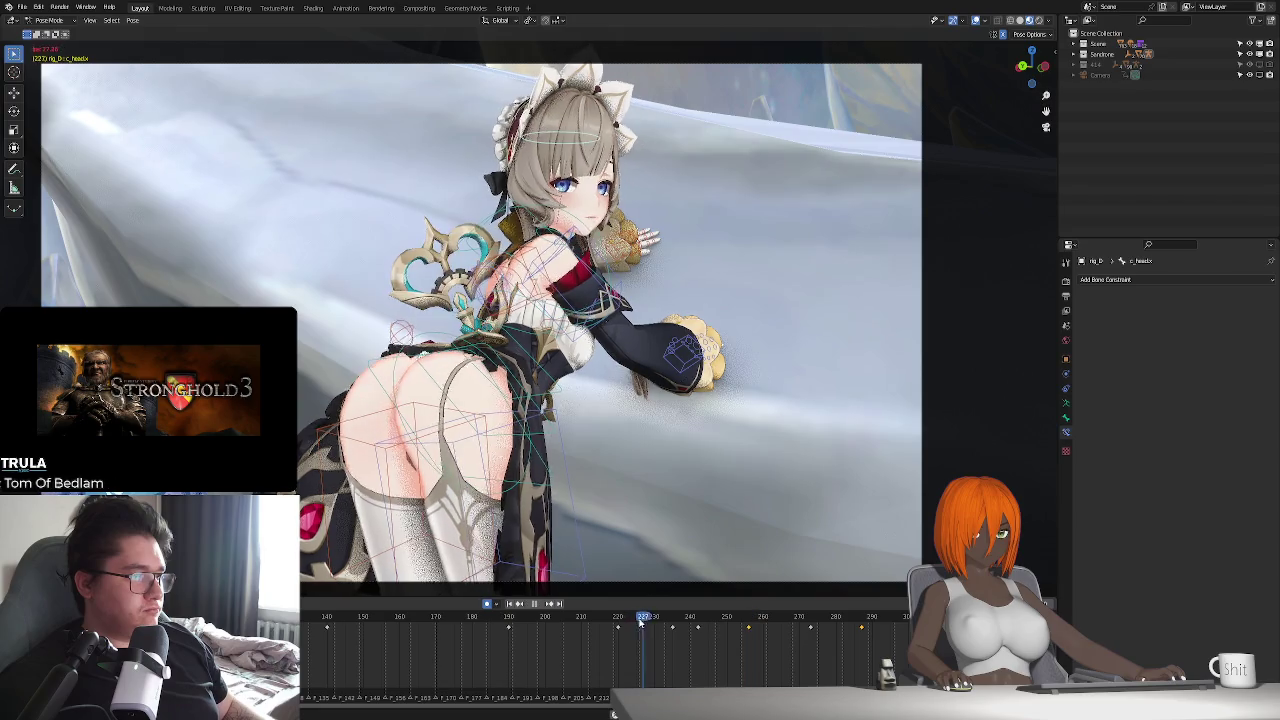
click(697, 617)
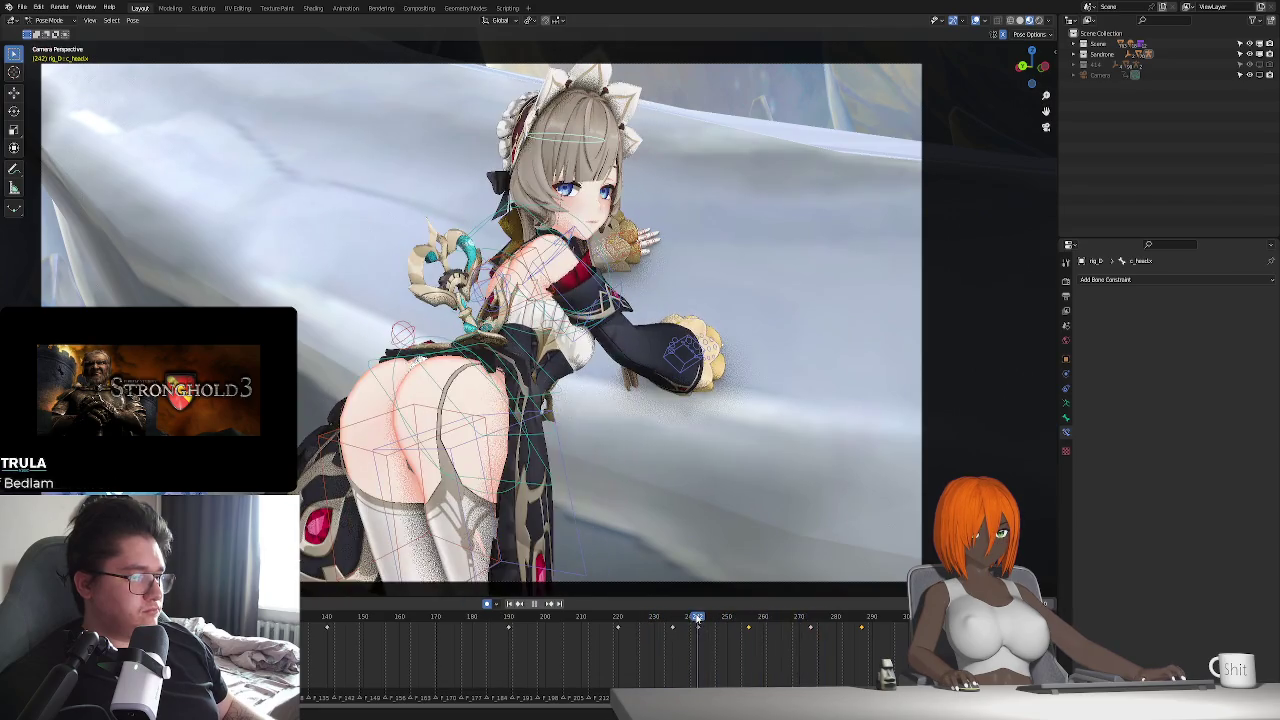
key(space)
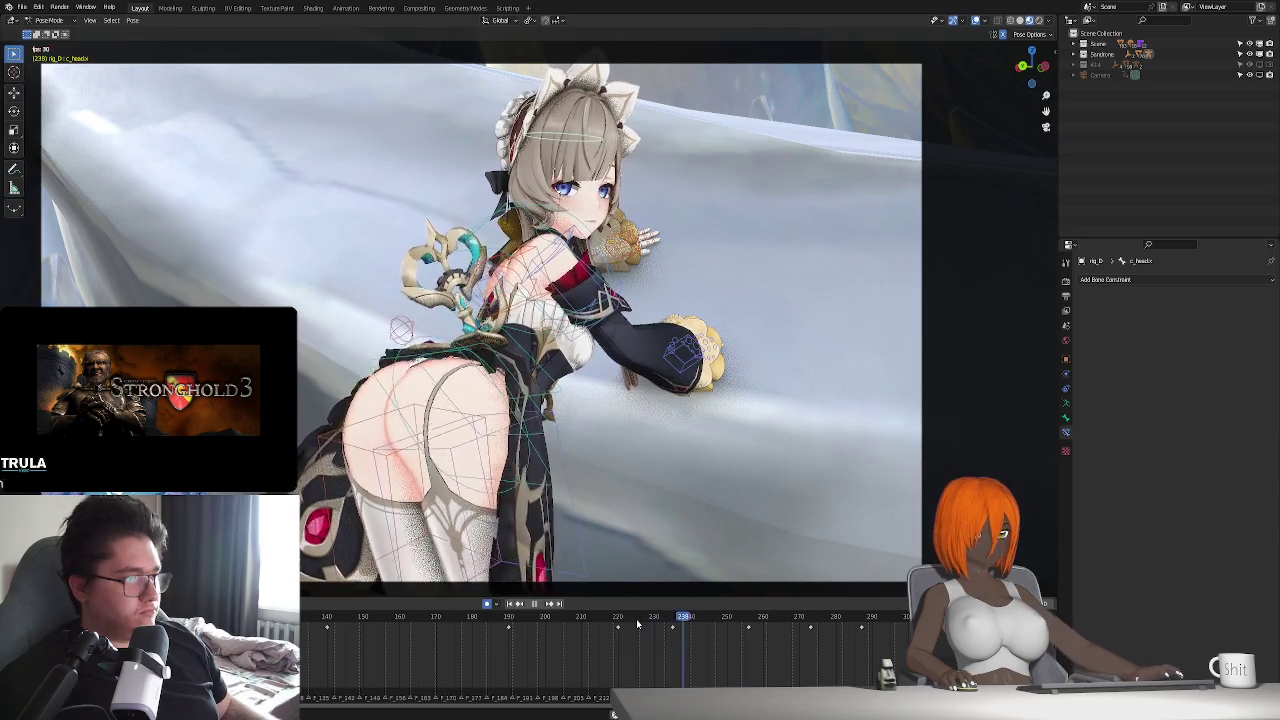
click(672, 617)
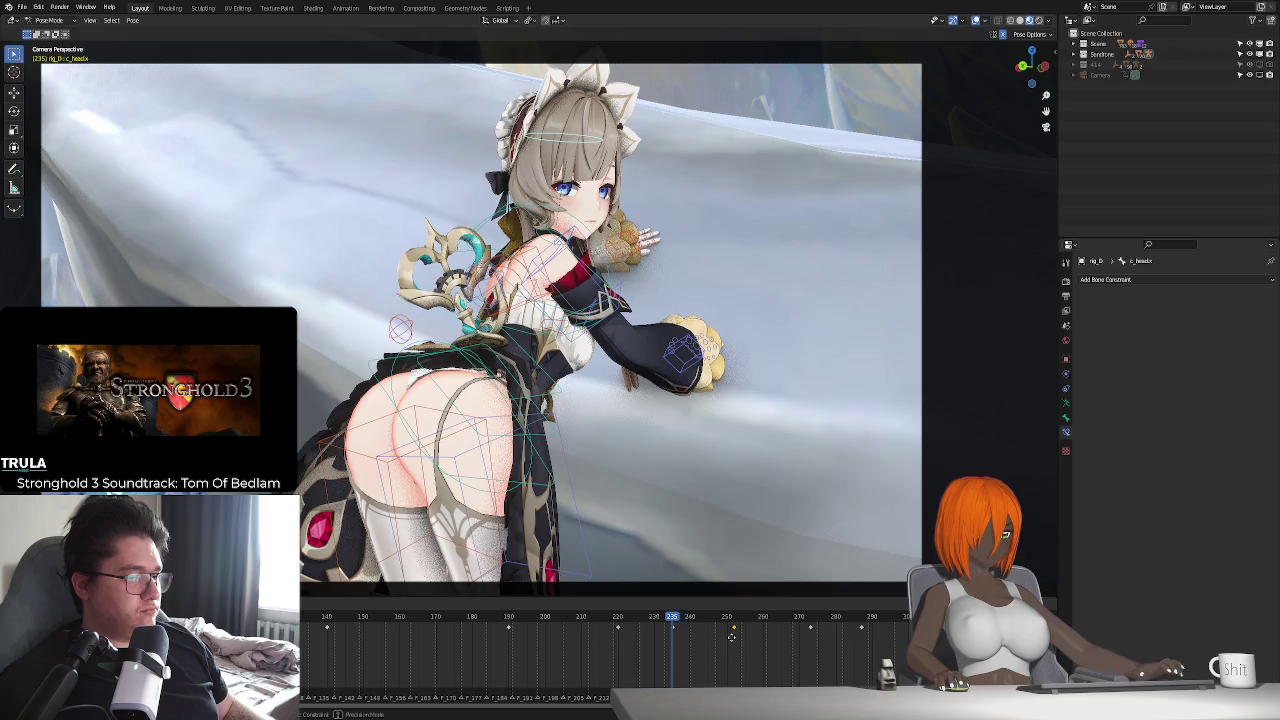
- Tilt the head bone around X at frame 252, then play back from about frame 223 to review
click(734, 618)
key(x)
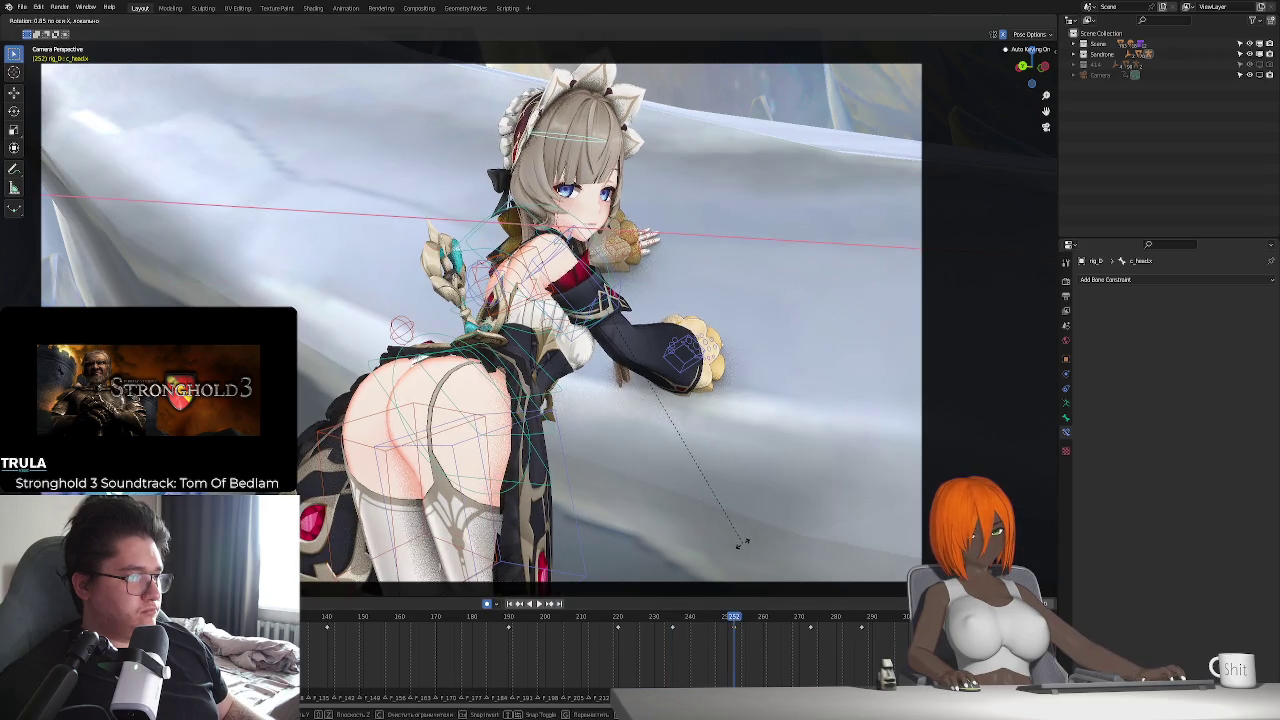
click(740, 548)
click(594, 617)
key(space)
key(space)
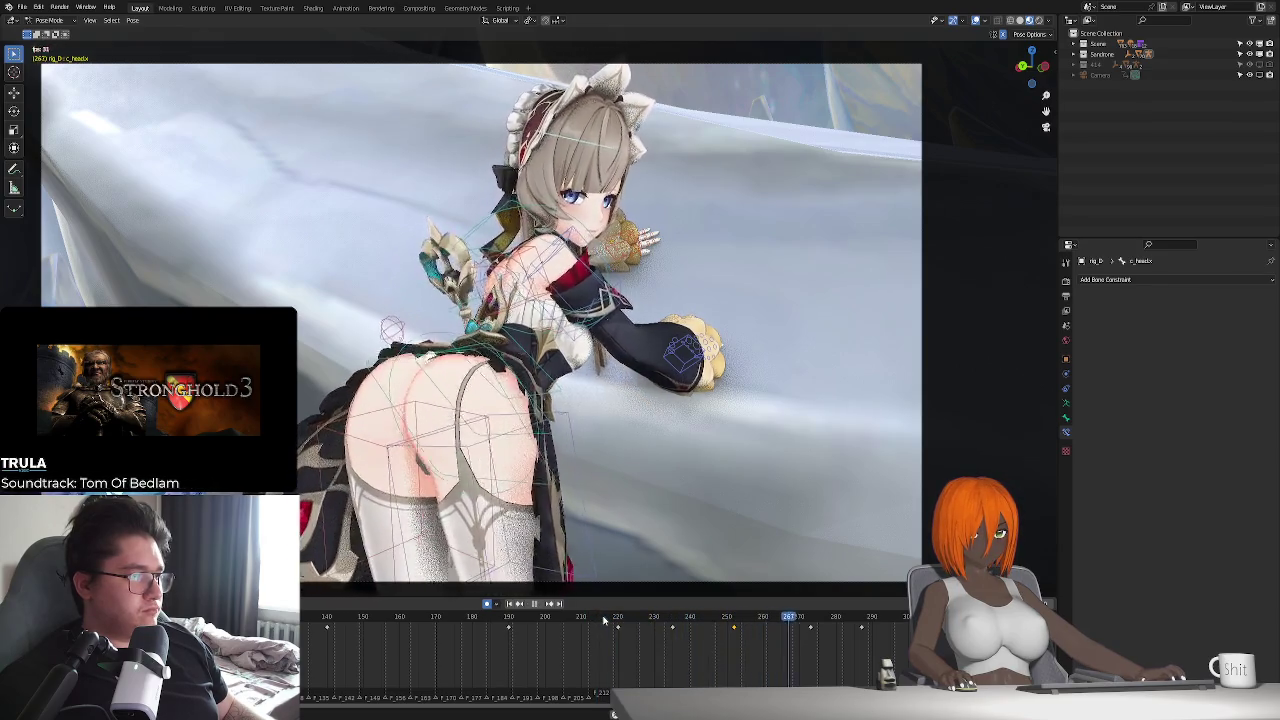
click(619, 619)
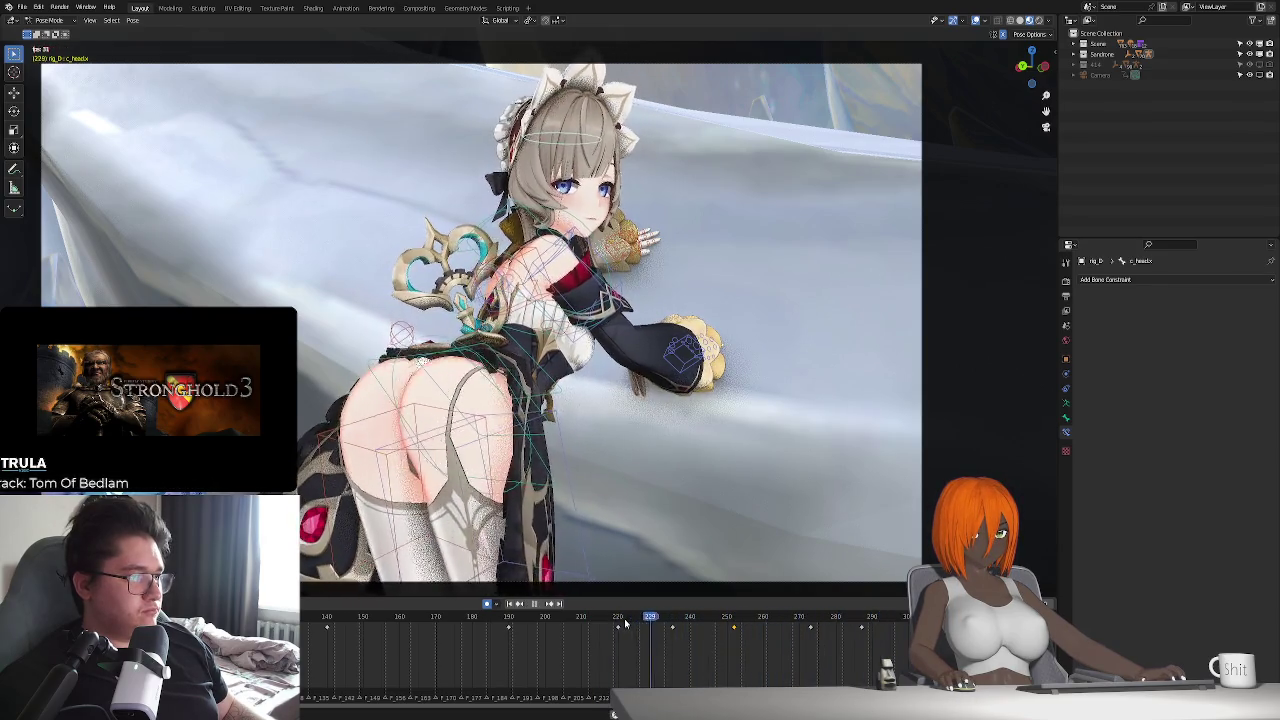
key(space)
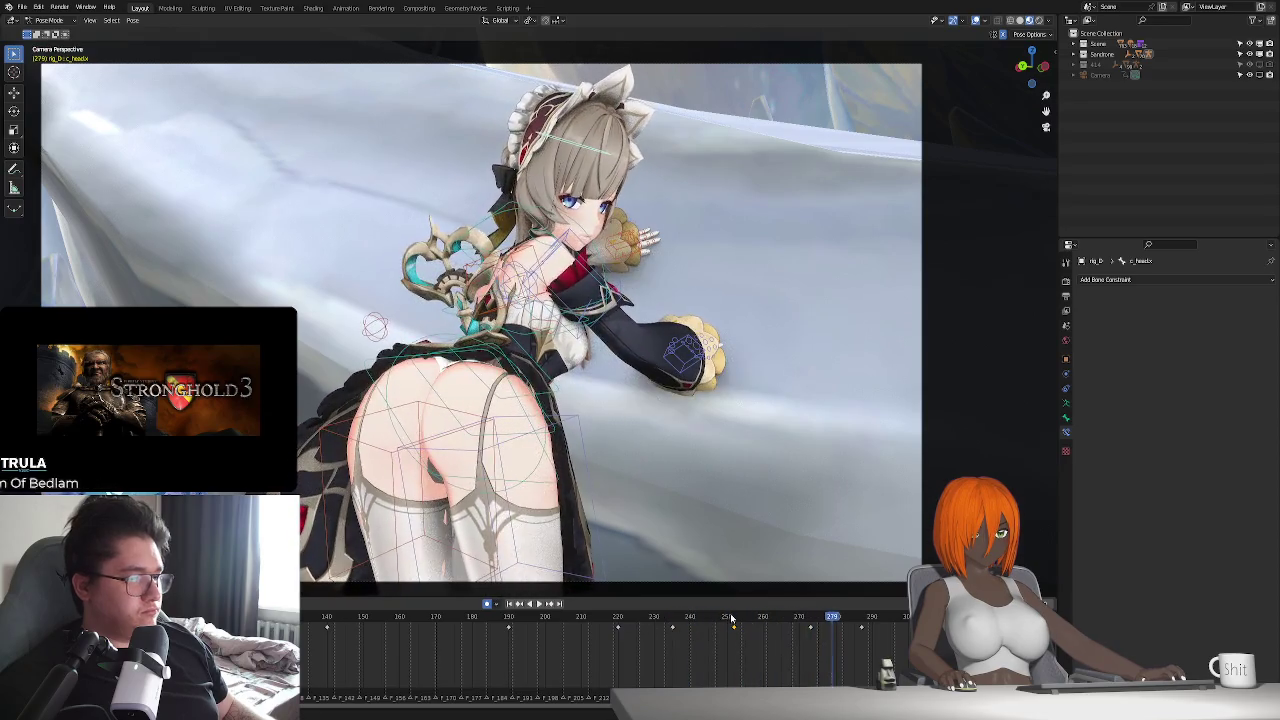
- Re-tilt the head around X at frame 252 and replay from around frame 219
click(734, 620)
key(r)
key(x)
click(742, 541)
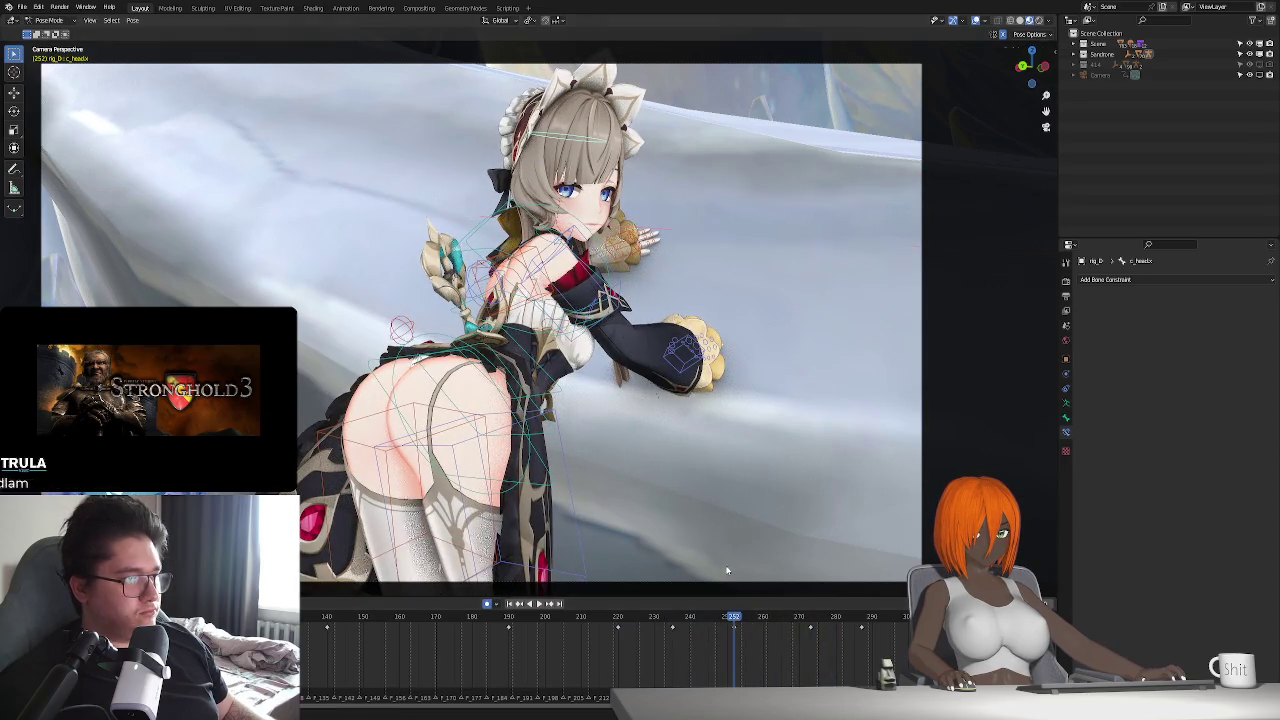
click(612, 617)
key(space)
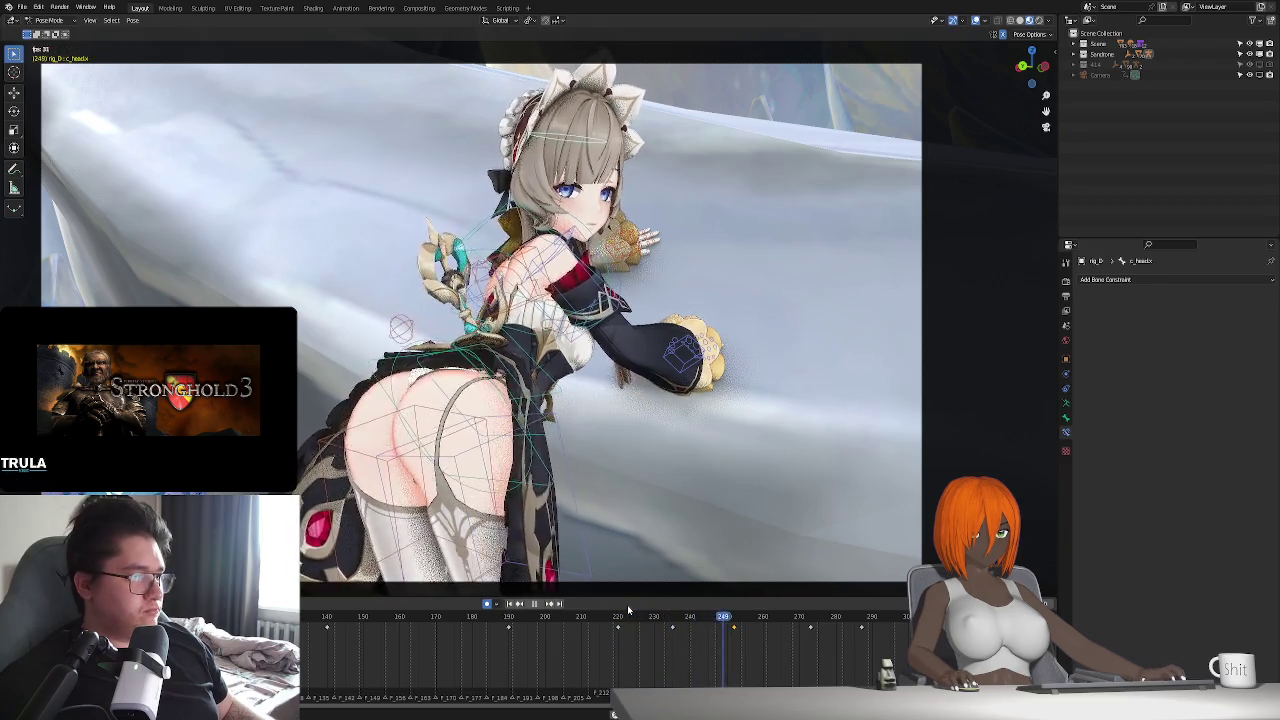
key(space)
- Adjust the head's X-axis tilt at frame 252 once more
click(734, 620)
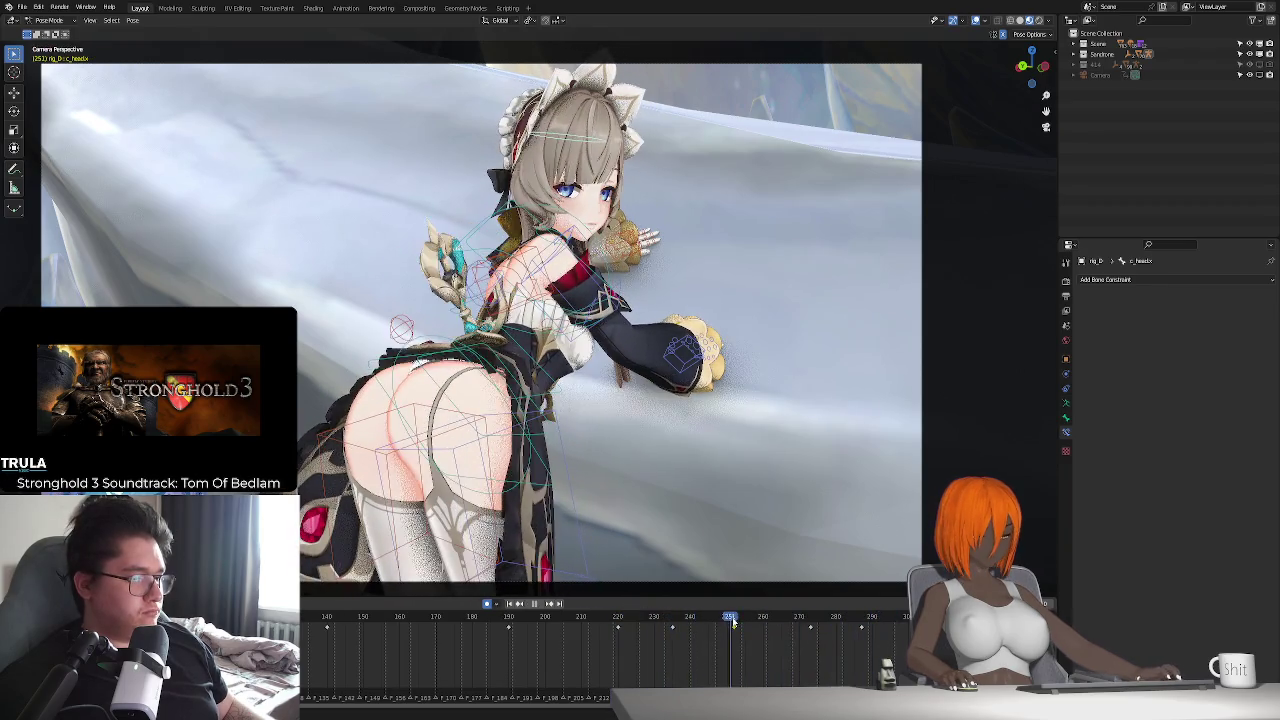
key(r)
key(x)
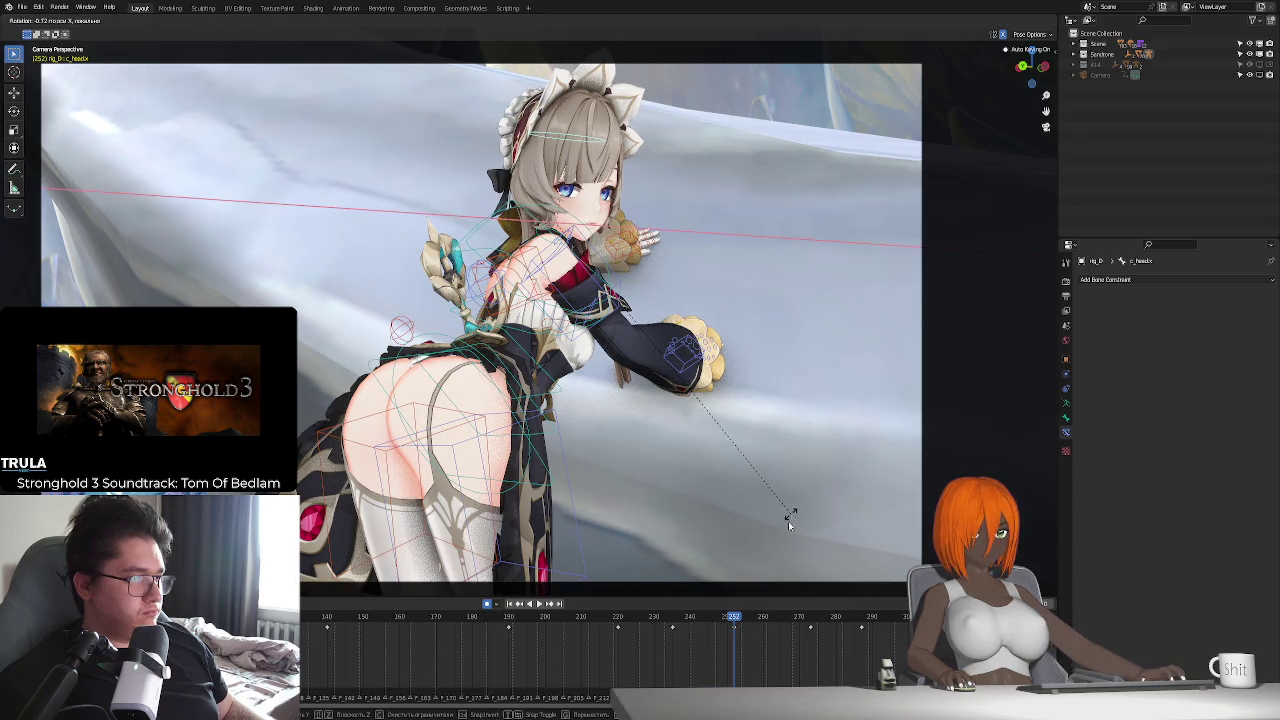
click(790, 518)
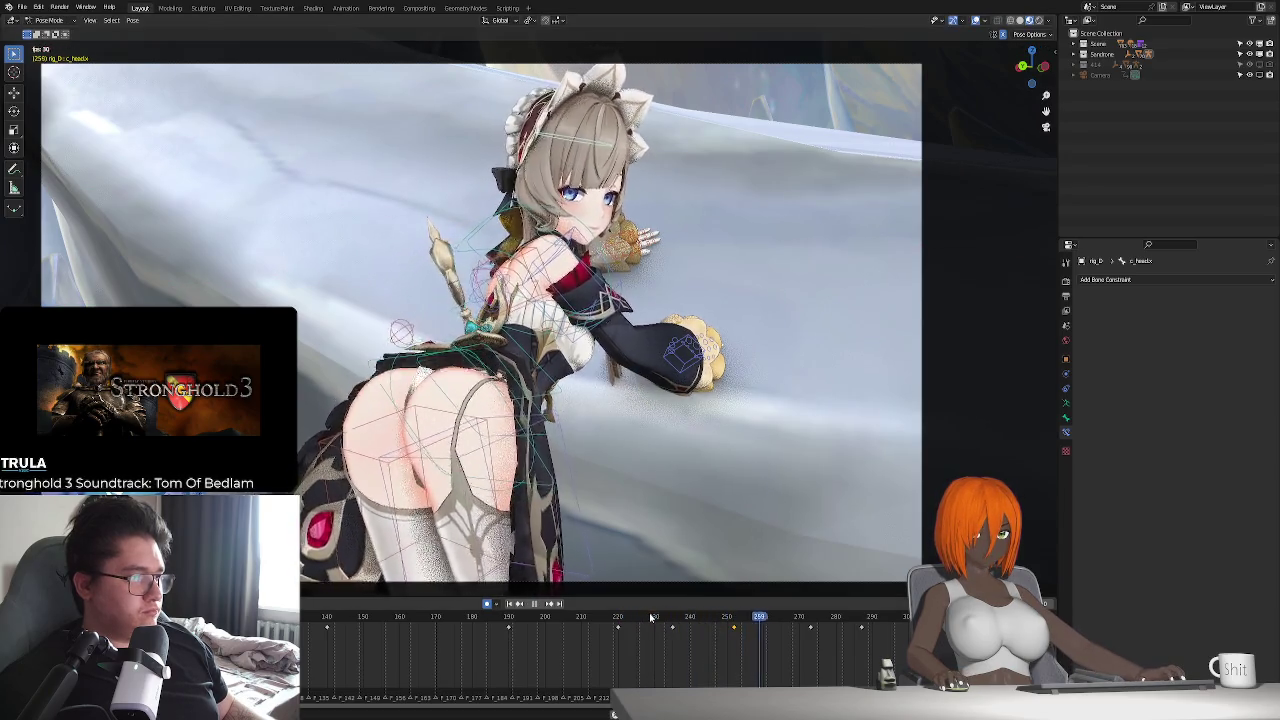
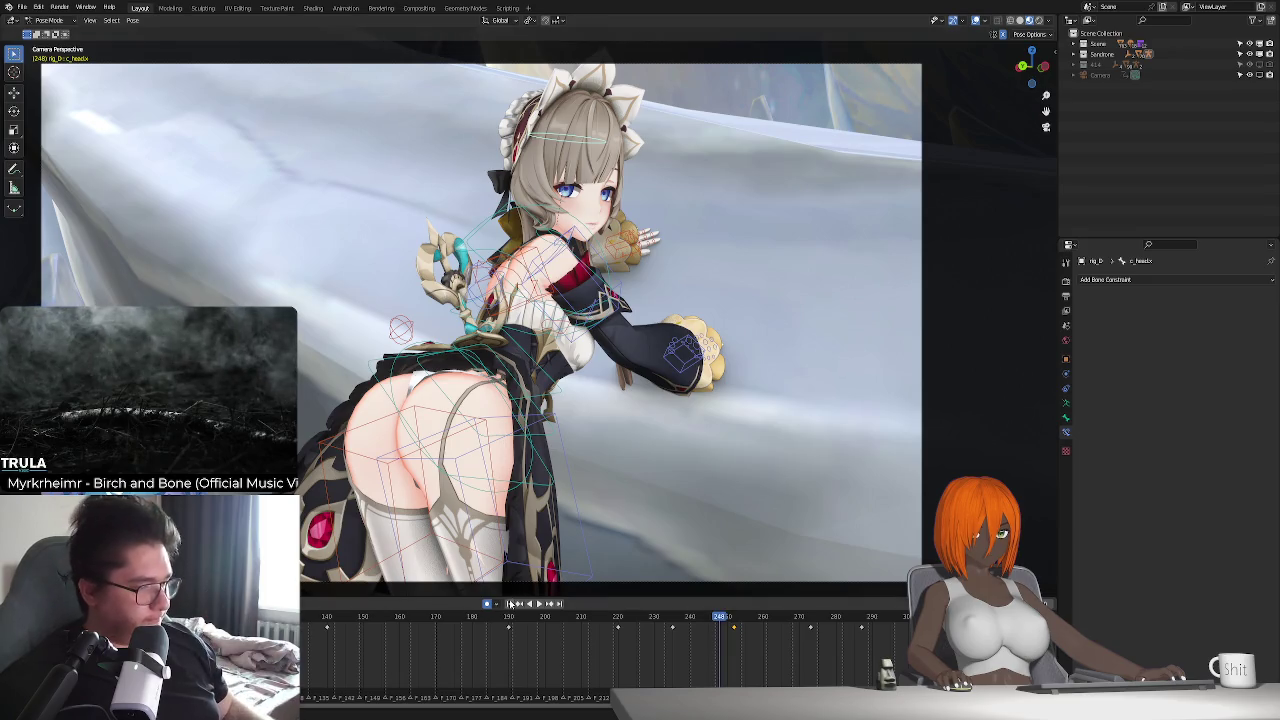
- Play the animation through, stop it, and switch the rig from Pose Mode to Object Mode
key(space)
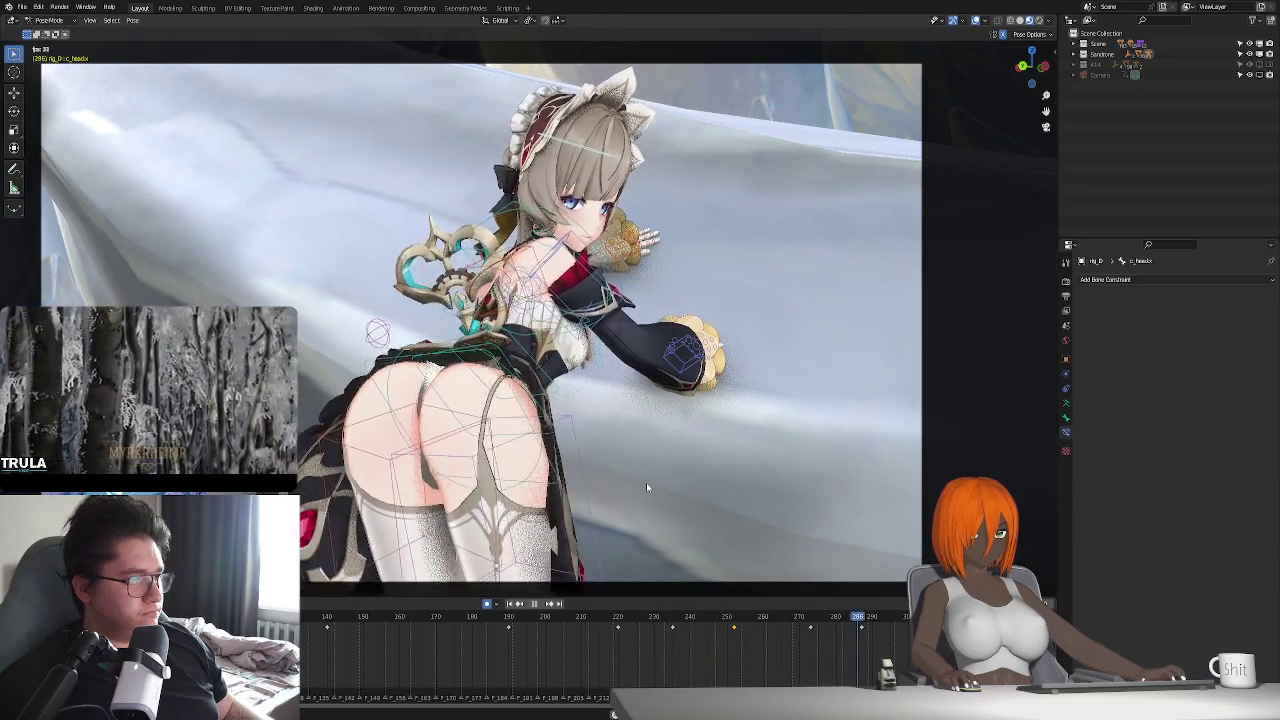
key(Escape)
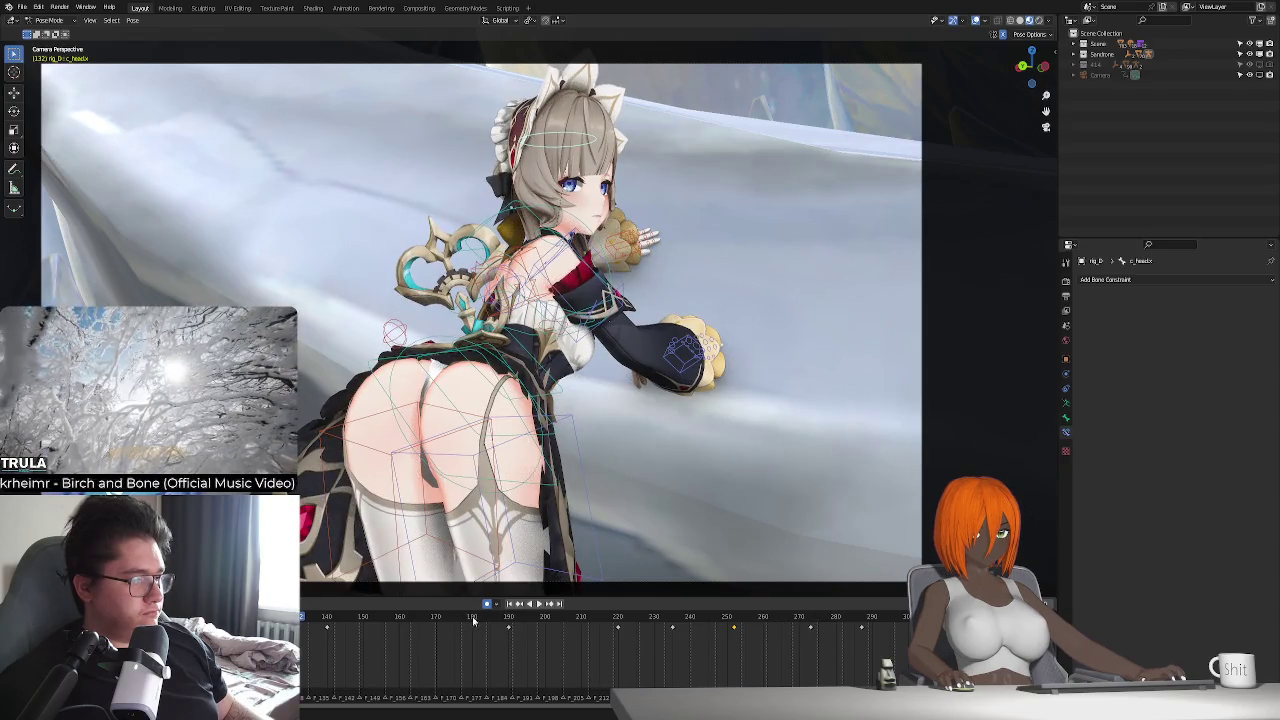
key(ctrl+Tab)
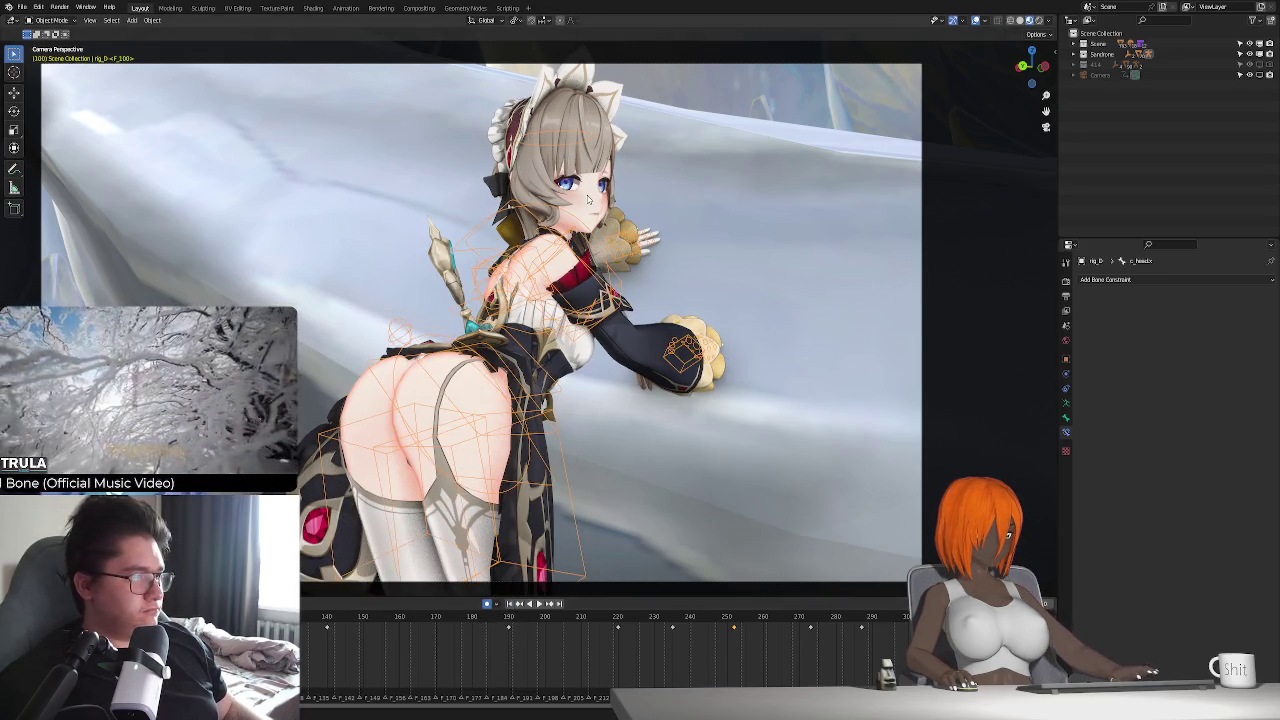
- Zoom in toward the character's face and select the rig
click(591, 385)
middle_drag(591, 385, 617, 420)
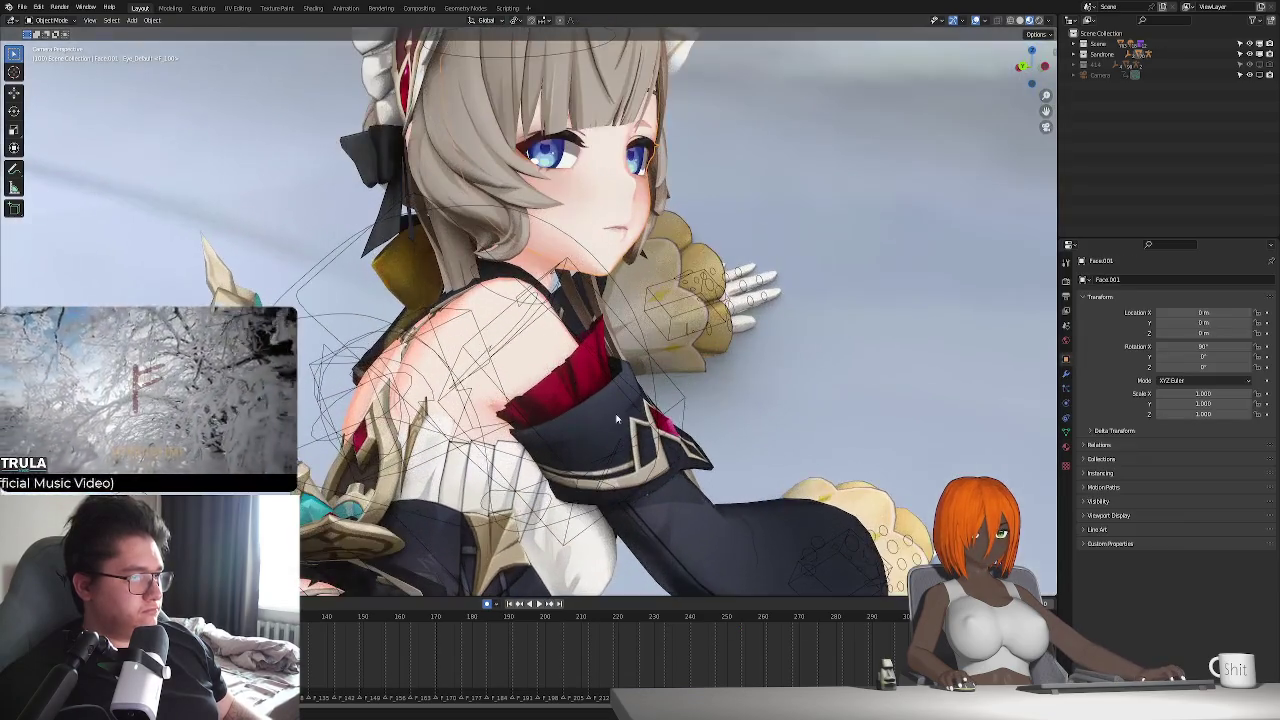
mouse_move(683, 353)
middle_down()
mouse_move(627, 450)
mouse_move(587, 185)
middle_up()
click(575, 152)
- Show only the eye bone layer in the Armature data settings and enter Pose Mode
click(1066, 408)
click(1114, 341)
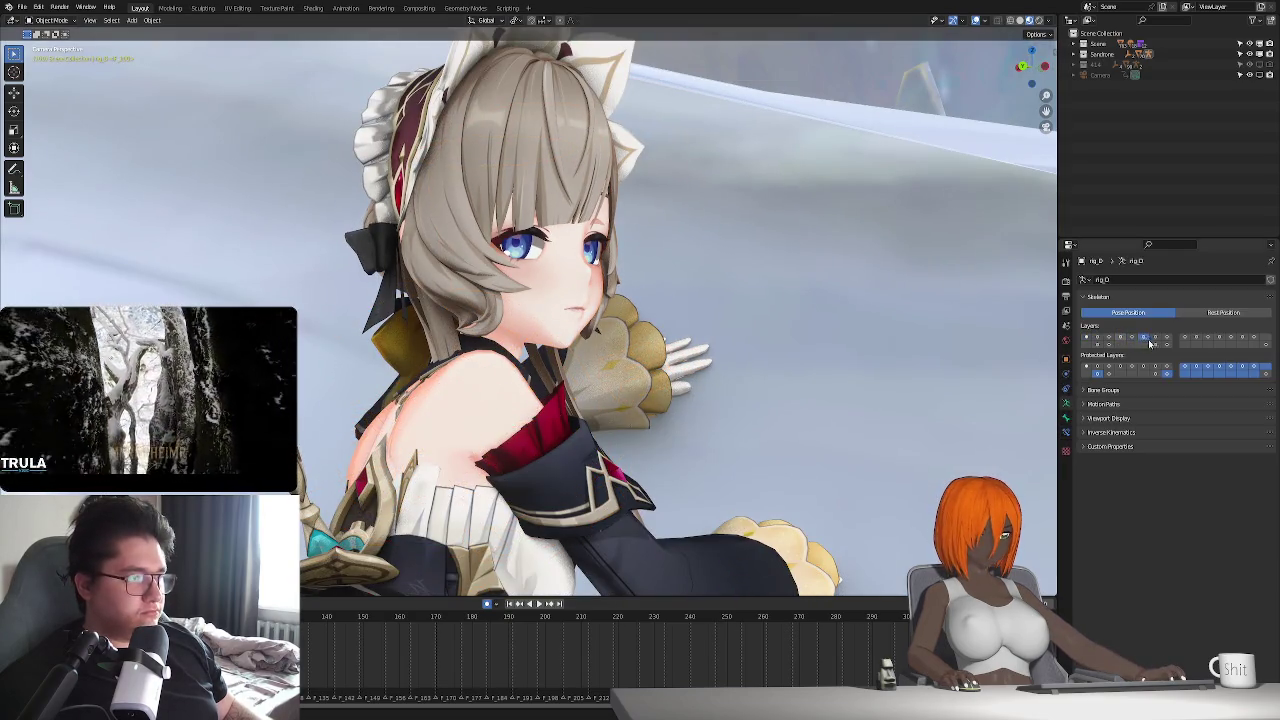
click(1108, 340)
click(1118, 340)
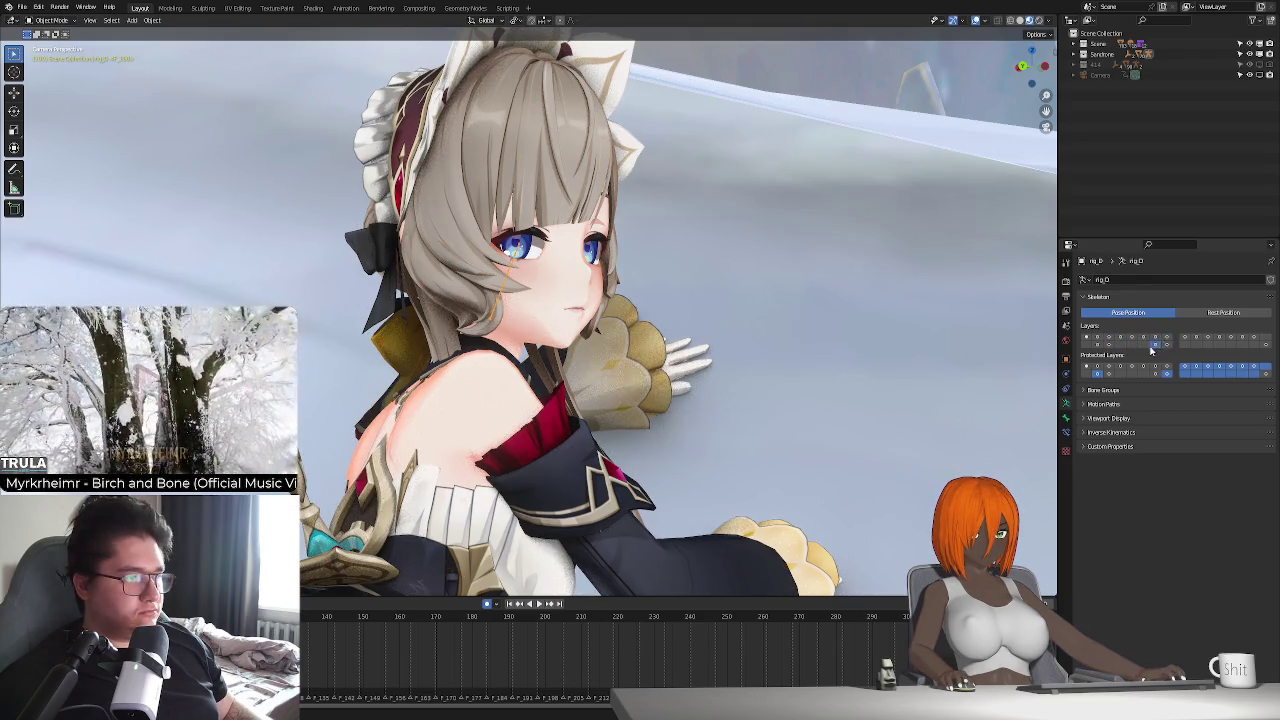
click(1109, 344)
key(ctrl+Tab)
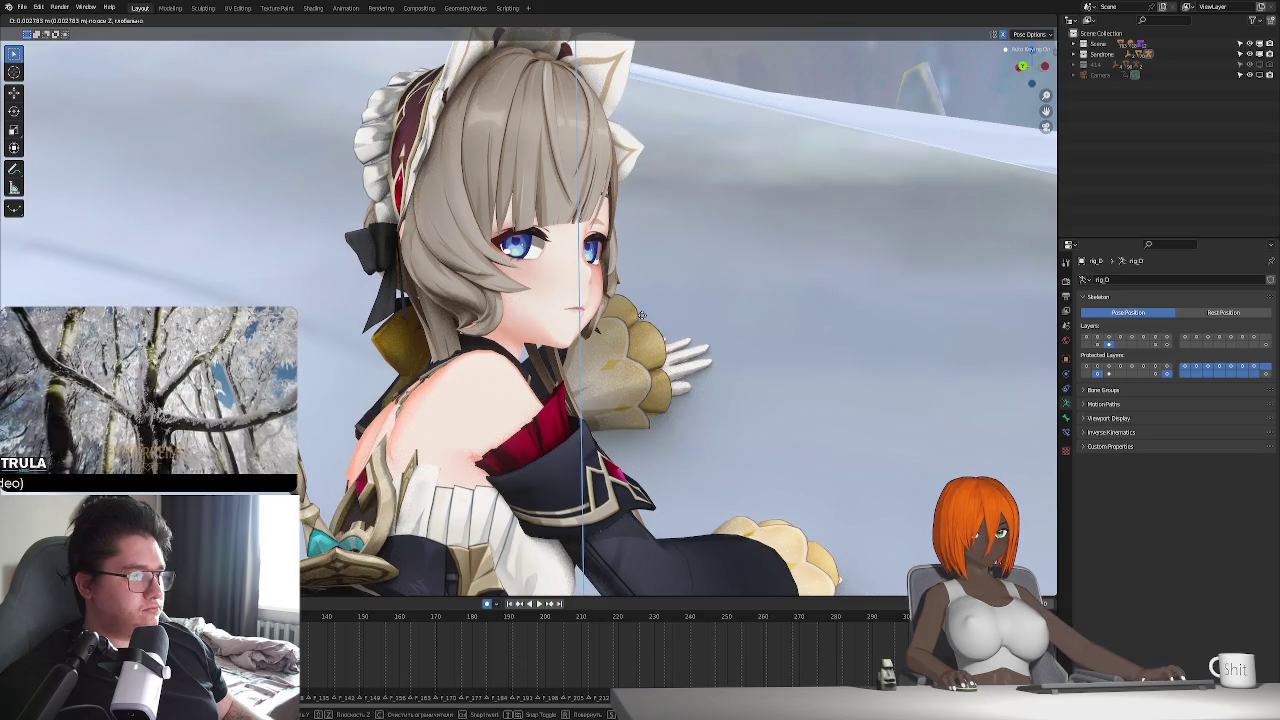
- Confirm the eye bone's vertical move and view the shot through the scene camera
click(641, 316)
mouse_move(641, 316)
middle_down()
mouse_move(598, 422)
mouse_move(638, 406)
middle_up()
scroll(638, 406, down, 2)
key(ctrl+alt+KP_0)
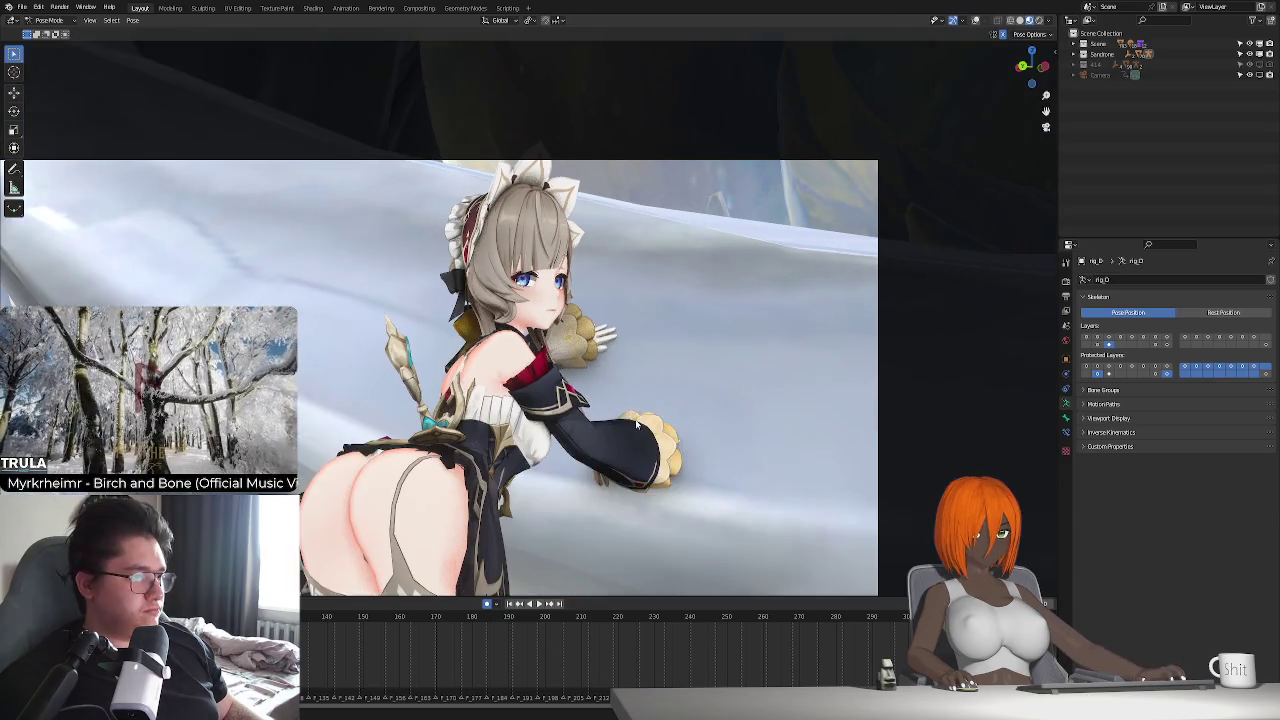
scroll(654, 391, down, 1)
scroll(643, 412, up, 1)
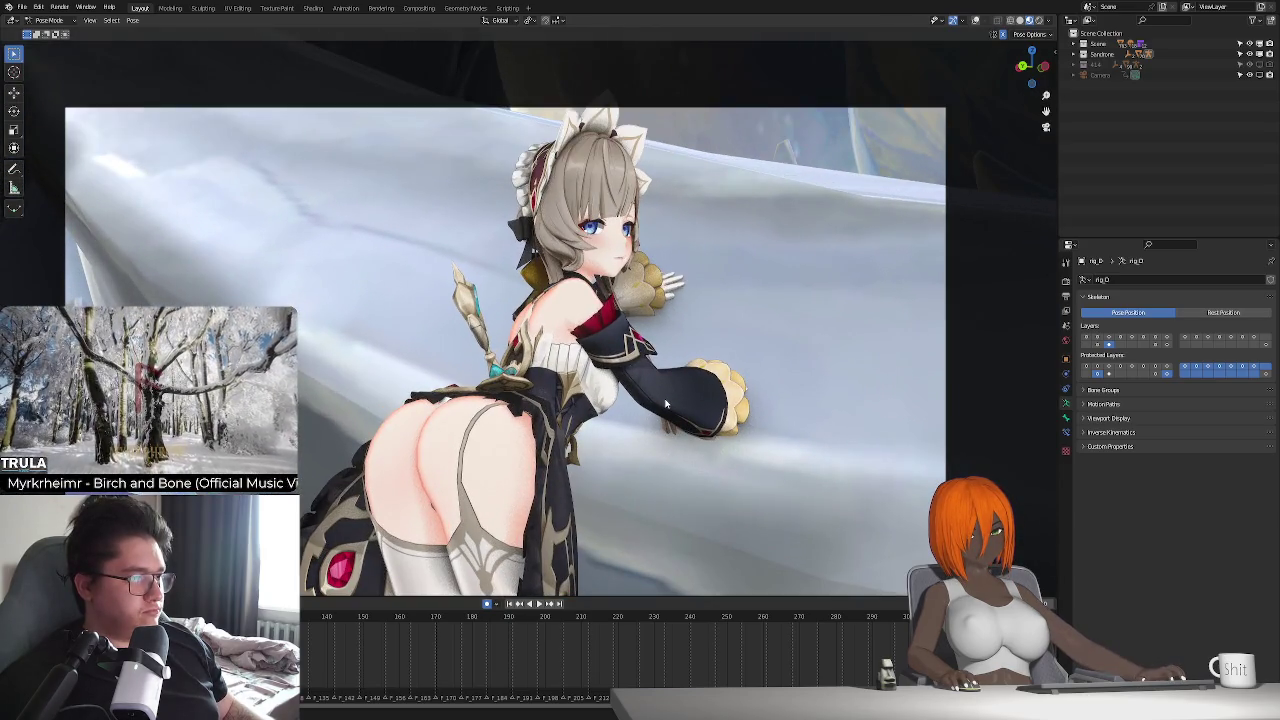
- Nudge the eye bone along Y and freely into place, restore overlays, and return to Object Mode
key(g)
key(y)
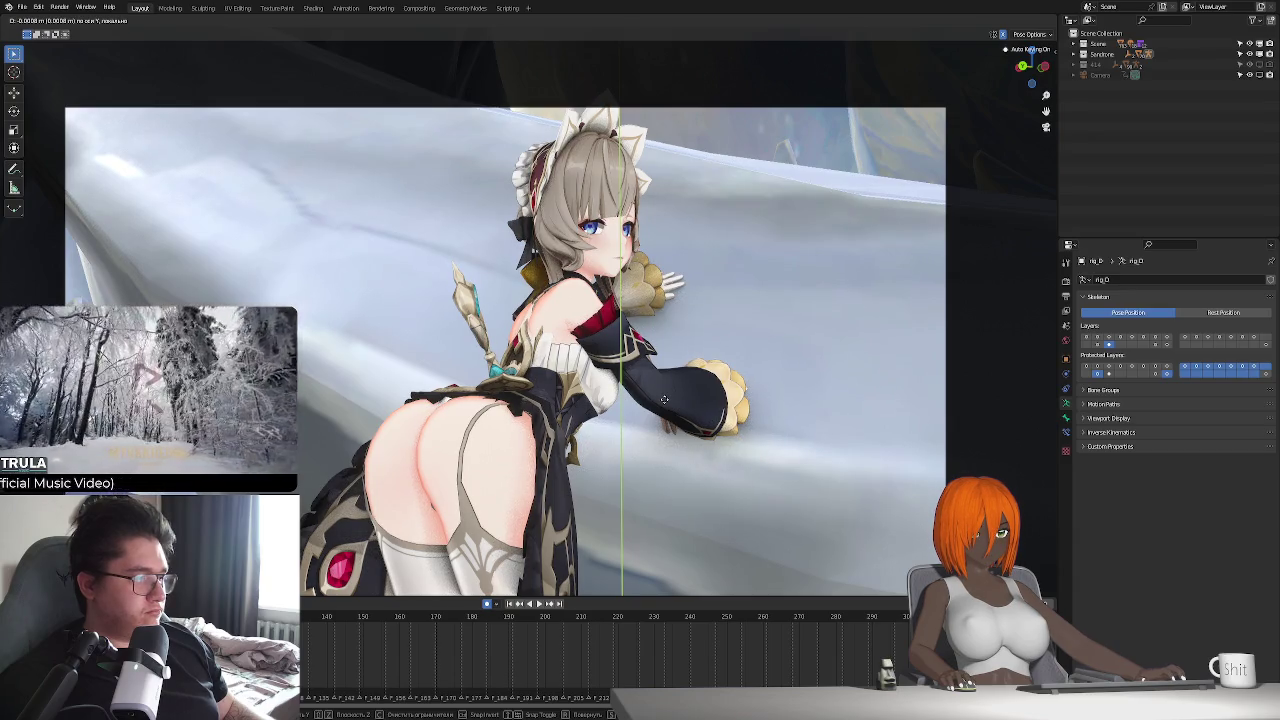
click(664, 399)
key(g)
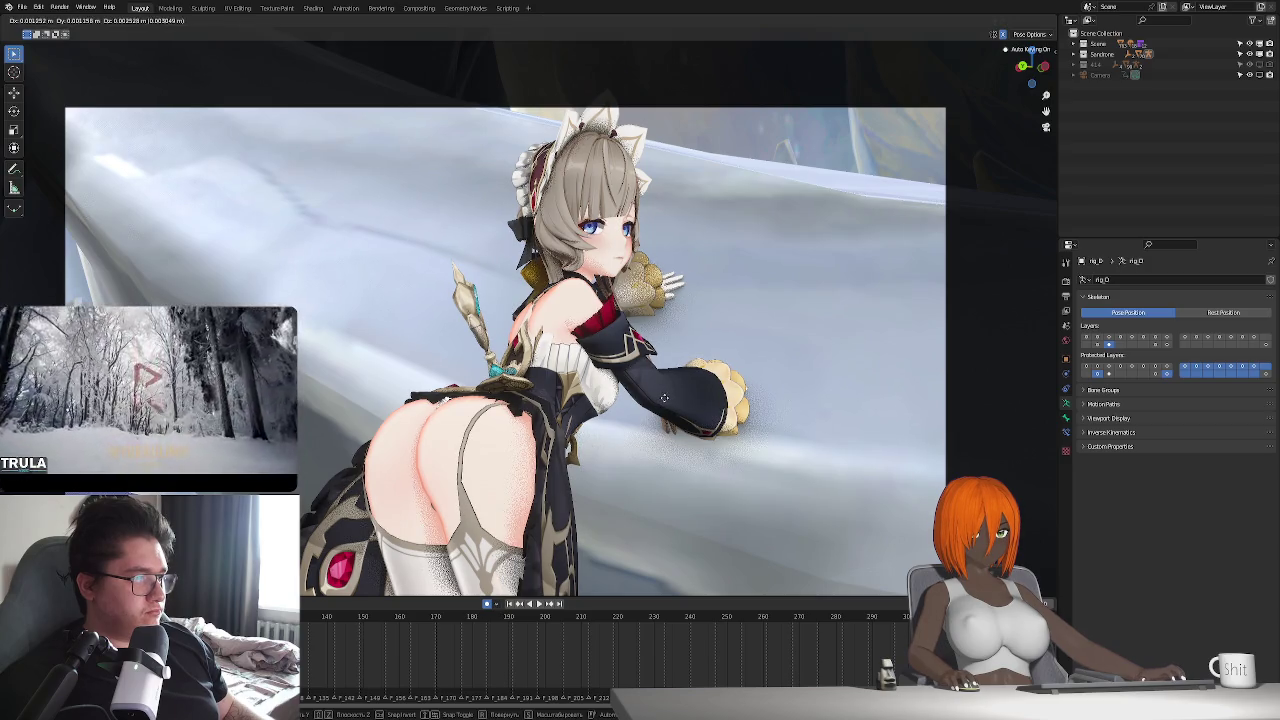
click(676, 402)
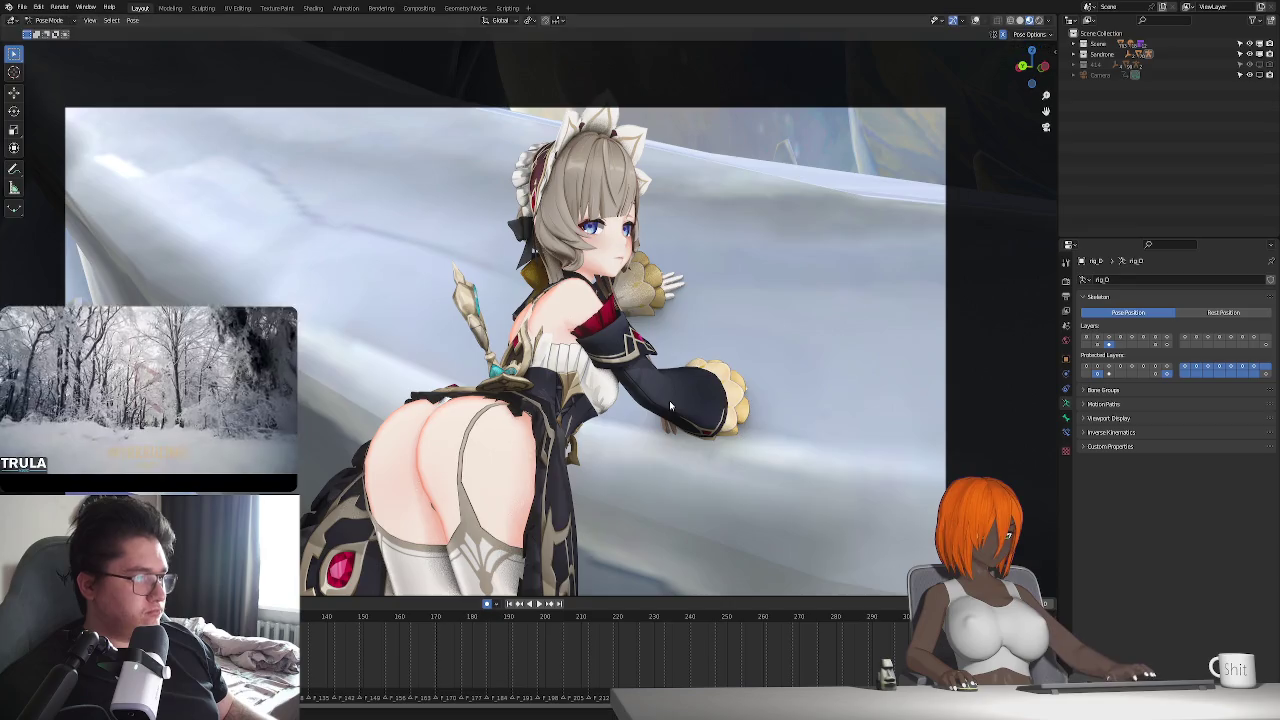
scroll(670, 432, up, 1)
key(g)
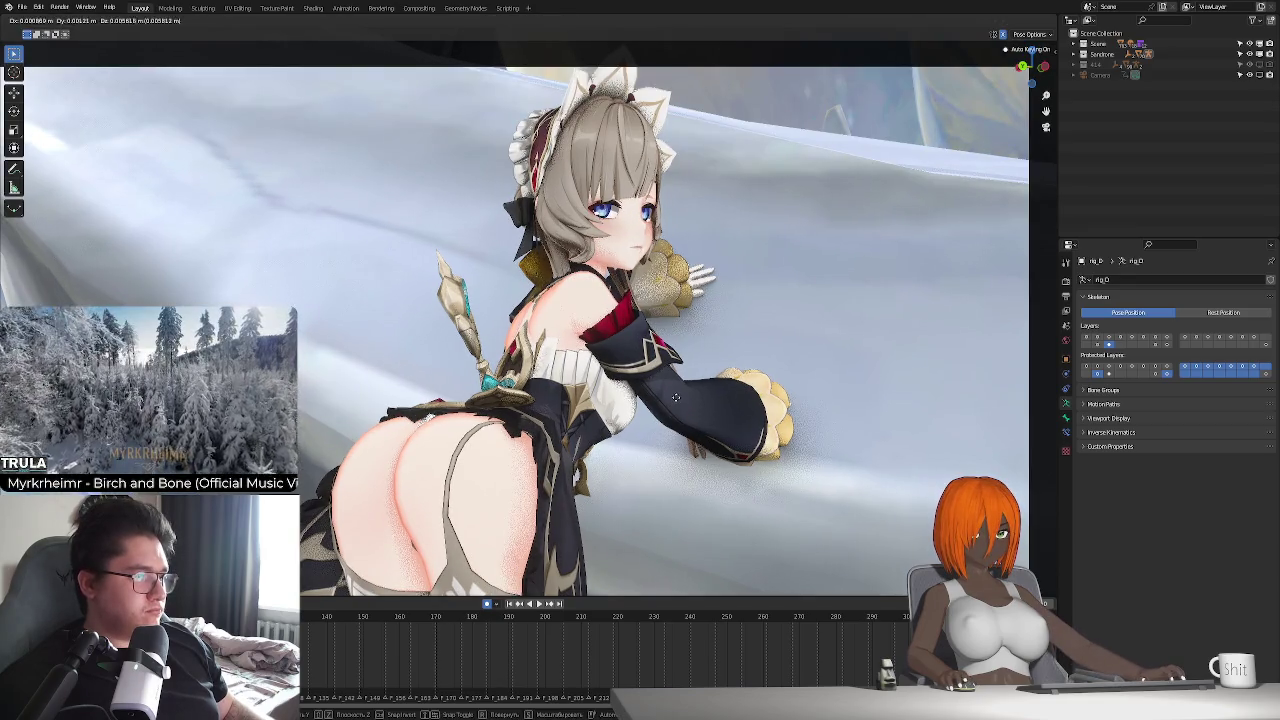
click(681, 405)
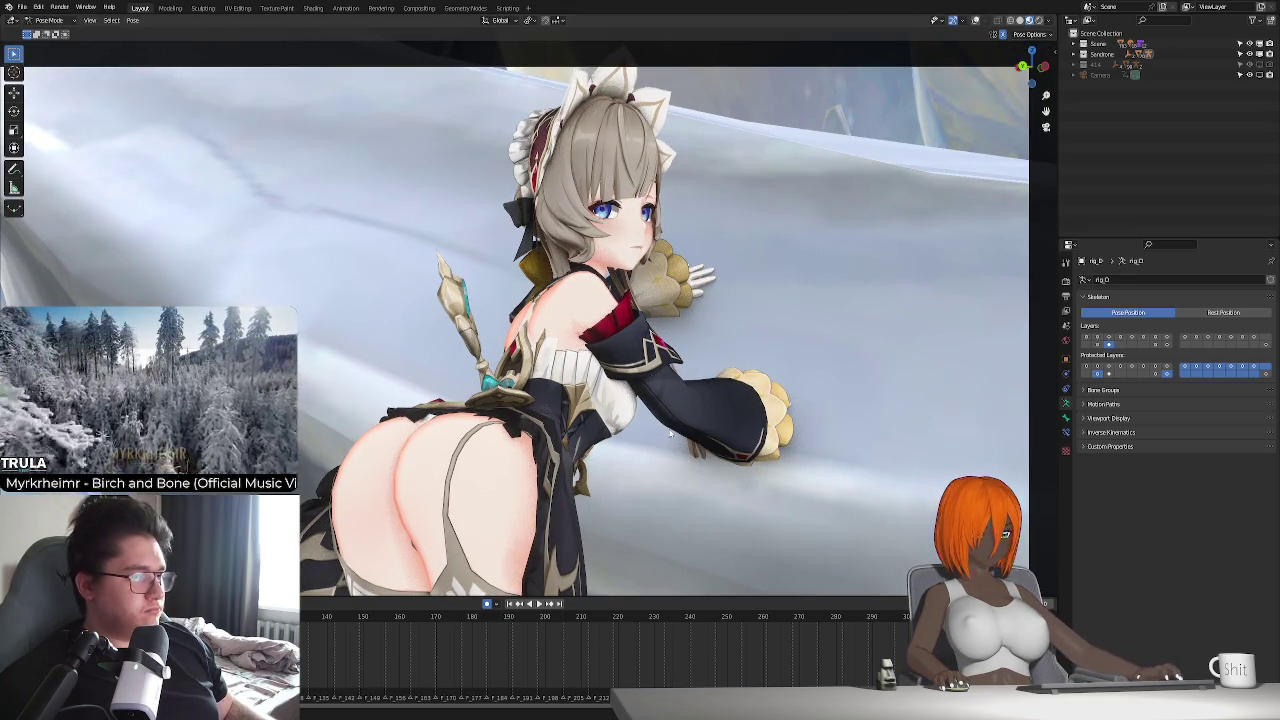
scroll(582, 478, down, 1)
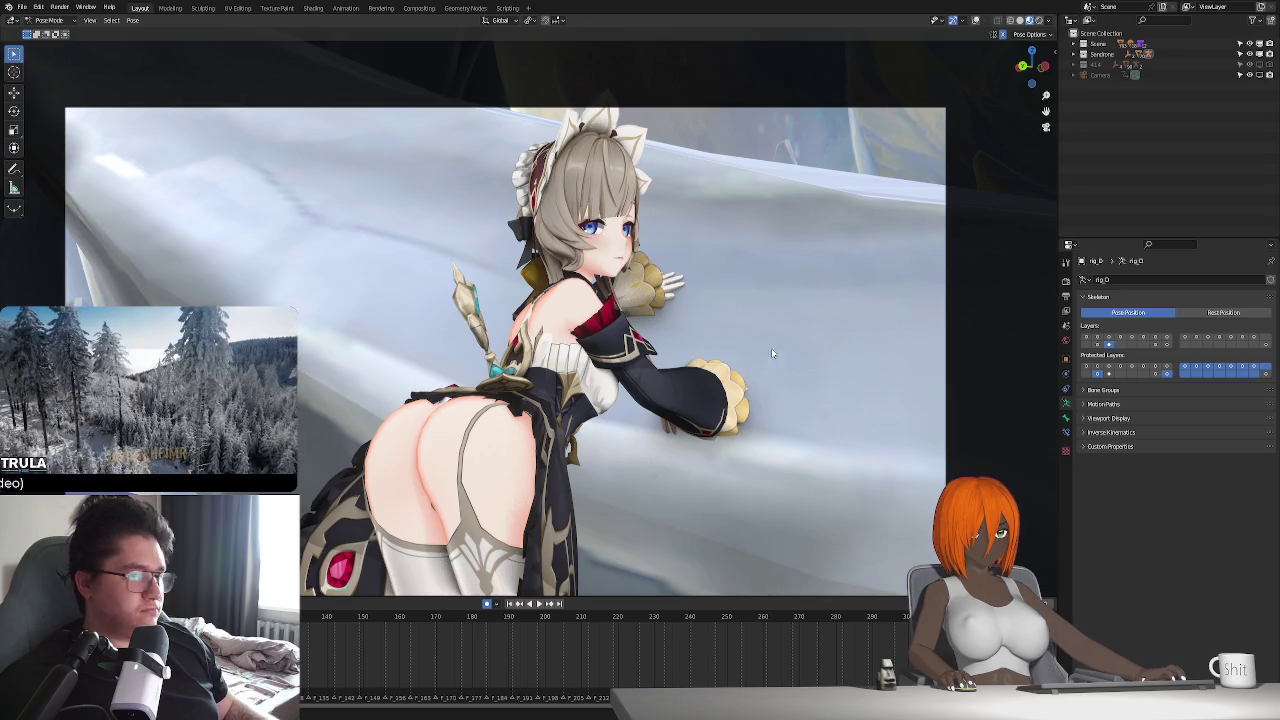
click(975, 20)
key(ctrl+Tab)
- Select the face mesh and set its Eye_Jito and Eye_Tired shape keys to droop the eyelids
scroll(522, 453, up, 2)
click(522, 453)
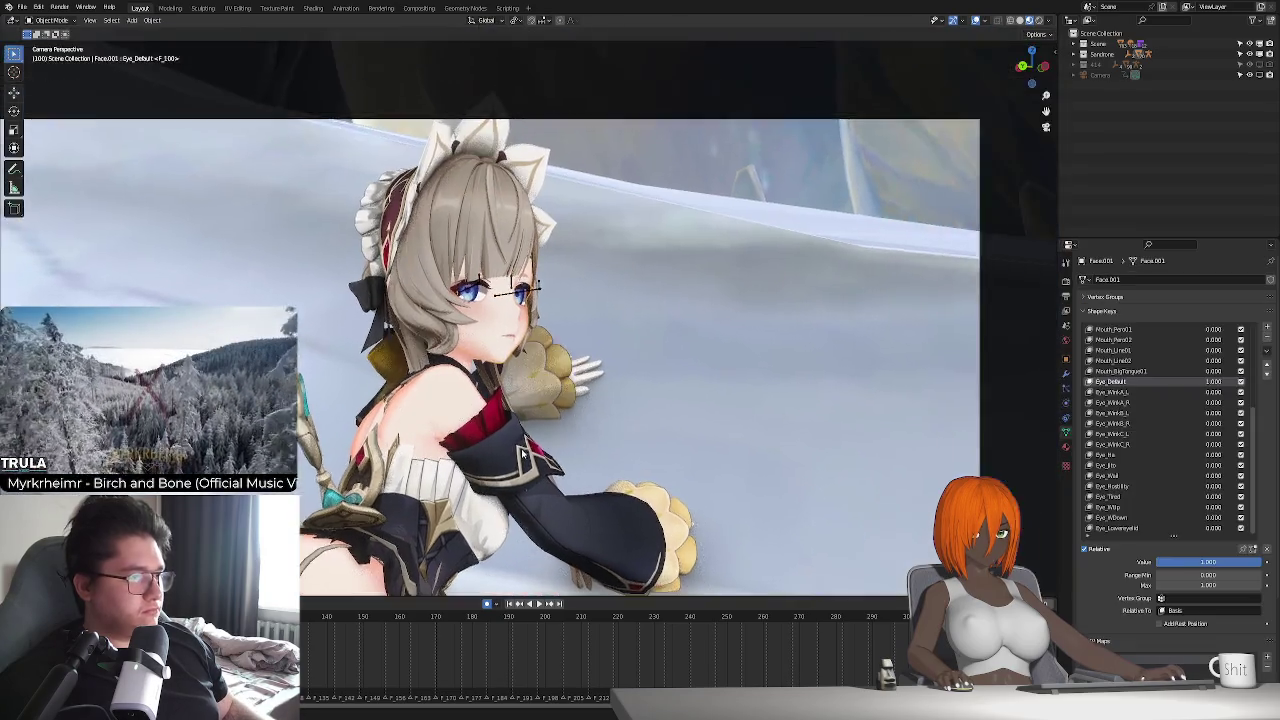
scroll(522, 453, up, 2)
shift+middle_drag(545, 432, 613, 287)
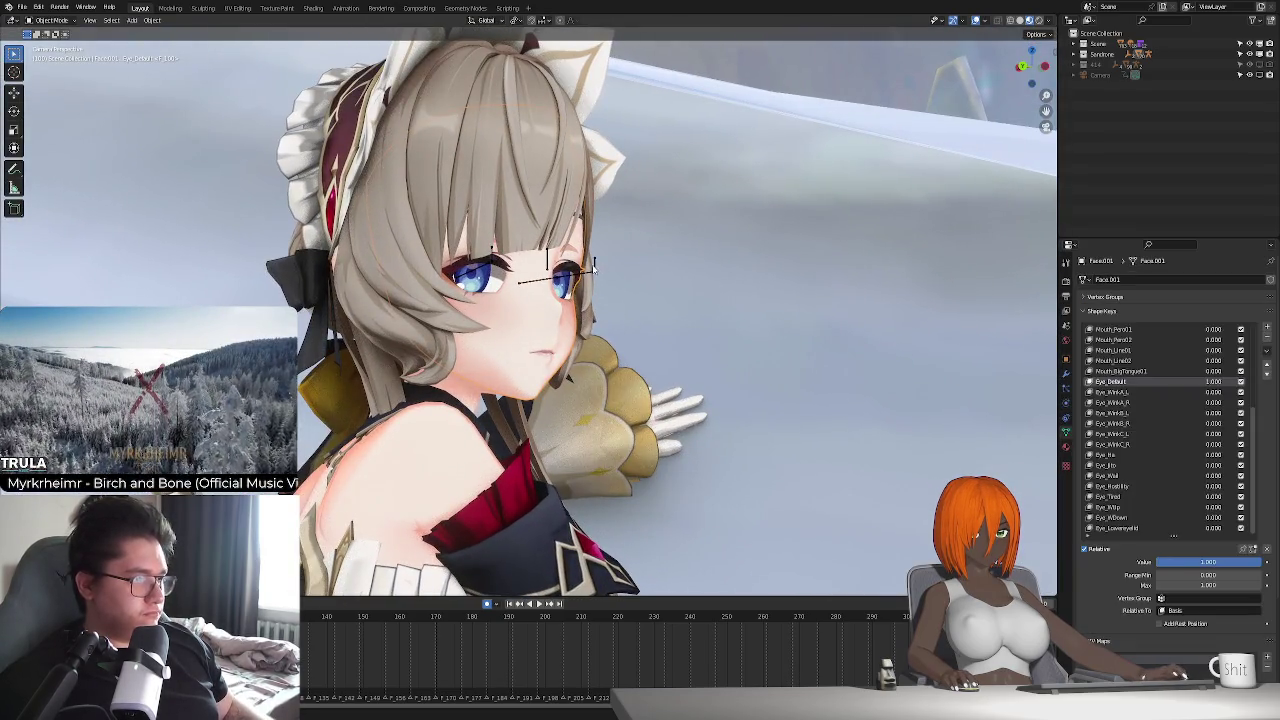
click(593, 265)
click(578, 350)
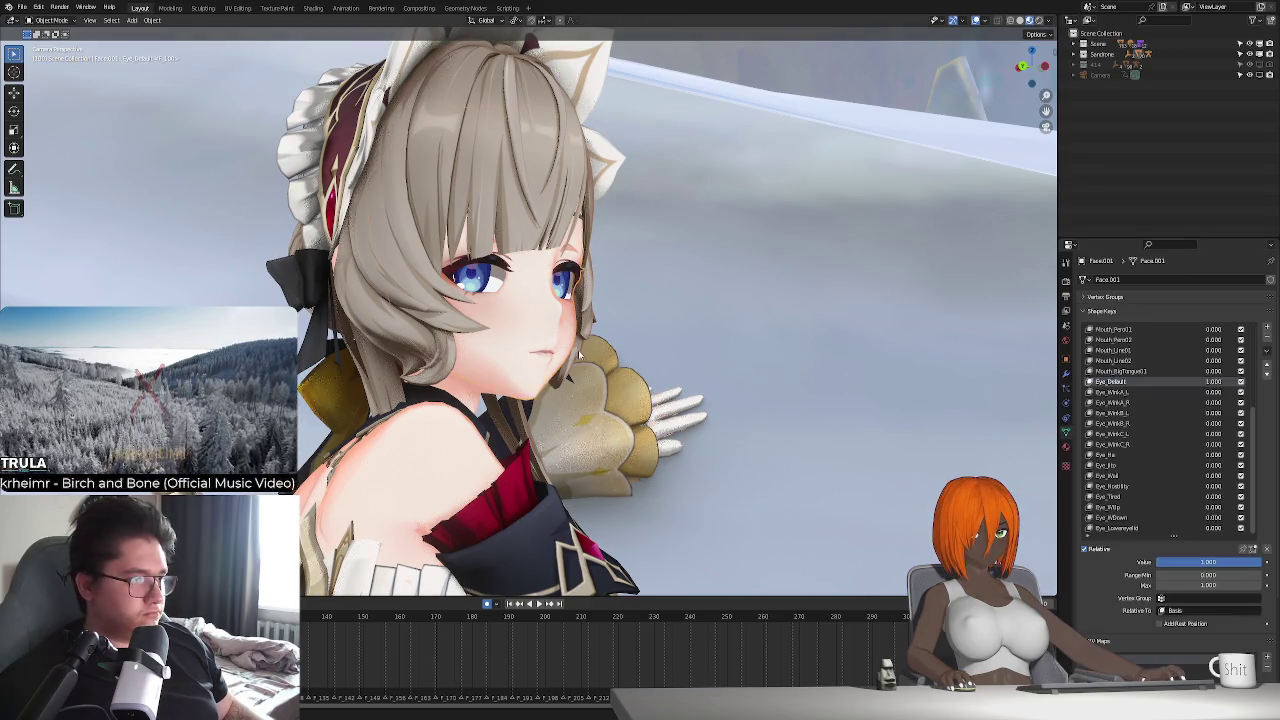
scroll(578, 350, up, 3)
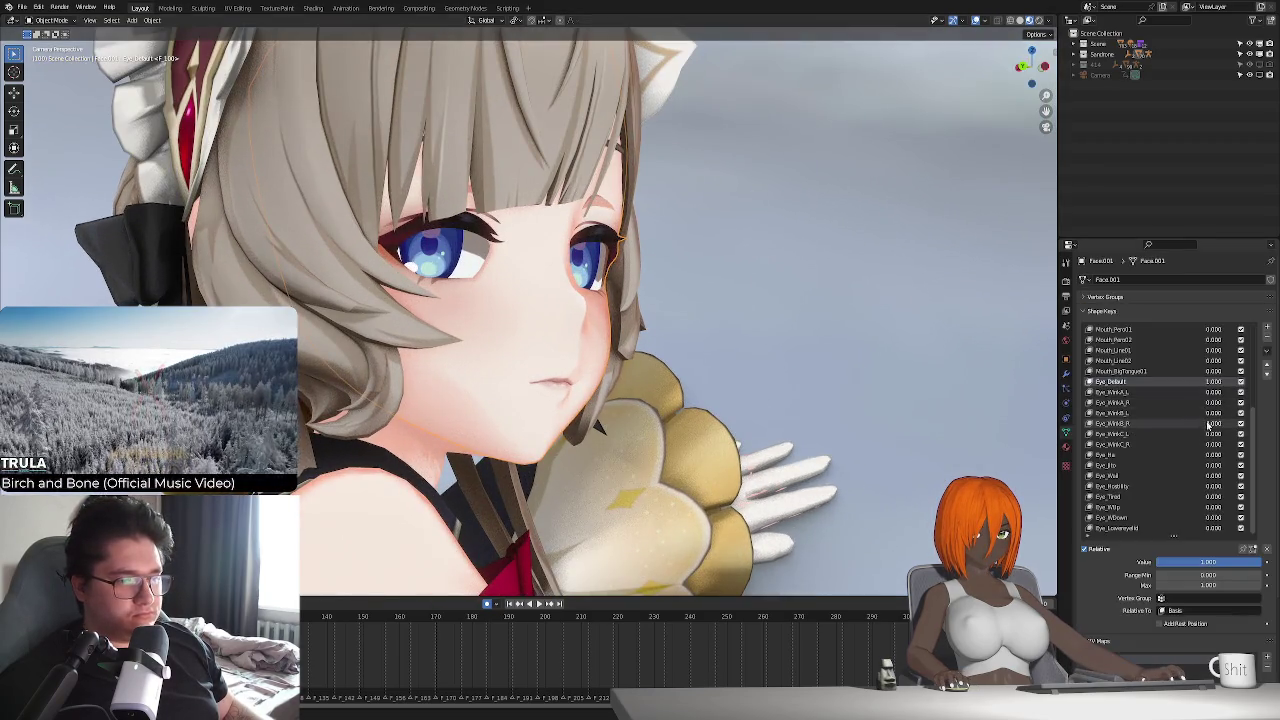
mouse_move(1213, 465)
mouse_down()
mouse_move(1235, 465)
mouse_move(1195, 465)
mouse_up()
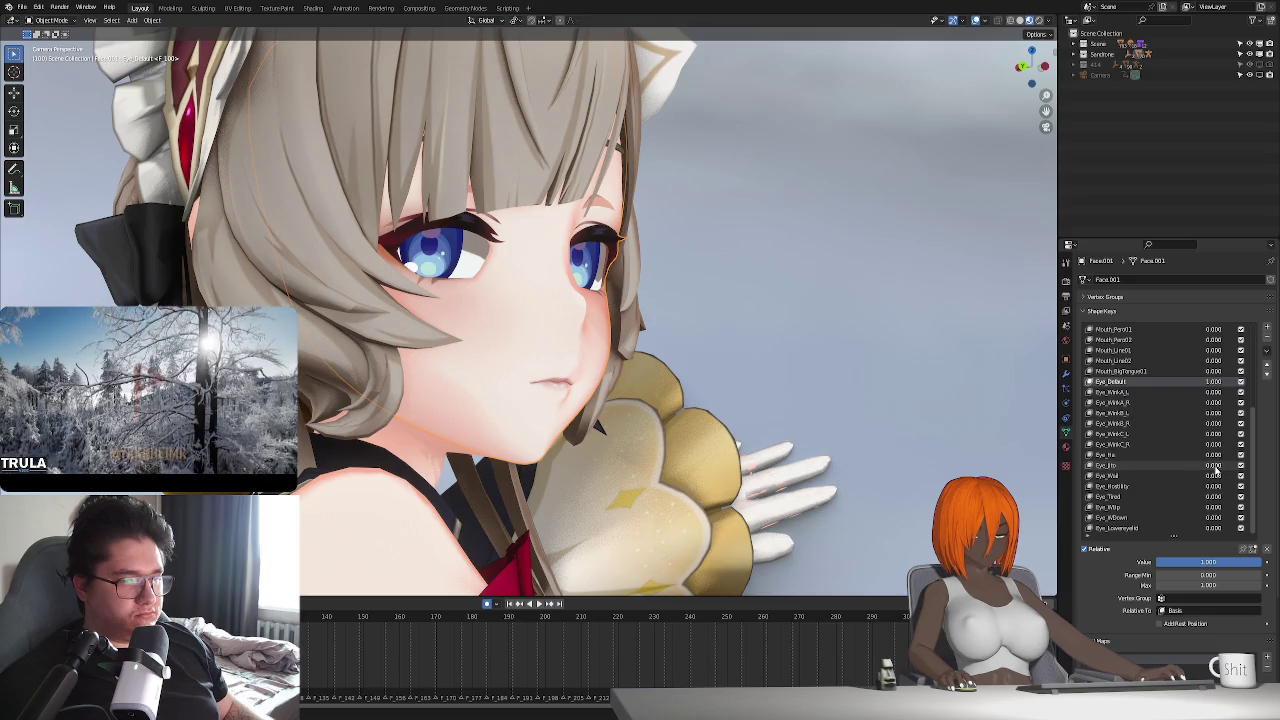
mouse_move(1213, 496)
mouse_down()
mouse_move(1230, 496)
mouse_move(1195, 496)
mouse_move(1216, 465)
mouse_move(1234, 465)
mouse_up()
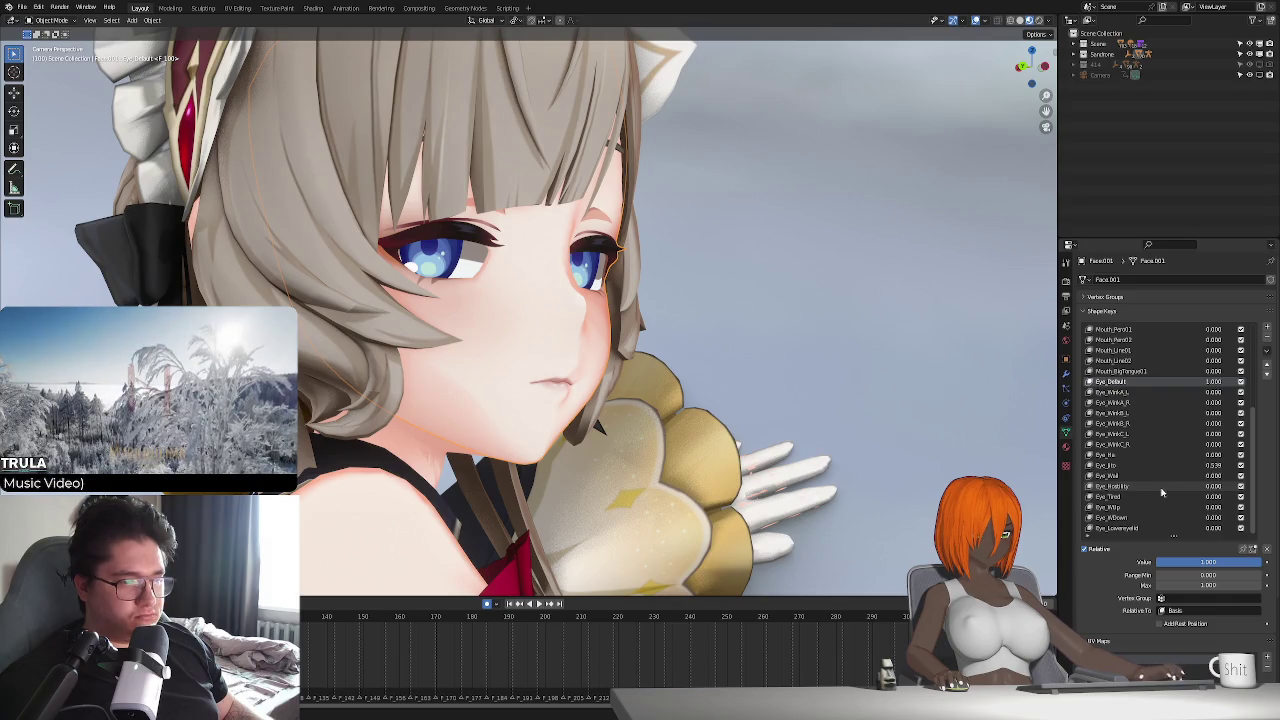
- Try the Mouth_Angry03 and Mouth_Smile02 mouth shape keys, undoing both
scroll(1203, 503, up, 2)
scroll(1203, 503, up, 3)
scroll(1203, 503, up, 2)
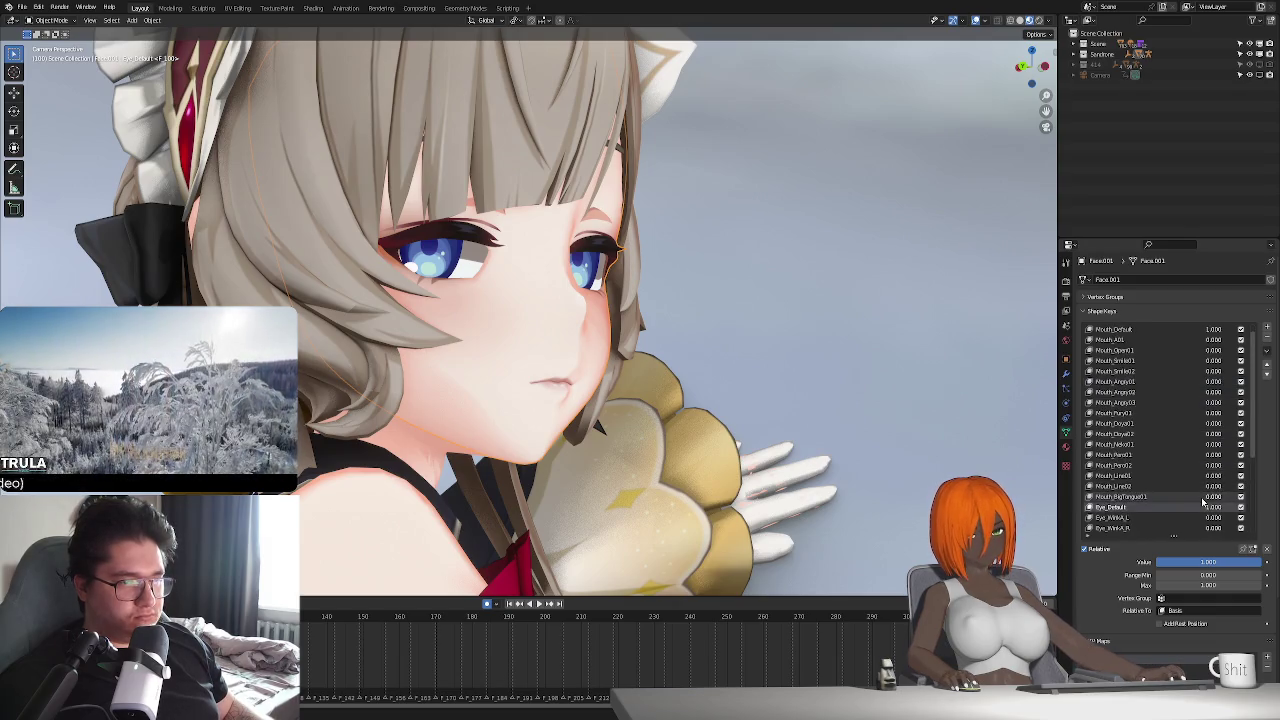
scroll(1203, 500, up, 3)
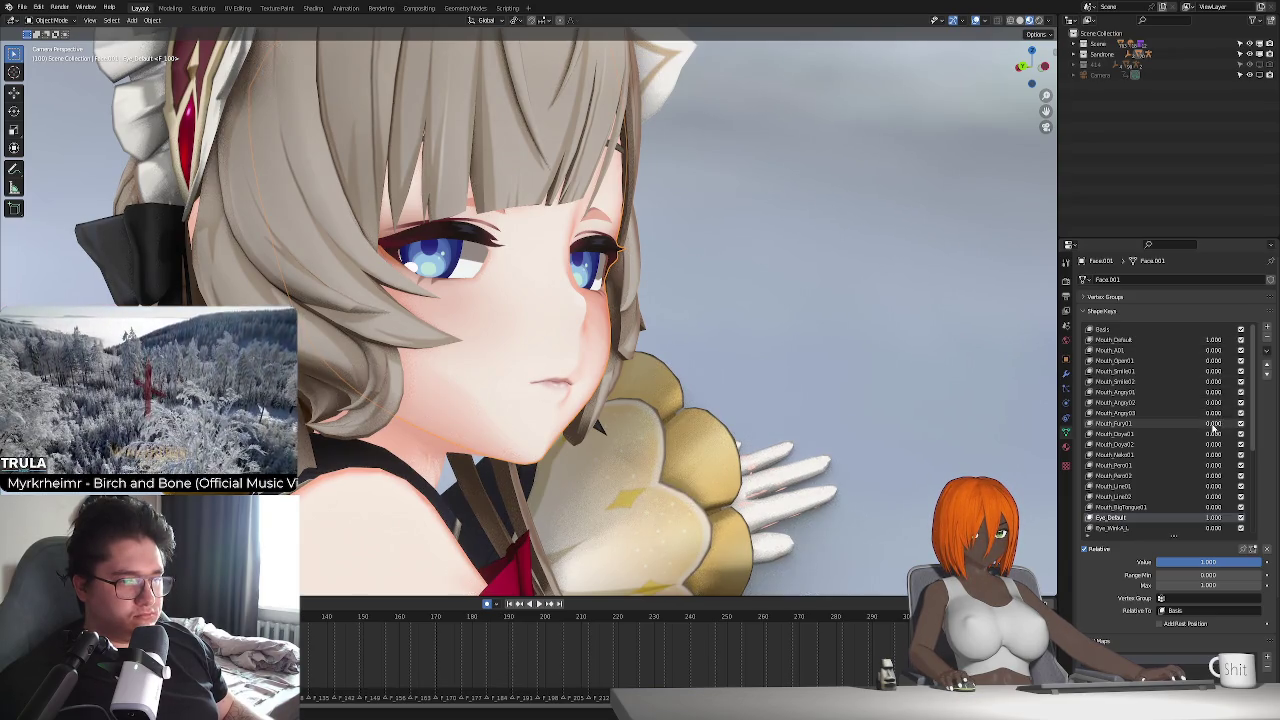
mouse_move(1210, 412)
mouse_down()
mouse_move(1222, 412)
mouse_move(1213, 392)
mouse_up()
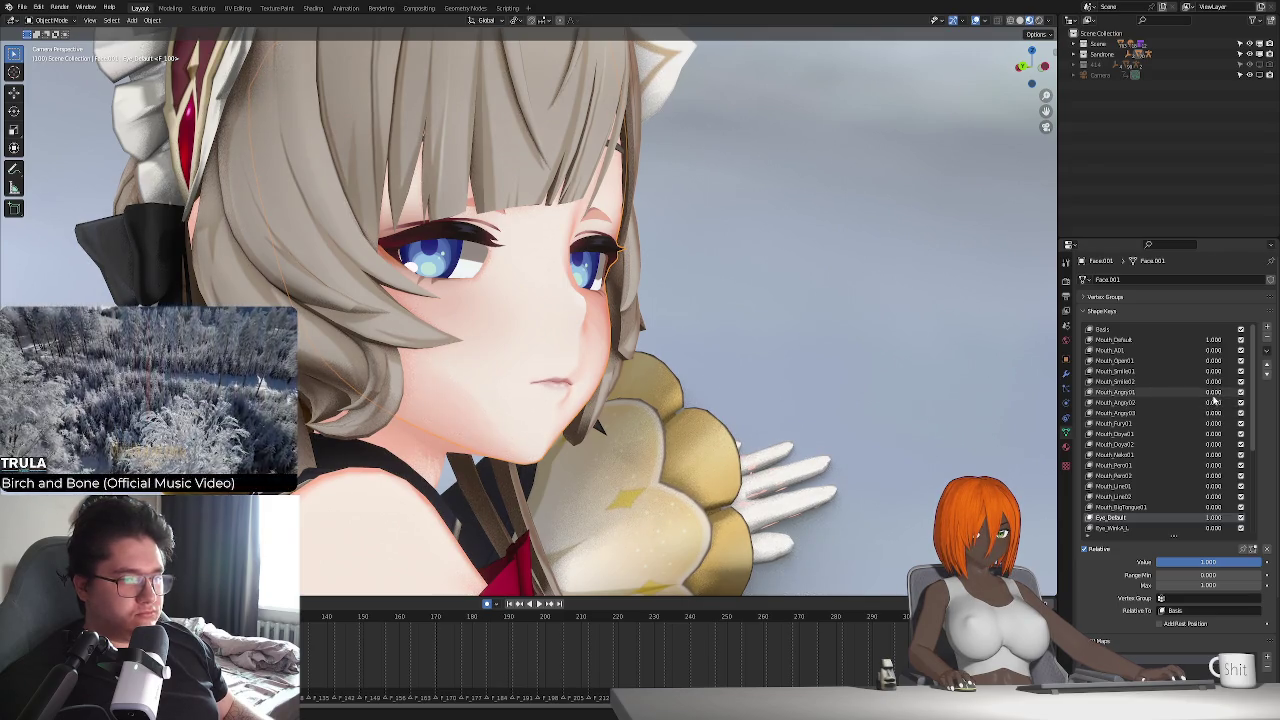
key(ctrl+z)
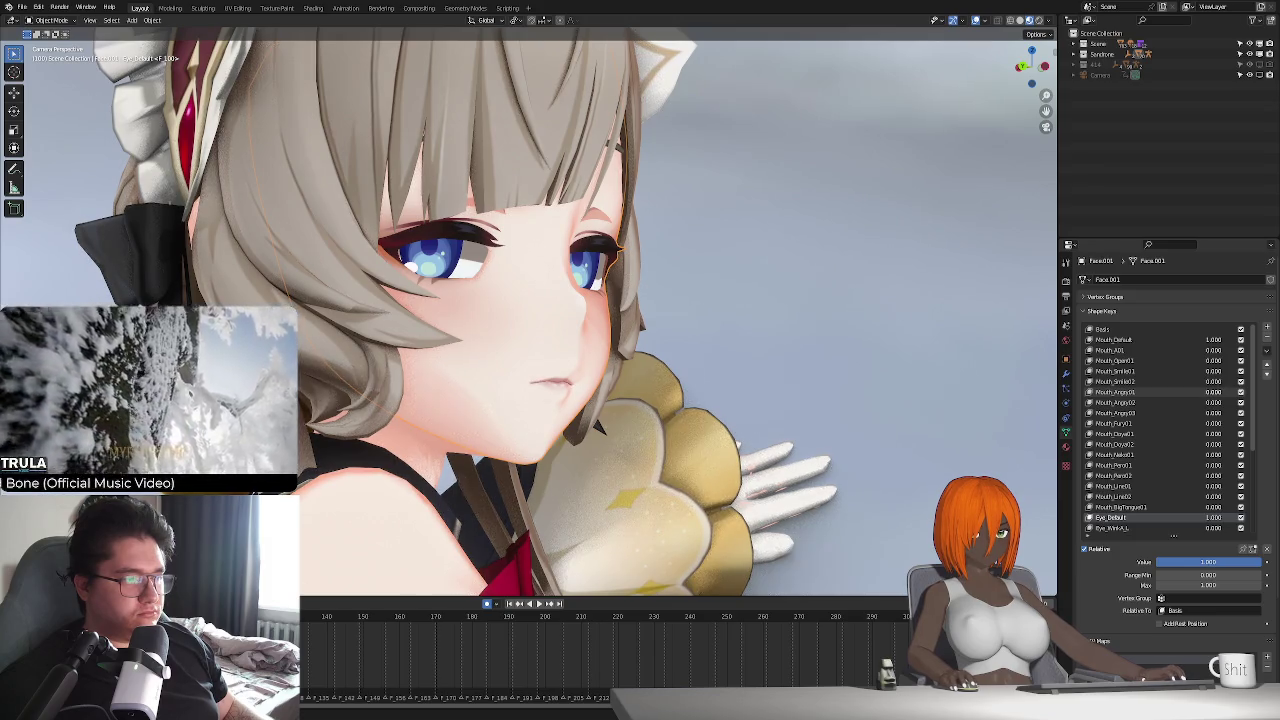
mouse_move(1211, 382)
mouse_down()
mouse_move(1240, 382)
mouse_move(1195, 371)
mouse_up()
key(ctrl+z)
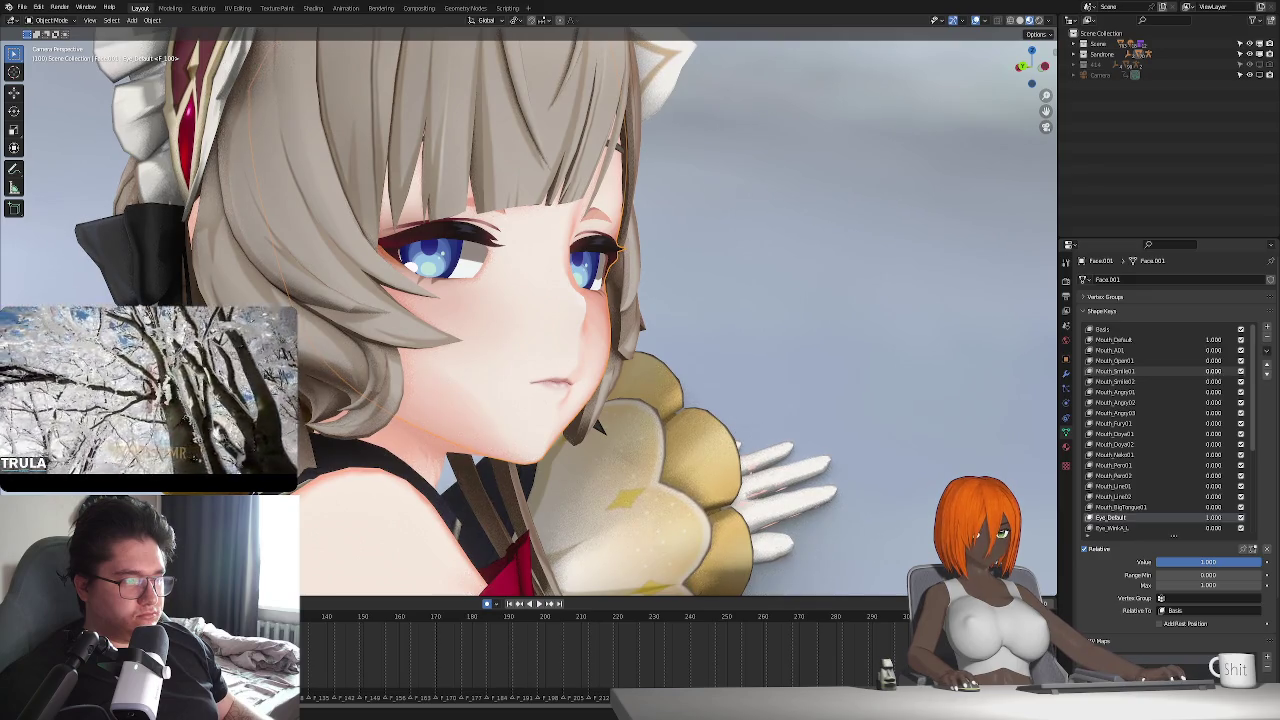
- Select the eyebrow mesh and raise Brow_Down_L/R to about 0.67 to lower the brows
scroll(597, 439, down, 3)
middle_drag(597, 439, 597, 439)
scroll(614, 439, up, 1)
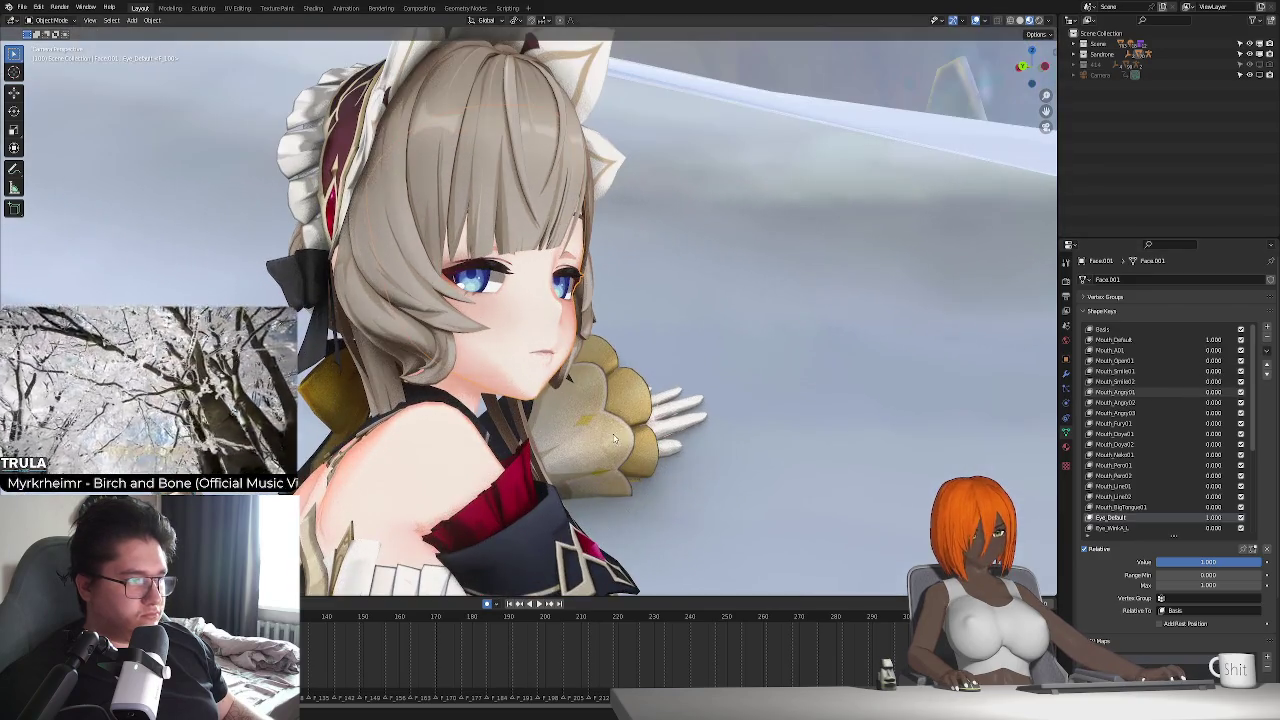
click(583, 220)
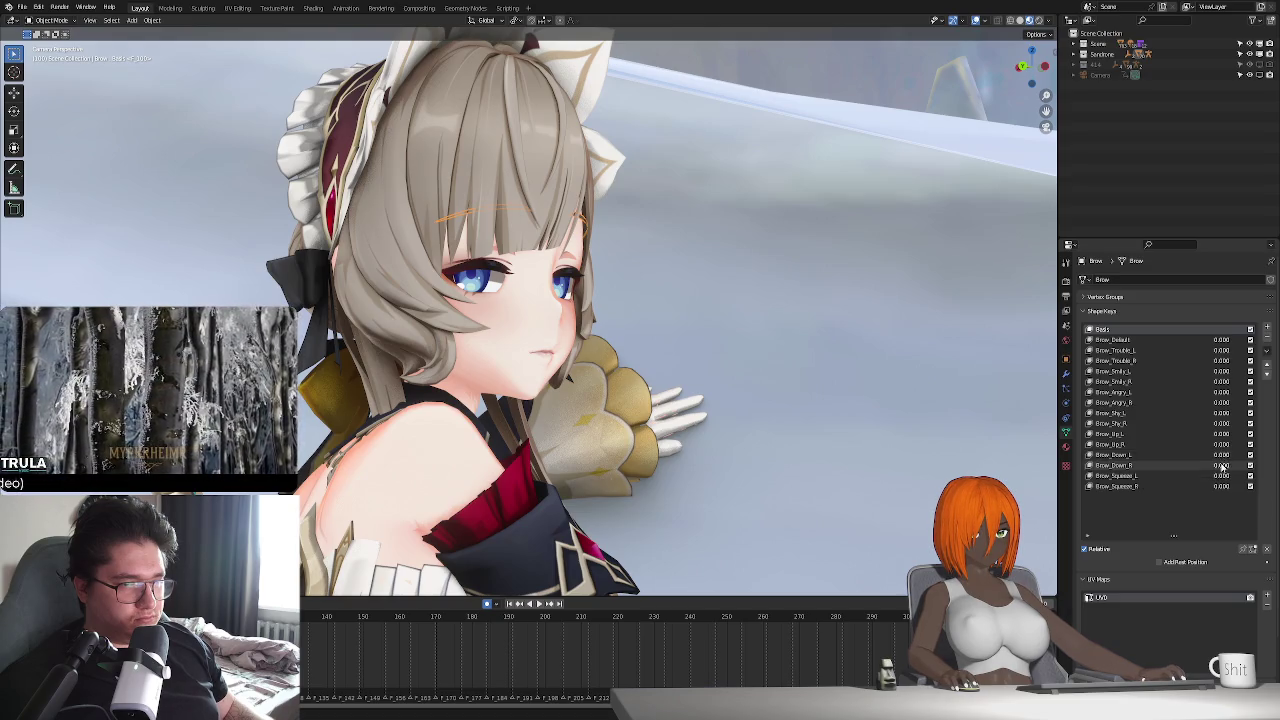
drag(1221, 454, 1232, 454)
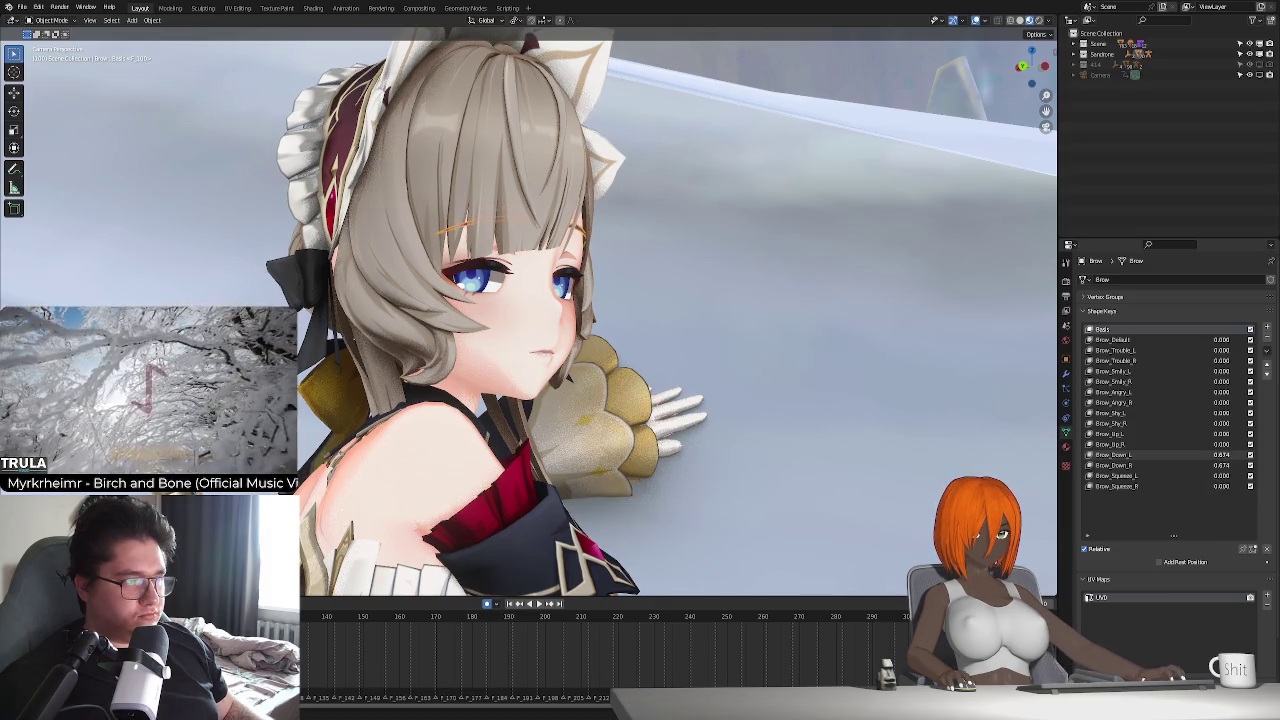
- Make Face.001 the active object and play the animation
click(498, 325)
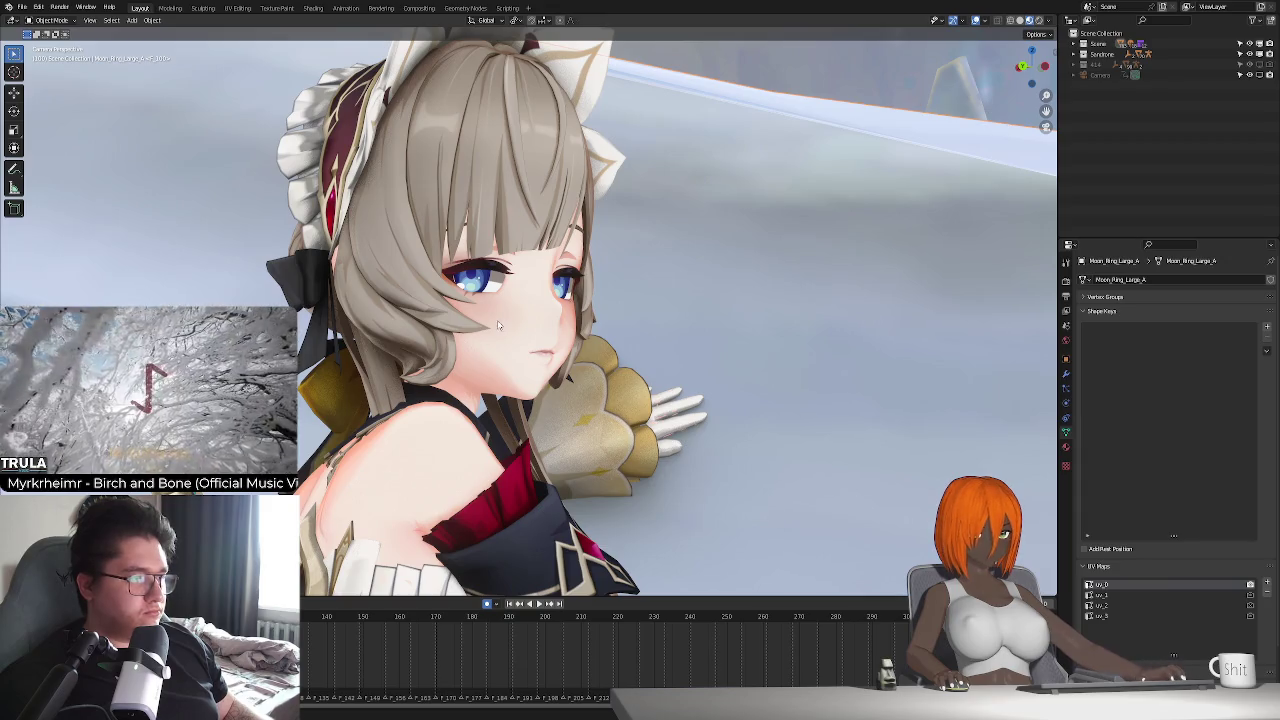
click(535, 323)
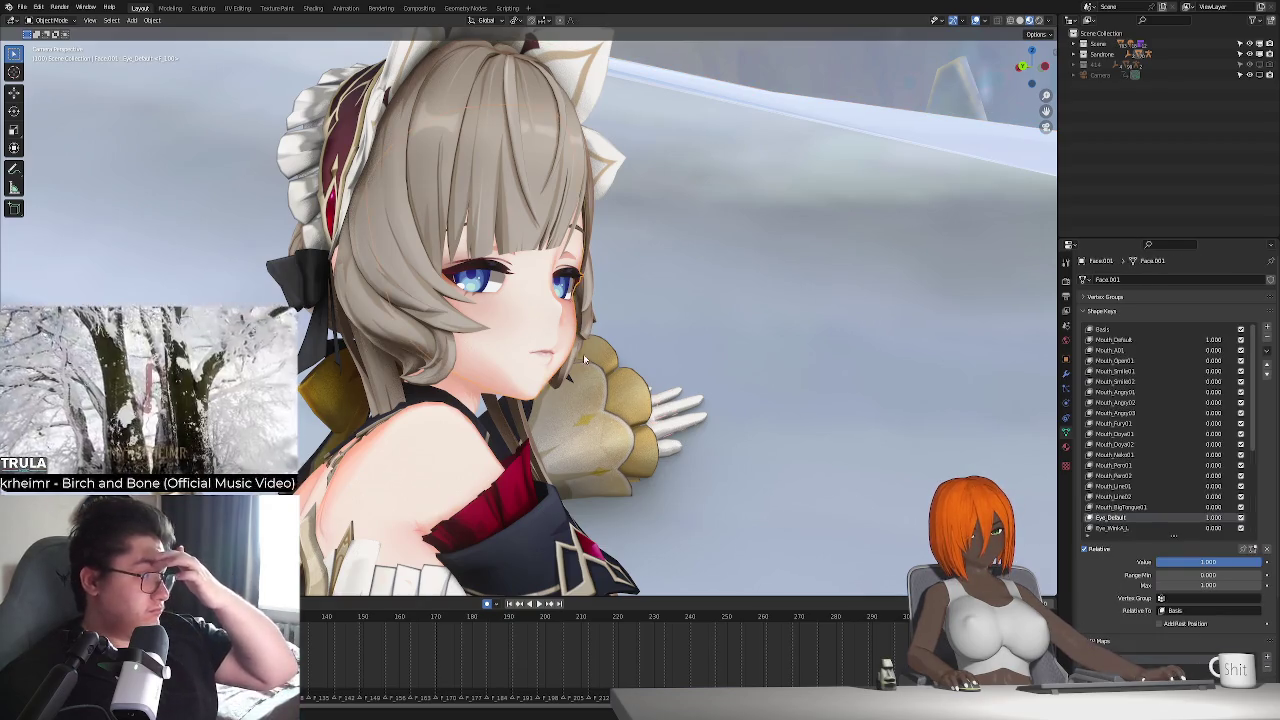
key(space)
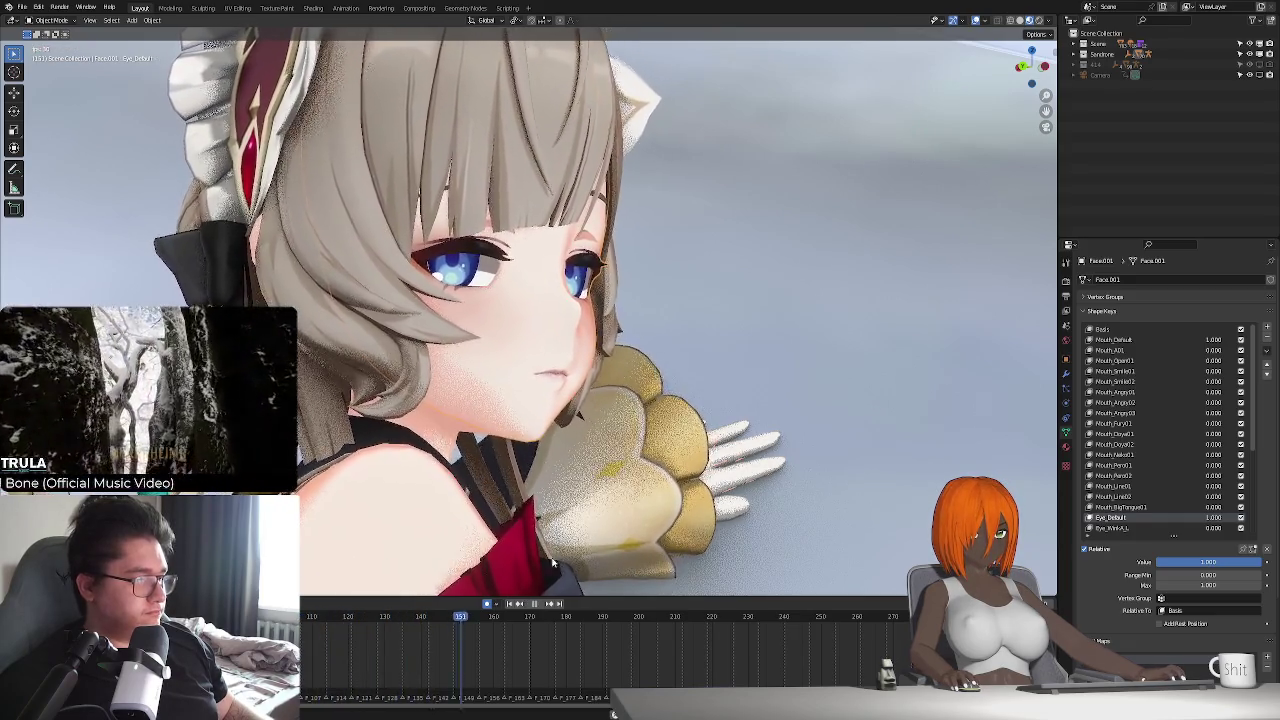
- Replay the animation and stop it around frame 180
click(533, 604)
key(space)
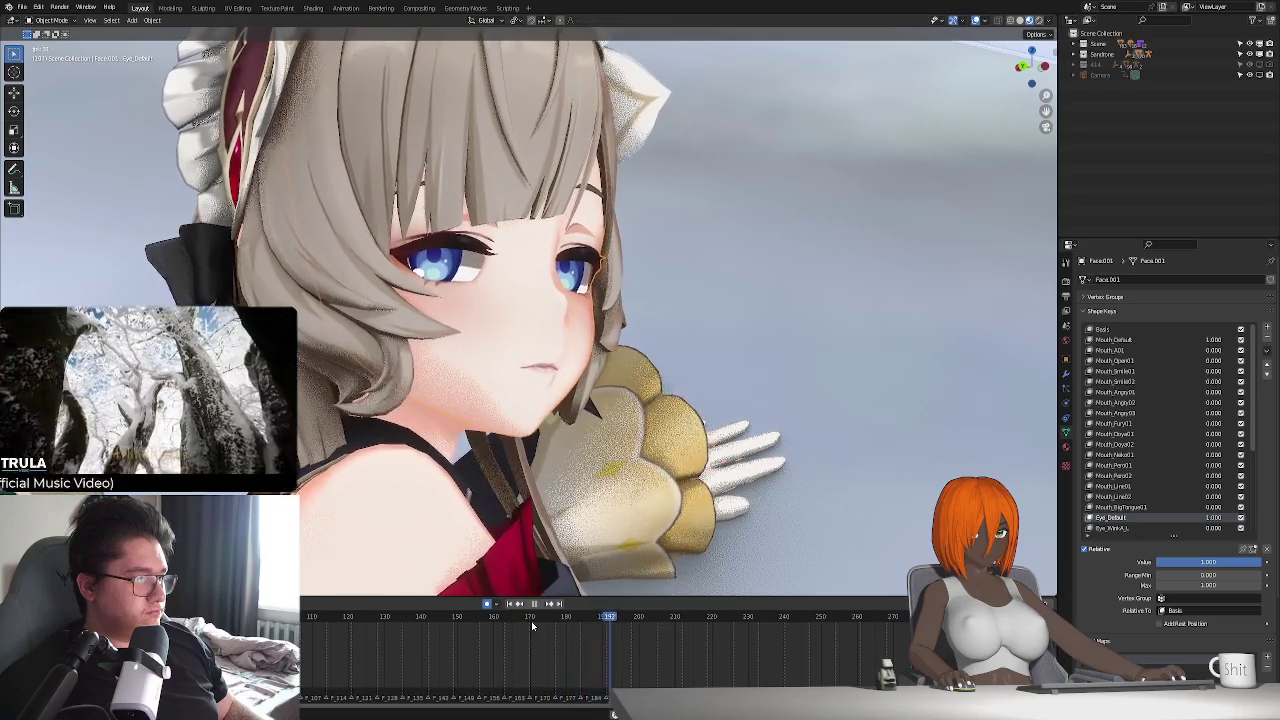
key(space)
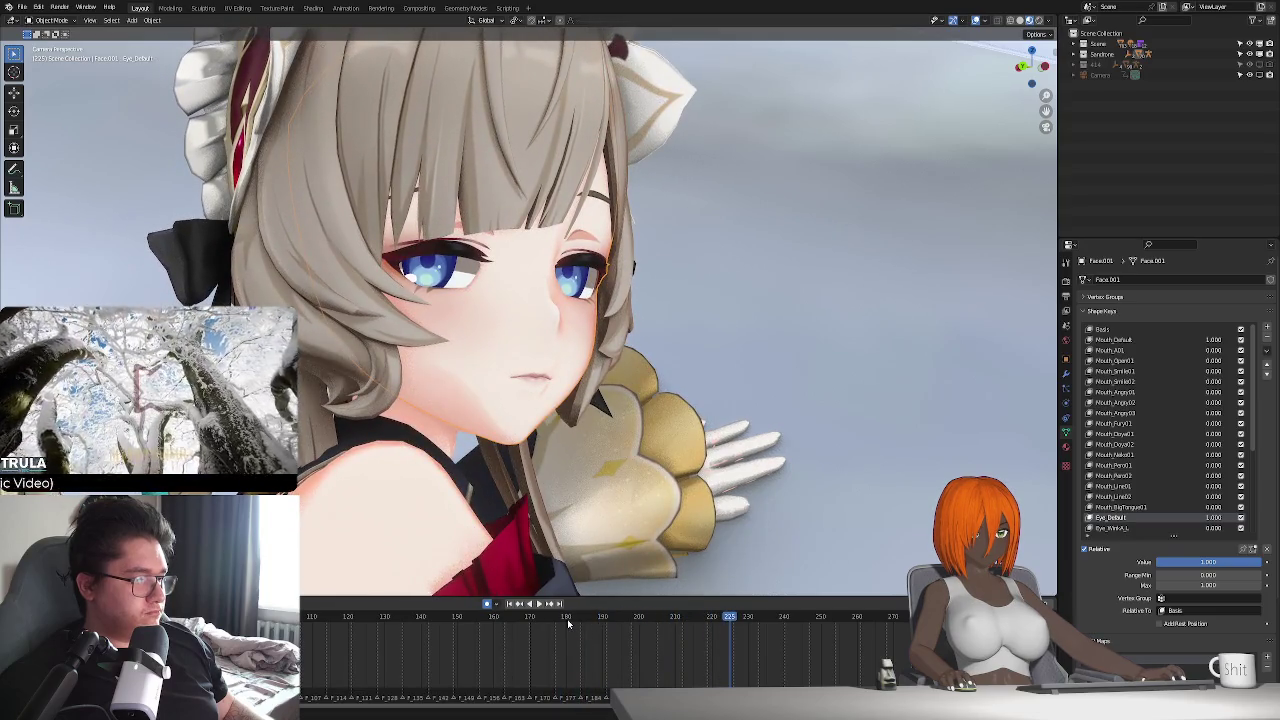
click(567, 618)
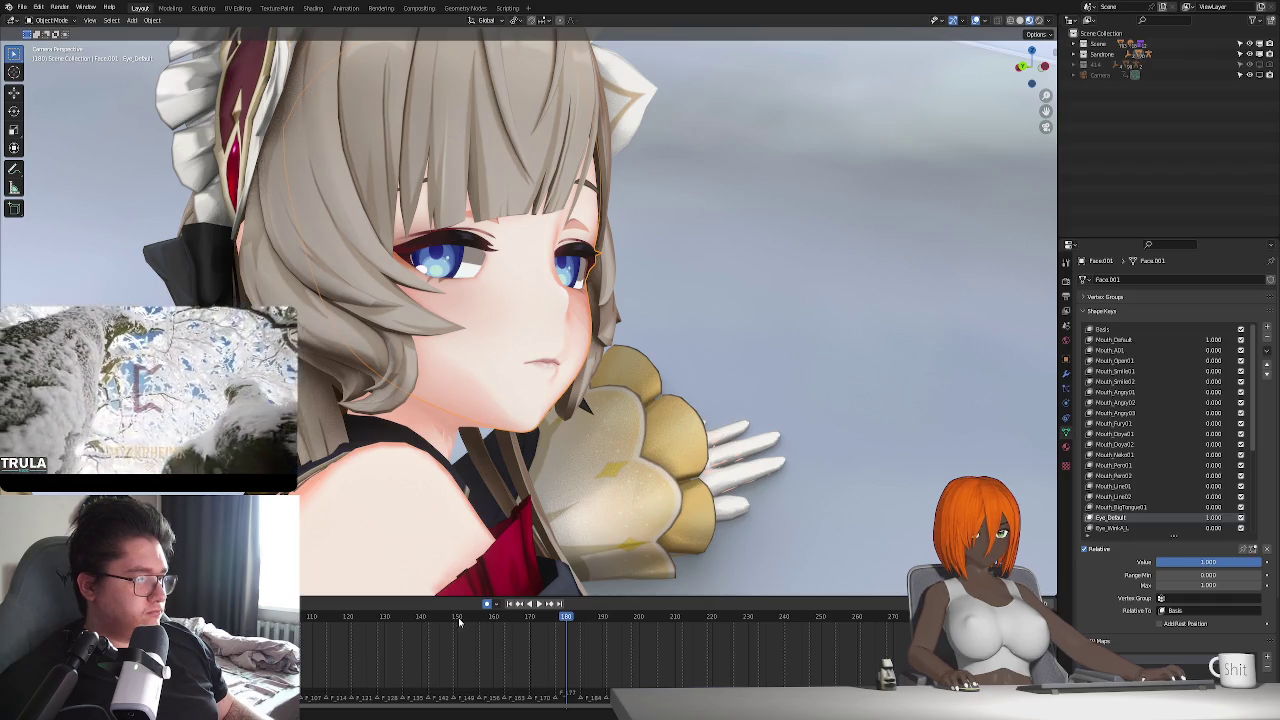
- Key Eye_WinkB_L/R at 0 on frame 160, 1.0 on frame 166, and 0 on frame 172
click(495, 621)
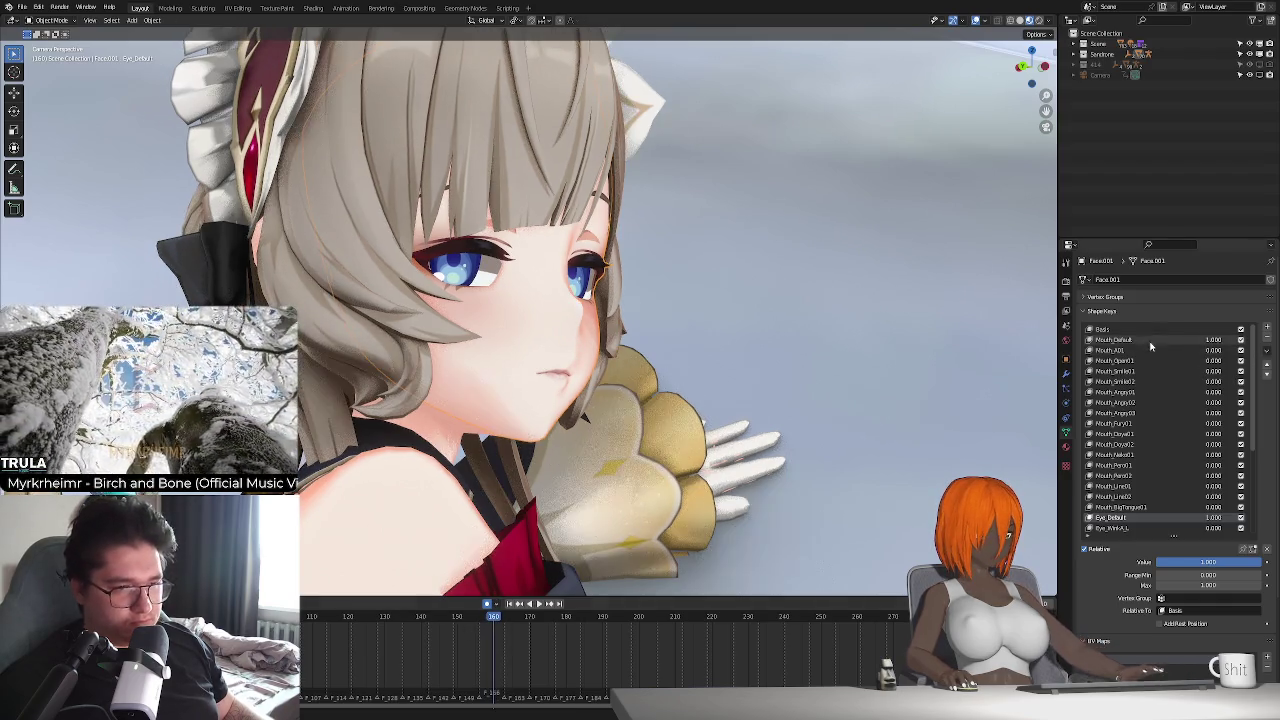
scroll(1183, 484, down, 2)
scroll(1180, 488, down, 3)
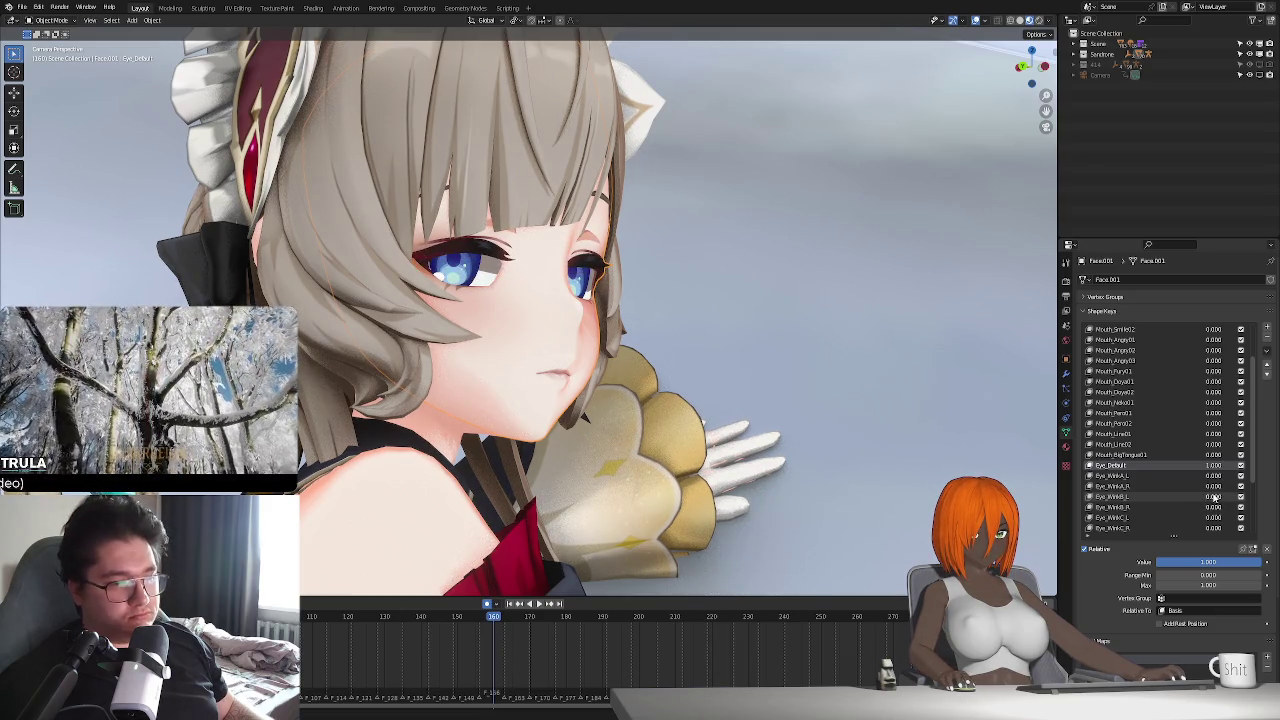
key(i)
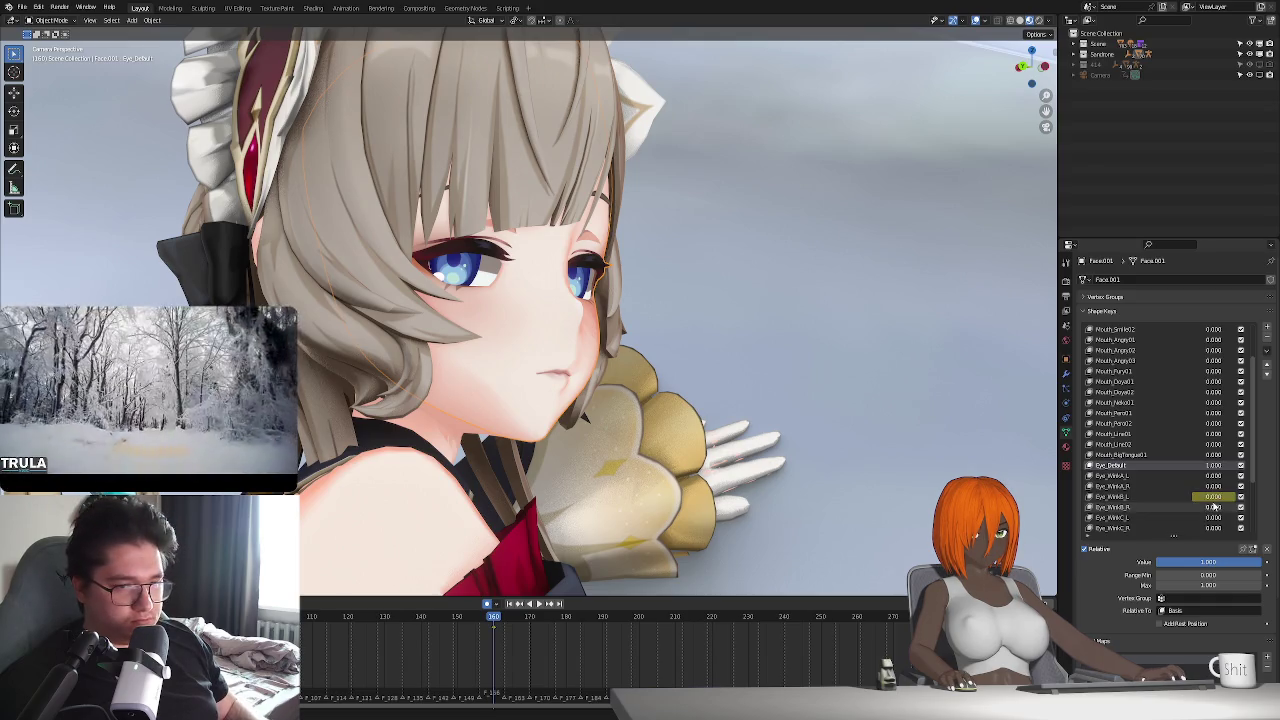
scroll(470, 650, up, 3)
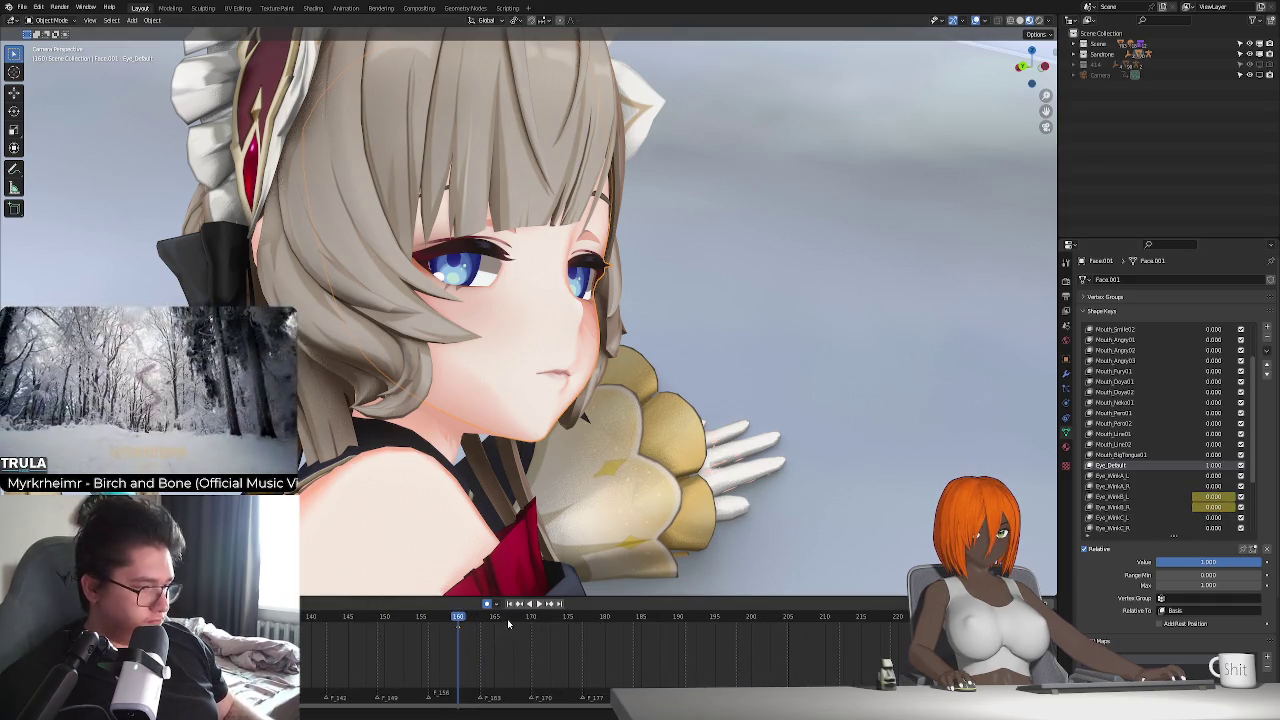
click(502, 617)
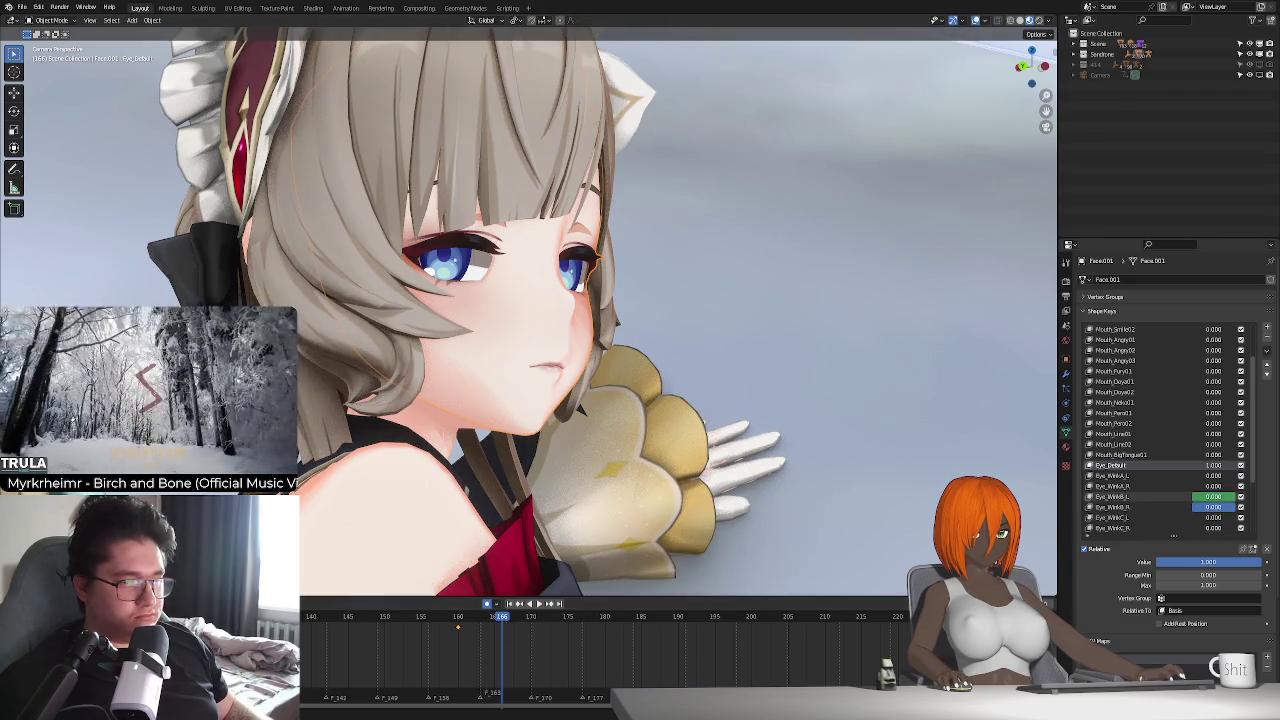
click(507, 625)
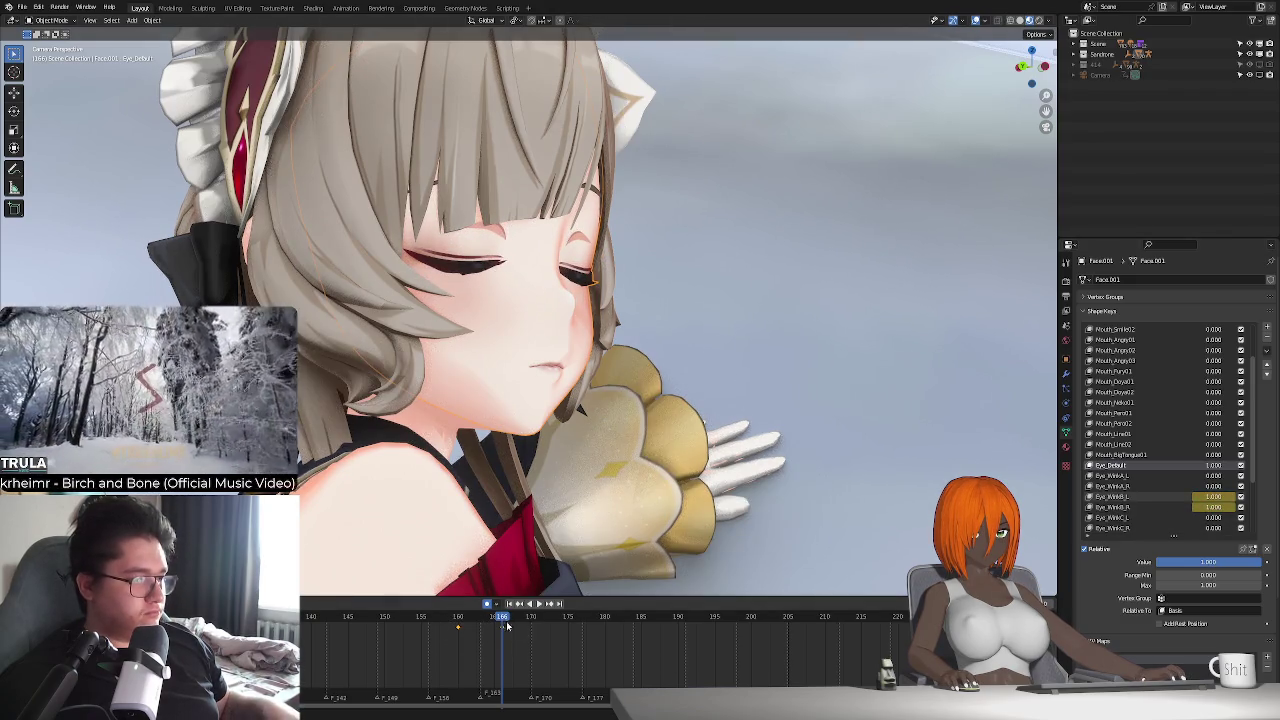
drag(507, 625, 551, 638)
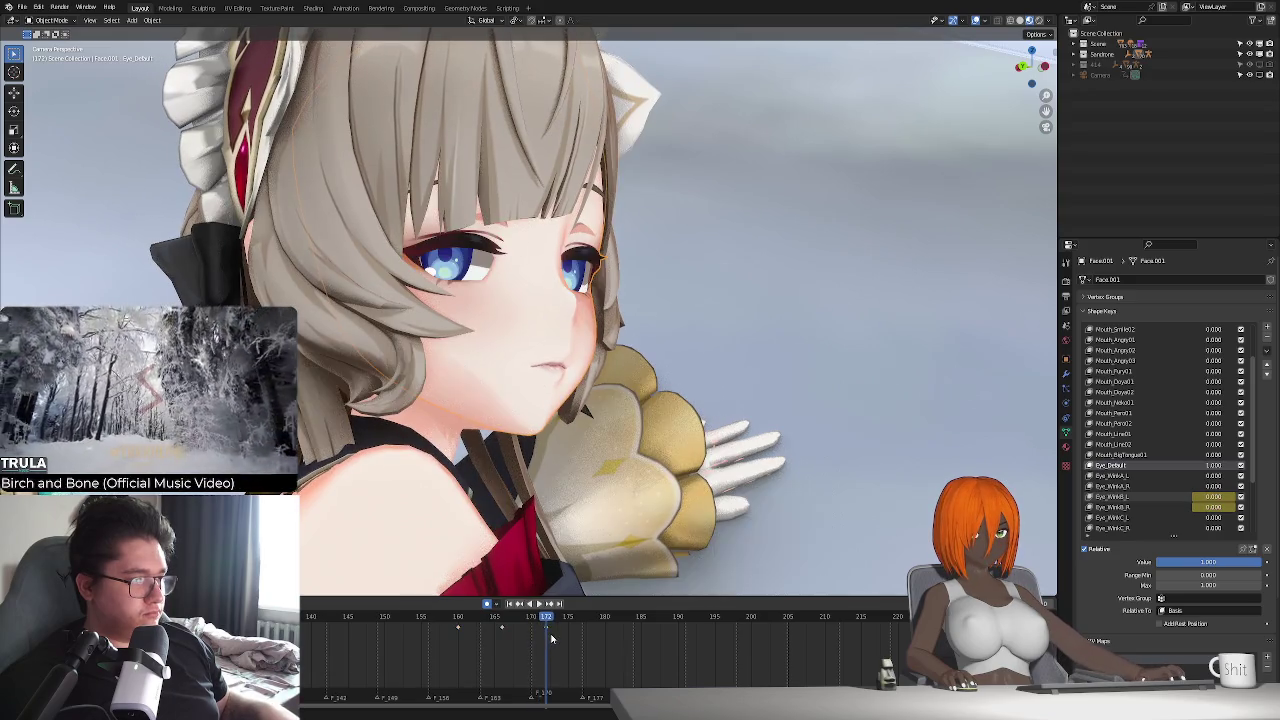
- Preview the blink by playing back, checking frame 166, and stopping at frame 206
key(space)
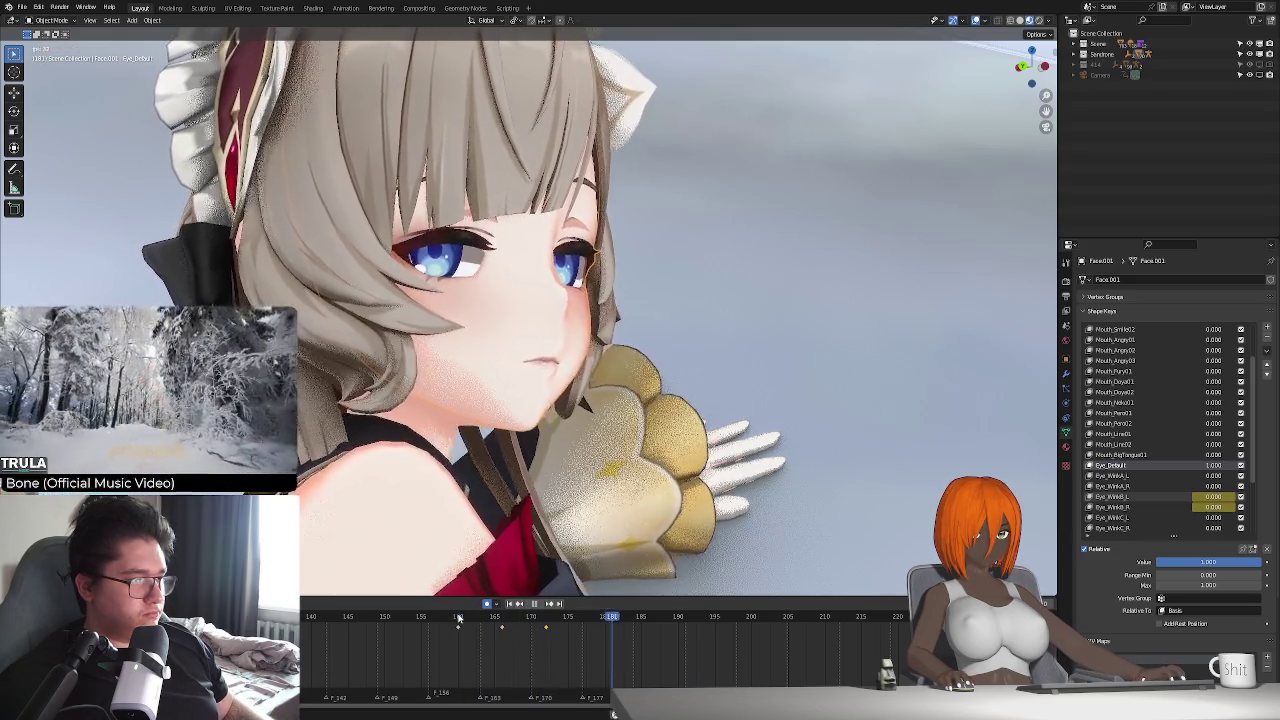
click(495, 618)
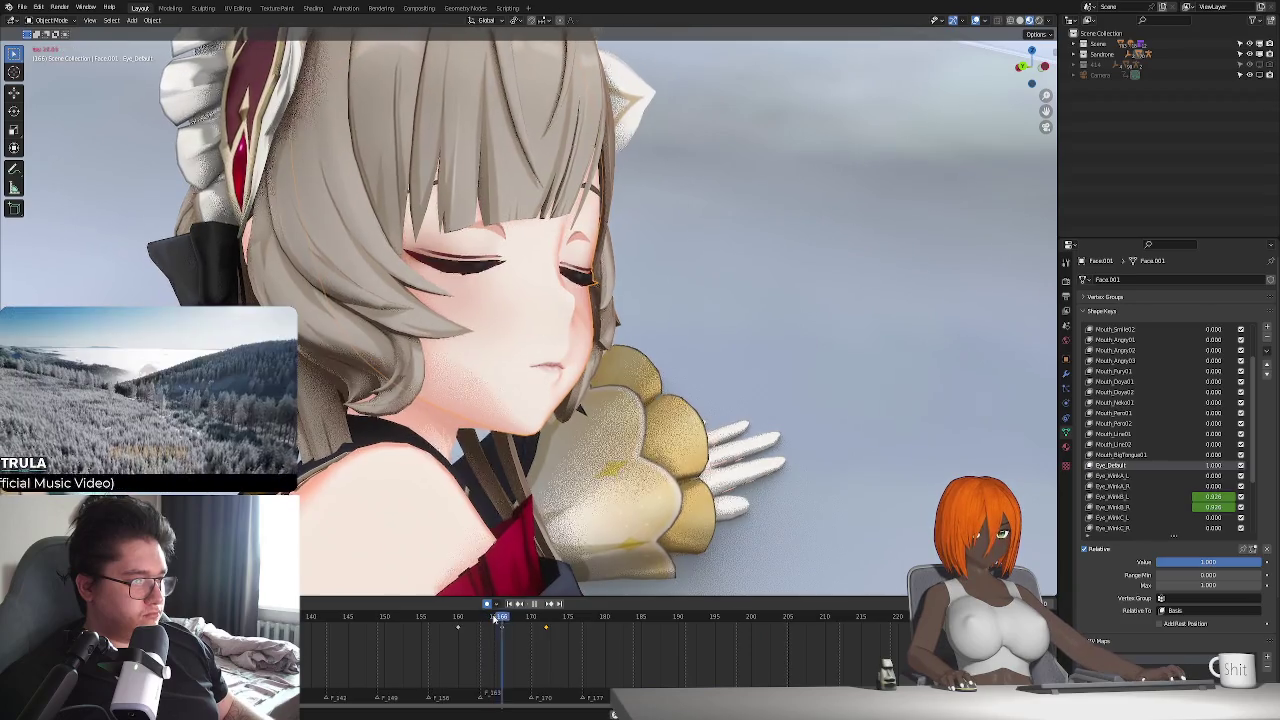
key(Escape)
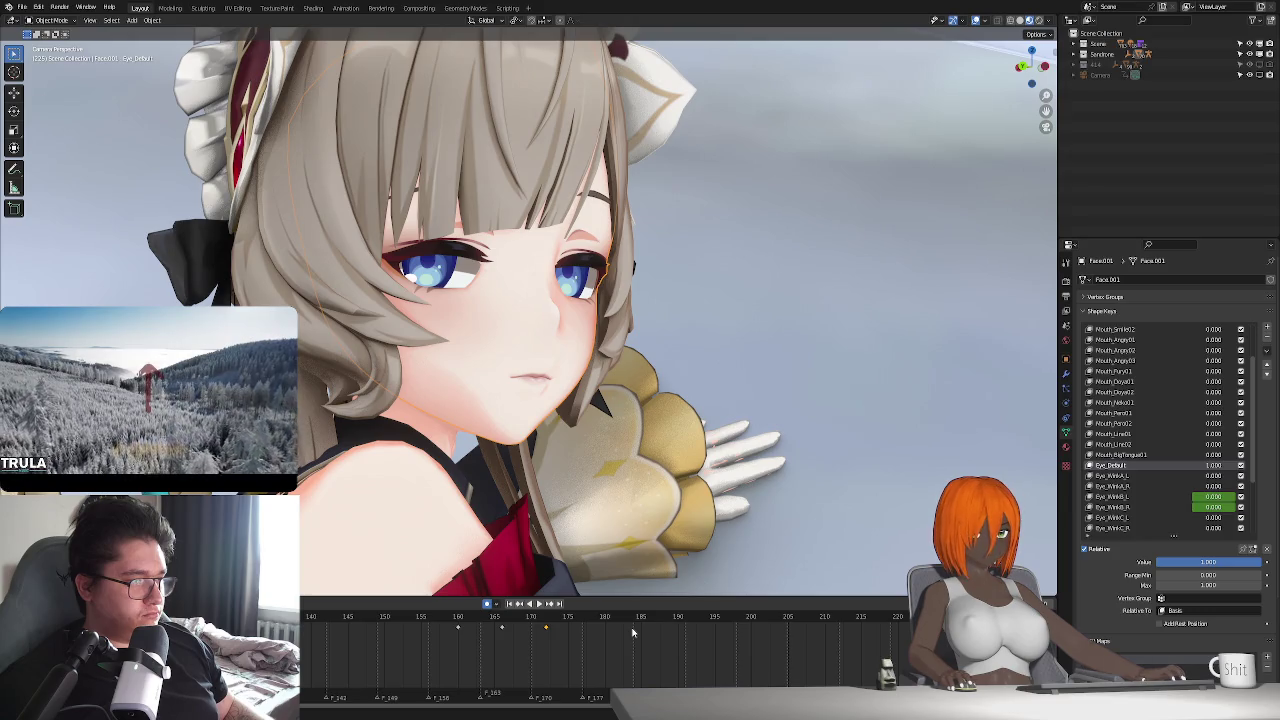
key(space)
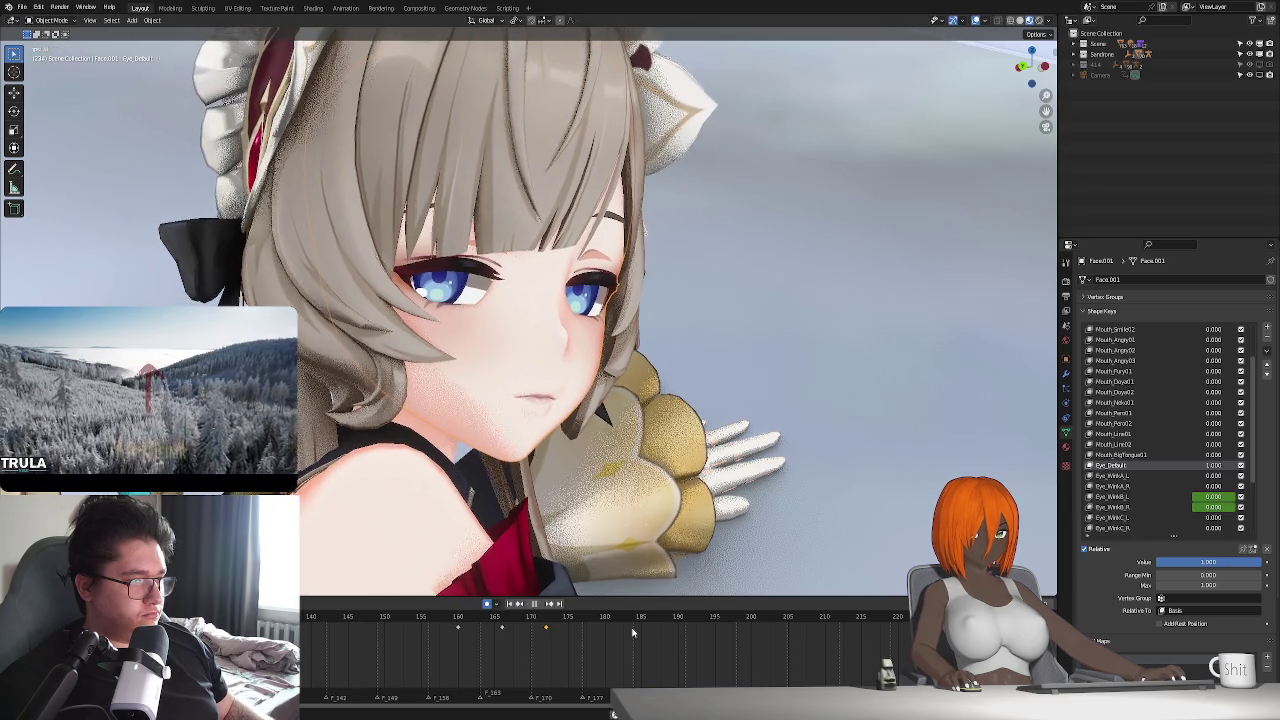
key(Escape)
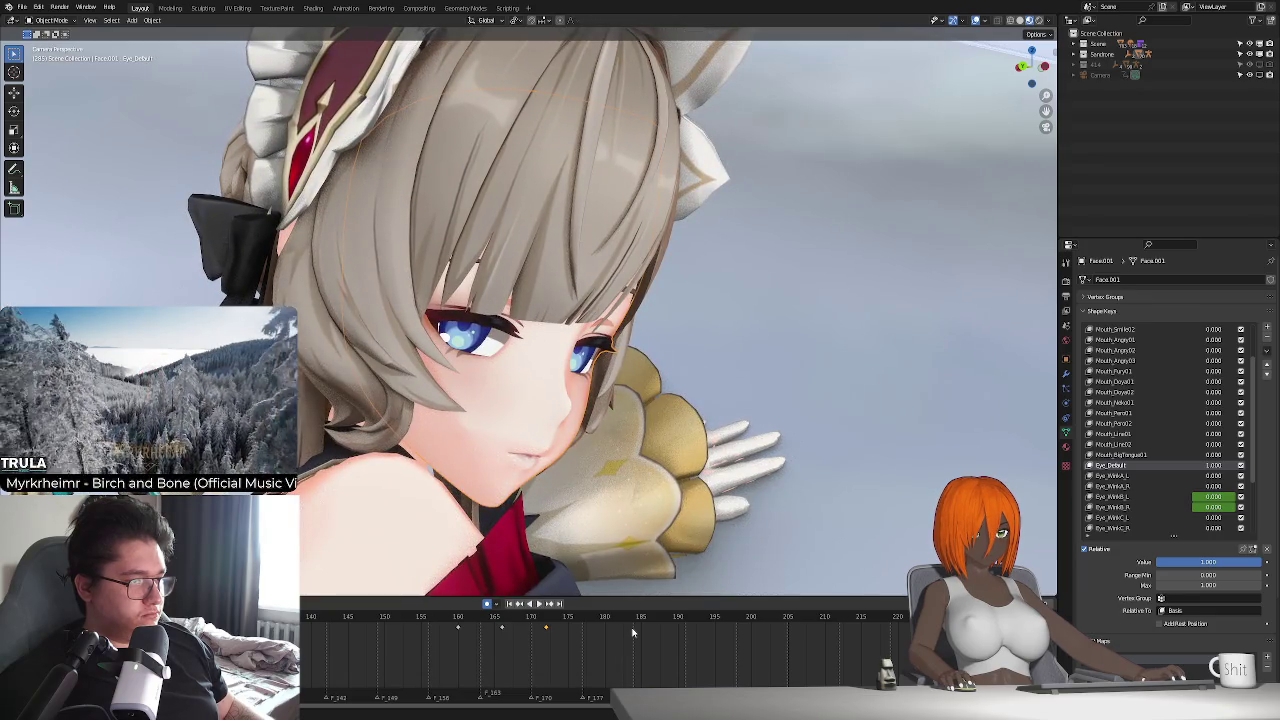
key(space)
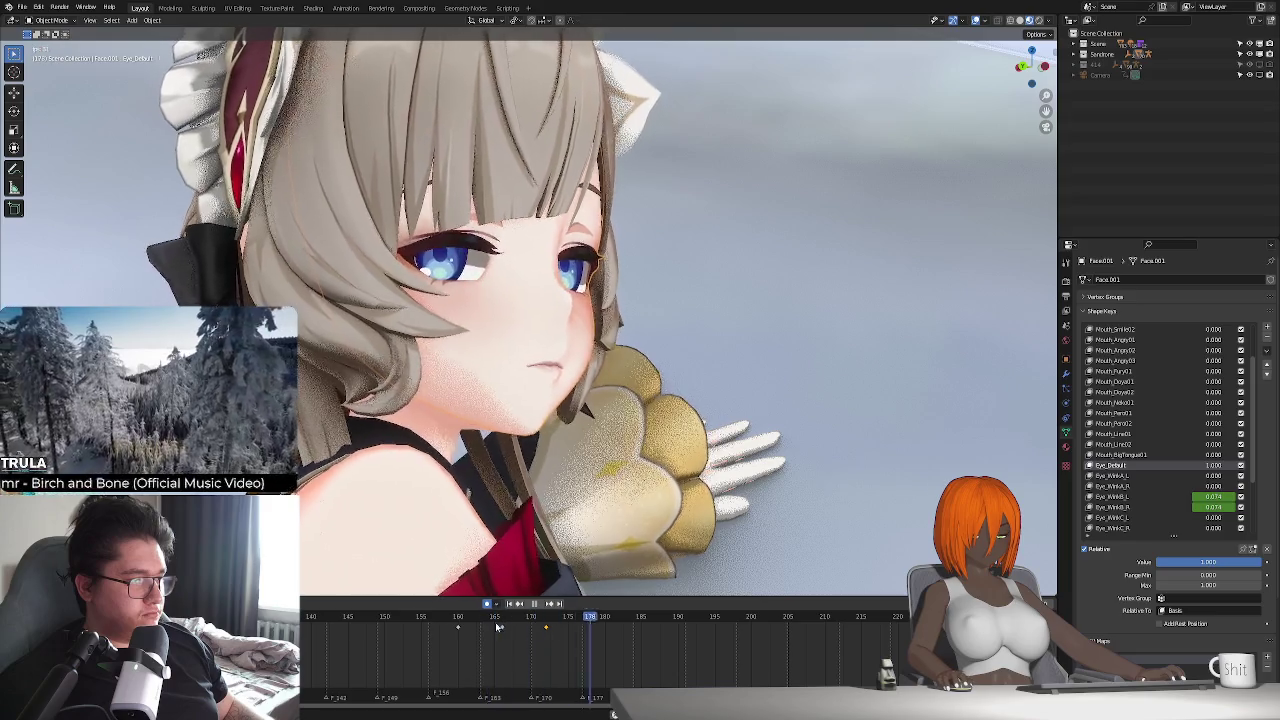
key(space)
- Replay the blink from frame 160, stop at frame 172, then inspect the closed eyes at frame 166
ctrl+scroll(600, 643, down, 3)
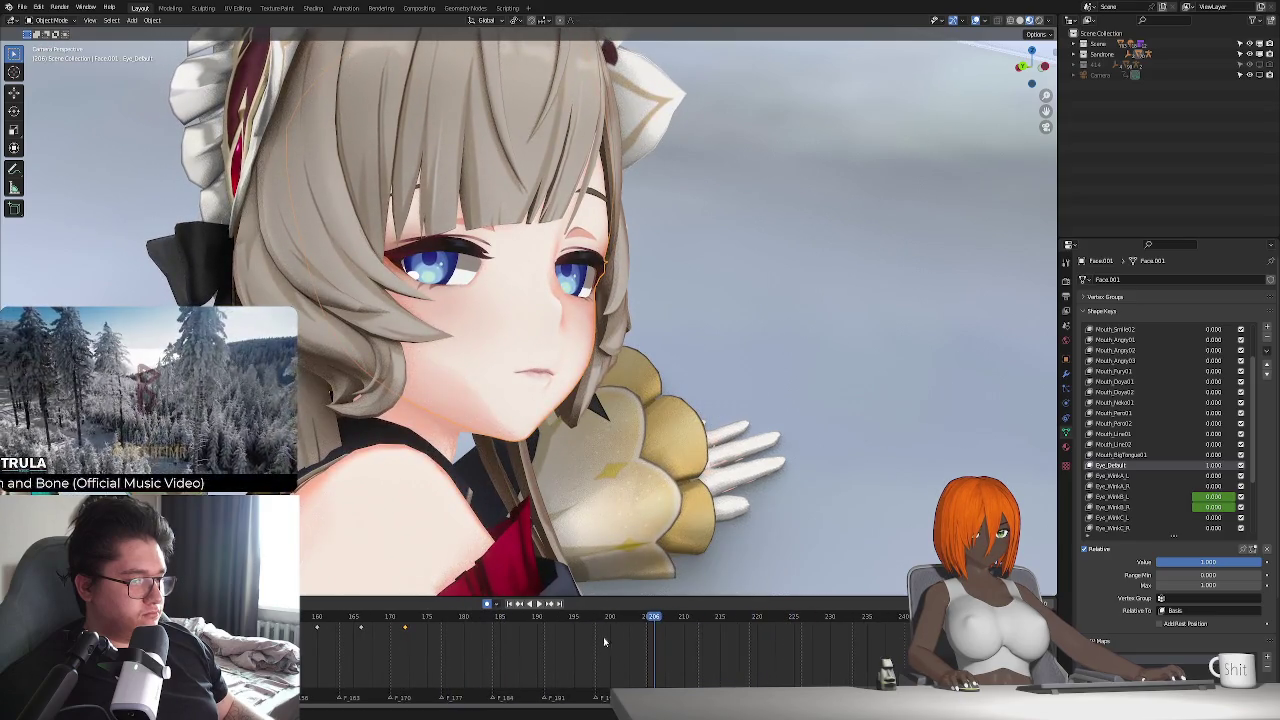
scroll(584, 518, down, 2)
scroll(580, 520, down, 1)
scroll(576, 523, down, 1)
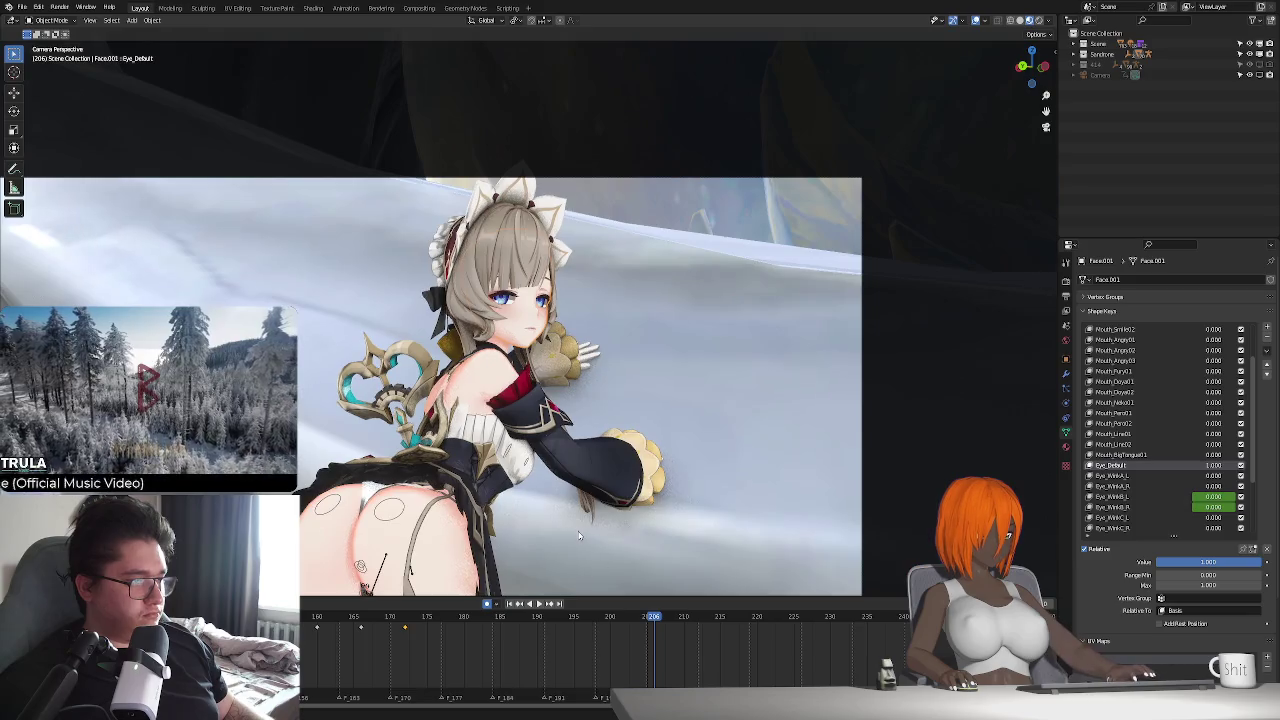
scroll(573, 526, up, 1)
scroll(573, 526, up, 2)
scroll(576, 531, up, 1)
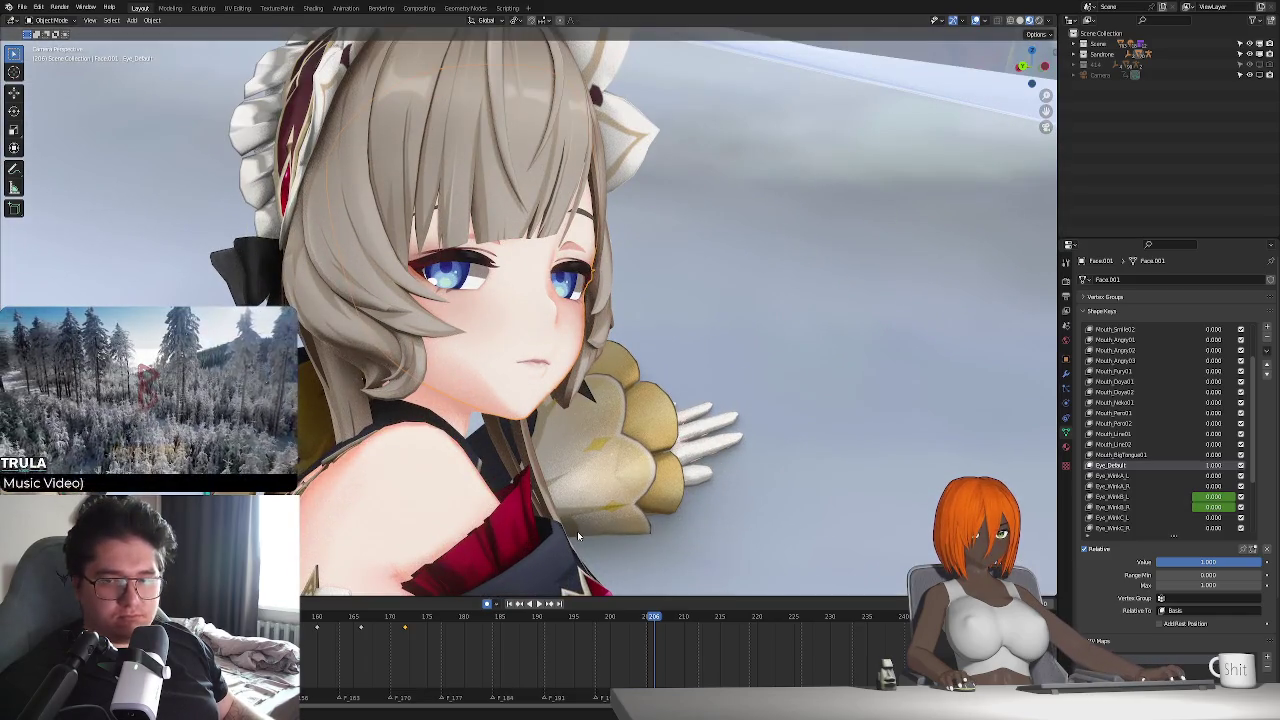
key(shift+Left)
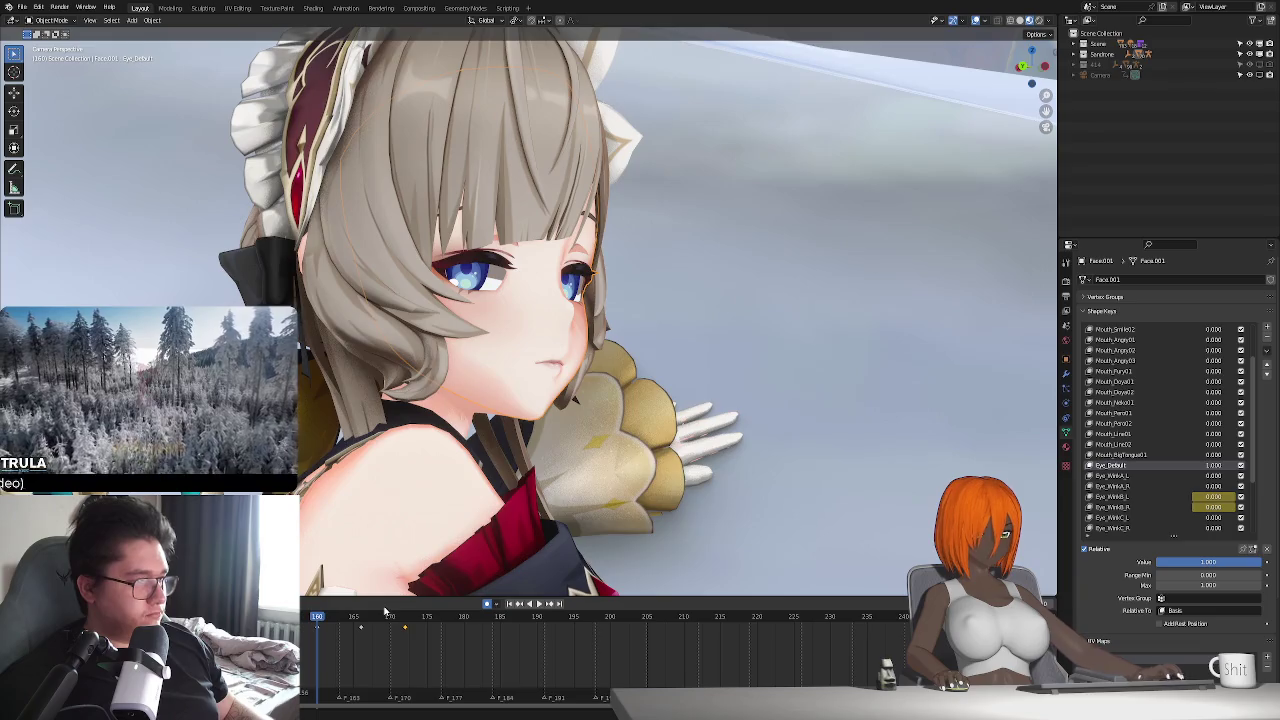
key(space)
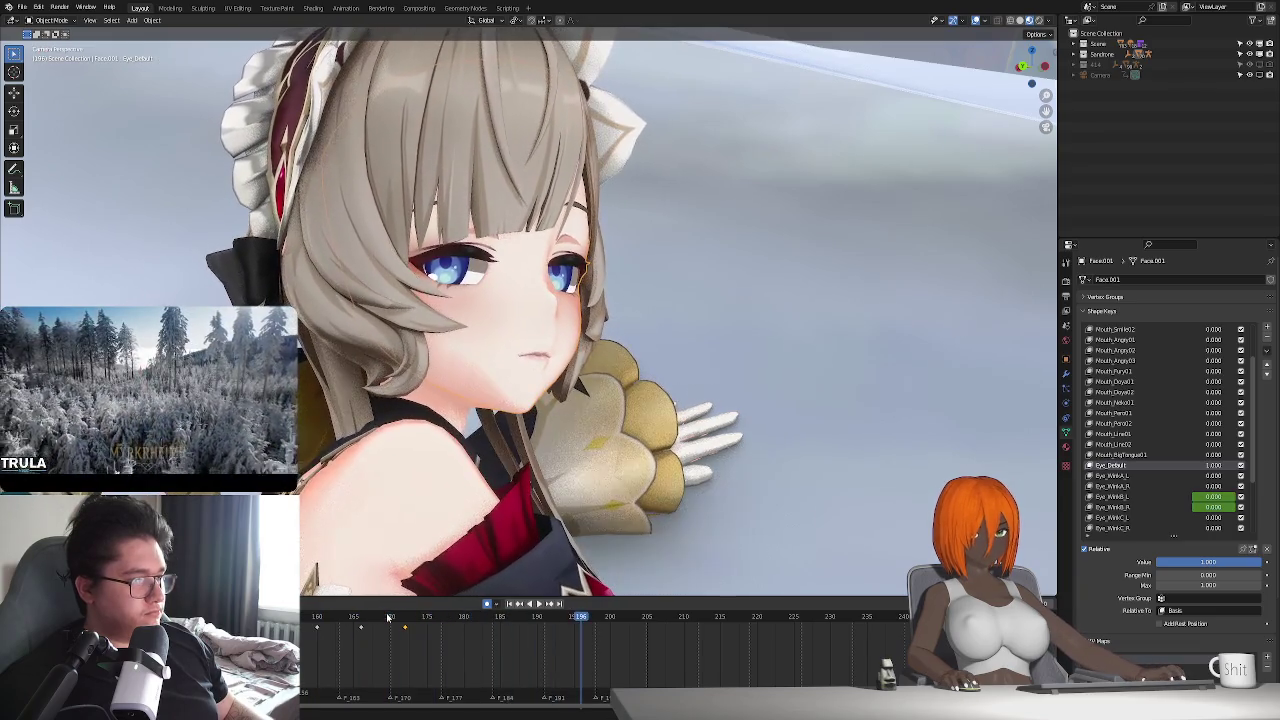
click(405, 630)
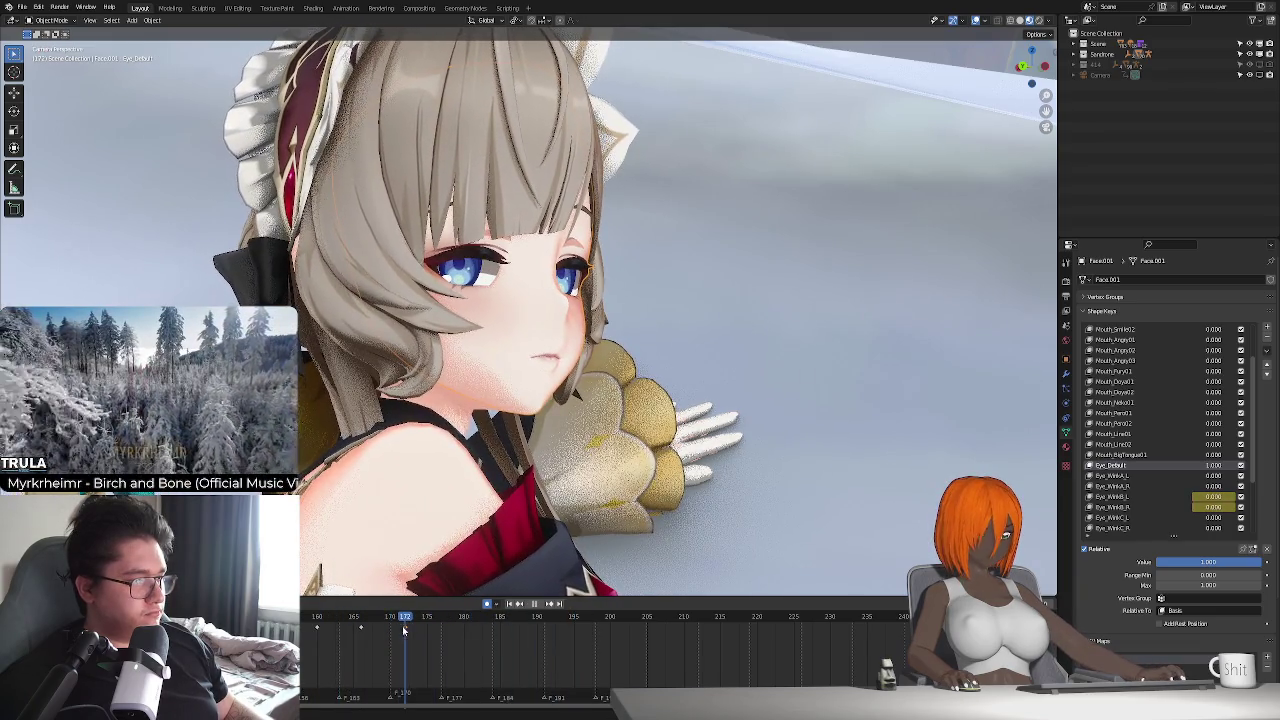
key(space)
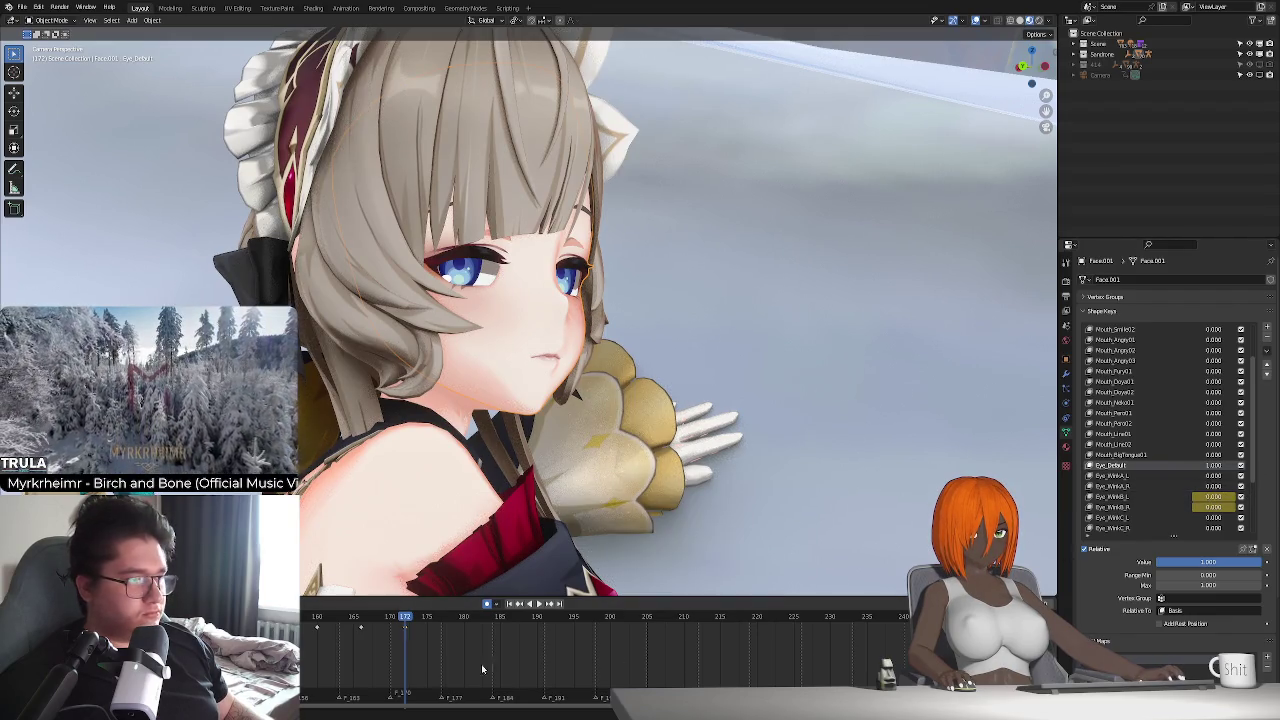
click(362, 616)
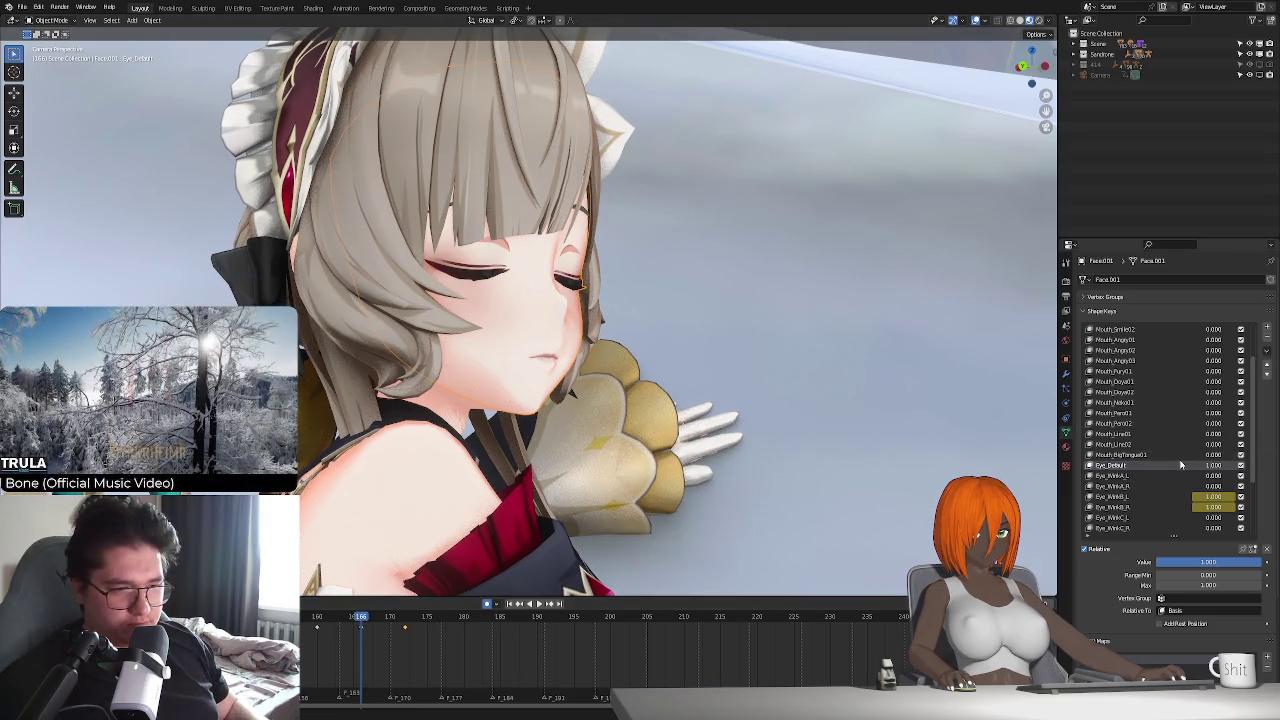
scroll(1181, 460, down, 4)
scroll(1181, 460, down, 3)
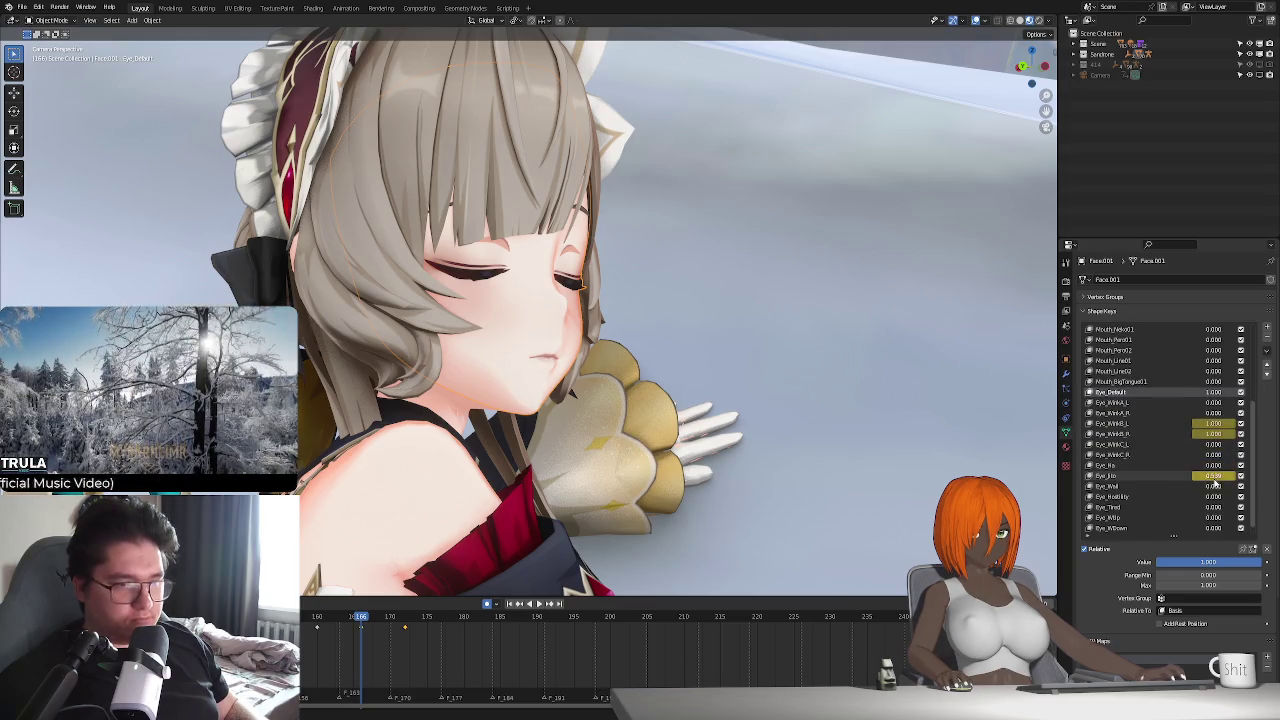
- Keyframe the Eye_Jito shape key at about 0.48 on frame 172 and preview it
key(Up)
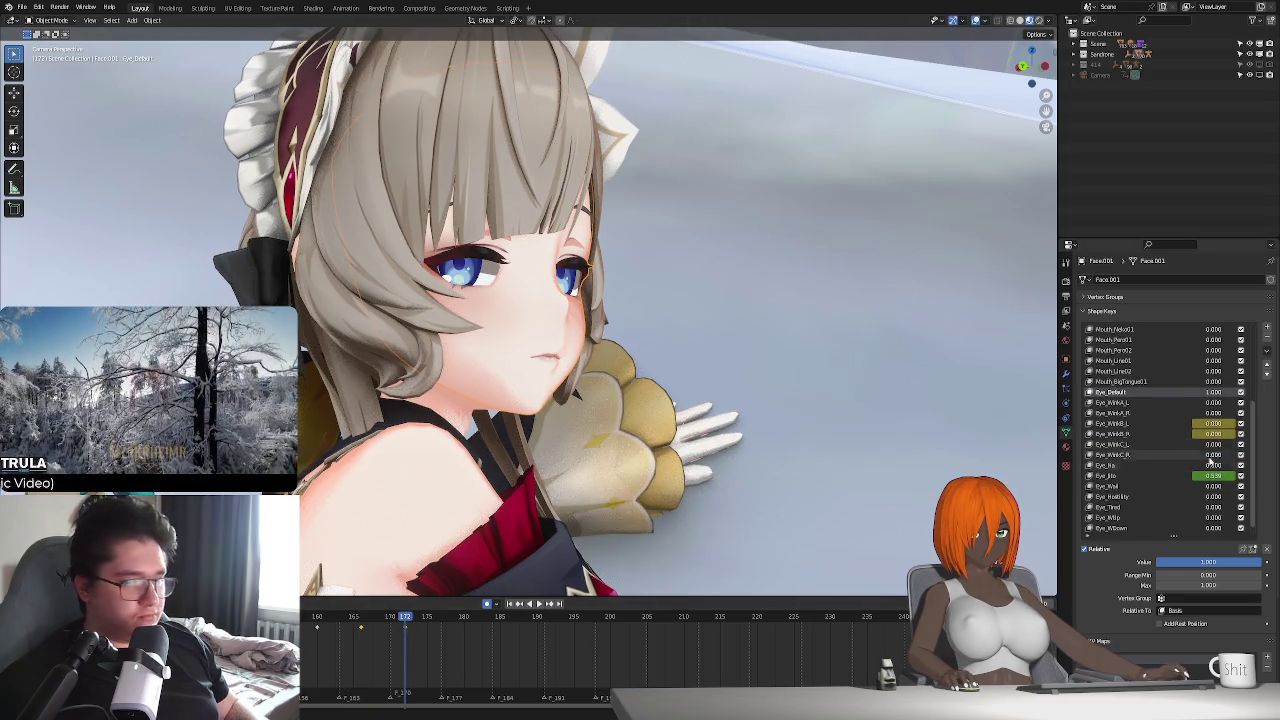
drag(1212, 475, 1230, 475)
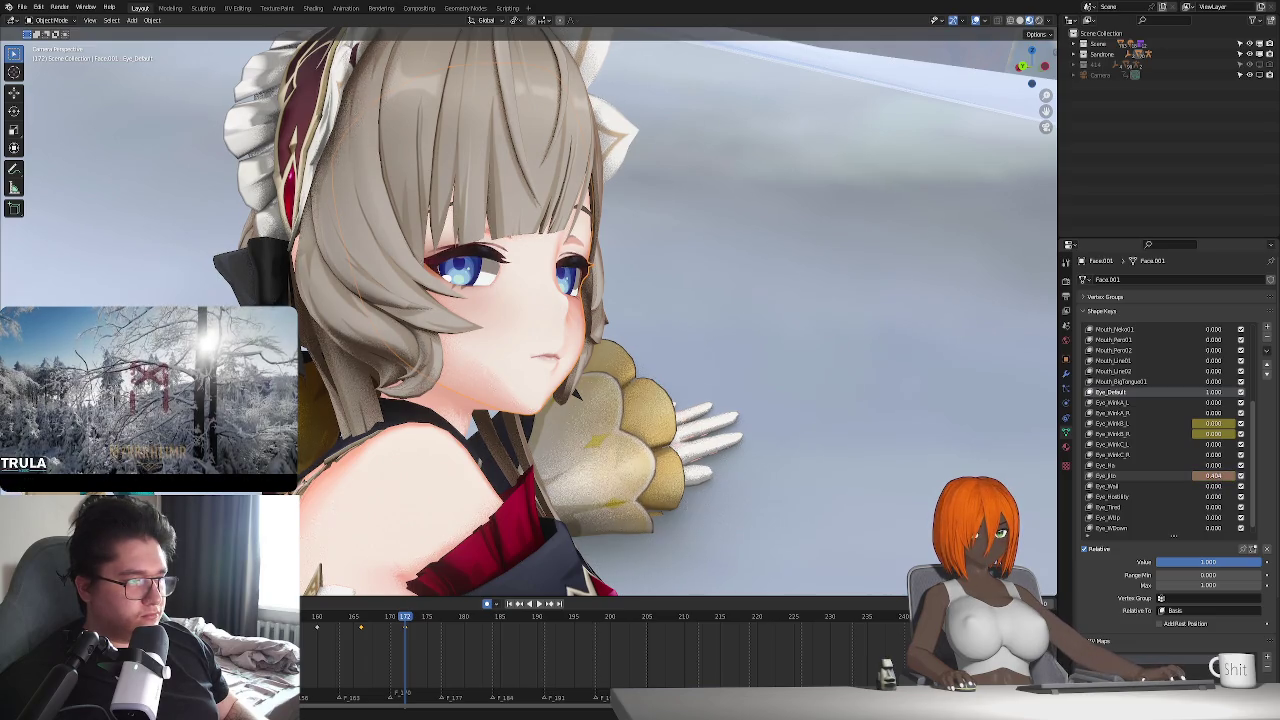
key(i)
key(space)
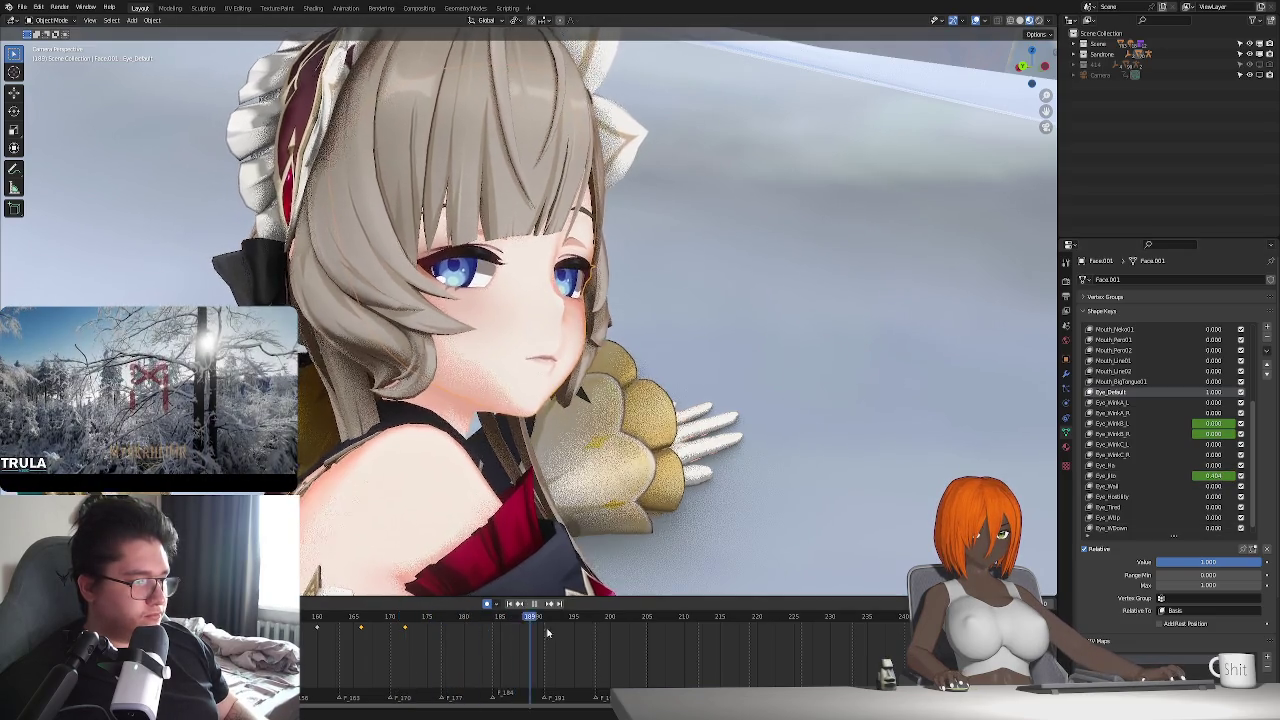
key(space)
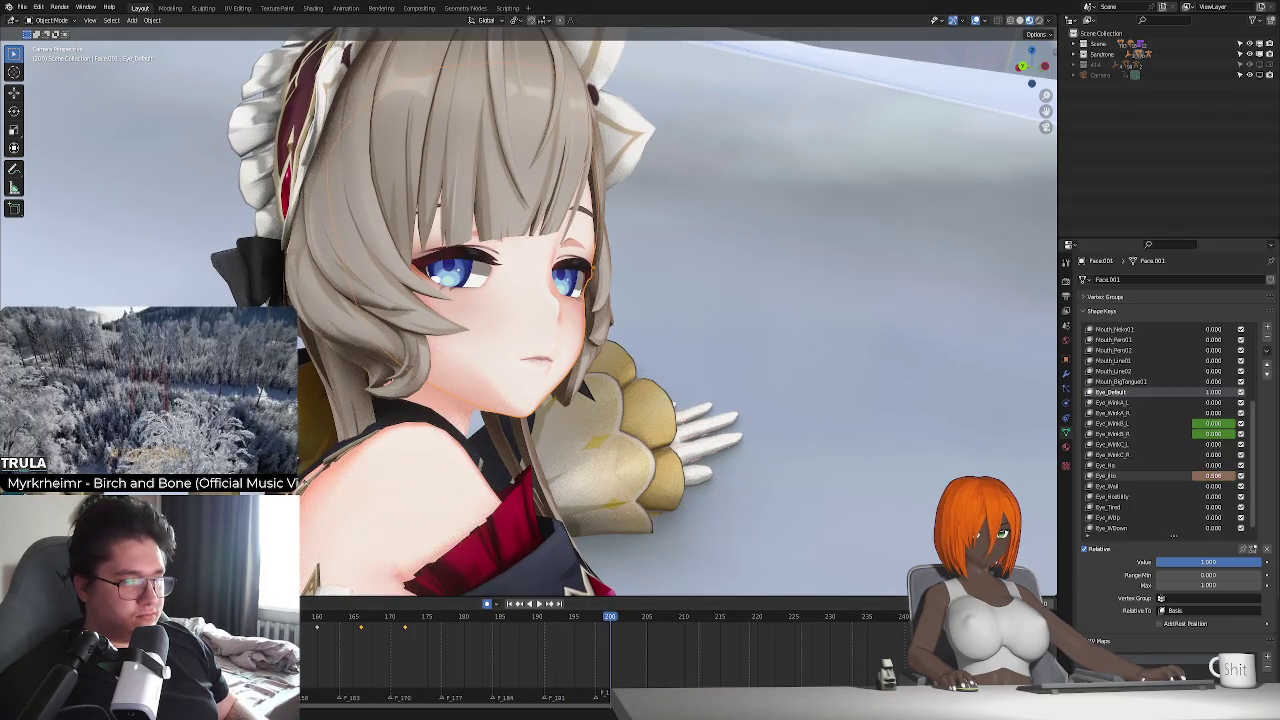
key(space)
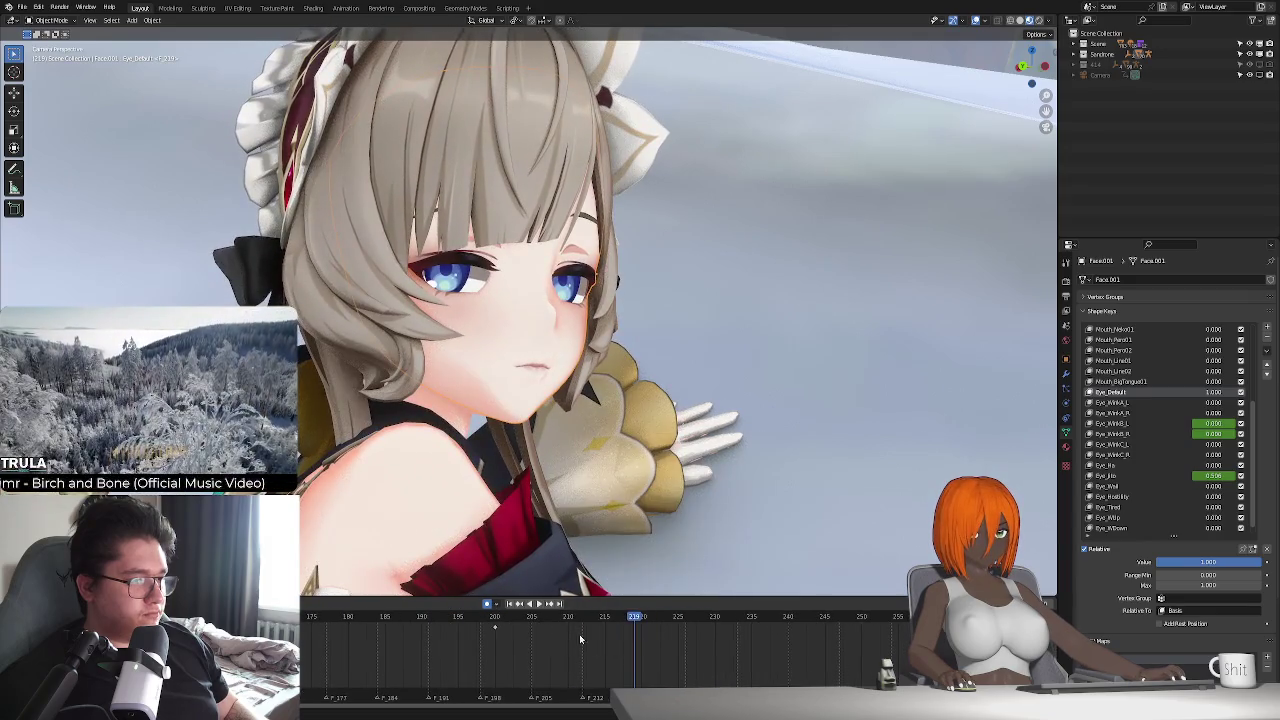
- Replay the animation from frame 200 to review the expression through frame 225
click(495, 620)
key(space)
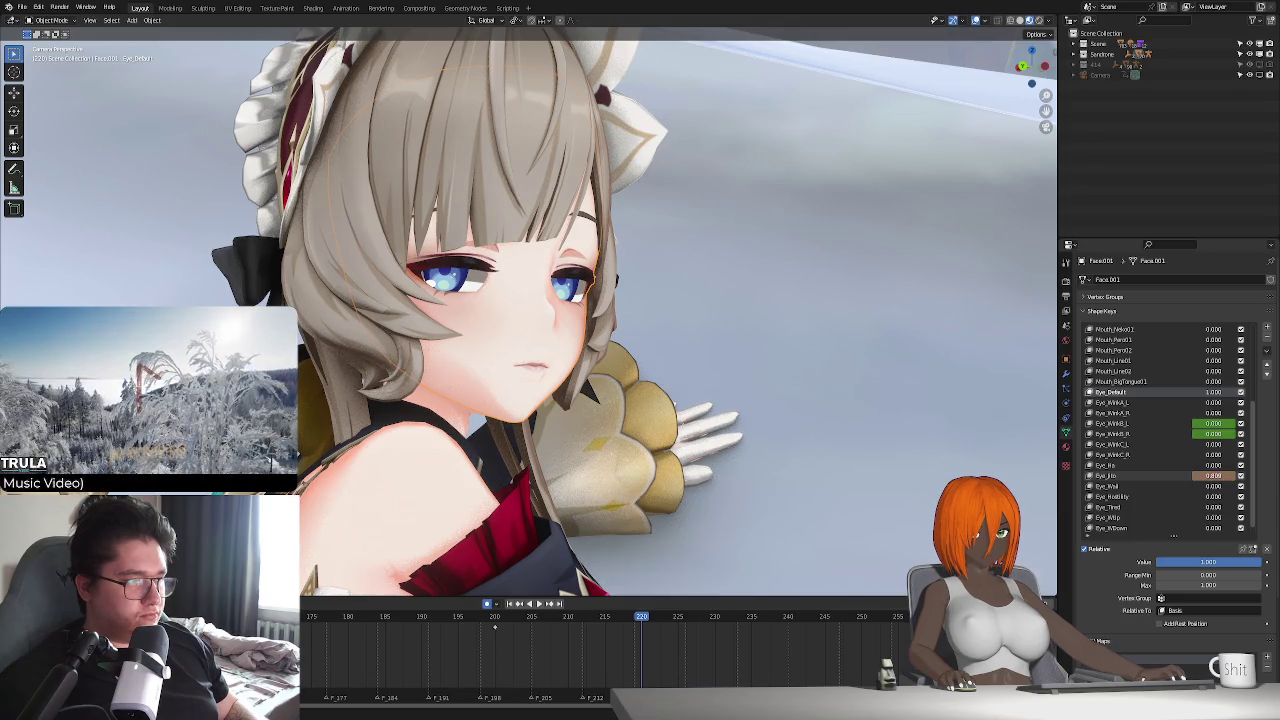
key(space)
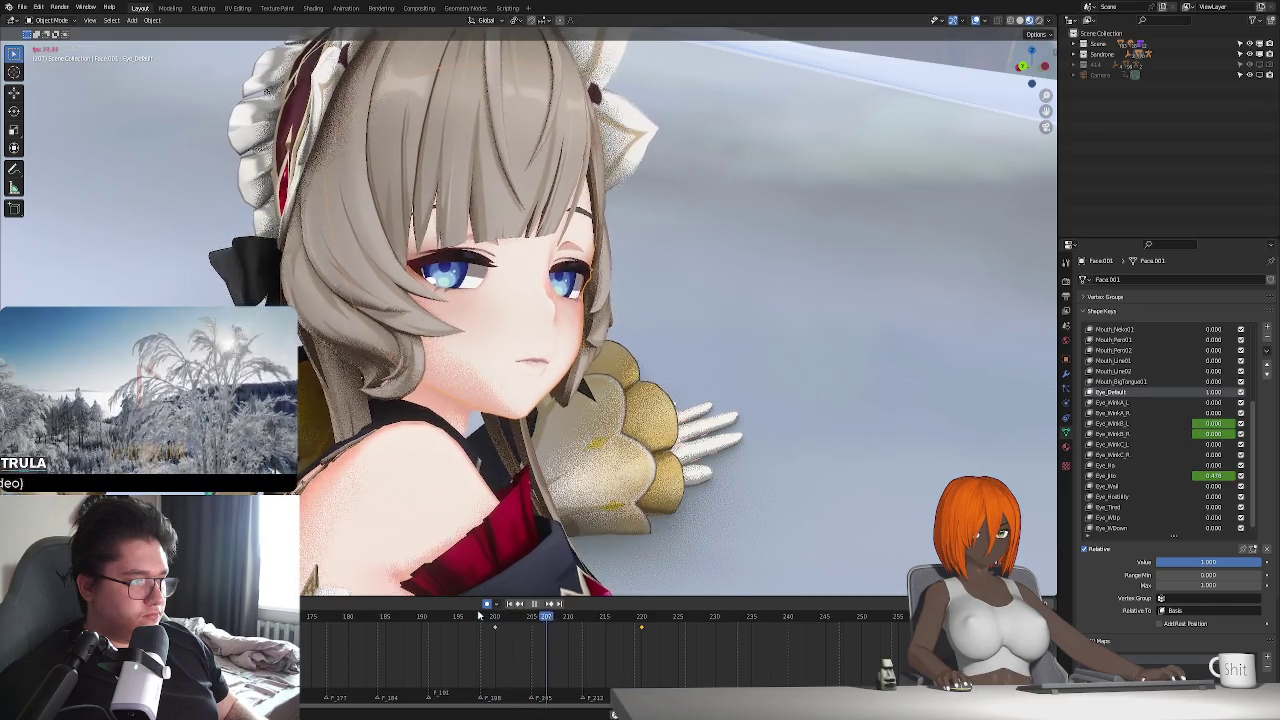
key(space)
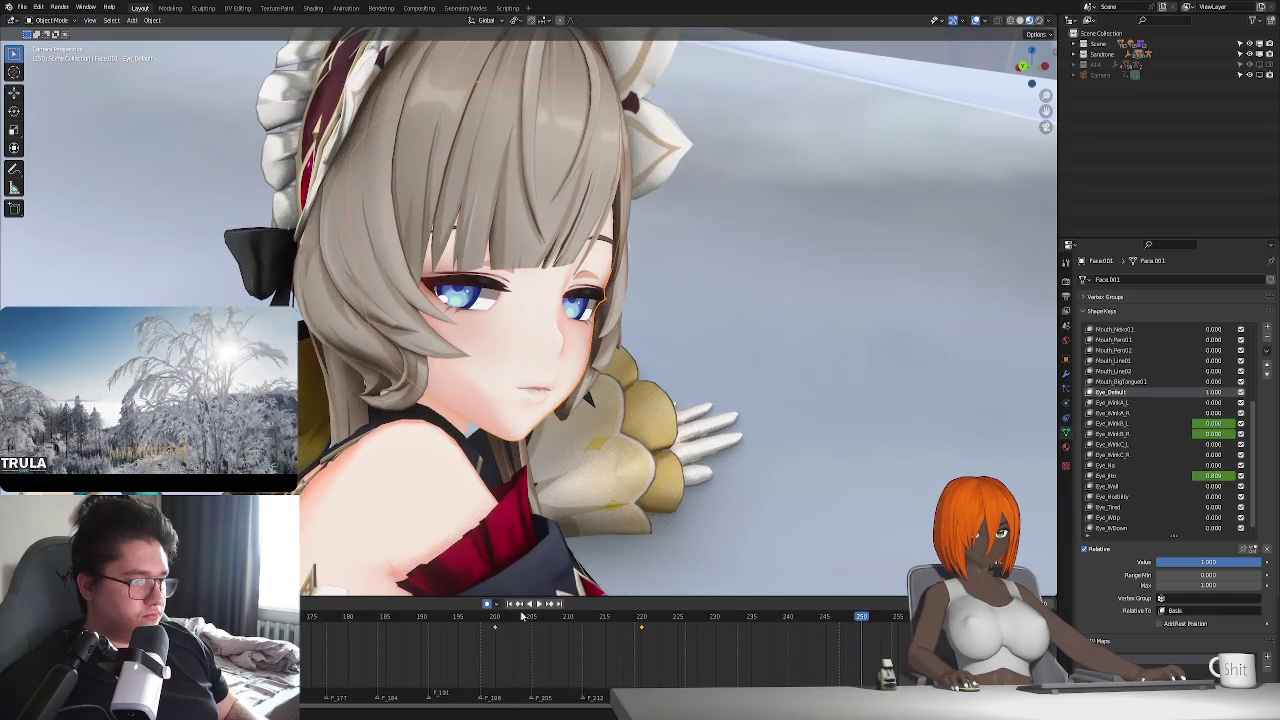
click(498, 618)
key(space)
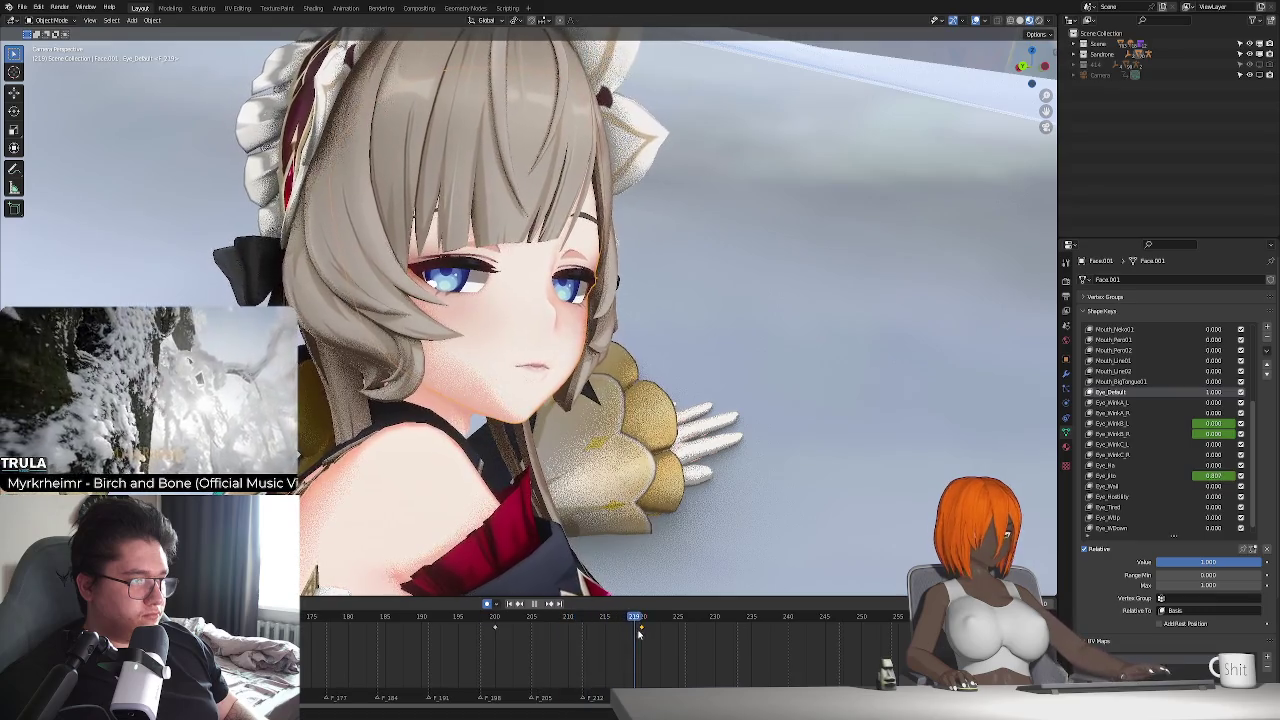
drag(639, 632, 645, 635)
click(508, 622)
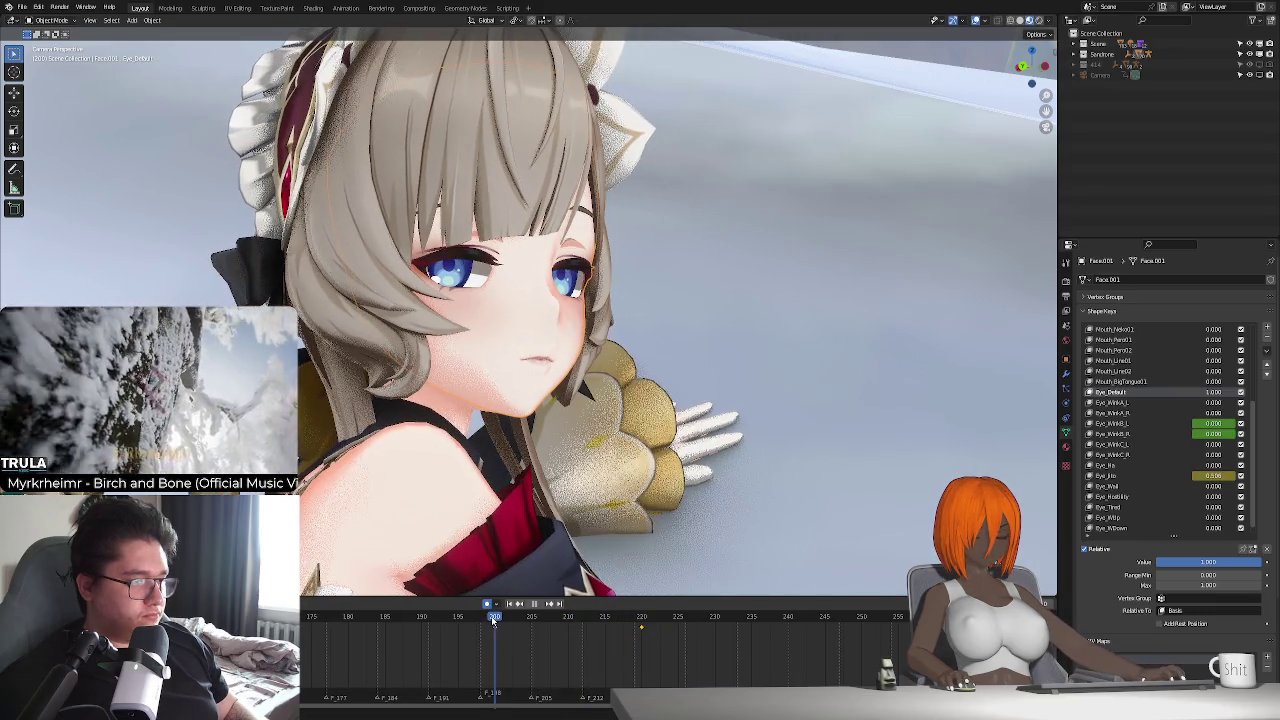
key(space)
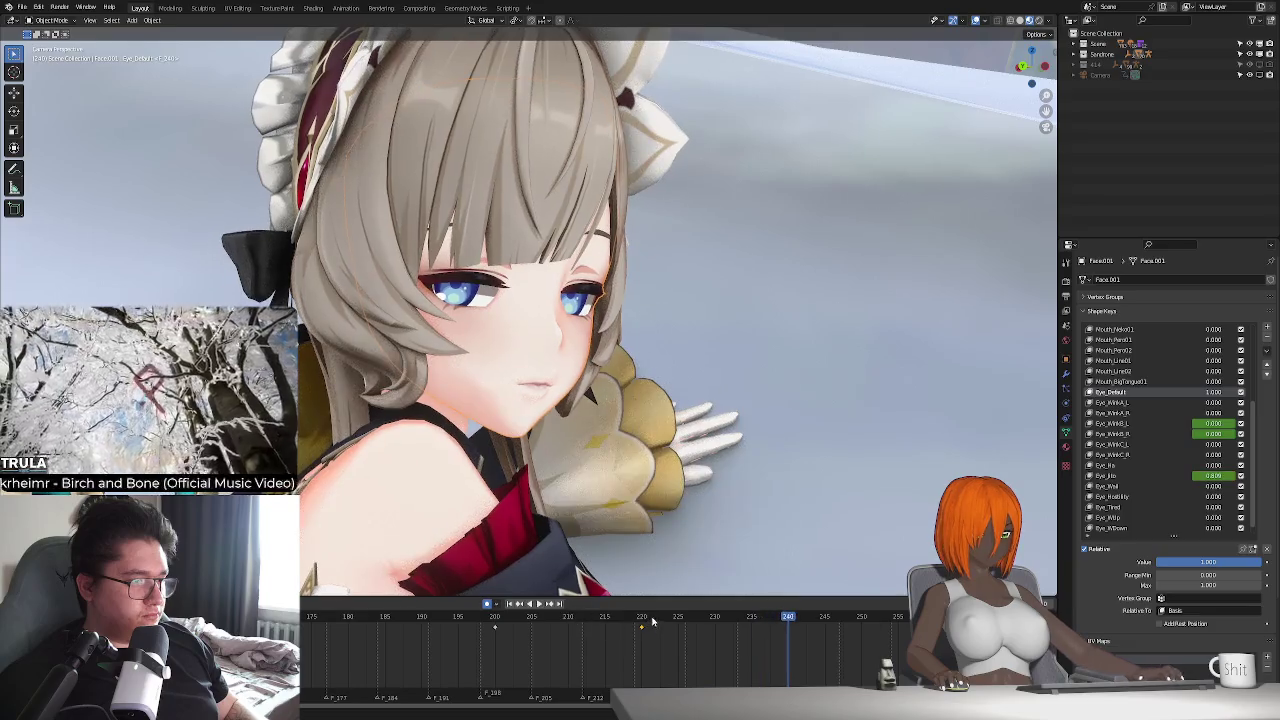
key(space)
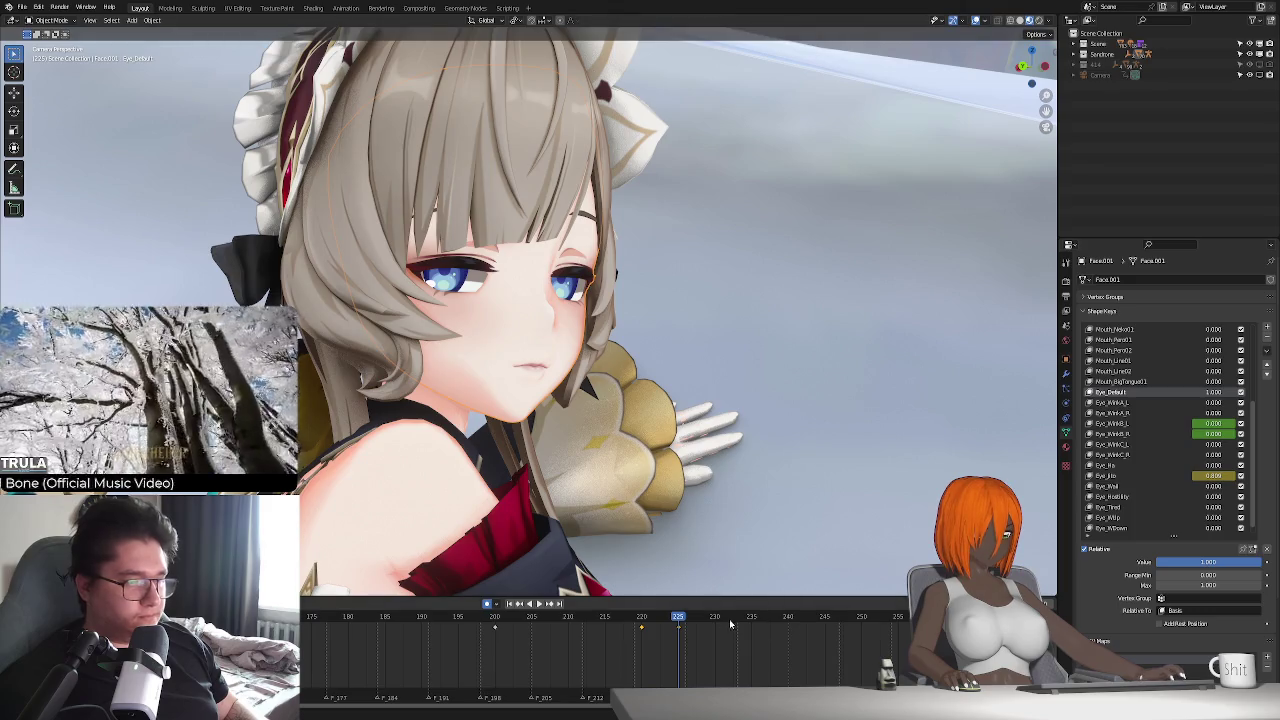
- Keyframe Eye_Jito at frame 235 and review the animation around frames 233-255
drag(678, 618, 751, 618)
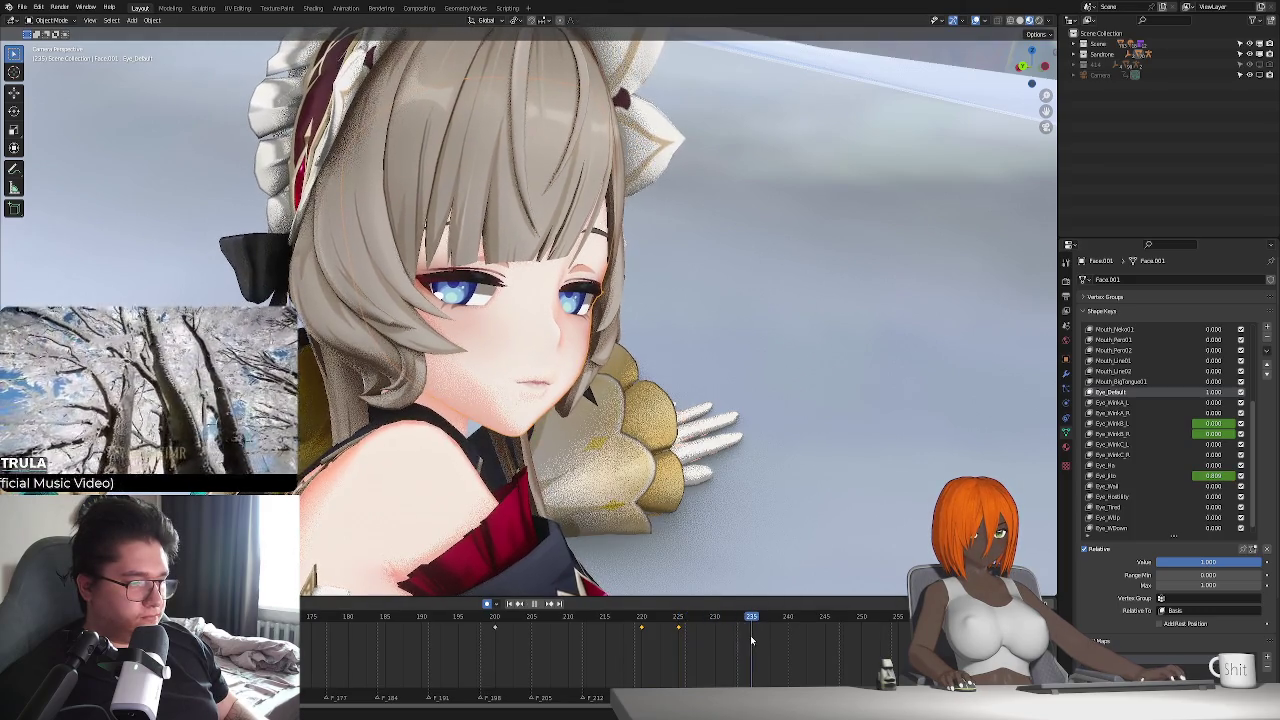
key(i)
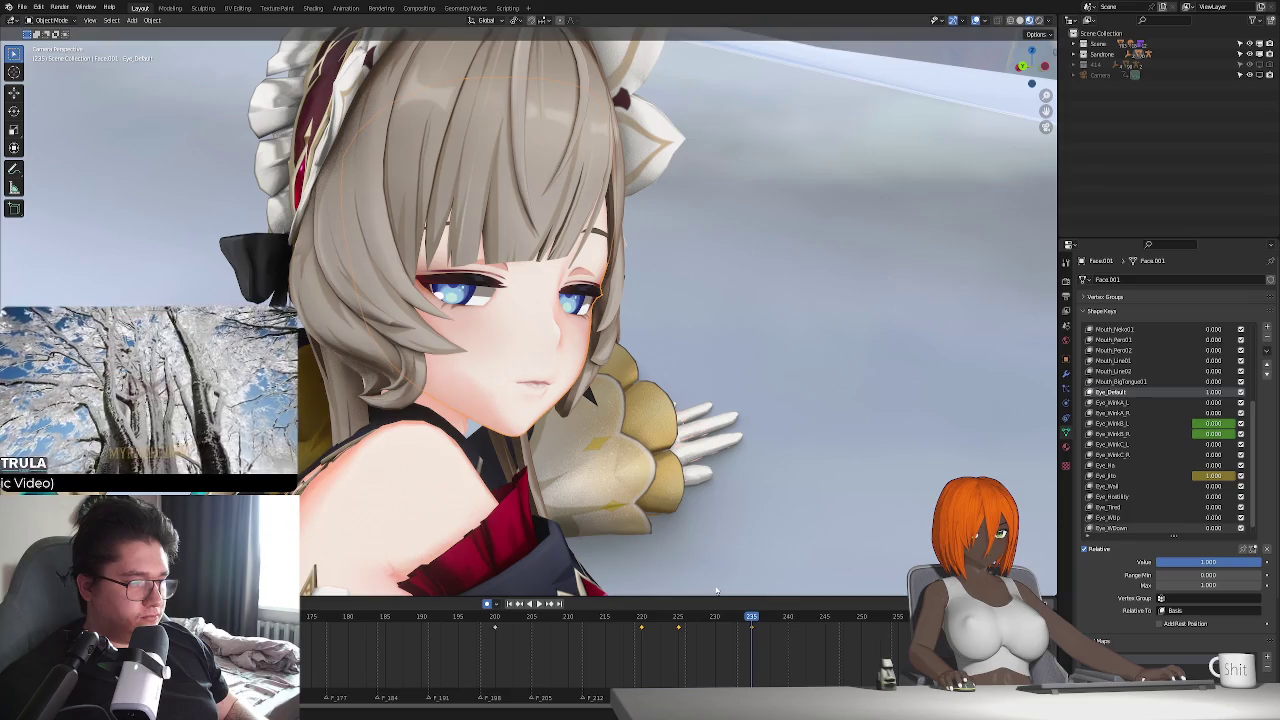
key(space)
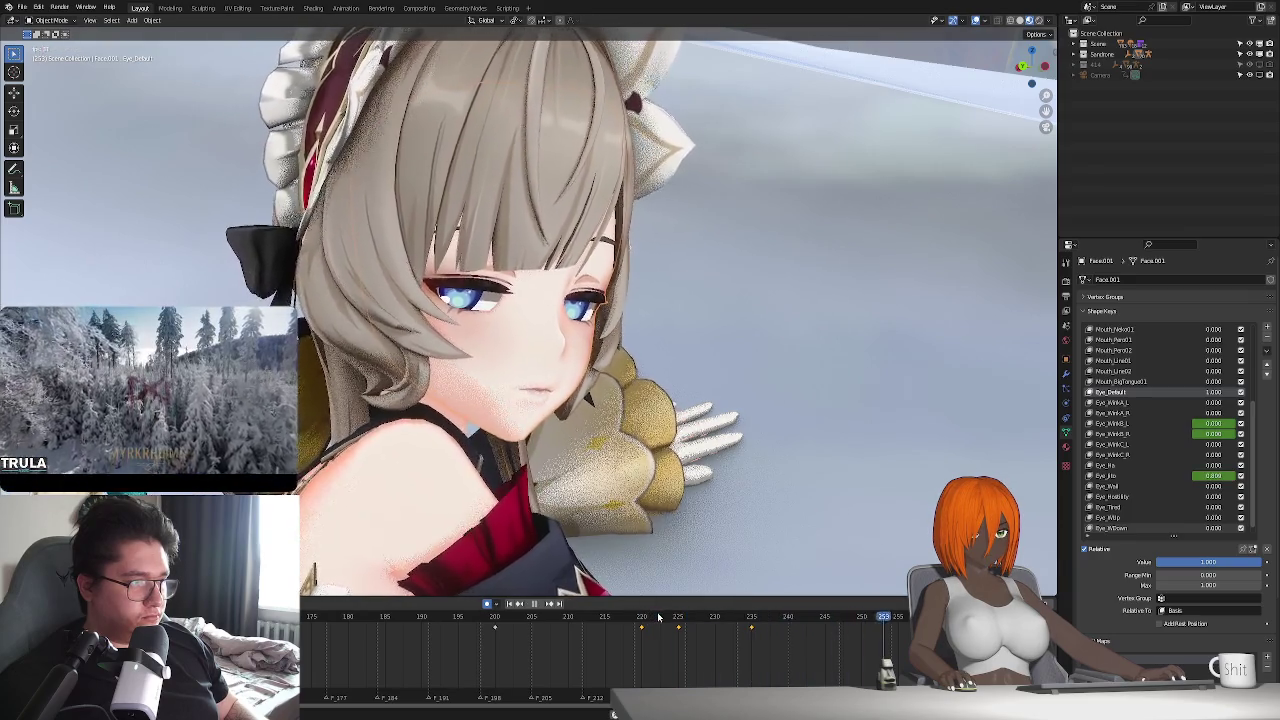
click(731, 620)
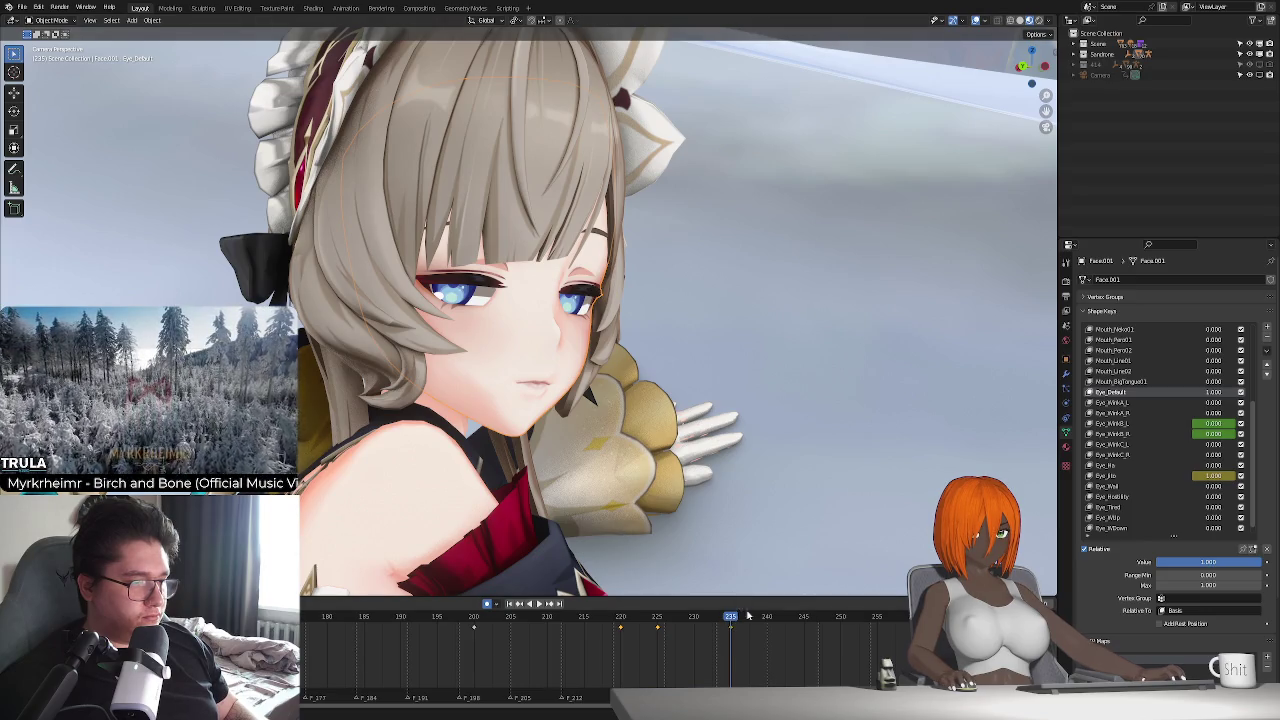
mouse_move(736, 622)
mouse_down()
mouse_move(713, 632)
mouse_move(840, 647)
mouse_up()
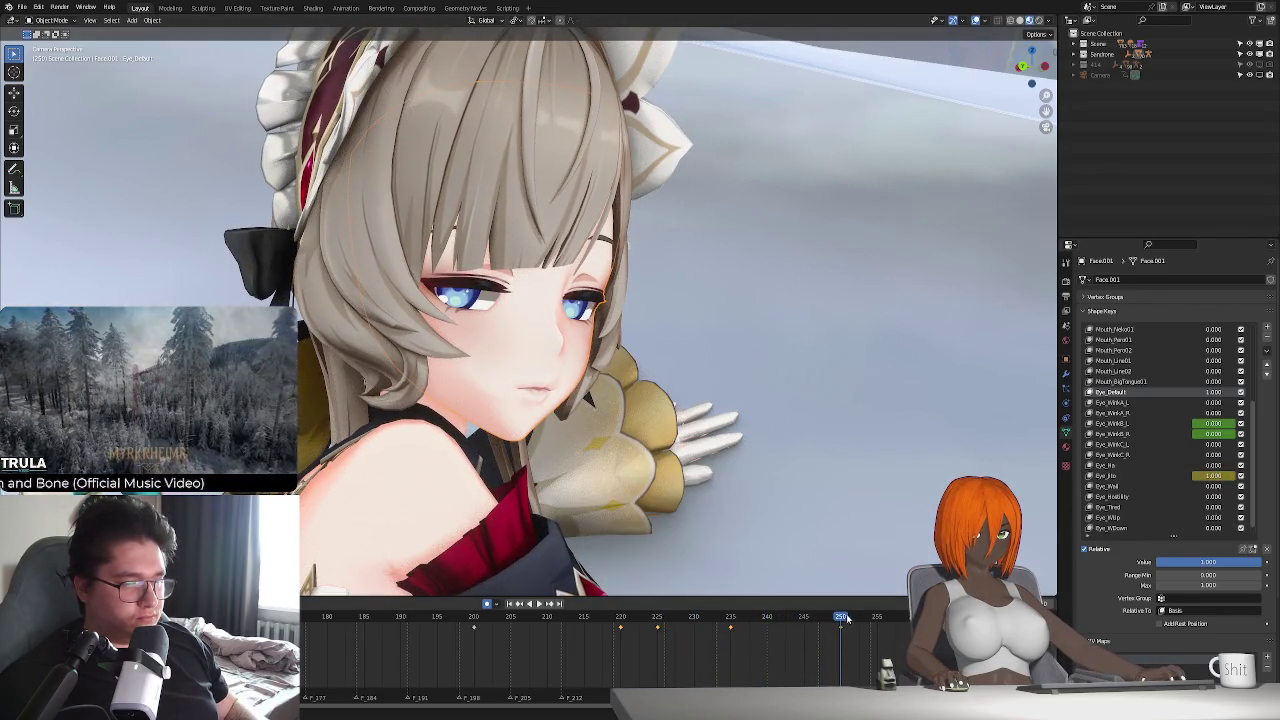
drag(845, 619, 877, 627)
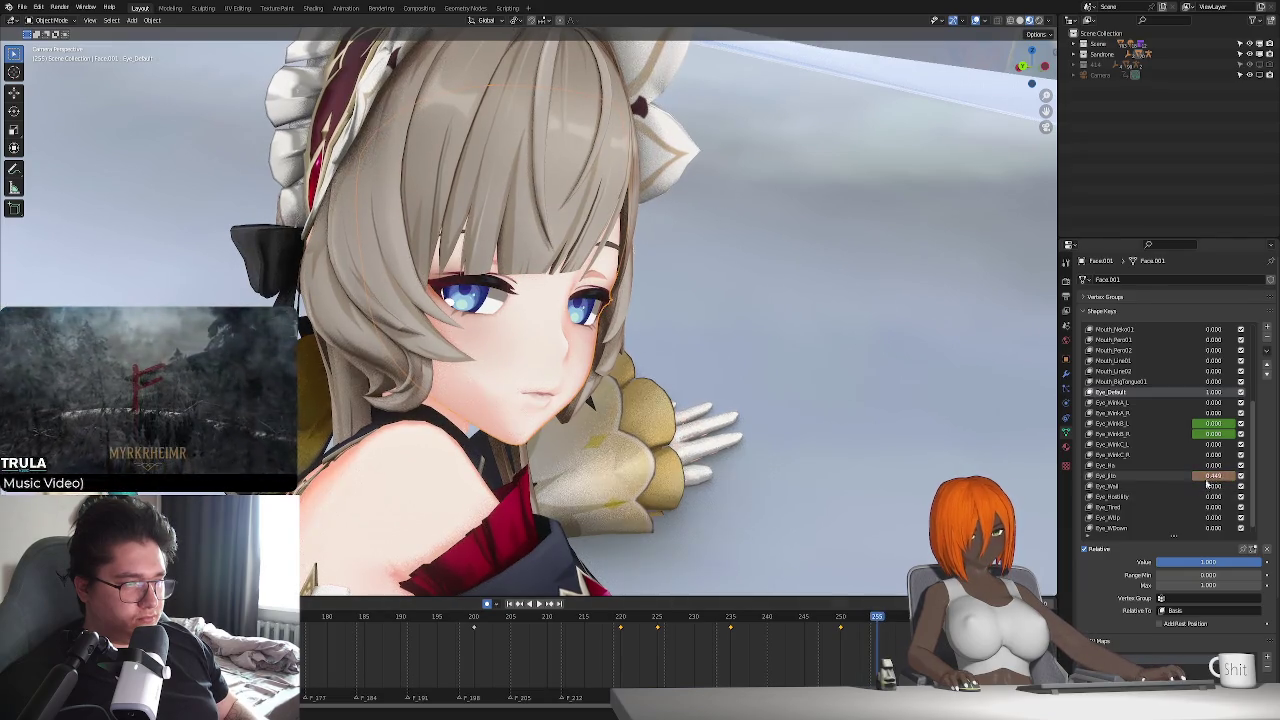
key(space)
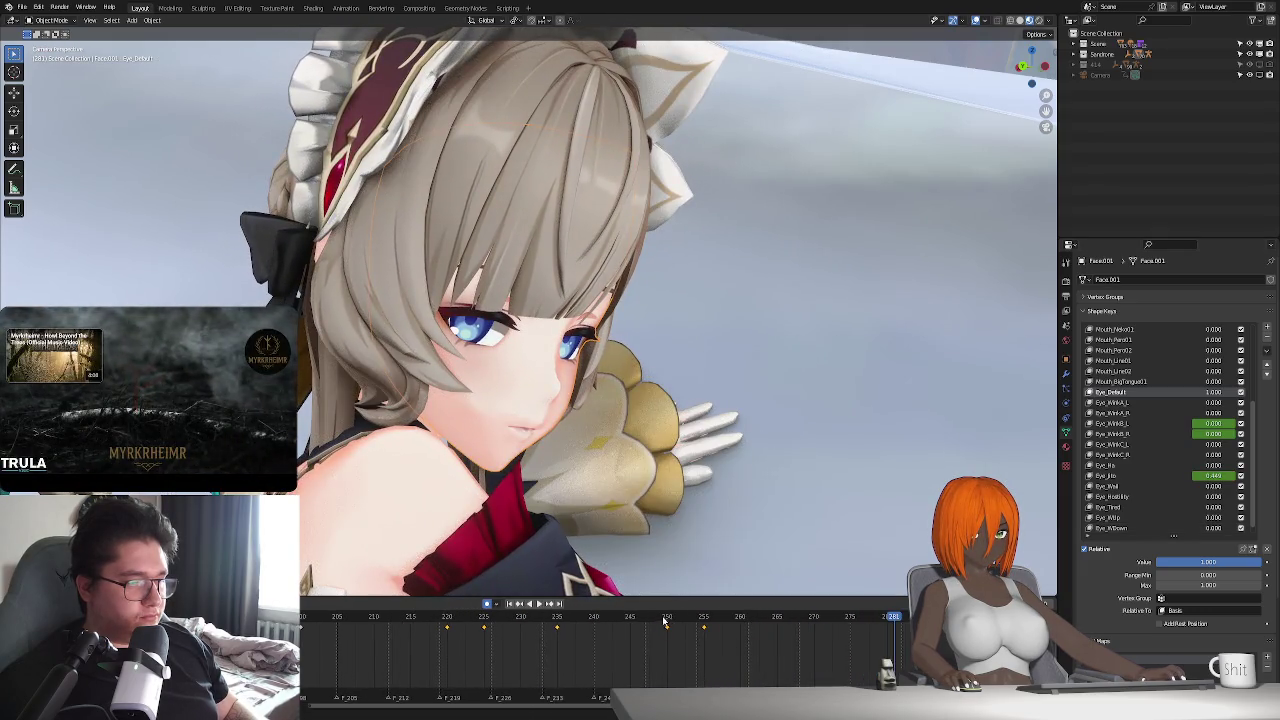
- Replay the animation from frame 220, then return to about frame 265
click(663, 618)
click(632, 619)
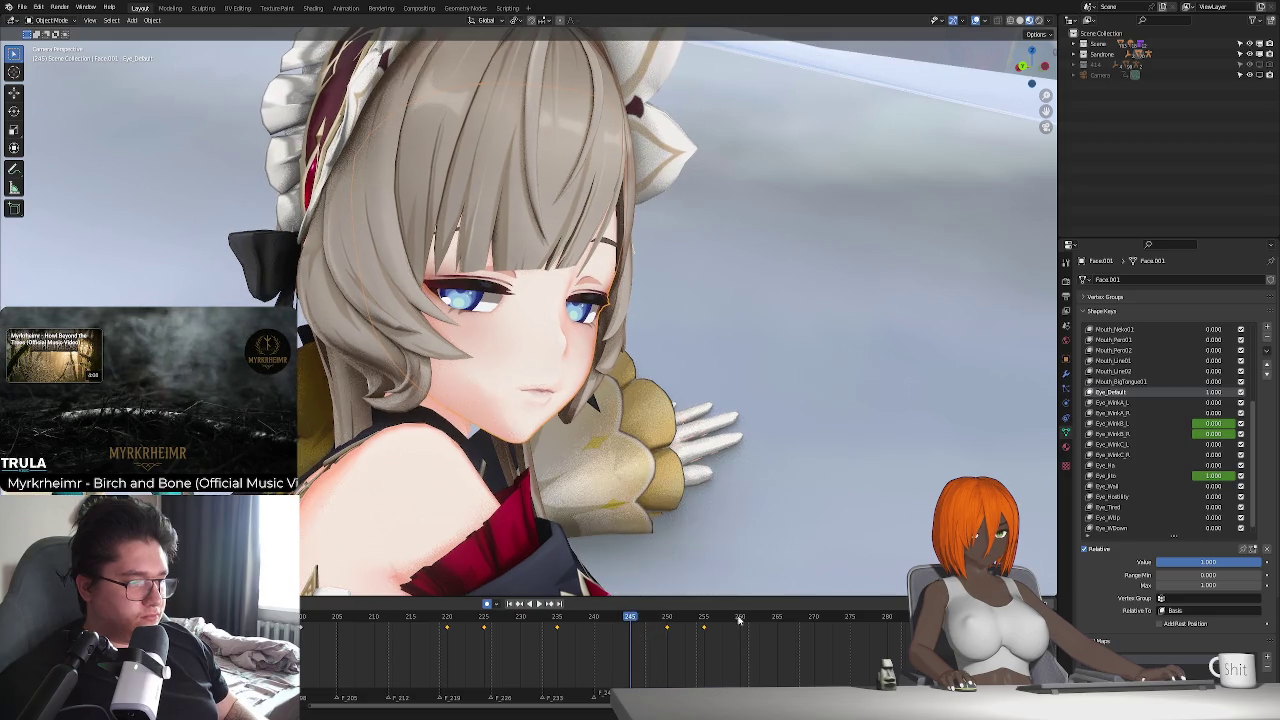
click(448, 617)
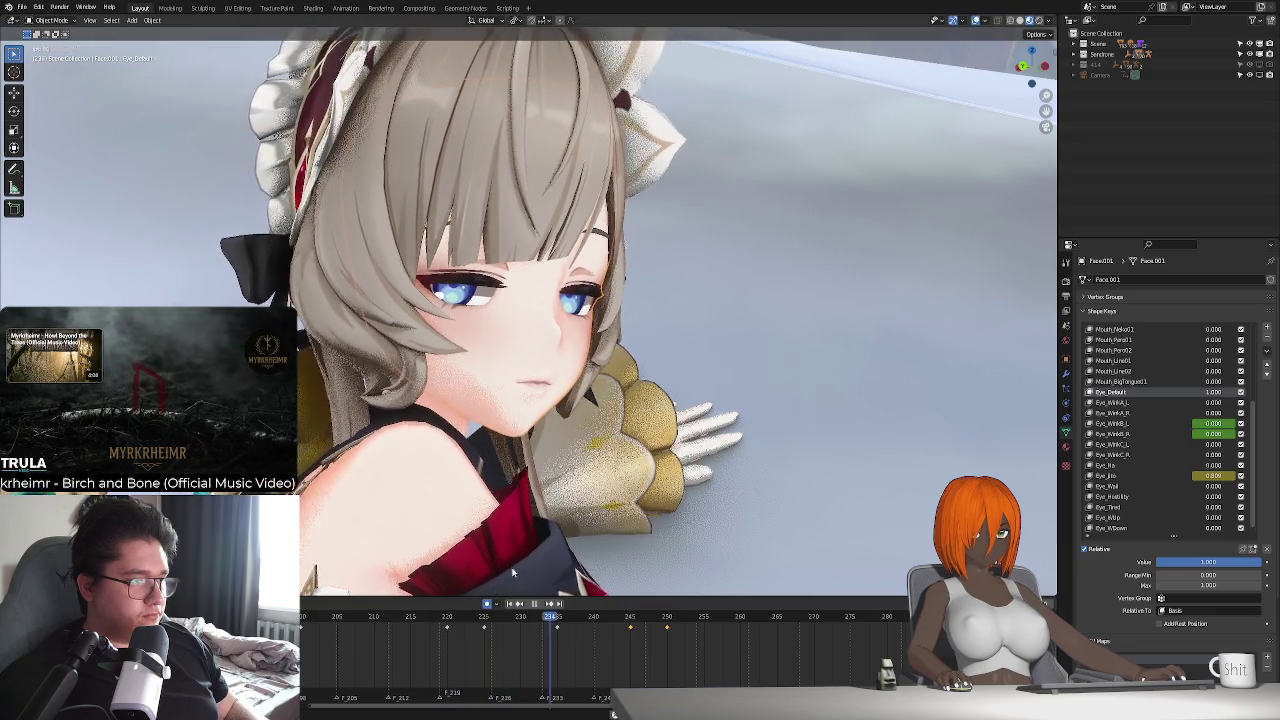
key(space)
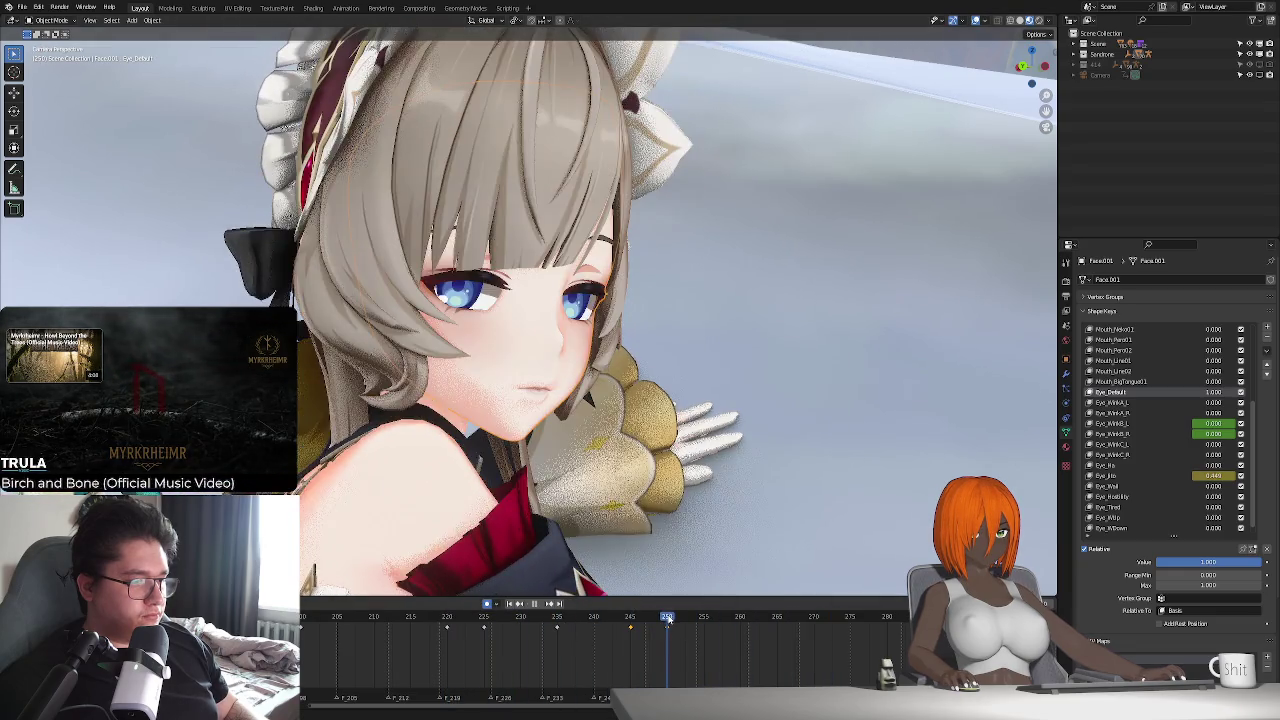
click(772, 652)
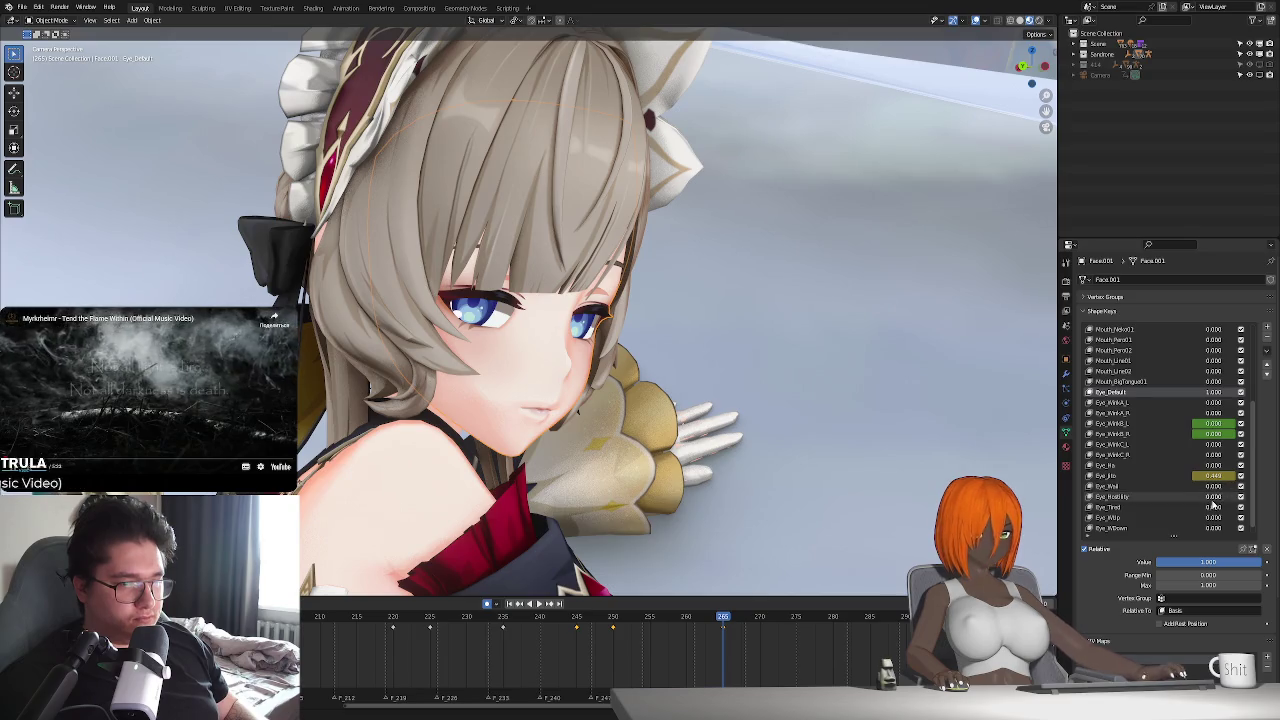
- Remove the Eye_Jito keyframe there and keyframe Eye_HeadBilly at 0.157
mouse_move(1213, 496)
mouse_down()
mouse_move(1235, 496)
mouse_move(1213, 496)
mouse_up()
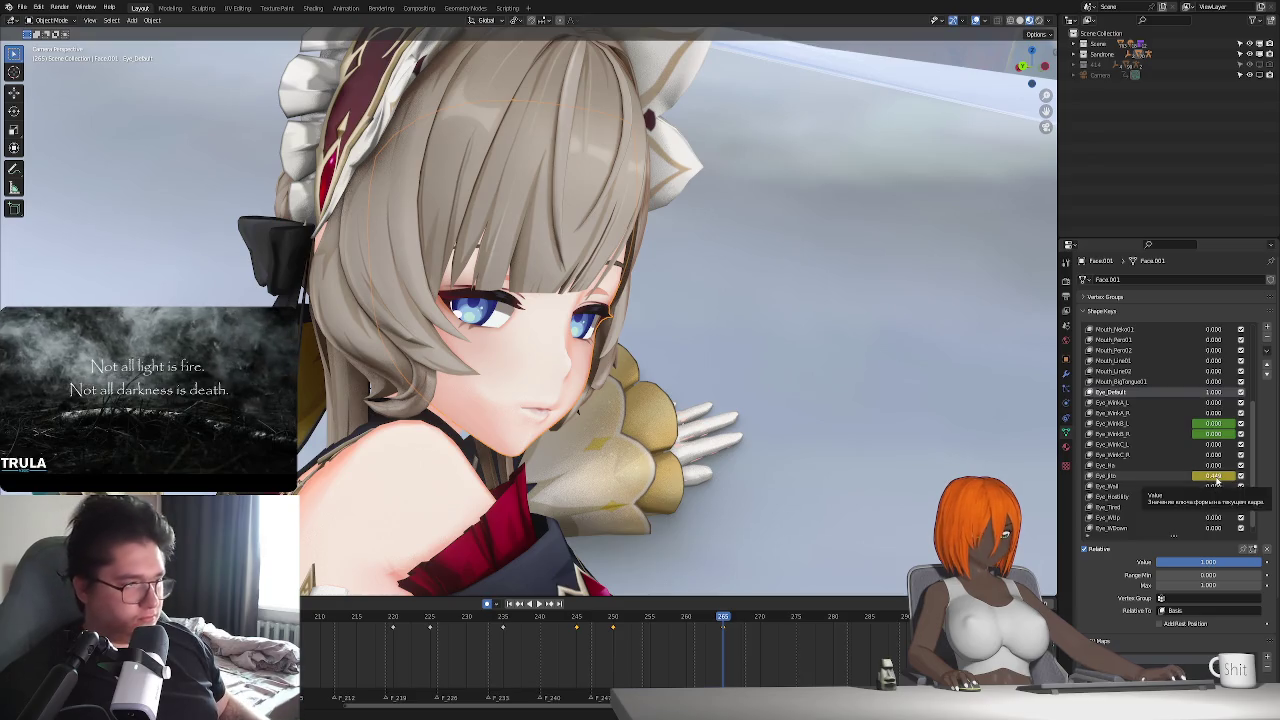
key(alt+i)
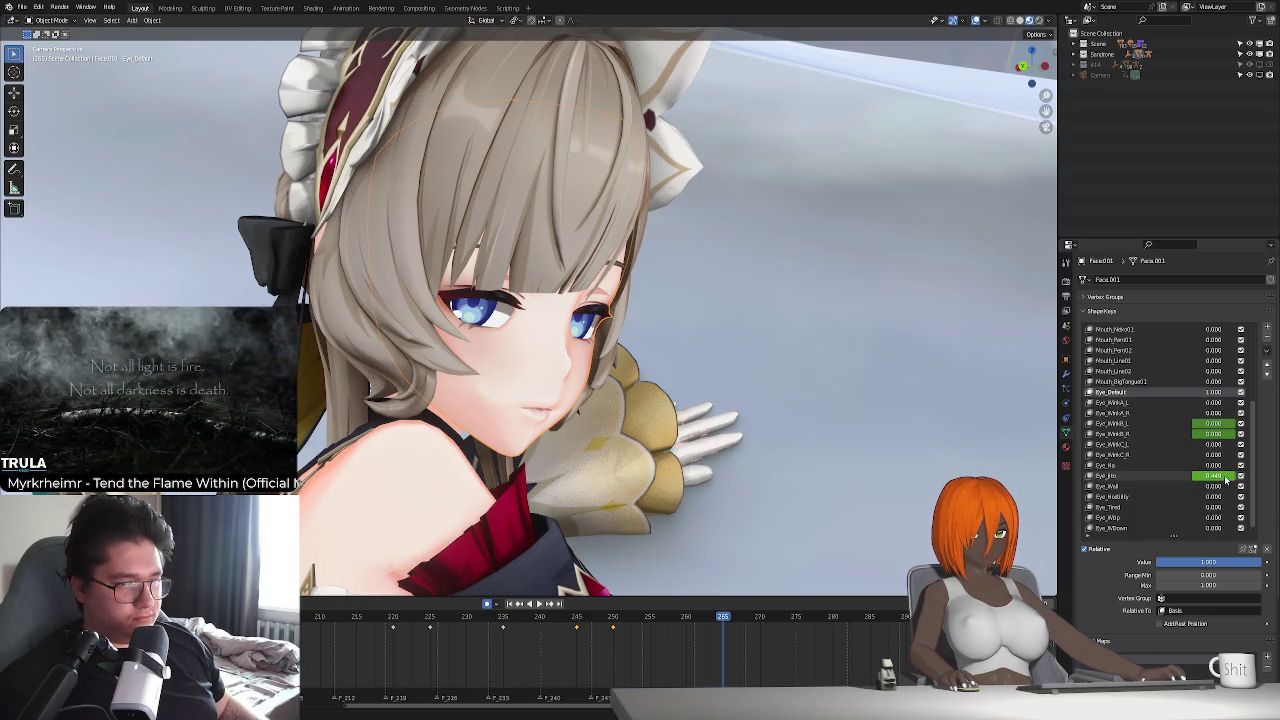
mouse_move(1213, 496)
mouse_down()
mouse_move(1240, 496)
mouse_move(1208, 497)
mouse_up()
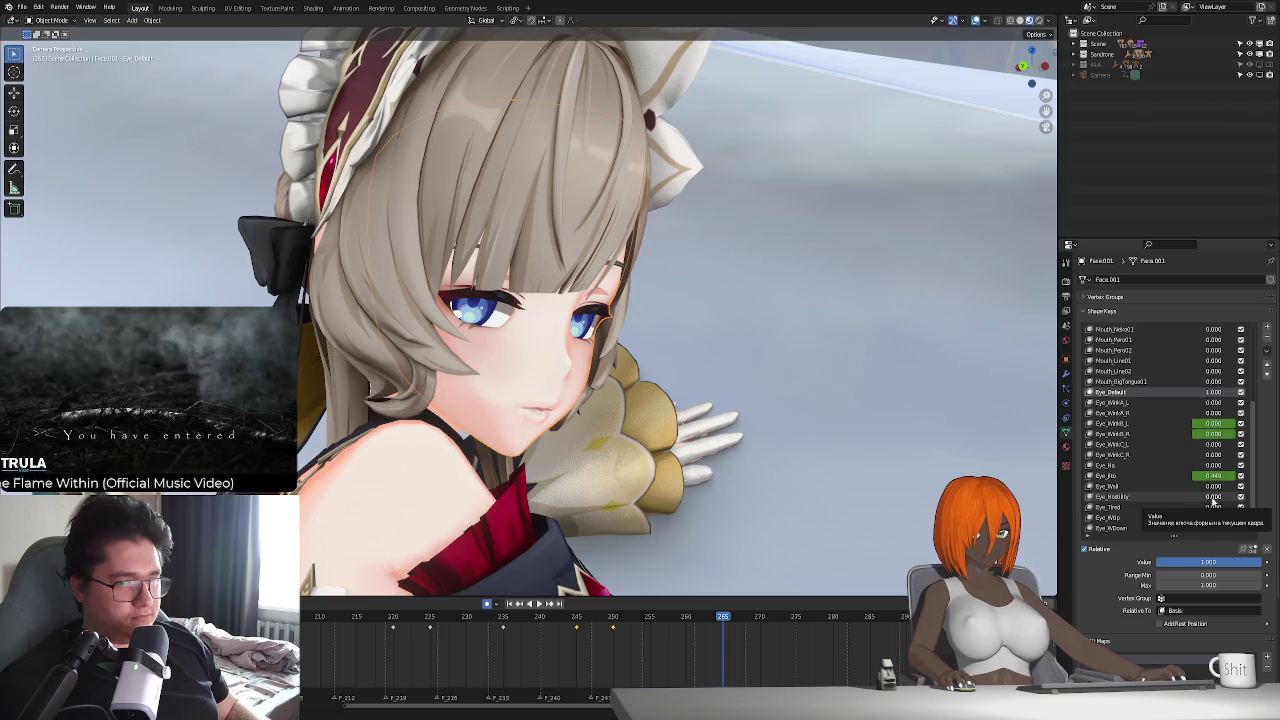
key(i)
- Settle on frame 282, then replay from frame 261 to check the eye pose
drag(728, 619, 855, 630)
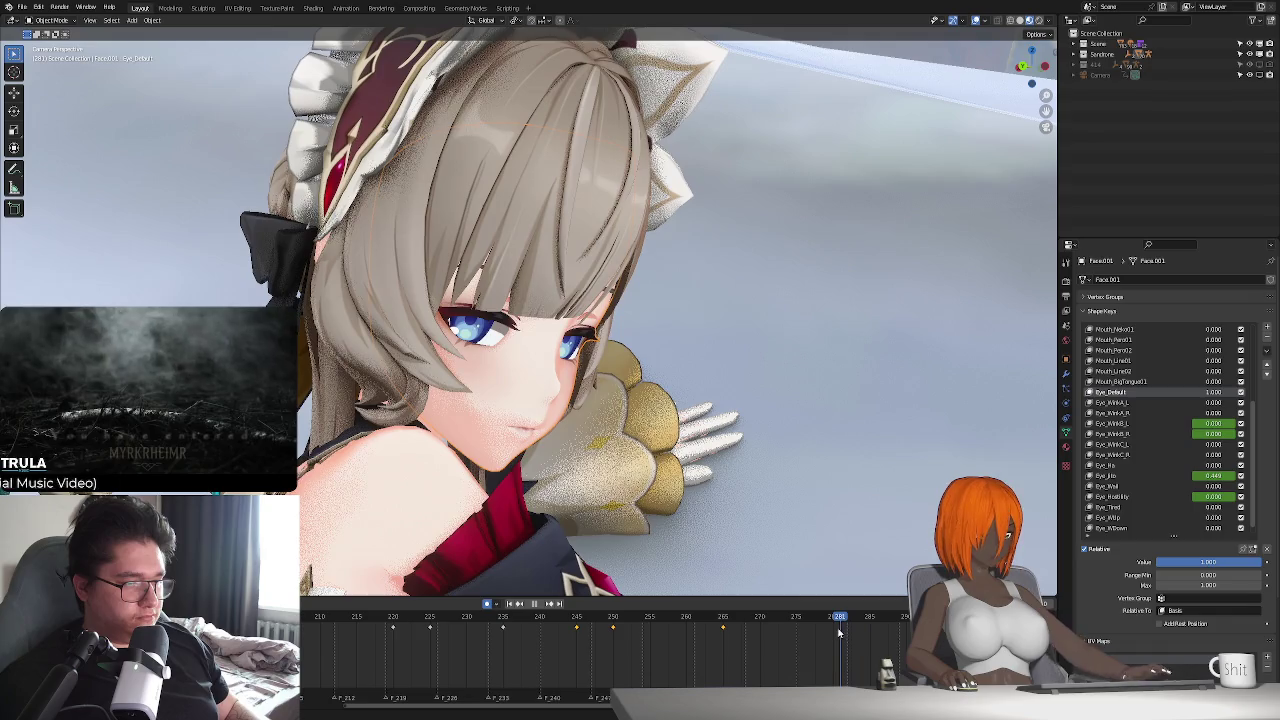
drag(855, 630, 848, 630)
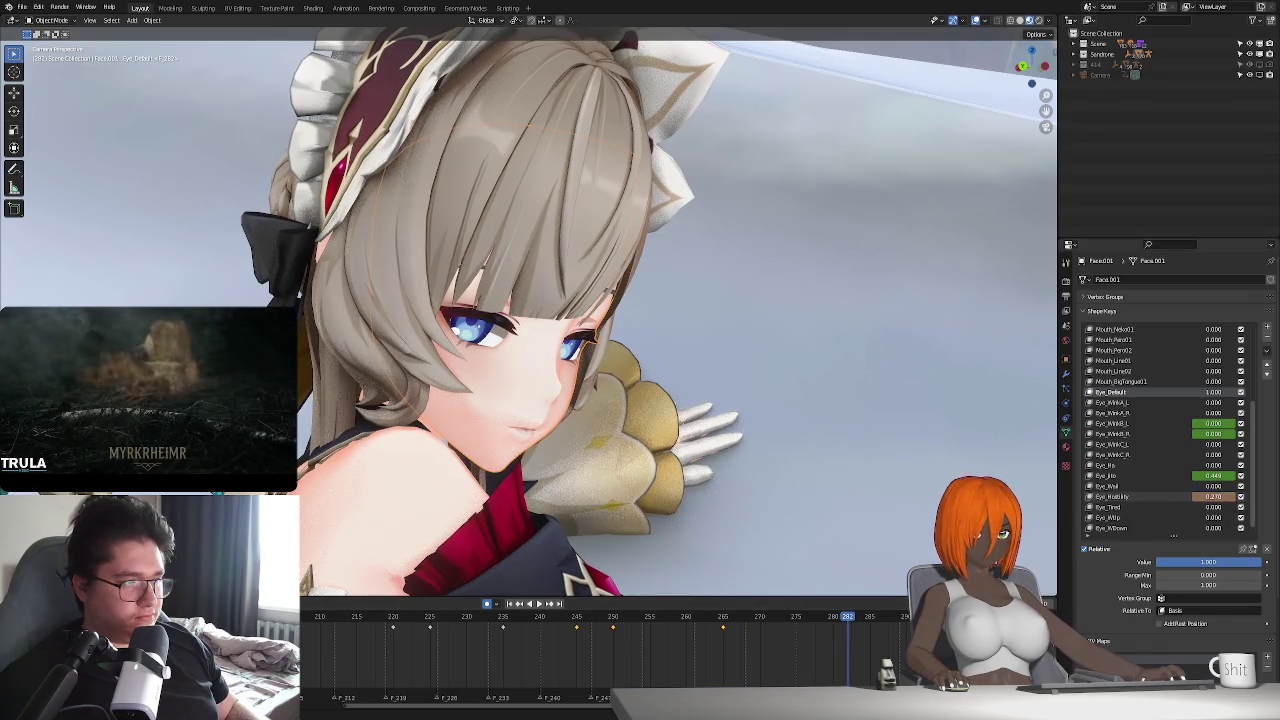
key(space)
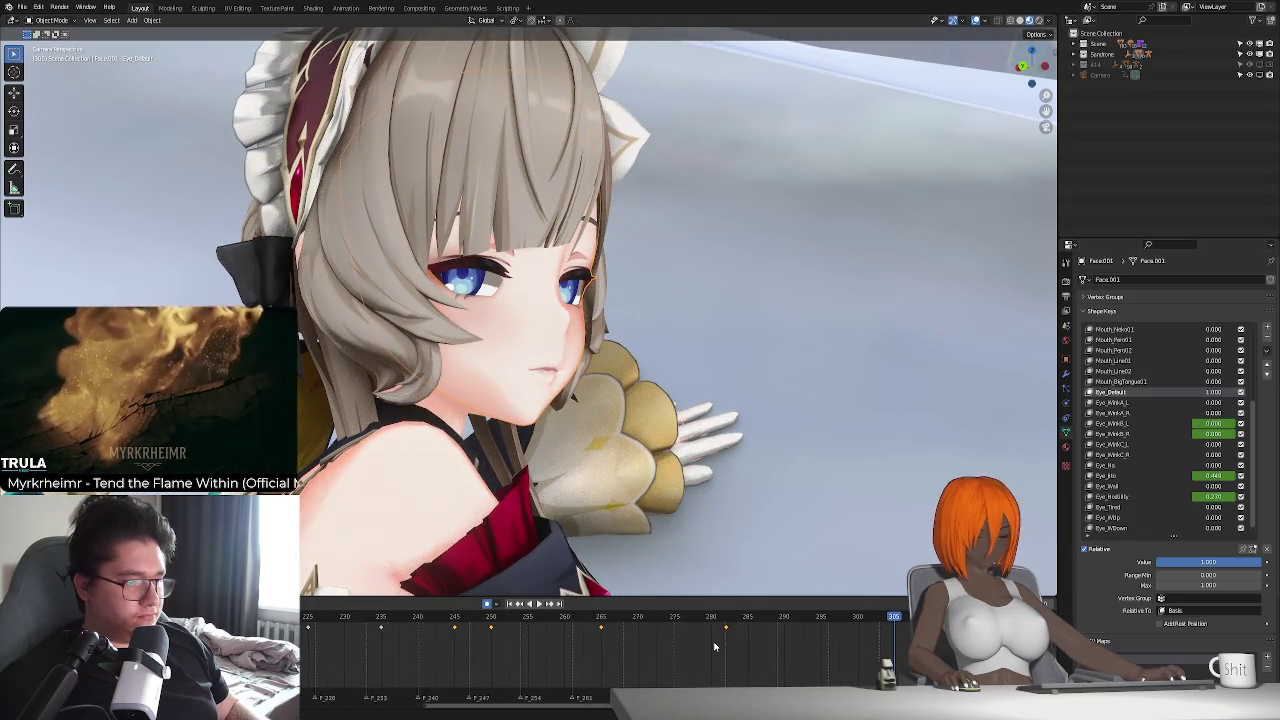
click(726, 620)
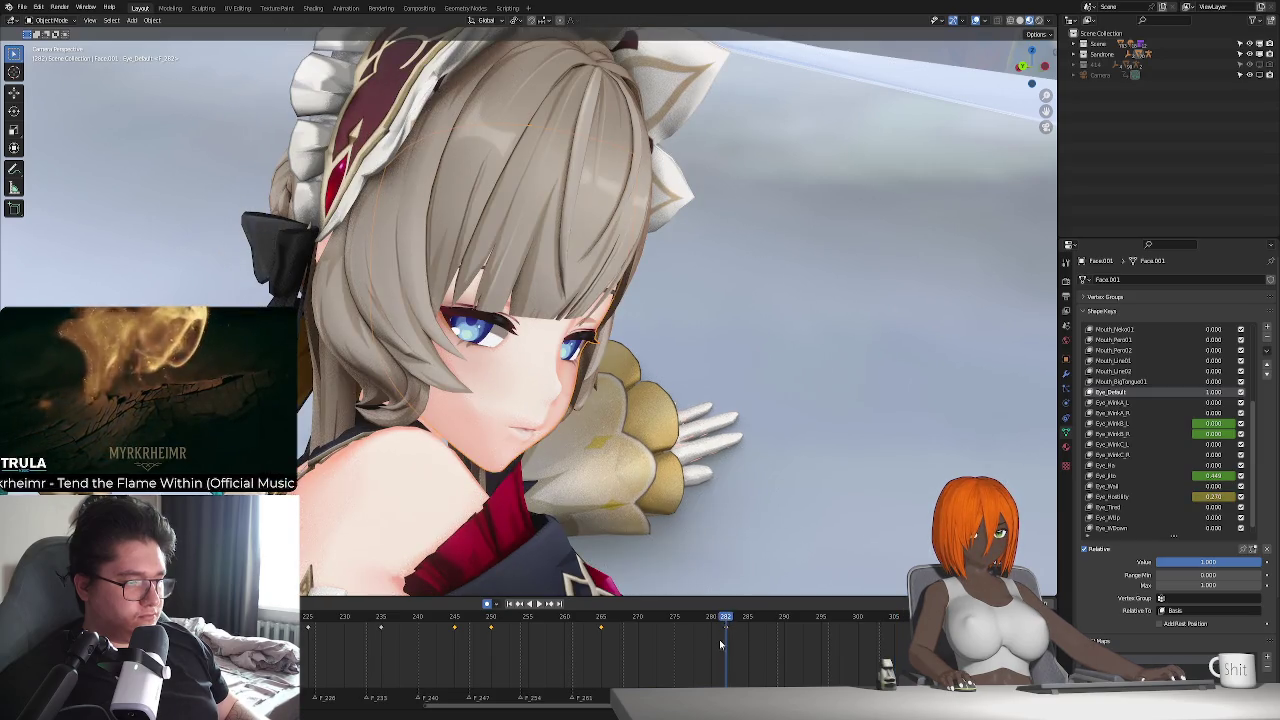
click(571, 621)
key(space)
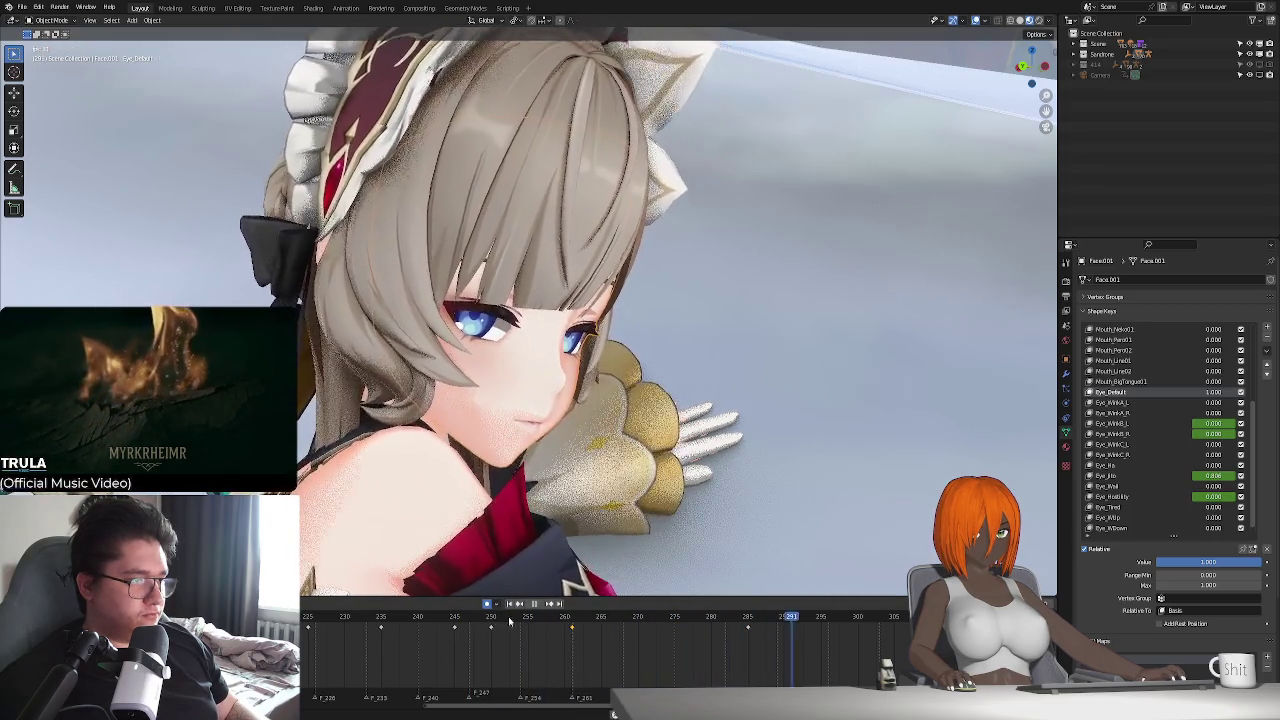
click(572, 621)
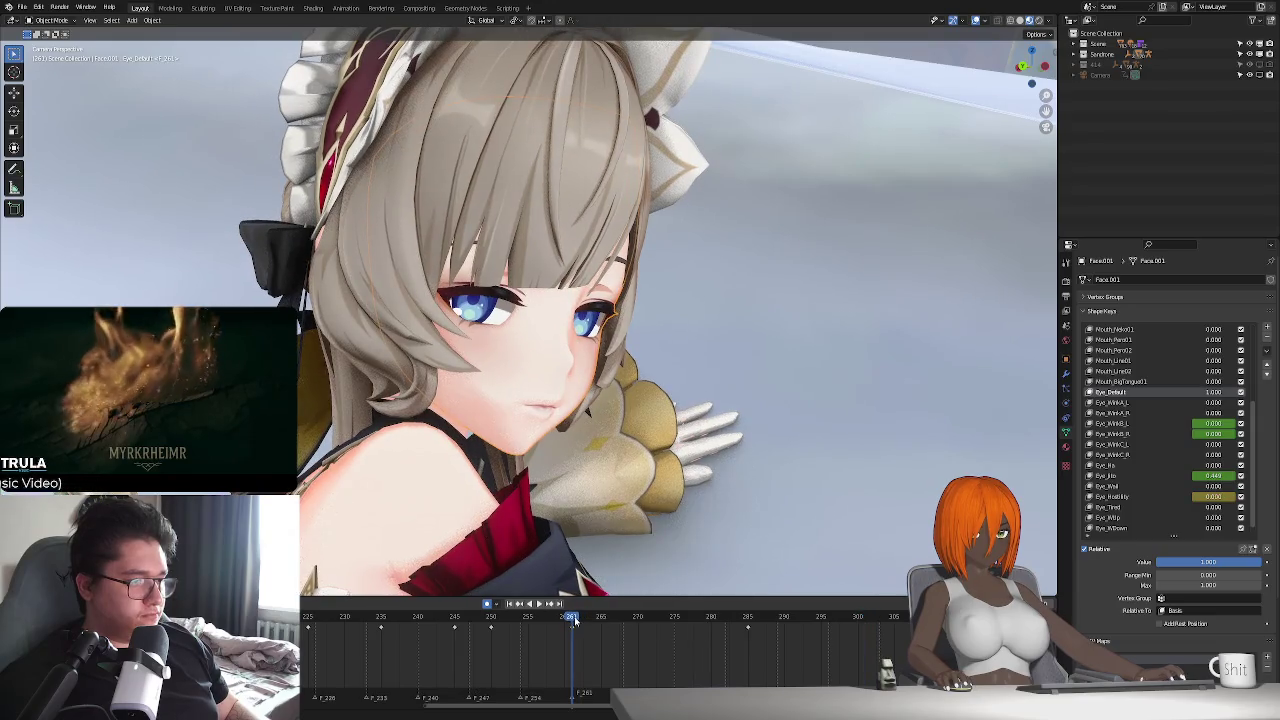
key(space)
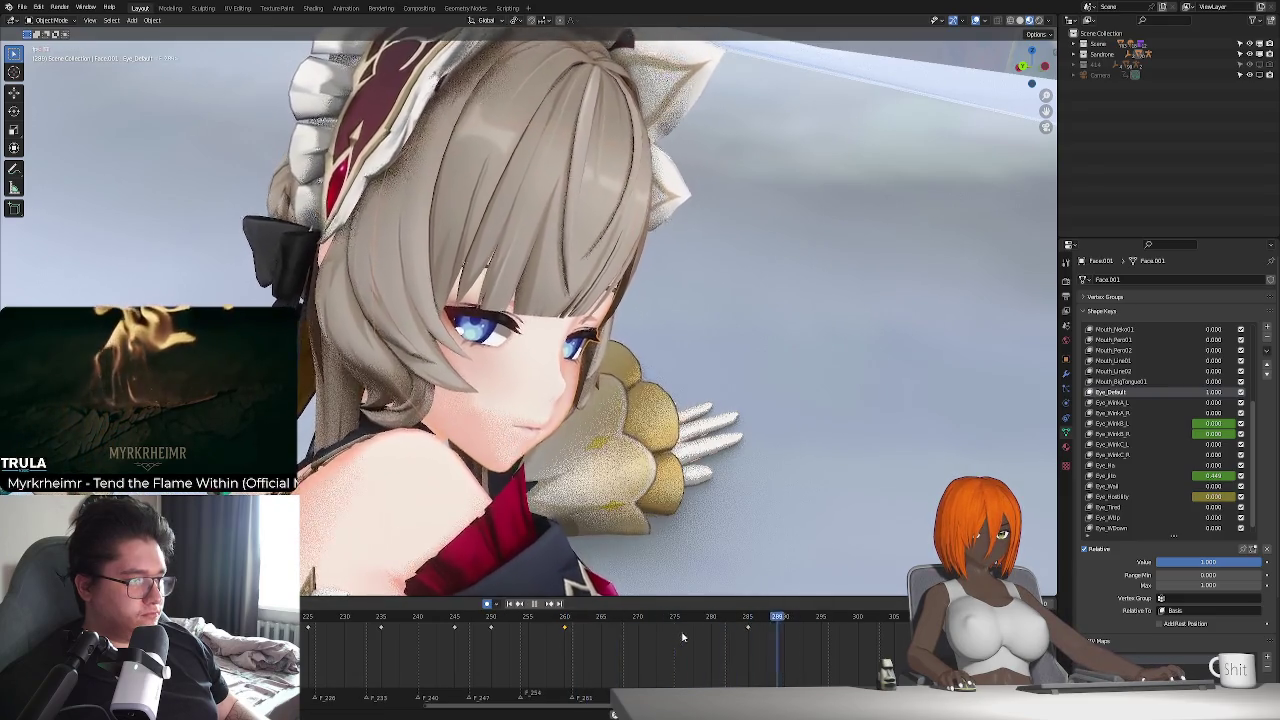
click(749, 617)
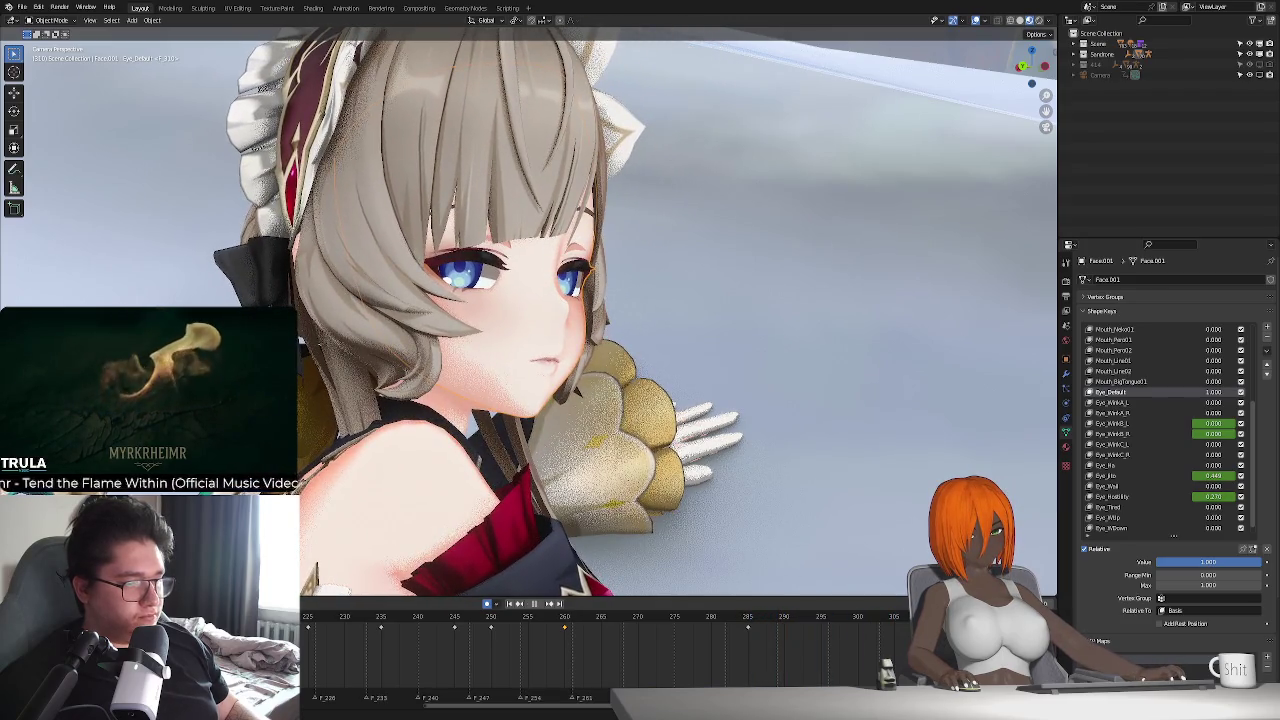
- Adjust an eye shape-key strength and scrub through frames 285-301
drag(1215, 494, 1190, 507)
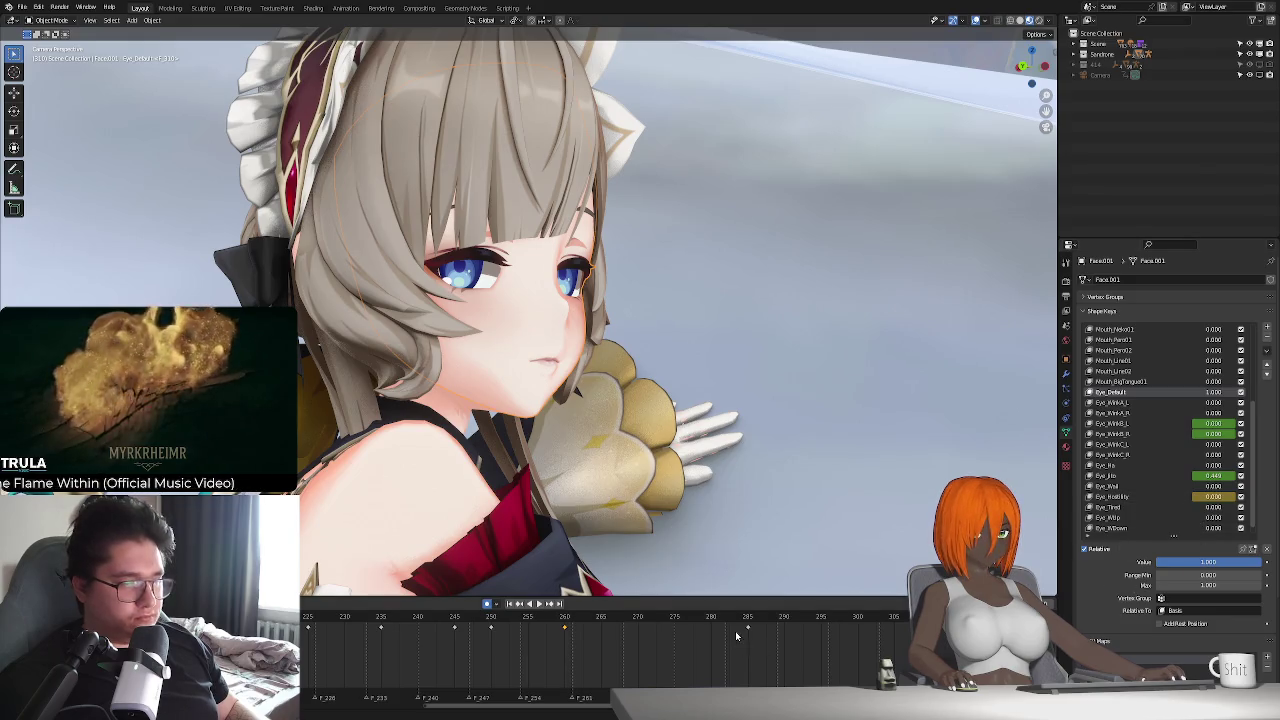
drag(718, 617, 786, 633)
click(747, 619)
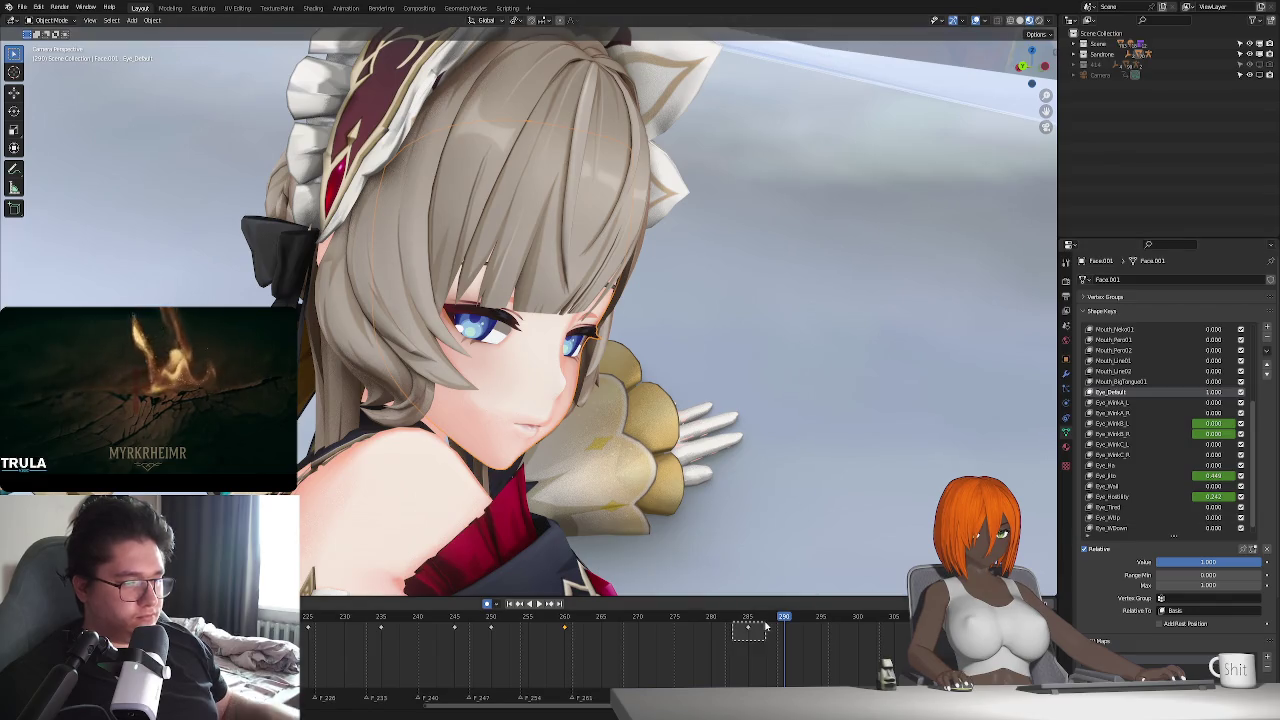
mouse_move(784, 620)
mouse_down()
mouse_move(748, 620)
mouse_move(784, 620)
mouse_up()
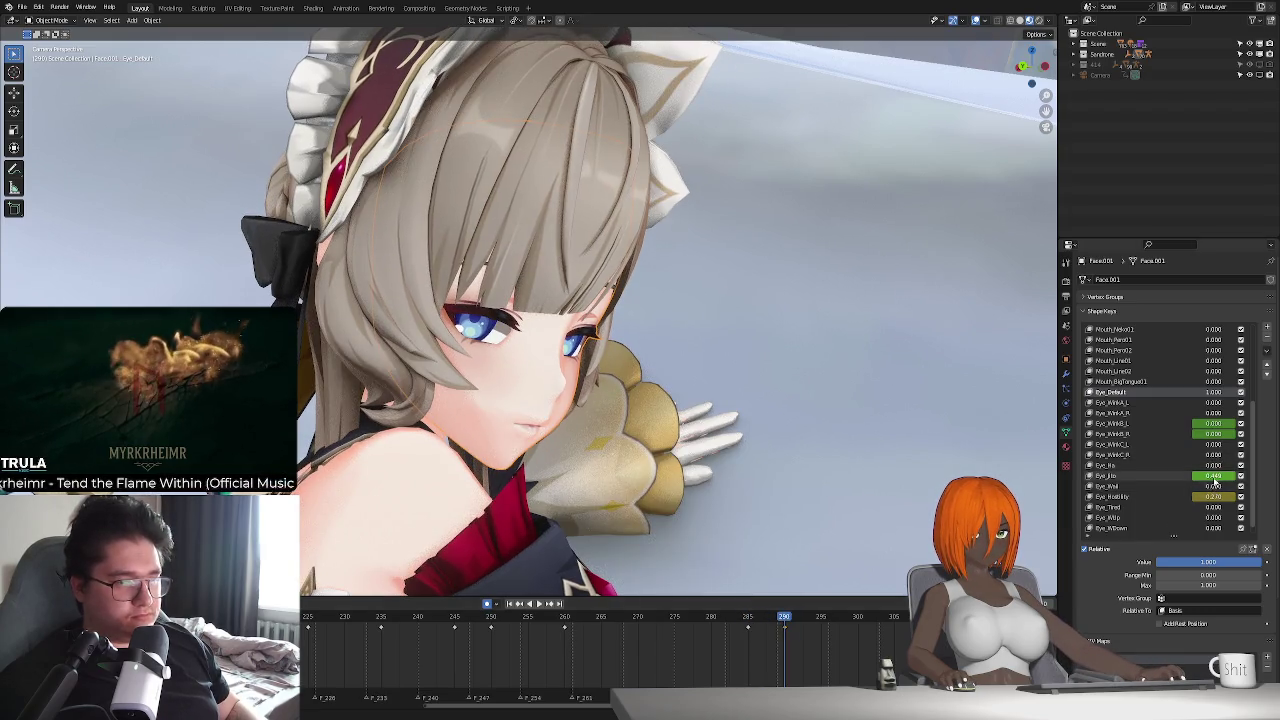
click(509, 605)
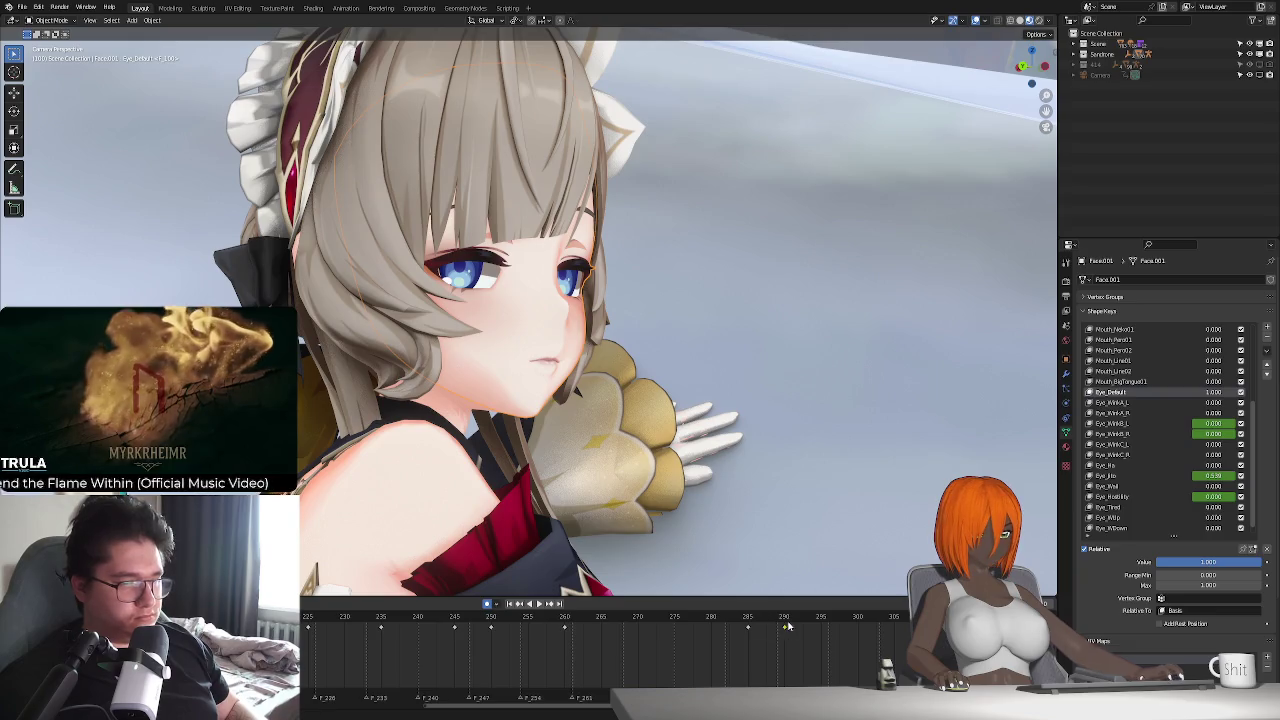
click(786, 622)
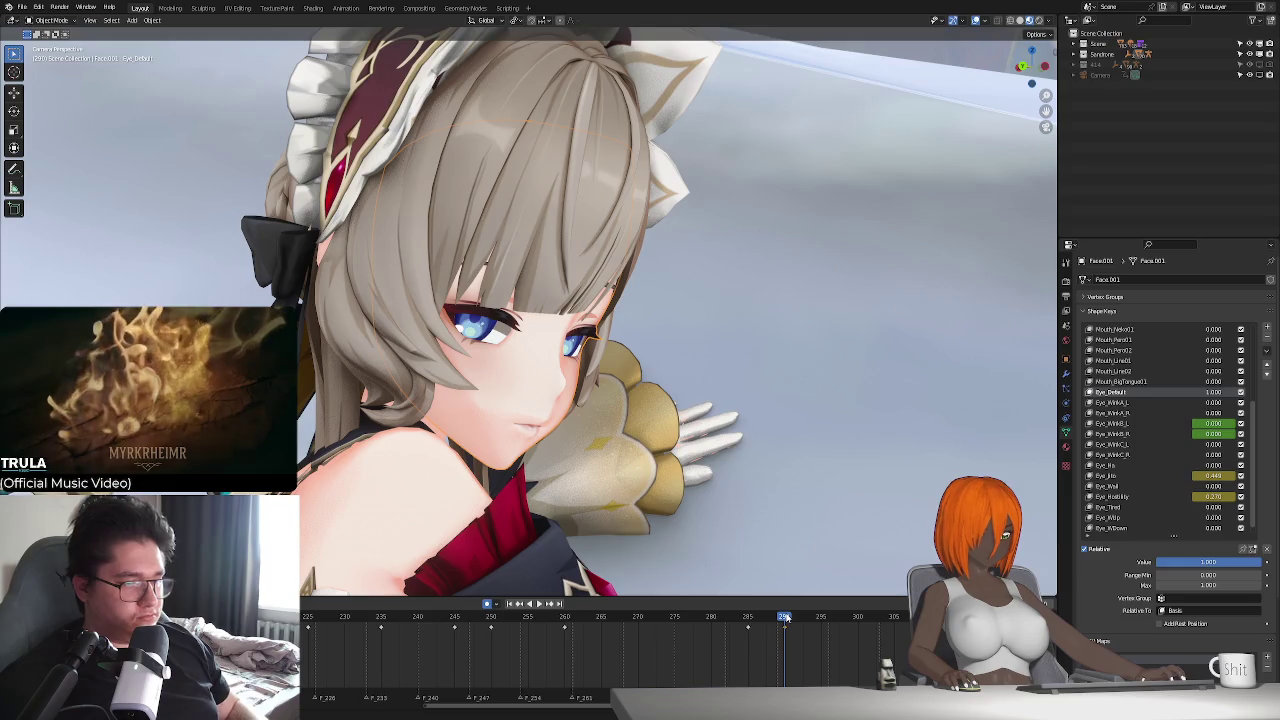
click(748, 617)
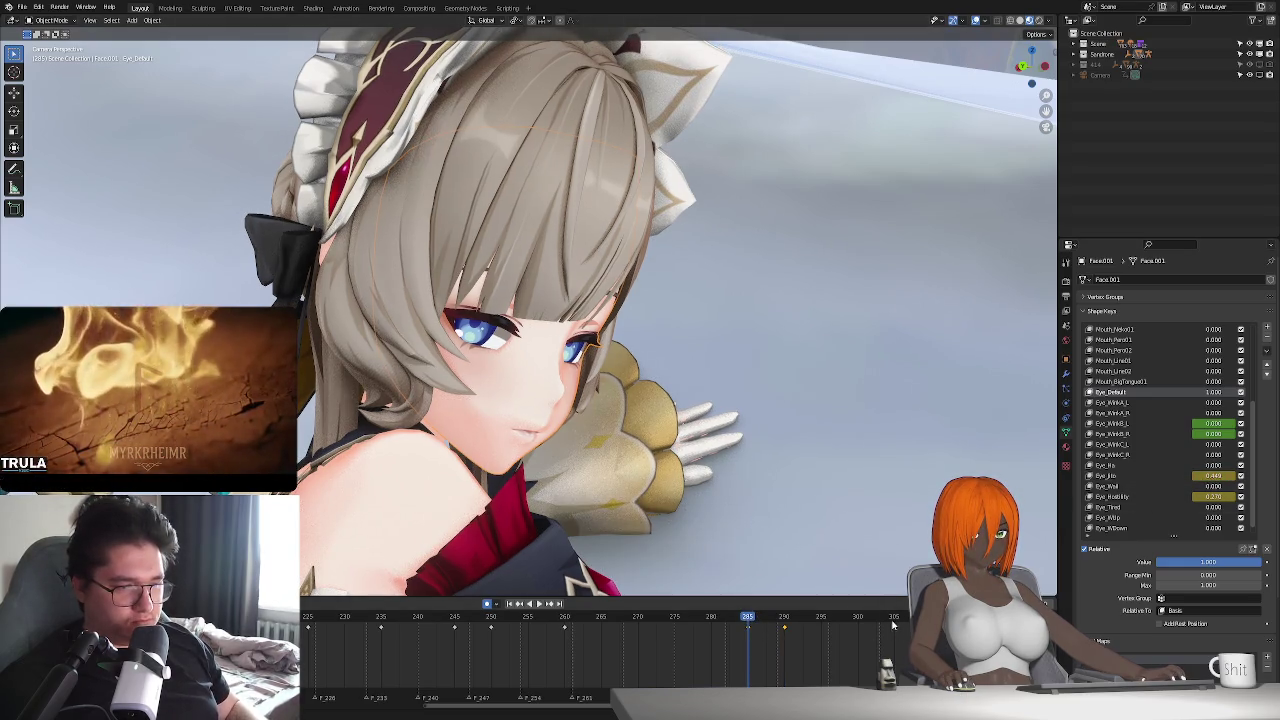
key(Up)
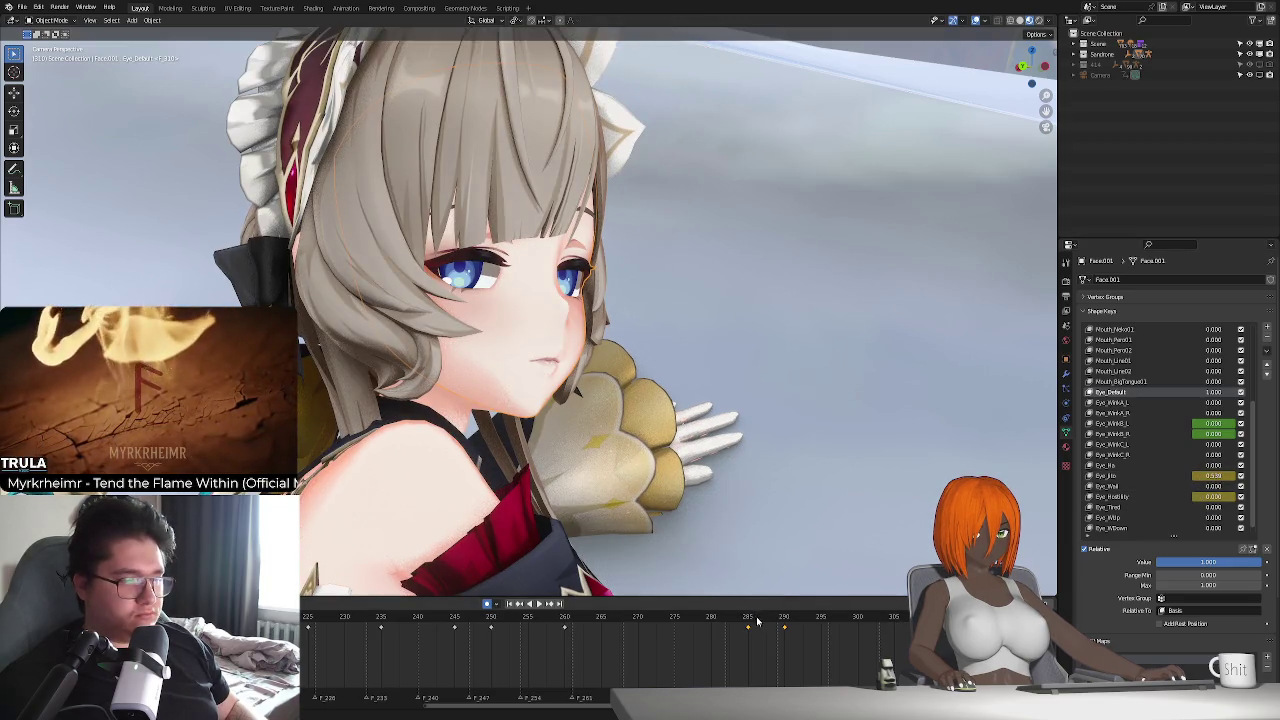
click(822, 630)
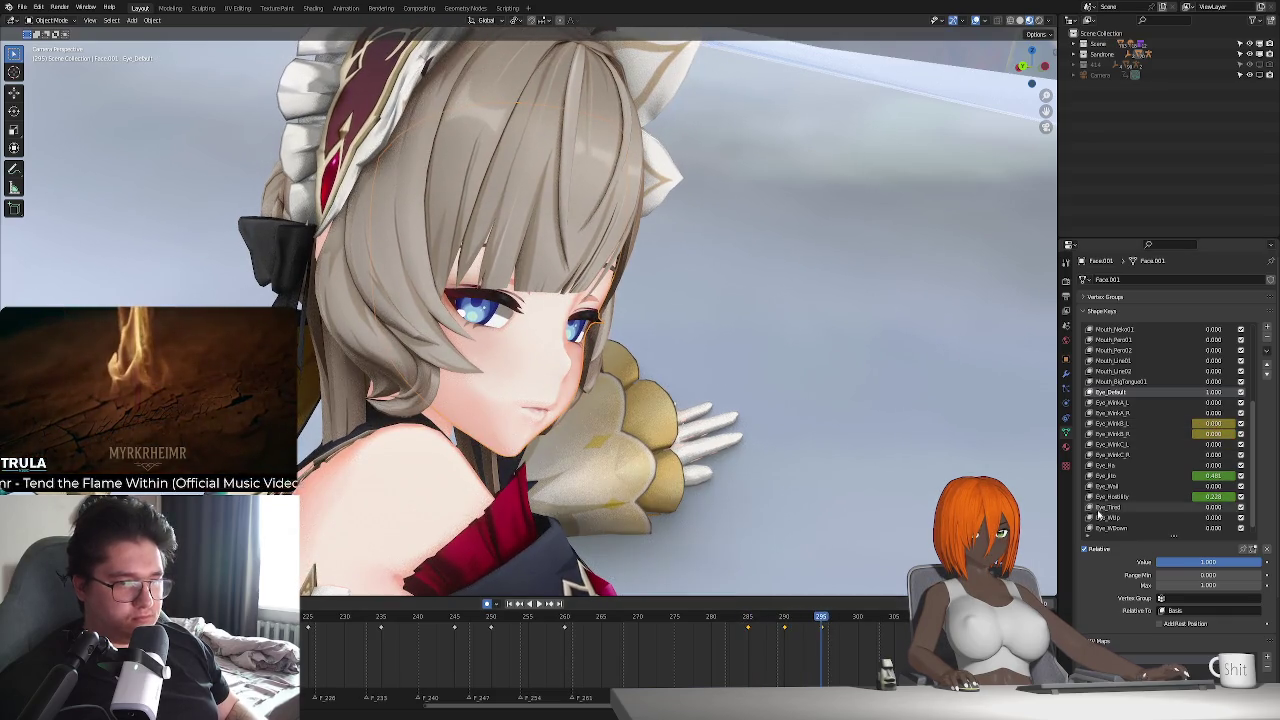
click(862, 622)
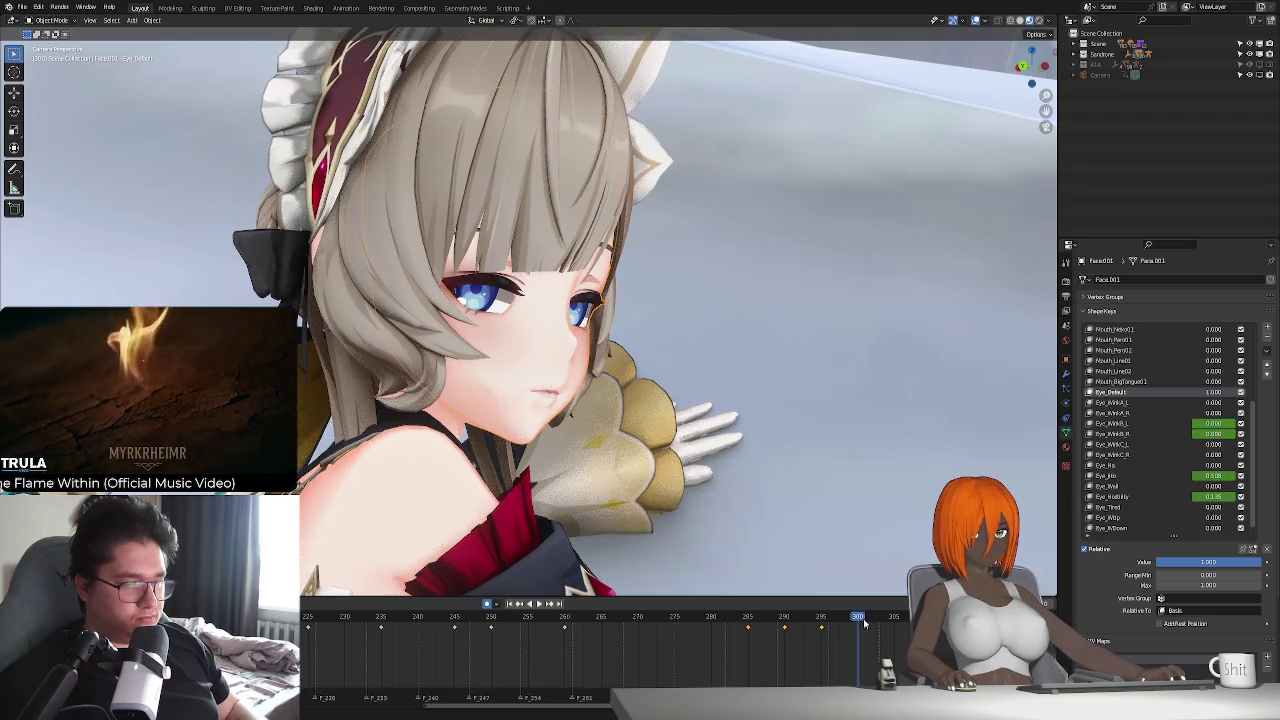
- Keyframe Eye_WinkB_L and Eye_WinkB_R at 1.0 on frame 301, then preview from frame 277
drag(1213, 433, 1245, 433)
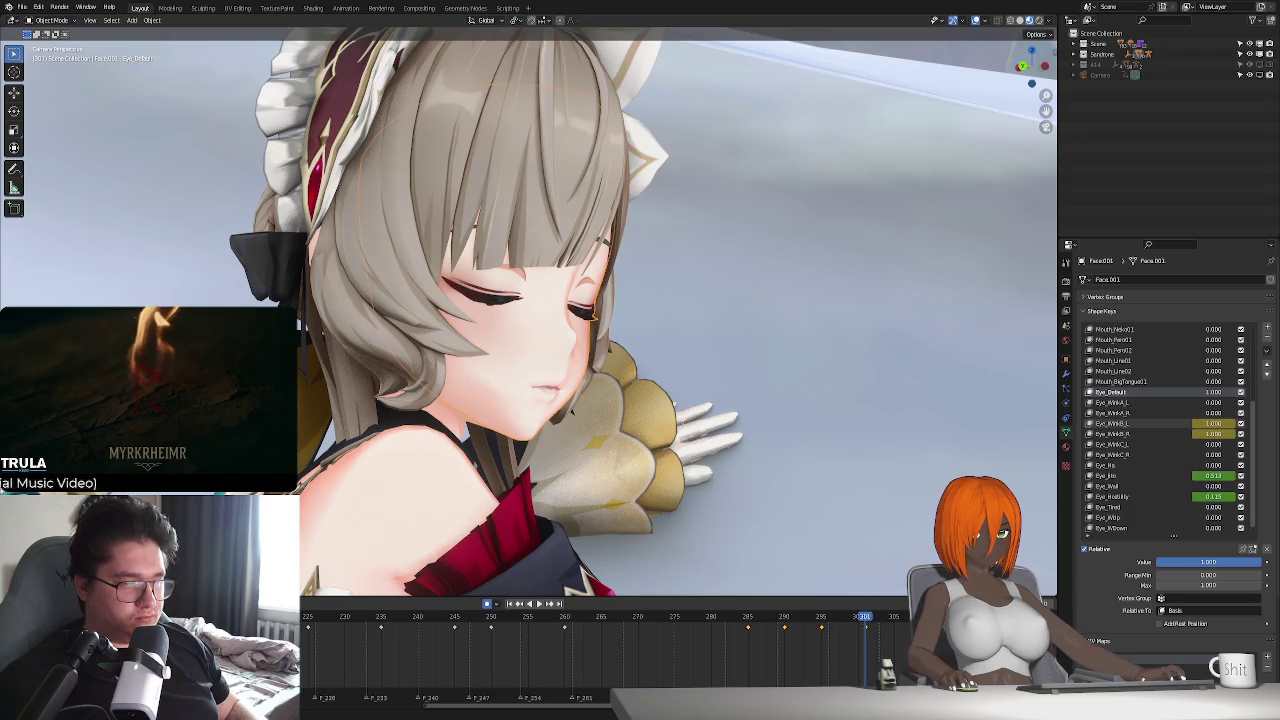
key(Up)
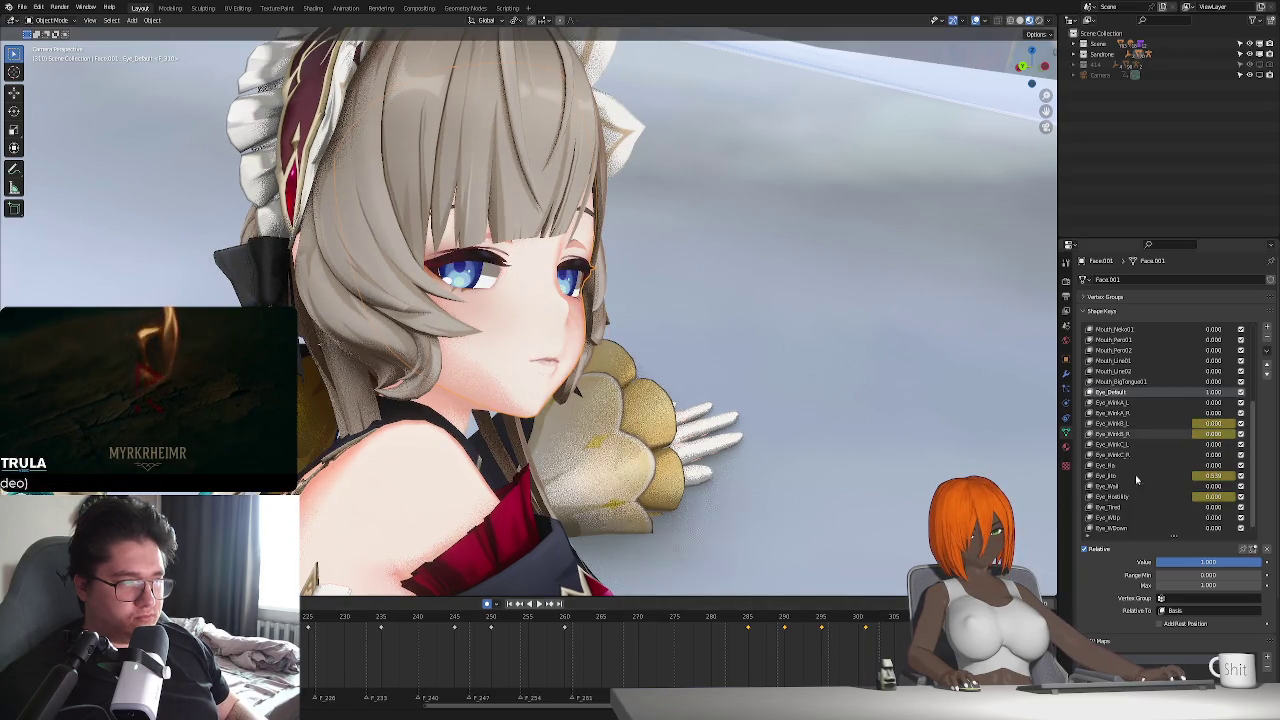
click(688, 617)
key(space)
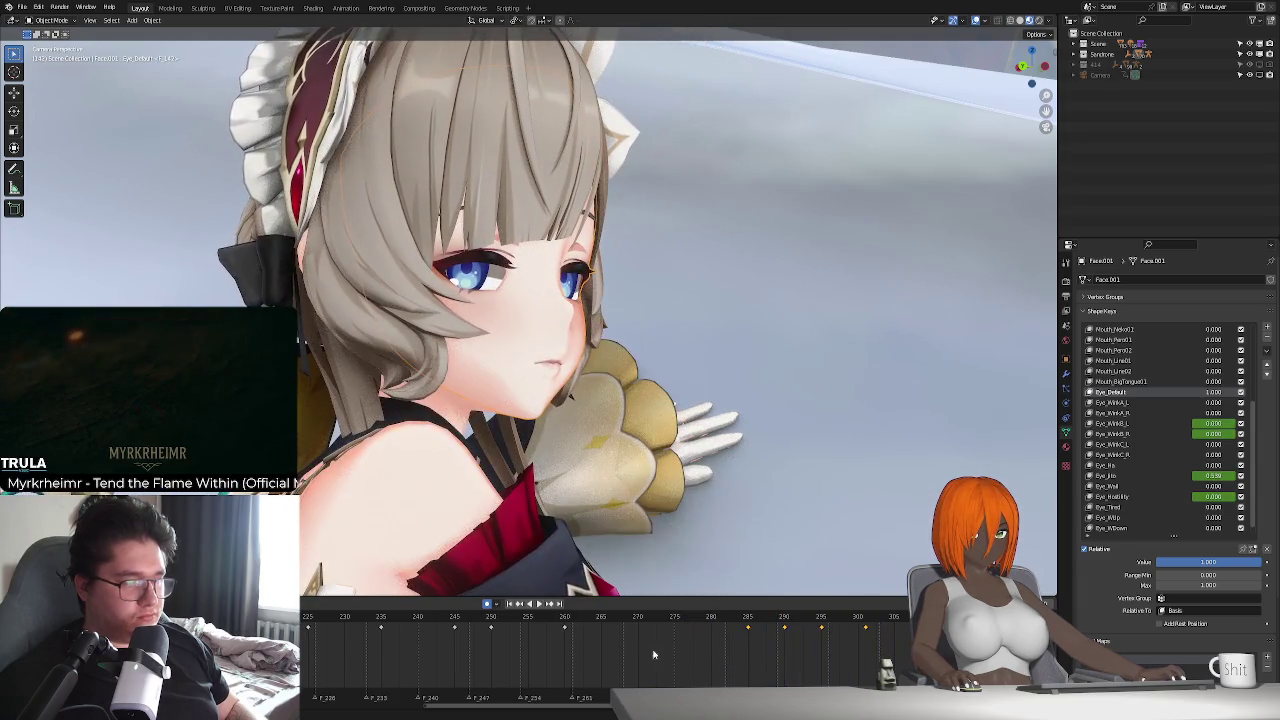
scroll(660, 648, down, 4)
ctrl+scroll(634, 648, up, 5)
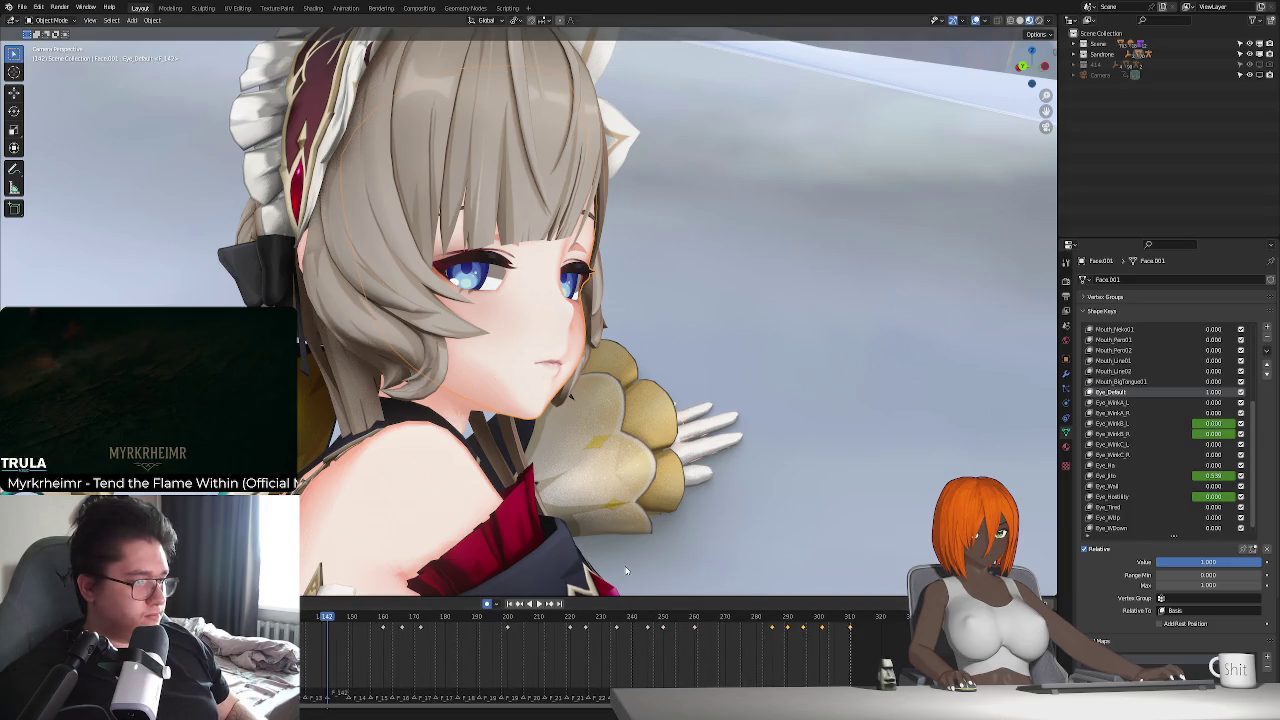
key(space)
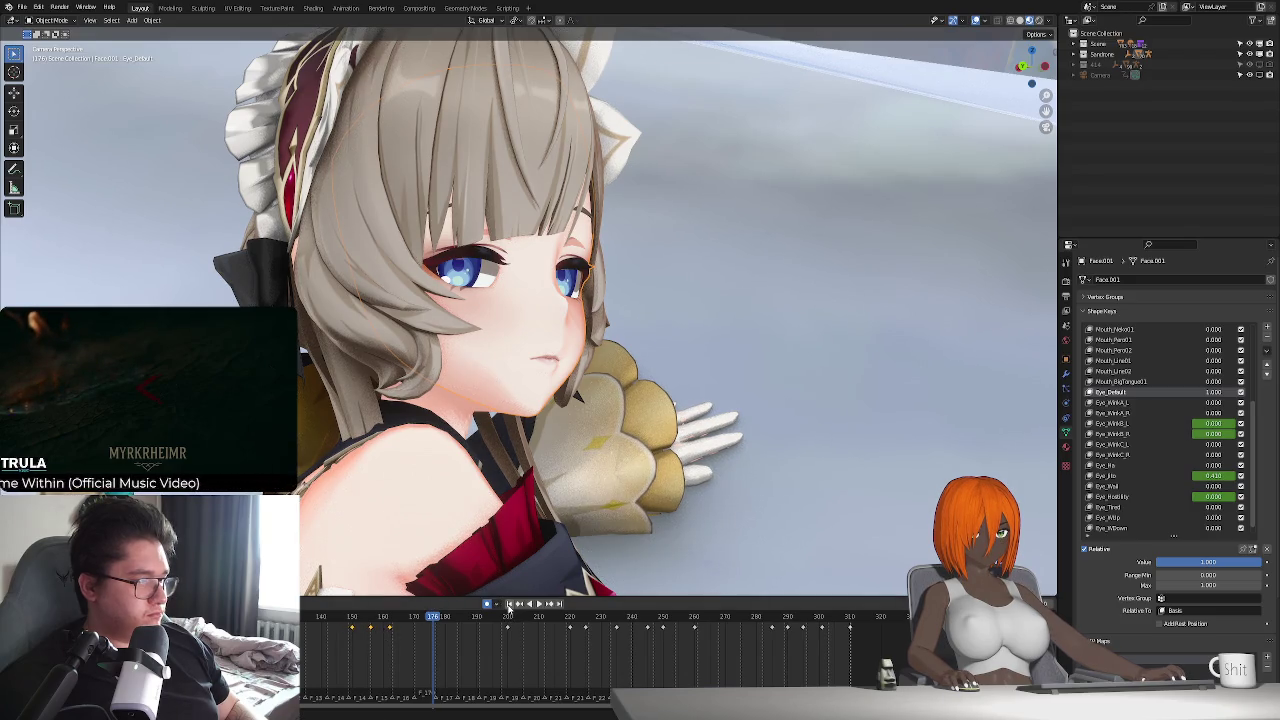
key(space)
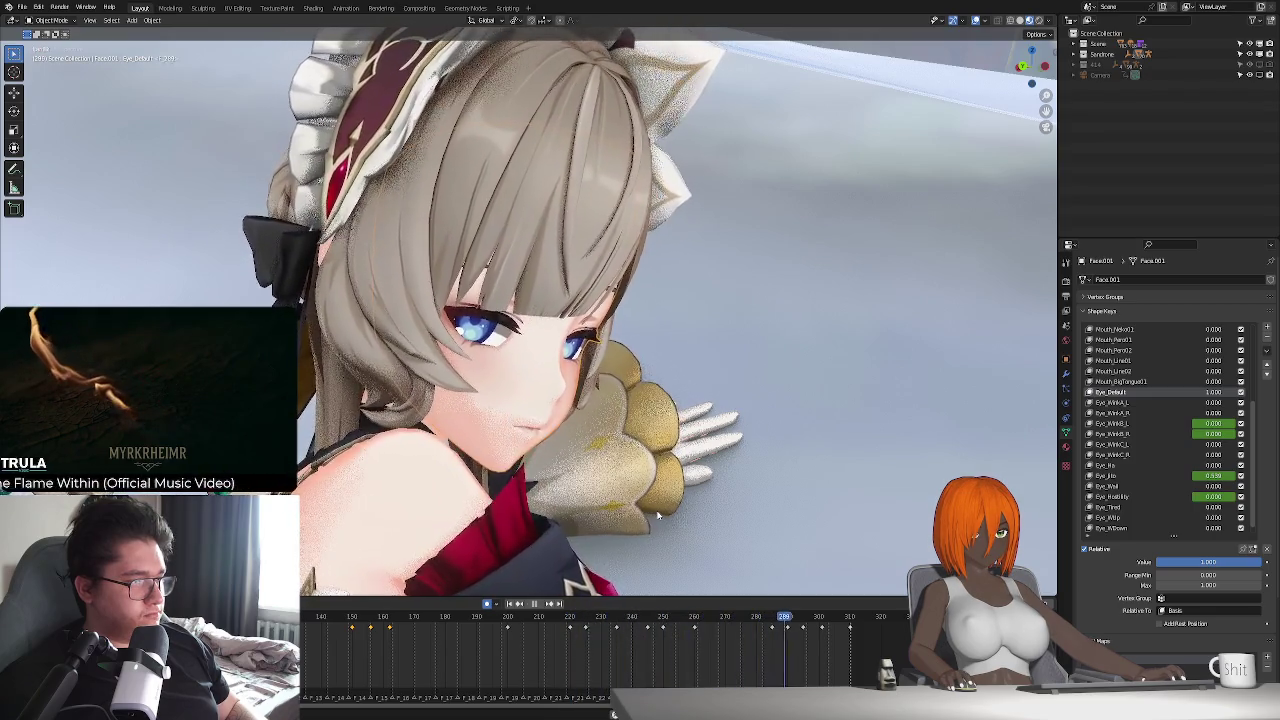
click(508, 617)
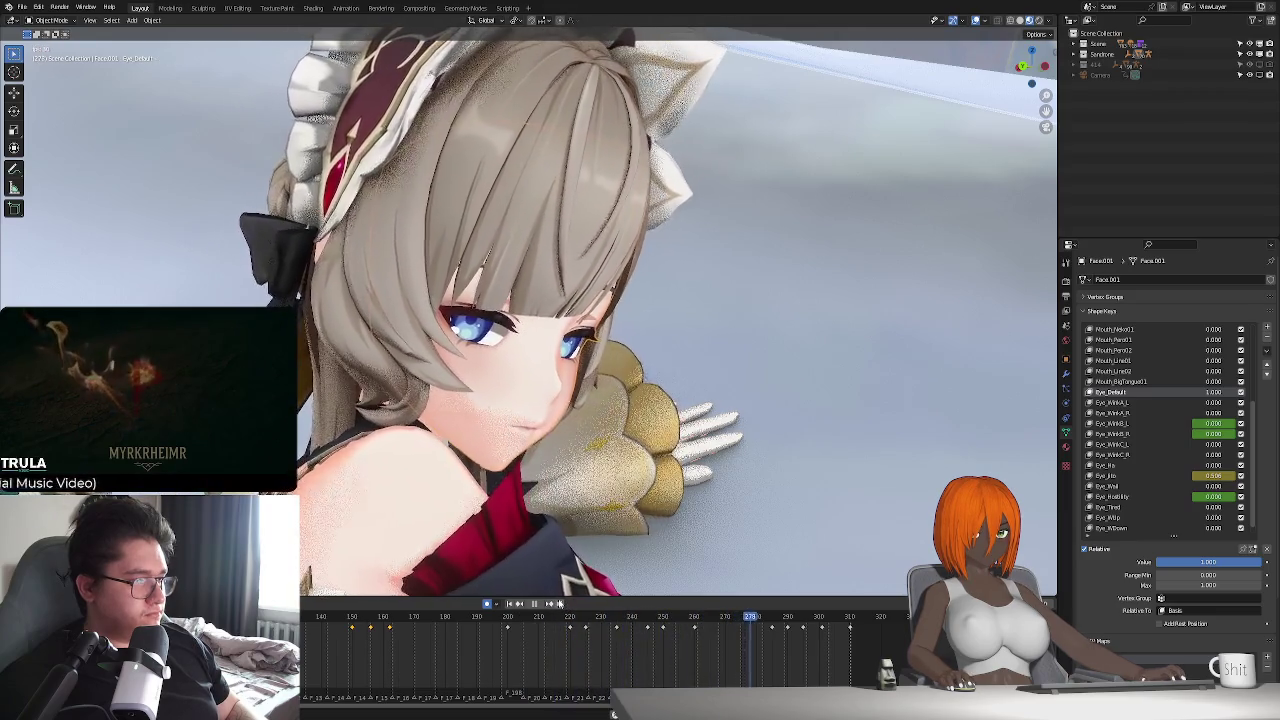
key(space)
click(508, 637)
key(space)
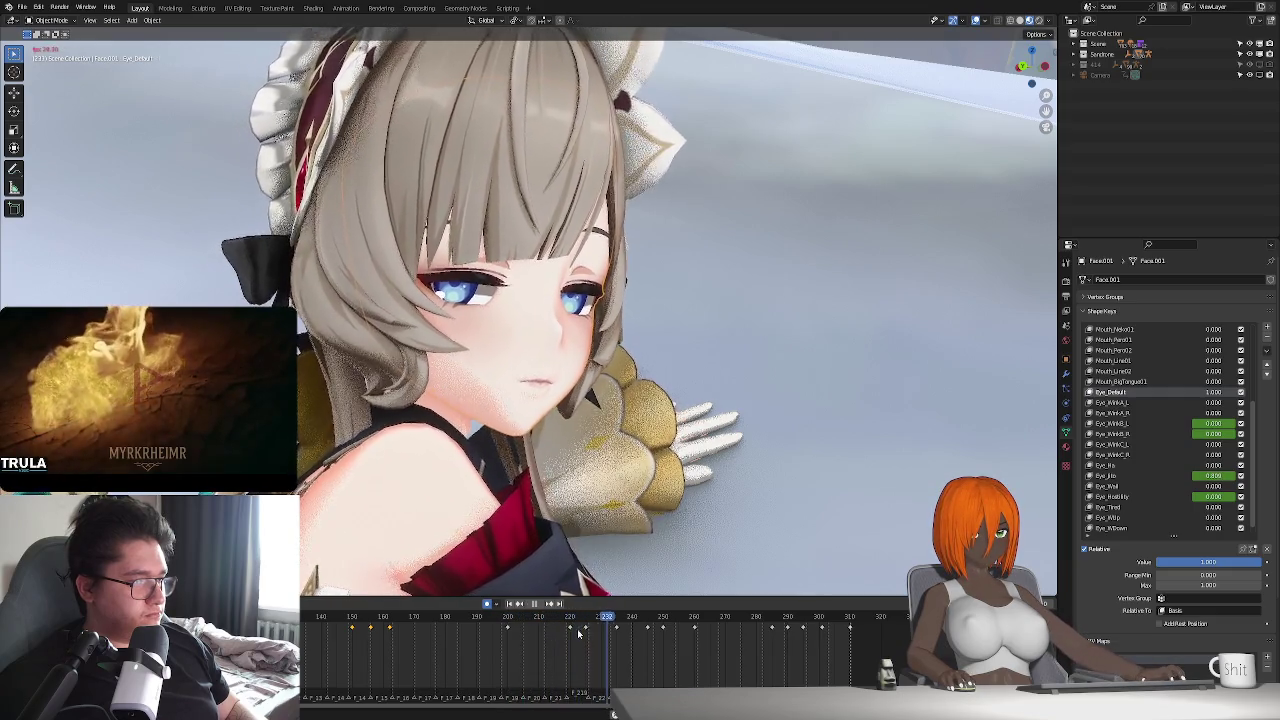
scroll(577, 634, up, 3)
click(543, 618)
drag(543, 618, 565, 630)
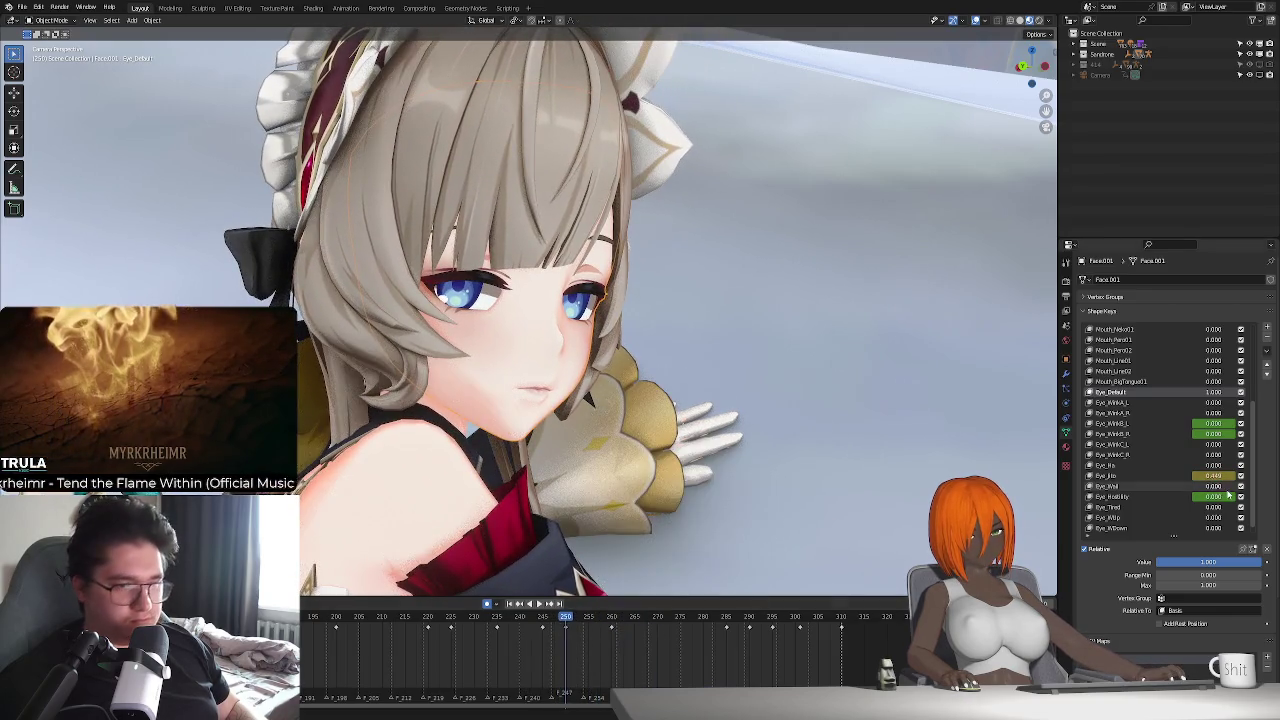
- Try Mouth_Fera01, Mouth_Doya02 and Mouth_Doya01 values, undo, and preview the smile
scroll(1149, 477, up, 5)
scroll(1150, 476, up, 2)
scroll(1170, 460, up, 2)
scroll(1183, 447, up, 1)
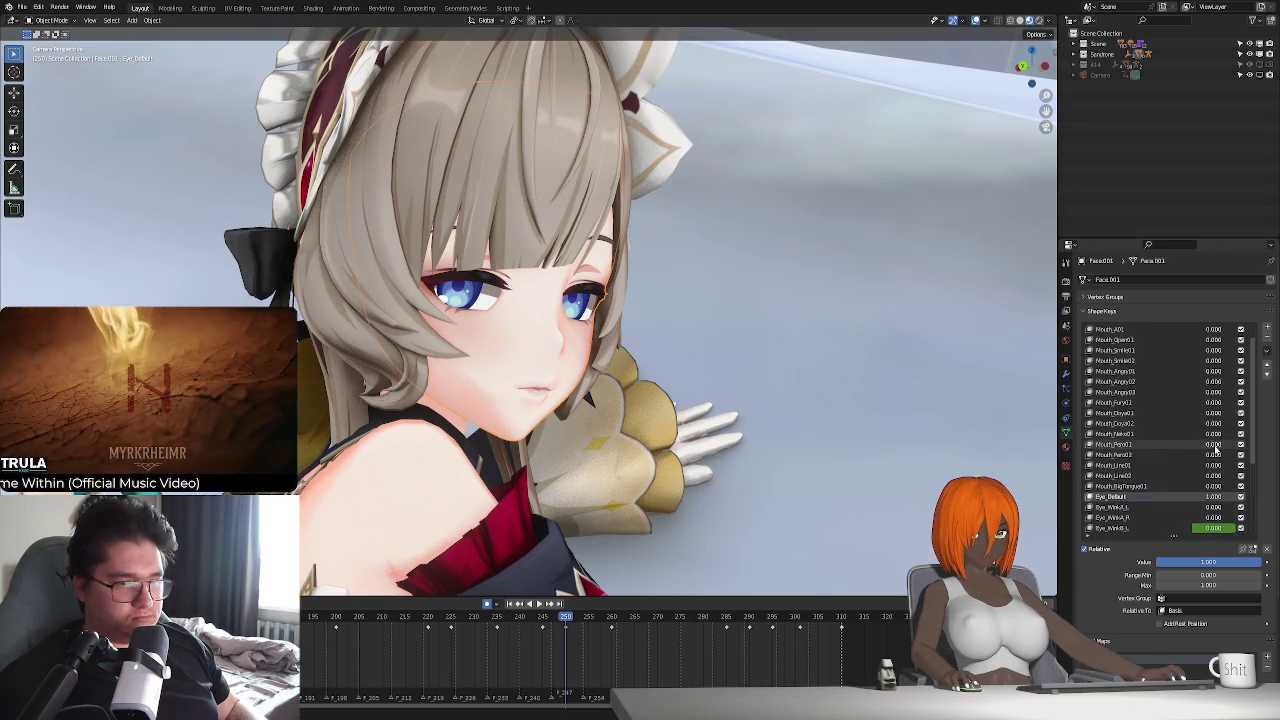
drag(1213, 444, 1230, 444)
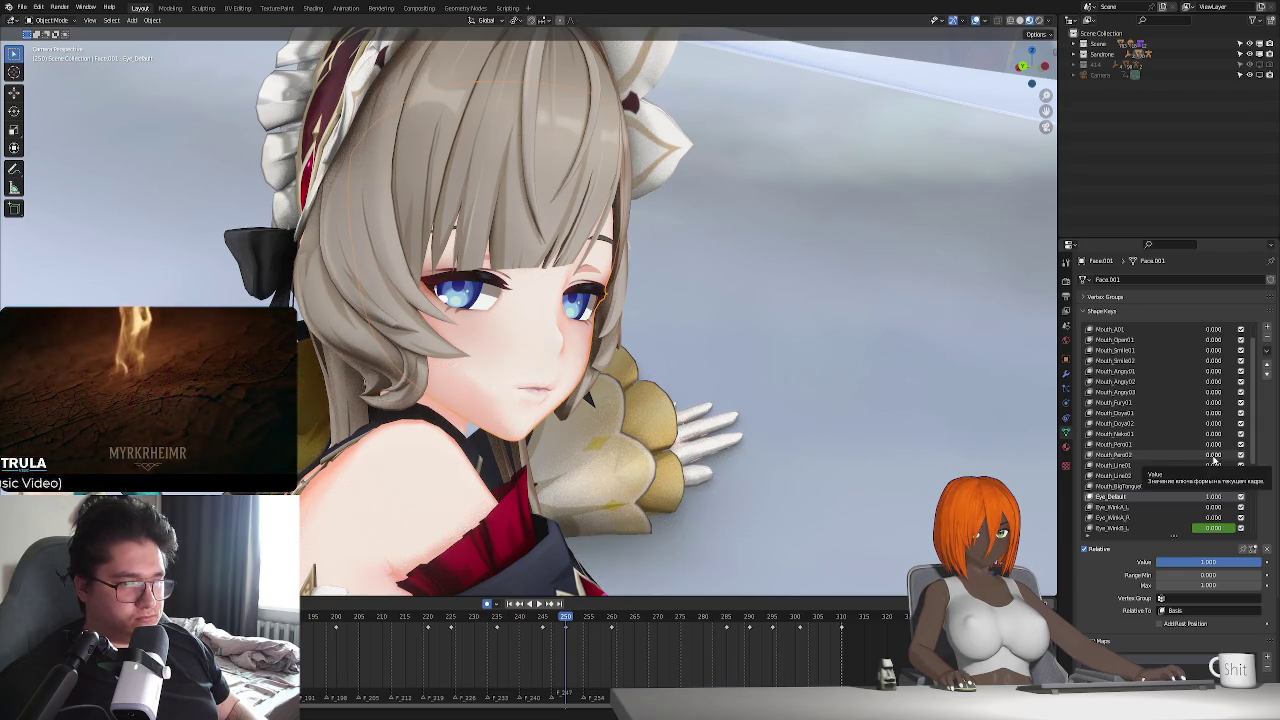
drag(1213, 423, 1224, 413)
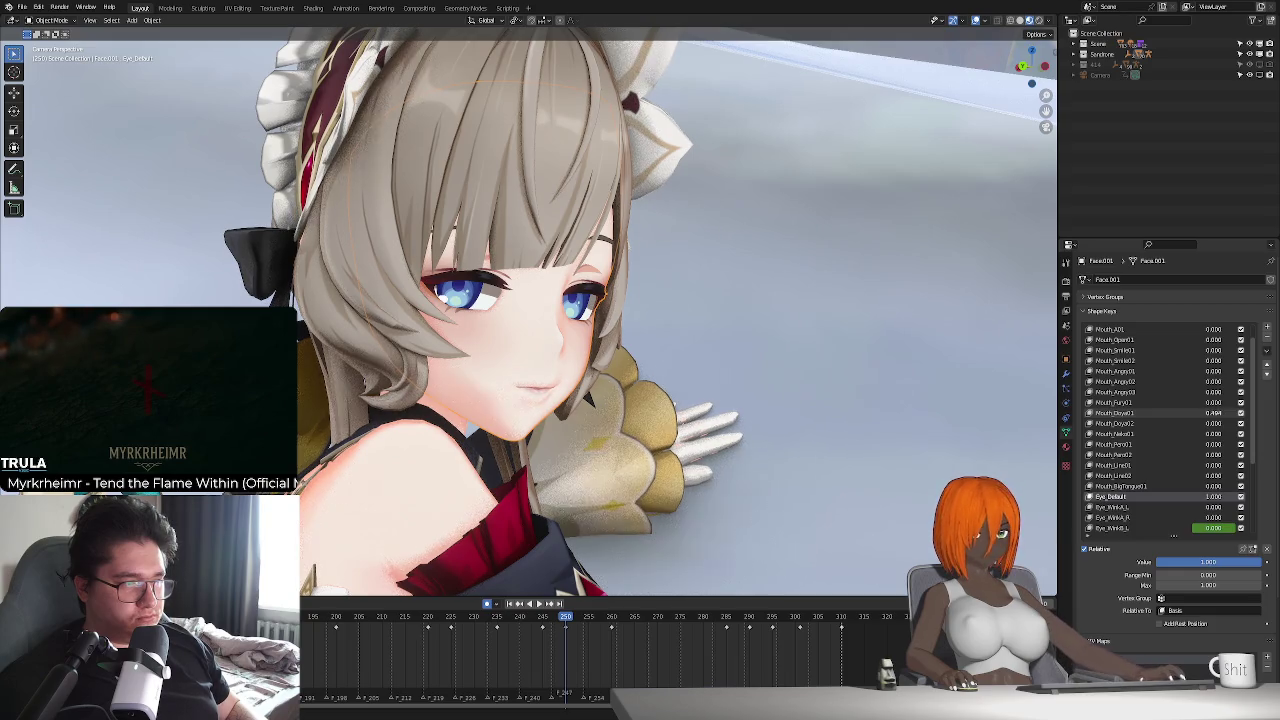
drag(1224, 413, 1240, 413)
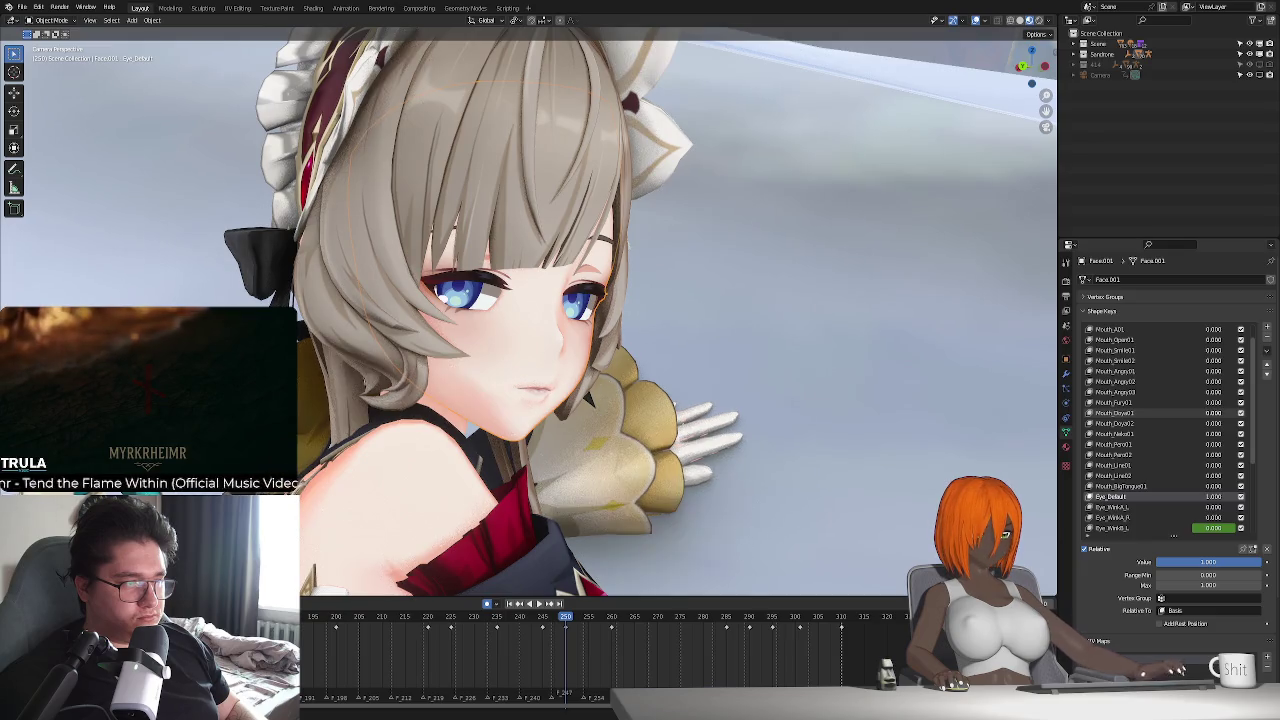
drag(1224, 413, 895, 546)
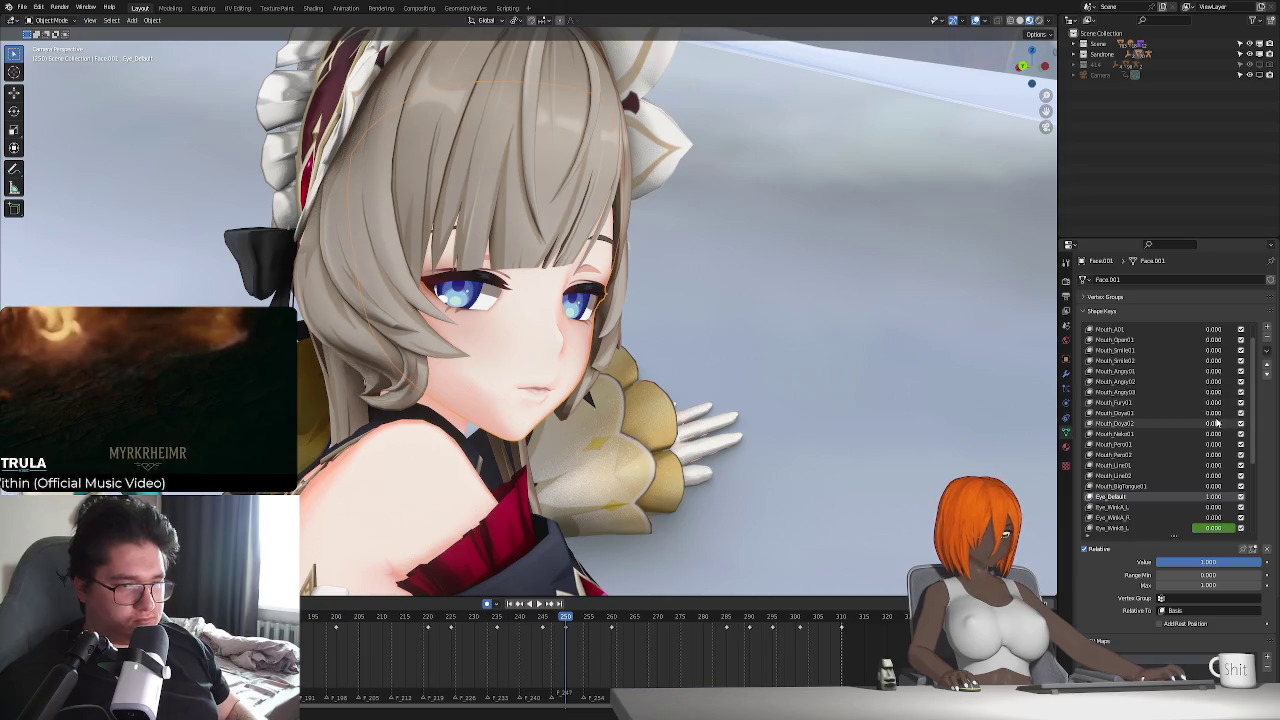
drag(1213, 413, 1228, 413)
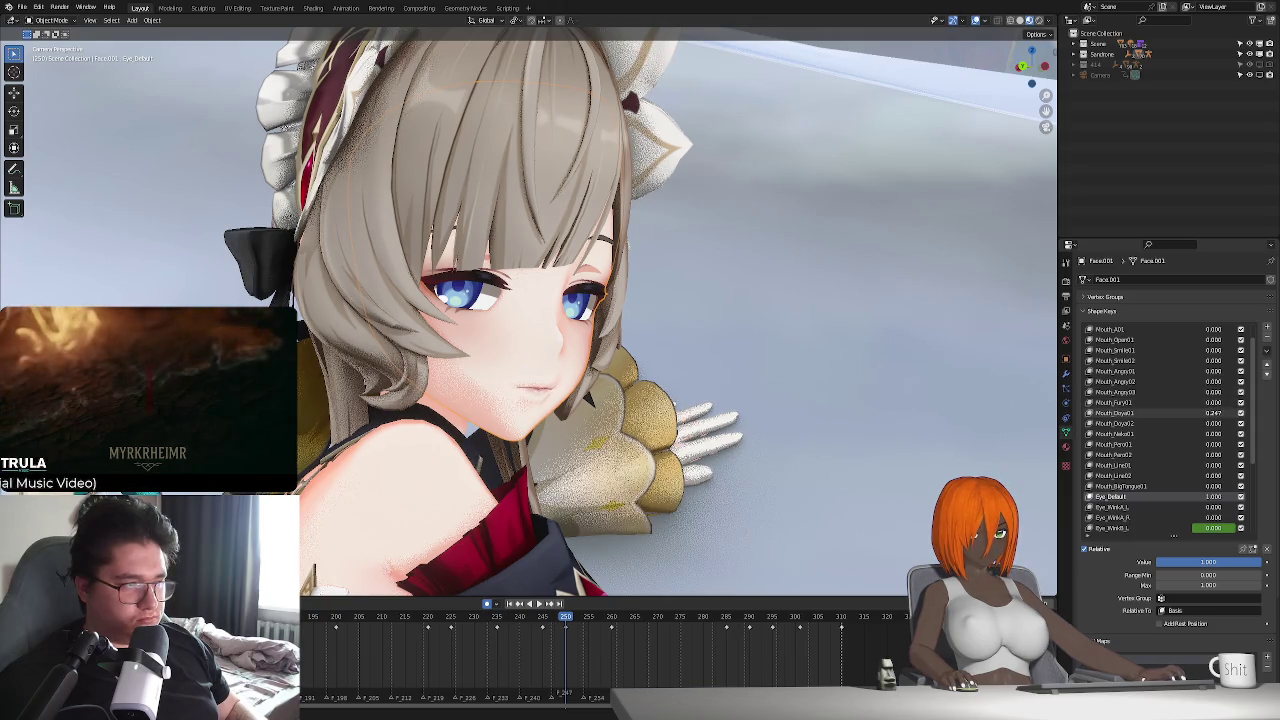
key(ctrl+z)
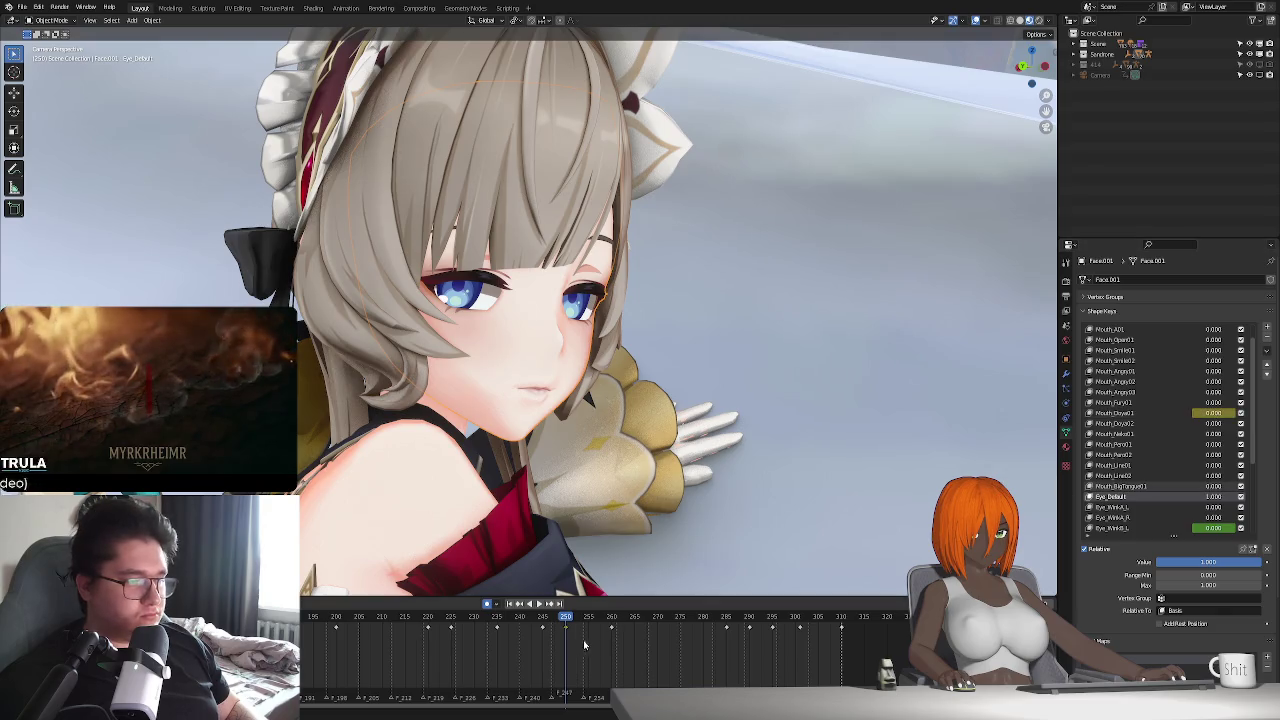
key(space)
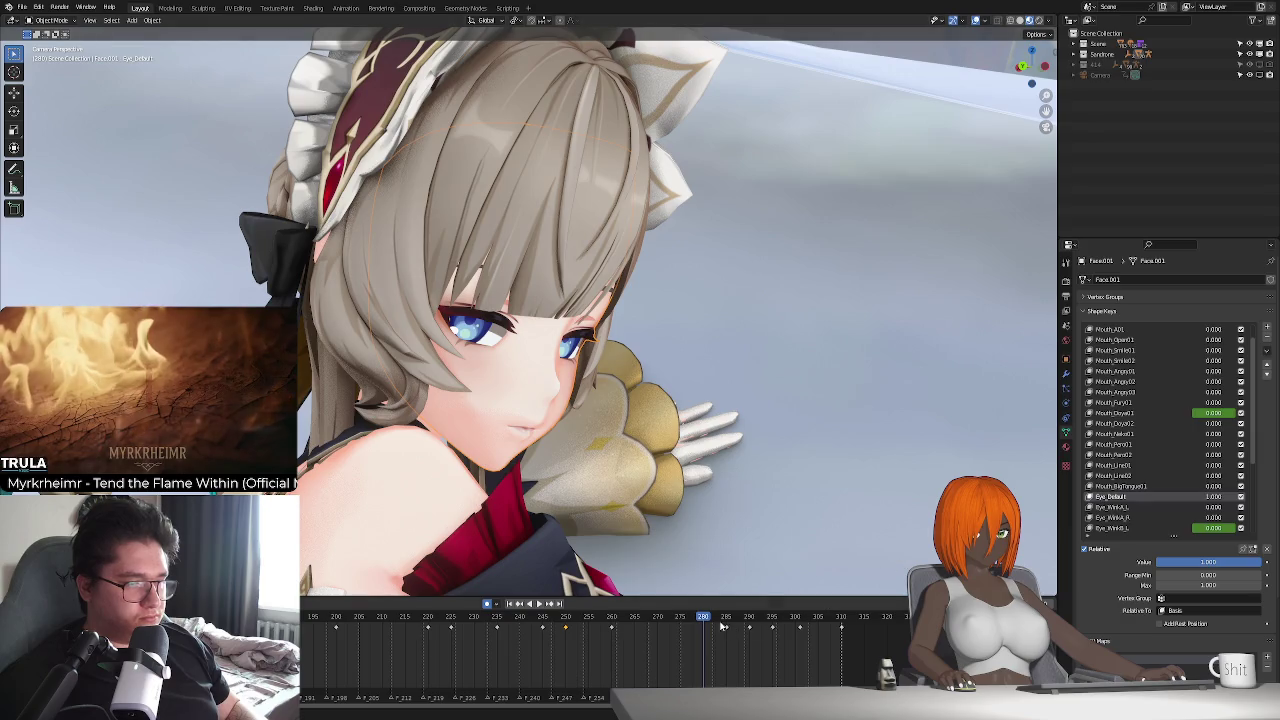
- Set Mouth_Doya01 to about 0.2 and keyframe it at frame 310, then review playback
drag(1219, 414, 1250, 414)
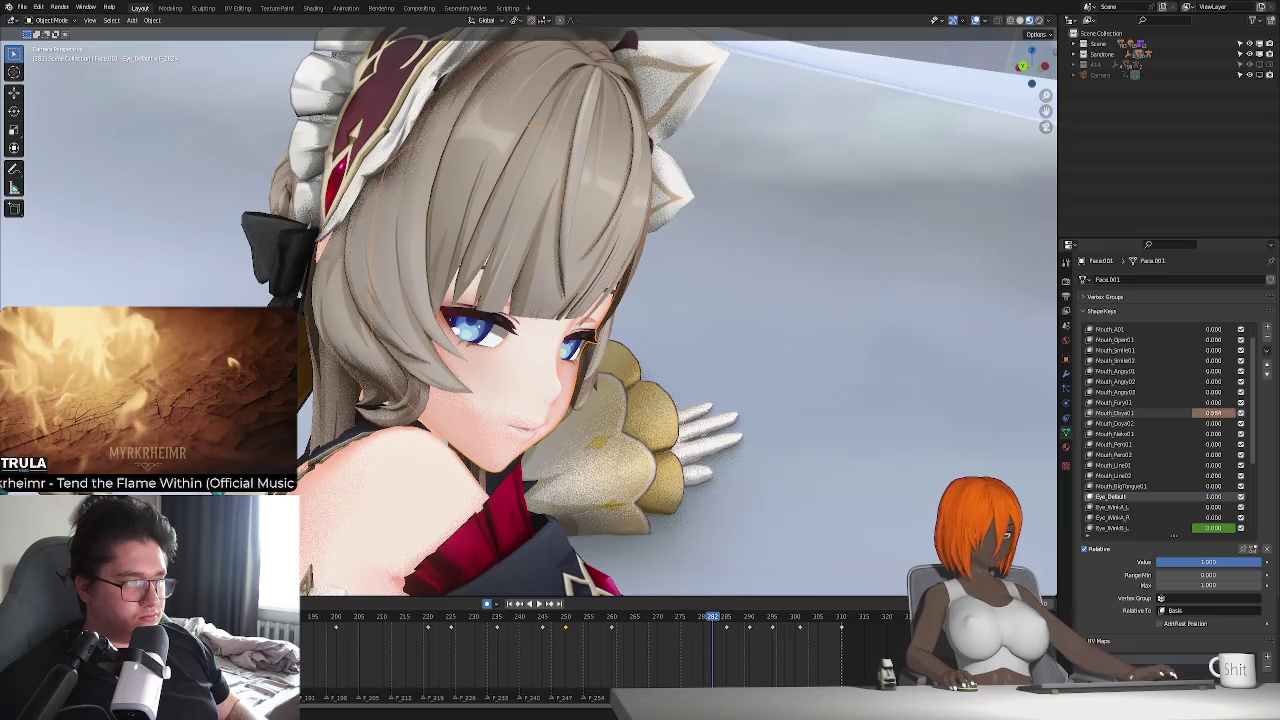
key(space)
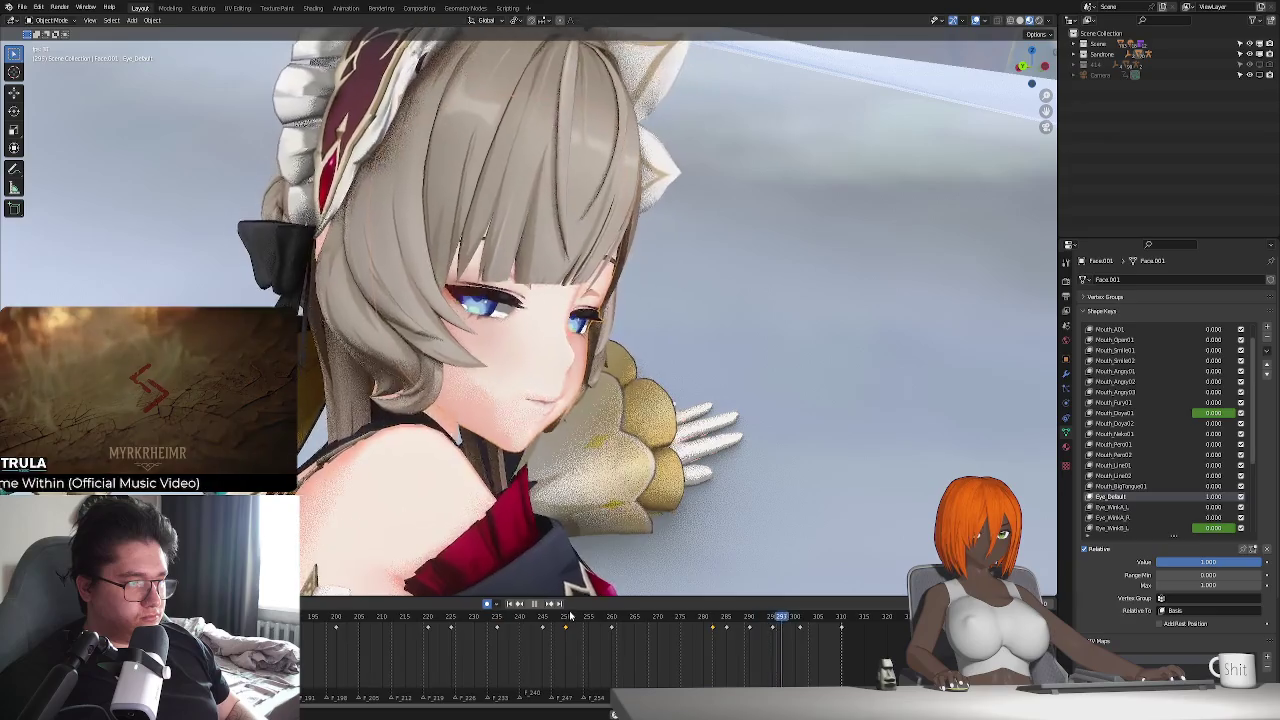
key(space)
click(565, 621)
key(space)
key(space)
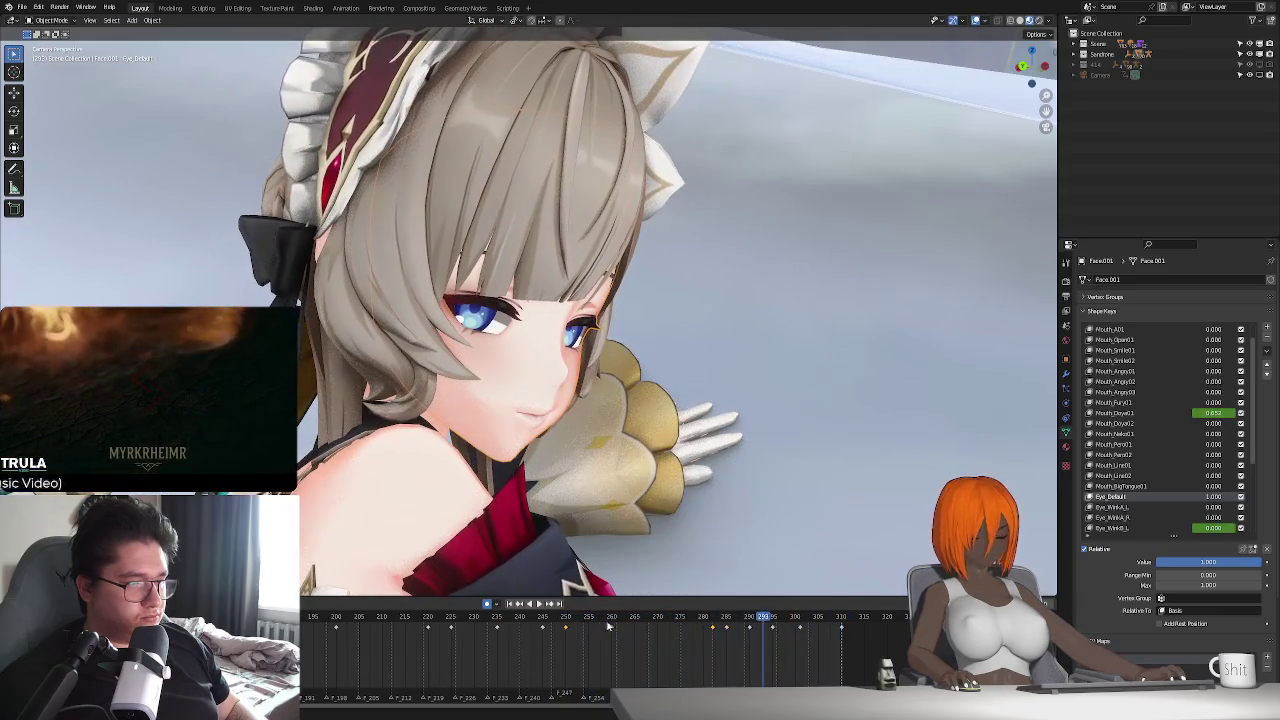
key(space)
drag(752, 628, 749, 628)
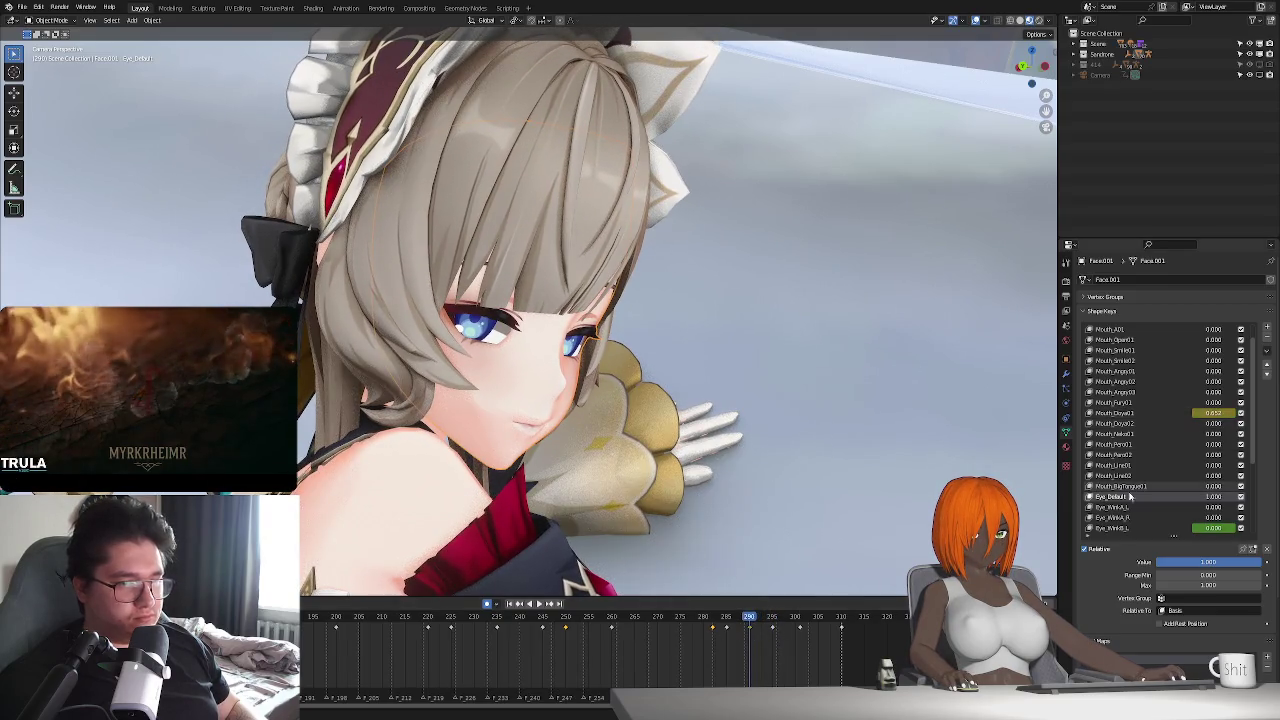
key(Up)
key(i)
key(space)
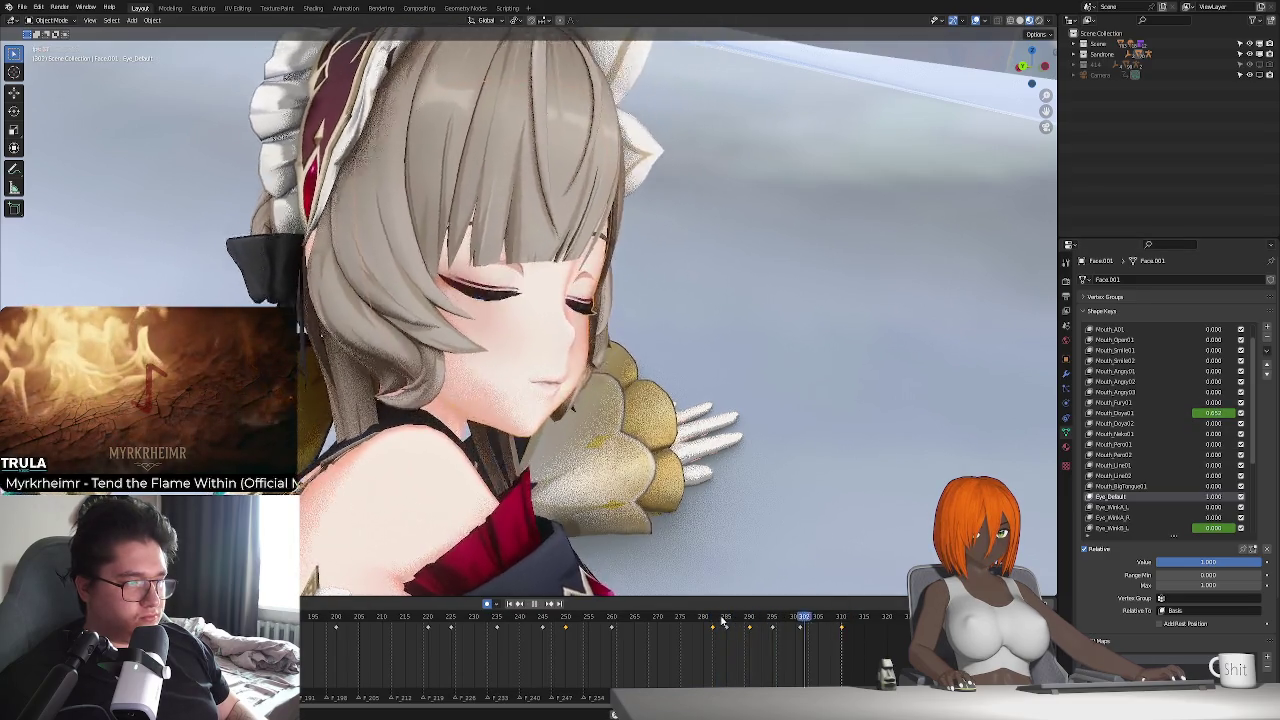
key(space)
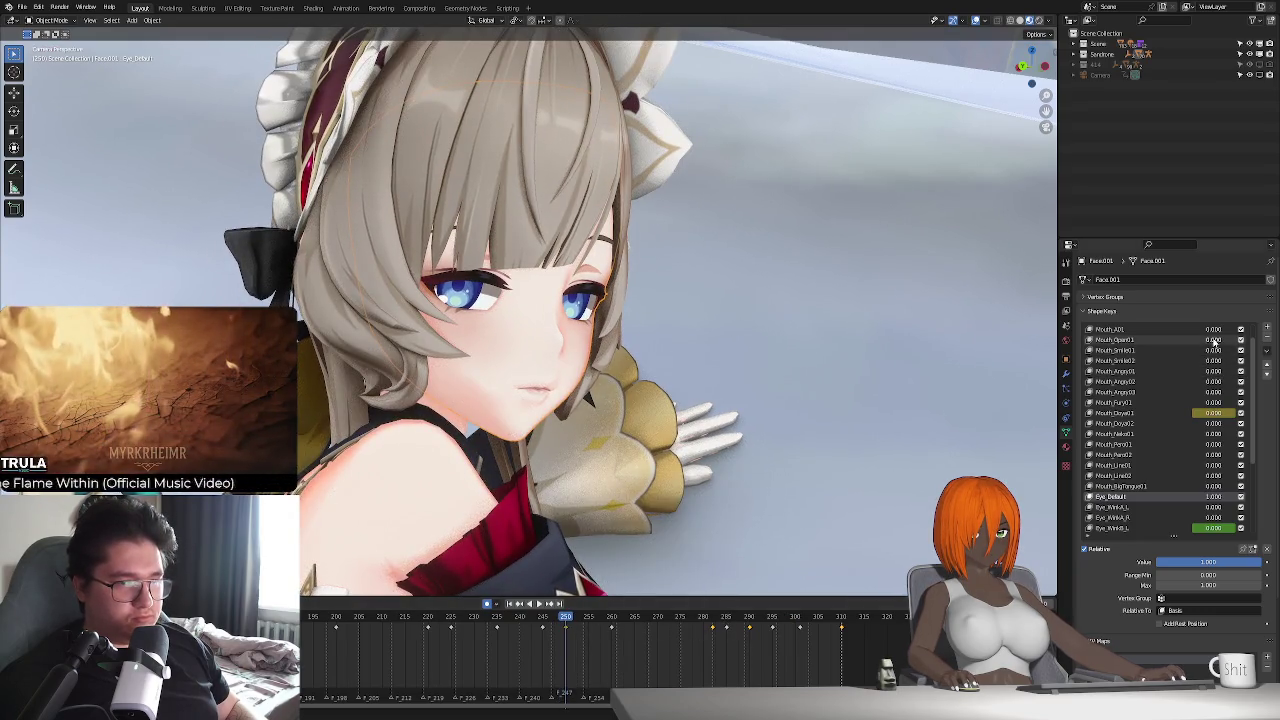
- Open the mouth with Mouth_Open01 near 0.5 and keyframe it around frame 295
click(690, 635)
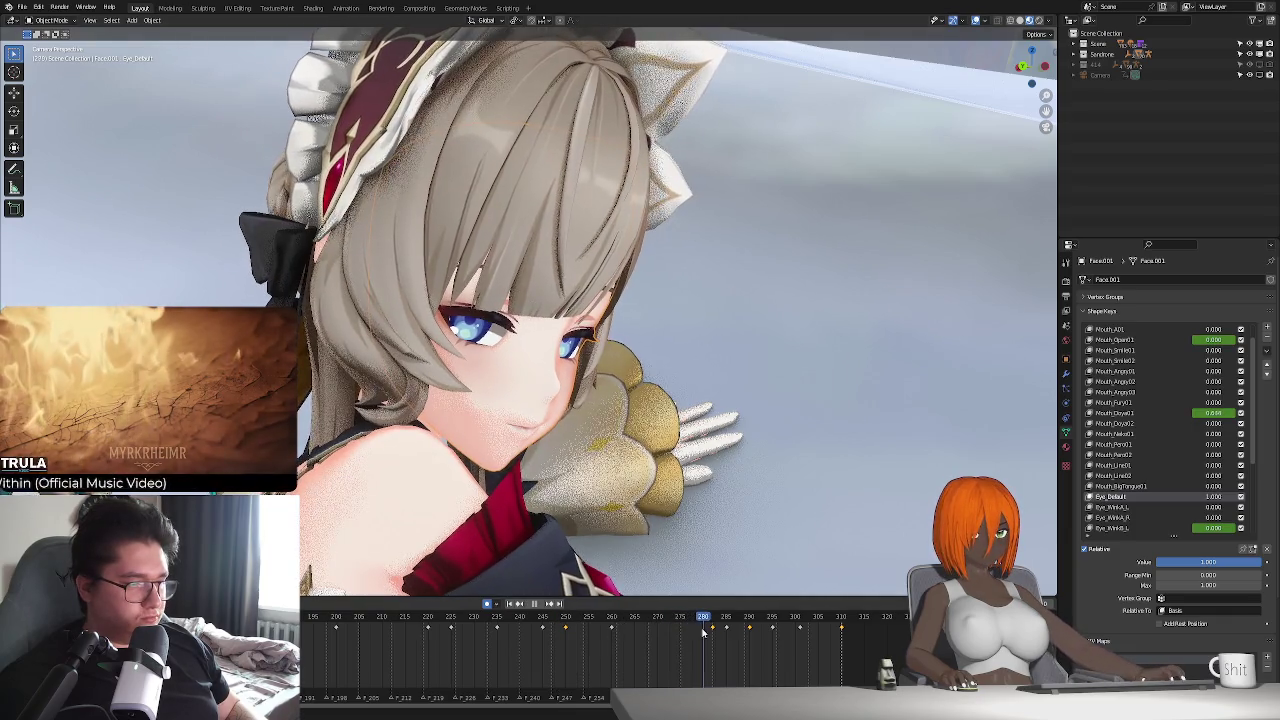
drag(690, 635, 679, 635)
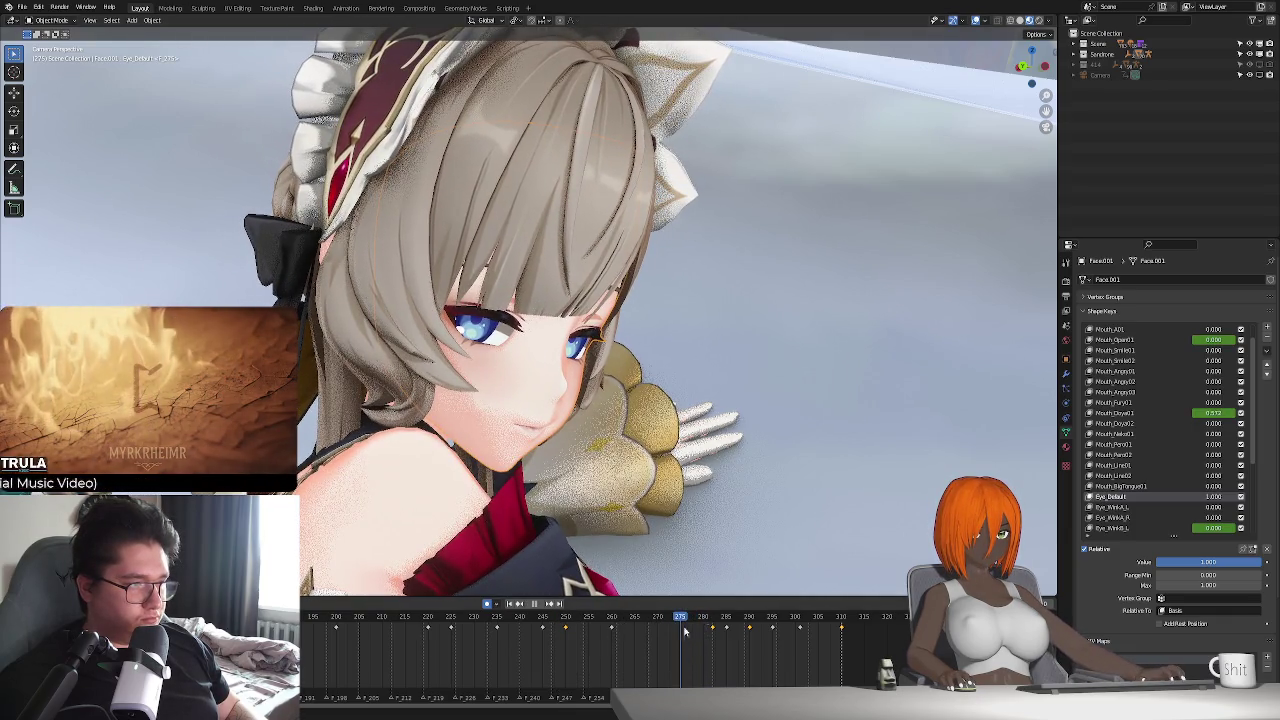
drag(1210, 339, 1230, 339)
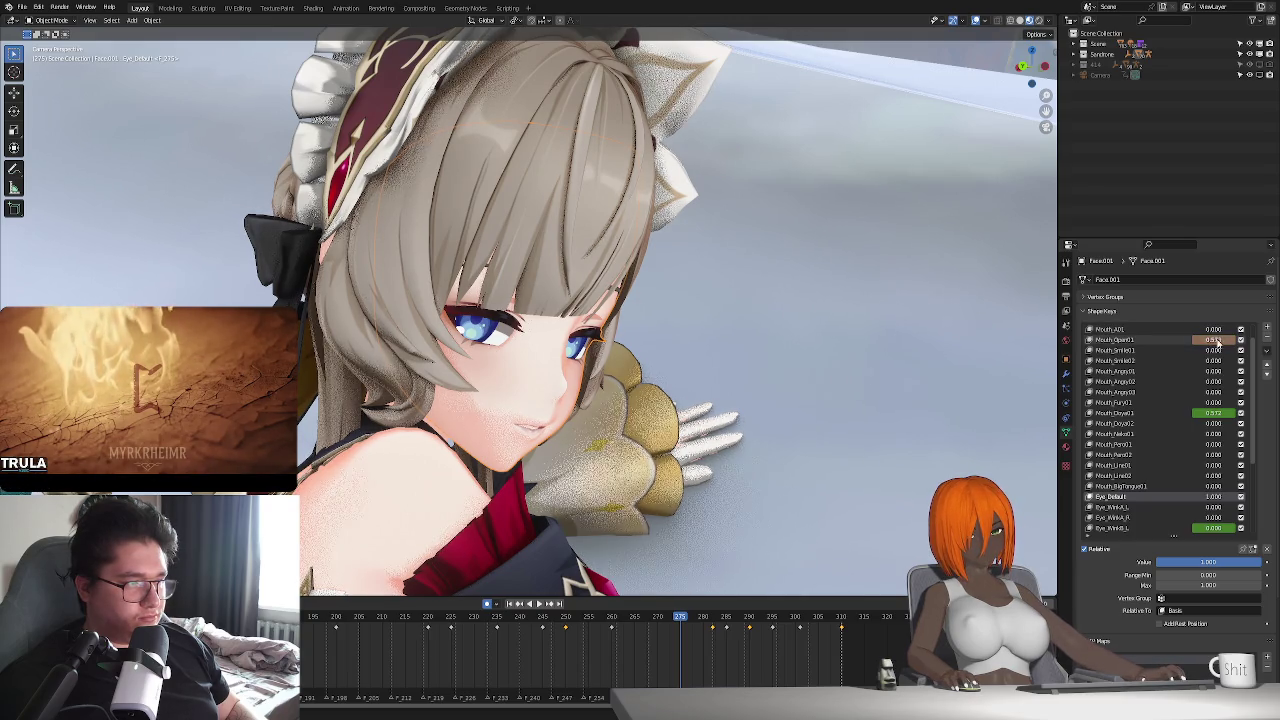
click(529, 620)
key(space)
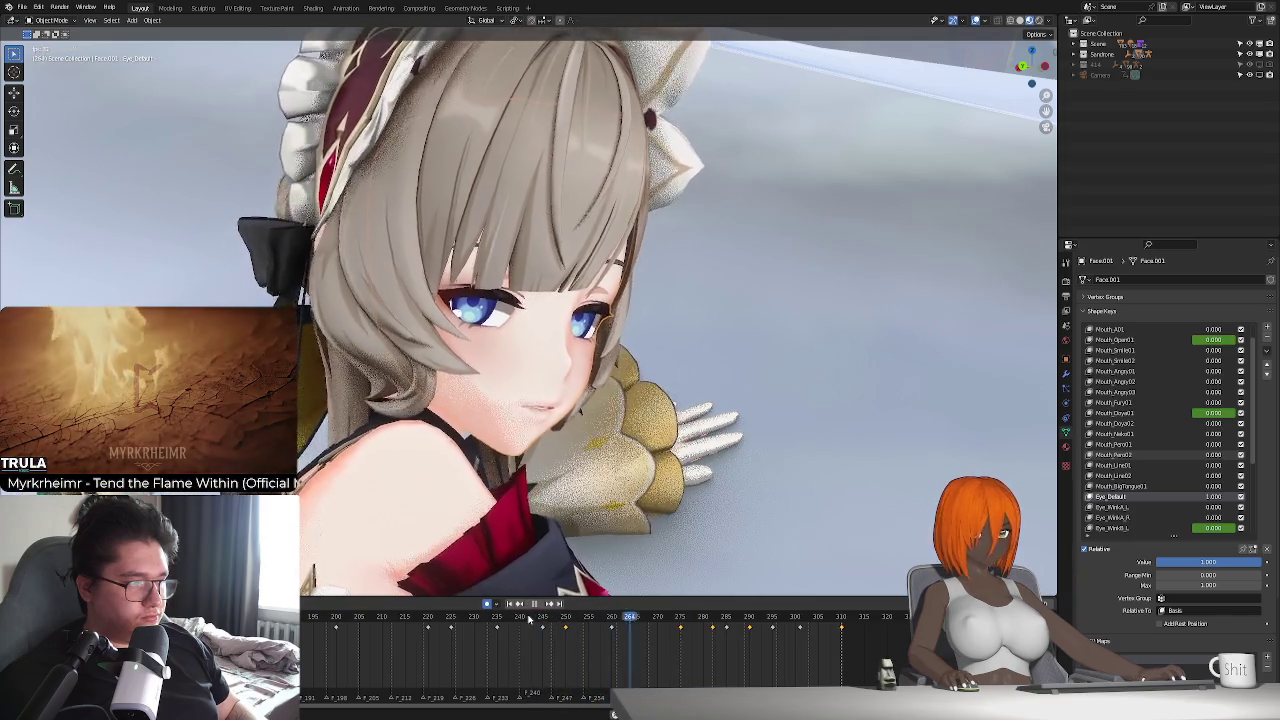
key(space)
drag(669, 628, 822, 633)
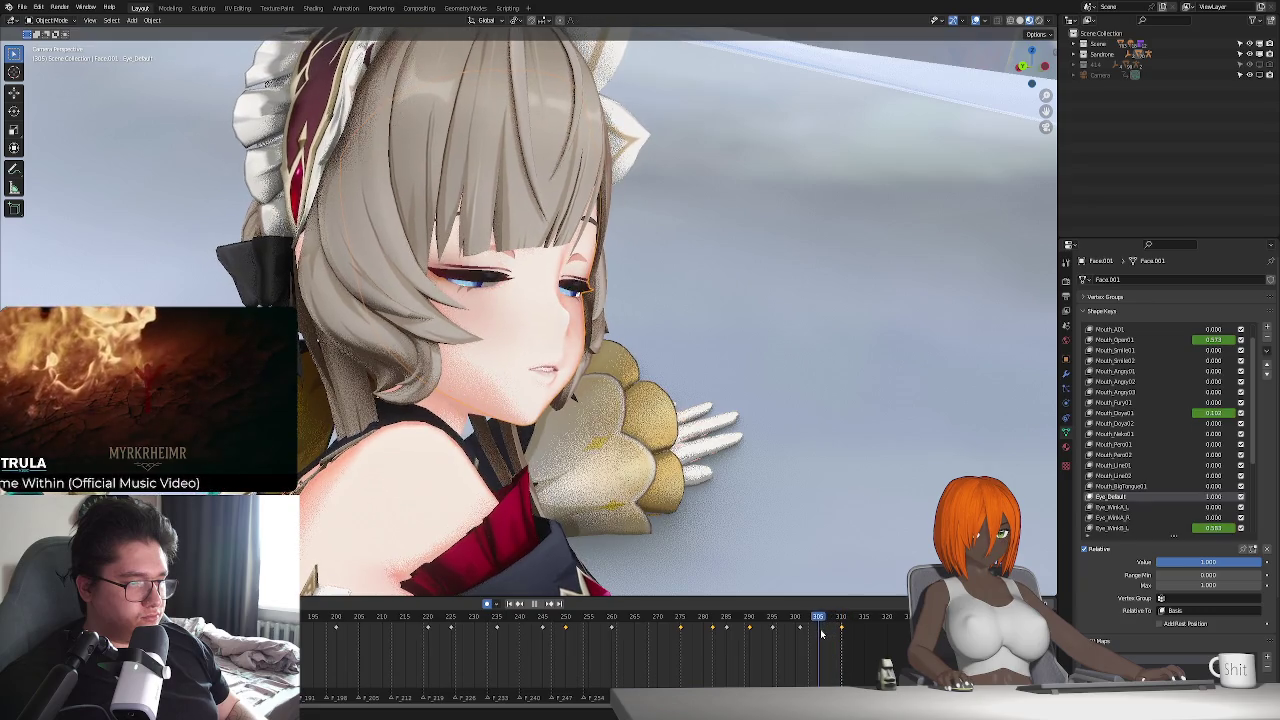
key(i)
click(840, 625)
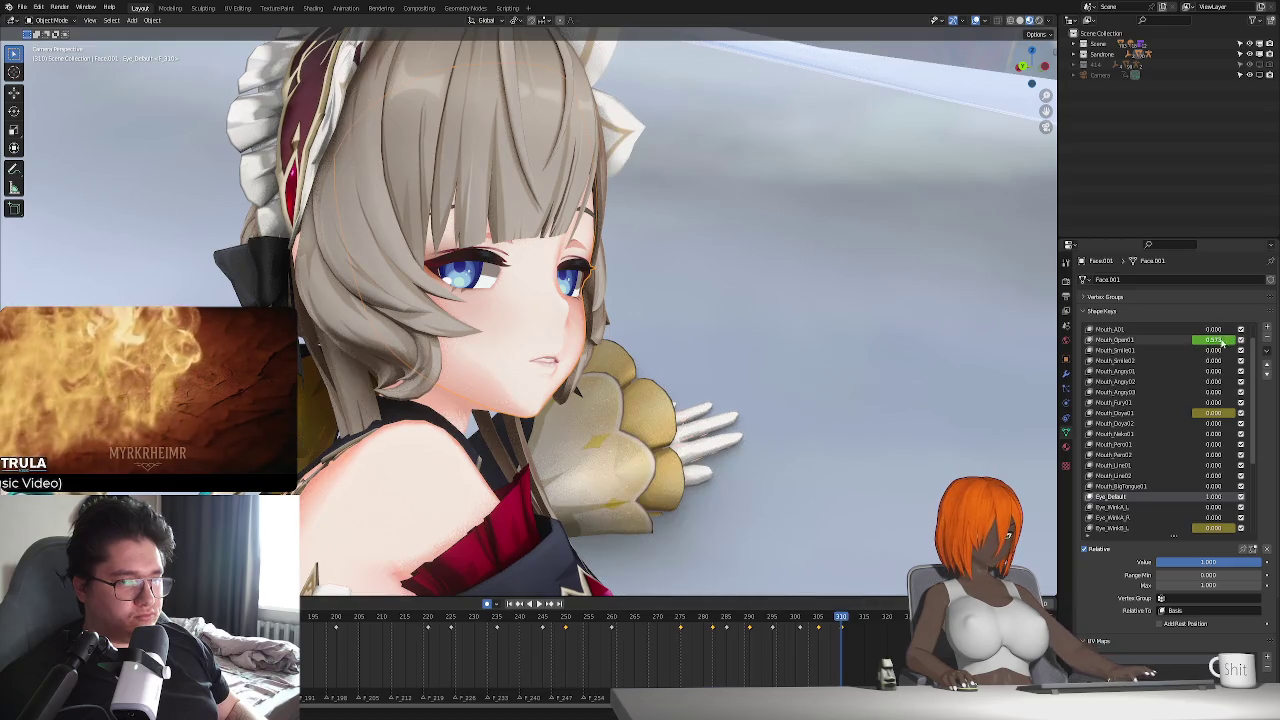
drag(751, 617, 705, 619)
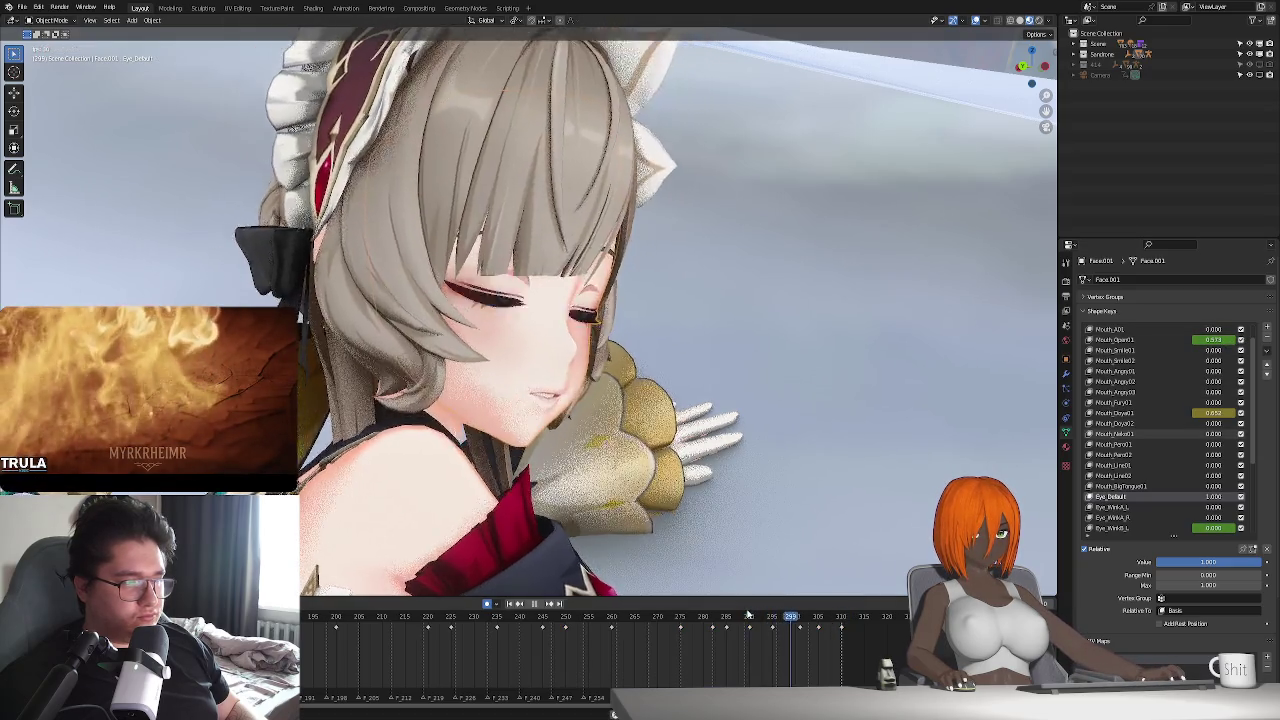
key(space)
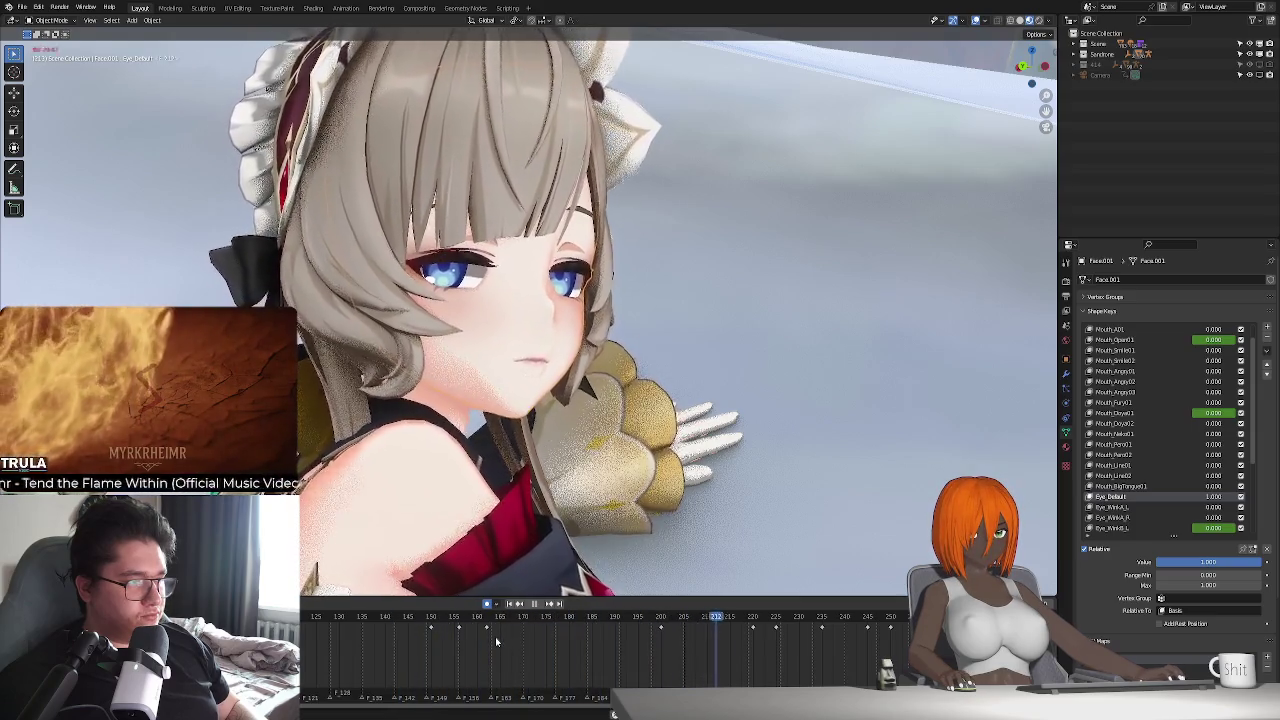
- Revert Mouth_Open01 to its keyed 0.000 and replay the animation twice
drag(437, 621, 510, 620)
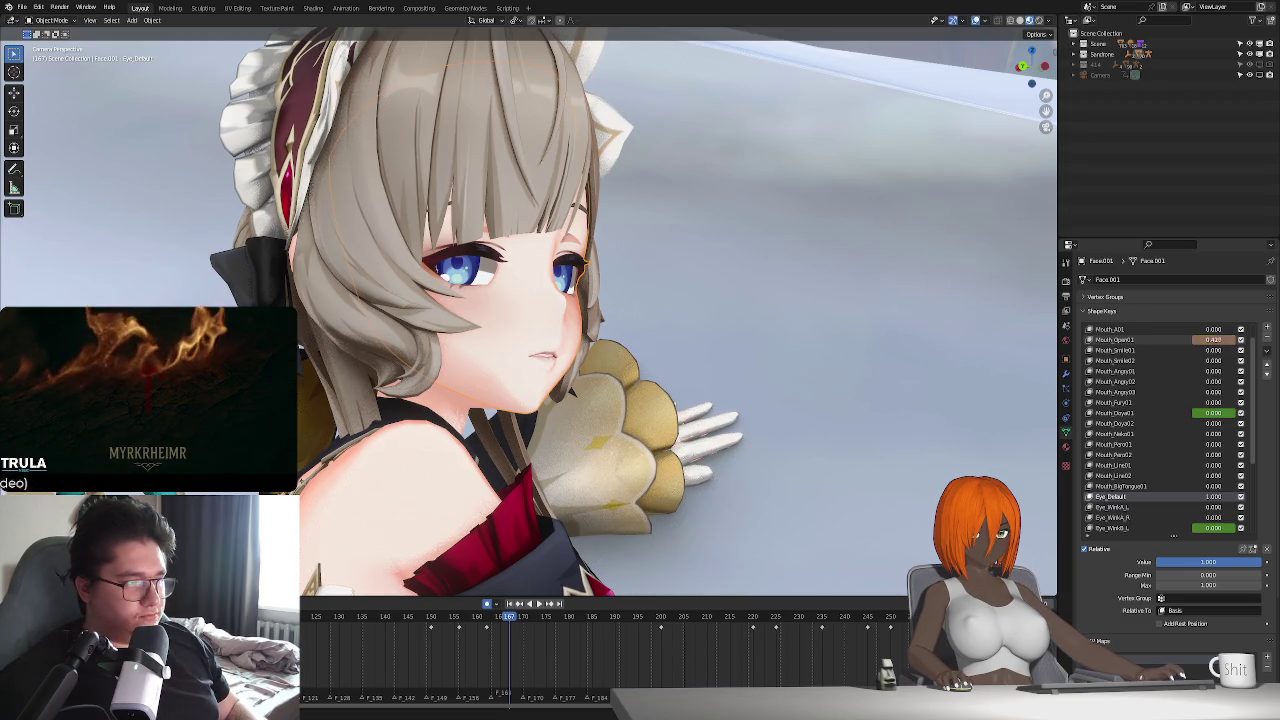
key(ctrl+z)
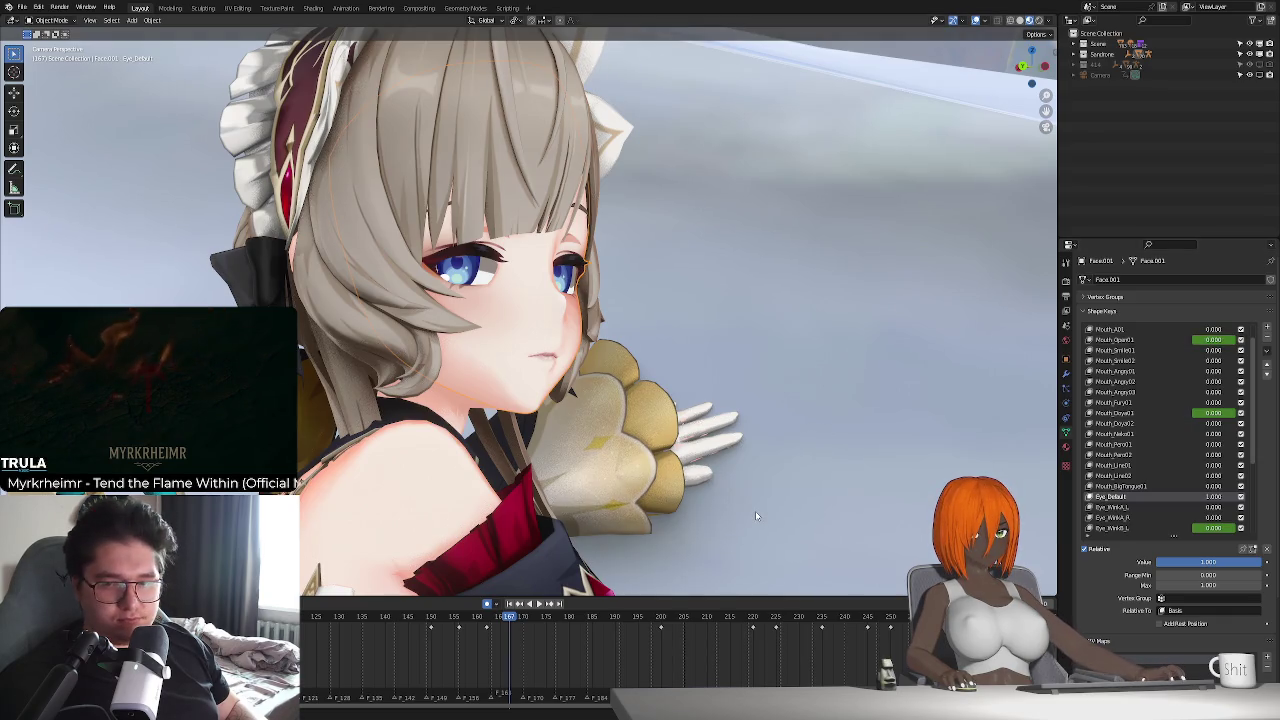
key(space)
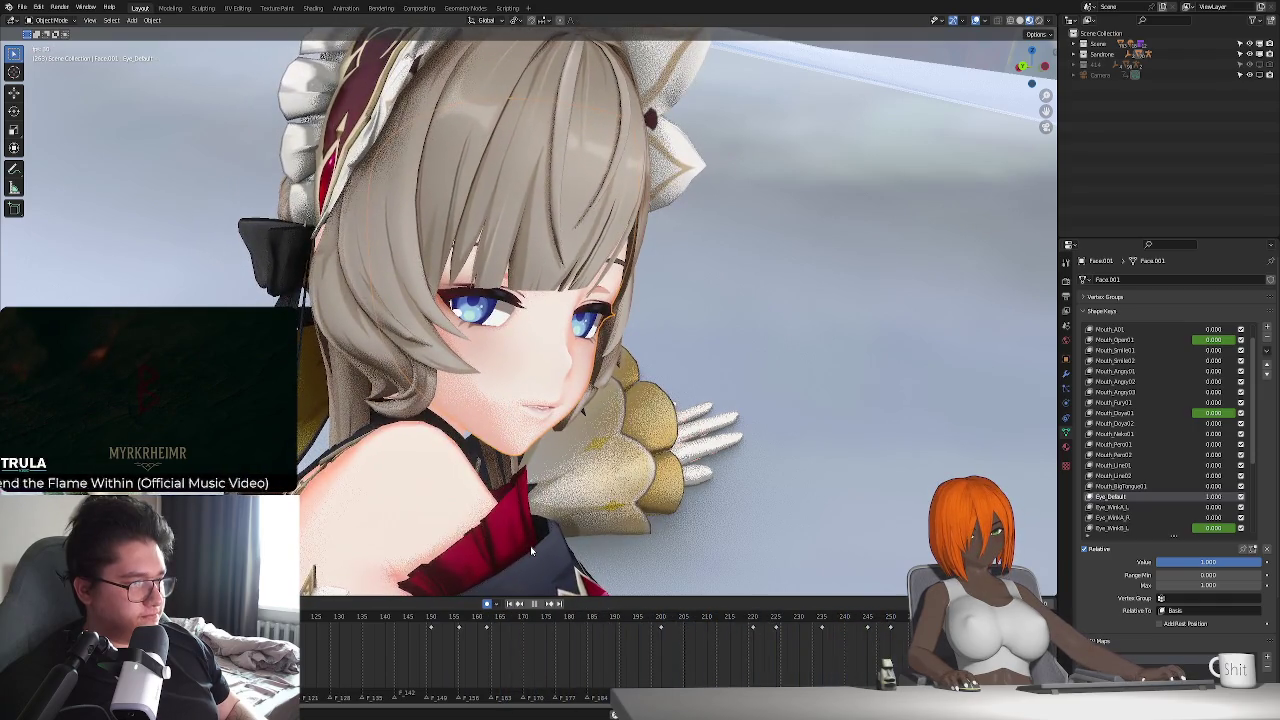
key(space)
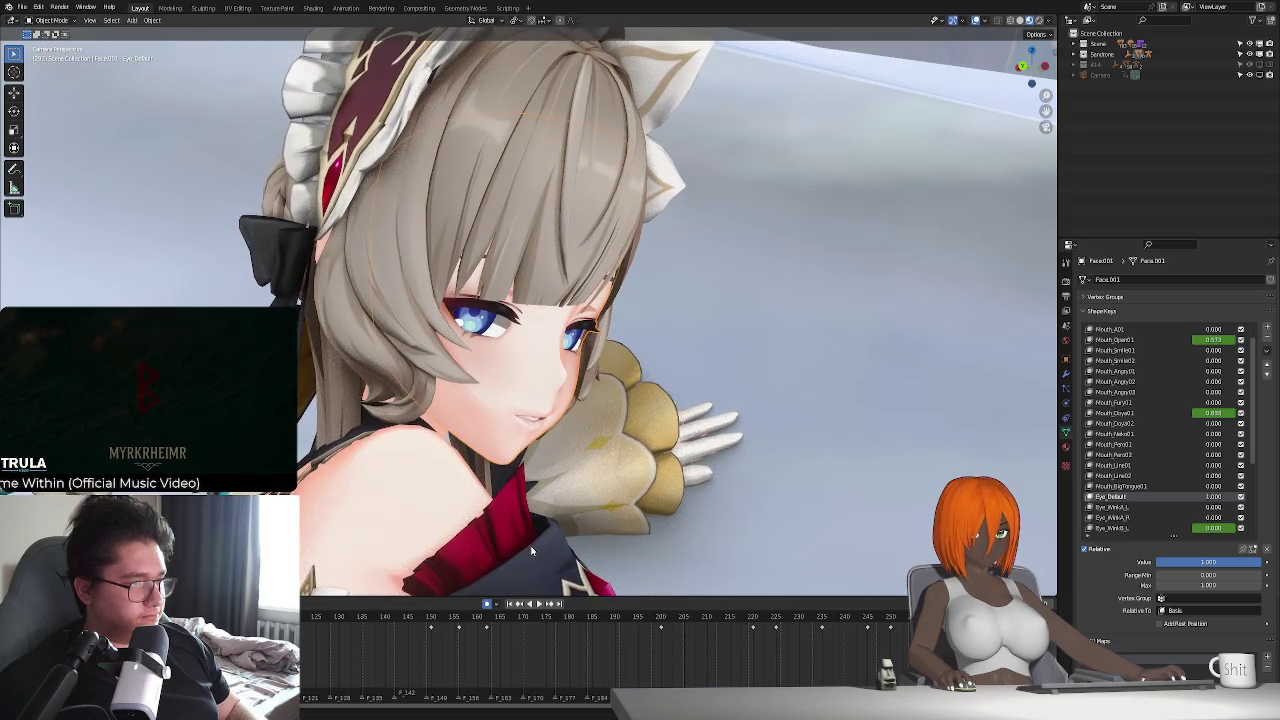
key(space)
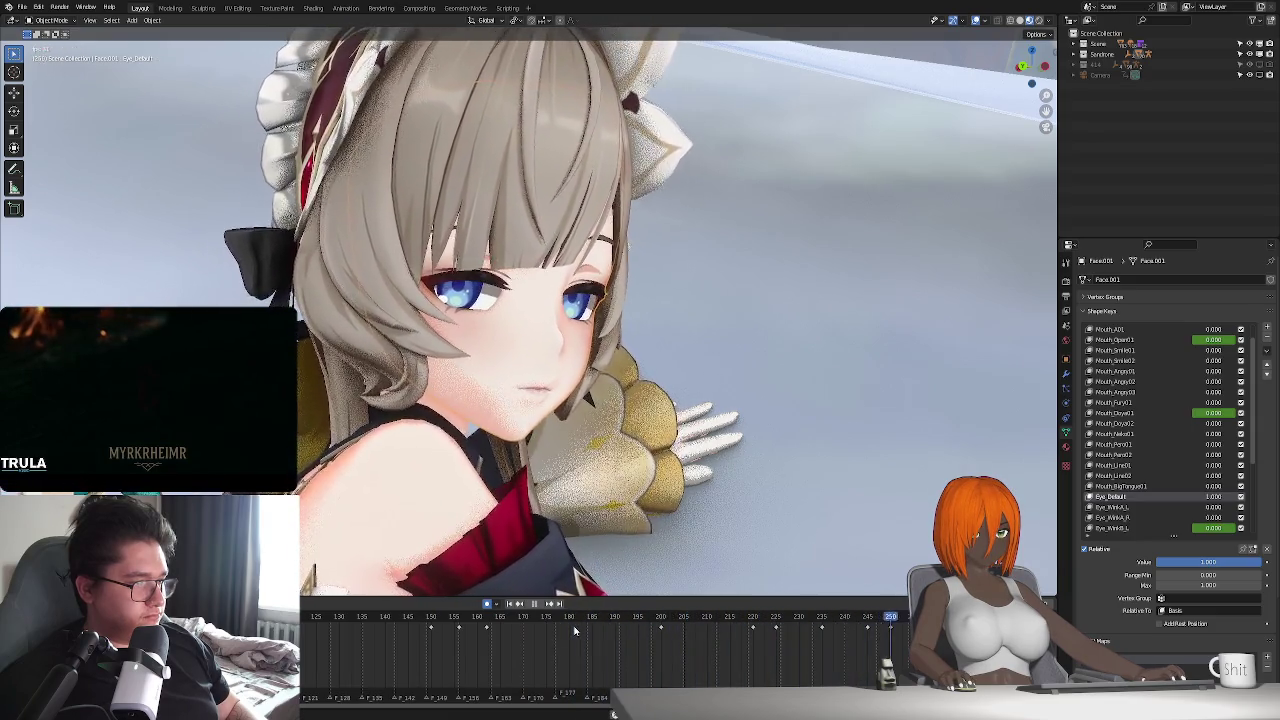
key(space)
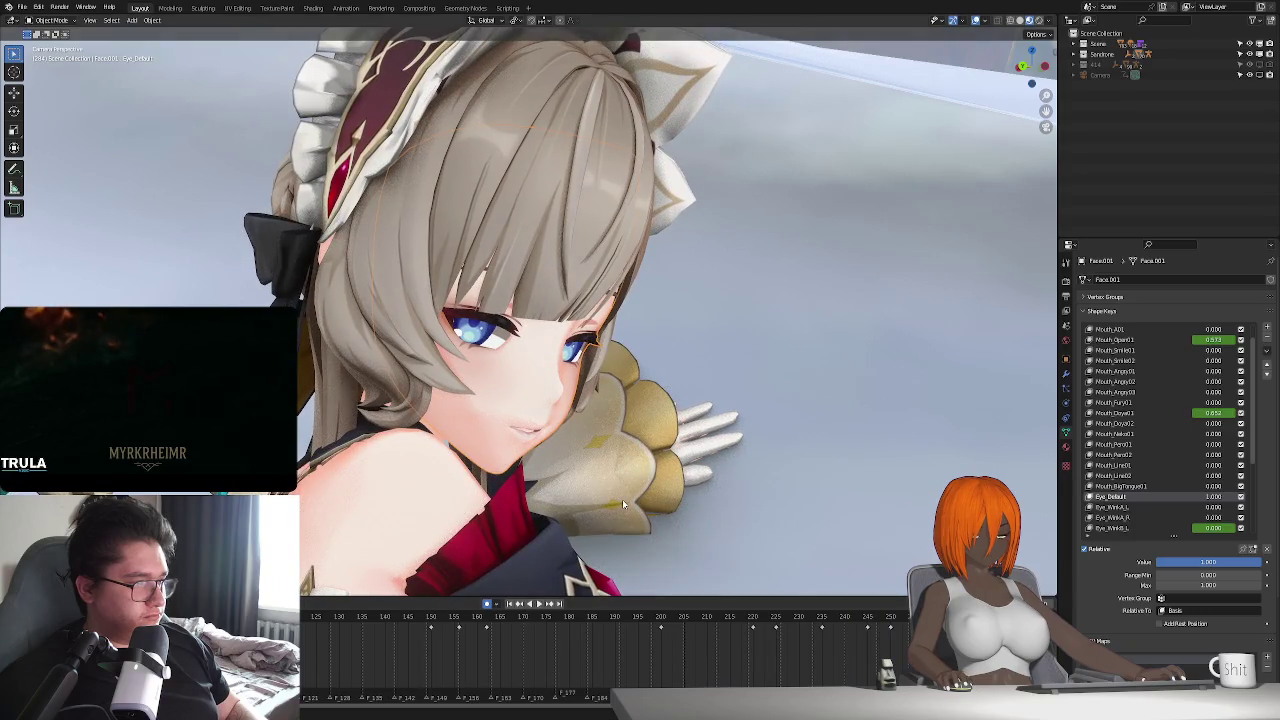
- Return to camera view, enable Rendered shading, and show the GS_Face material settings
middle_drag(622, 499, 594, 466)
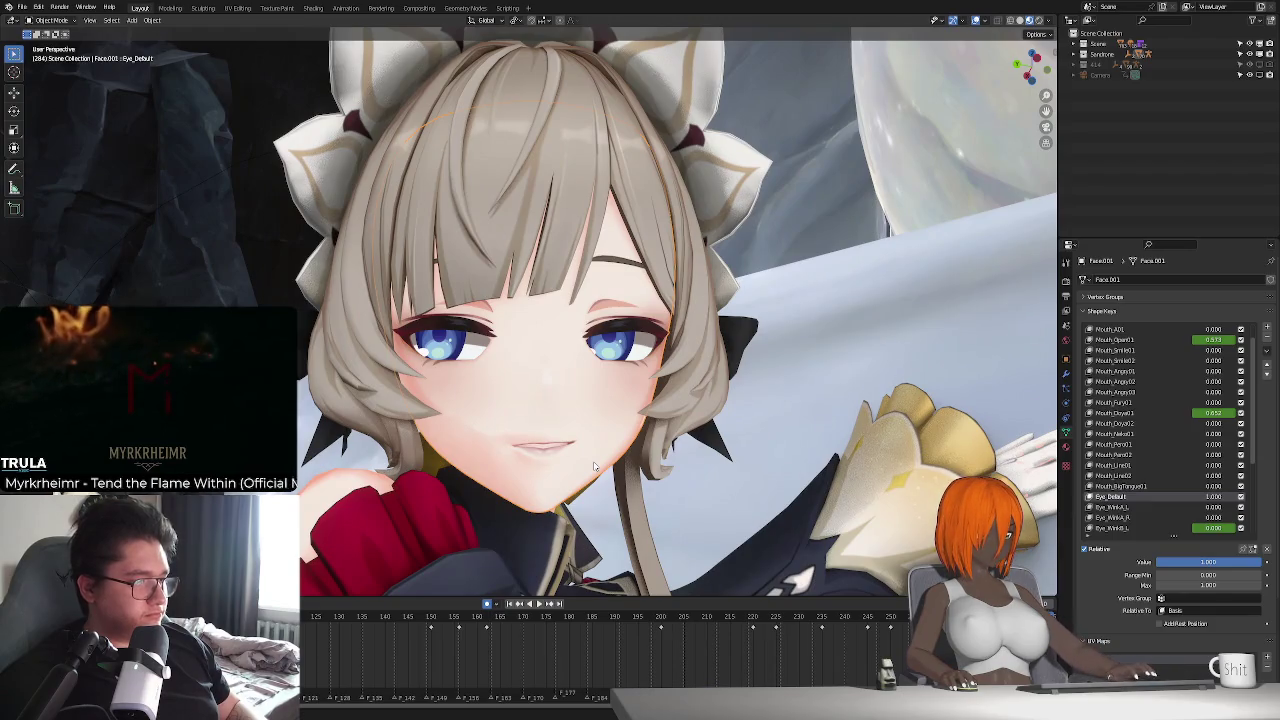
key(KP_0)
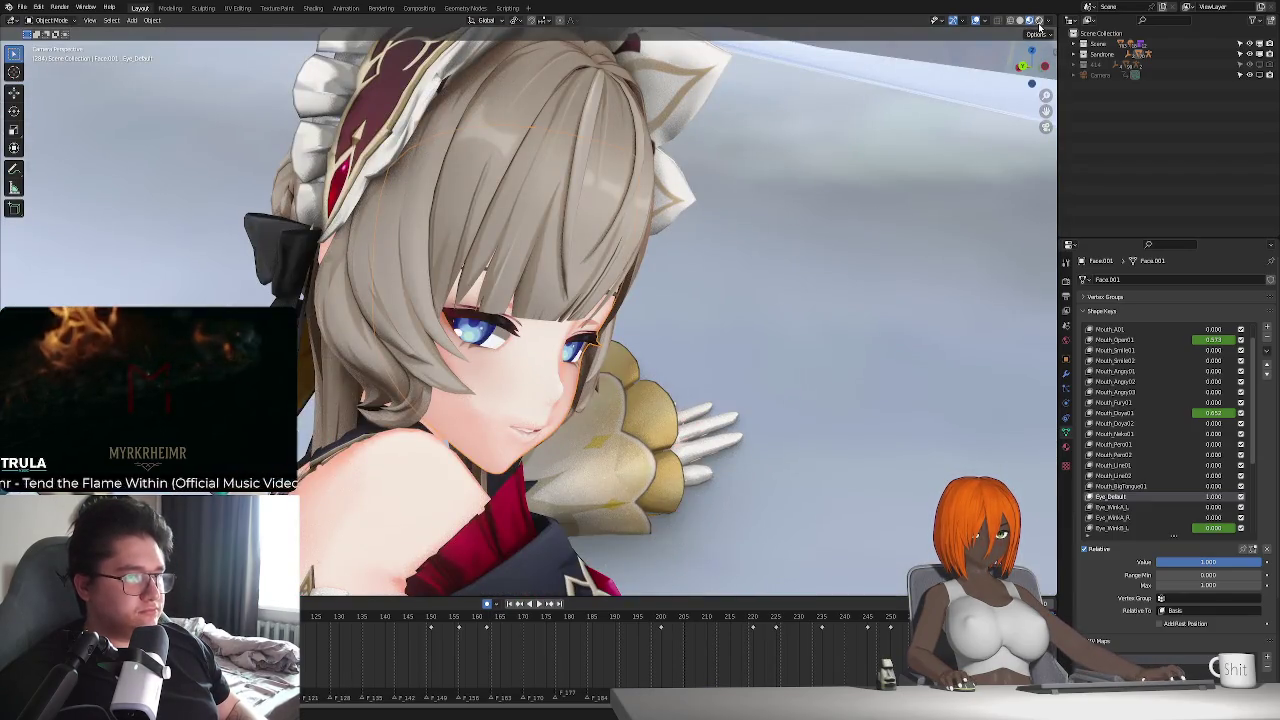
click(1039, 21)
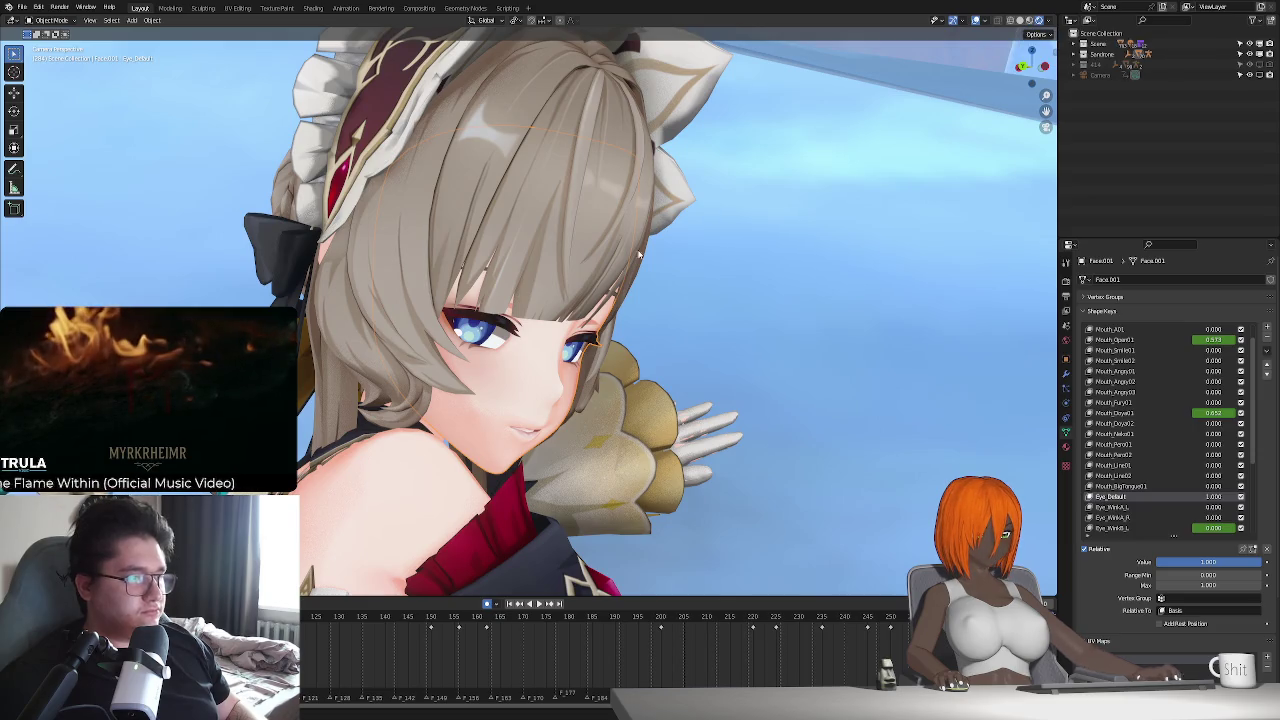
click(1066, 447)
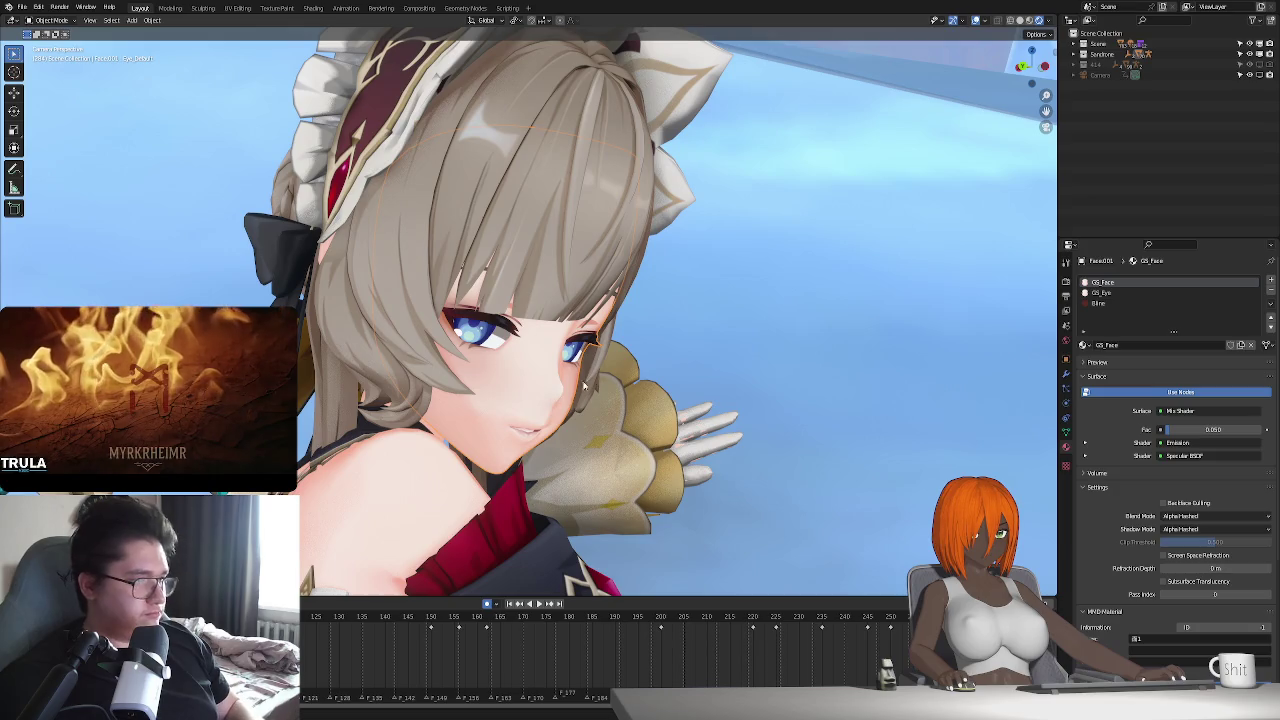
- Isolate the face mesh in local view and enter Edit Mode at a frontal angle
key(KP_Divide)
mouse_move(606, 360)
middle_down()
mouse_move(597, 451)
mouse_move(584, 414)
middle_up()
key(Tab)
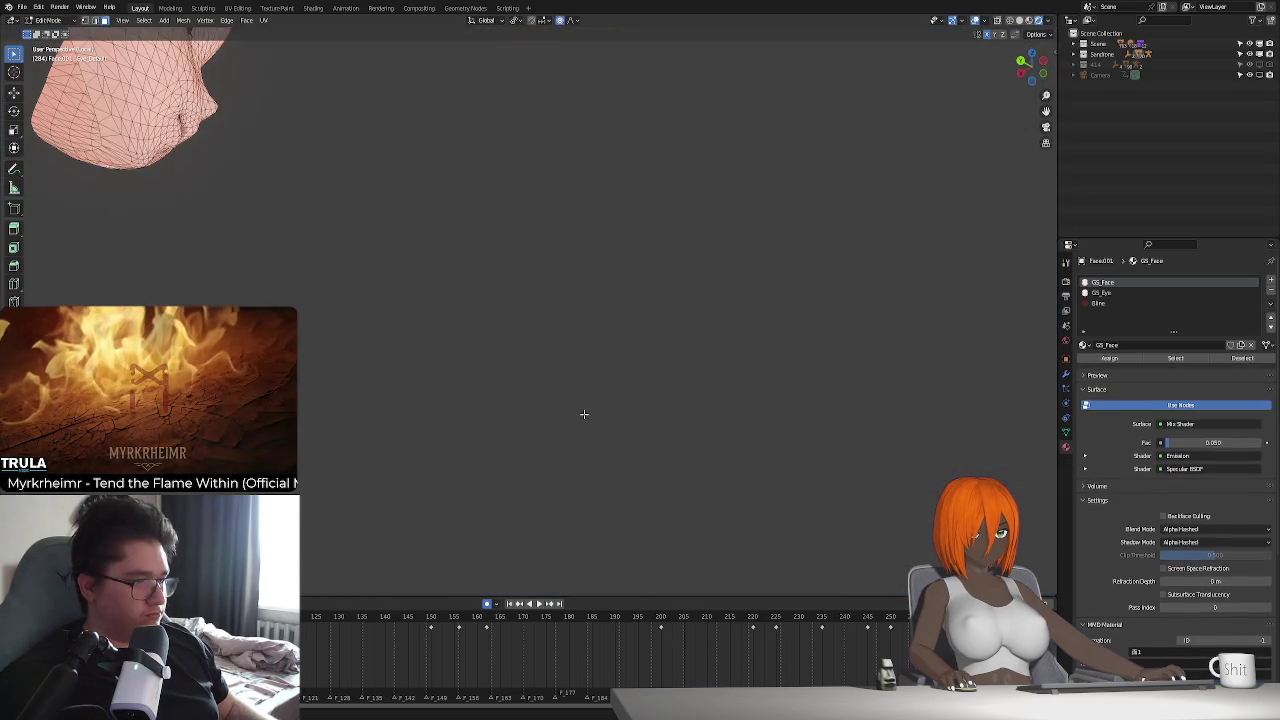
scroll(447, 401, up, 3)
middle_drag(526, 443, 386, 317)
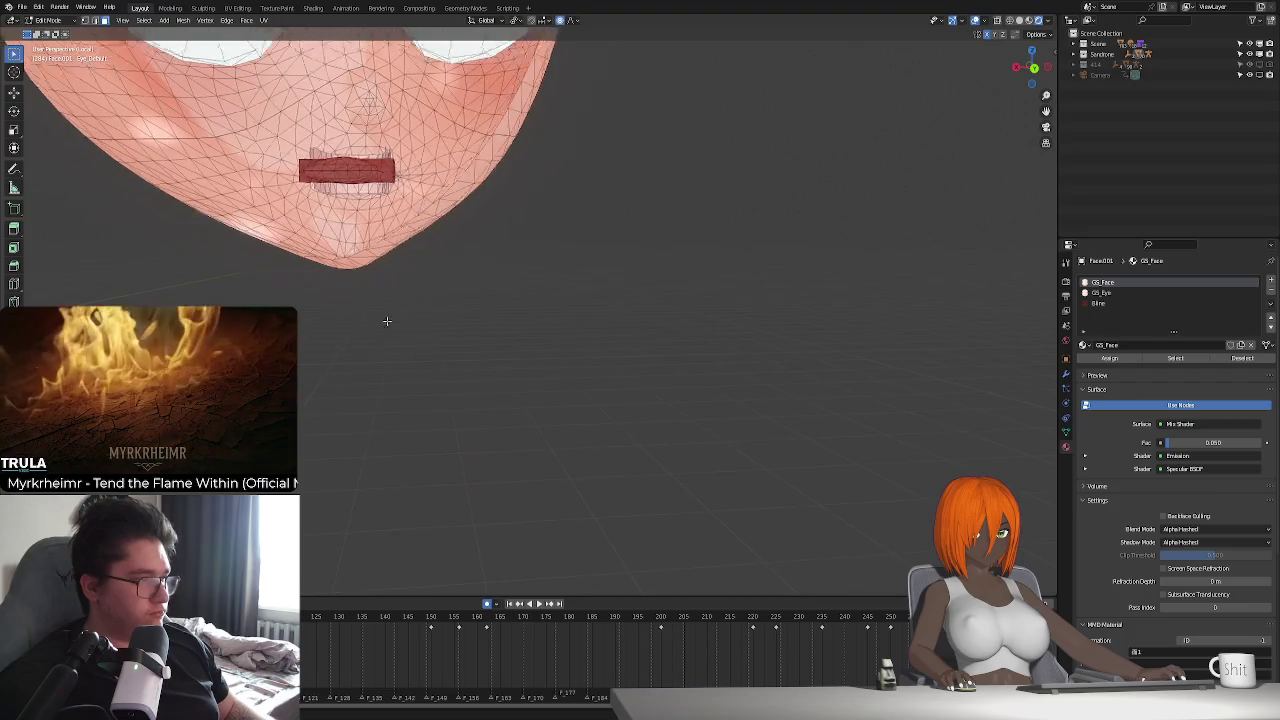
scroll(456, 392, up, 3)
middle_drag(456, 392, 456, 243)
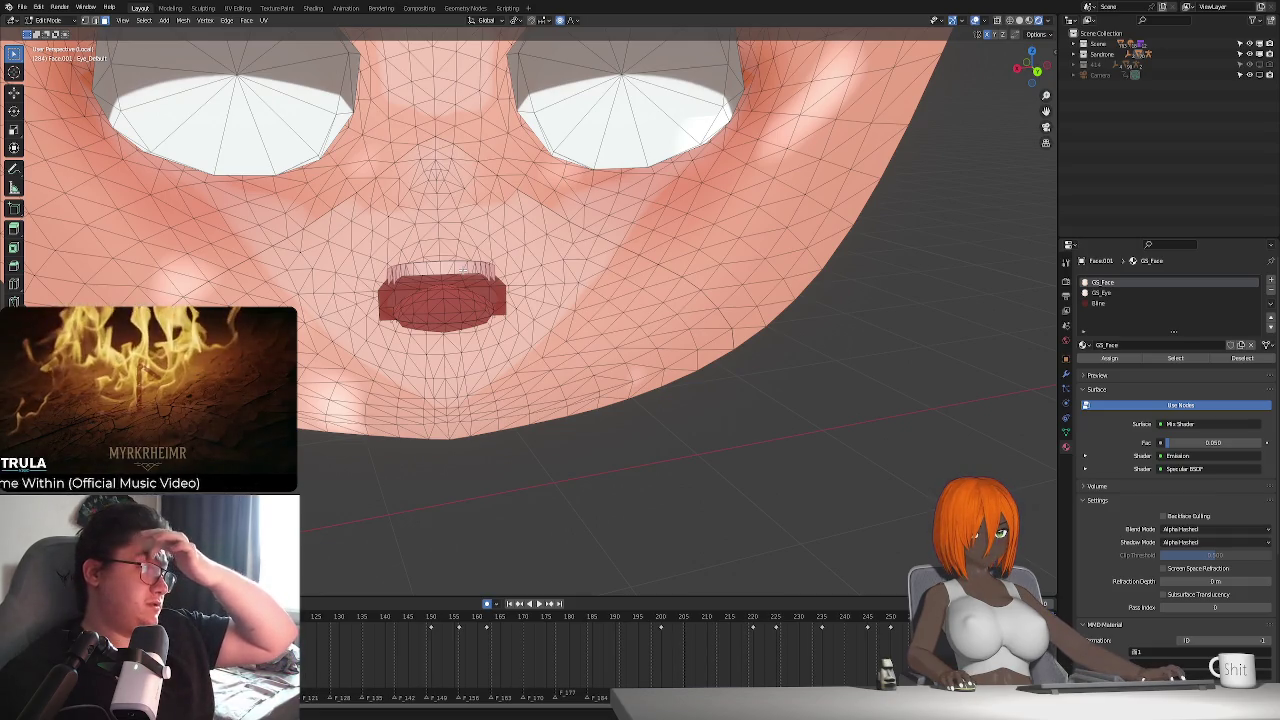
mouse_move(480, 292)
shift+middle_down()
mouse_move(525, 284)
mouse_move(520, 240)
shift+middle_up()
mouse_move(516, 295)
middle_down()
mouse_move(572, 315)
mouse_move(689, 323)
mouse_move(560, 318)
middle_up()
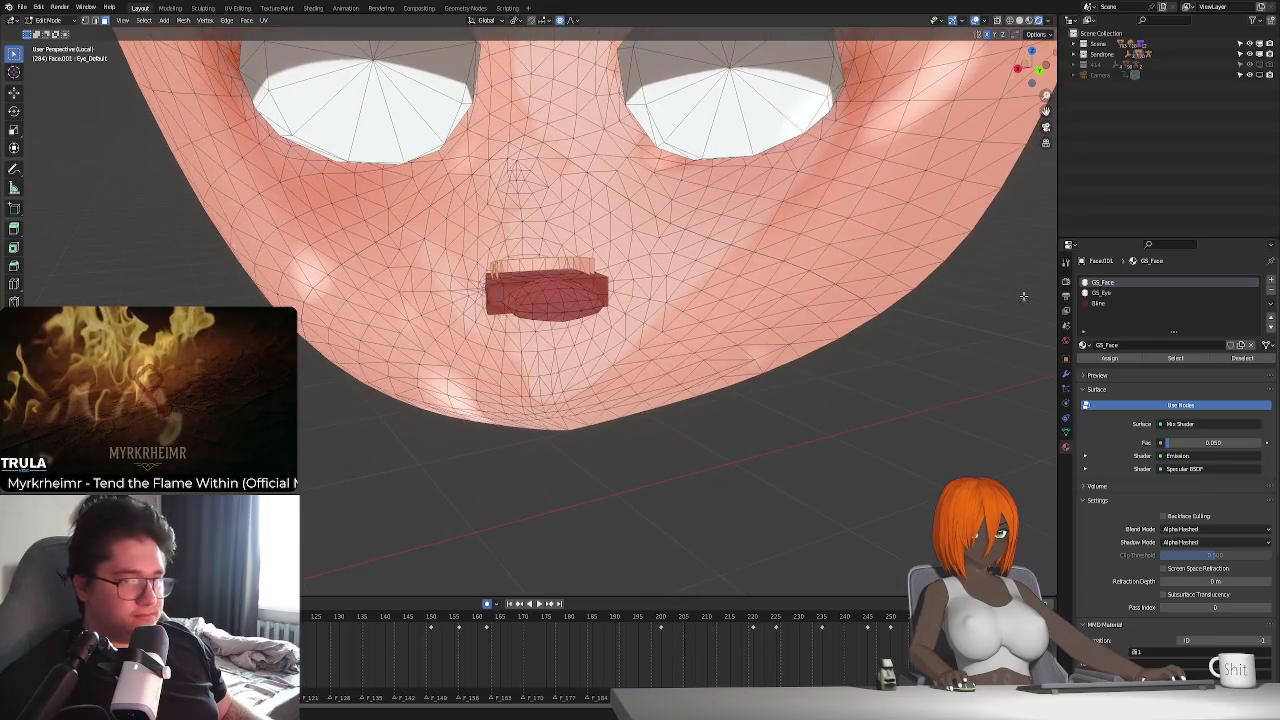
- Separate the selected mouth faces into their own object and return to Object Mode
key(p)
click(872, 298)
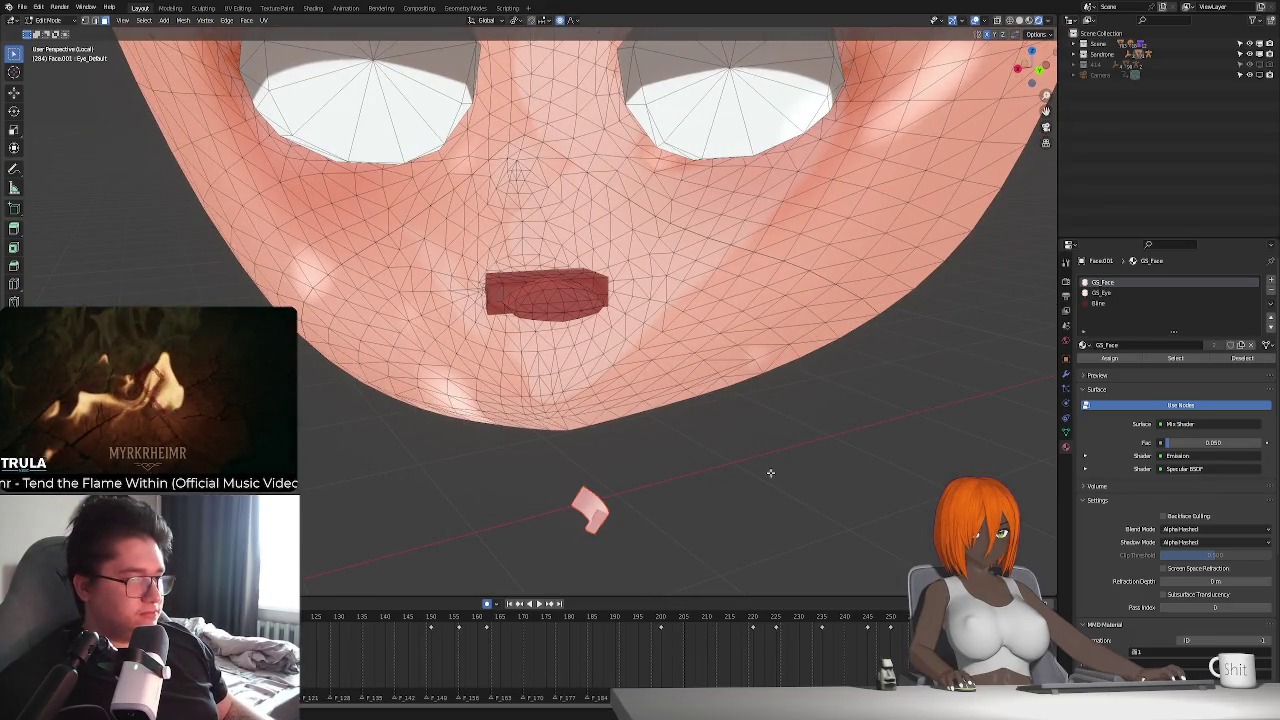
key(ctrl+z)
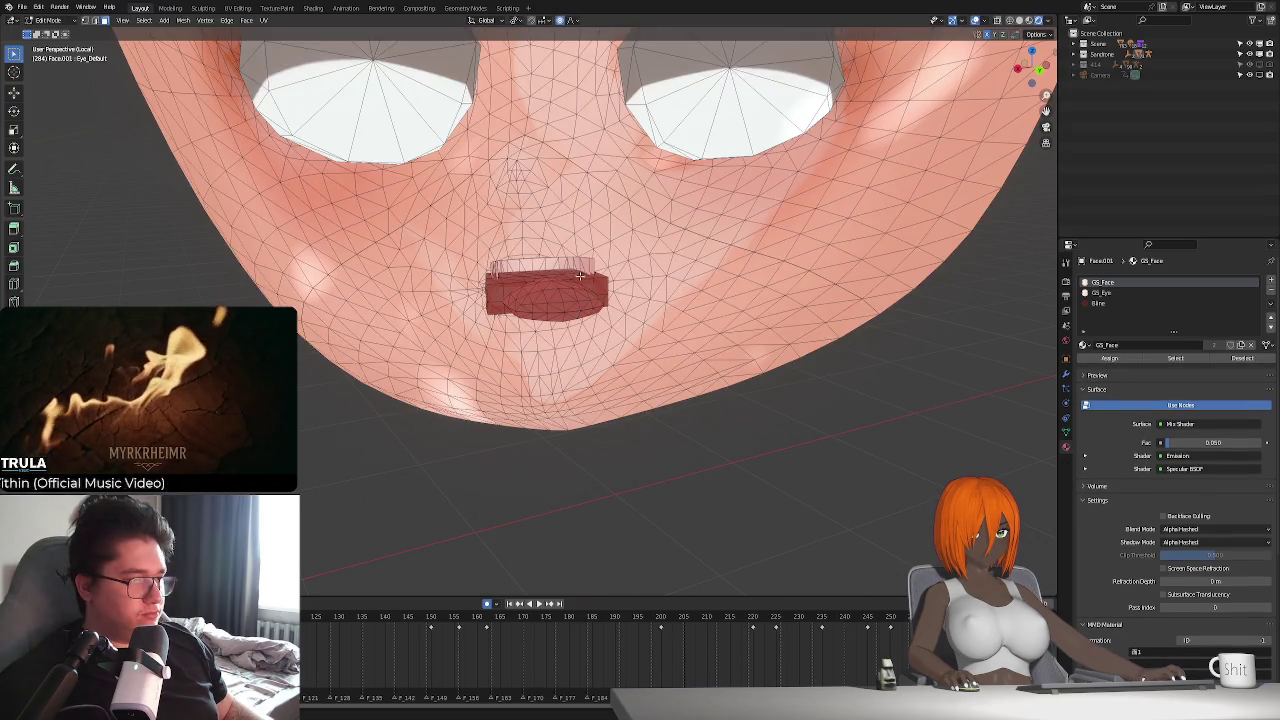
key(Tab)
scroll(664, 518, down, 5)
mouse_move(664, 518)
middle_down()
mouse_move(629, 467)
mouse_move(460, 393)
mouse_move(523, 429)
middle_up()
scroll(420, 397, down, 2)
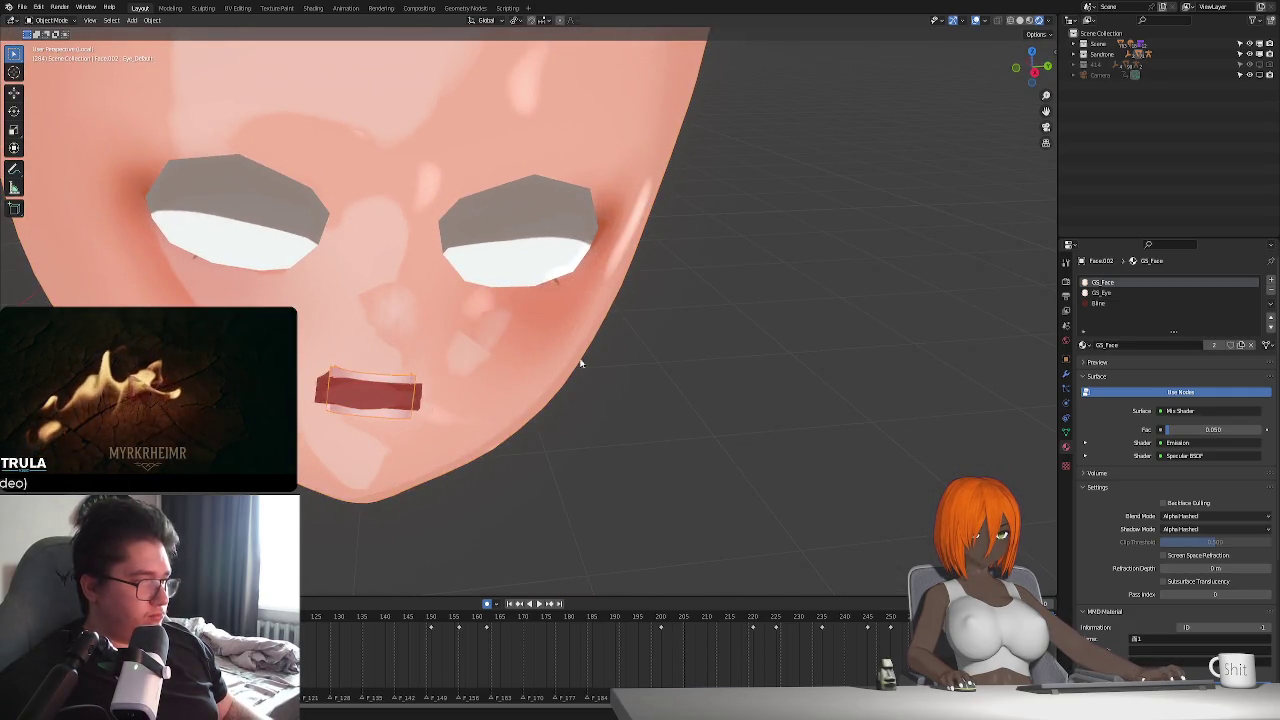
- Select the GS_Eye material slot and remove the unneeded material slots
click(1129, 293)
click(1271, 293)
click(1271, 293)
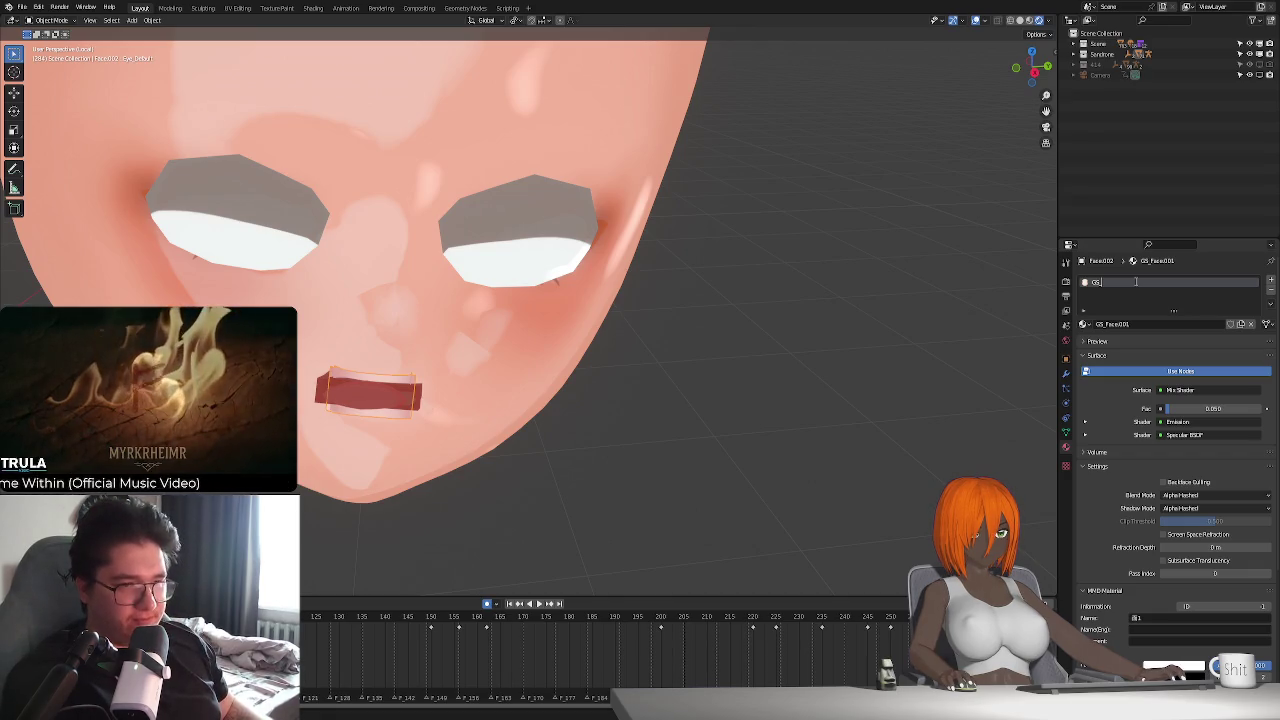
text(Teeth)
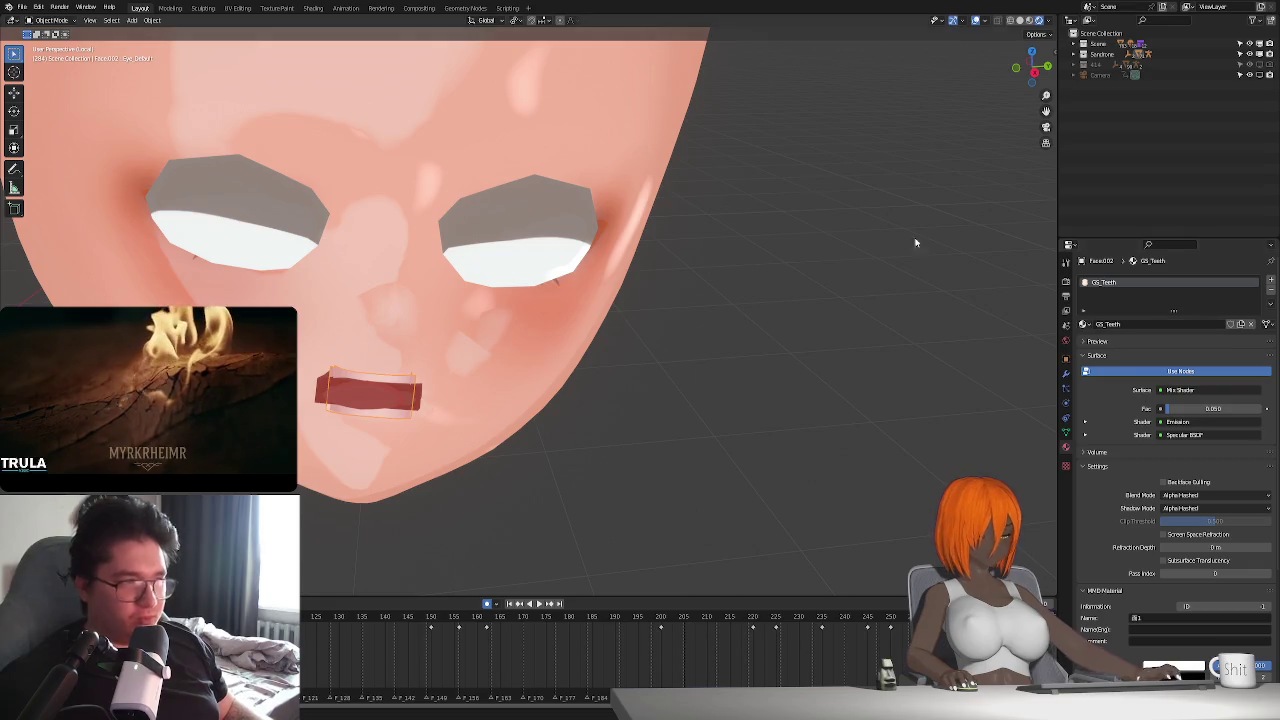
- Switch to the Shading workspace, frame the teeth, and enable Rendered shading
click(314, 8)
key(KP_Decimal)
mouse_move(521, 216)
middle_down()
mouse_move(527, 274)
mouse_move(582, 318)
mouse_move(482, 268)
mouse_move(470, 290)
middle_up()
click(1040, 20)
- Enlarge the shader editor and bring the purple-framed nodes of the GS_Teeth tree into view
drag(727, 657, 705, 446)
scroll(601, 551, up, 2)
scroll(601, 551, up, 2)
scroll(601, 551, up, 2)
middle_drag(601, 551, 470, 690)
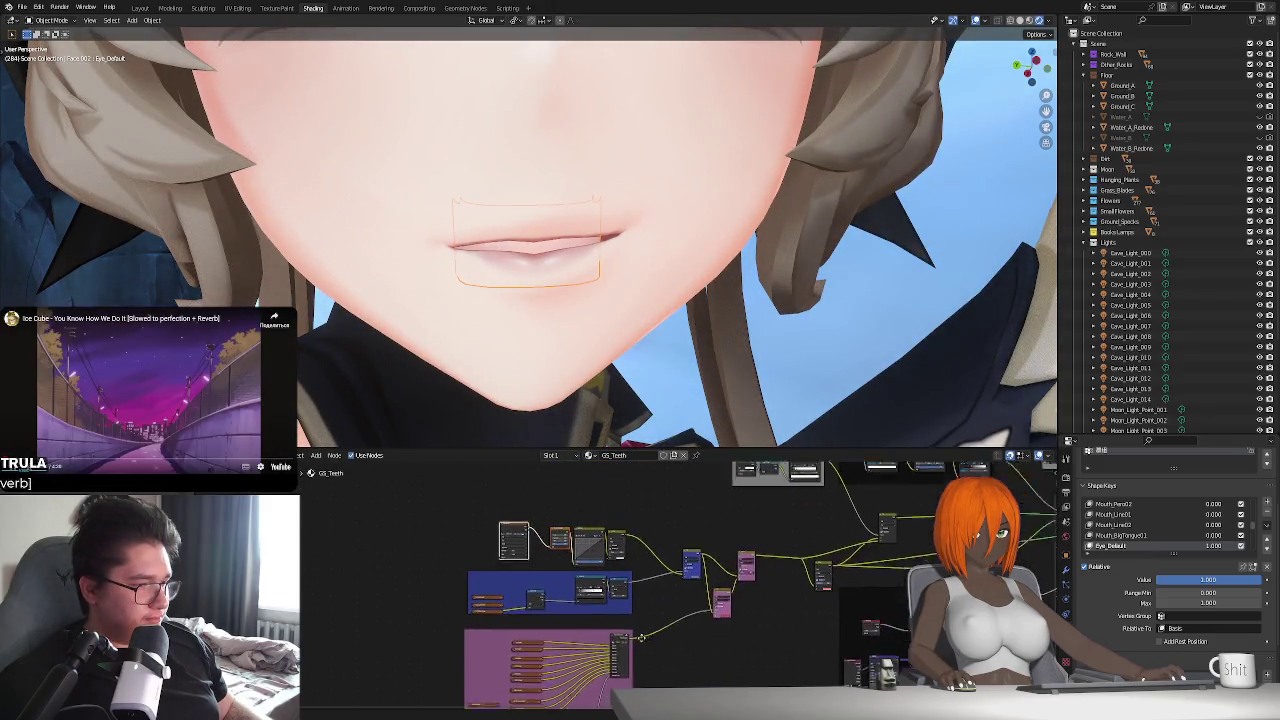
scroll(593, 614, up, 1)
scroll(594, 614, down, 1)
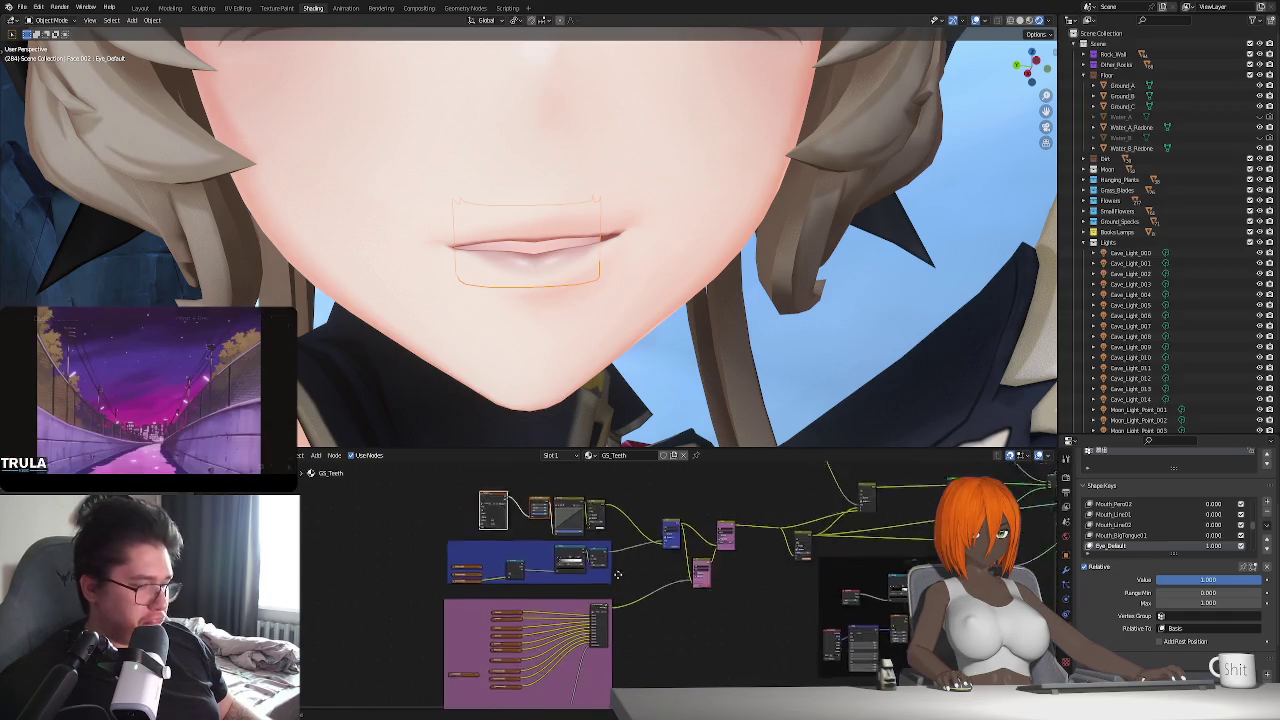
scroll(594, 614, down, 1)
scroll(594, 614, down, 1)
- Box-select and delete the purple frame nodes, then reposition the remaining nodes
mouse_move(400, 662)
mouse_down()
mouse_move(697, 516)
mouse_move(702, 497)
mouse_up()
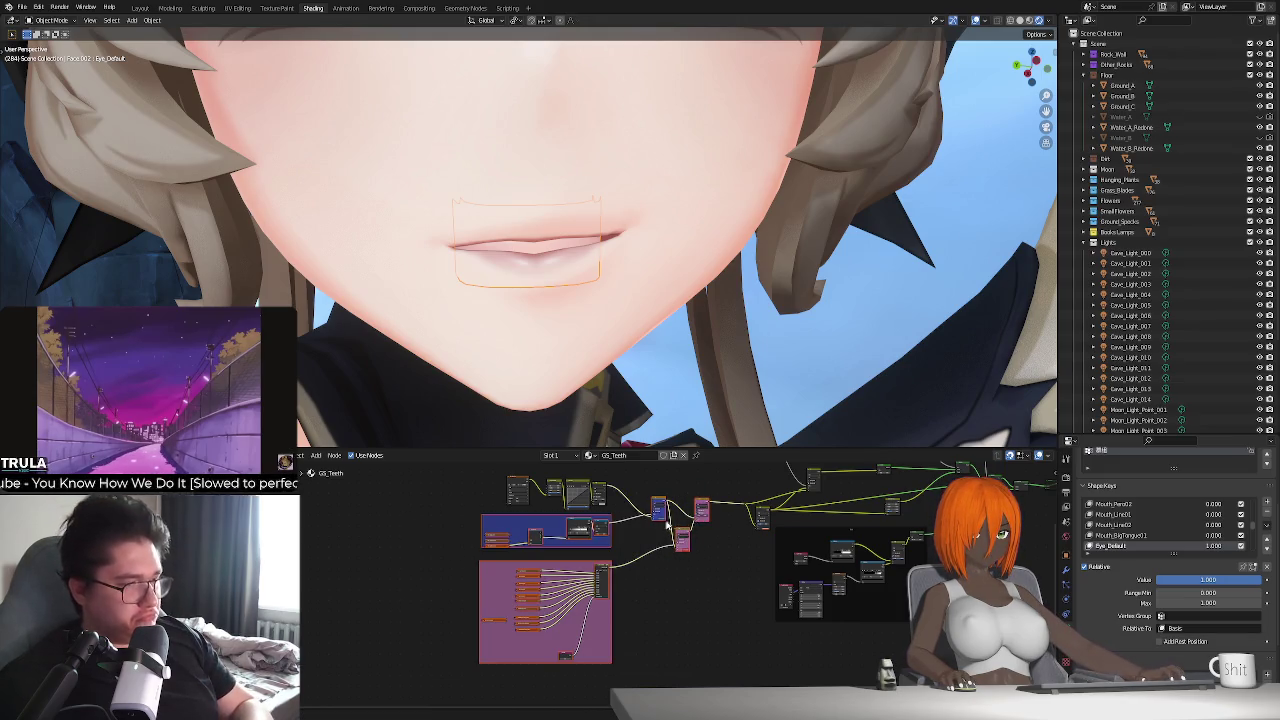
key(x)
key(g)
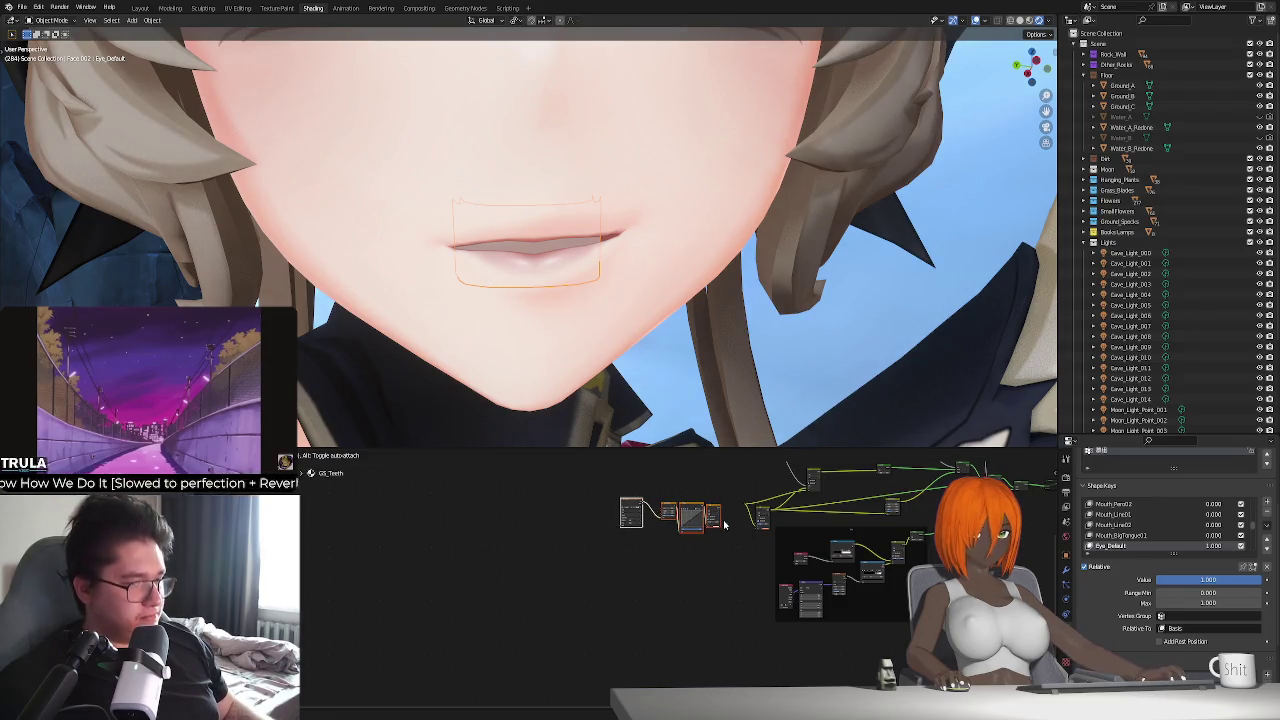
click(725, 524)
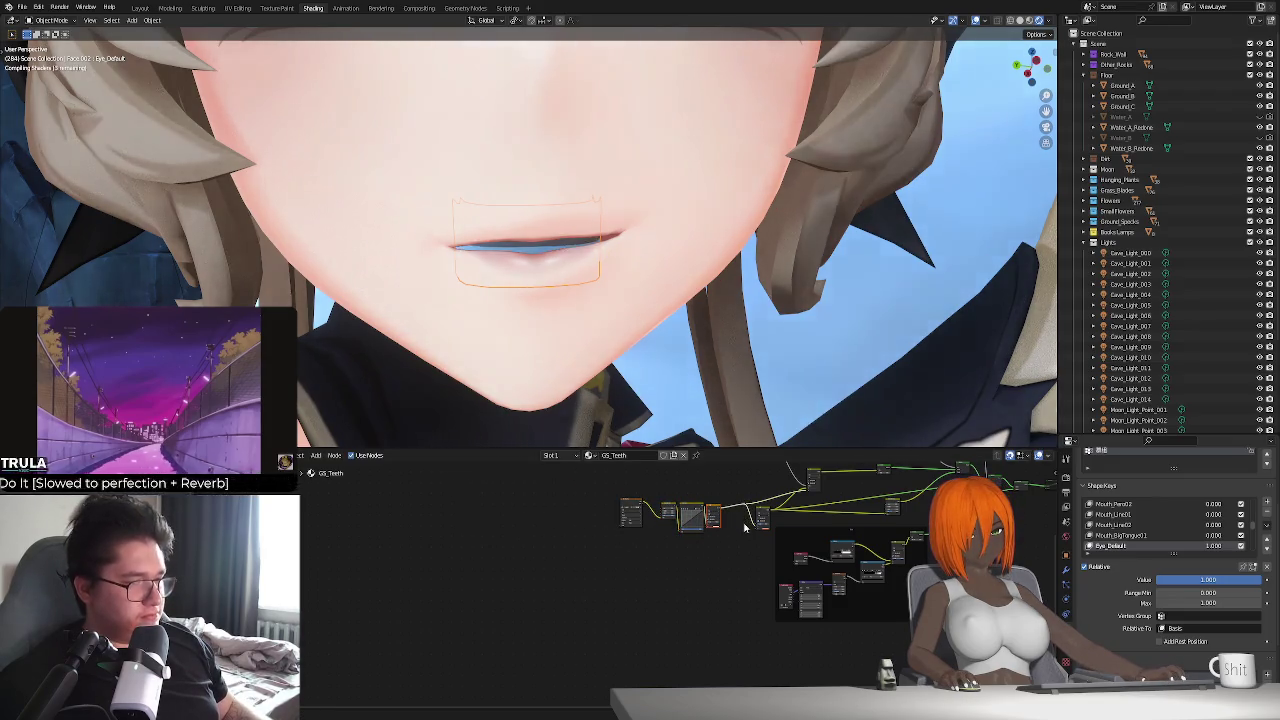
- Set the Multiply node's B colour saturation to 0 so the teeth turn white
middle_drag(745, 522, 682, 567)
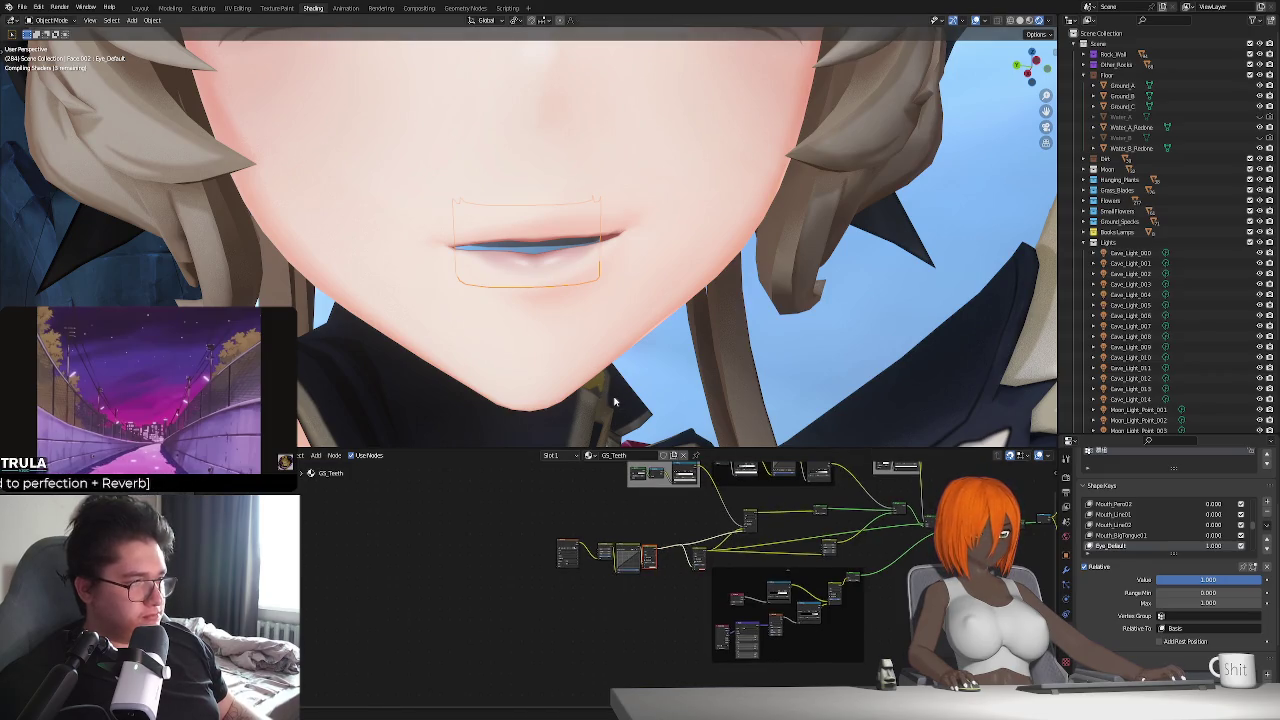
scroll(615, 400, up, 2)
scroll(769, 532, up, 2)
scroll(769, 532, up, 2)
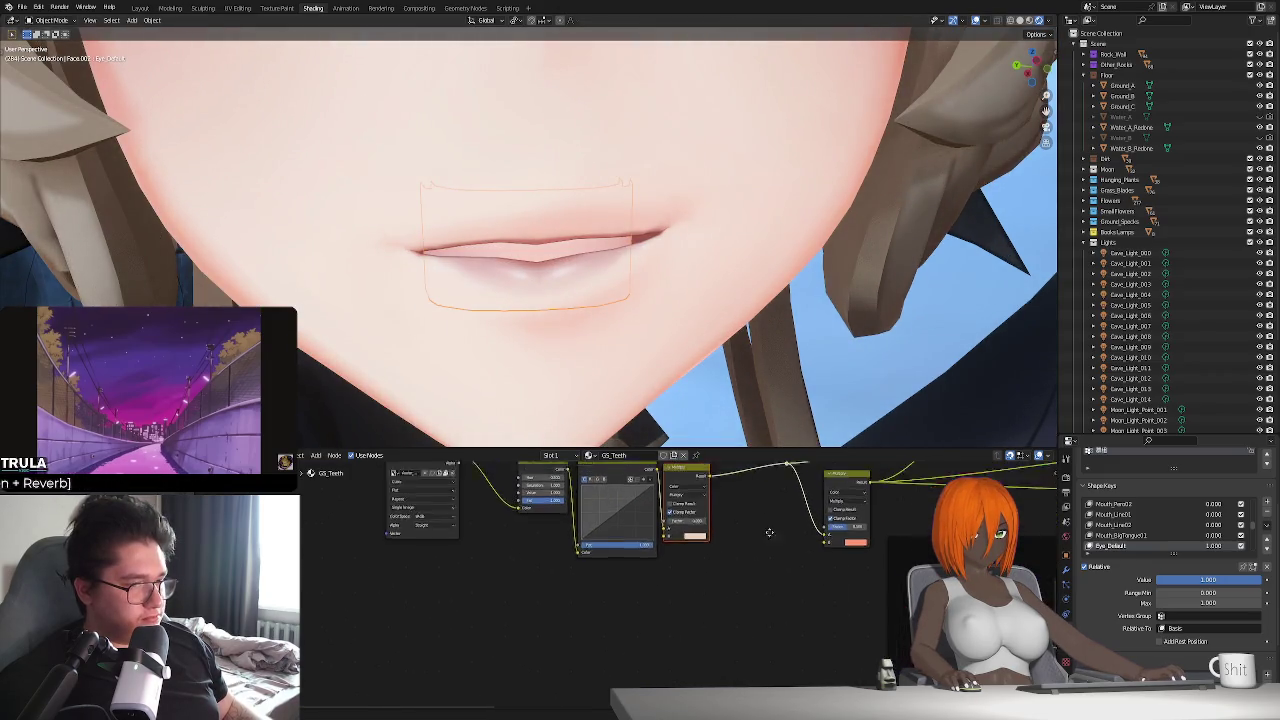
scroll(769, 532, up, 2)
scroll(769, 532, up, 1)
click(756, 577)
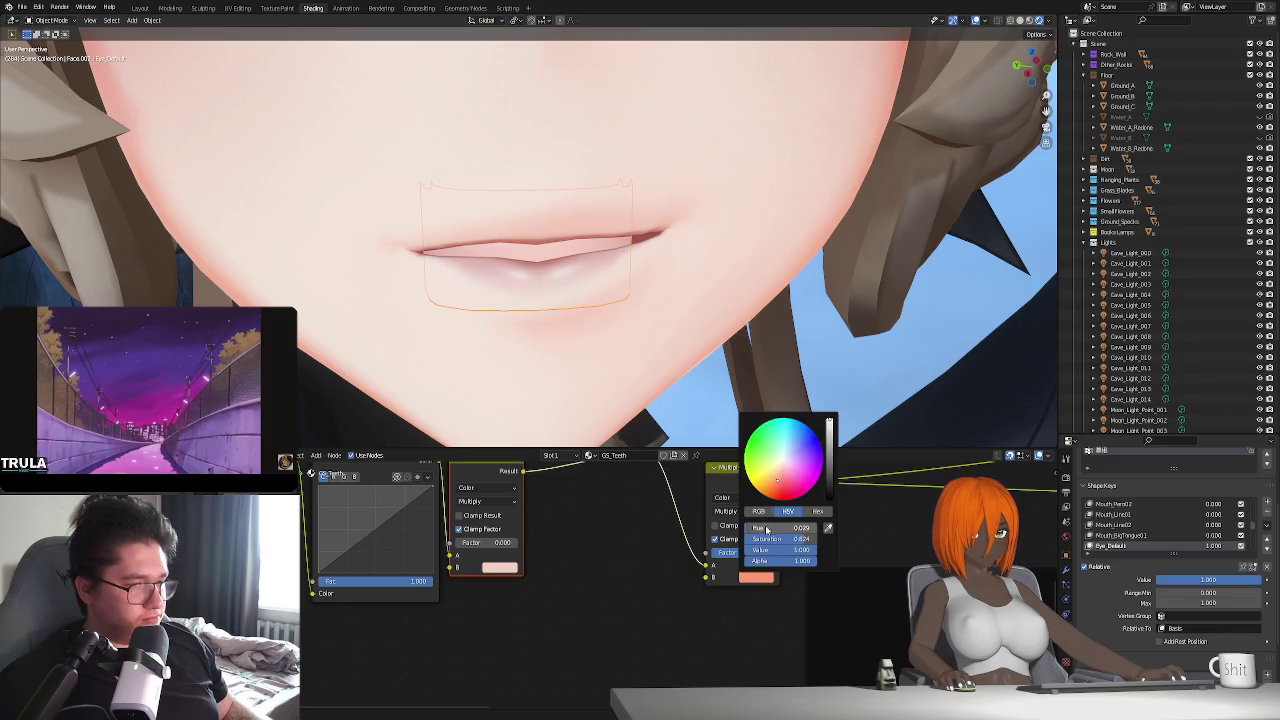
drag(779, 537, 731, 545)
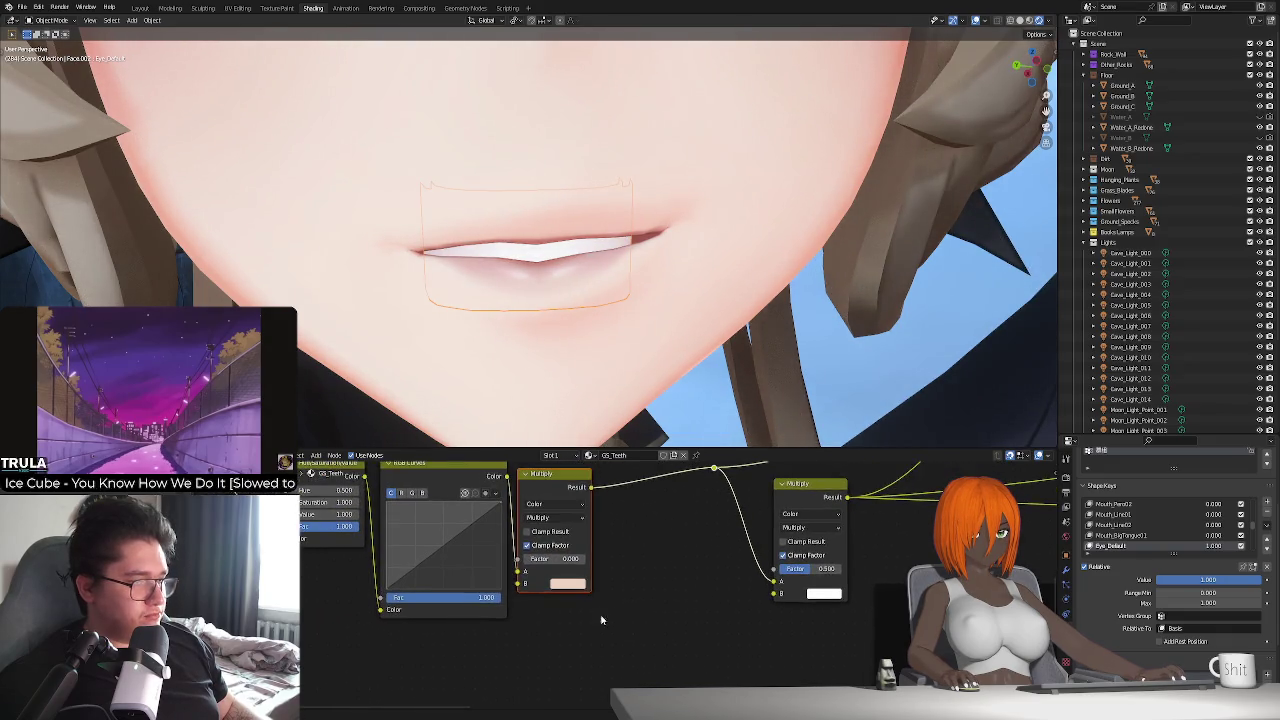
- Try raising the Hue/Saturation Value and bending the RGB curve, undoing both changes
middle_drag(246, 502, 471, 551)
drag(472, 549, 510, 549)
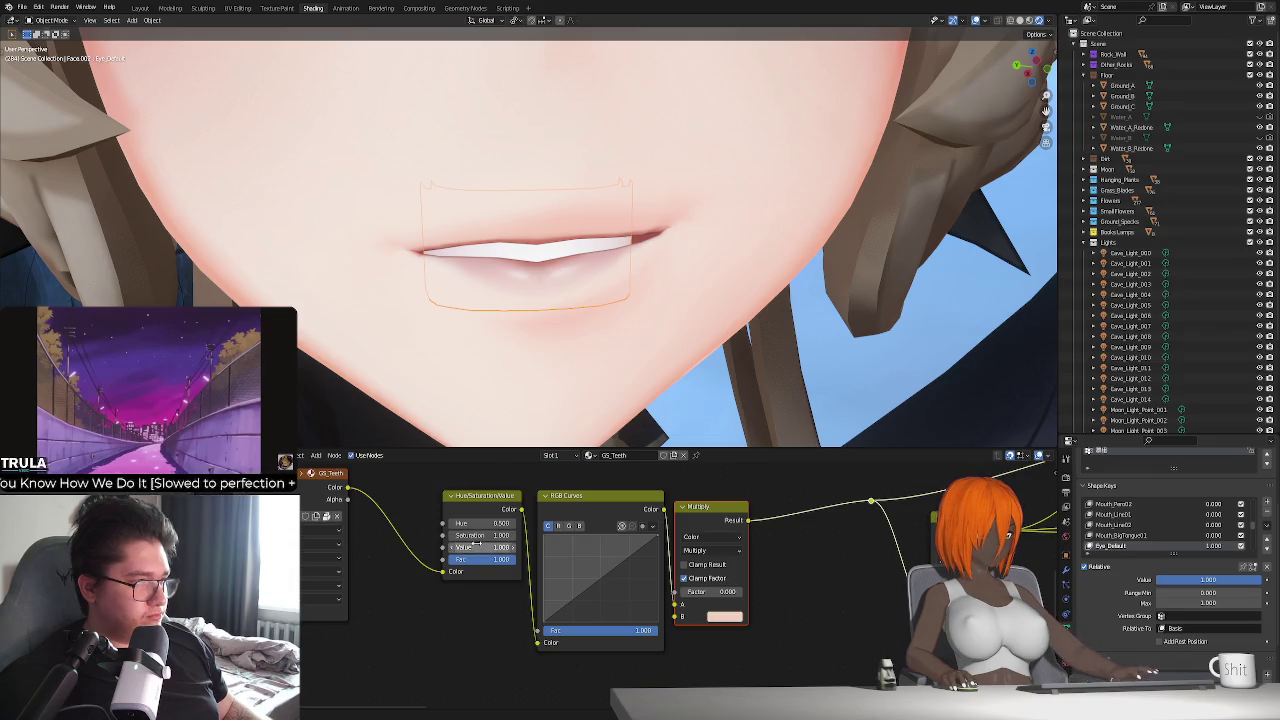
key(ctrl+z)
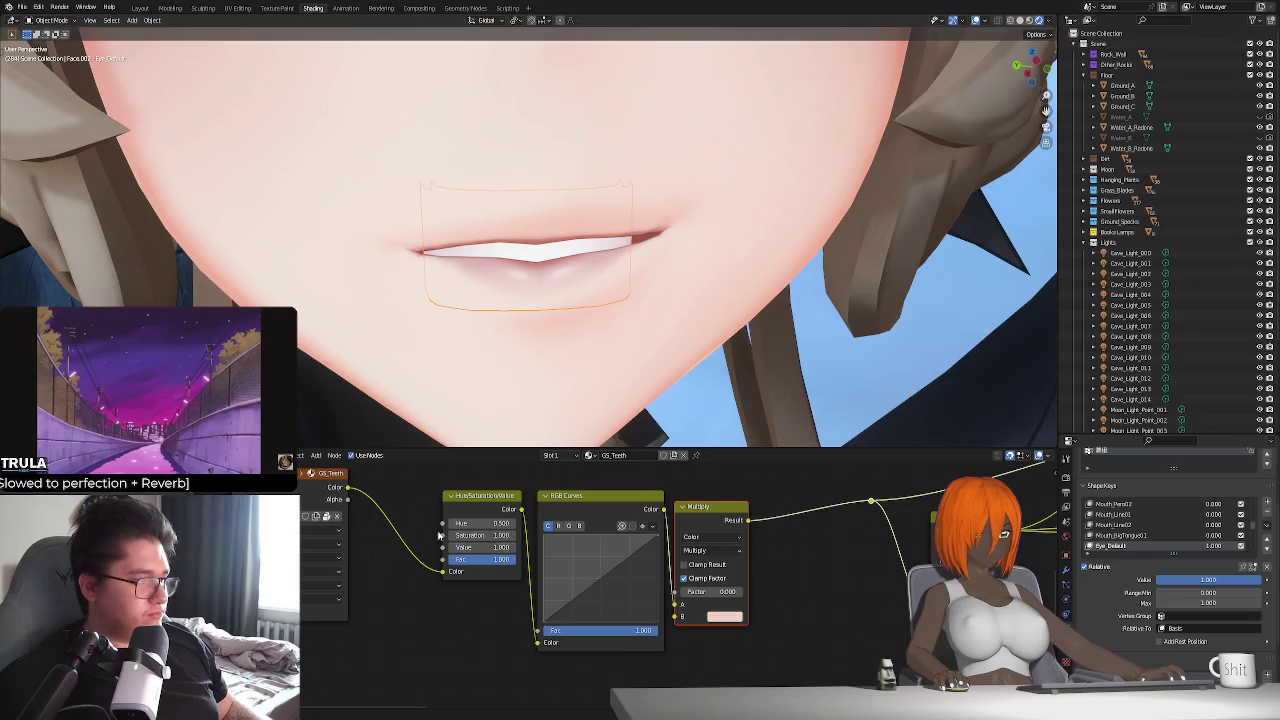
drag(599, 576, 593, 570)
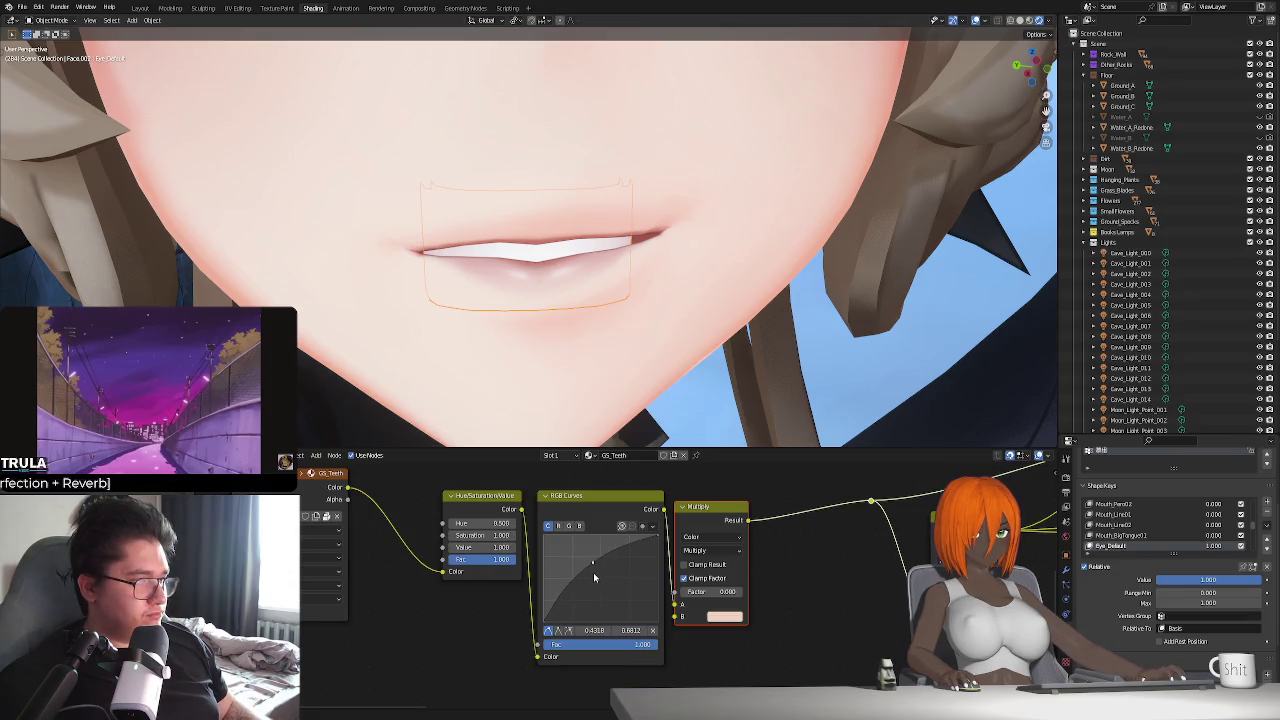
key(ctrl+z)
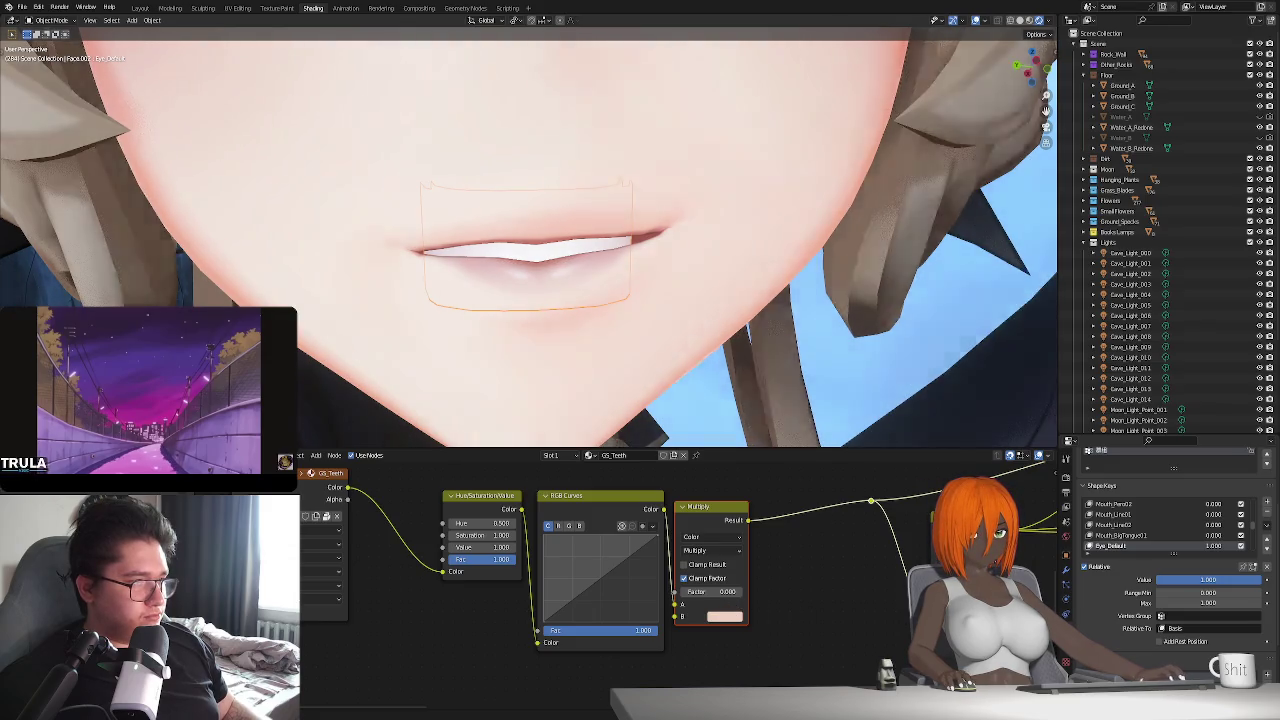
- Orbit out to see the face and arm, then return to the Layout workspace
scroll(685, 578, down, 2)
scroll(685, 578, down, 1)
scroll(560, 330, down, 2)
middle_drag(560, 330, 576, 368)
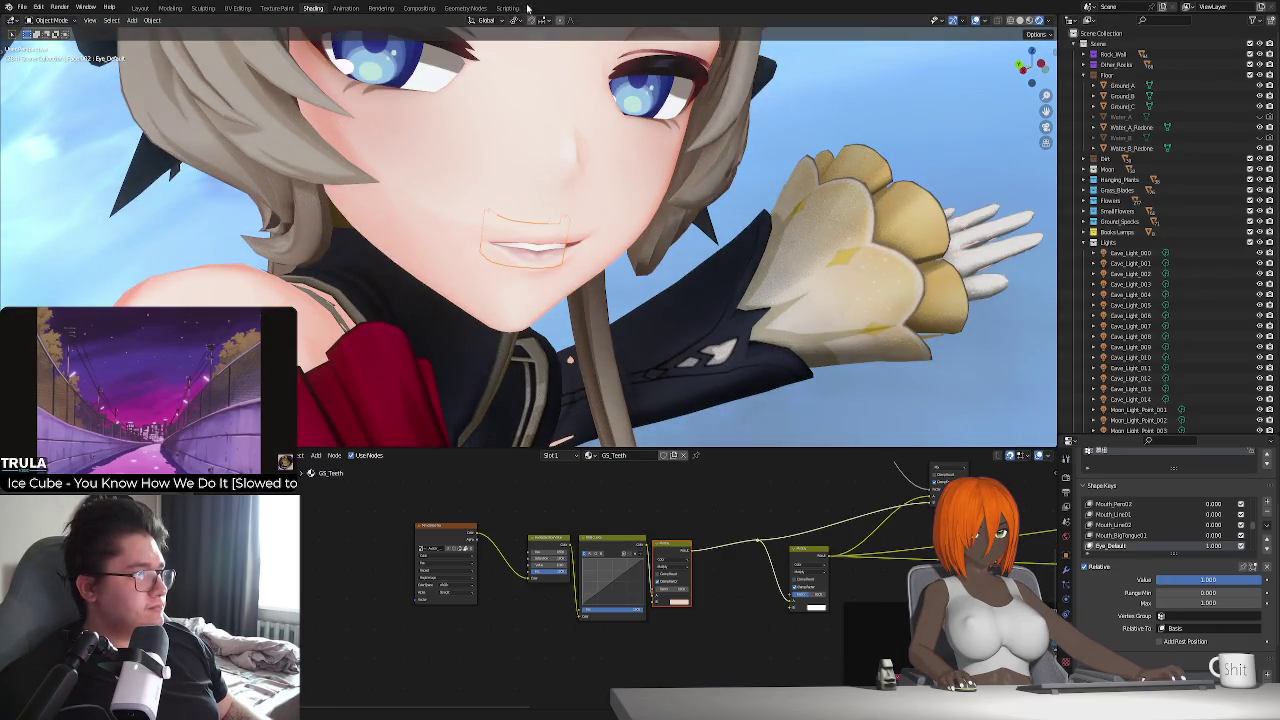
click(140, 8)
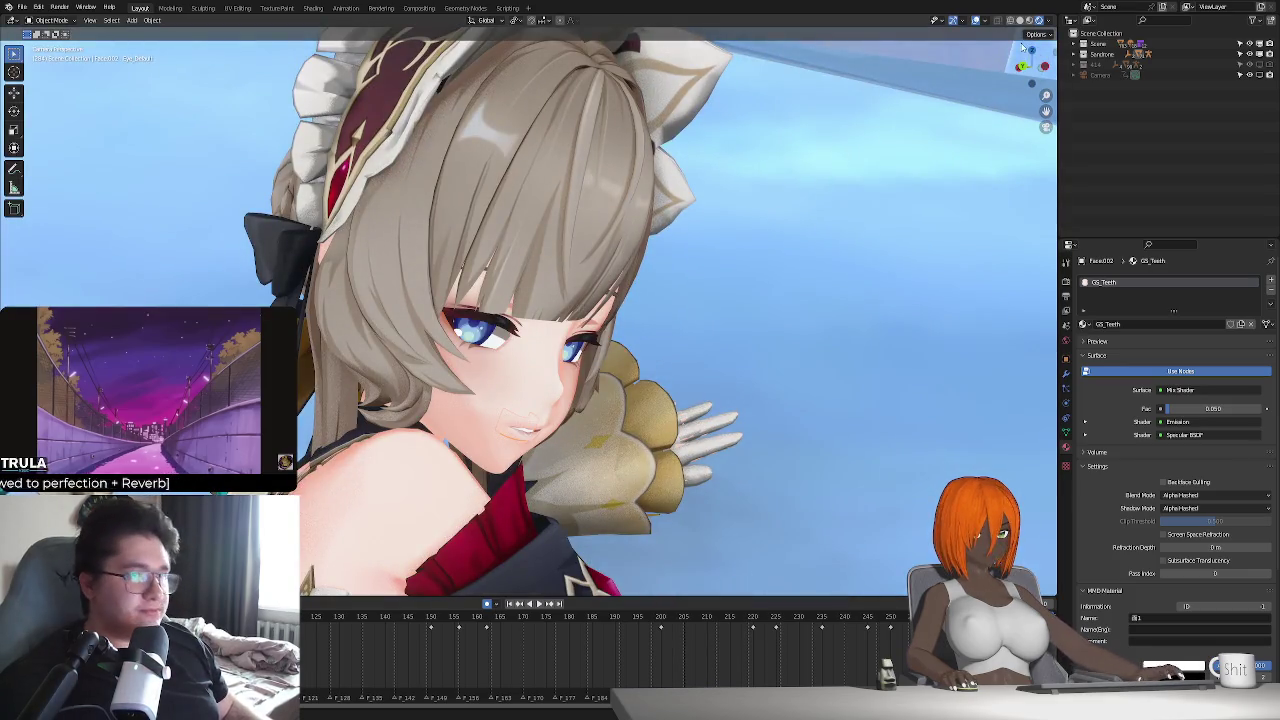
- Change viewport shading, select the face, and move the GS_Teeth slot up toward GS_Face
click(1031, 20)
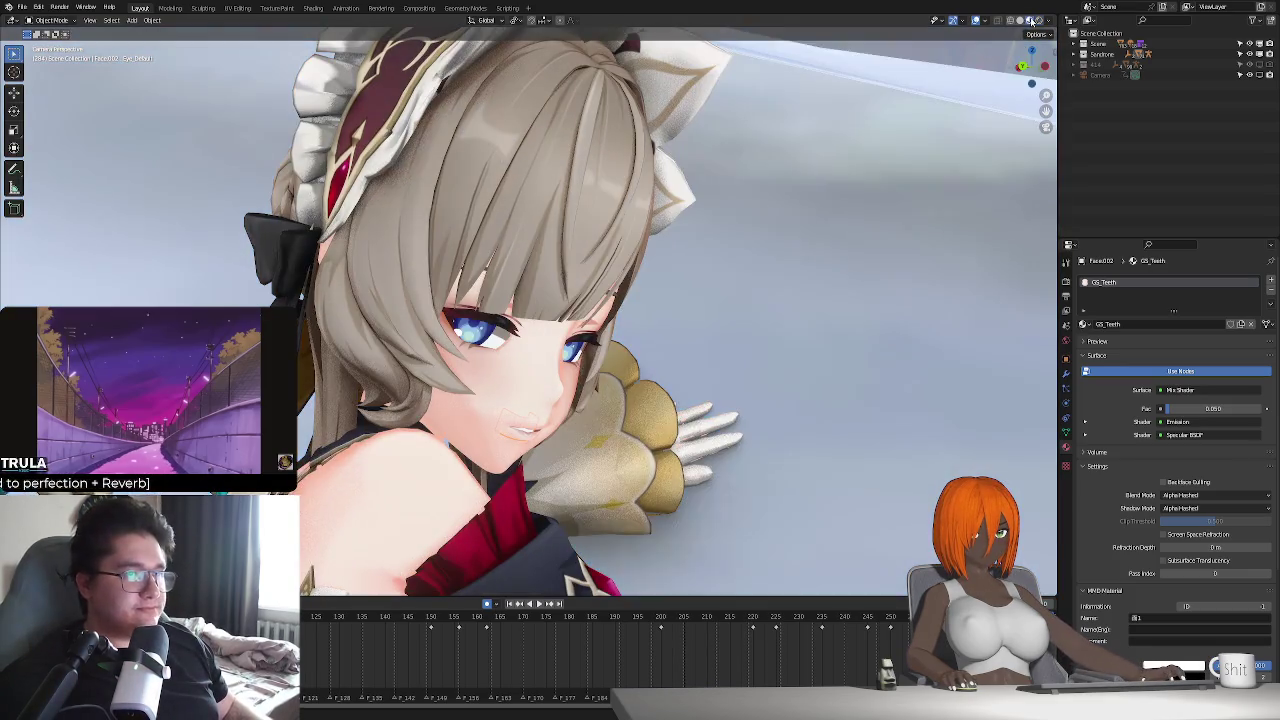
click(527, 400)
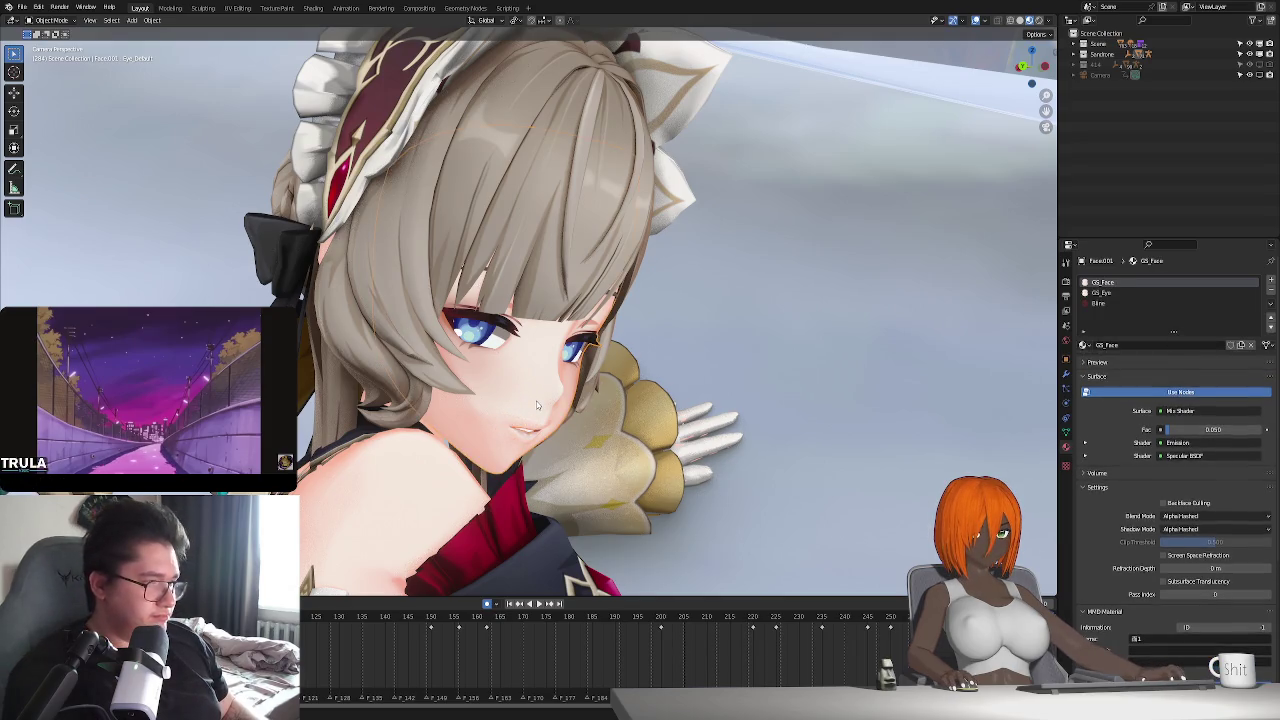
click(1180, 313)
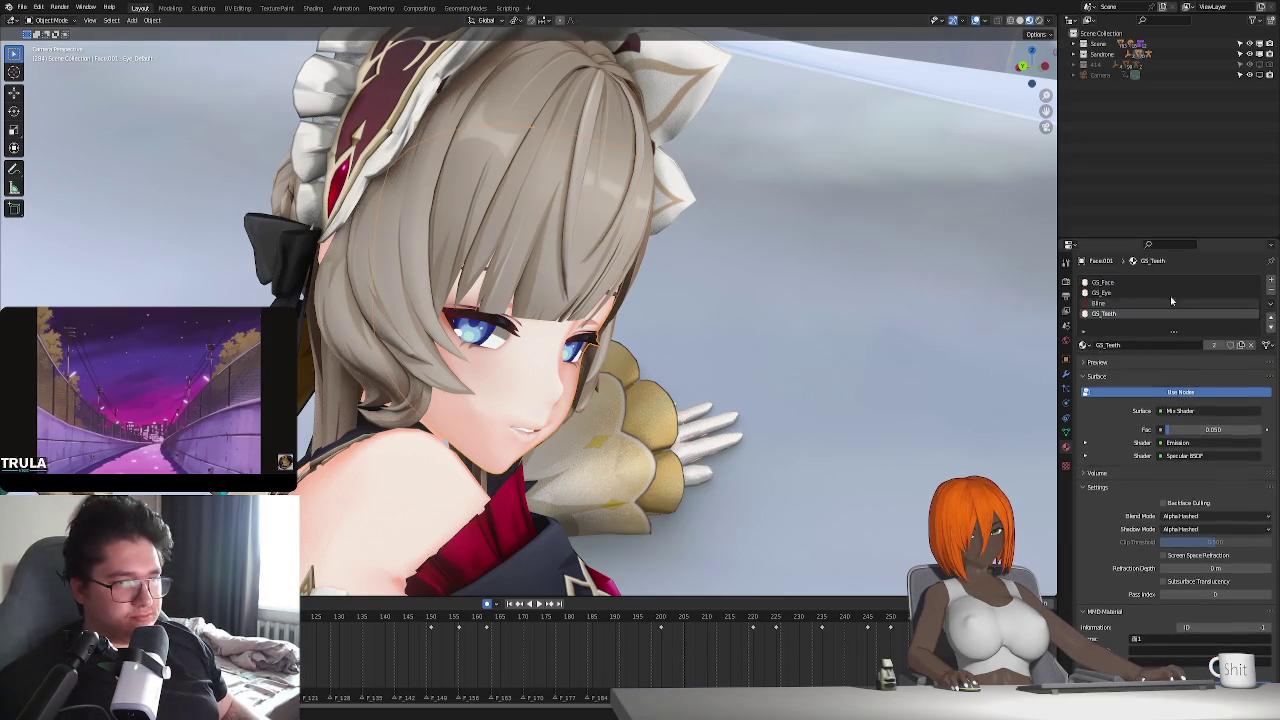
click(1271, 318)
click(1271, 318)
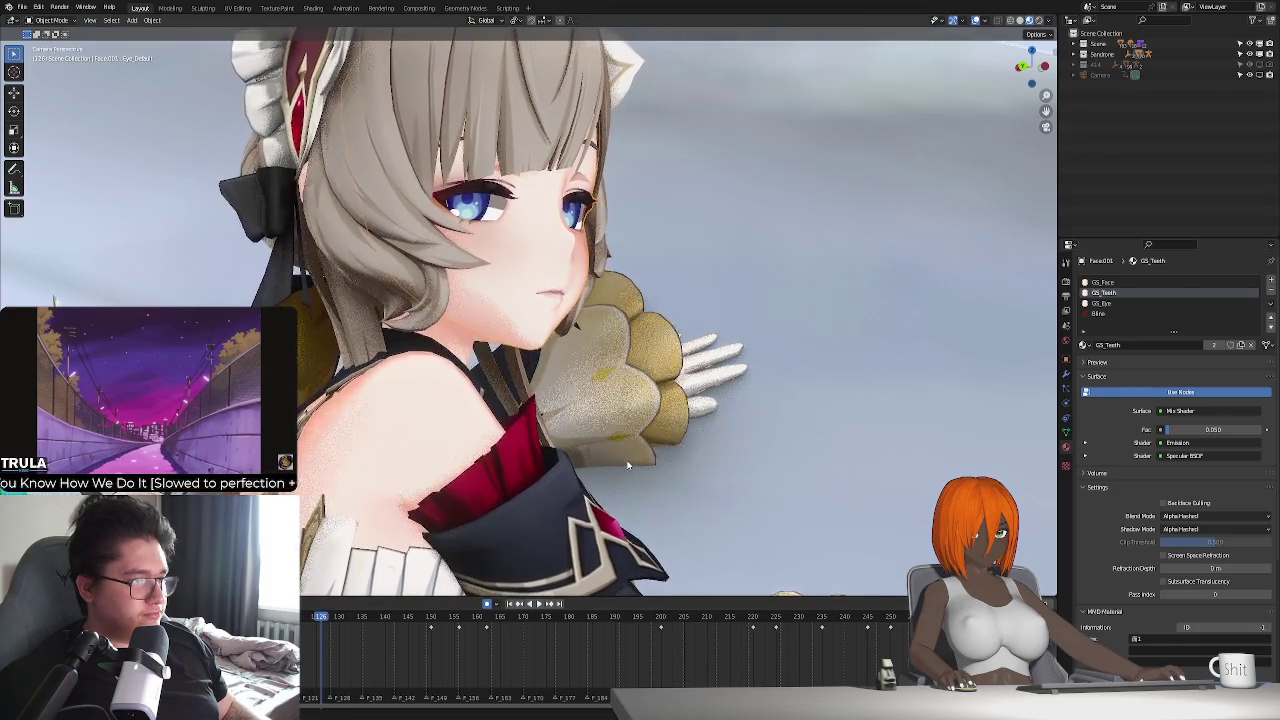
- Play and stop the animation to check the teeth
scroll(610, 458, down, 3)
scroll(610, 458, up, 2)
key(space)
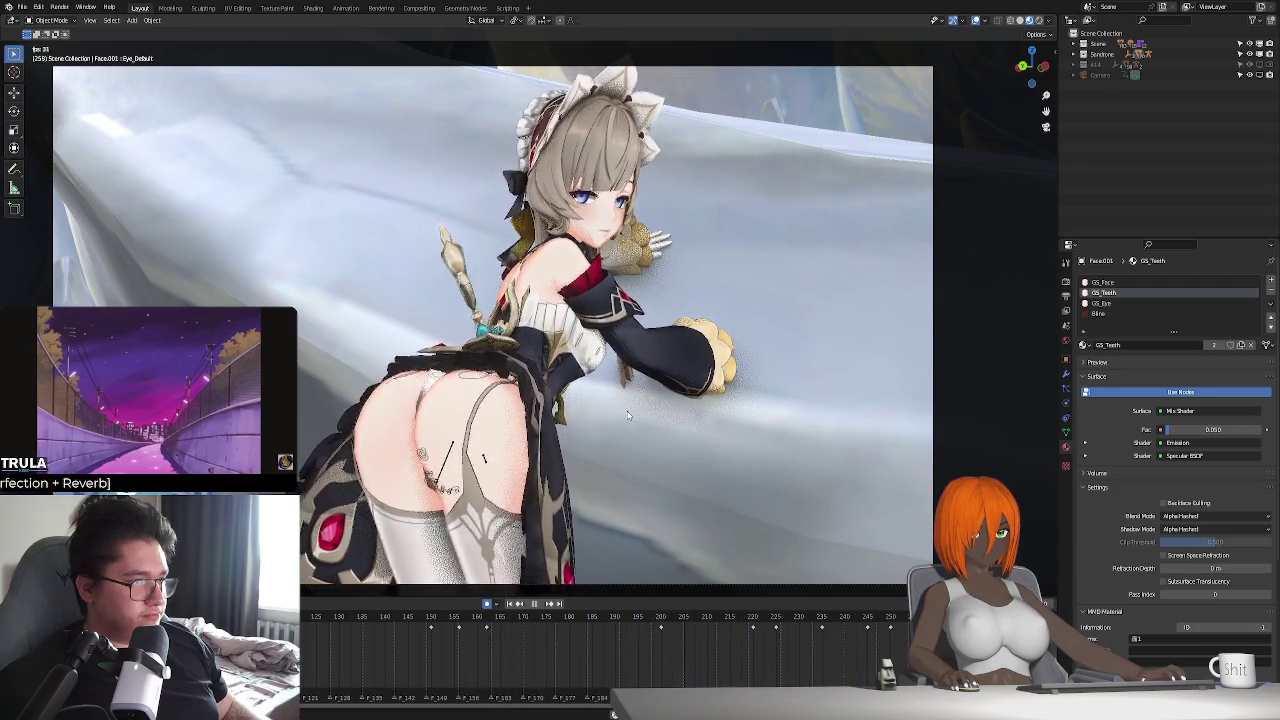
key(space)
- Zoom in, select the pupil object and enter Edit Mode on its mesh
scroll(651, 410, up, 2)
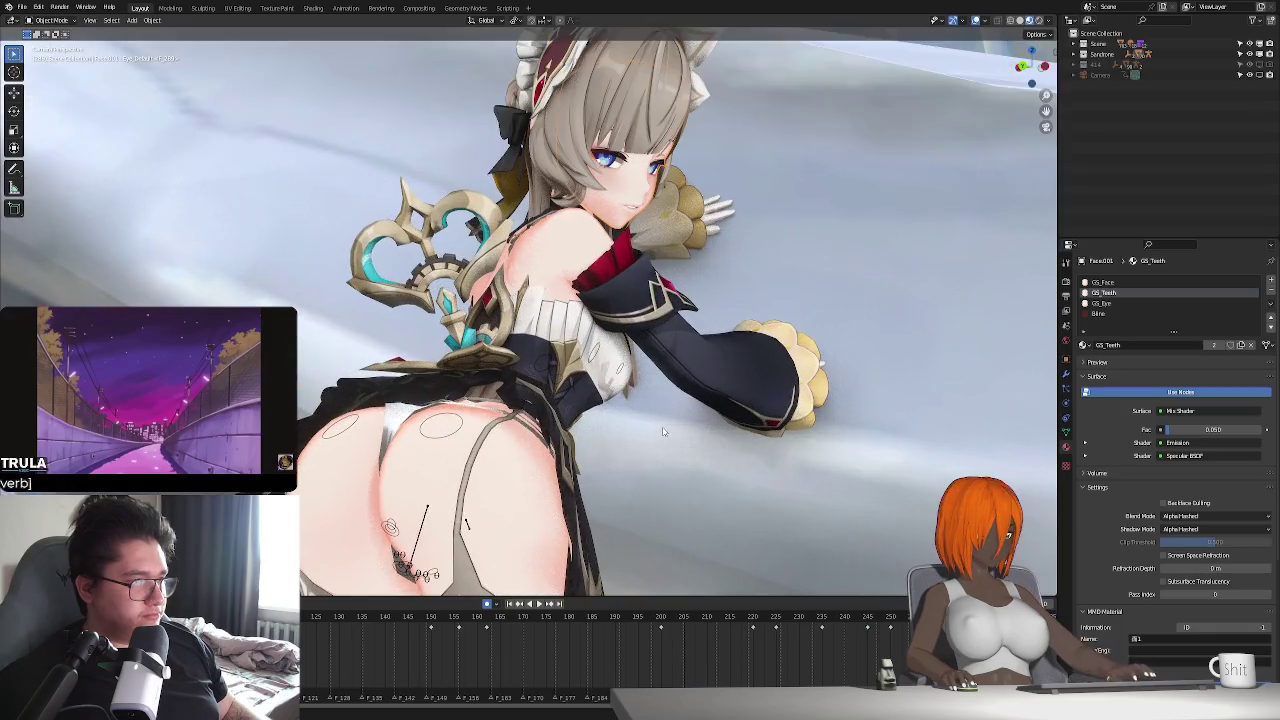
scroll(640, 410, up, 2)
scroll(625, 410, up, 2)
scroll(605, 410, up, 2)
scroll(605, 410, up, 2)
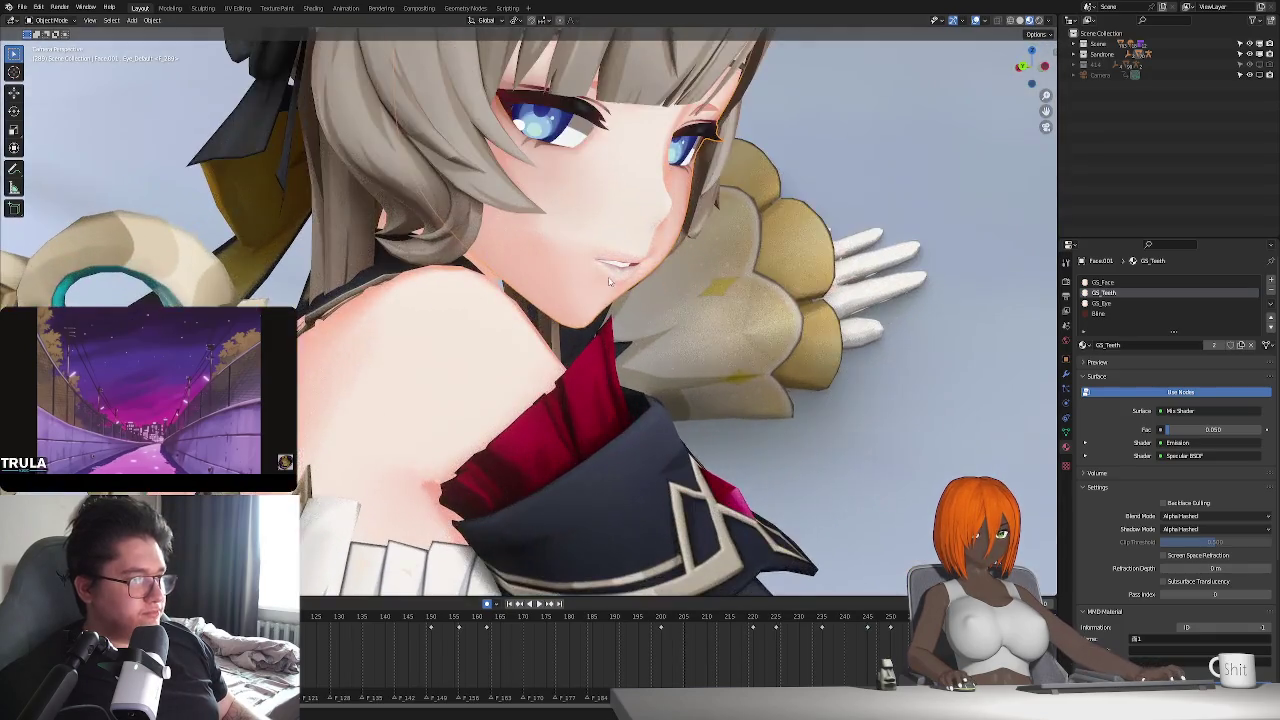
scroll(570, 330, up, 2)
scroll(540, 270, up, 2)
click(536, 257)
key(Tab)
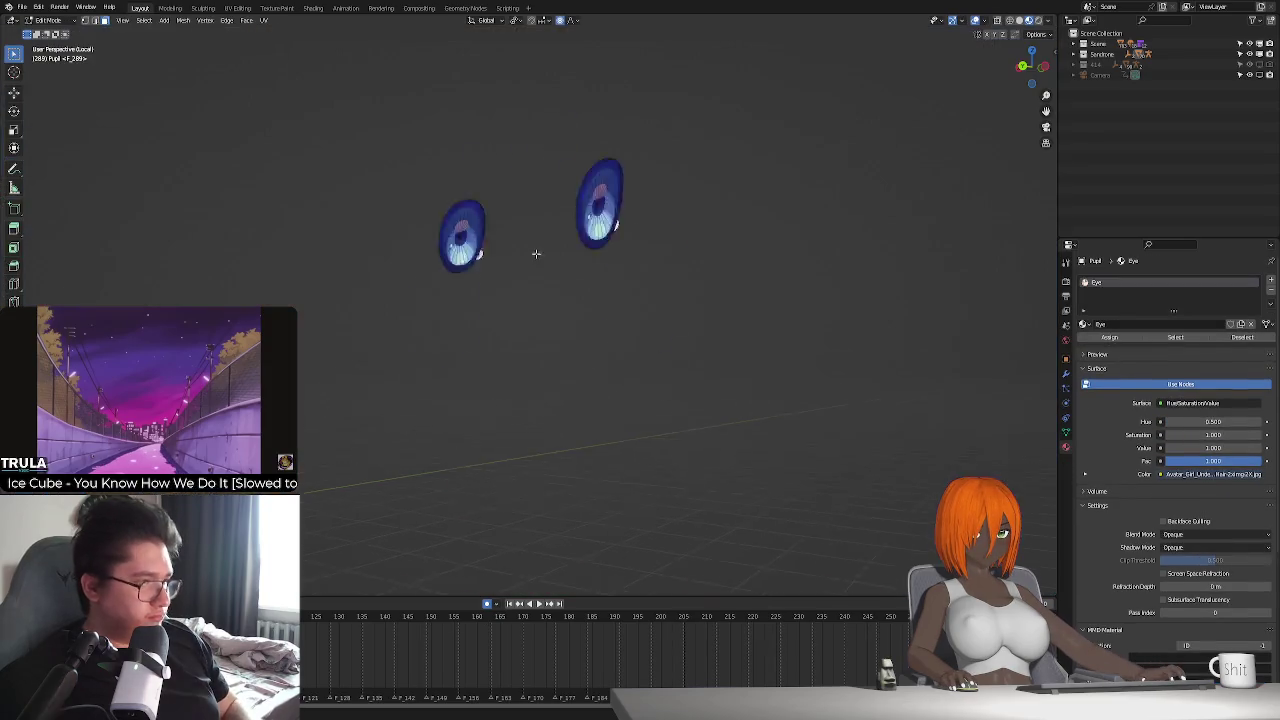
key(KP_Divide)
middle_drag(559, 373, 395, 385)
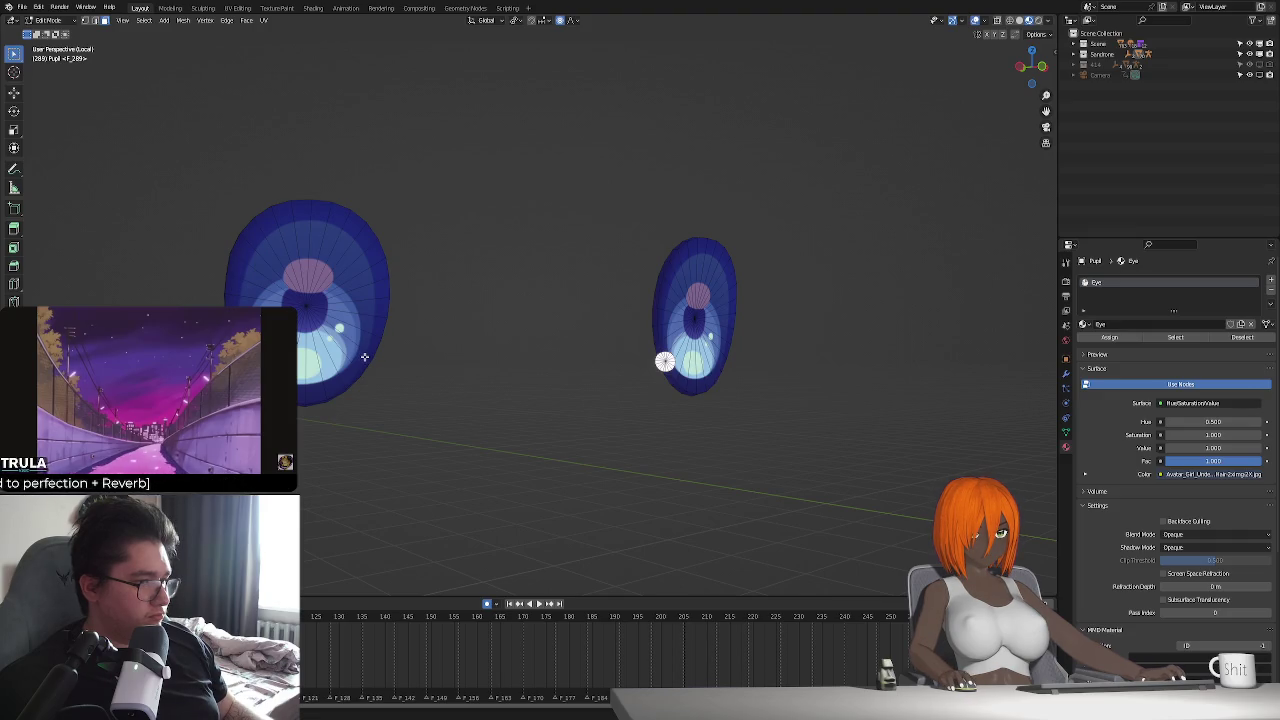
key(Tab)
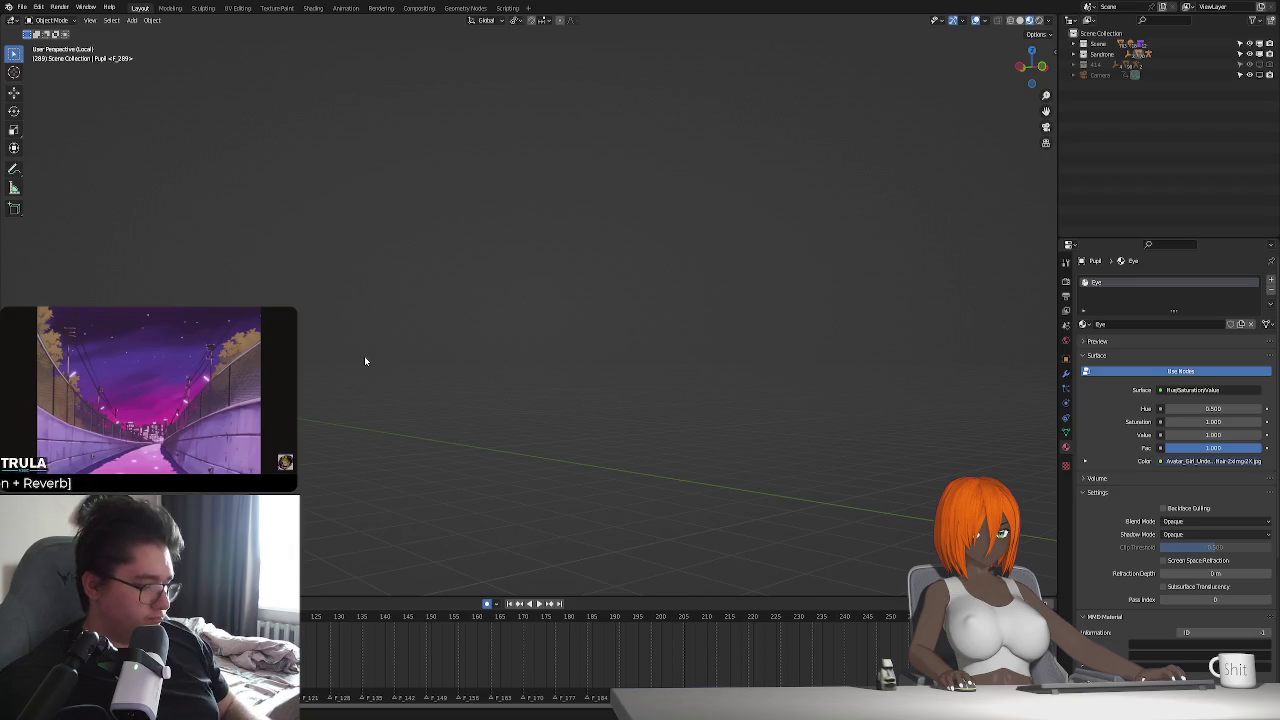
key(KP_Divide)
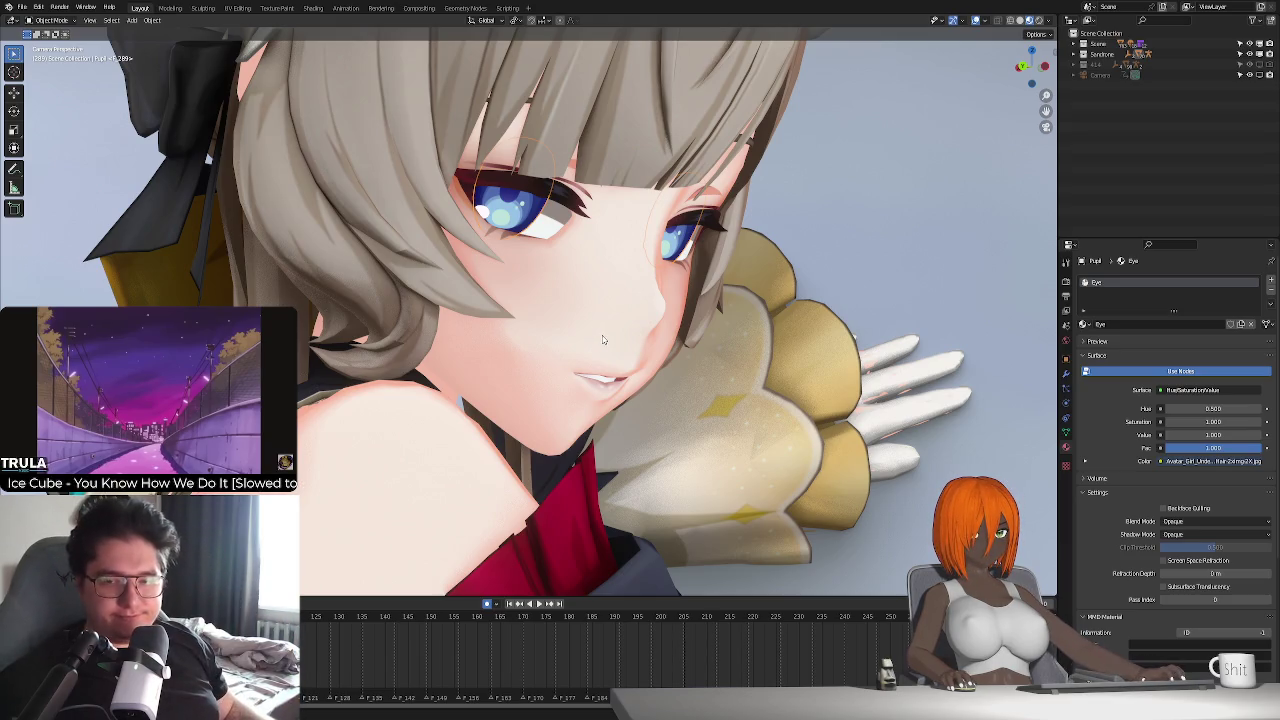
- Jump to another frame, select the rig_D armature and reveal its face bone layer in the armature data settings
scroll(644, 319, down, 3)
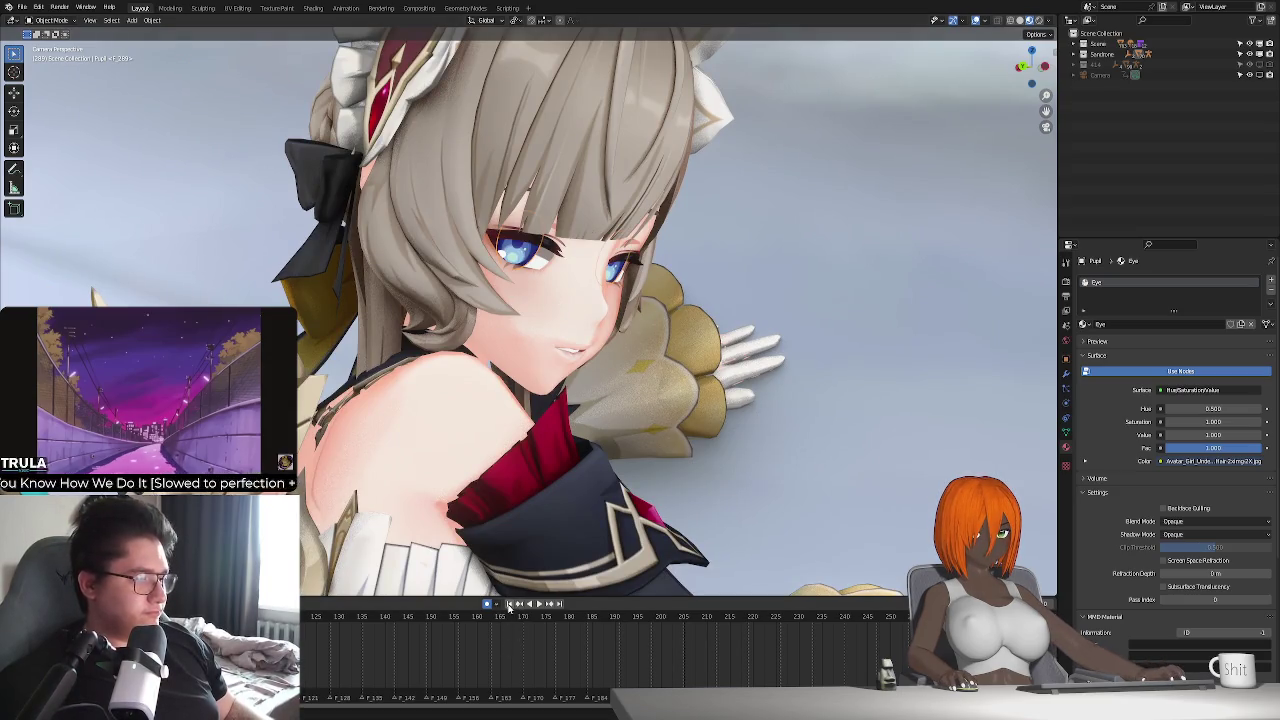
click(510, 604)
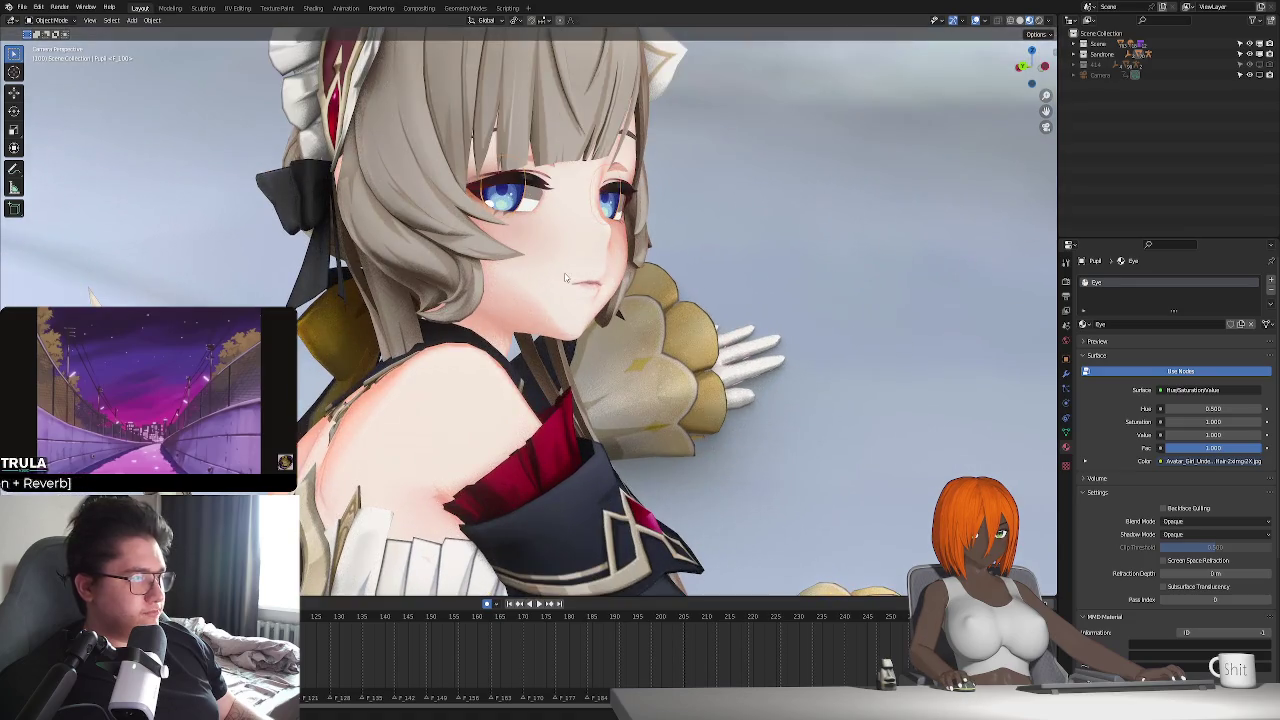
click(640, 360)
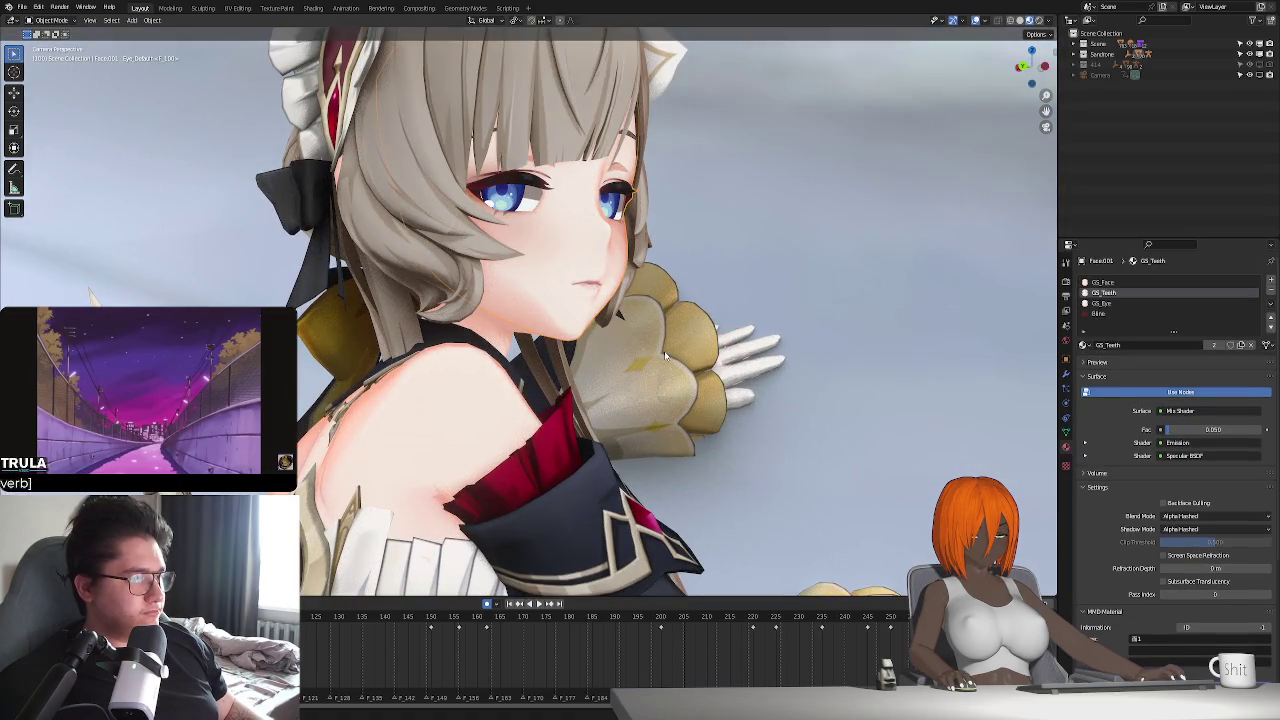
scroll(473, 430, down, 3)
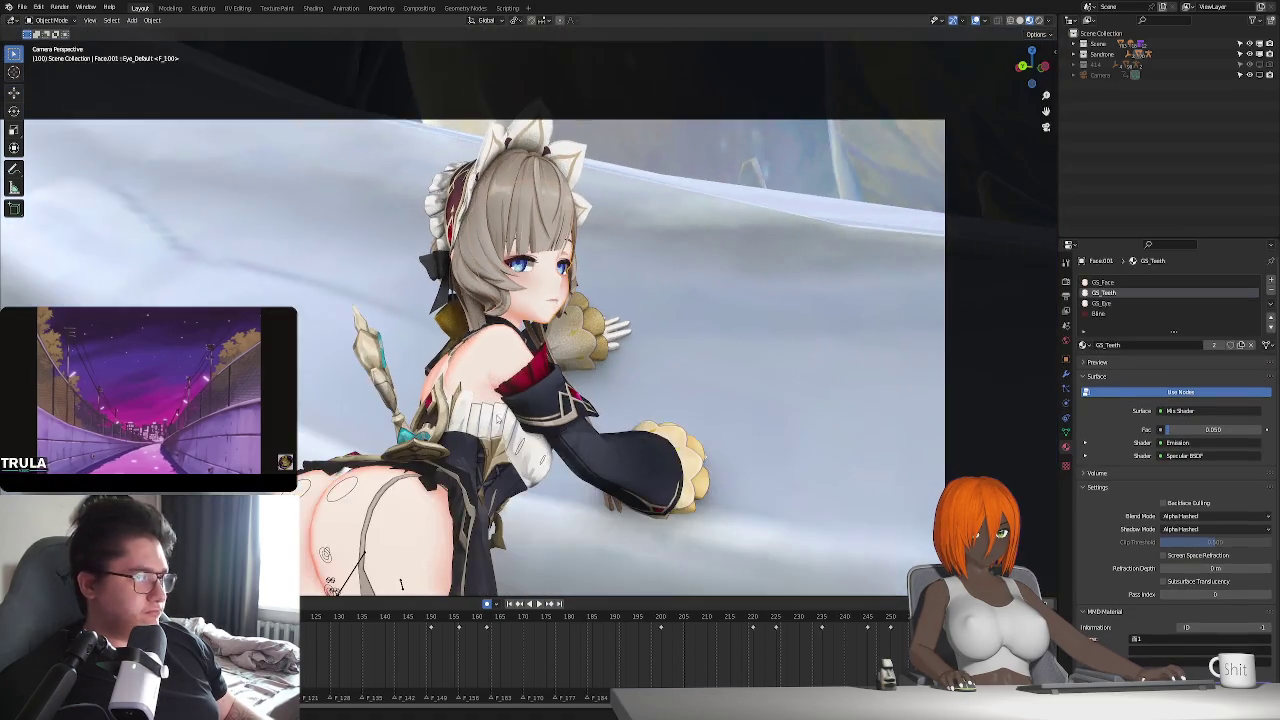
scroll(352, 496, up, 3)
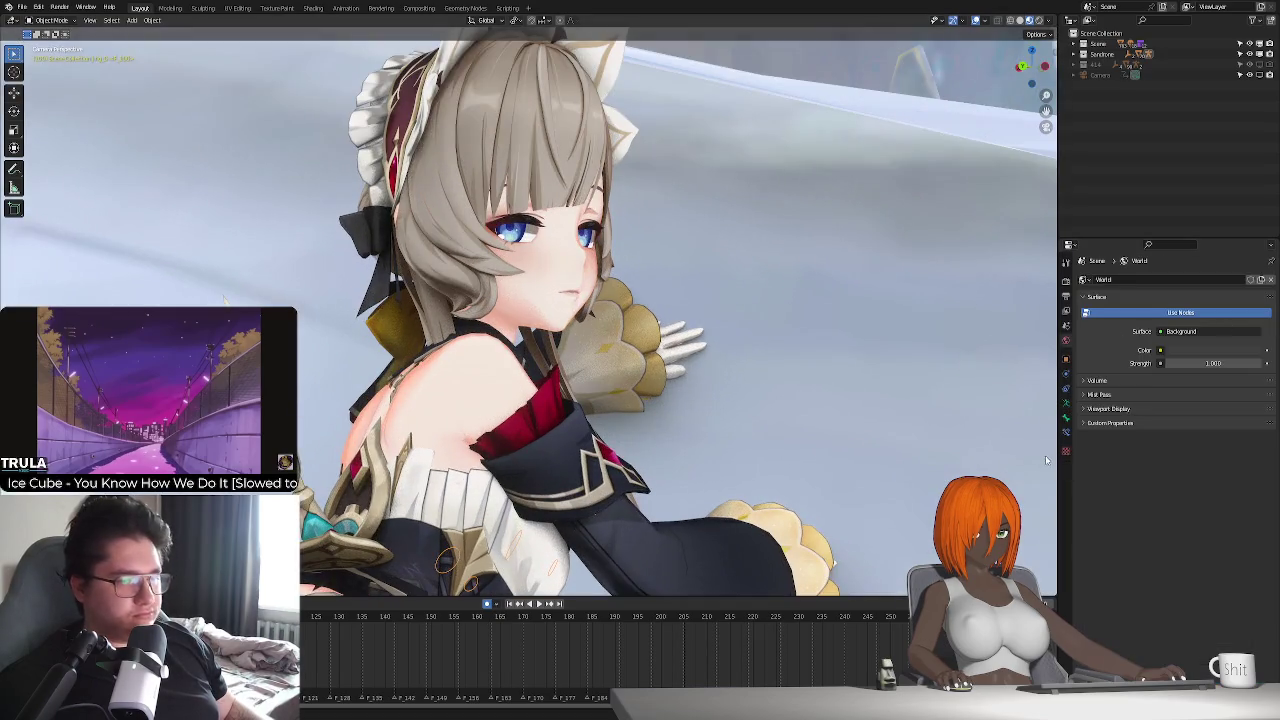
click(1067, 408)
click(1108, 346)
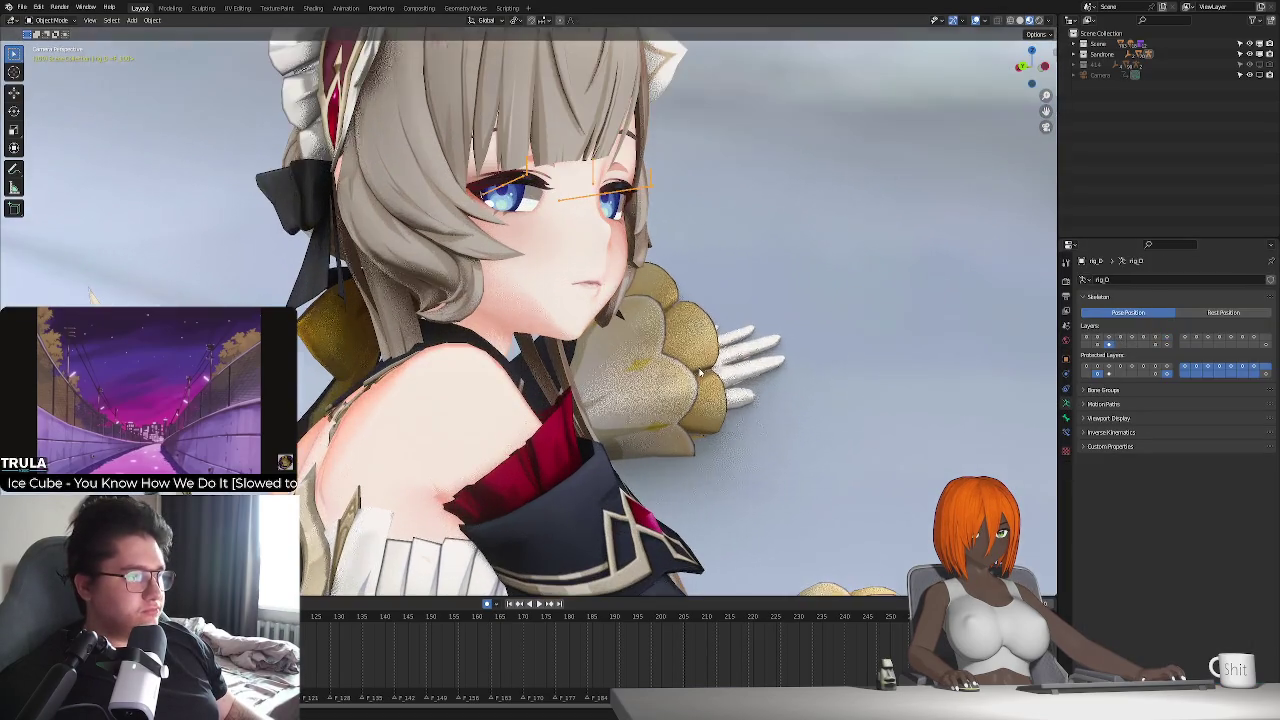
- Enter Pose Mode on the rig, play the animation, and cancel a trial X-axis eye-bone move
key(ctrl+Tab)
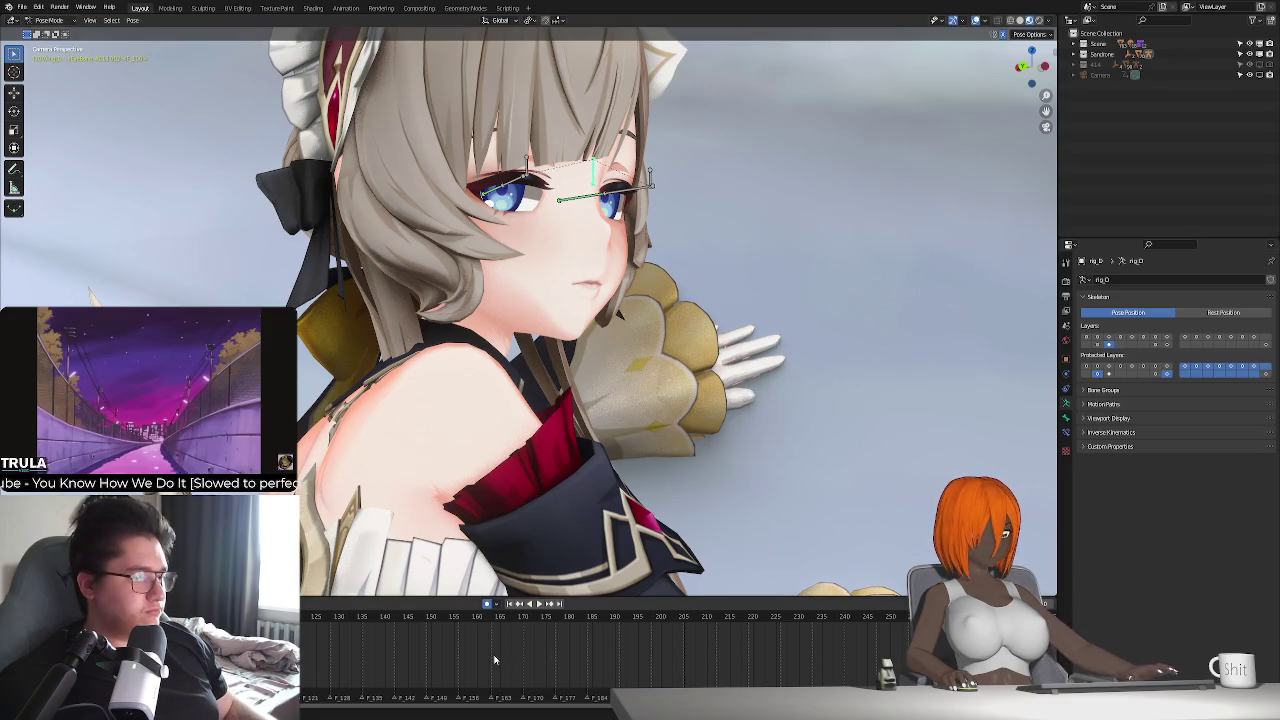
key(space)
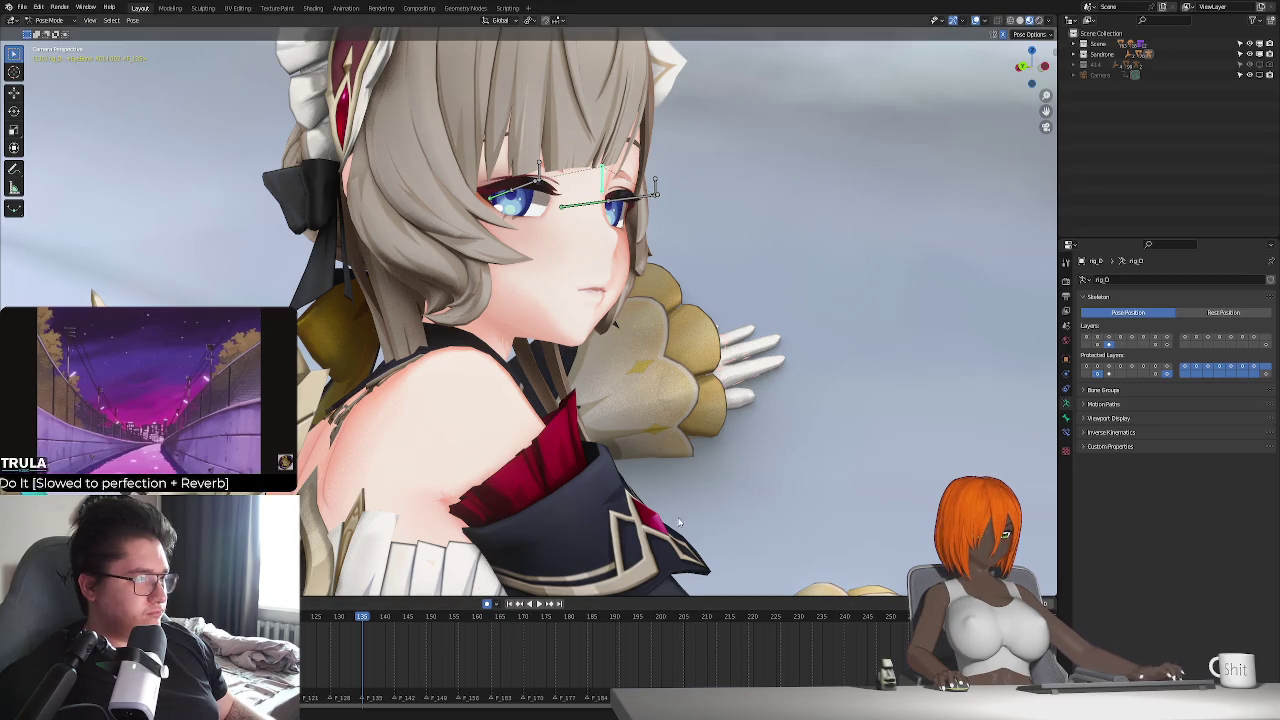
key(g)
key(x)
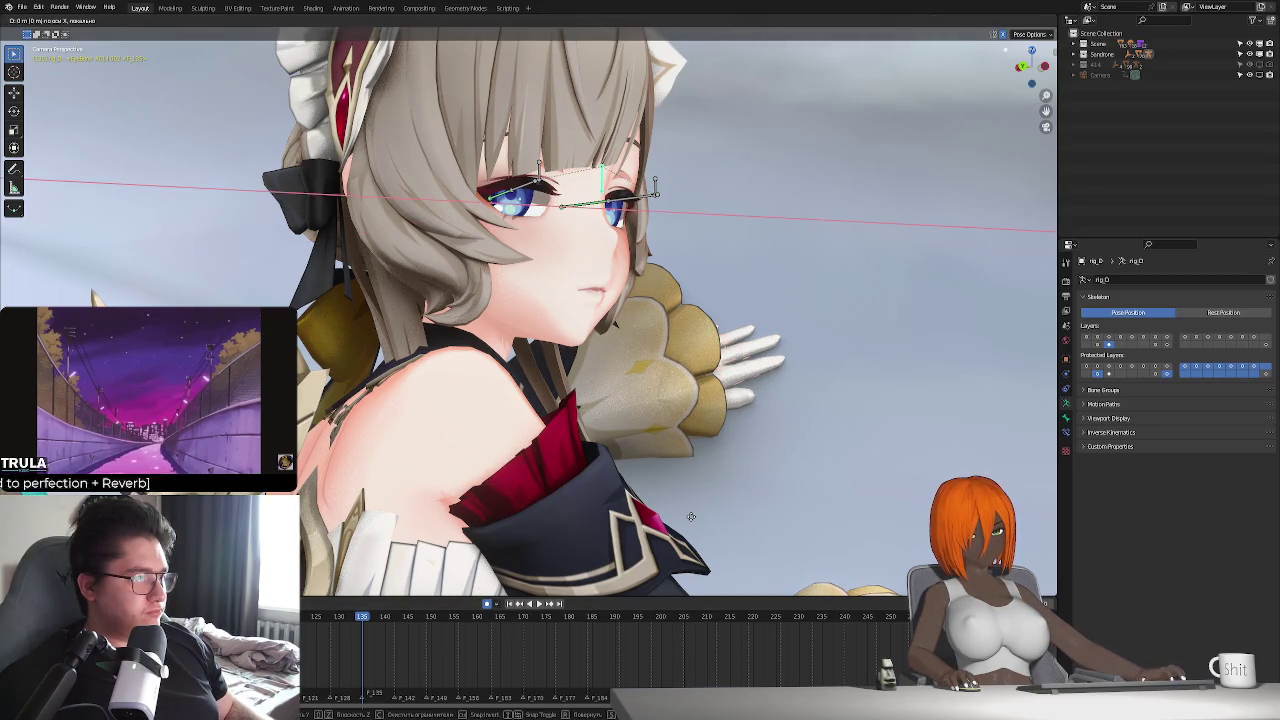
key(Escape)
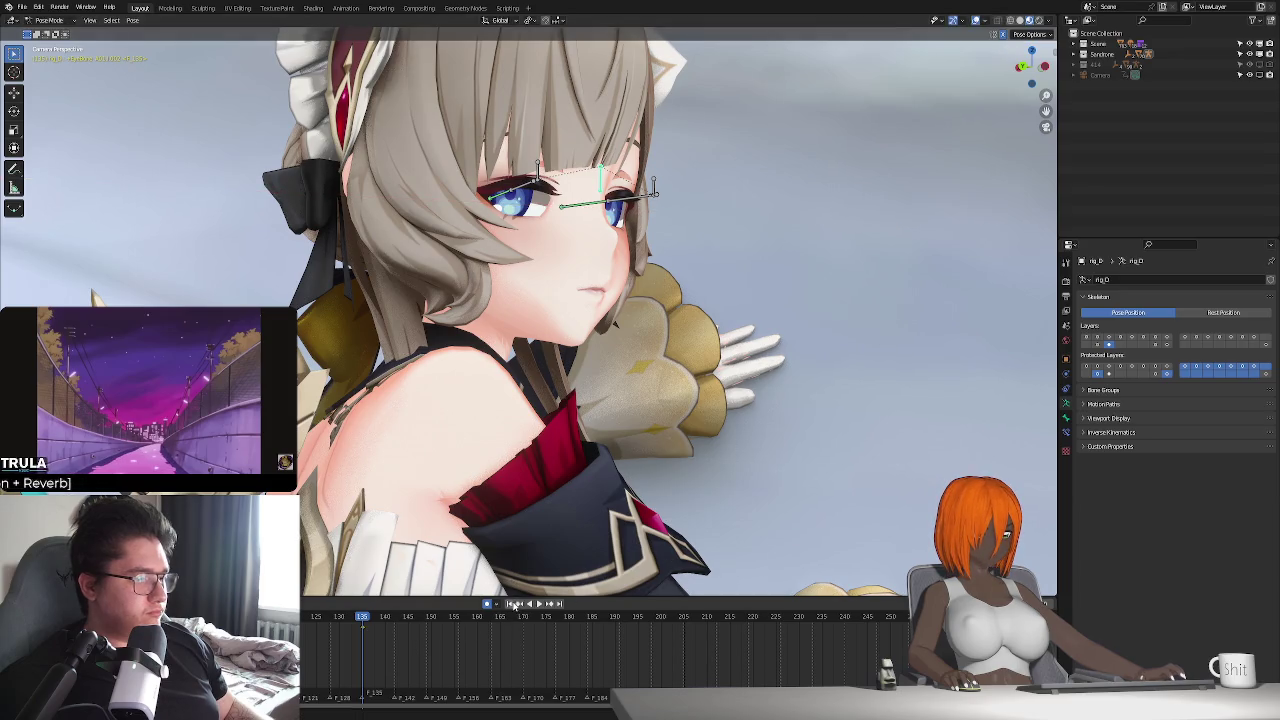
- Replay the animation from frames 135, 170 and 200, stopping around frame 220
click(537, 604)
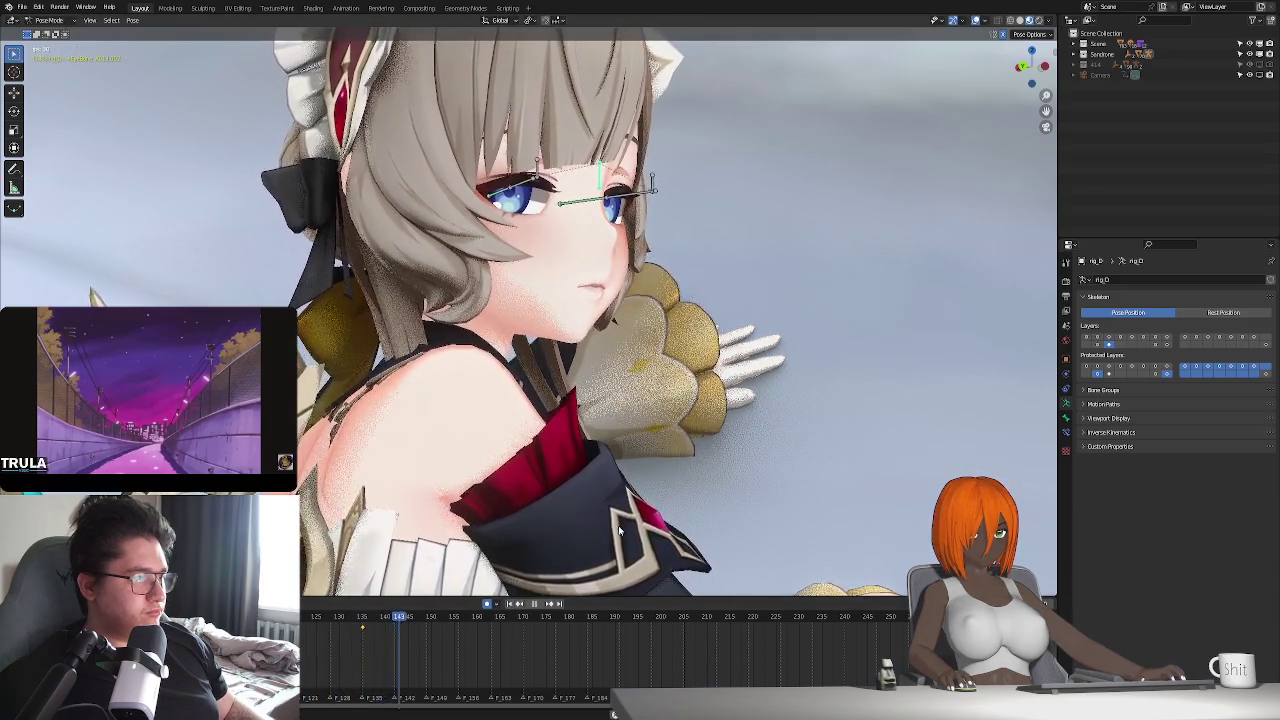
key(space)
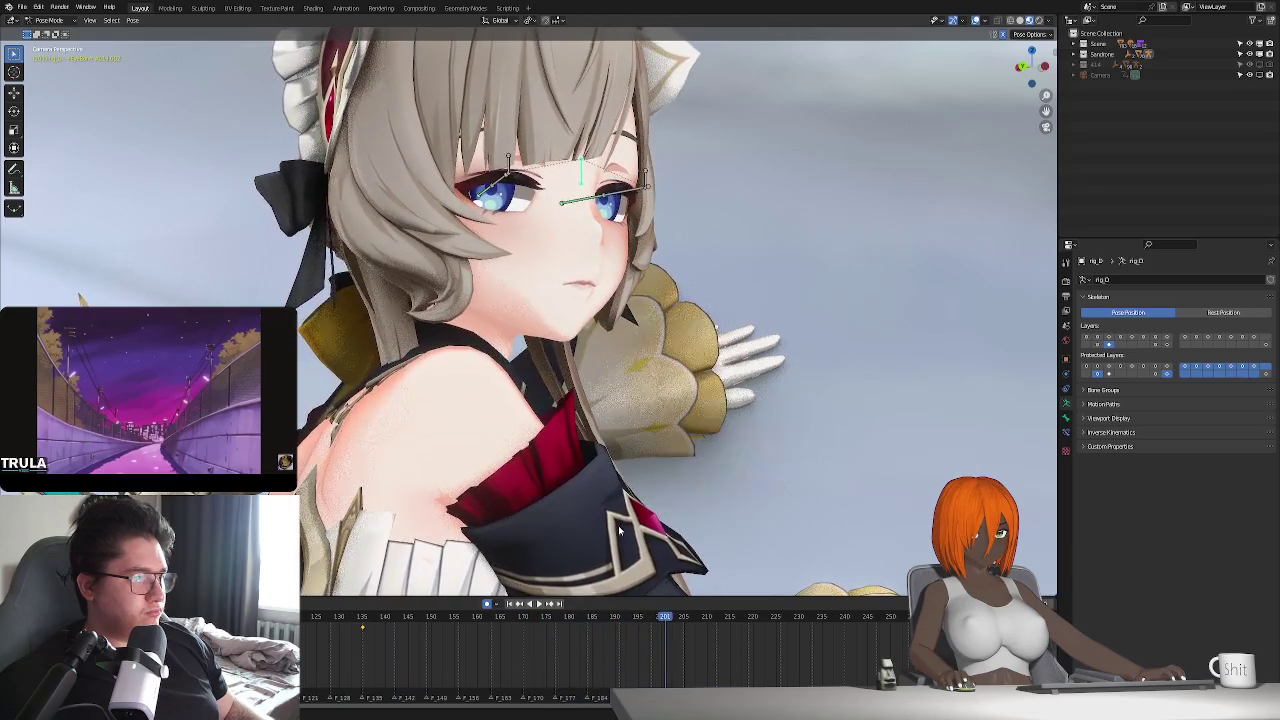
drag(641, 620, 660, 618)
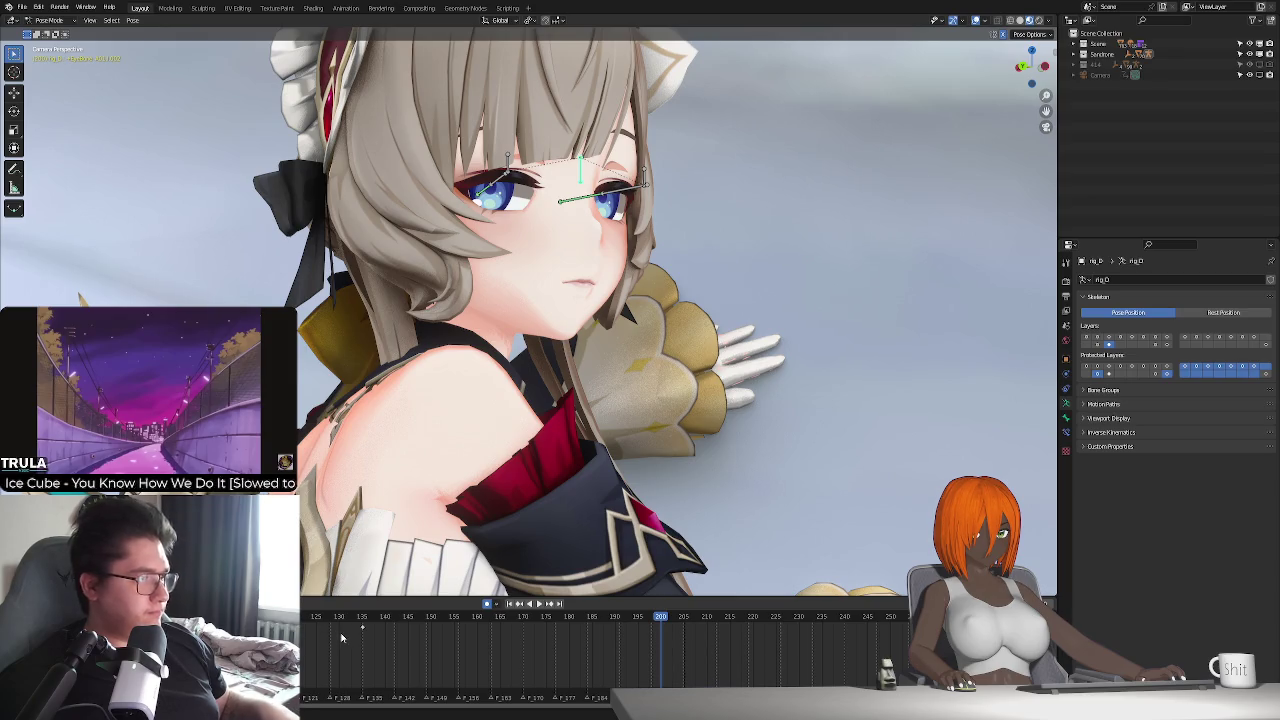
click(524, 616)
key(space)
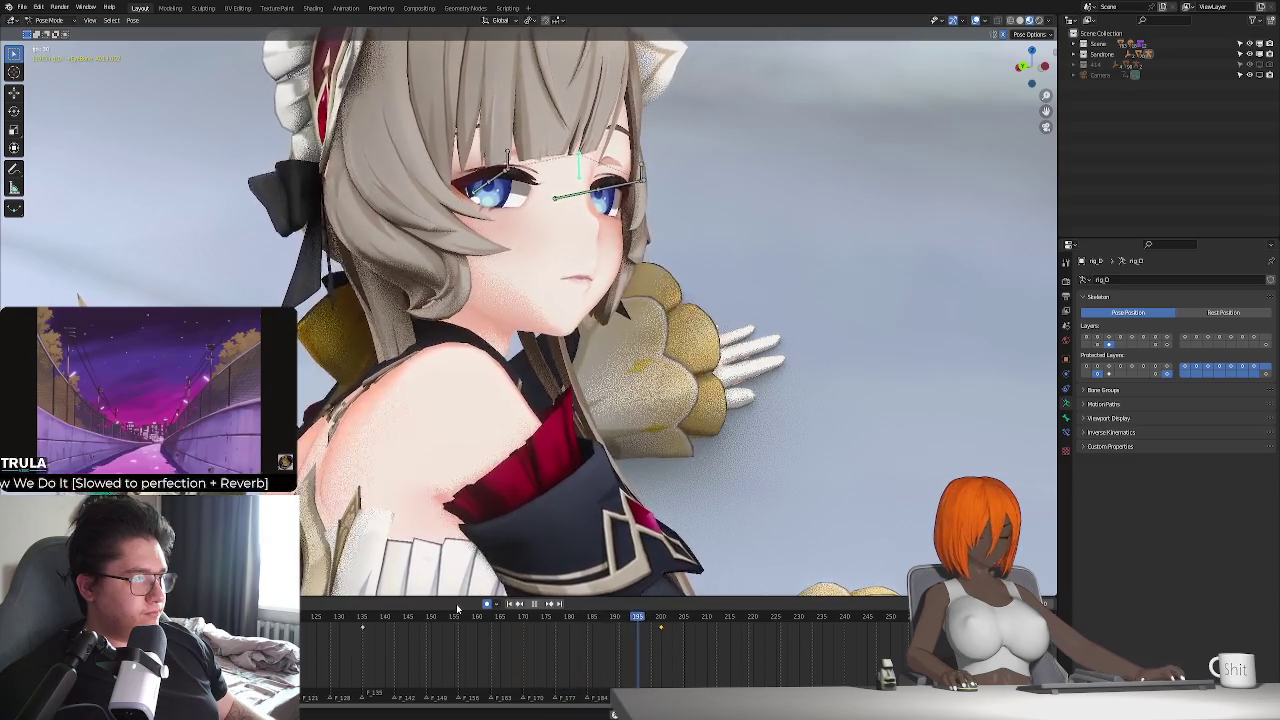
key(space)
ctrl+scroll(684, 652, right, 2)
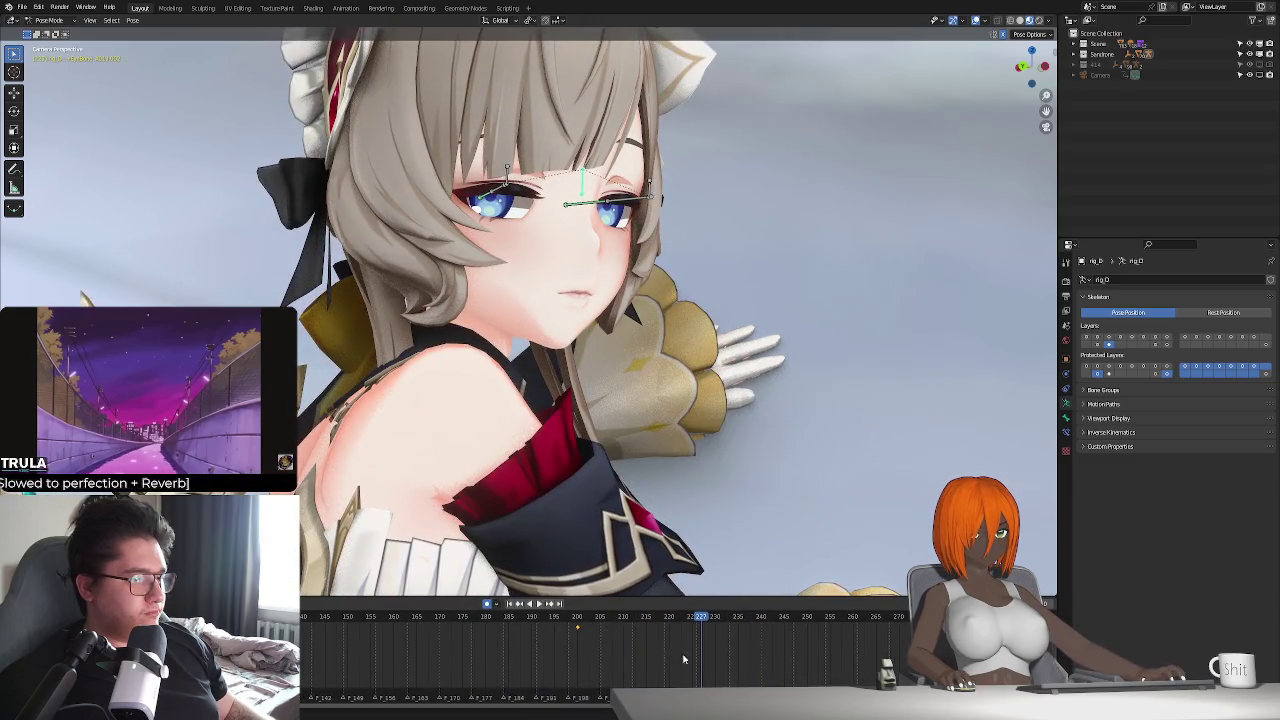
click(581, 616)
key(space)
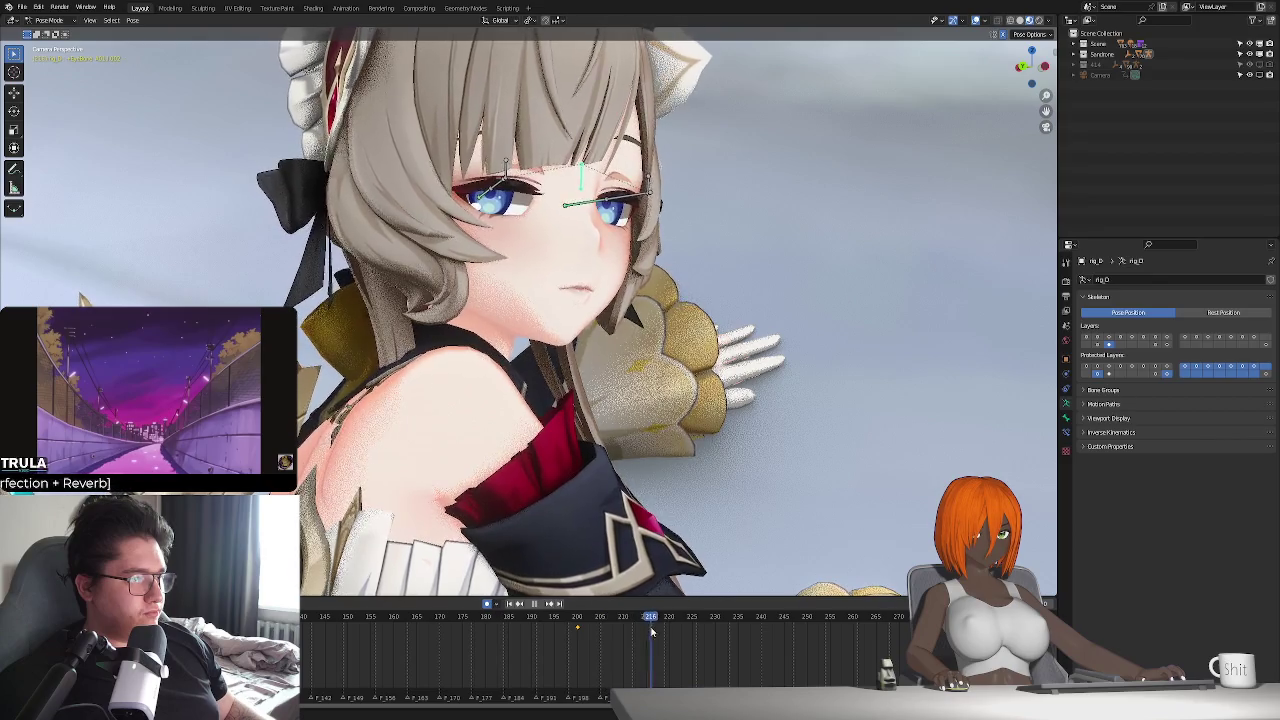
key(space)
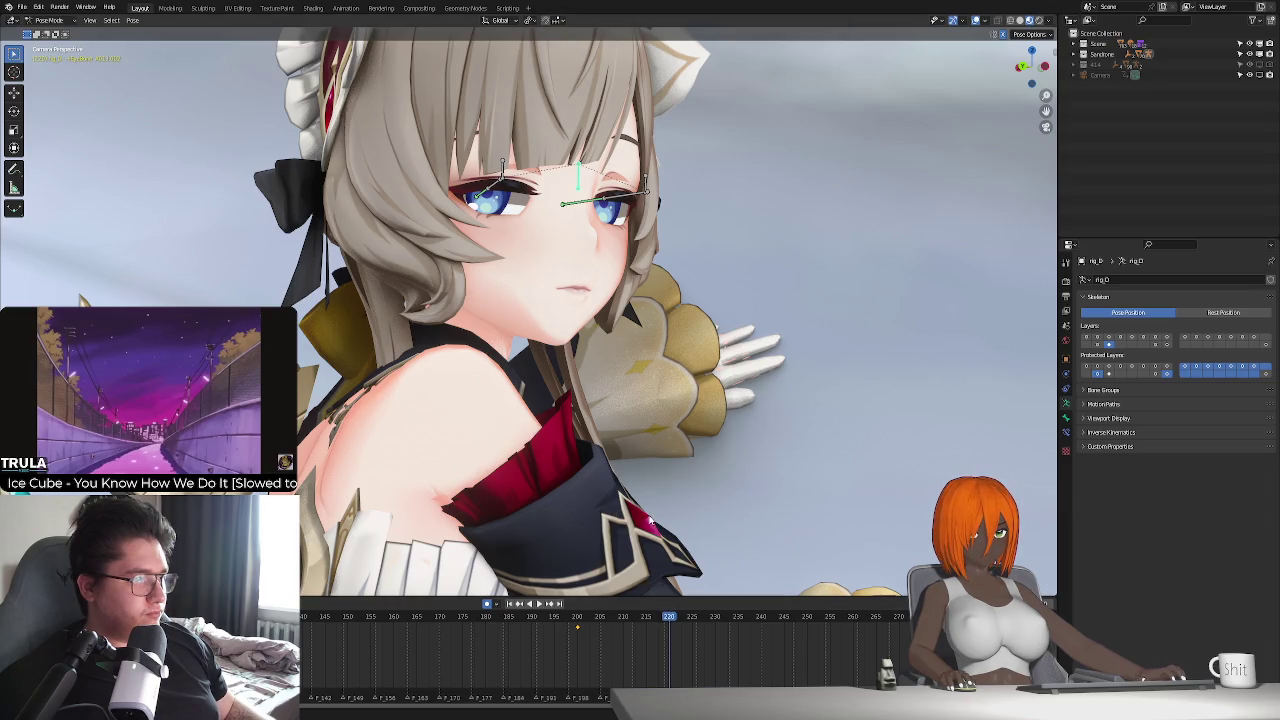
- Move the selected eye bone to a new position and play back to check
key(g)
click(648, 518)
key(space)
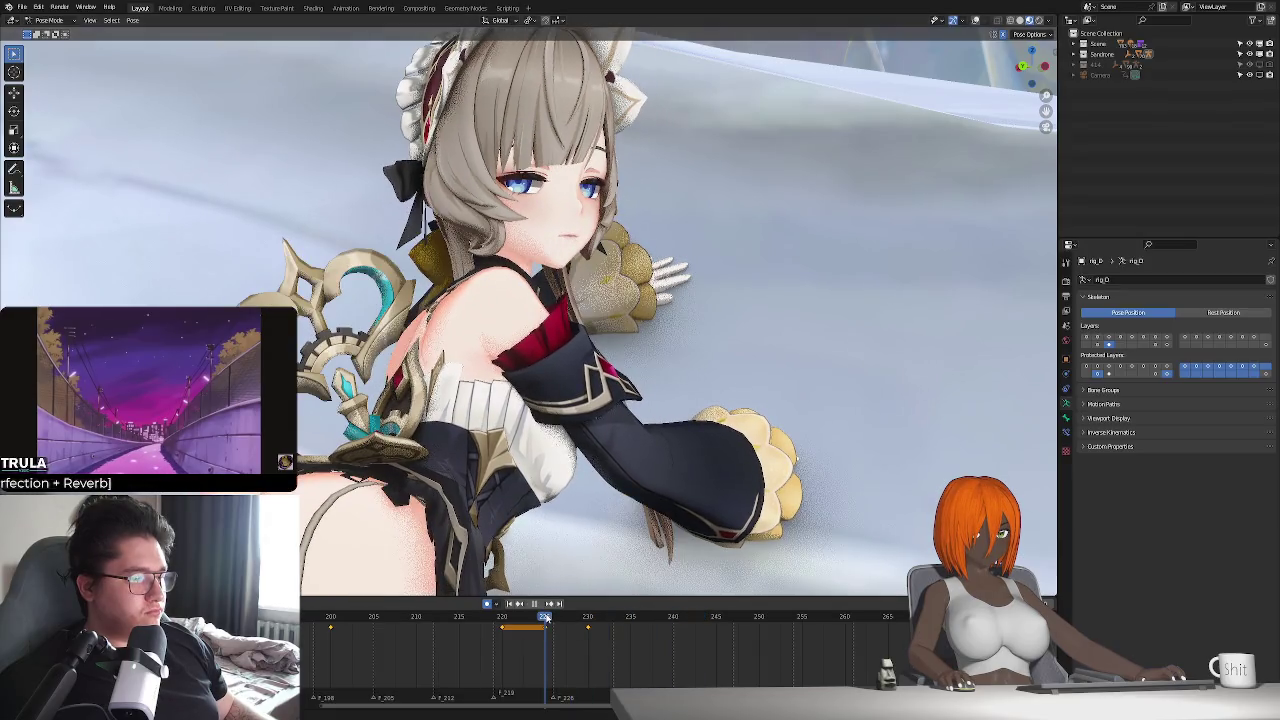
- Keyframe the posed bones near frame 240, then shift the bone at frame 243
key(space)
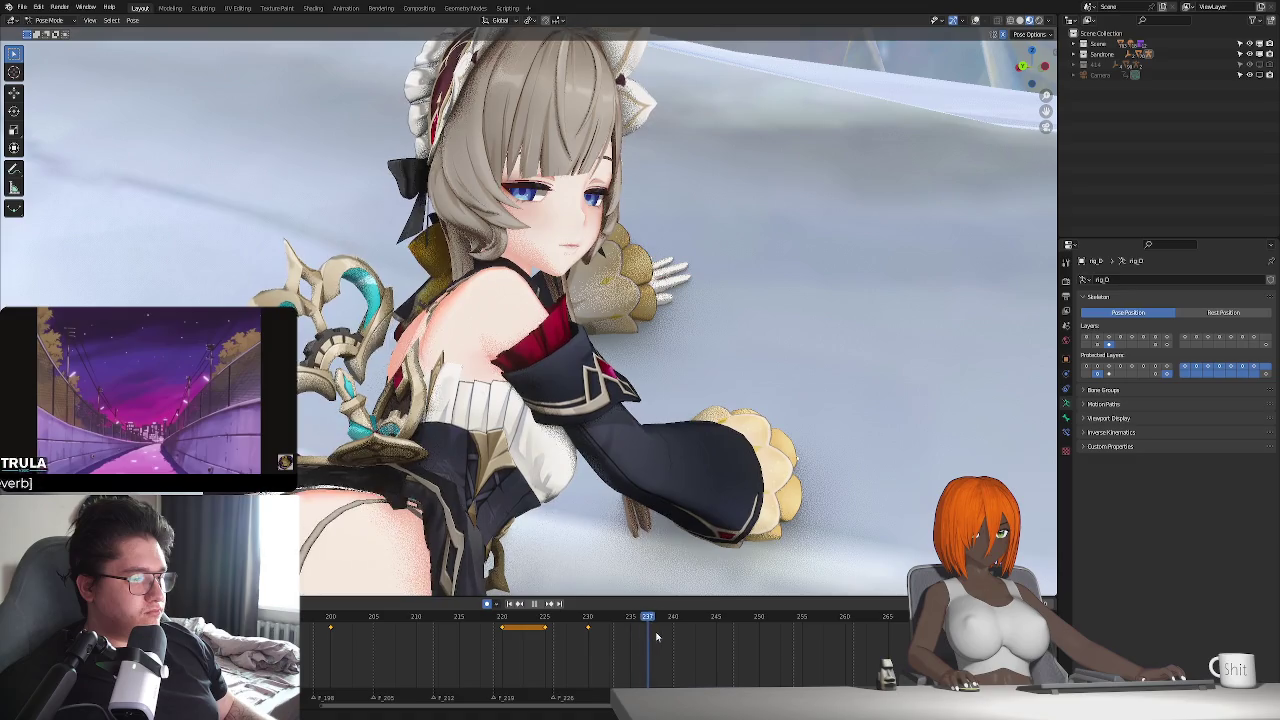
key(i)
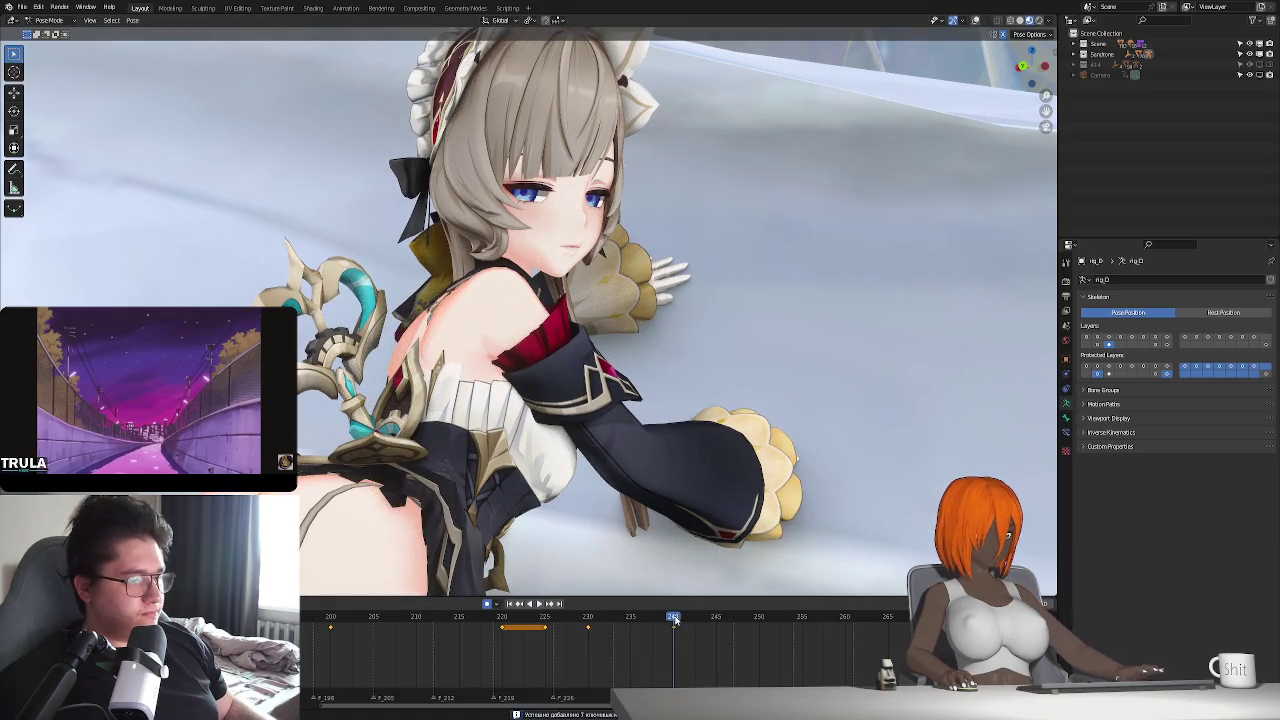
key(Right)
key(Right)
key(Right)
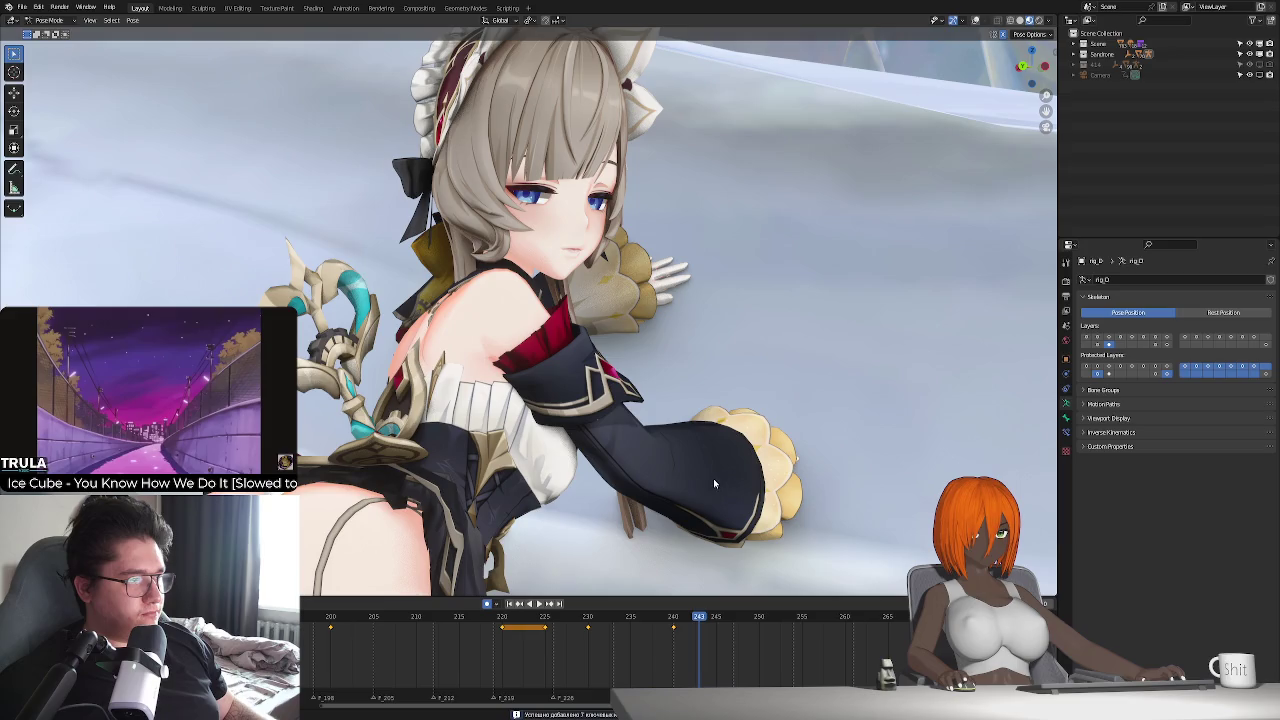
key(g)
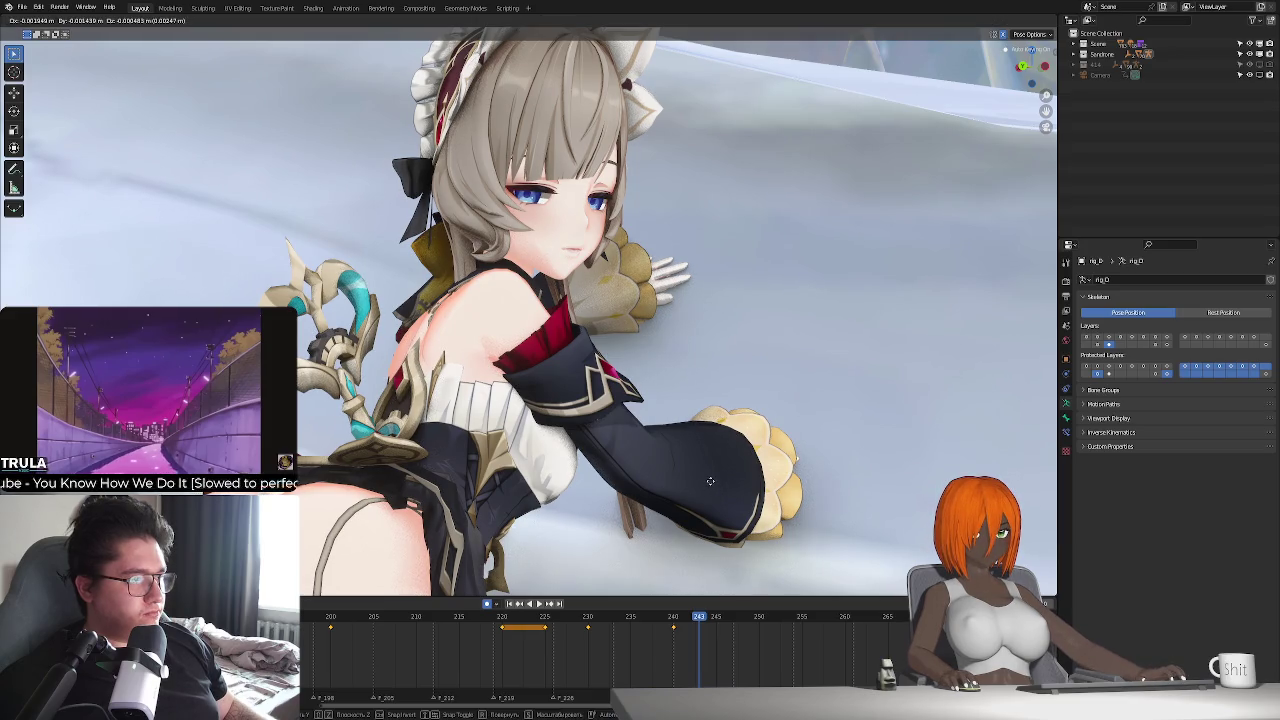
click(711, 486)
key(space)
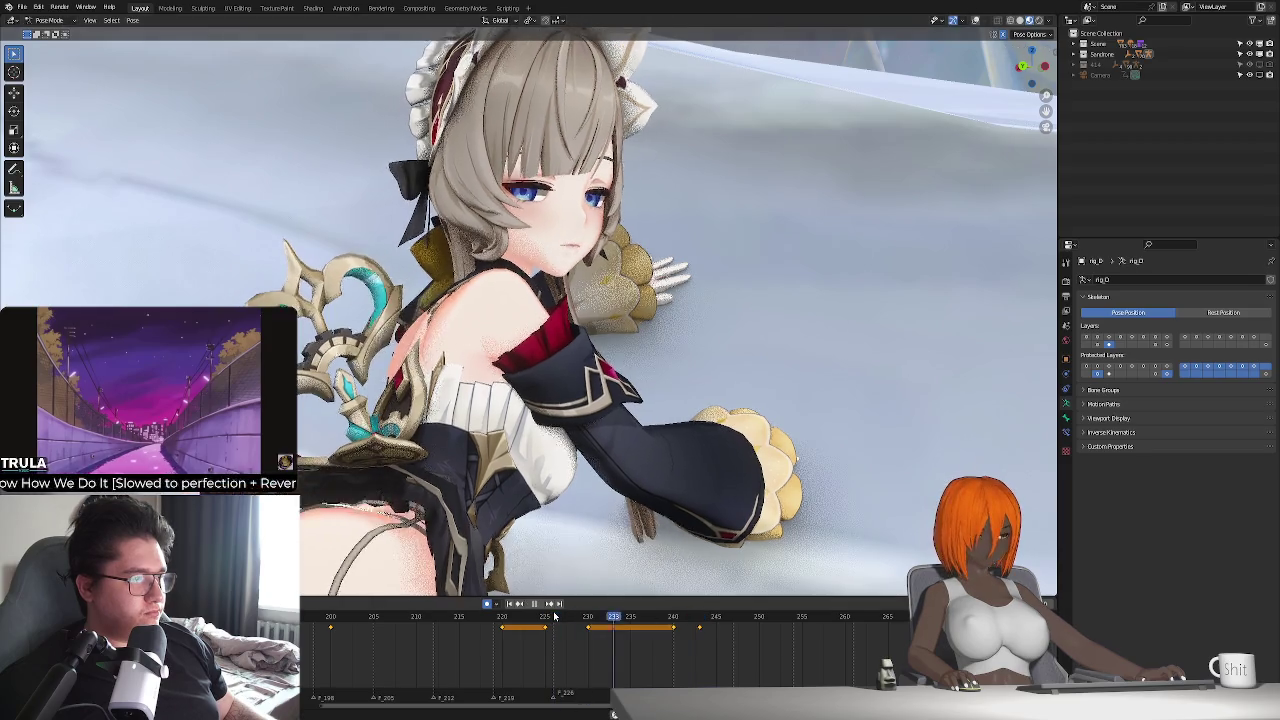
- Select the held keyframes at frames 220–225 and move the bone at frame 250
click(720, 632)
key(space)
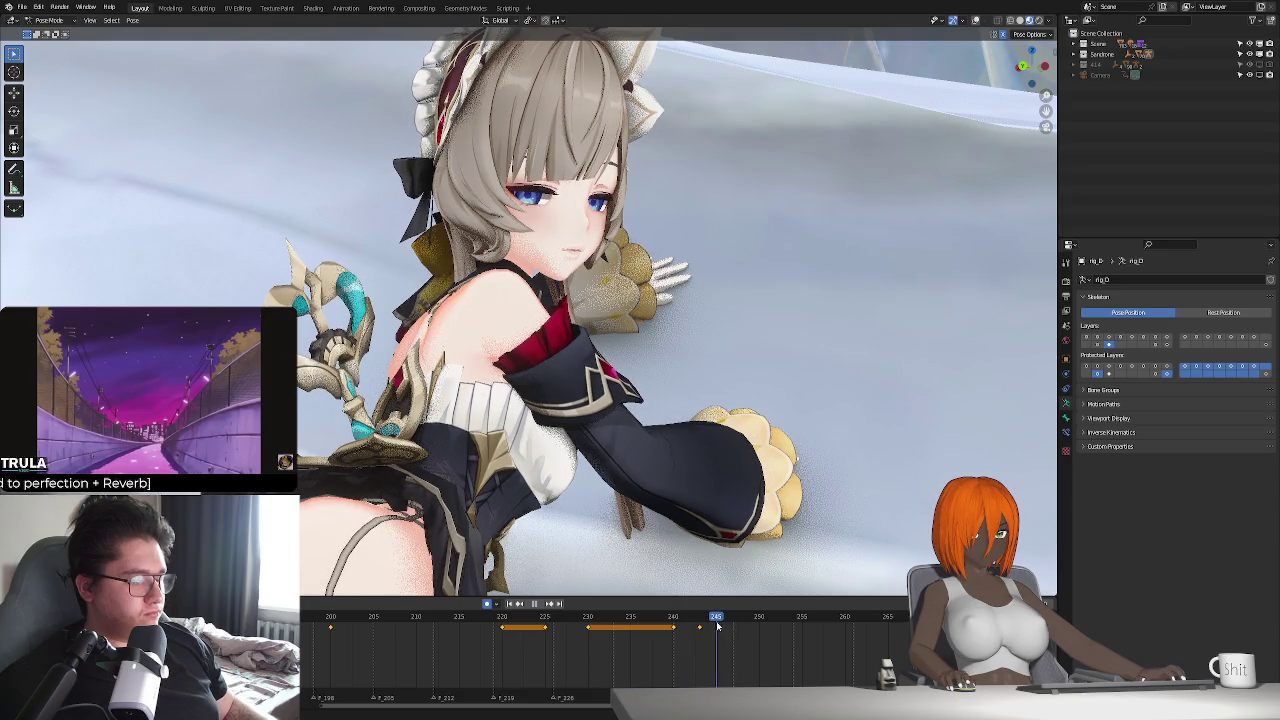
click(671, 630)
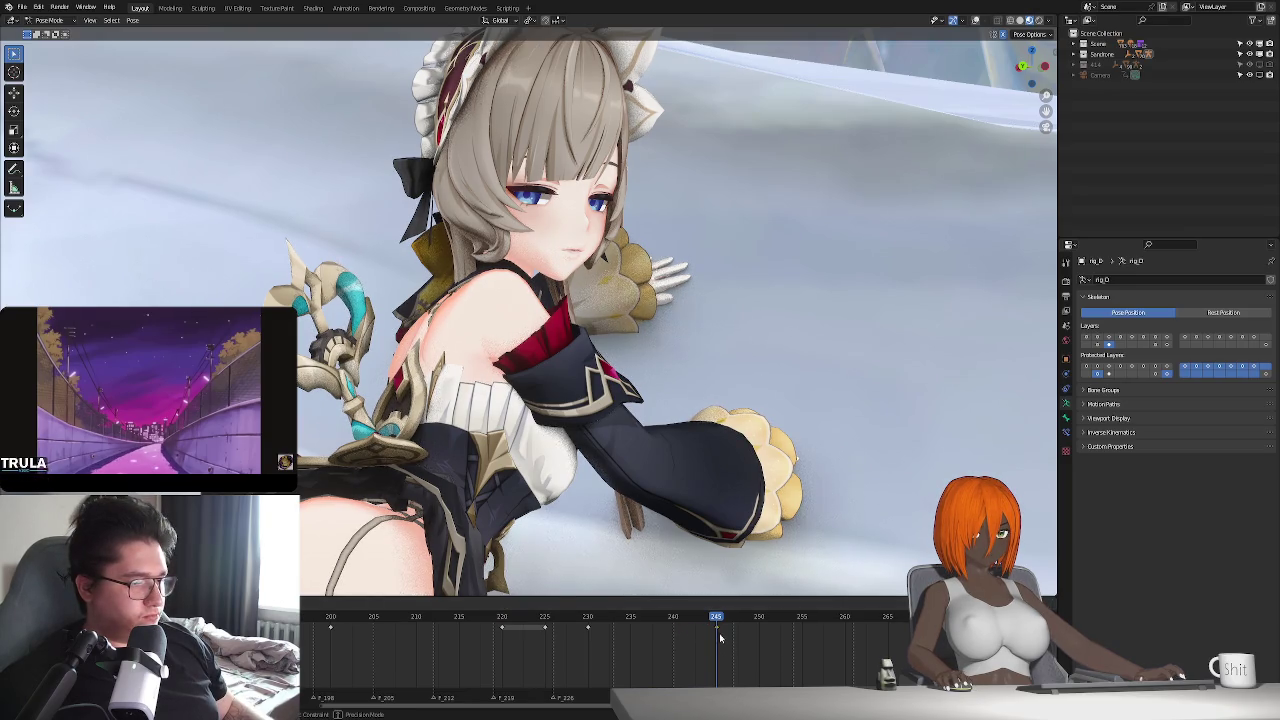
click(525, 628)
click(759, 633)
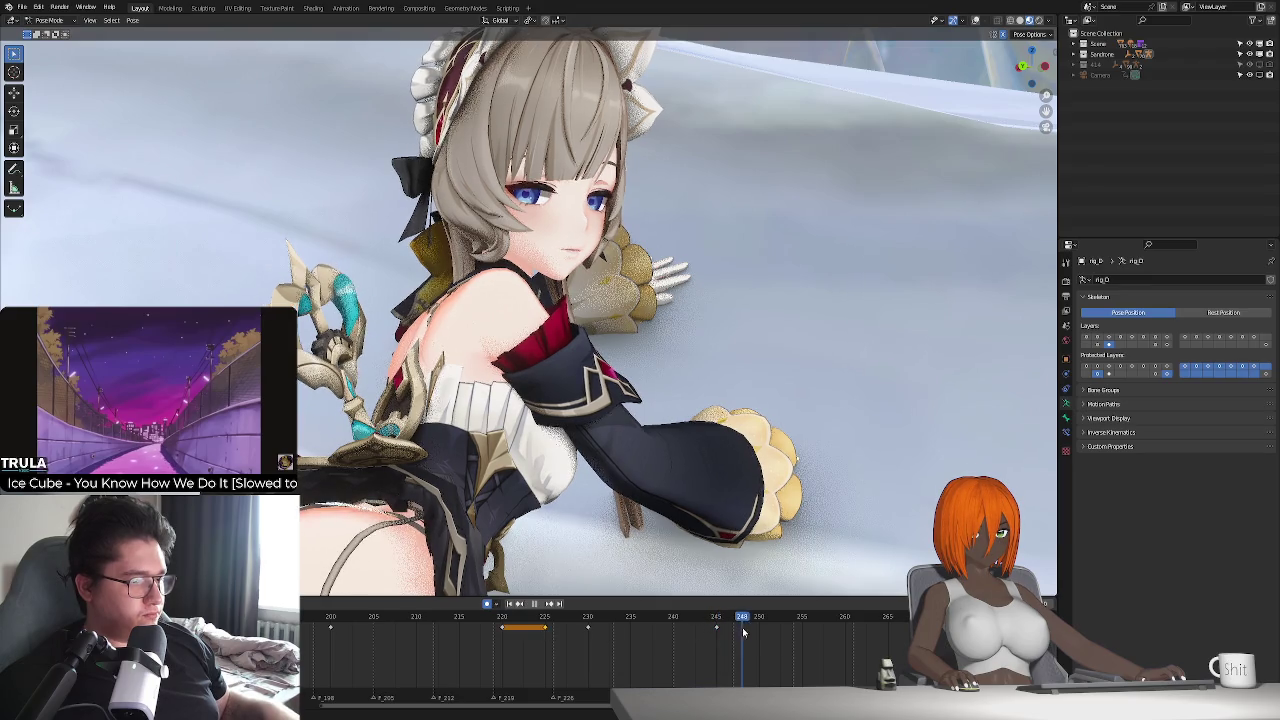
key(g)
click(688, 497)
key(space)
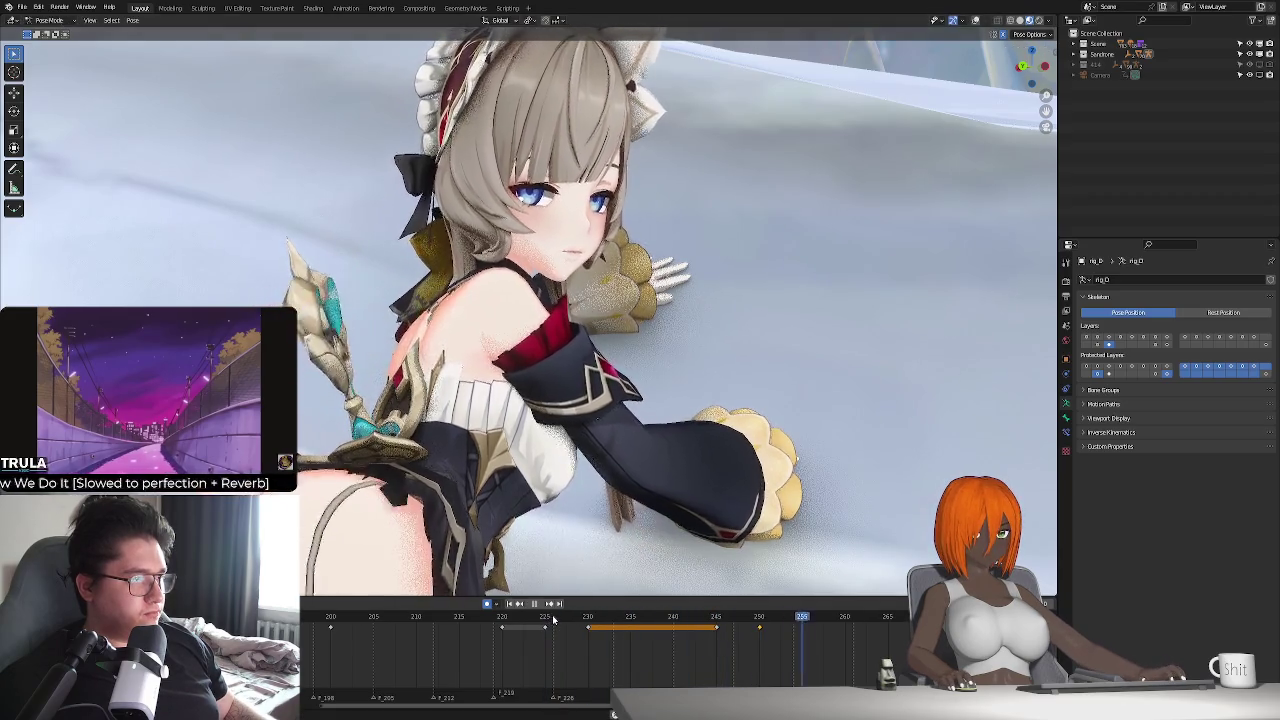
key(space)
- Reposition the bone around frames 248–255 and review the motion in playback
click(710, 617)
key(space)
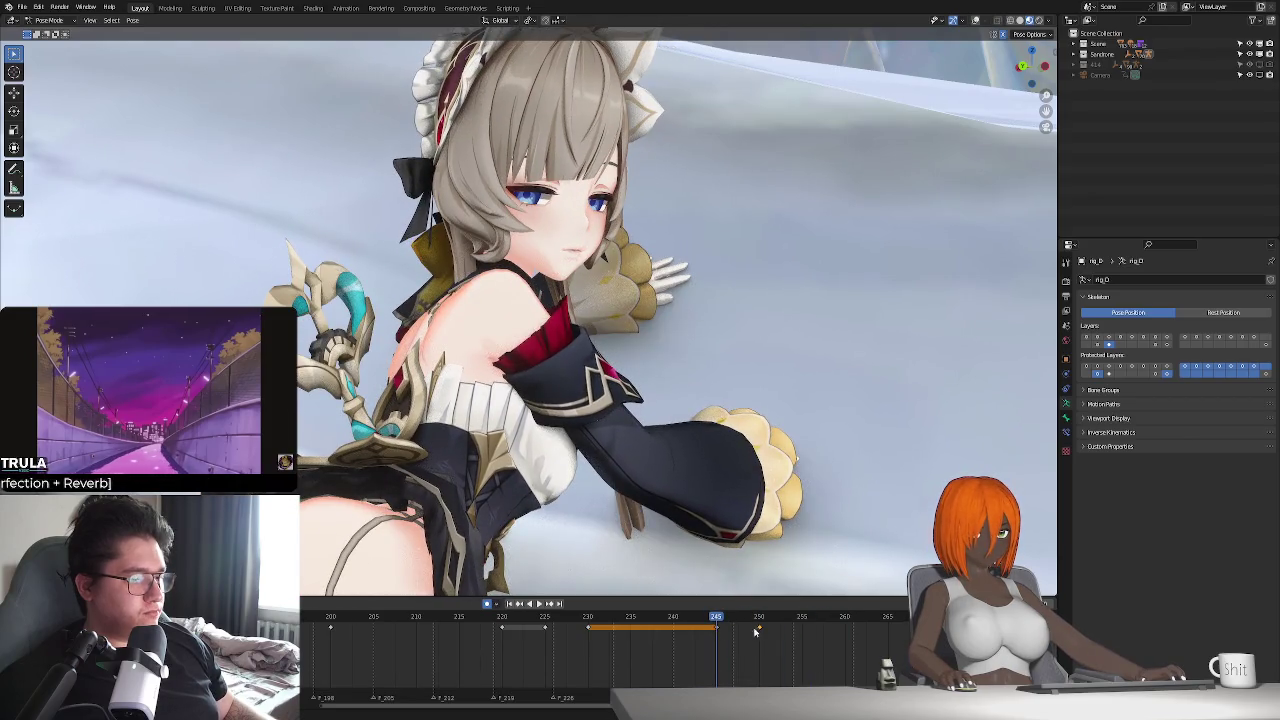
middle_drag(748, 643, 728, 630)
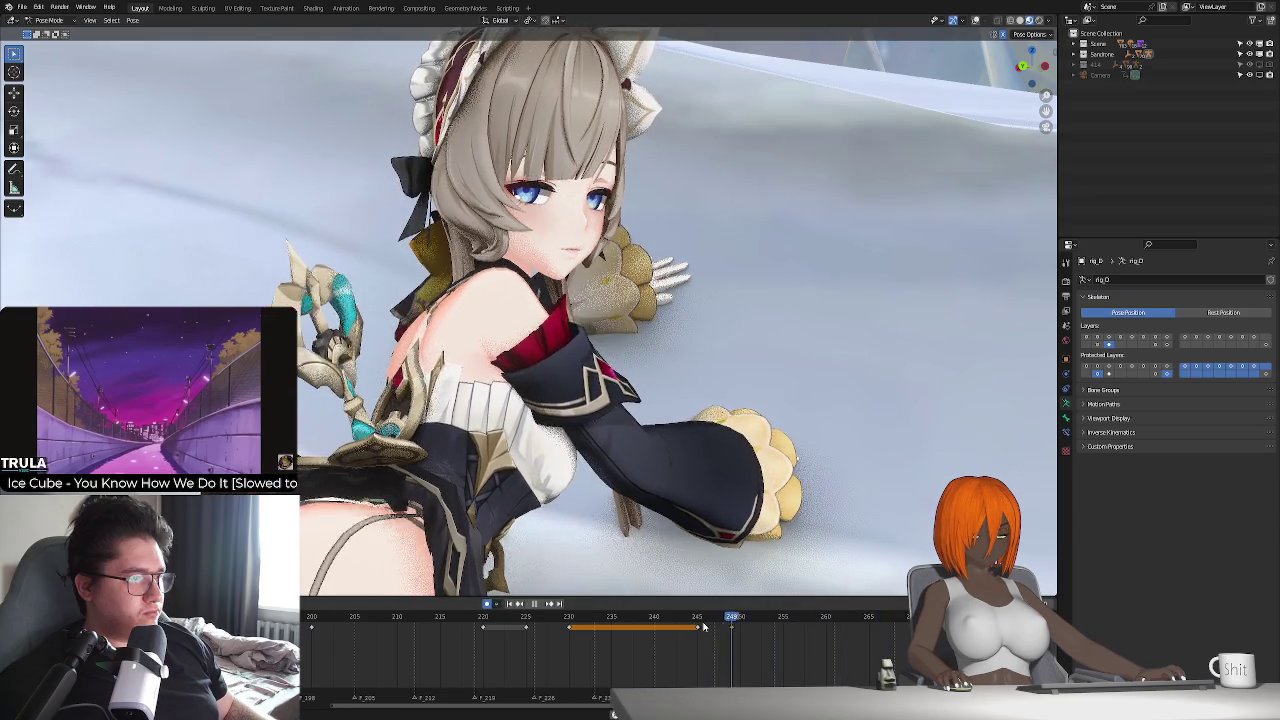
middle_drag(732, 621, 688, 624)
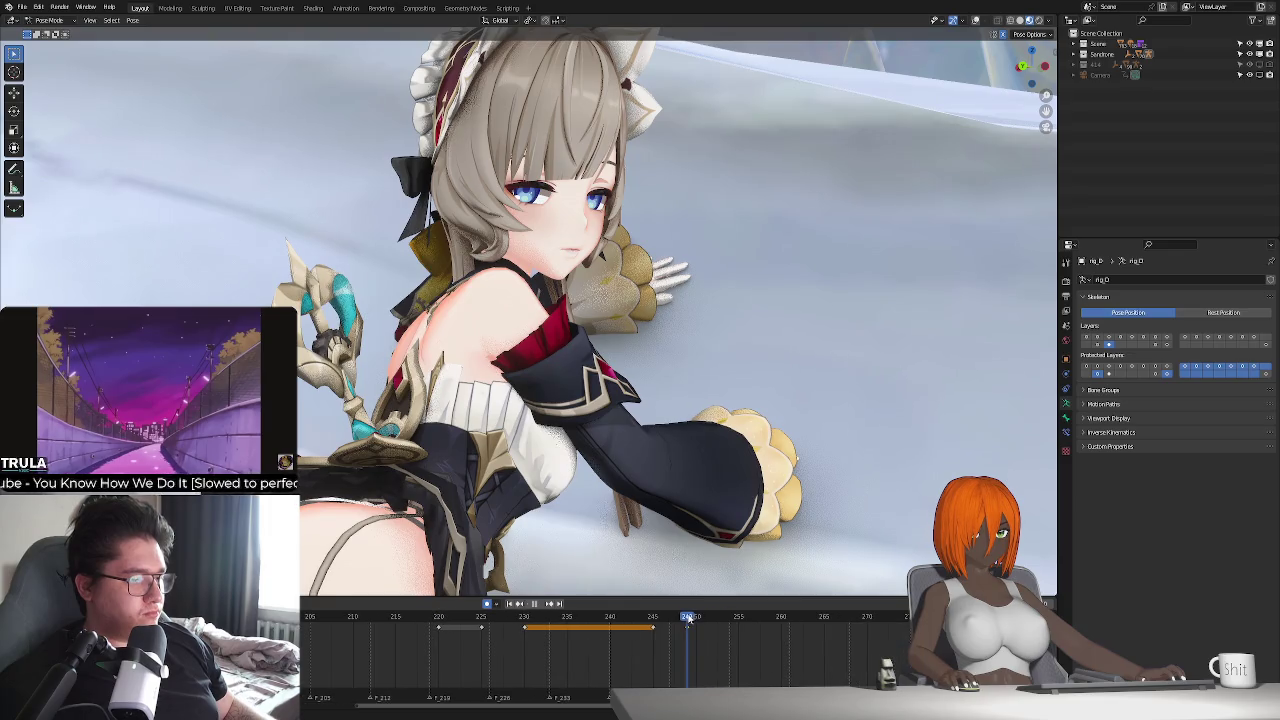
ctrl+scroll(823, 652, down, 2)
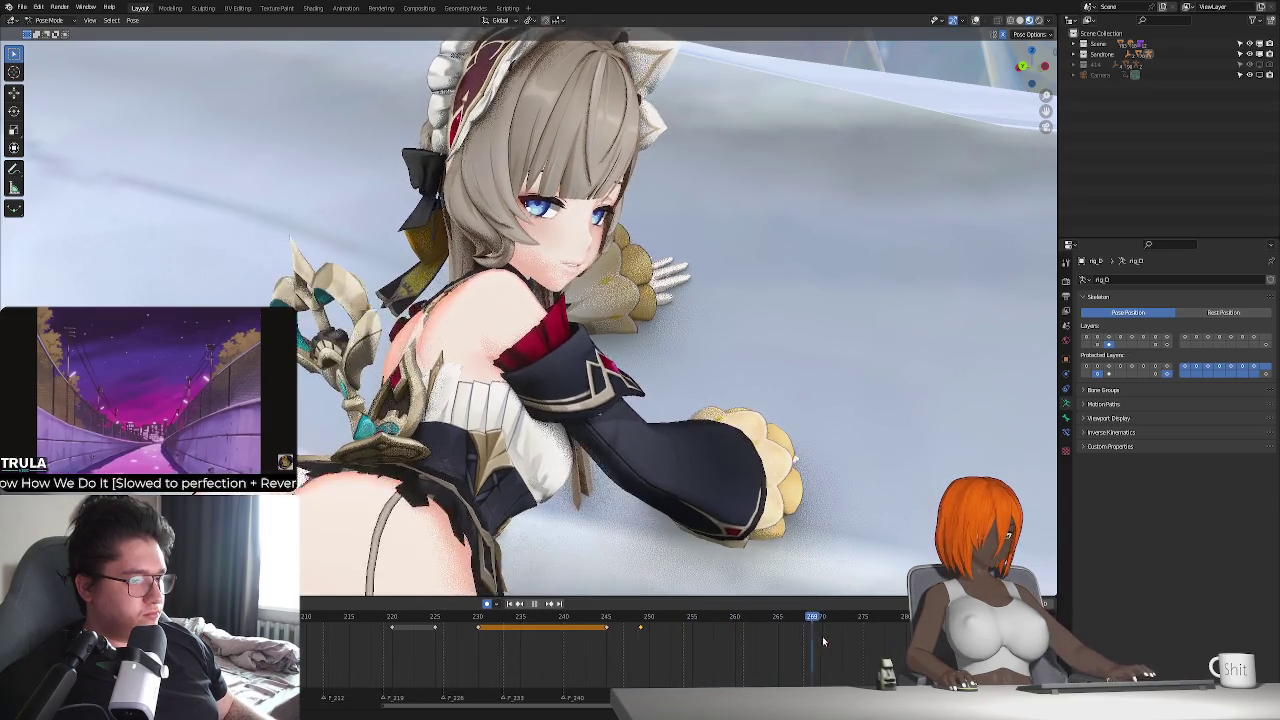
key(g)
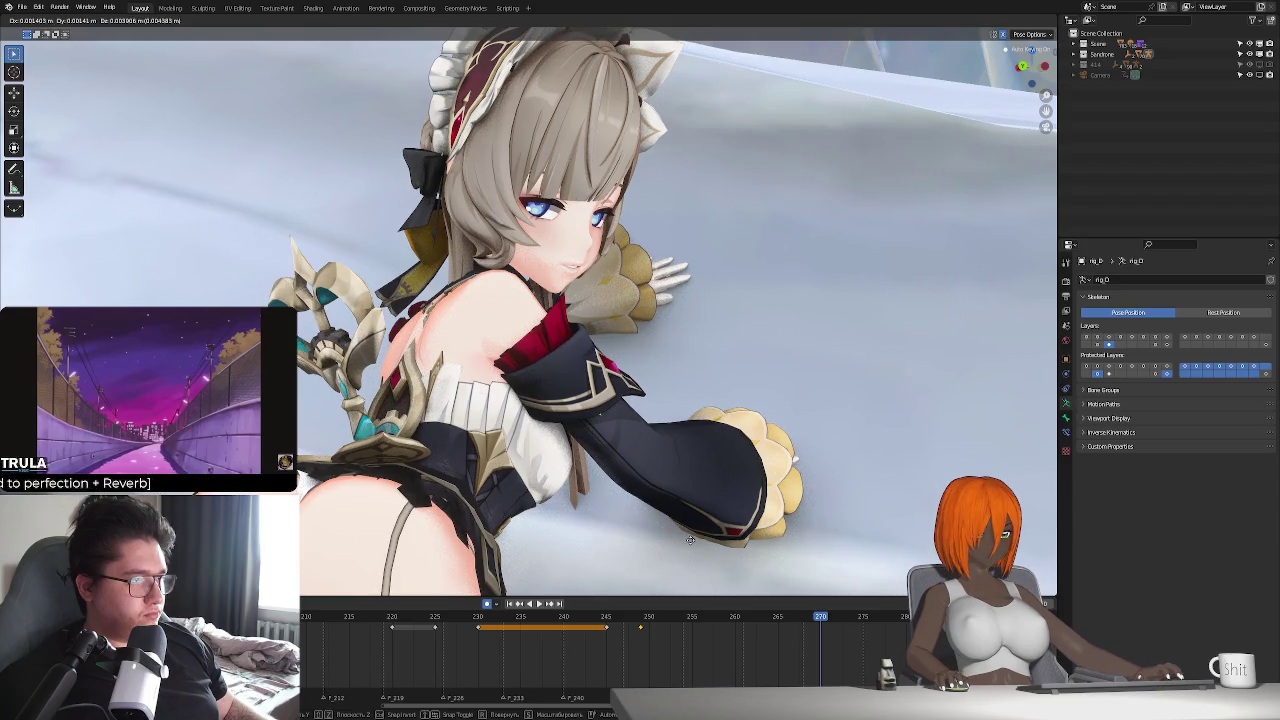
click(691, 546)
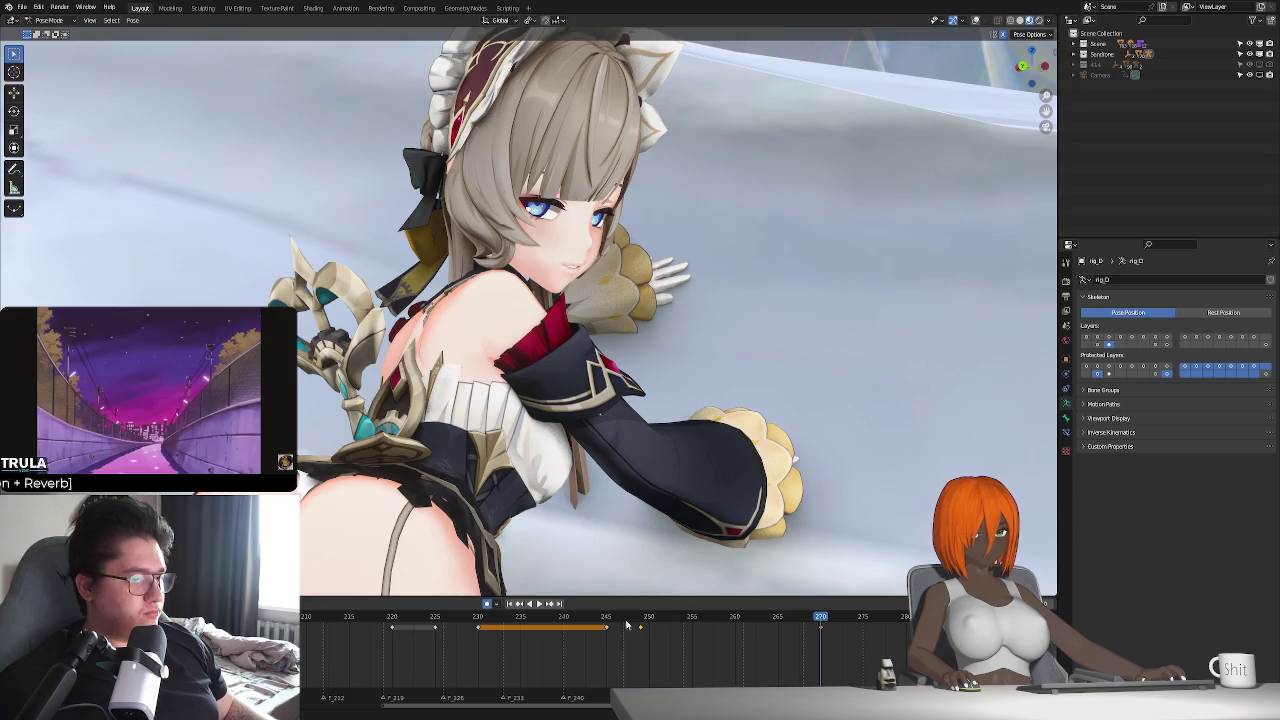
key(space)
drag(626, 618, 692, 620)
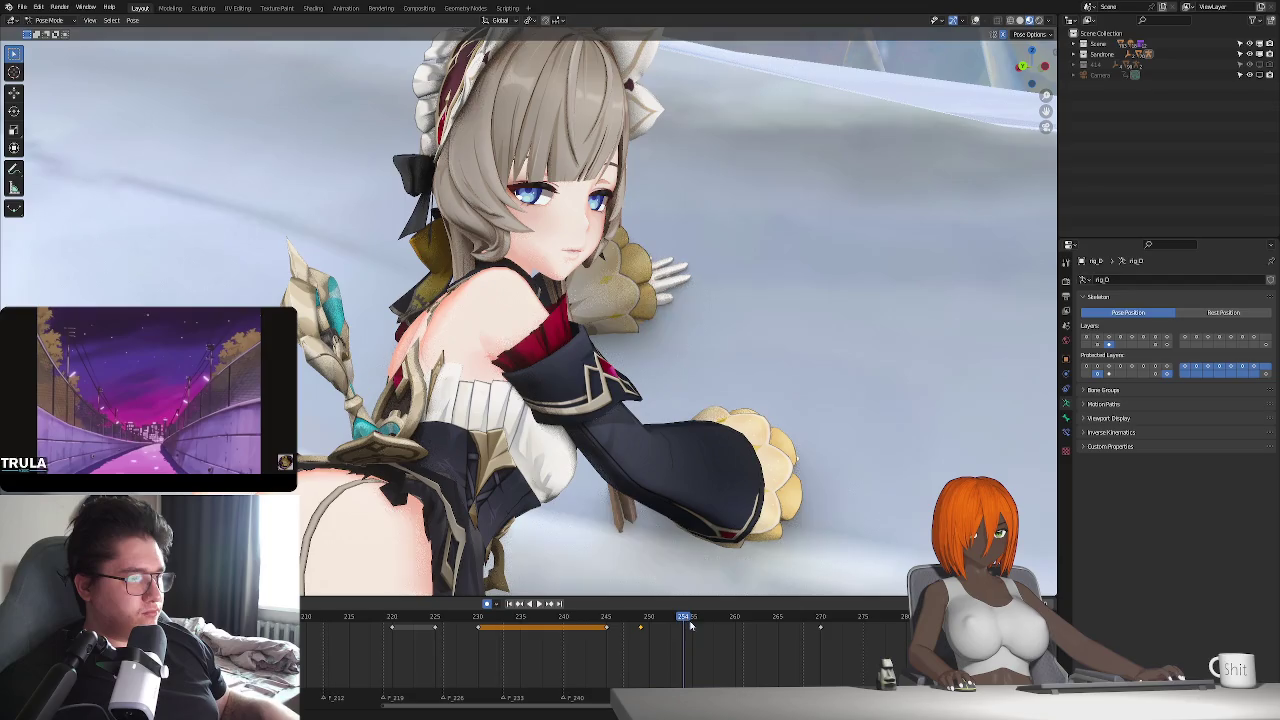
key(i)
key(space)
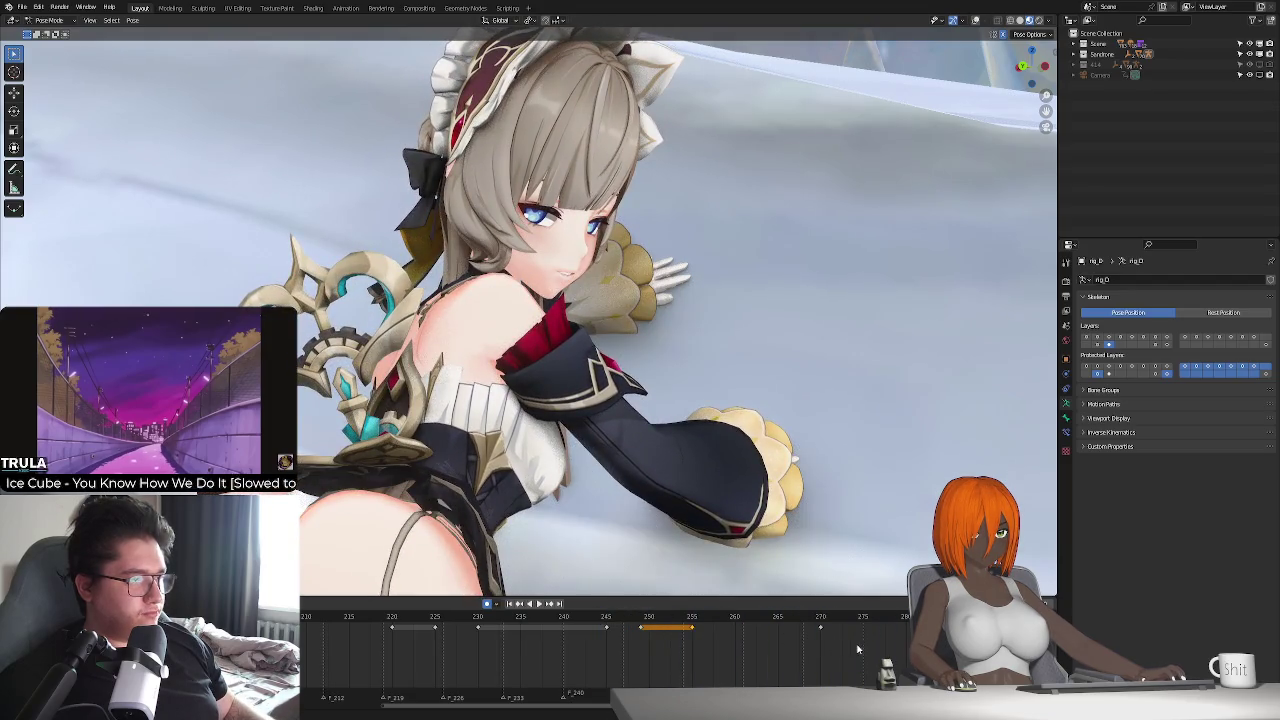
- Zoom close on her face, shift the head bone, and review playback to frame 292
scroll(687, 484, up, 5)
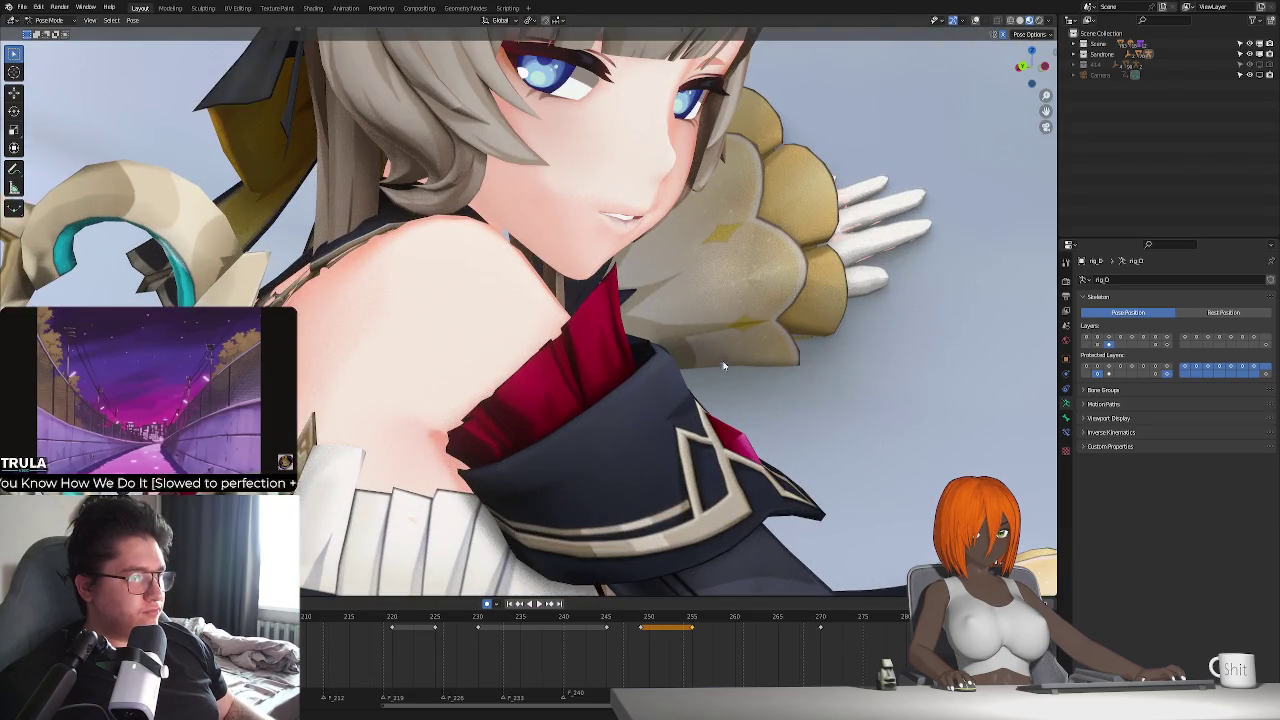
middle_drag(678, 393, 824, 588)
key(g)
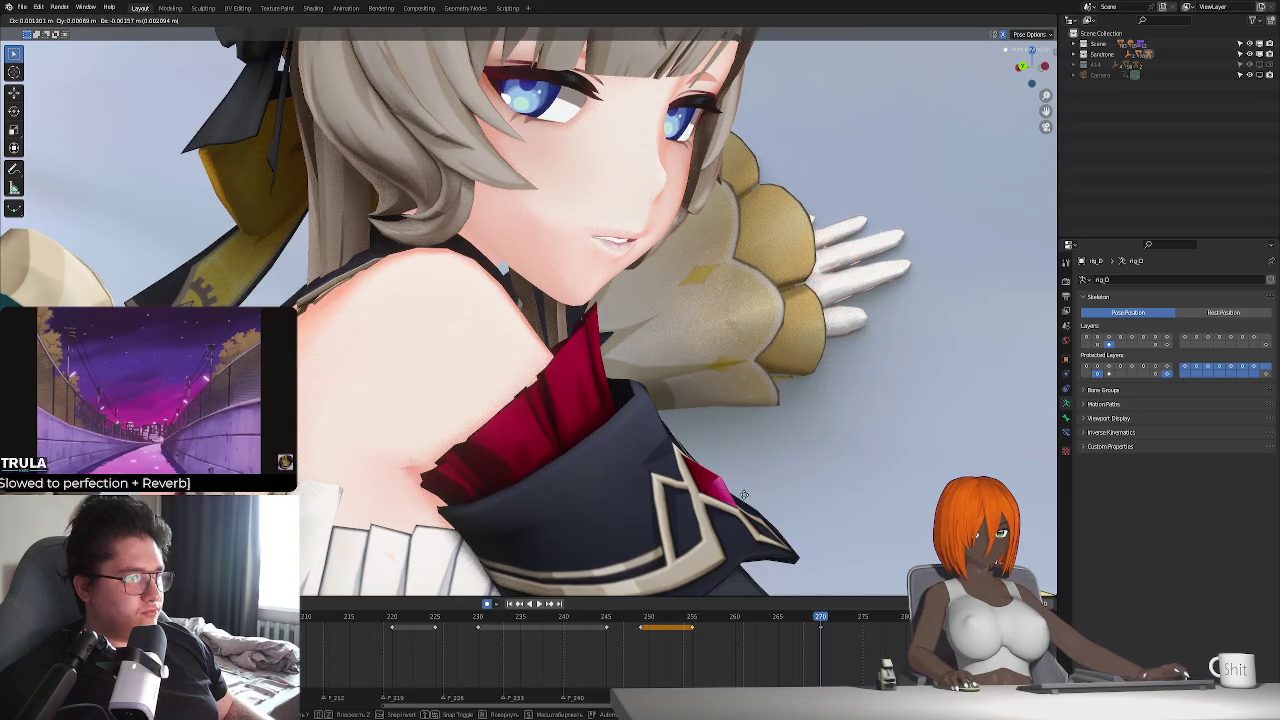
click(744, 494)
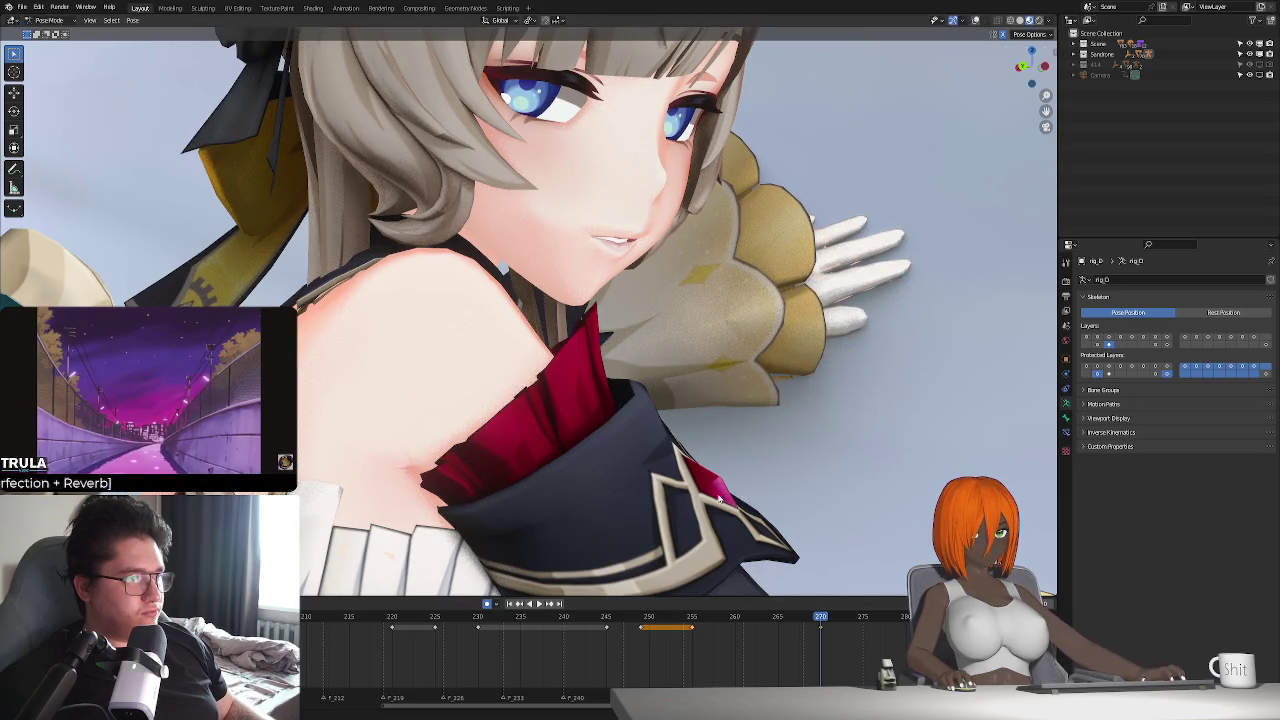
scroll(718, 497, down, 5)
scroll(690, 490, up, 3)
scroll(700, 500, up, 2)
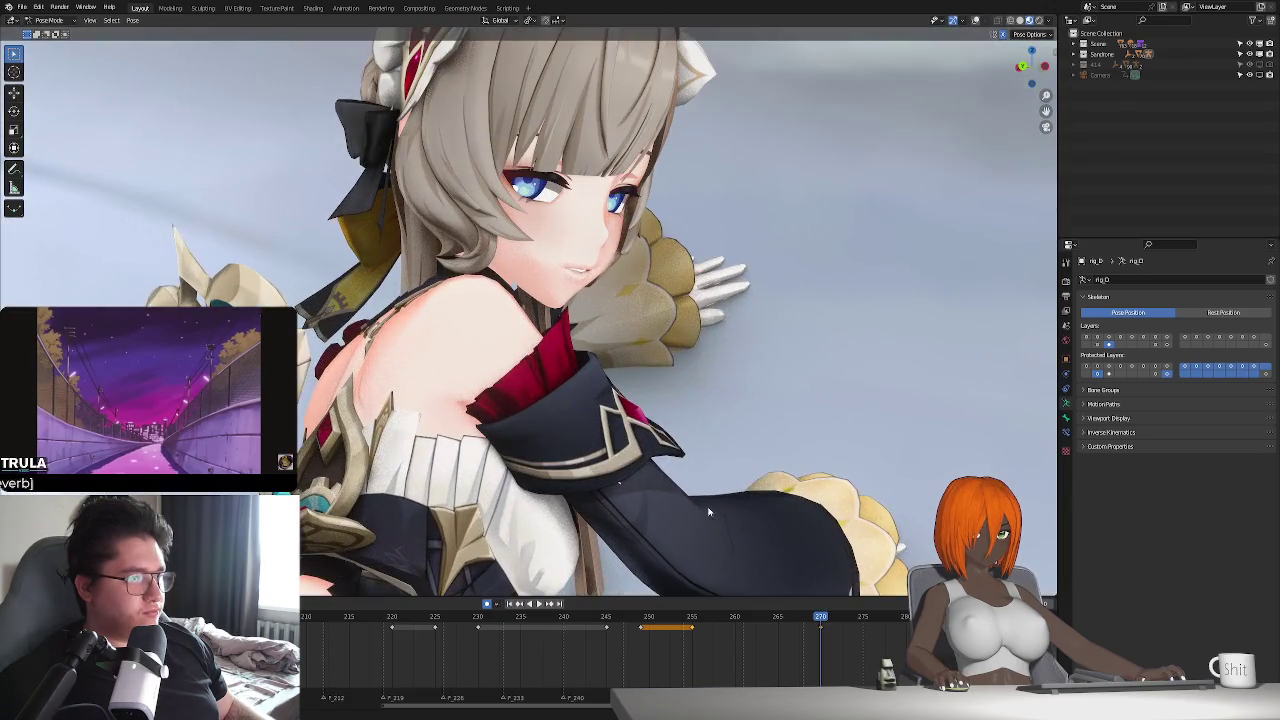
key(space)
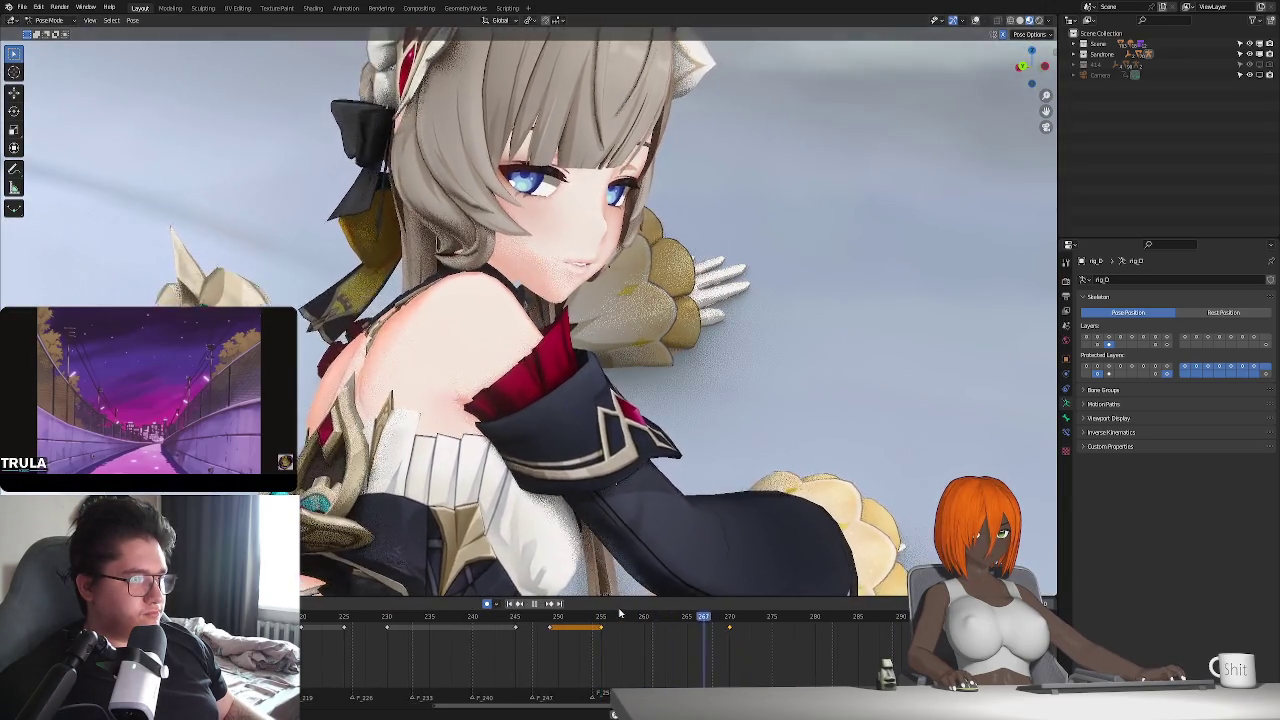
key(space)
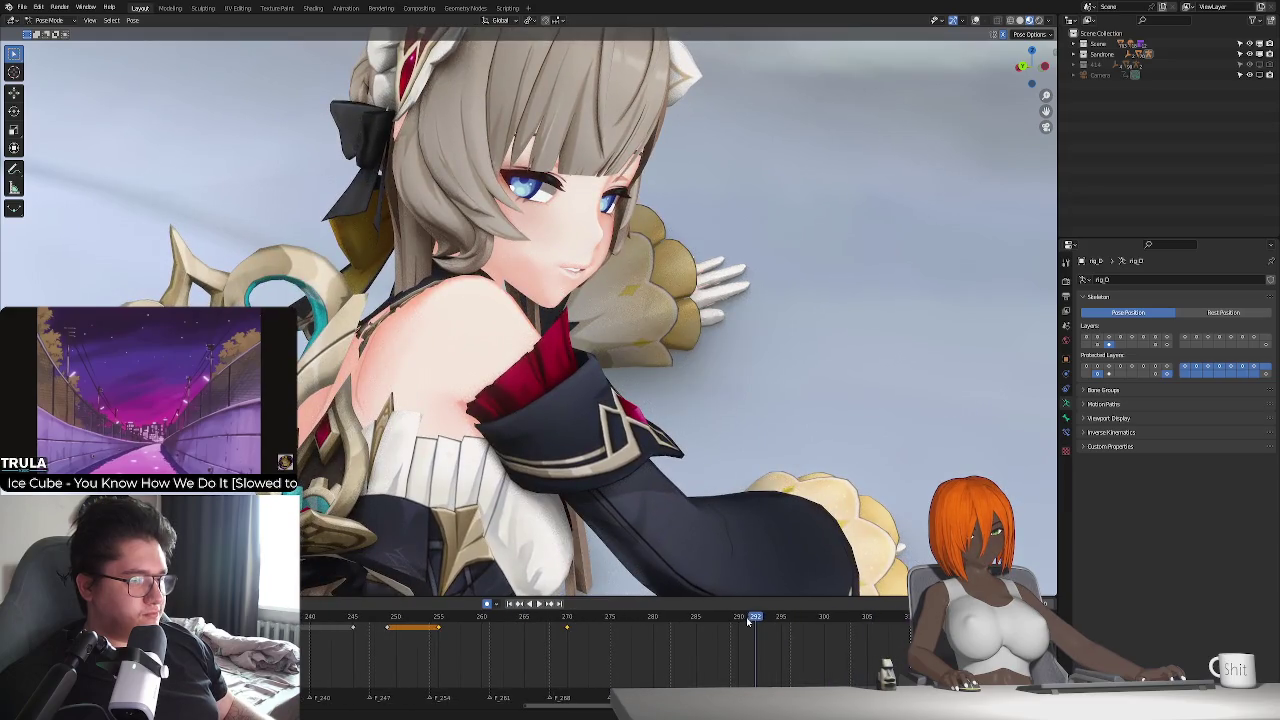
- Keyframe the head pose at frame 300 and play back the blink and head turn
key(space)
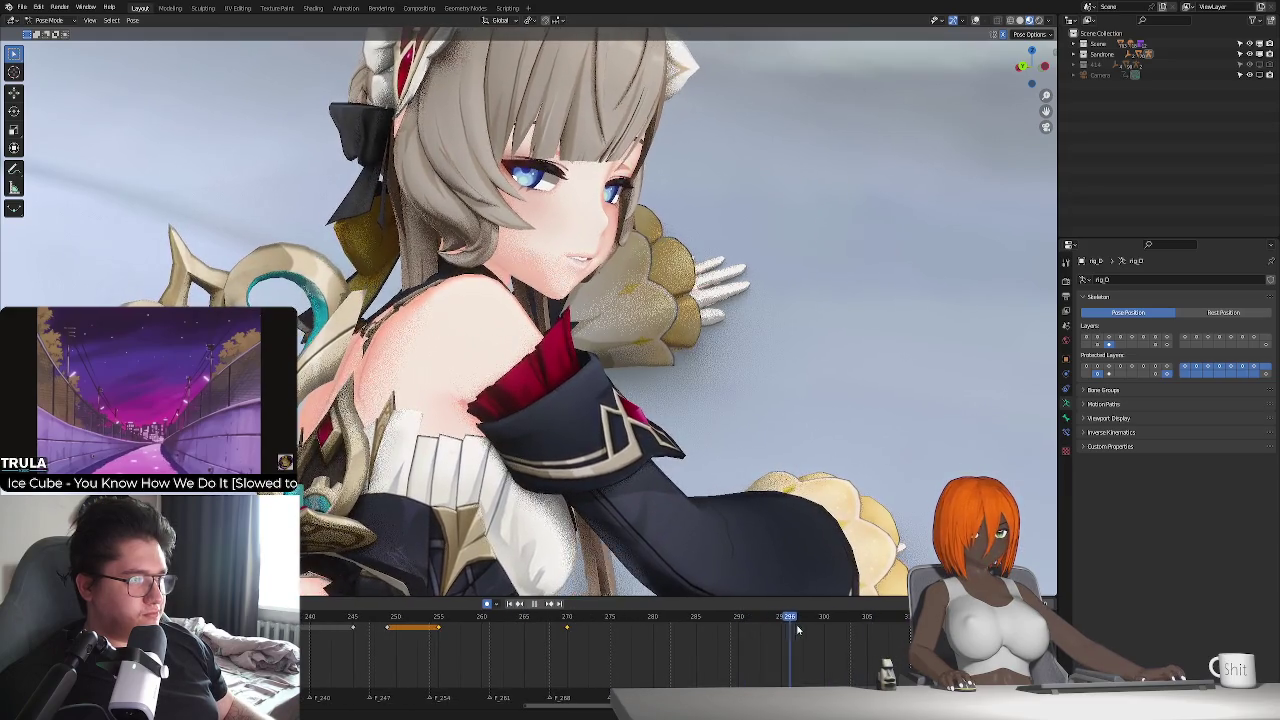
drag(833, 625, 826, 633)
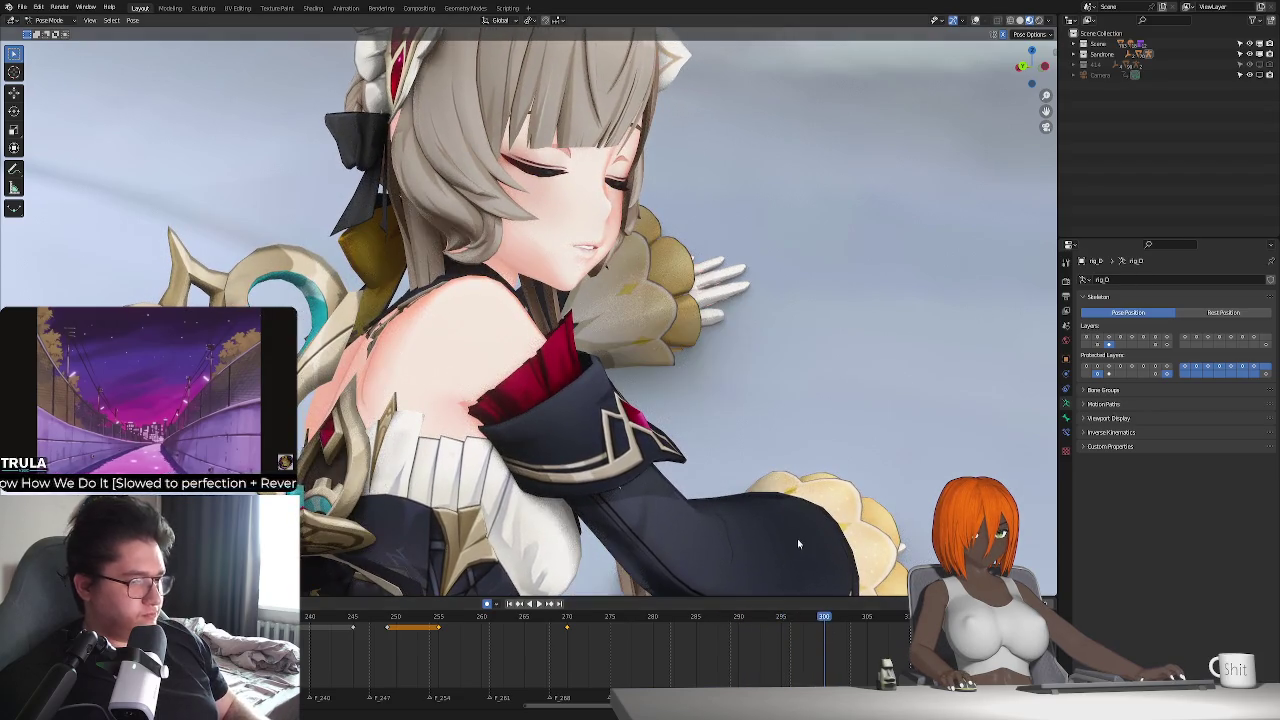
key(i)
scroll(700, 650, down, 5)
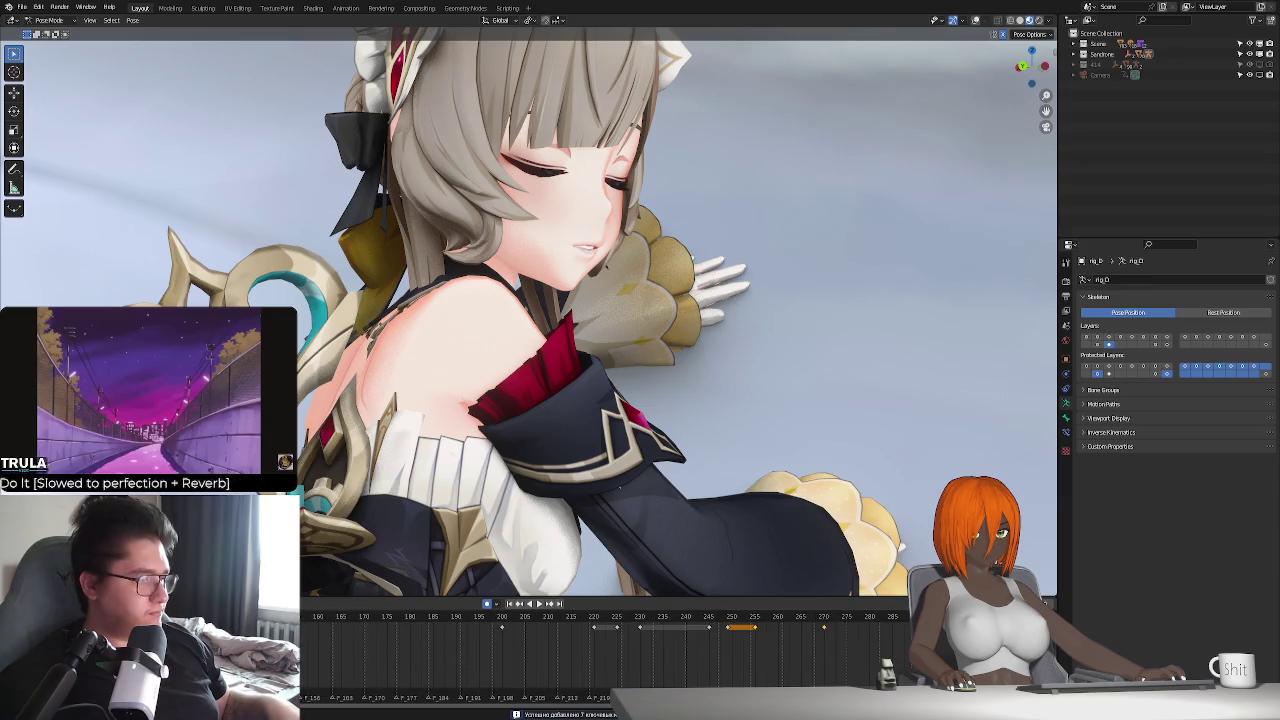
scroll(550, 640, up, 5)
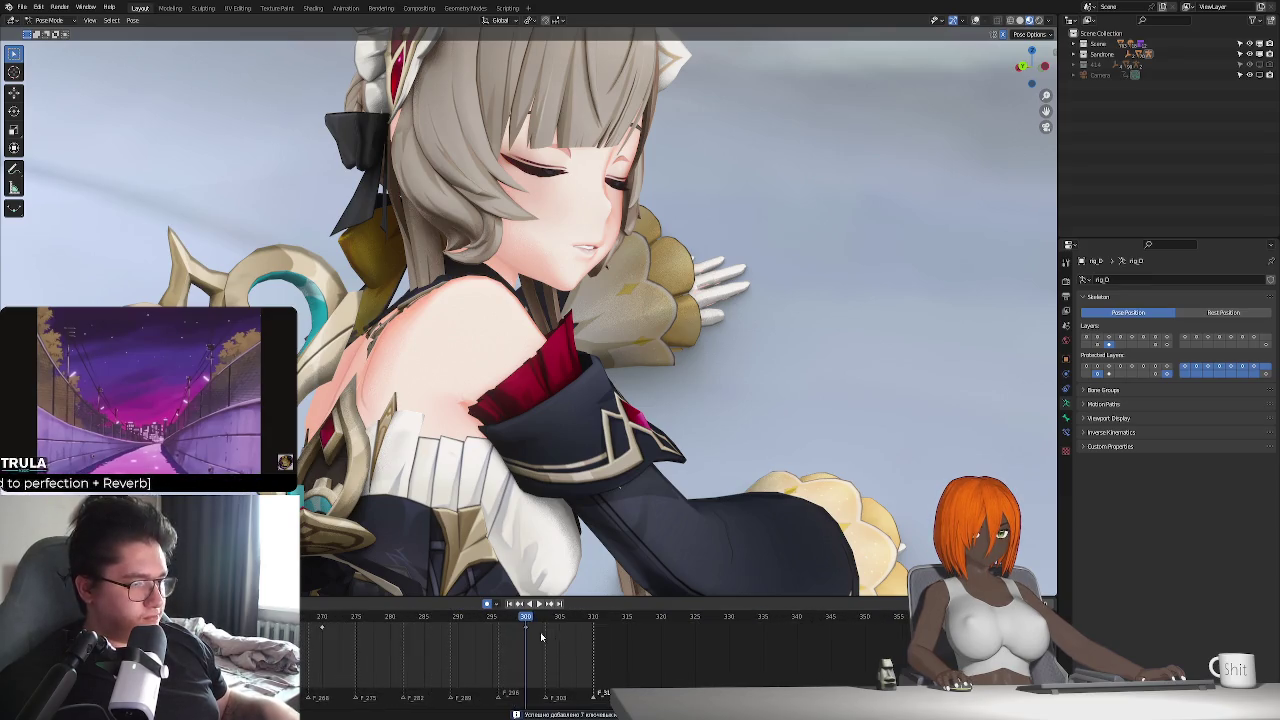
mouse_move(551, 621)
mouse_down()
mouse_move(570, 628)
mouse_move(551, 628)
mouse_up()
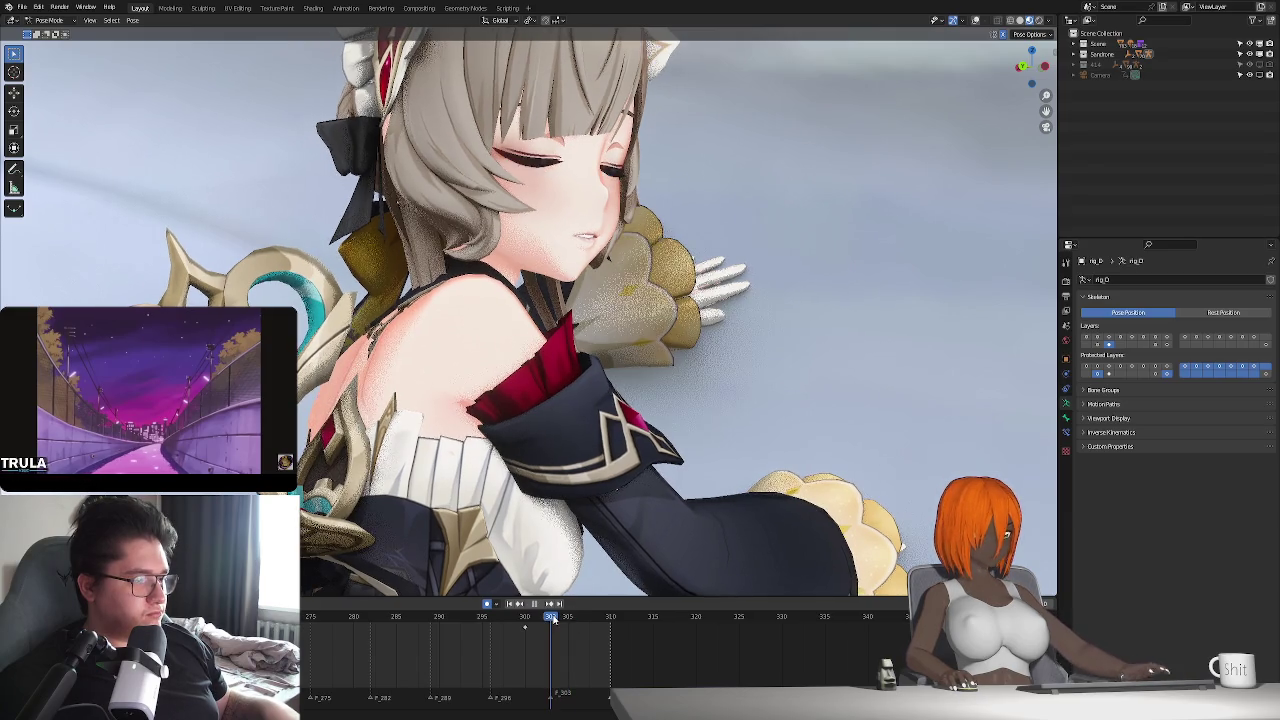
key(space)
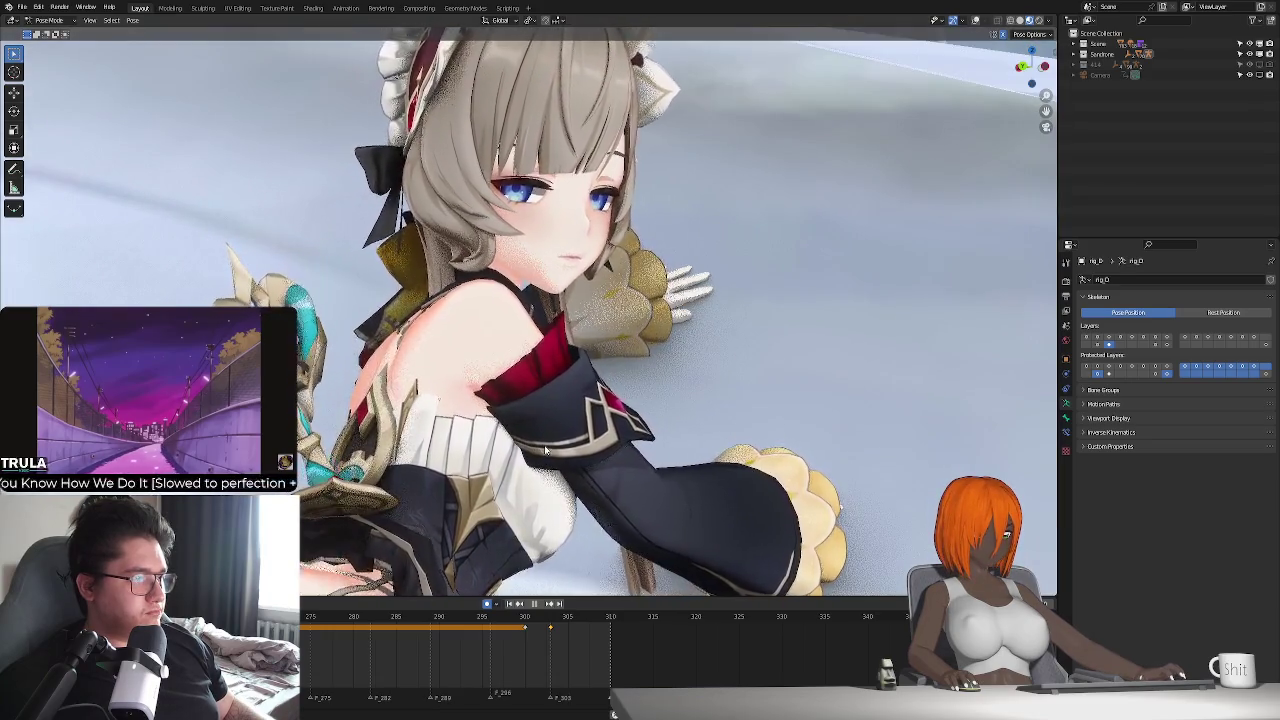
key(space)
scroll(600, 650, up, 3)
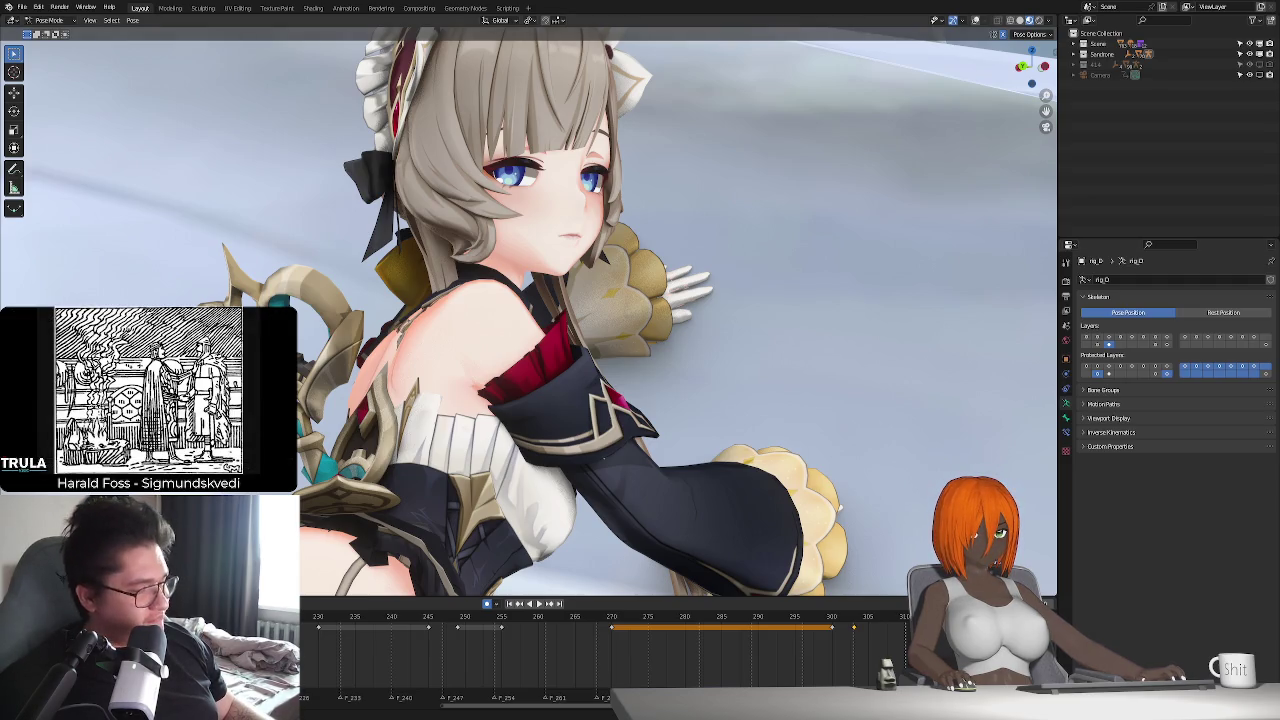
scroll(528, 650, down, 2)
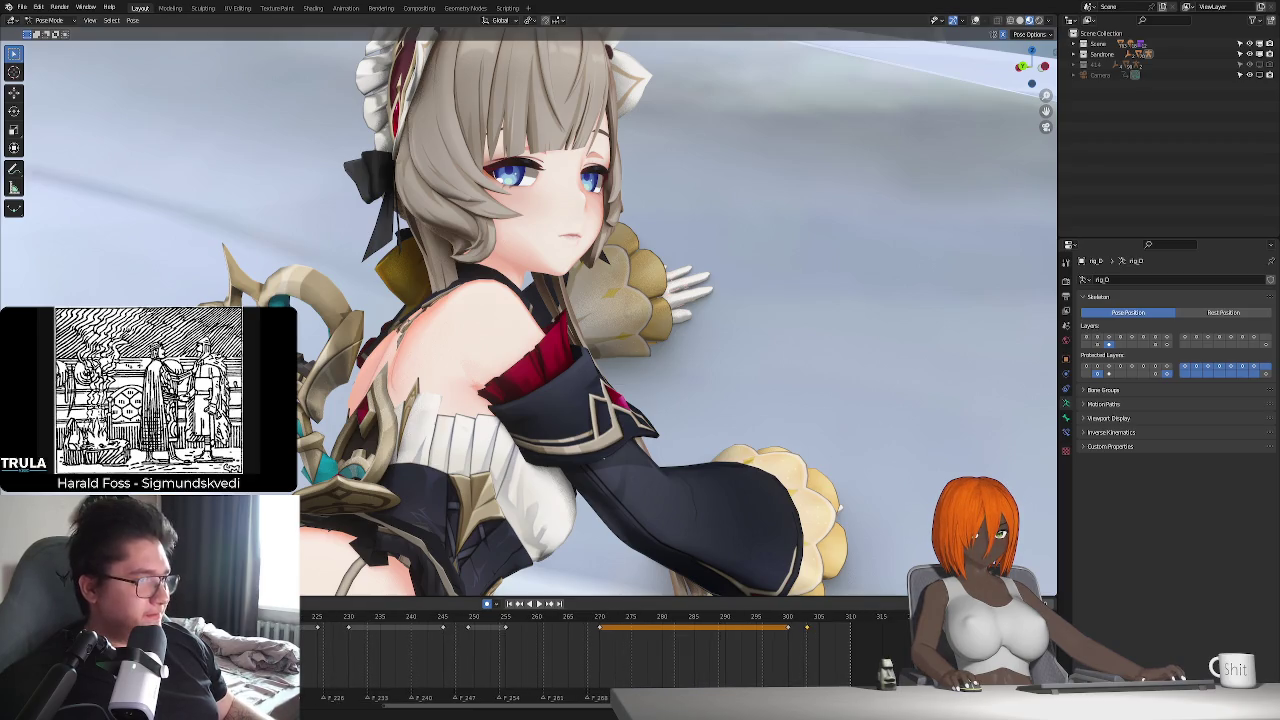
middle_drag(615, 440, 628, 448)
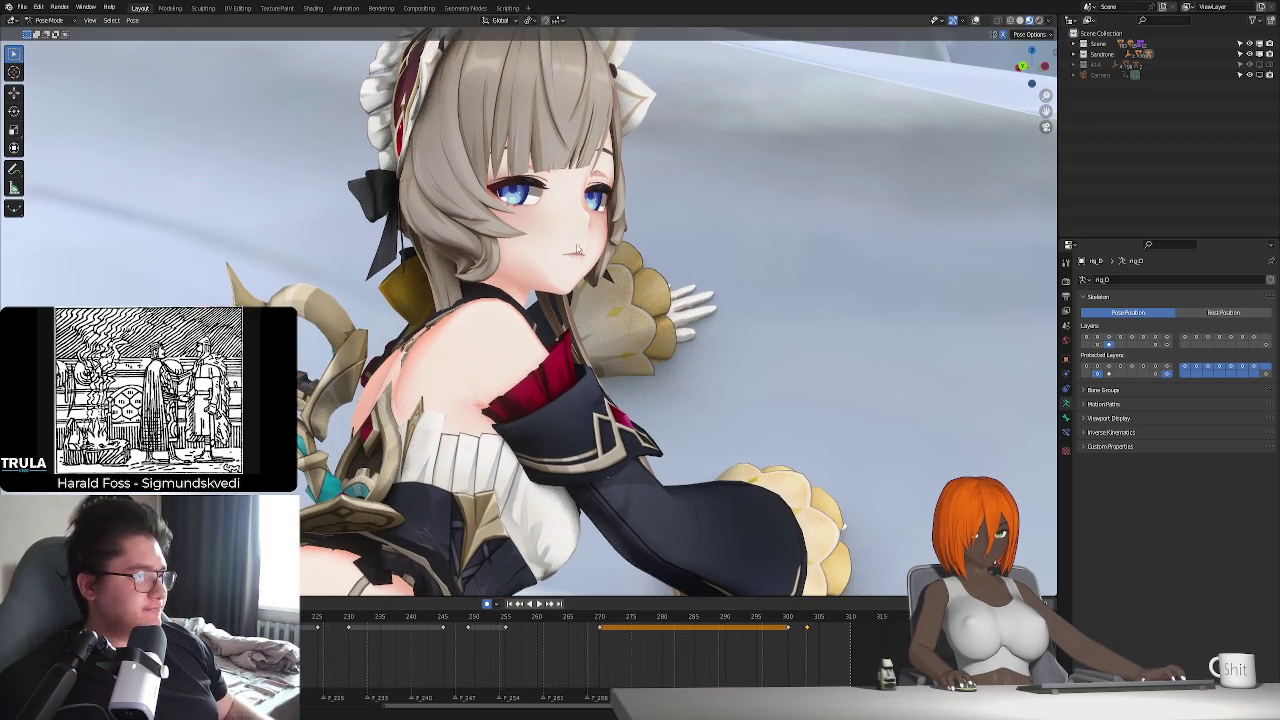
key(space)
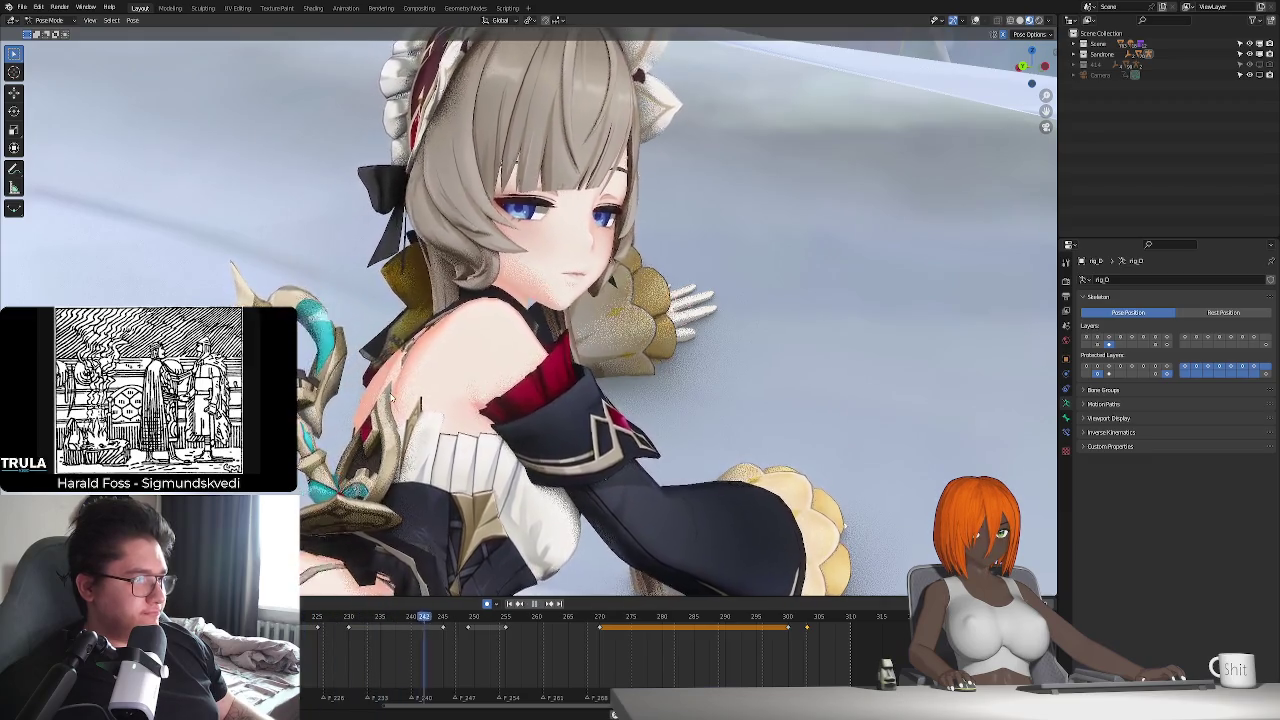
key(space)
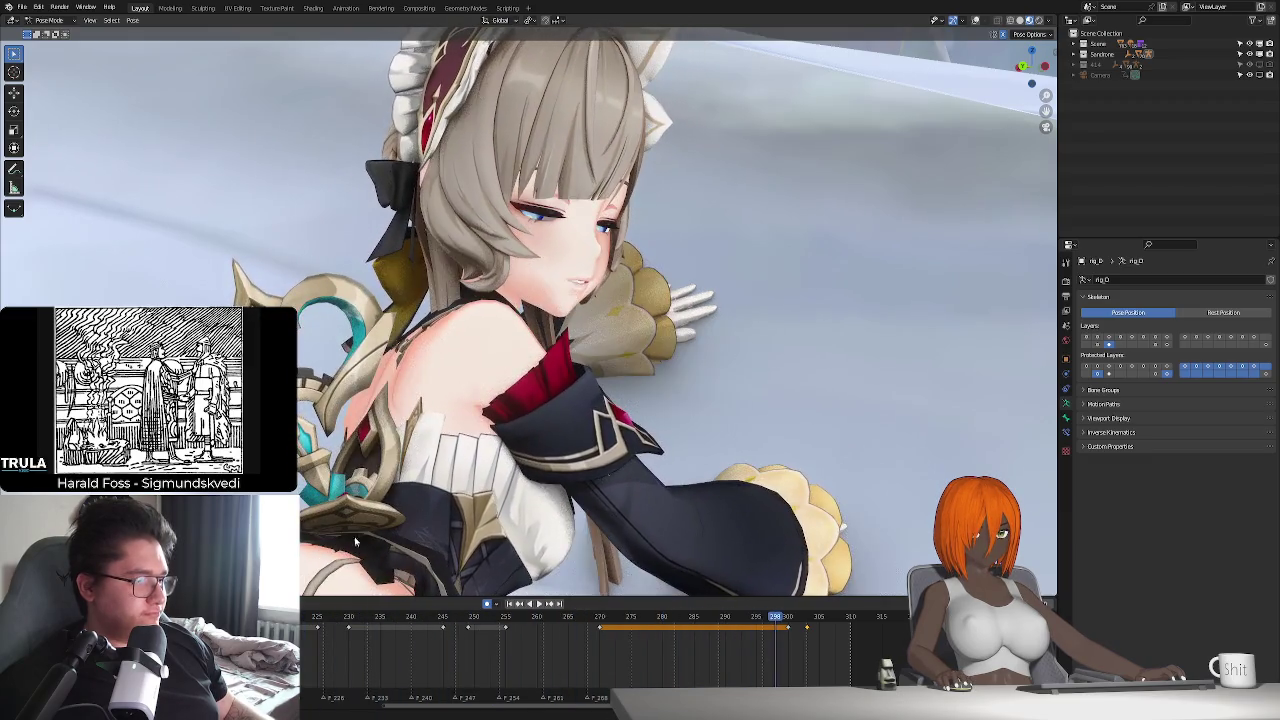
key(shift+Left)
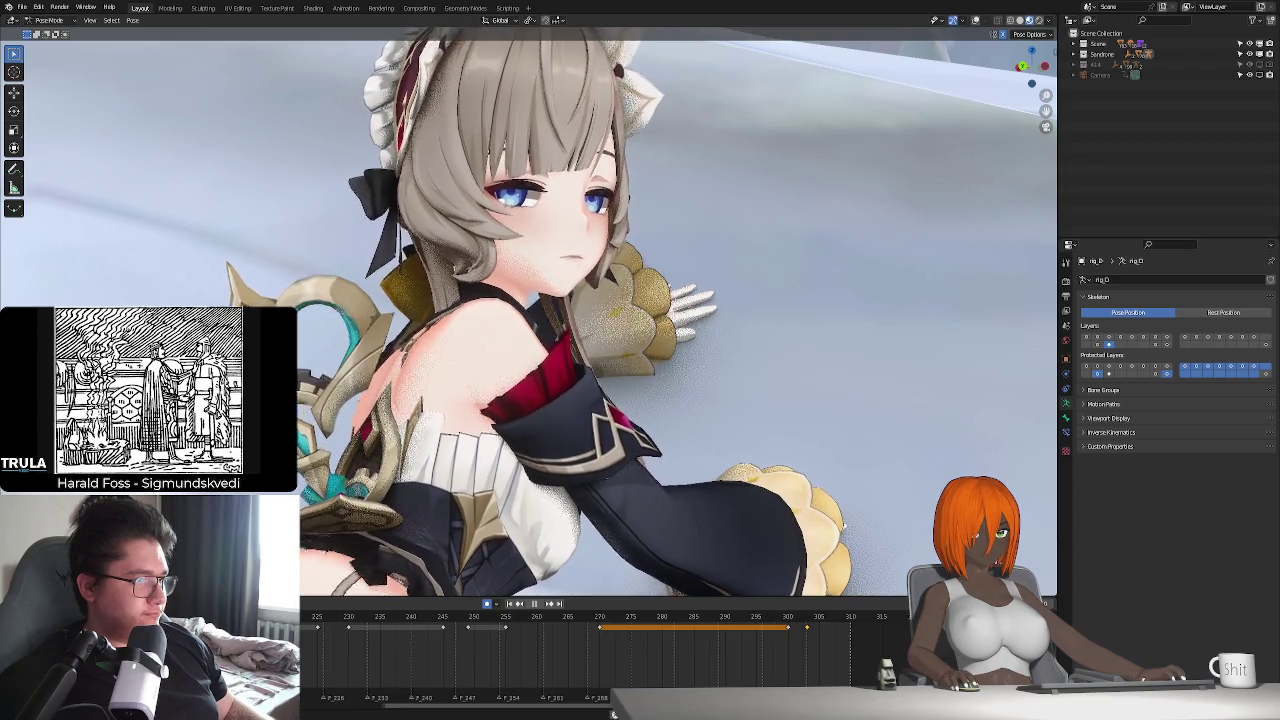
key(space)
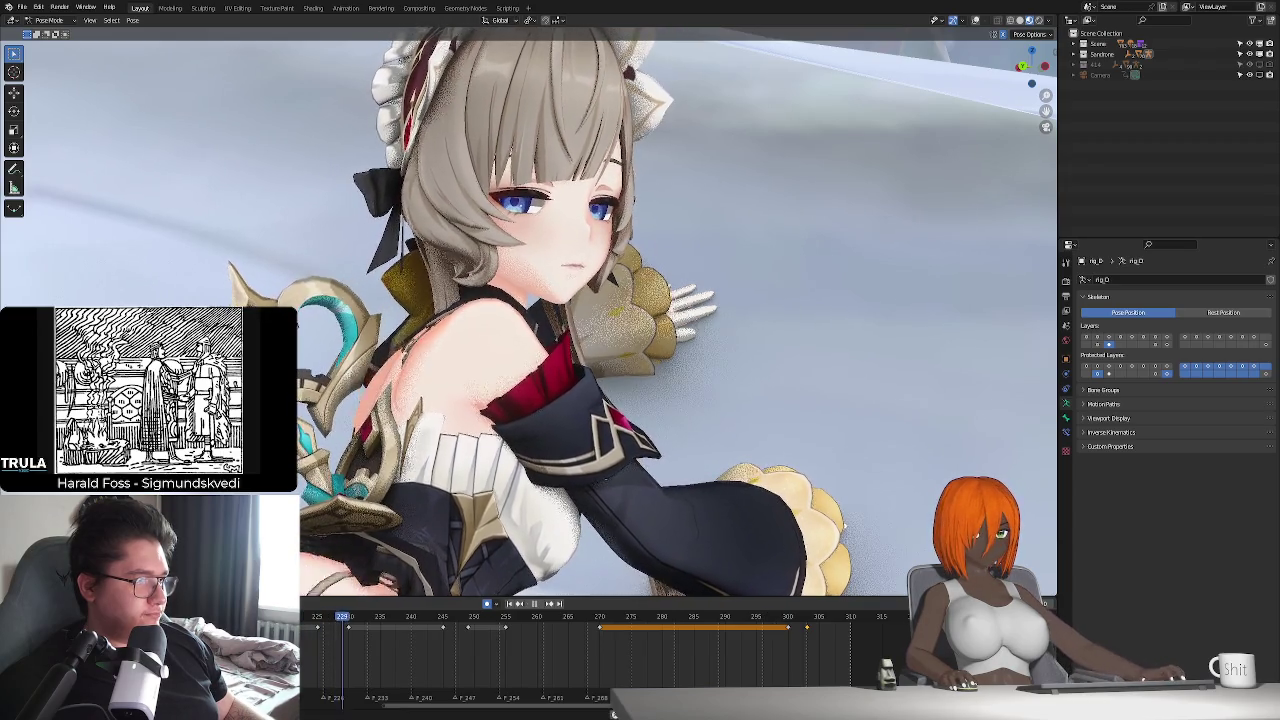
key(space)
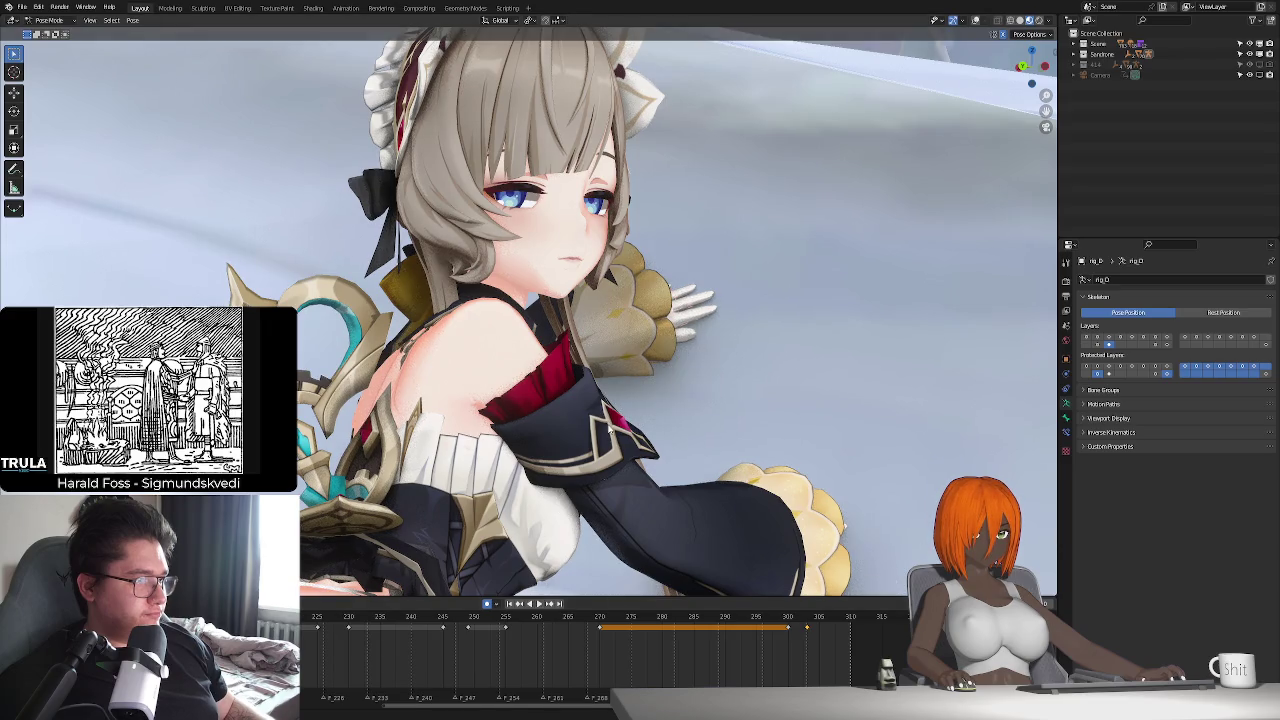
key(g)
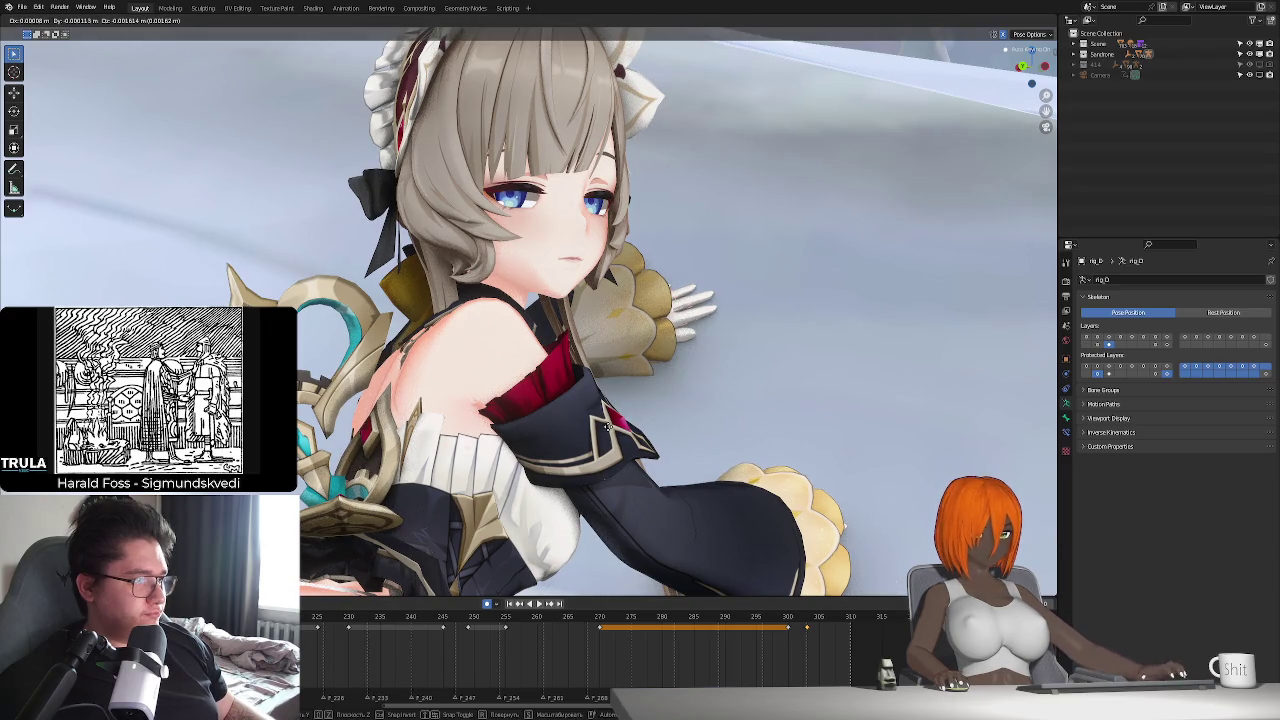
key(Escape)
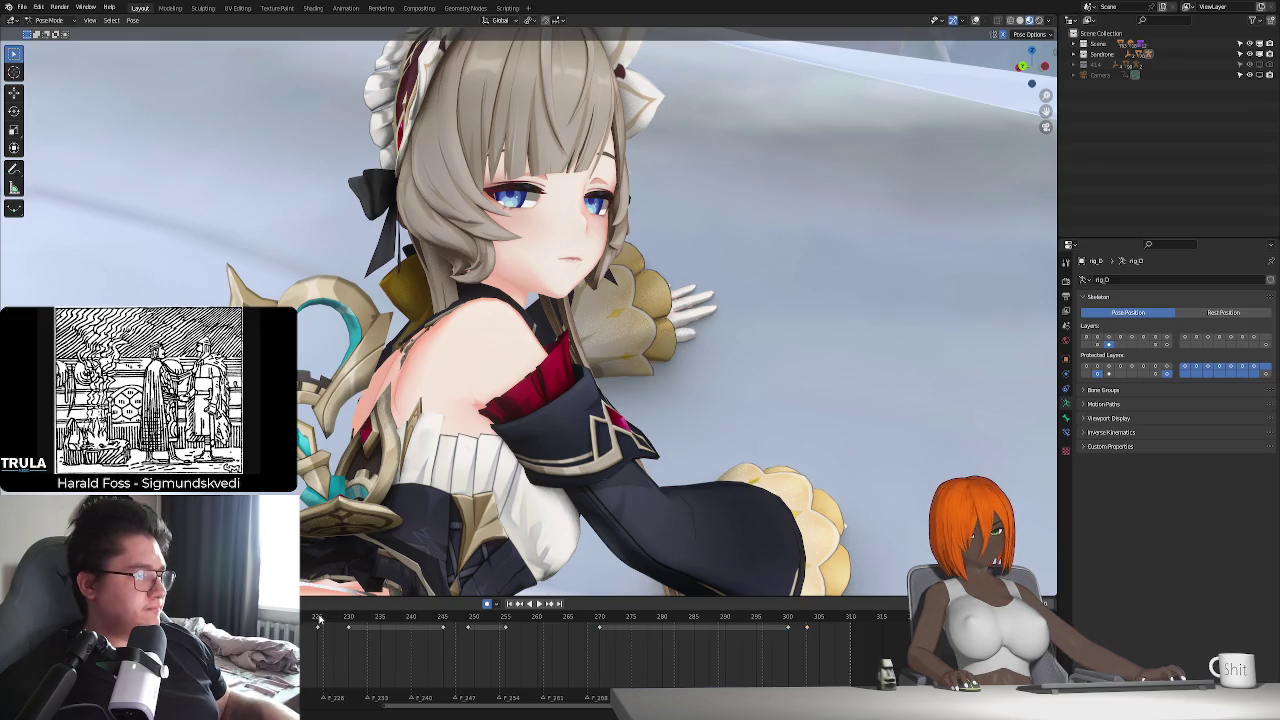
click(319, 617)
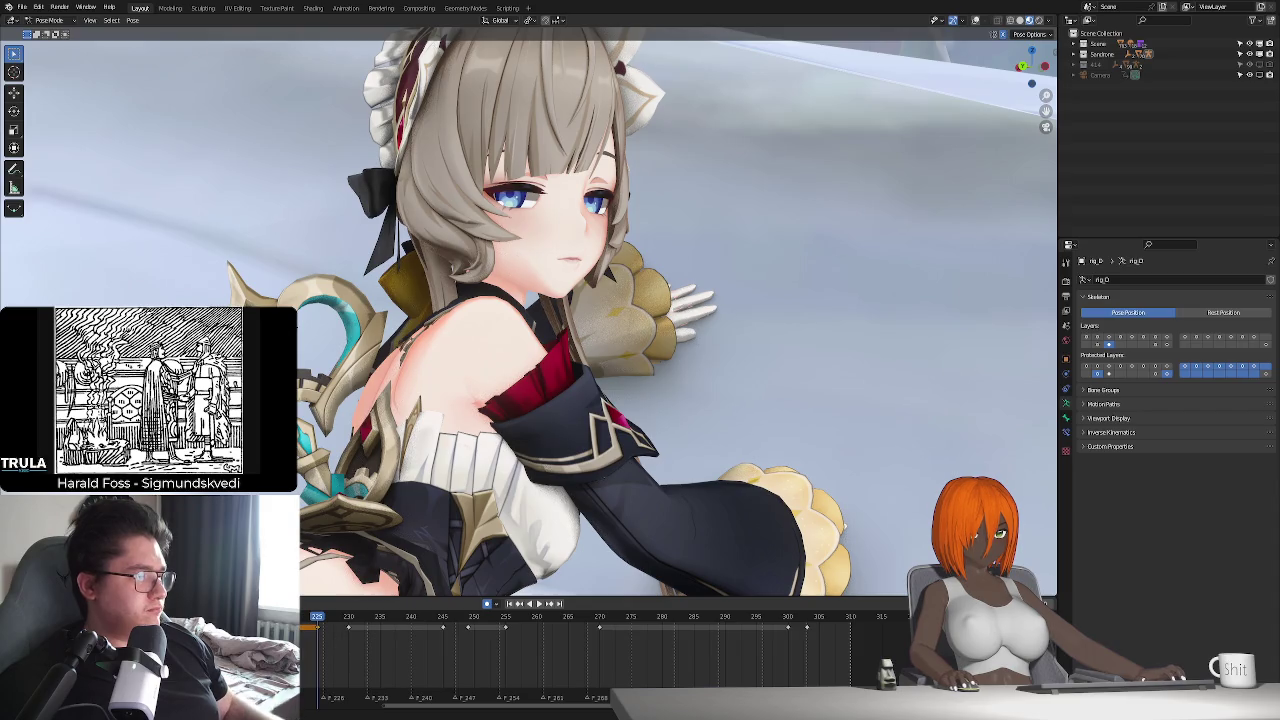
key(space)
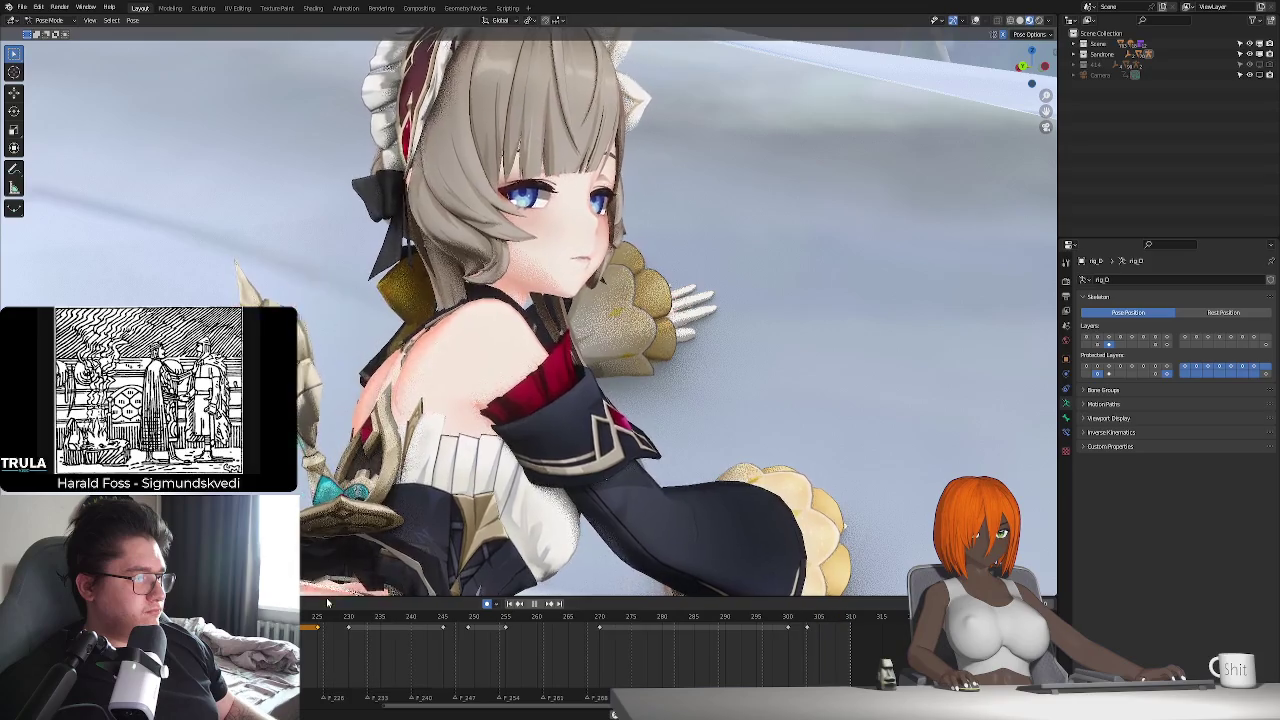
key(space)
scroll(583, 649, down, 3)
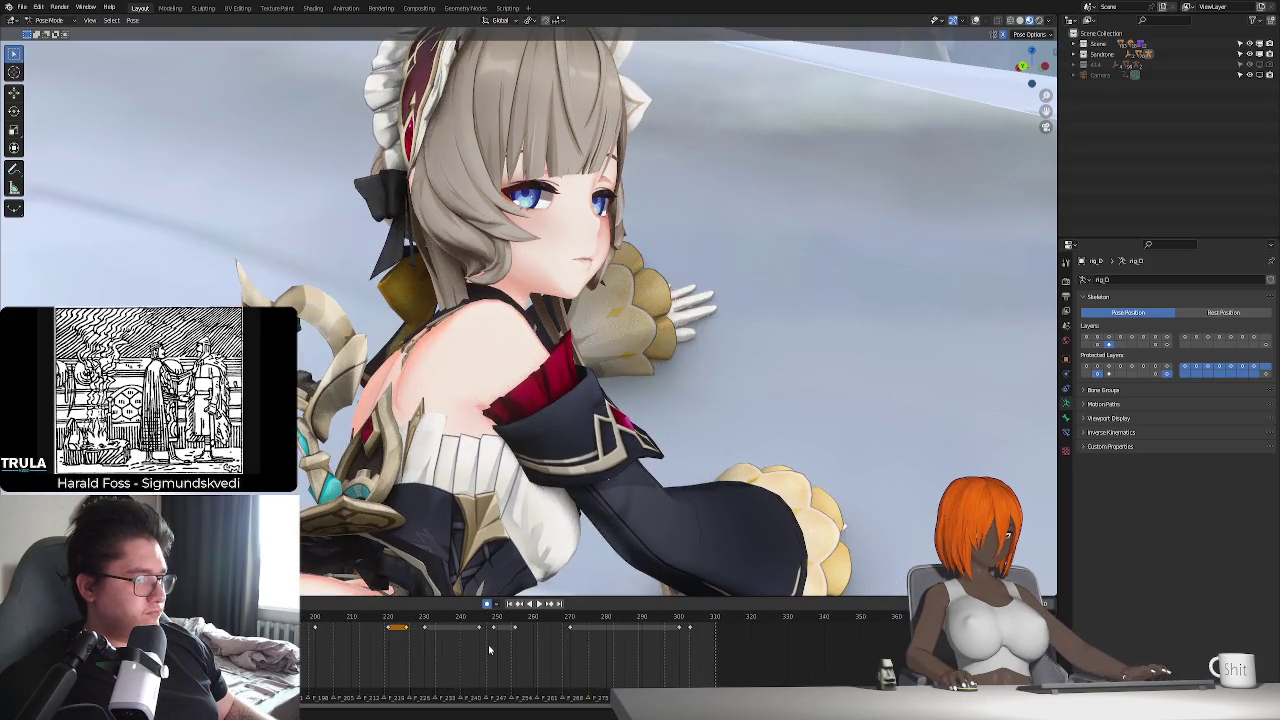
key(space)
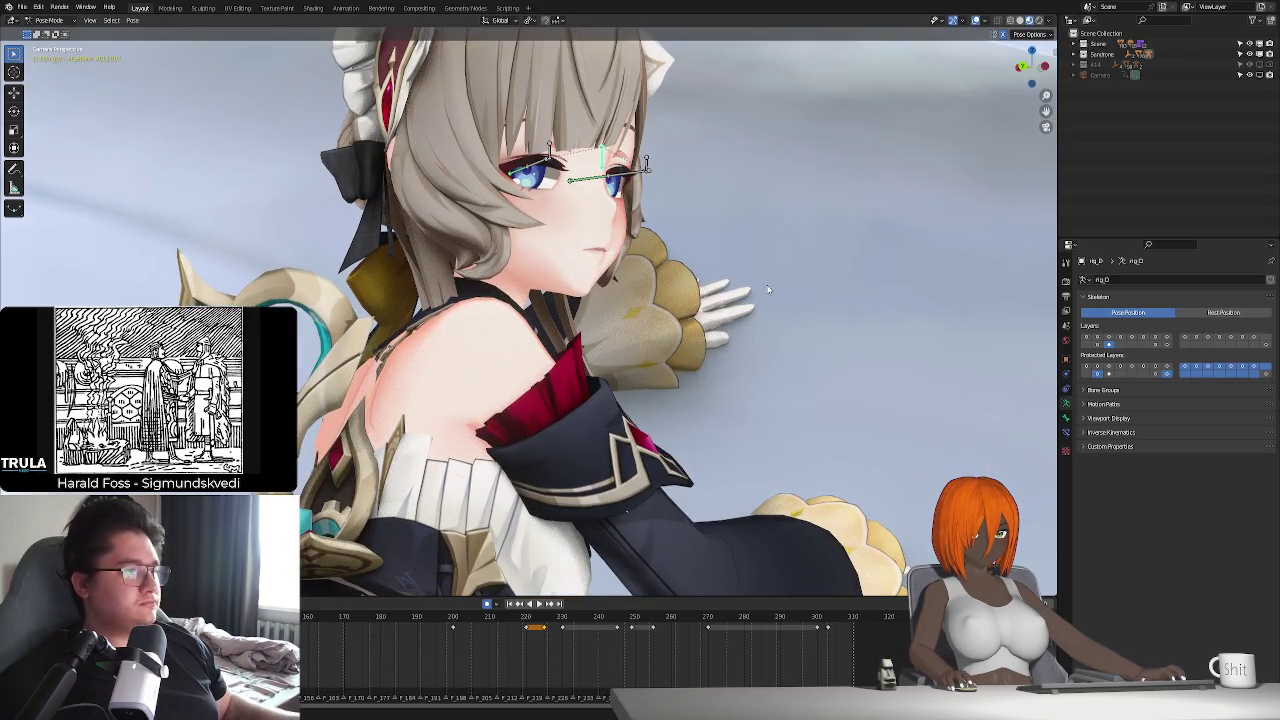
- Hide the body bone layers, leave pose mode and select the maid's brow mesh
click(1100, 345)
click(1088, 340)
click(1167, 339)
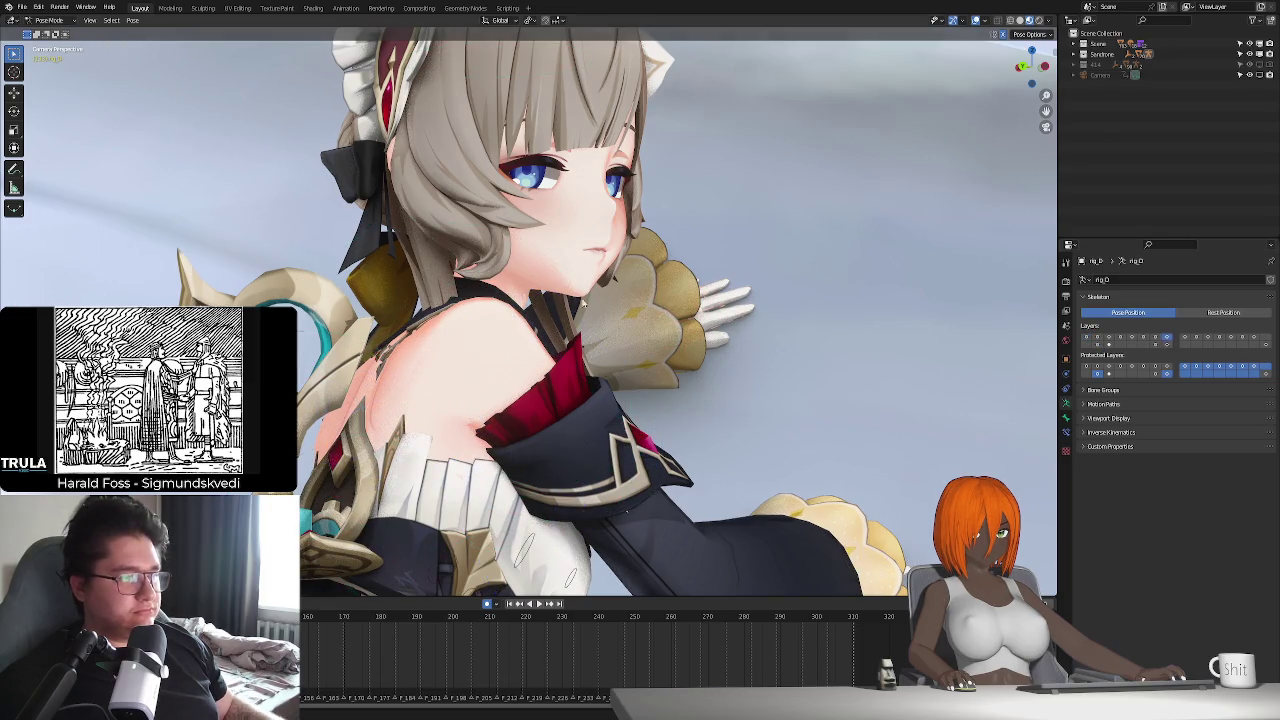
key(ctrl+Tab)
click(592, 222)
middle_drag(592, 222, 645, 164)
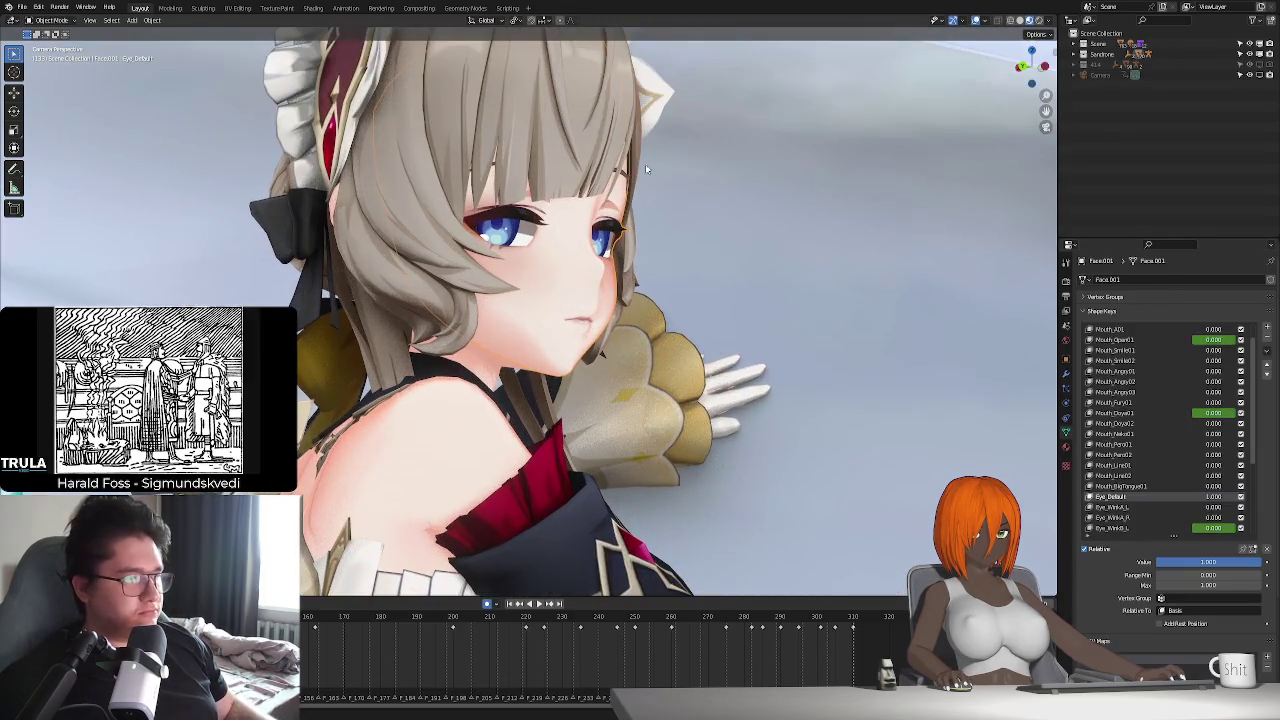
click(621, 178)
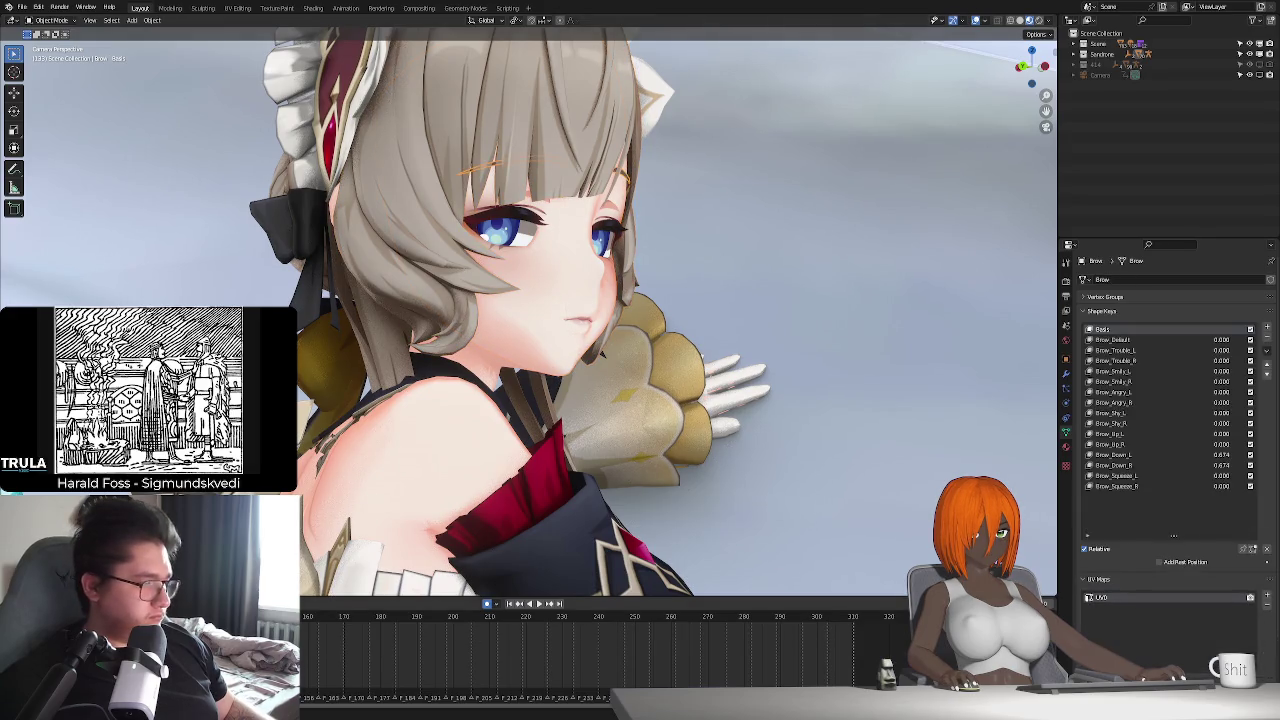
ctrl+scroll(377, 648, up, 4)
- Keyframe Brow_Down and Brow_Angry where her eyes close, then Brow_Down at frame 156
mouse_move(361, 617)
mouse_down()
mouse_move(452, 635)
mouse_move(421, 640)
mouse_up()
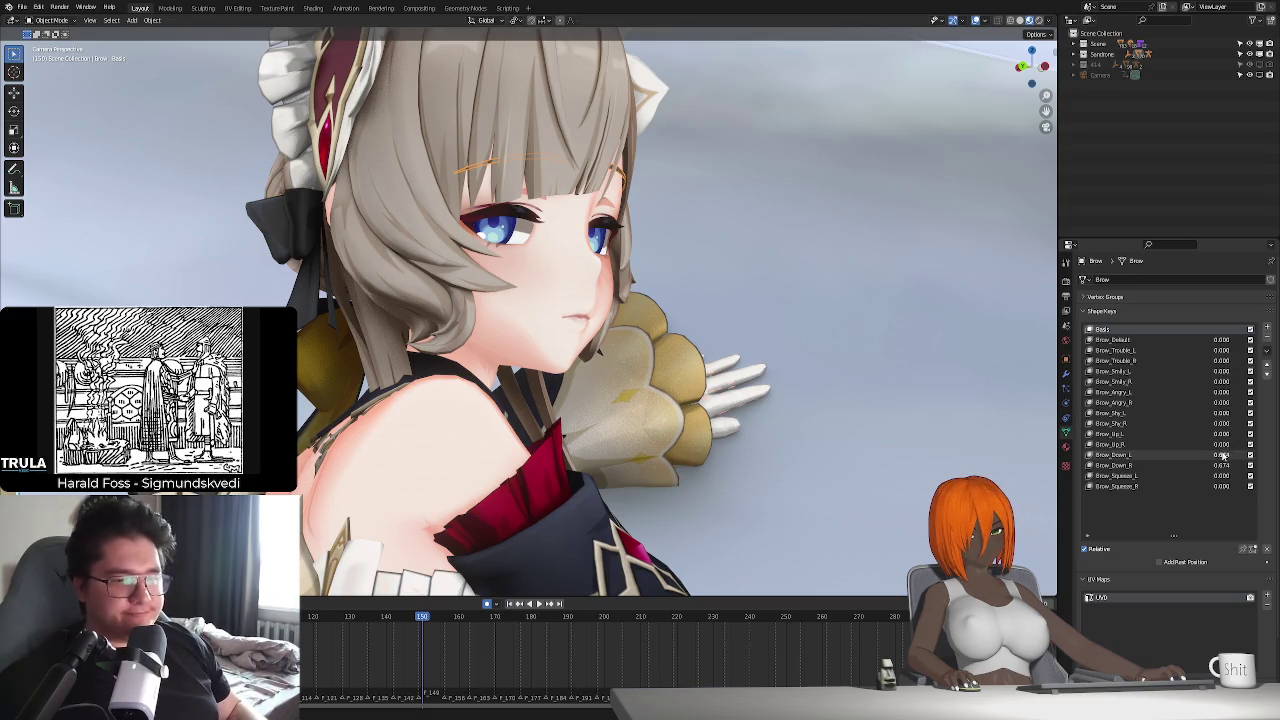
key(i)
key(i)
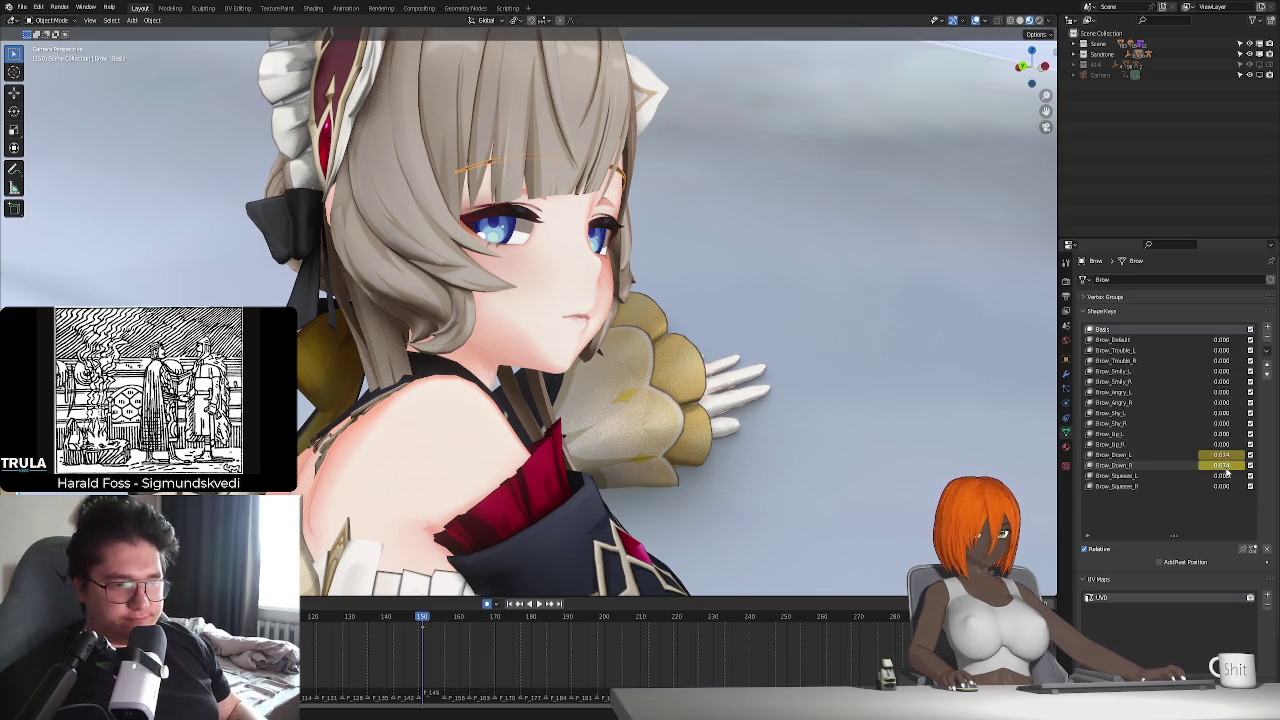
key(i)
key(i)
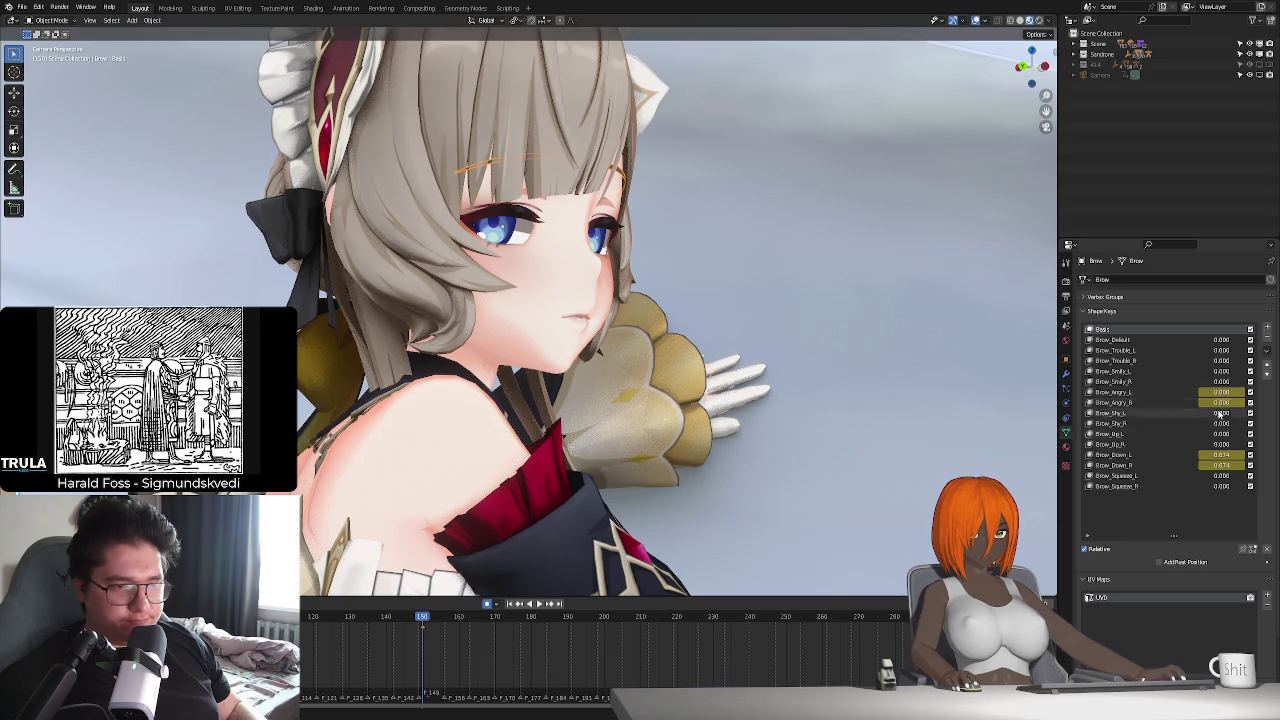
scroll(488, 632, up, 2)
scroll(495, 625, up, 2)
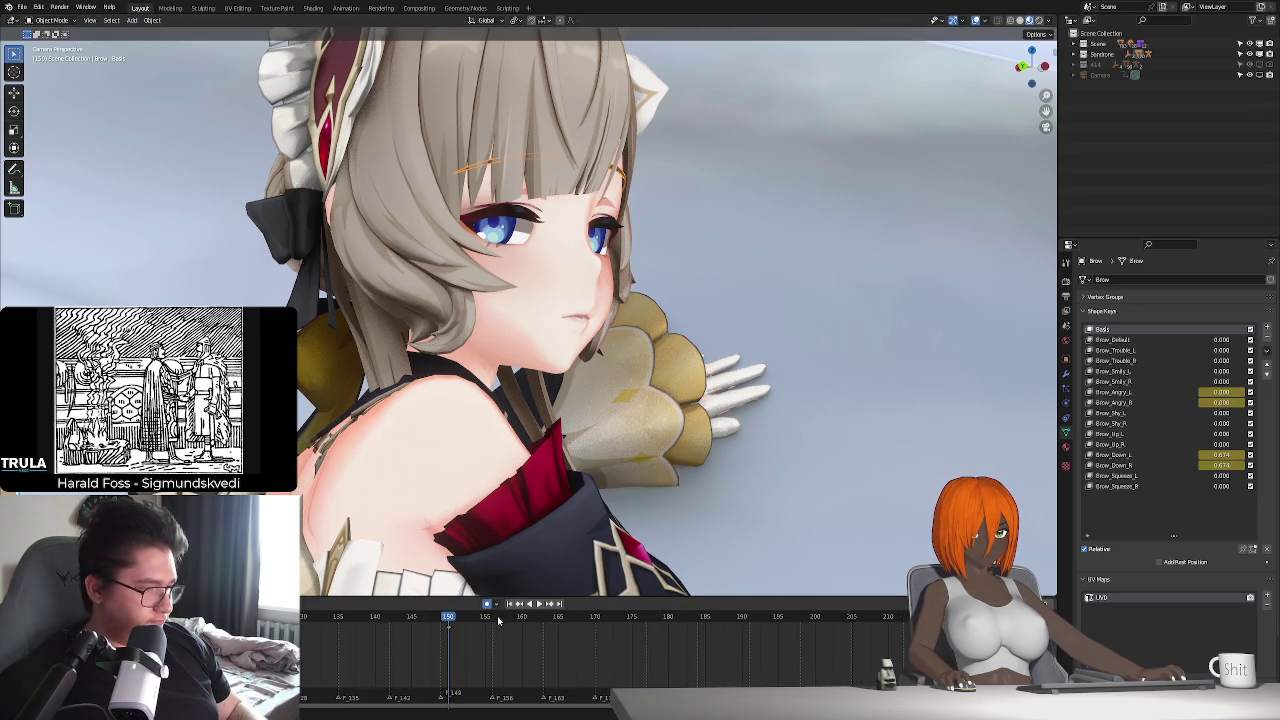
click(493, 624)
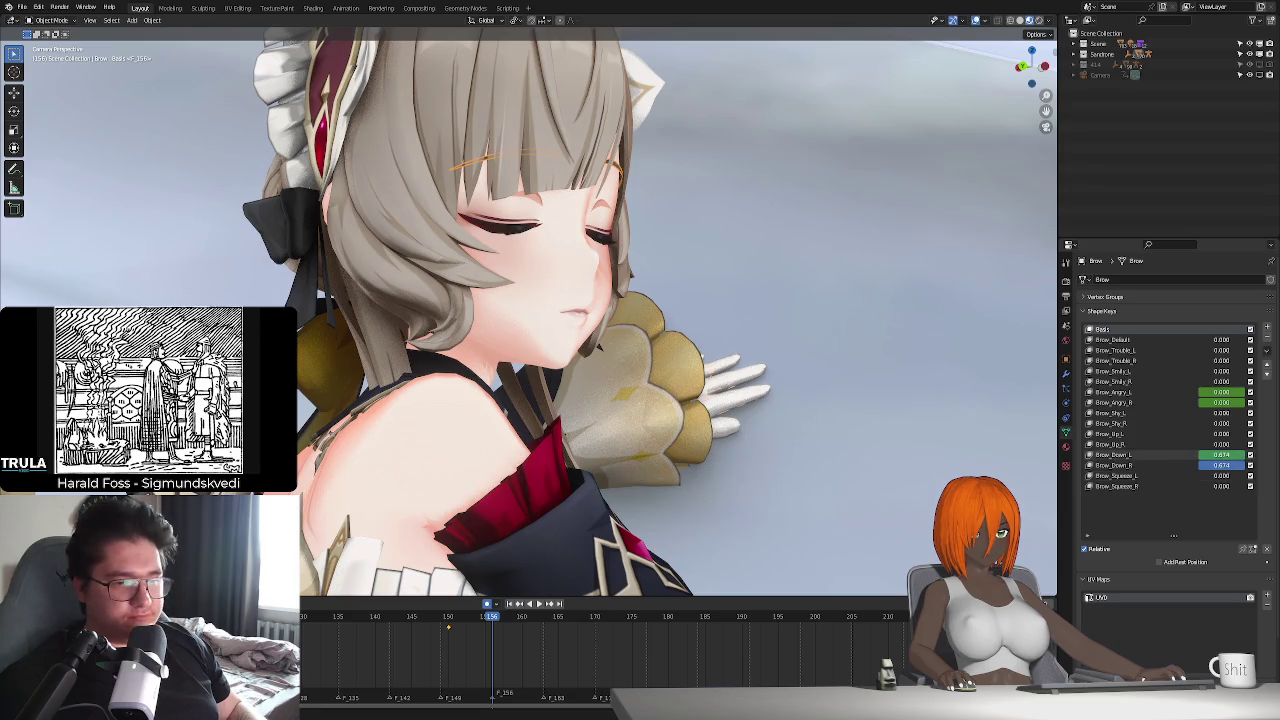
key(i)
key(i)
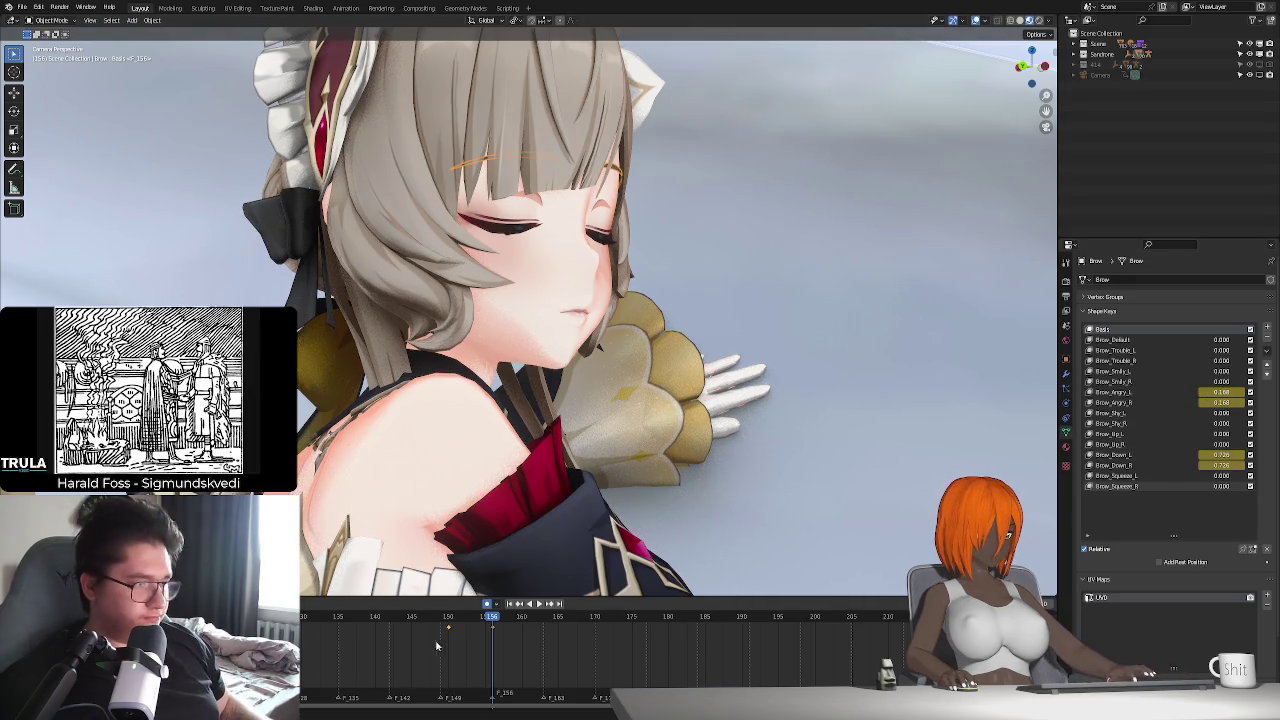
- Review the brow animation by scrubbing and playing from frames 172 to 185
drag(491, 622, 544, 630)
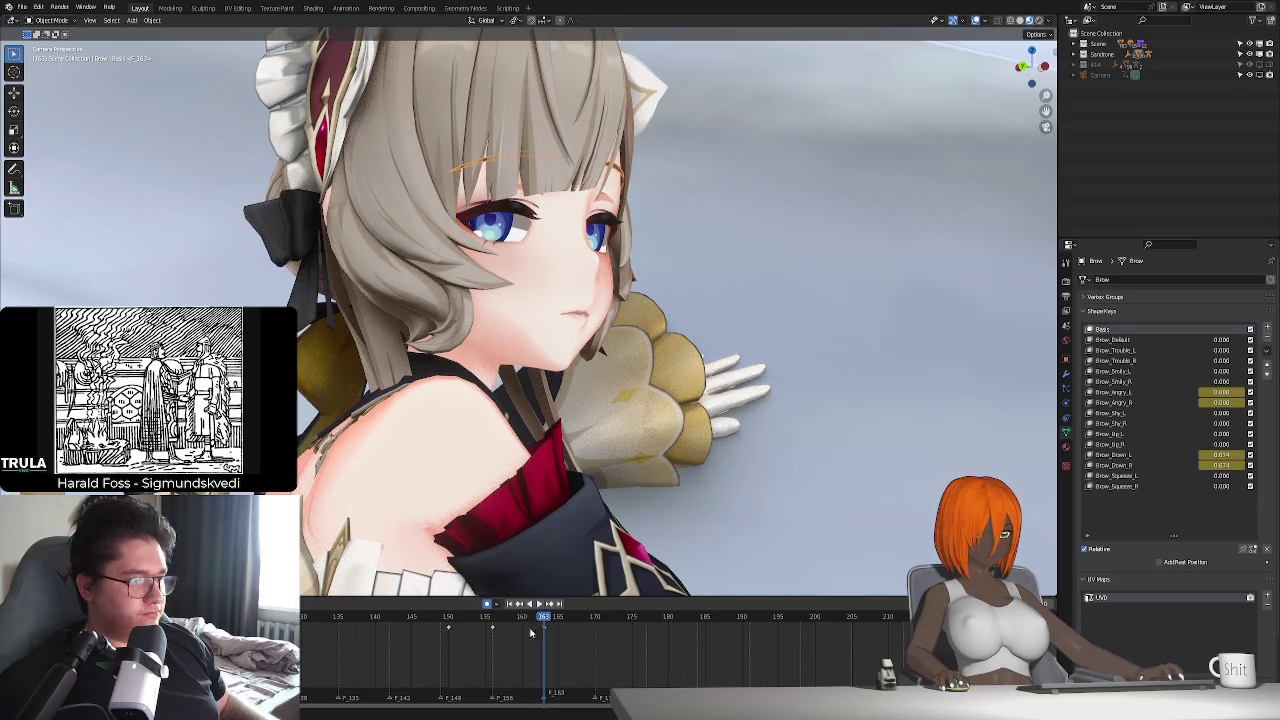
key(space)
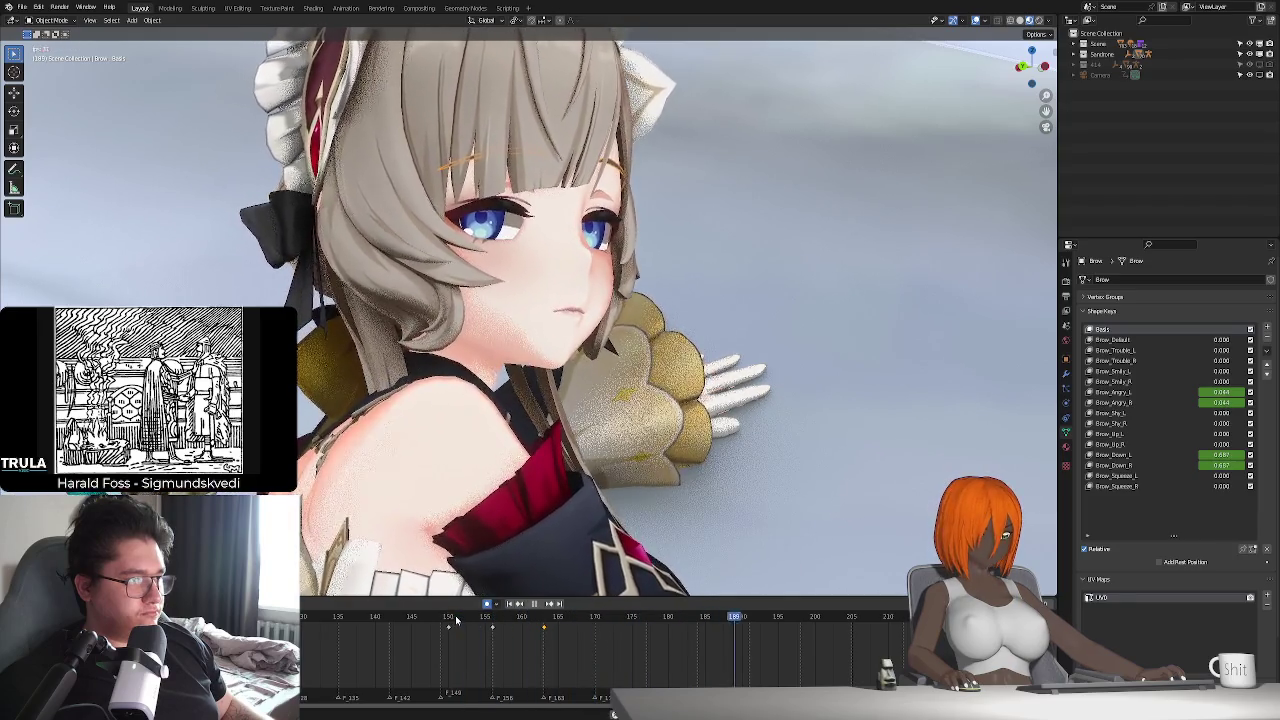
key(space)
drag(456, 621, 522, 623)
key(space)
click(632, 626)
drag(632, 626, 617, 632)
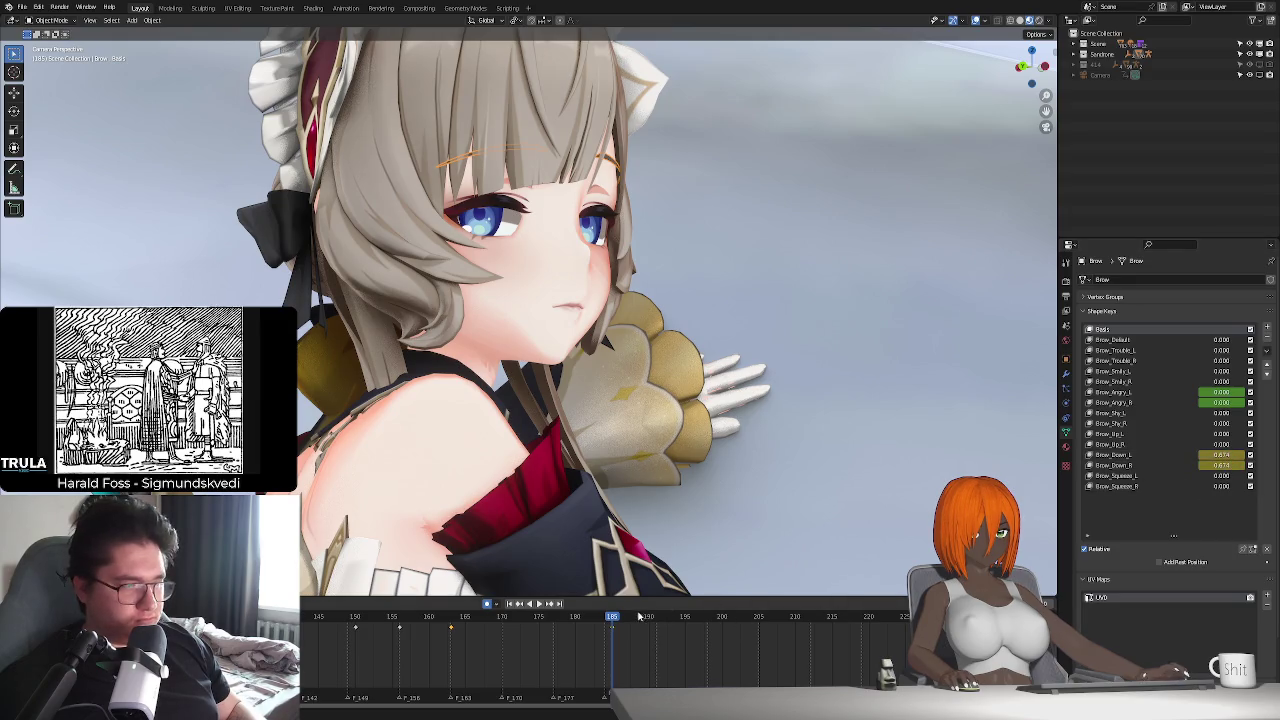
key(space)
- Raise both Brow_Down values to 1.000 near frame 215; try Brow_Trouble 0.253, then undo it
drag(800, 632, 868, 636)
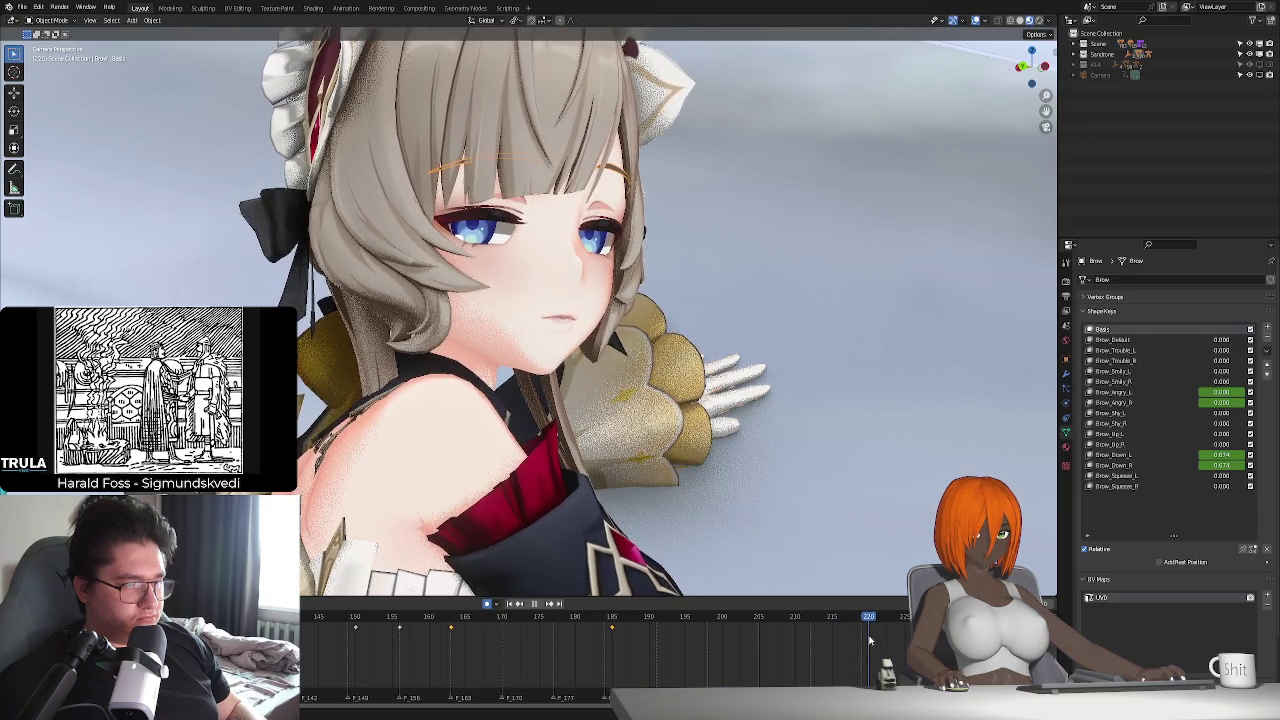
drag(1222, 455, 1245, 455)
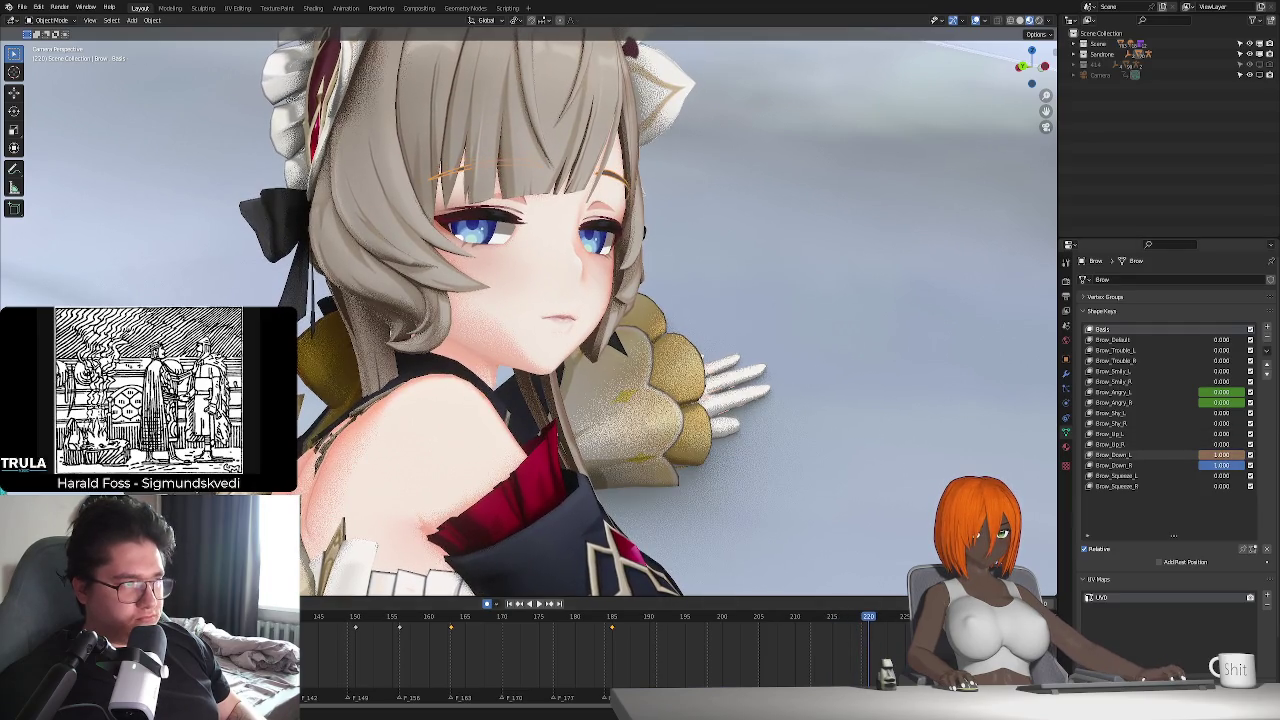
drag(608, 614, 638, 610)
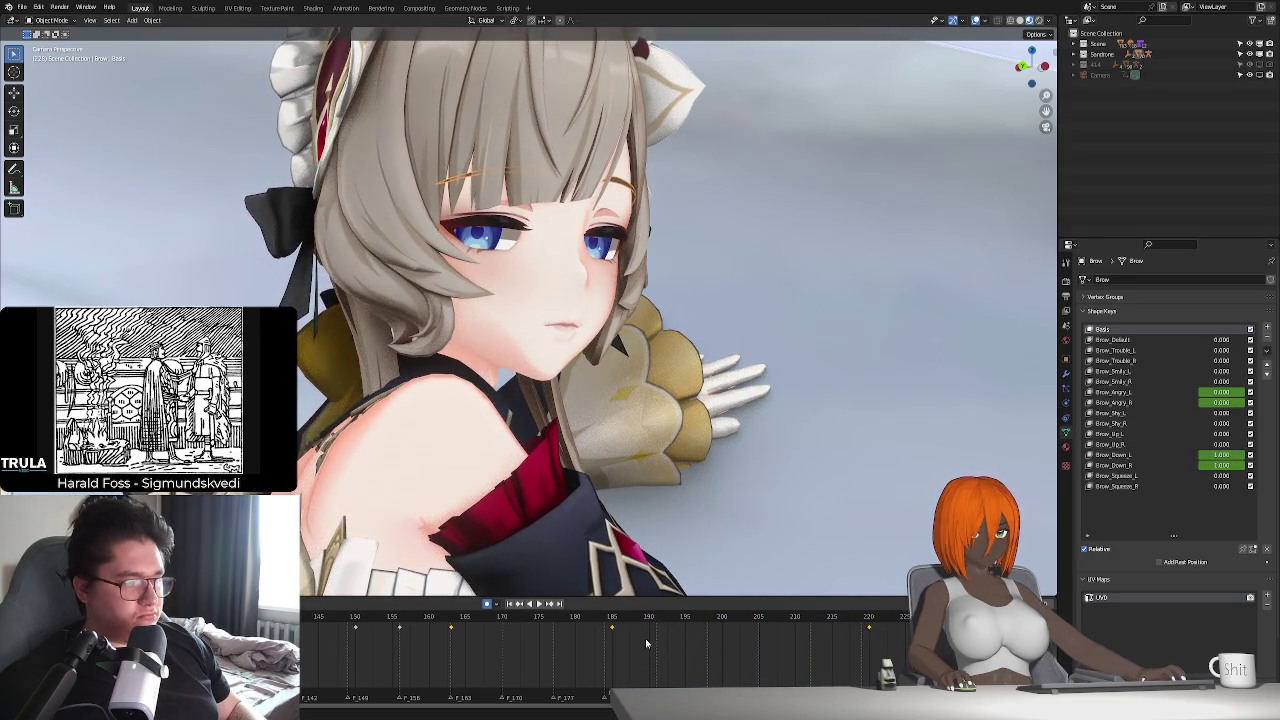
click(613, 615)
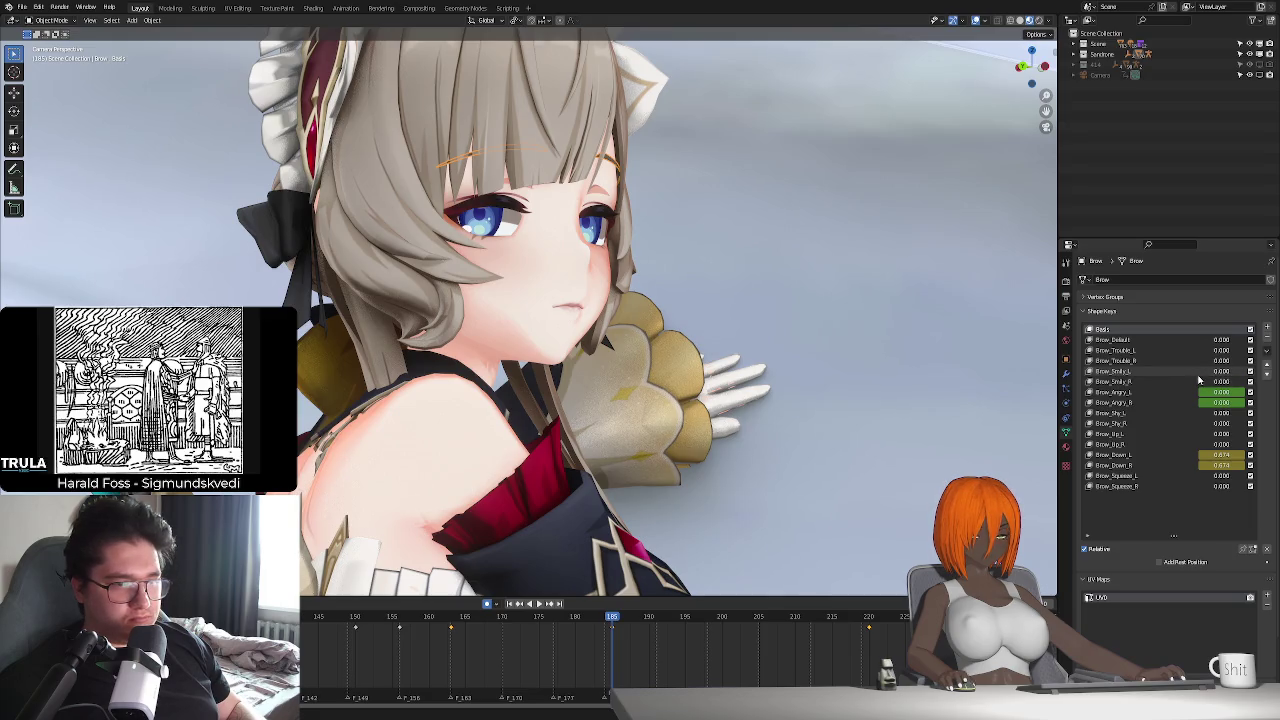
drag(1221, 350, 1240, 350)
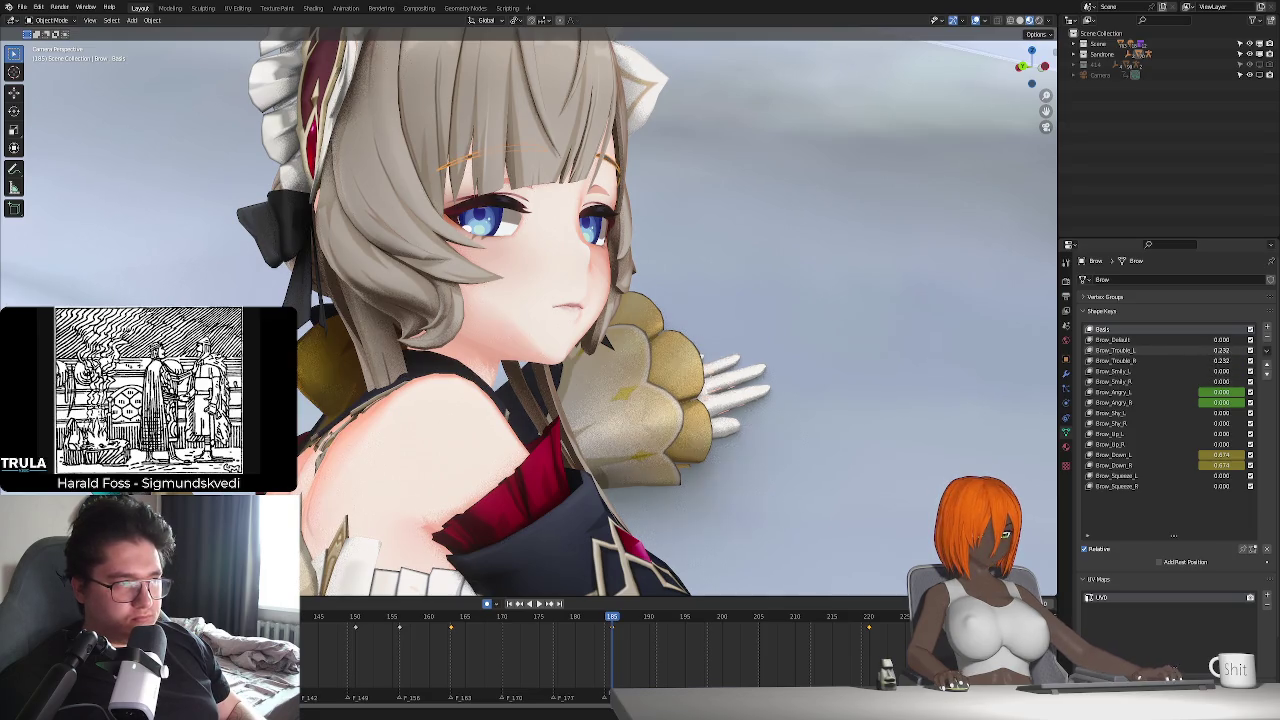
key(ctrl+z)
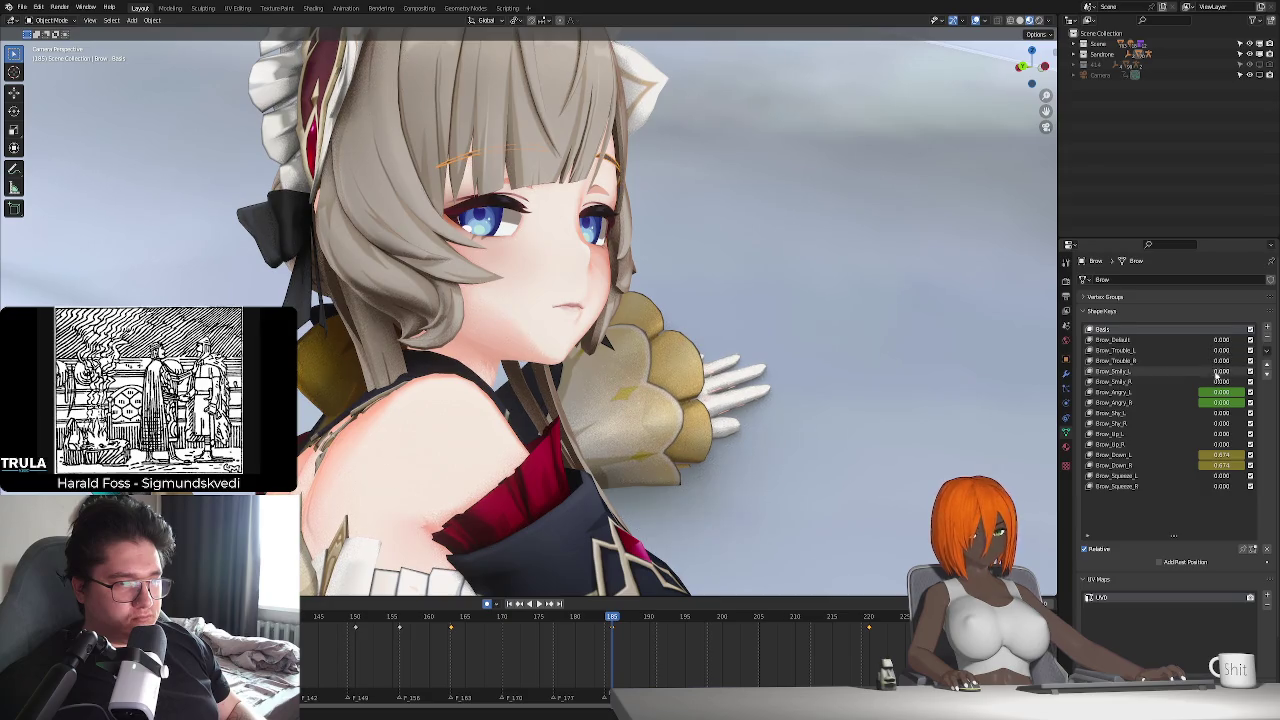
- Preview the brow animation up to frame 240, then return to about frame 225
key(space)
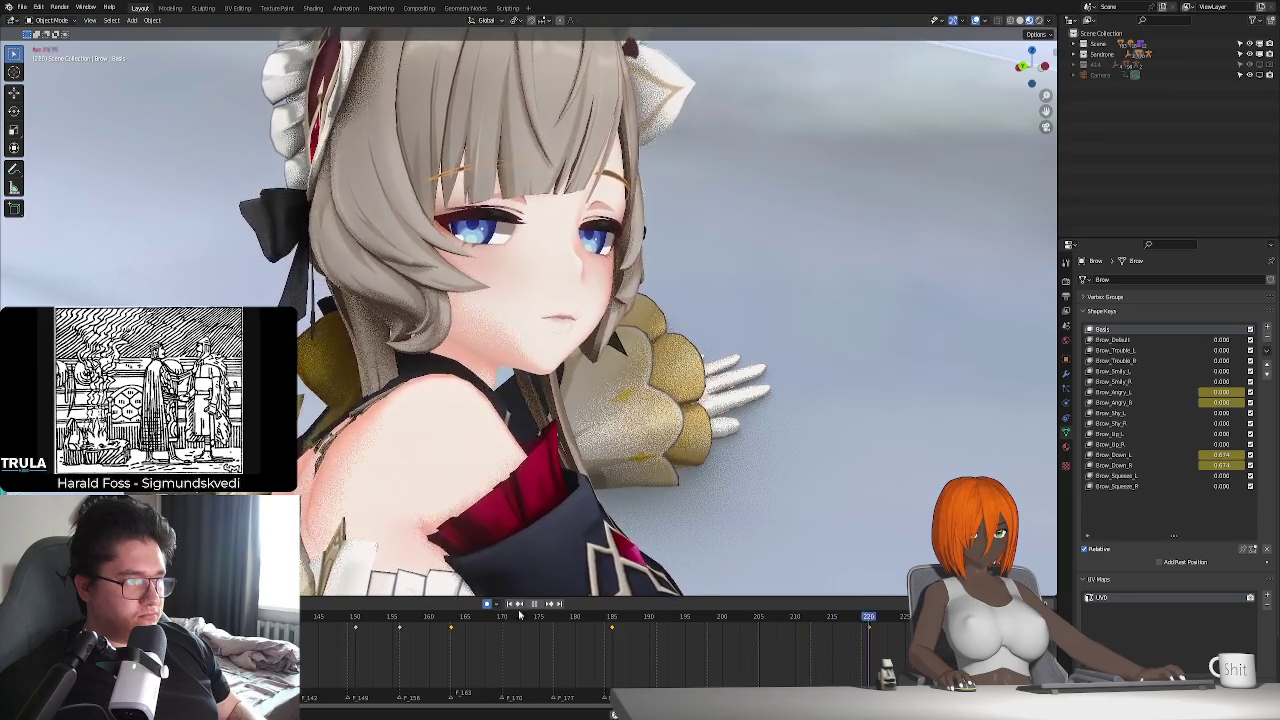
key(space)
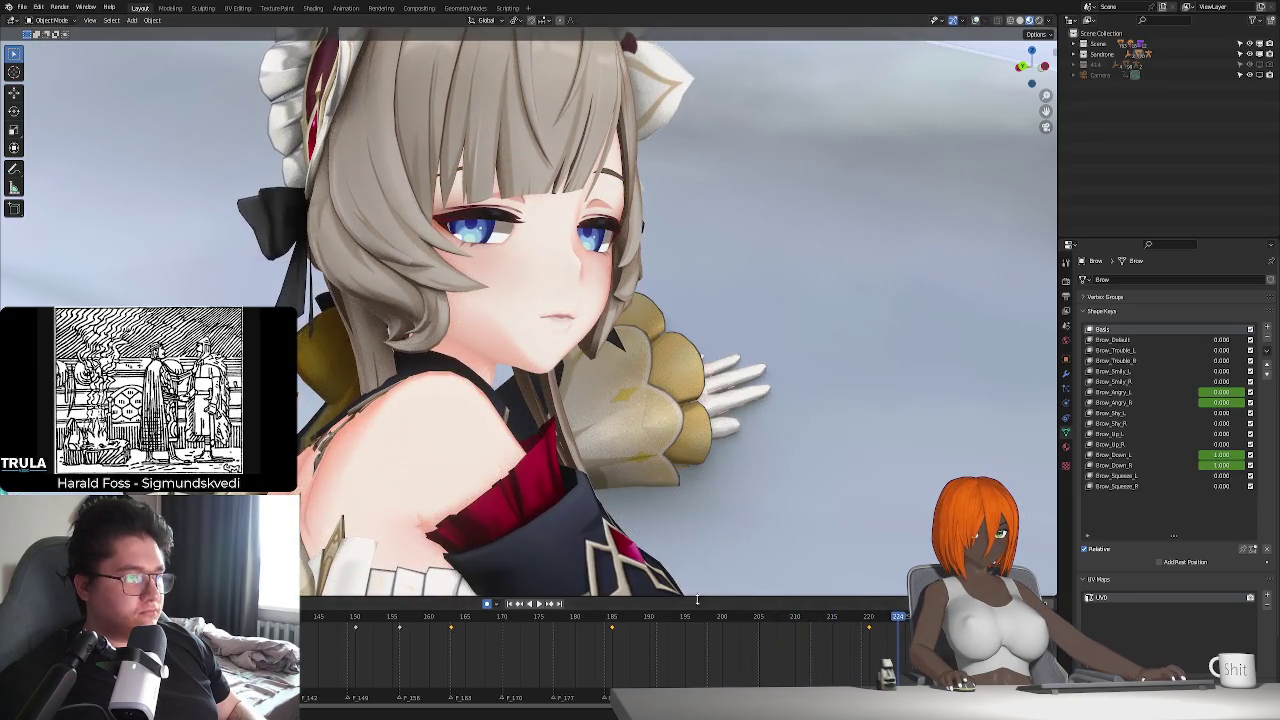
key(space)
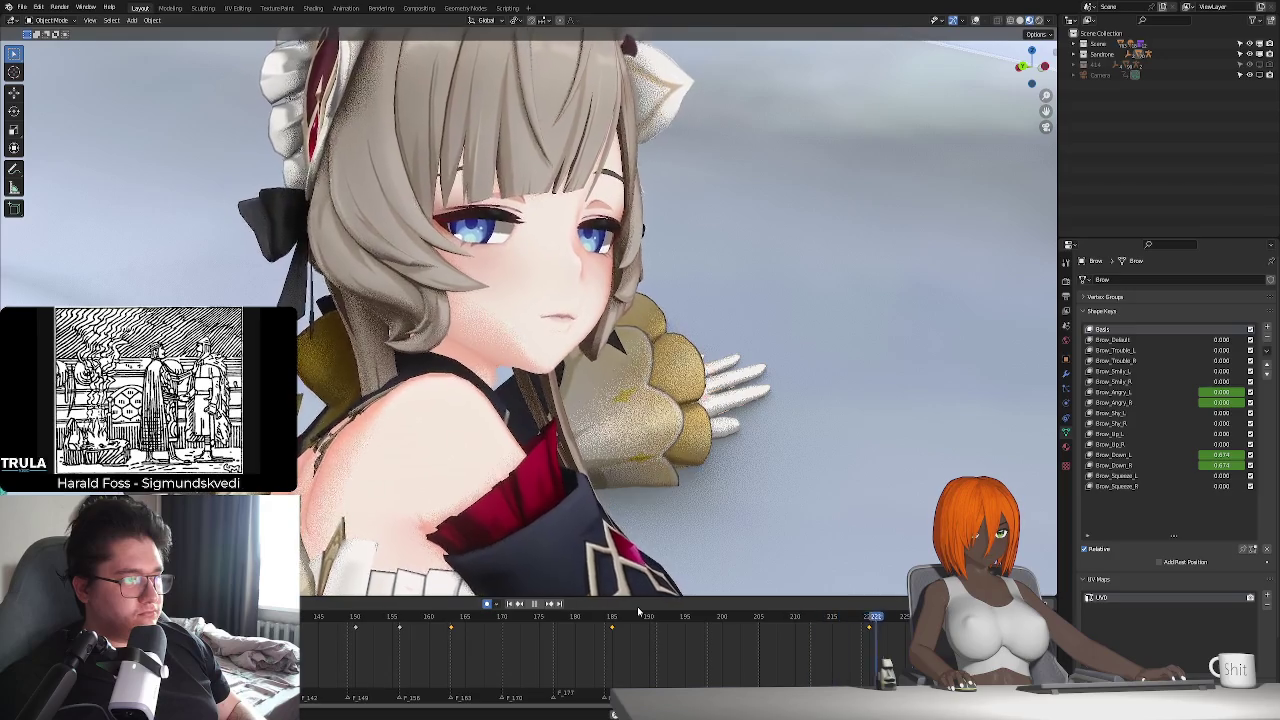
key(space)
click(638, 624)
key(space)
drag(705, 632, 681, 632)
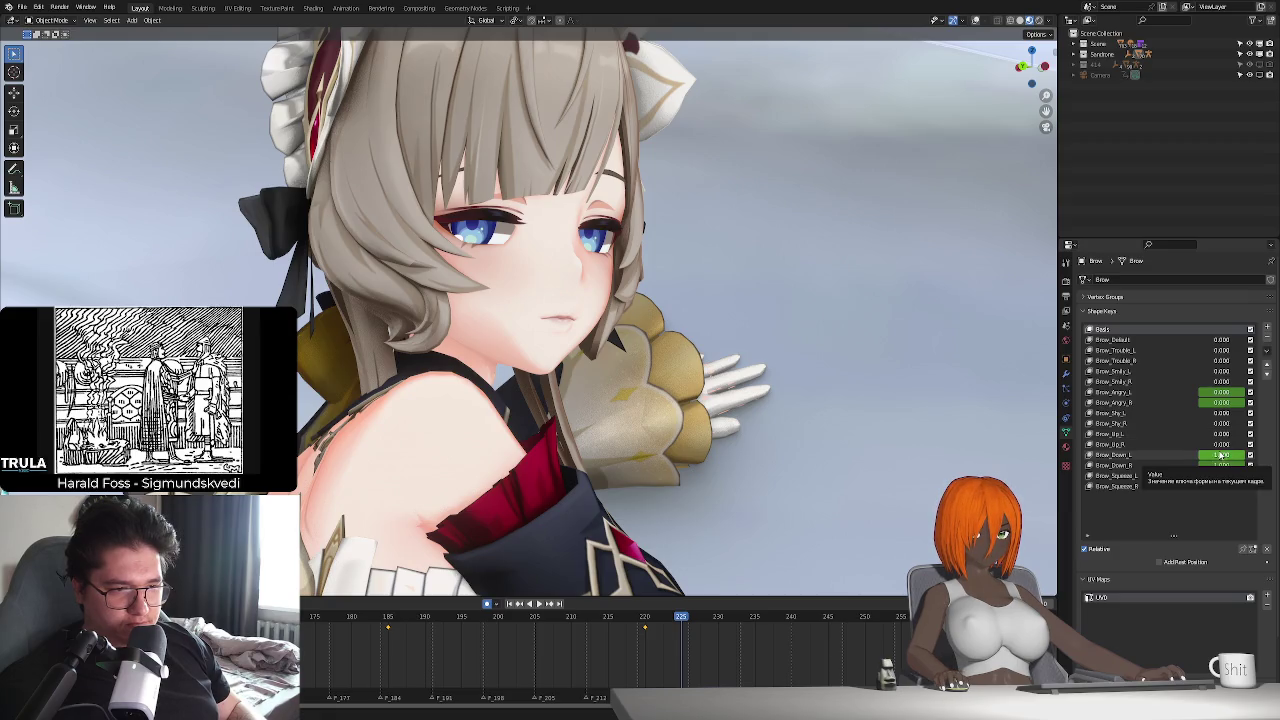
- Key Brow_Angry, then raise Brow_Angry to 0.253 at about frame 232 and preview
key(i)
drag(687, 622, 741, 635)
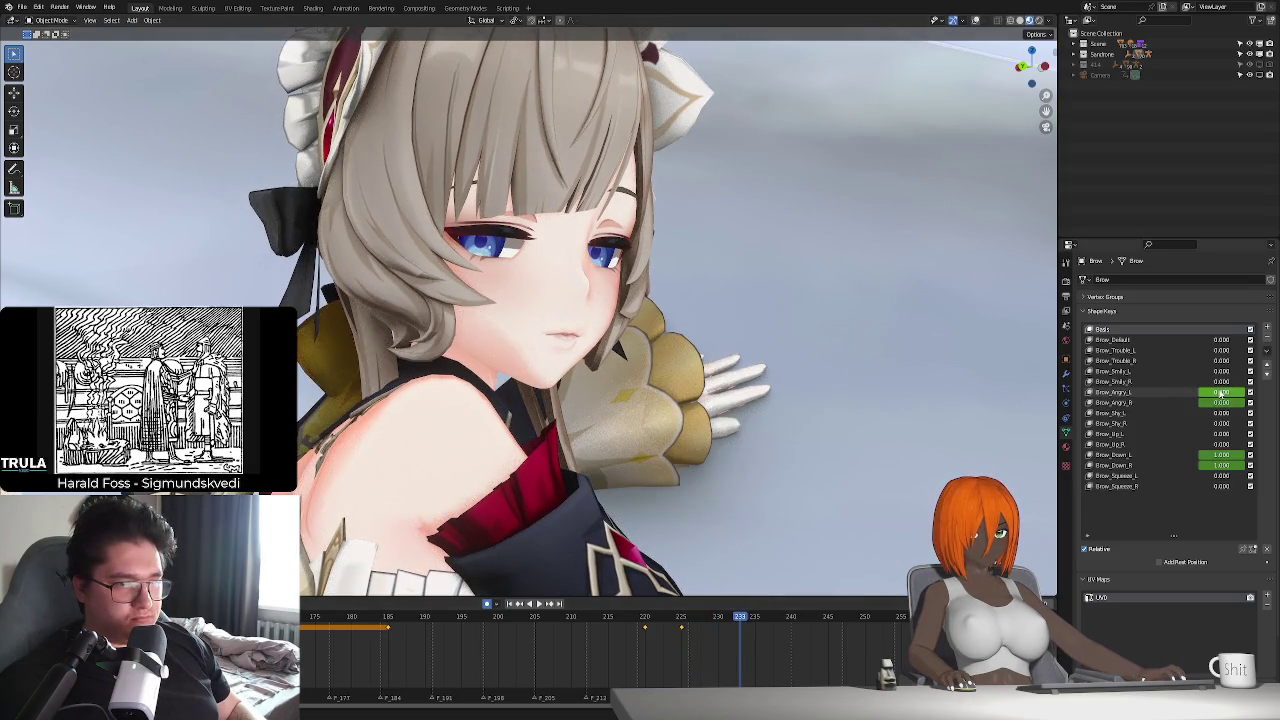
drag(1221, 402, 1240, 402)
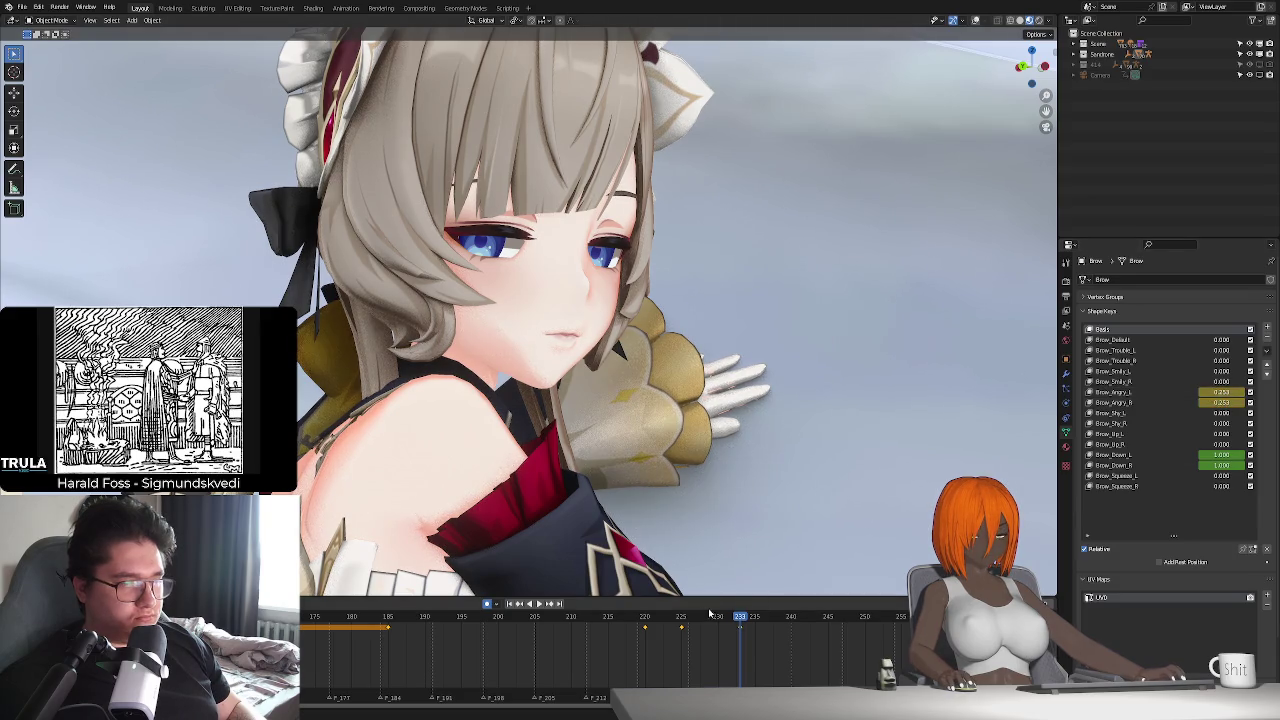
key(space)
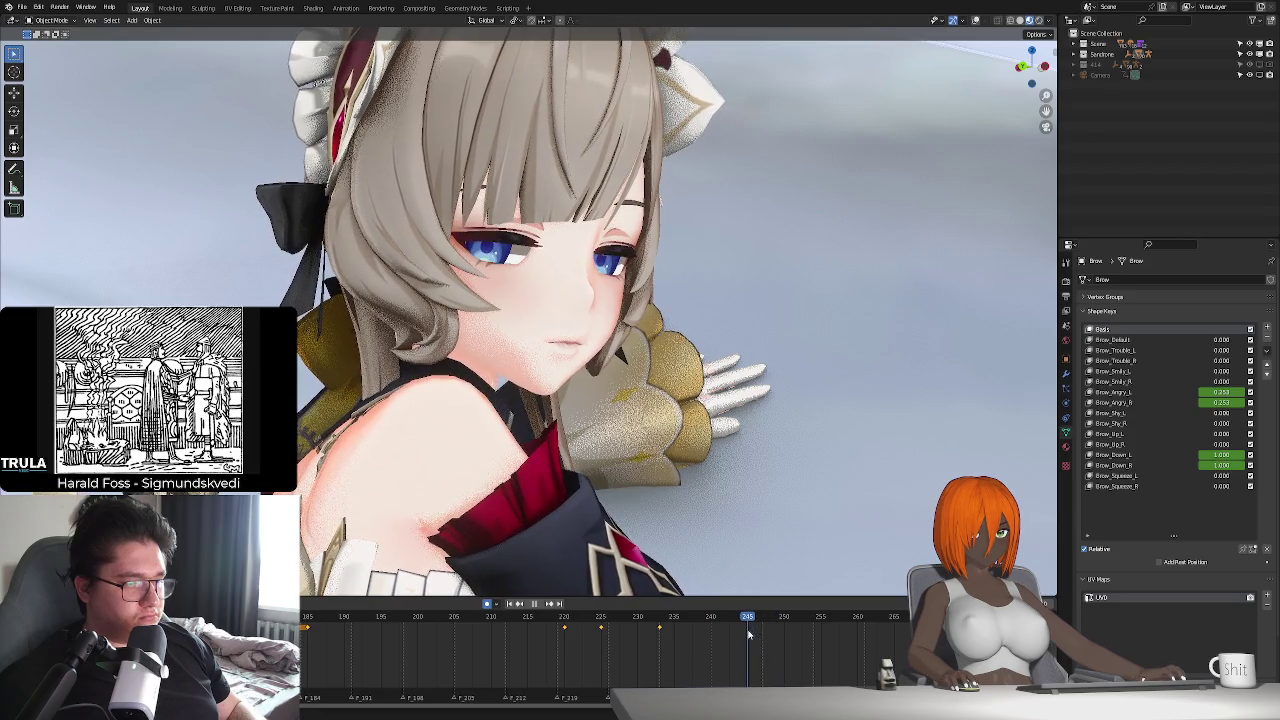
key(space)
- Lower Brow_Angry to 0.197, set Brow_Down_L to 1.000 and keyframe Brow_Down
key(space)
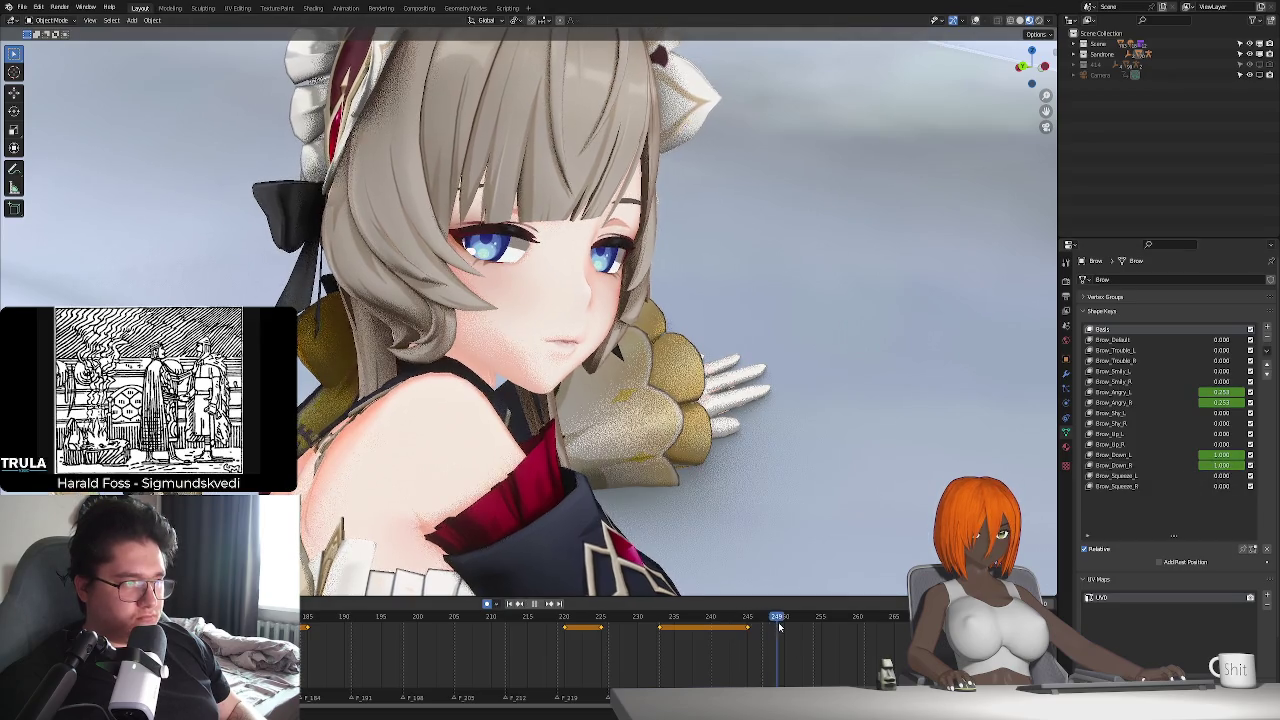
key(space)
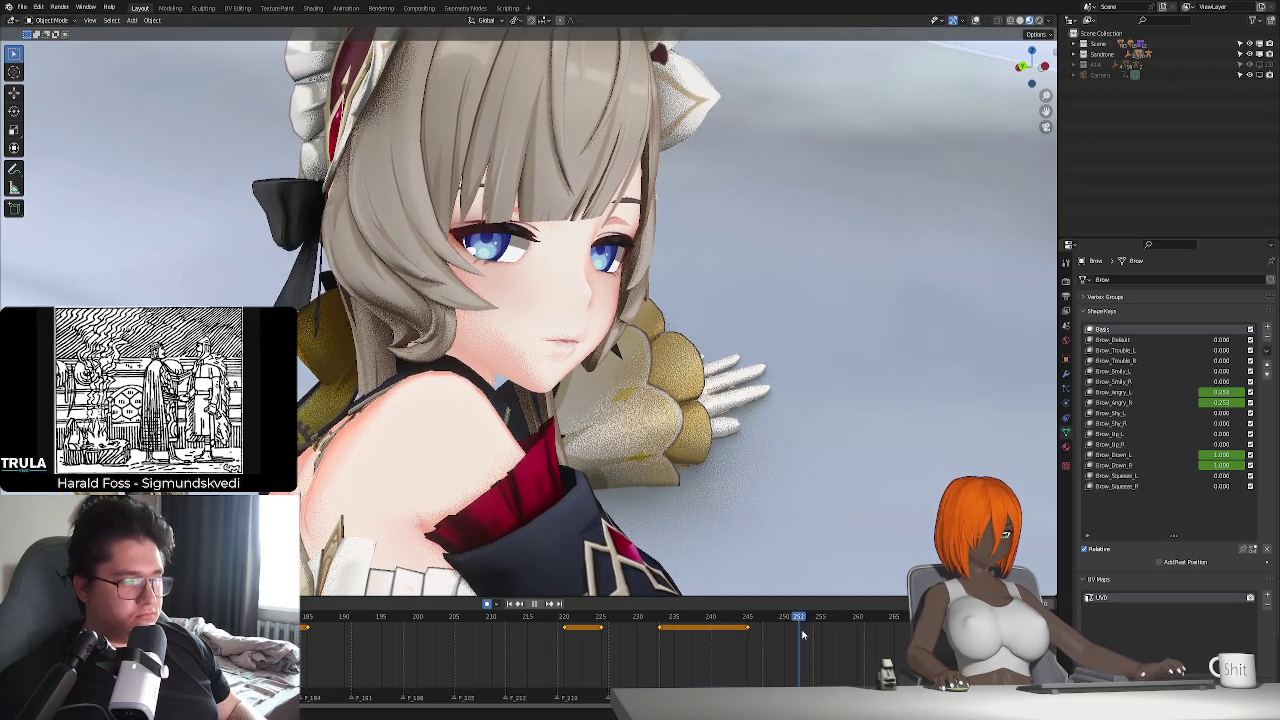
drag(1221, 402, 1210, 402)
drag(1213, 453, 1248, 454)
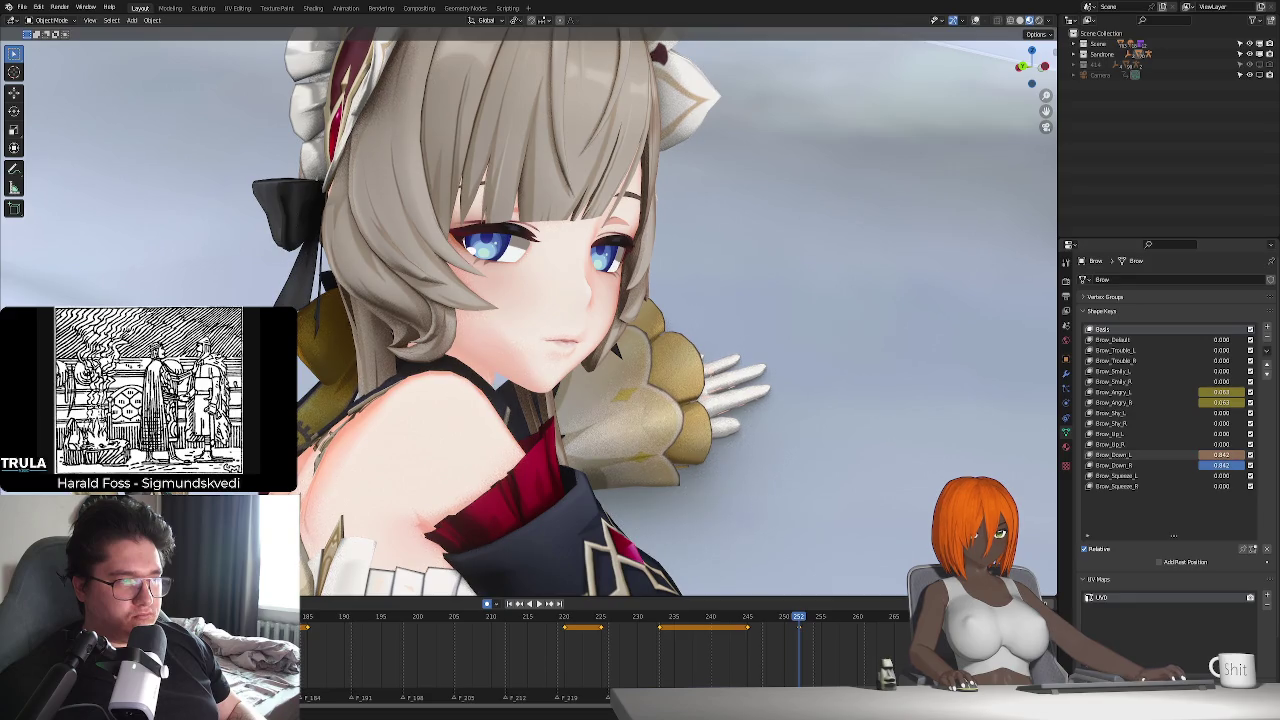
key(i)
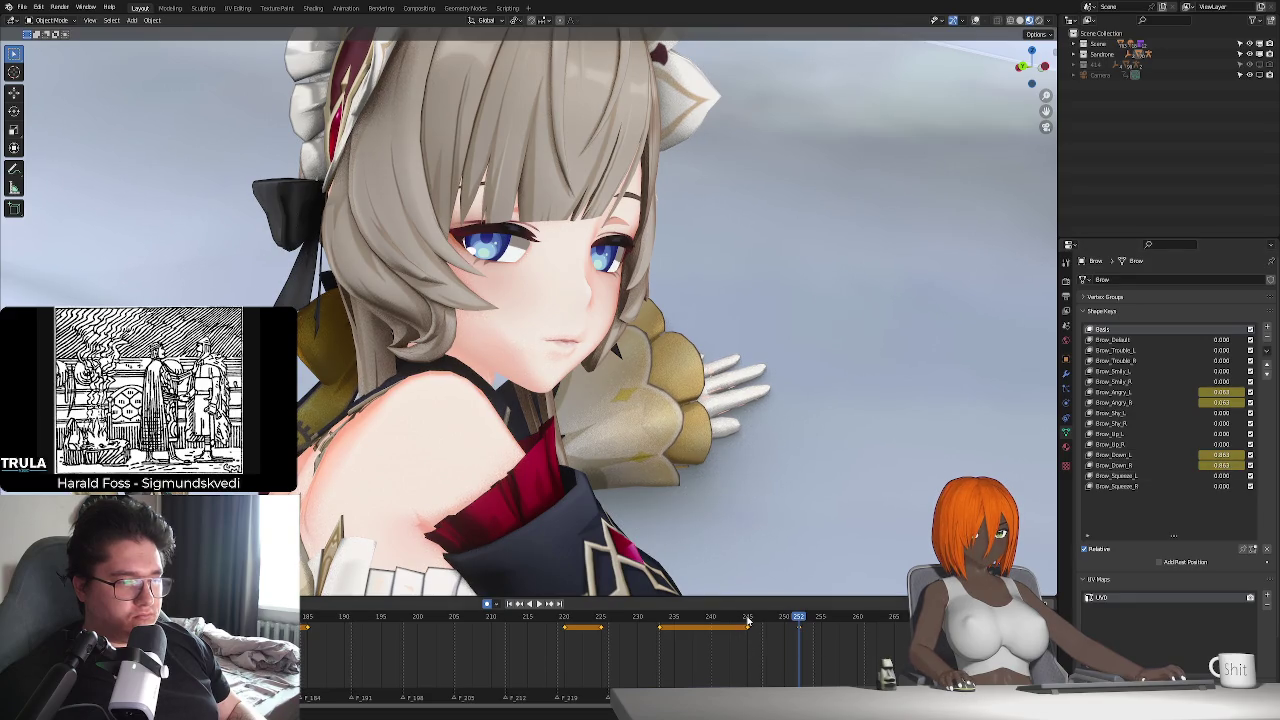
key(space)
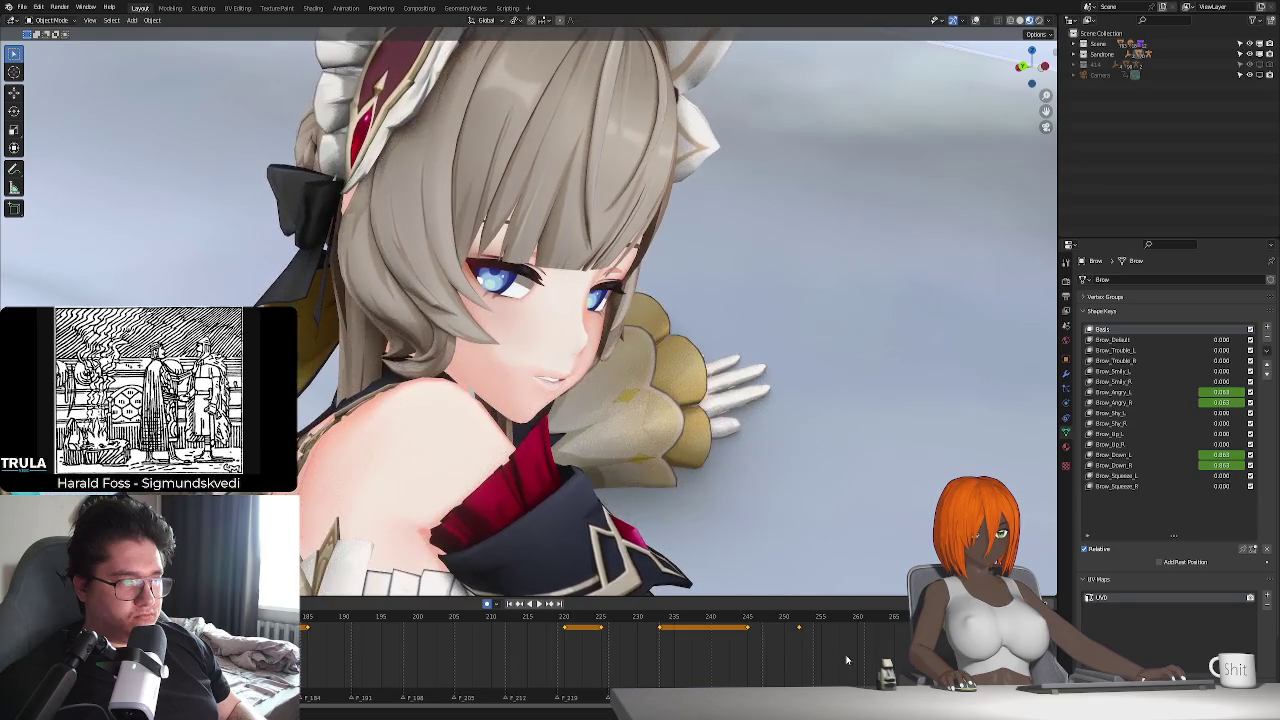
- Keyframe Brow_Down_R and Brow_Angry around frame 252
click(701, 632)
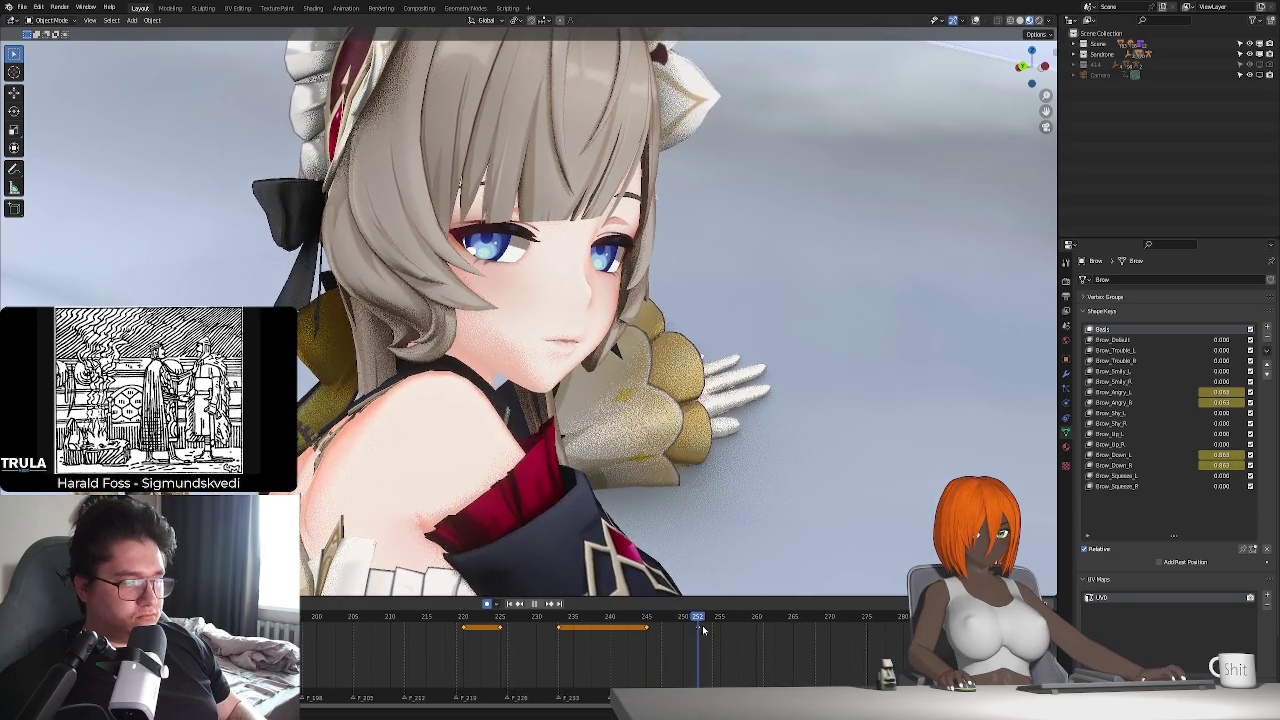
key(space)
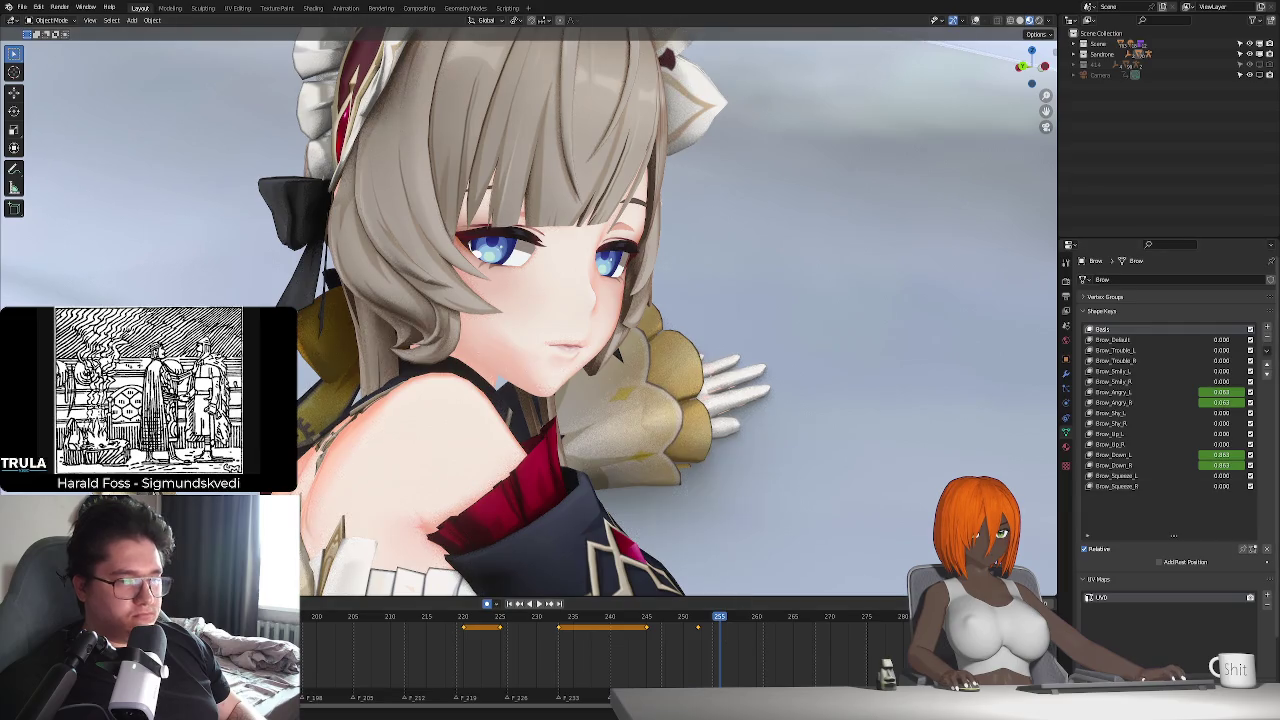
key(i)
key(i)
key(i)
key(space)
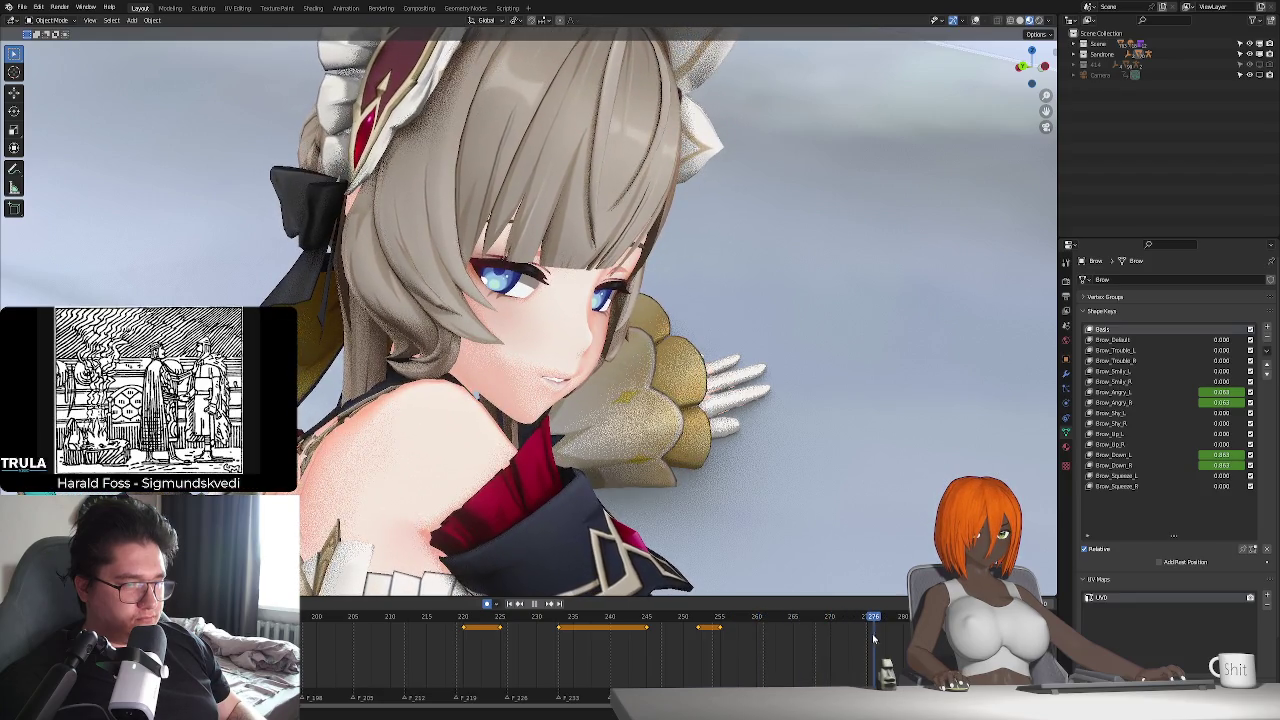
key(space)
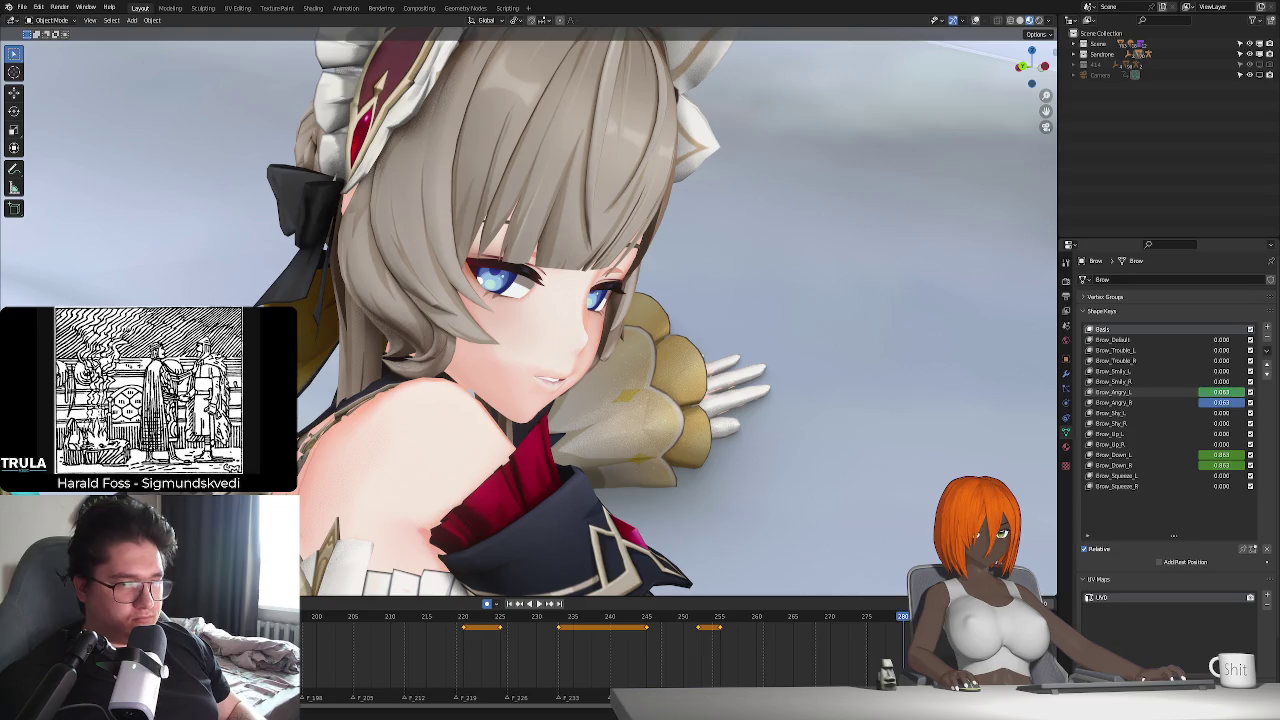
- Select Brow_Down_L and review the blink, replaying from frame 290
click(1160, 455)
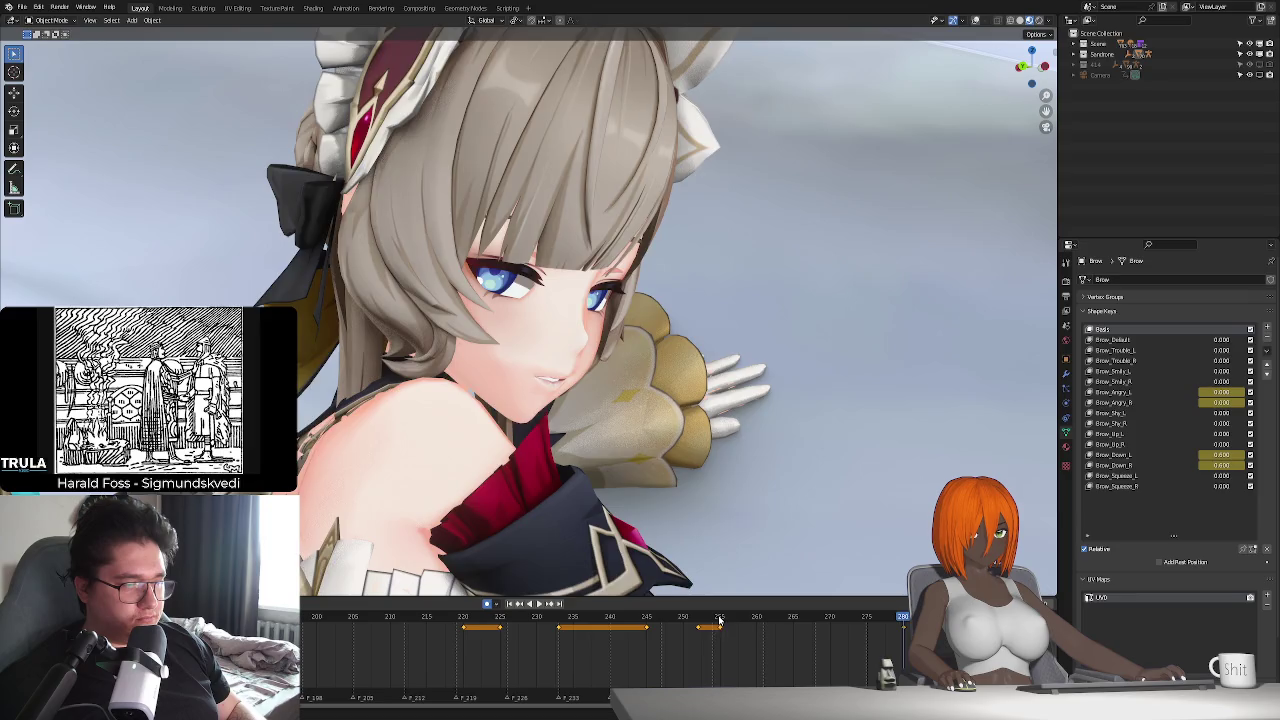
key(space)
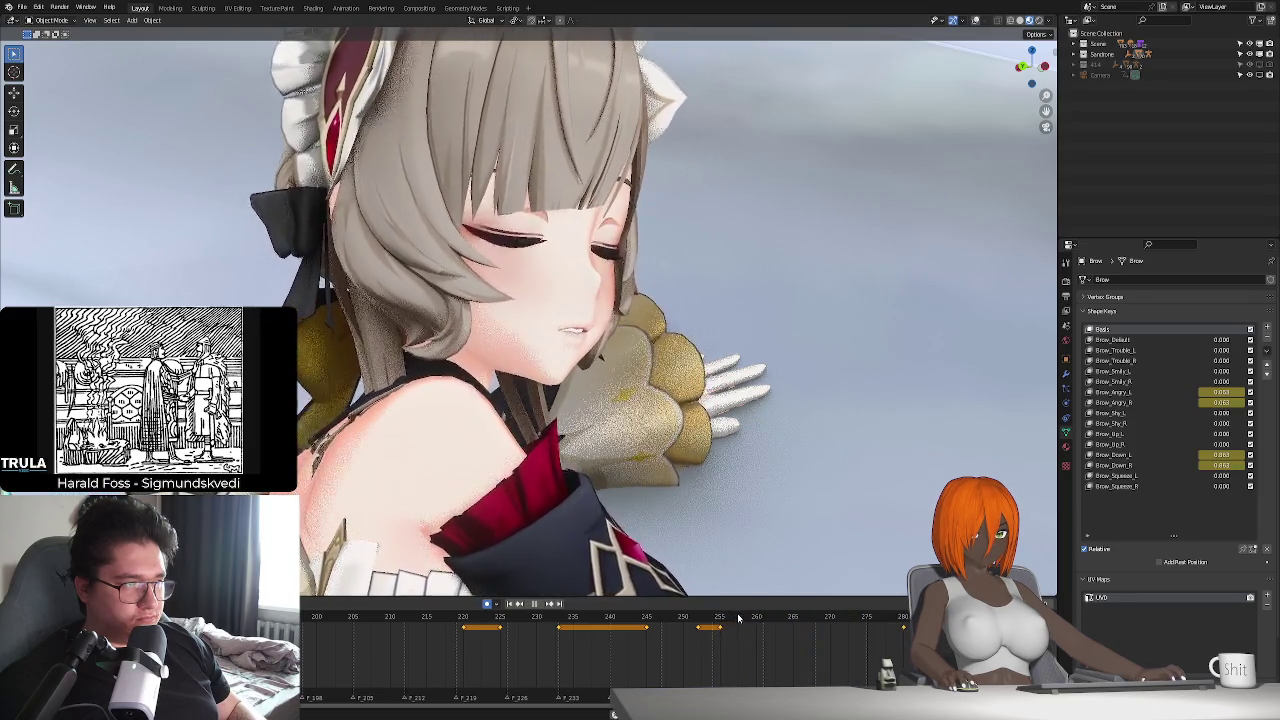
key(space)
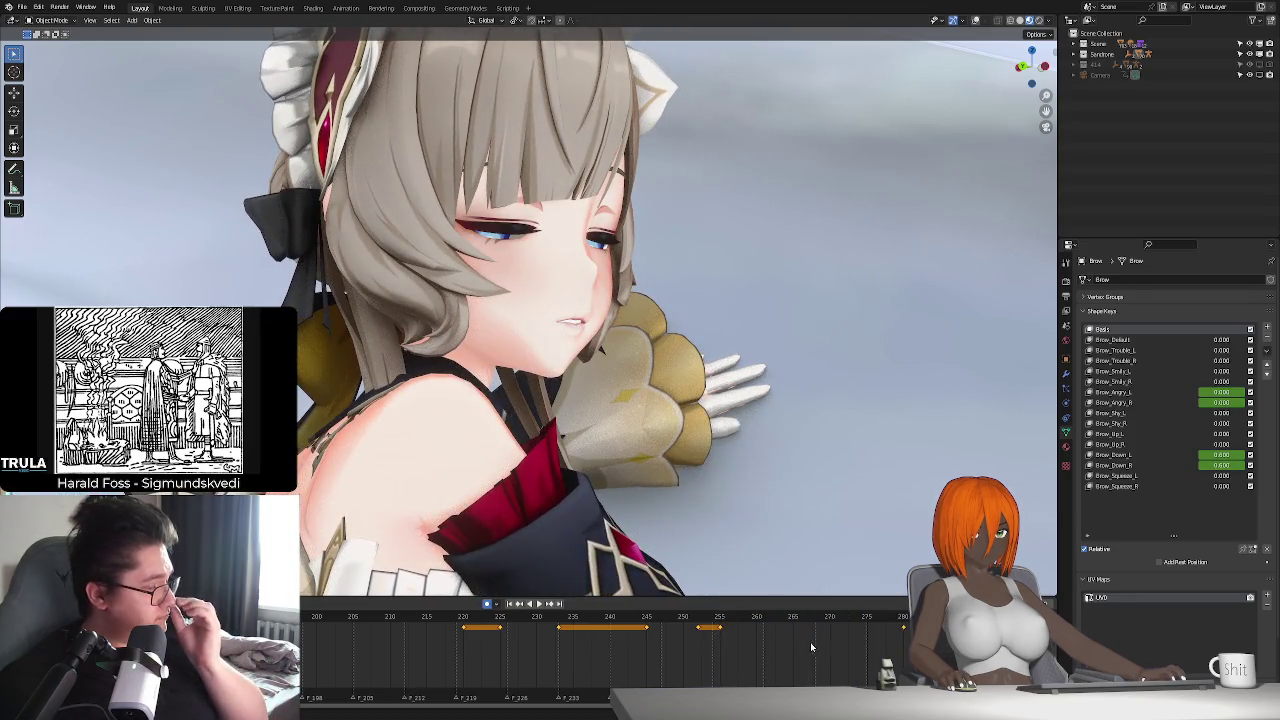
key(space)
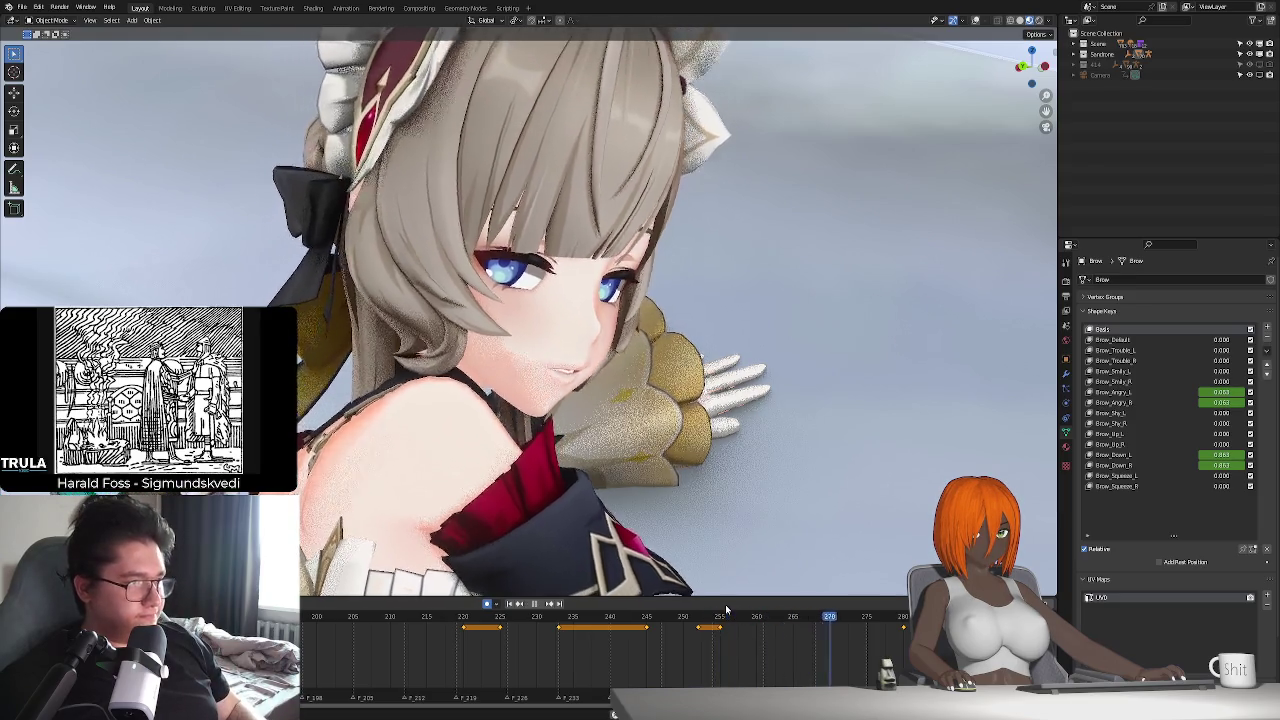
click(800, 632)
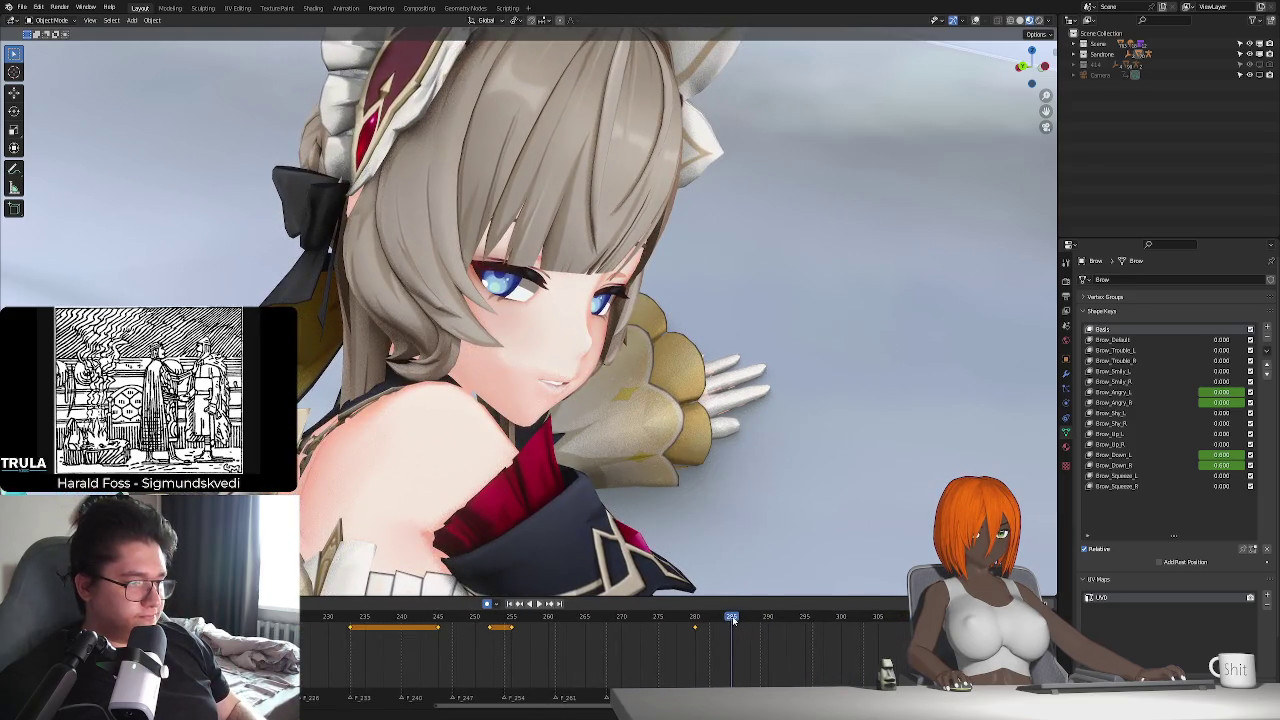
key(space)
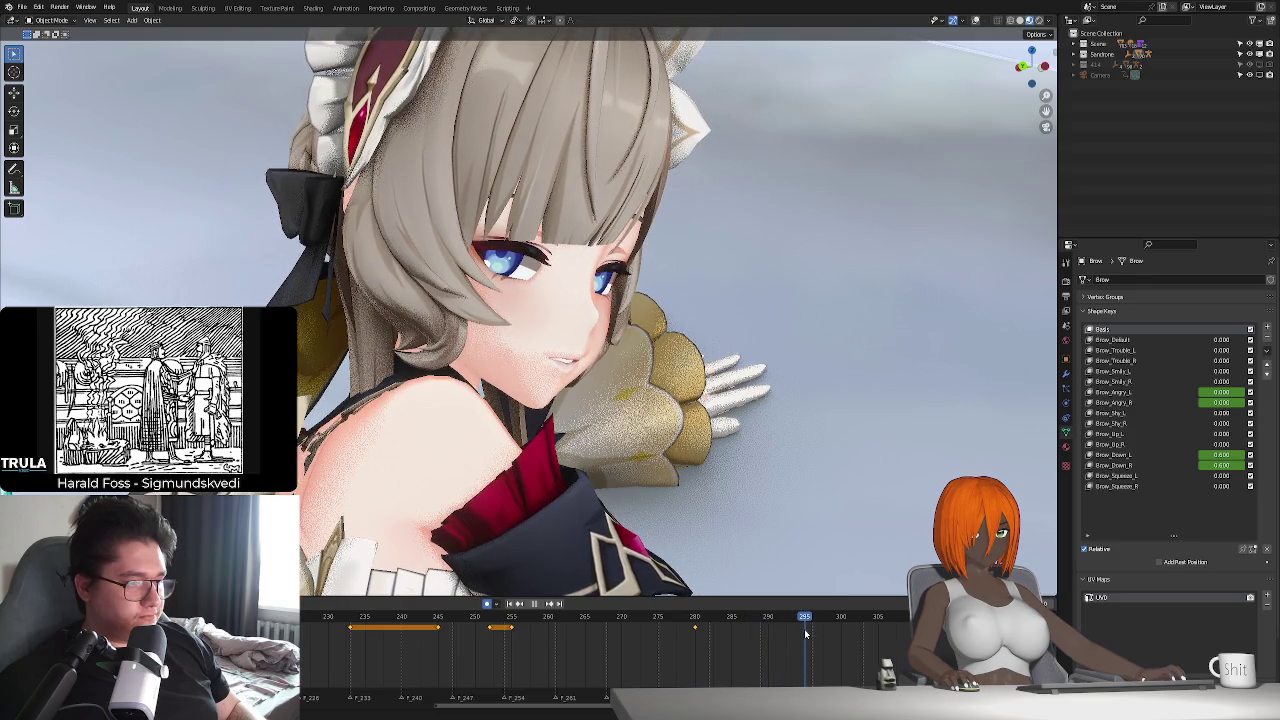
key(Escape)
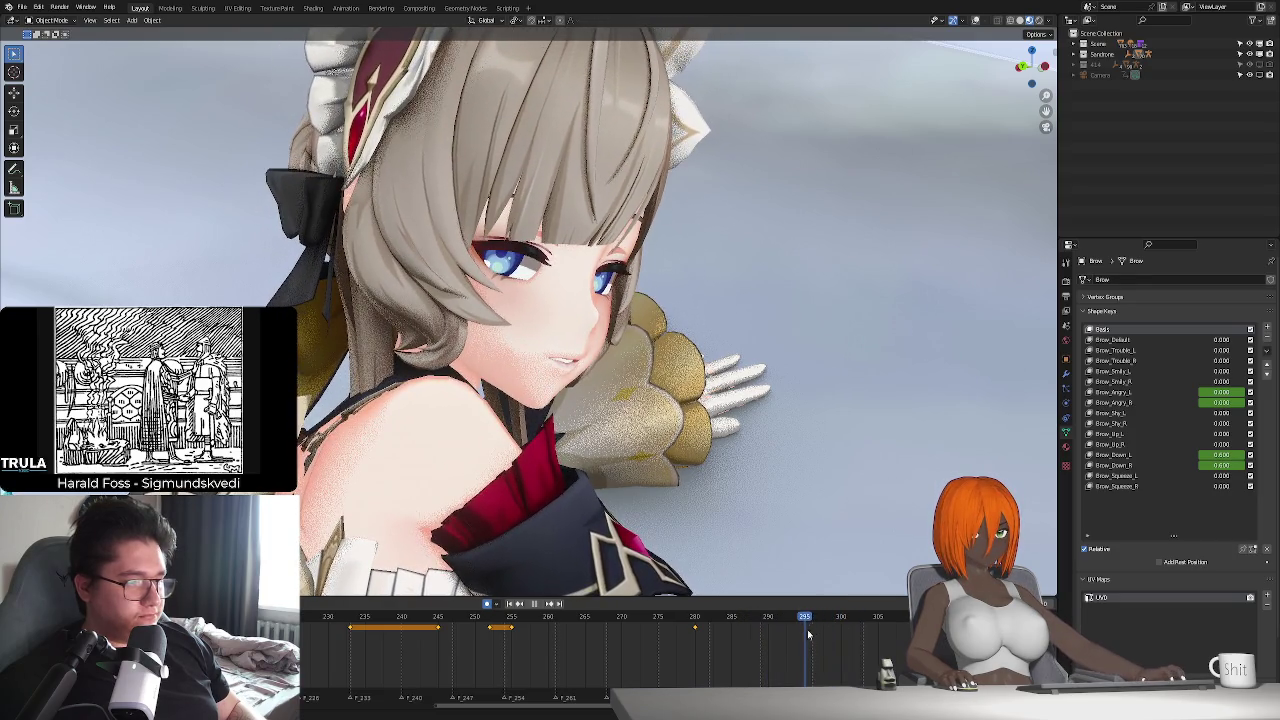
- Keyframe the brows near frame 295, raising Brow_Down_L to 0.884 and keying Brow_Angry at 0.000
key(i)
key(i)
key(i)
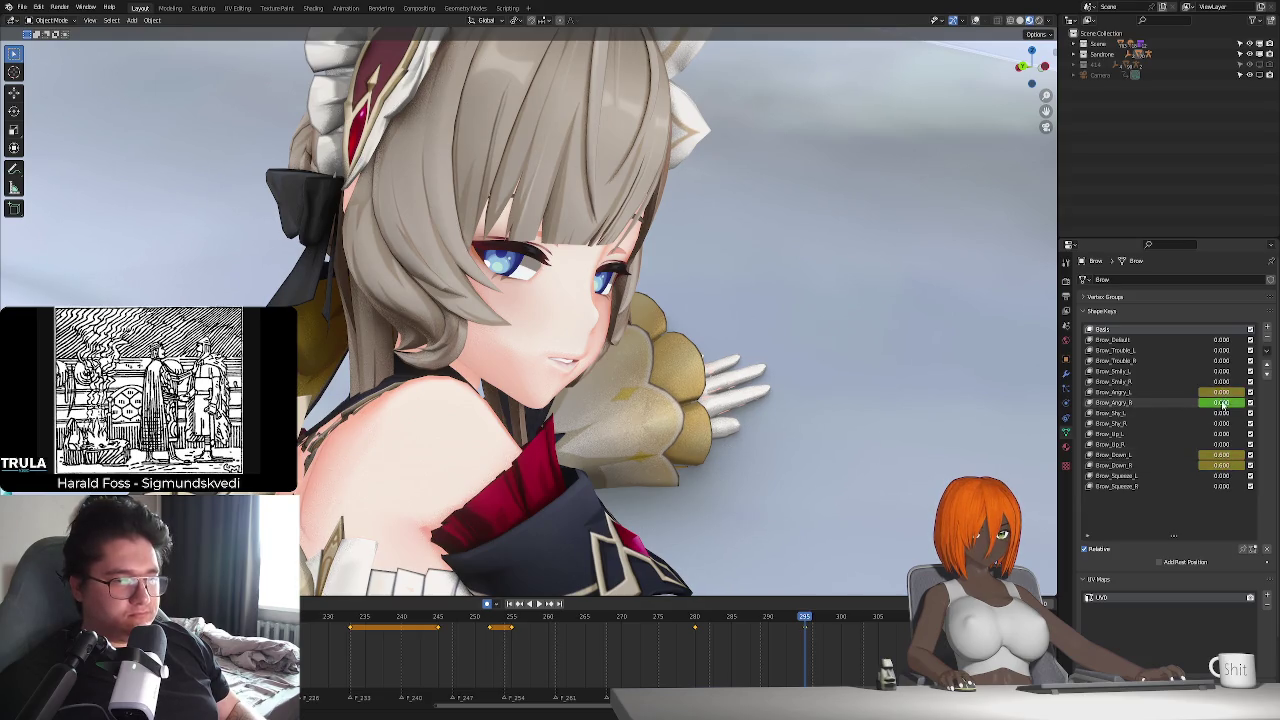
key(space)
key(space)
drag(1221, 455, 1258, 455)
key(i)
click(847, 628)
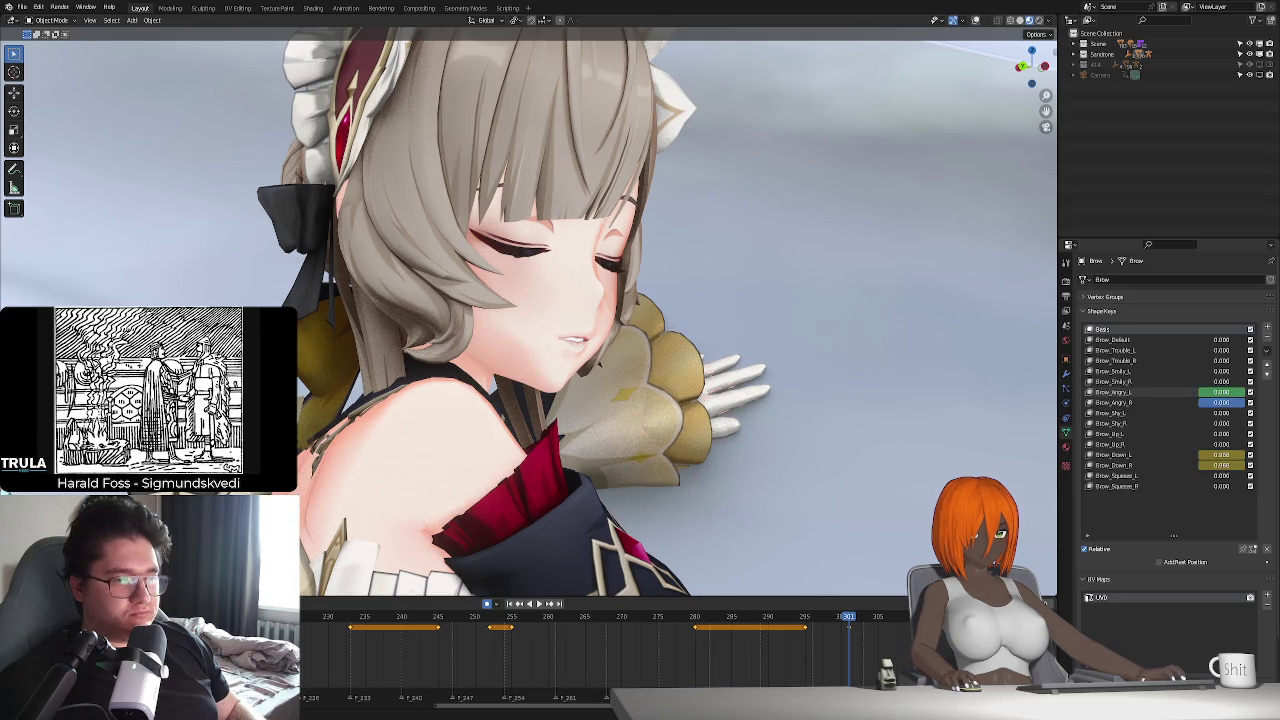
key(space)
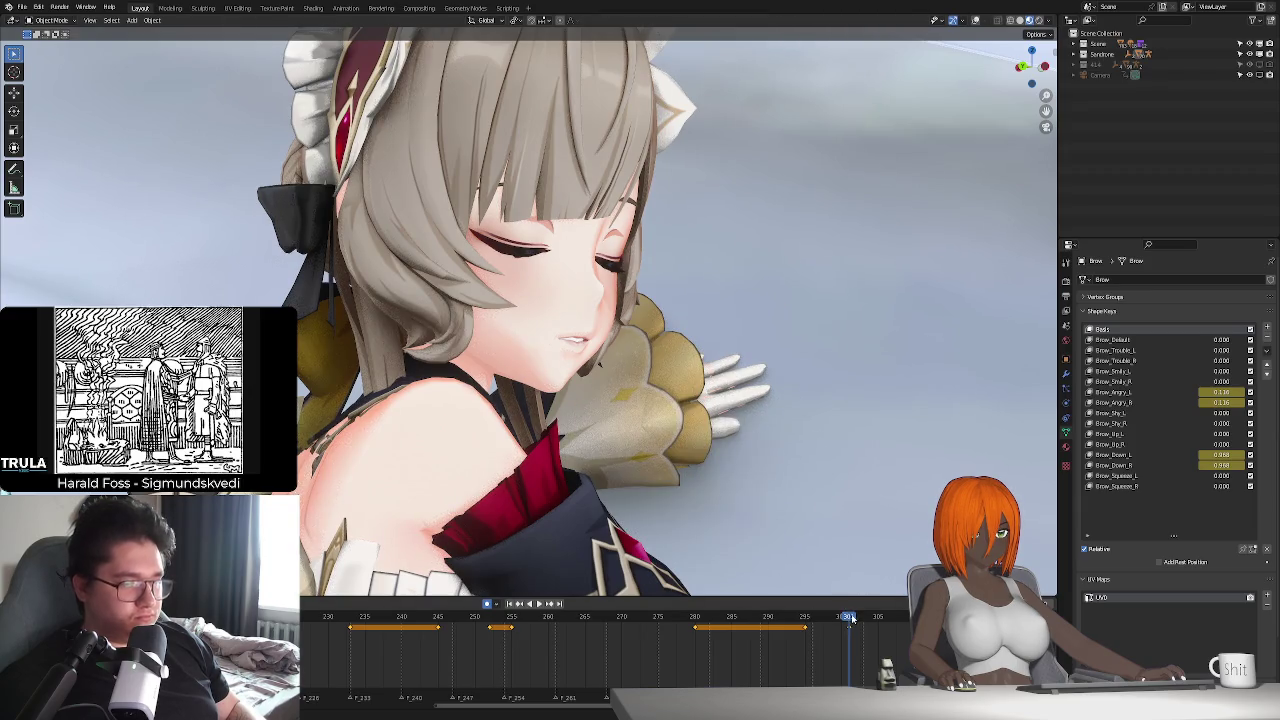
key(Escape)
key(BackSpace)
key(BackSpace)
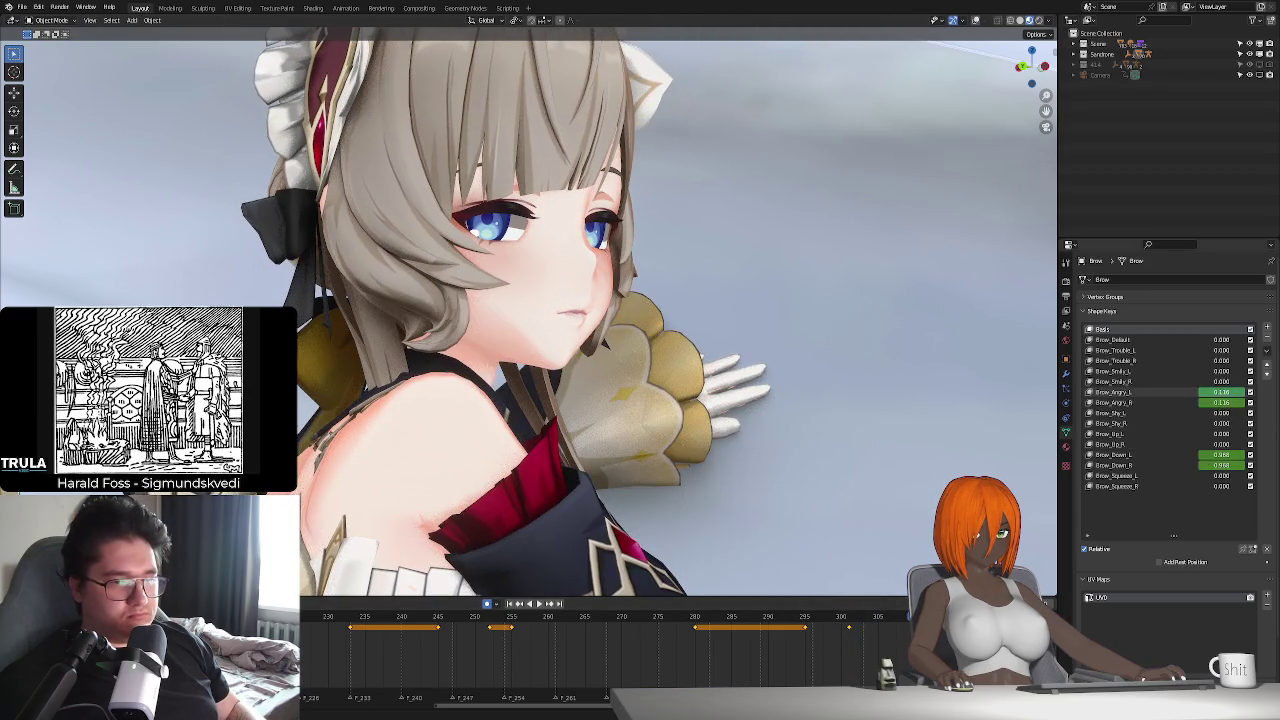
- Step through frames 294–295 and replay the brow animation section to check it
click(509, 604)
key(shift+Right)
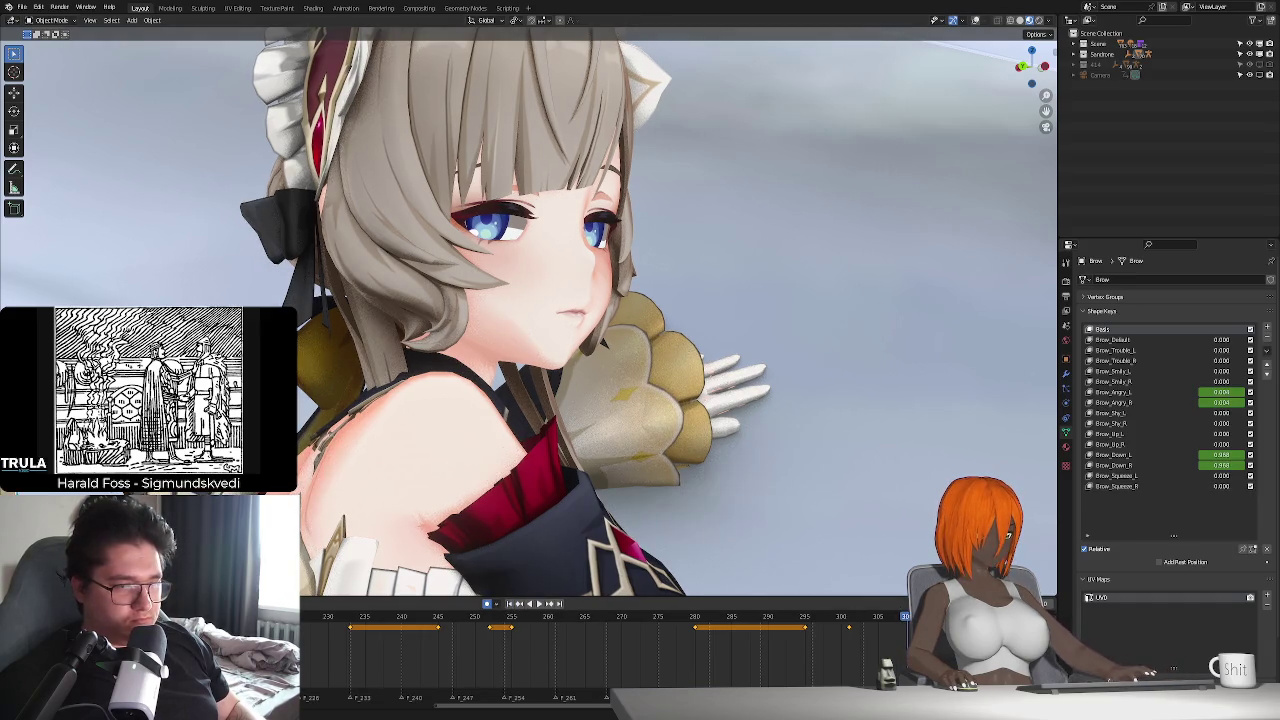
key(Down)
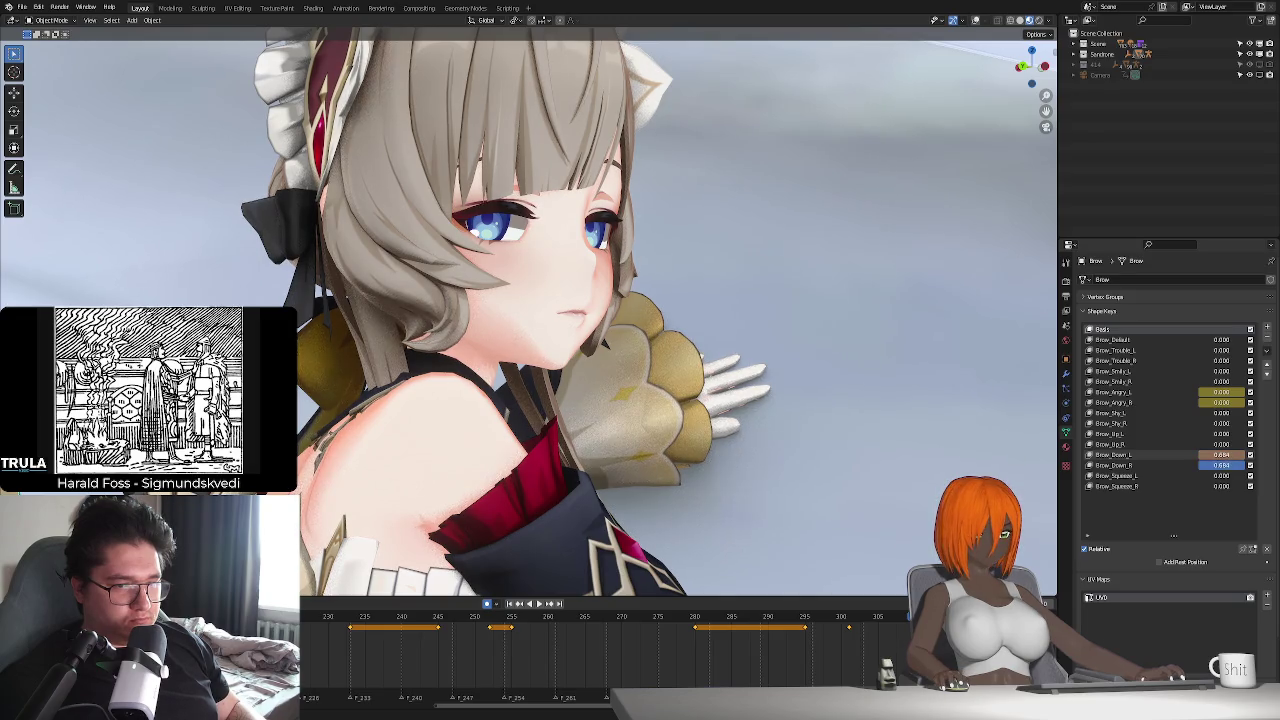
drag(808, 617, 806, 620)
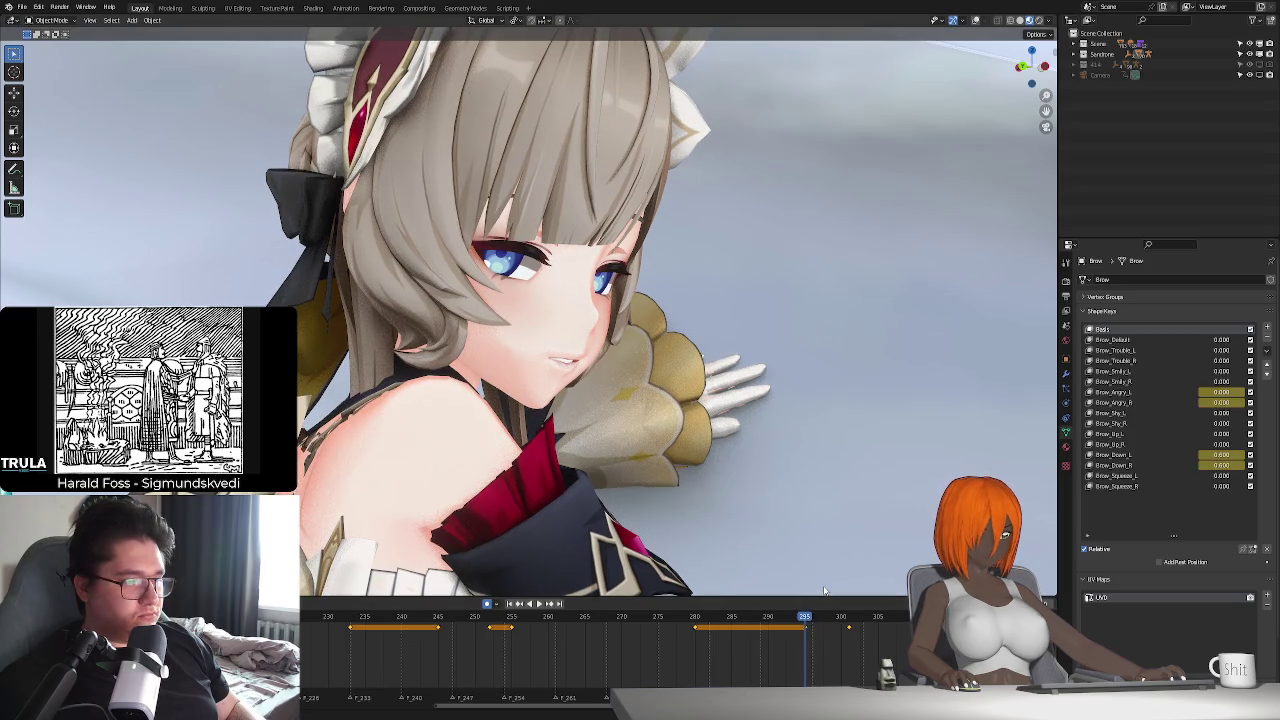
key(space)
click(800, 620)
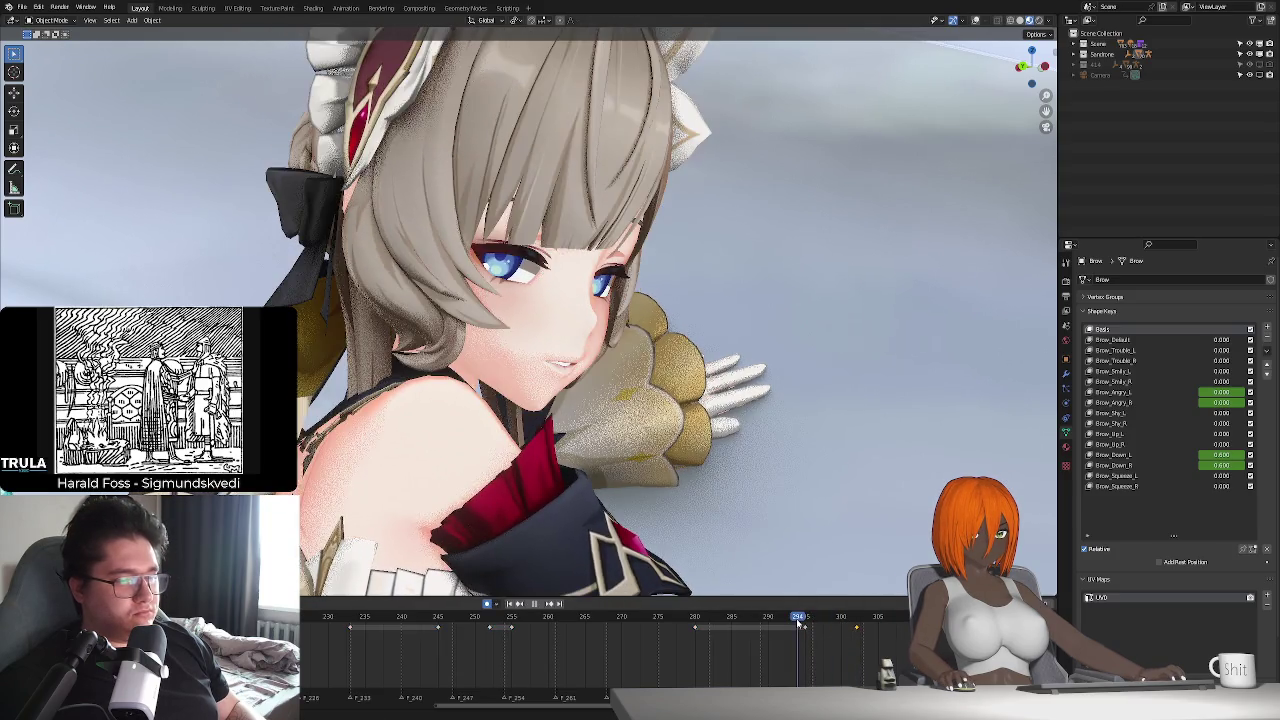
key(space)
scroll(701, 653, down, 2)
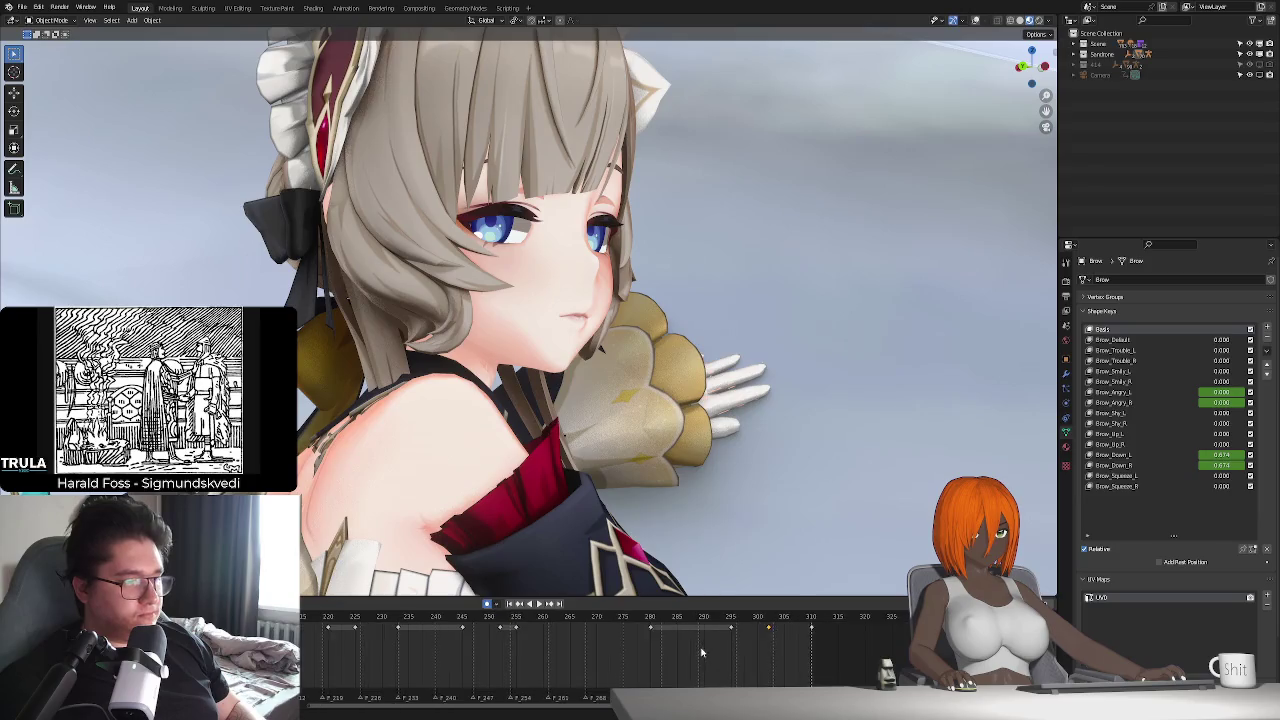
- Switch to the scene camera view, zoom in, and play the maid's animation
scroll(701, 653, down, 2)
key(KP_0)
key(space)
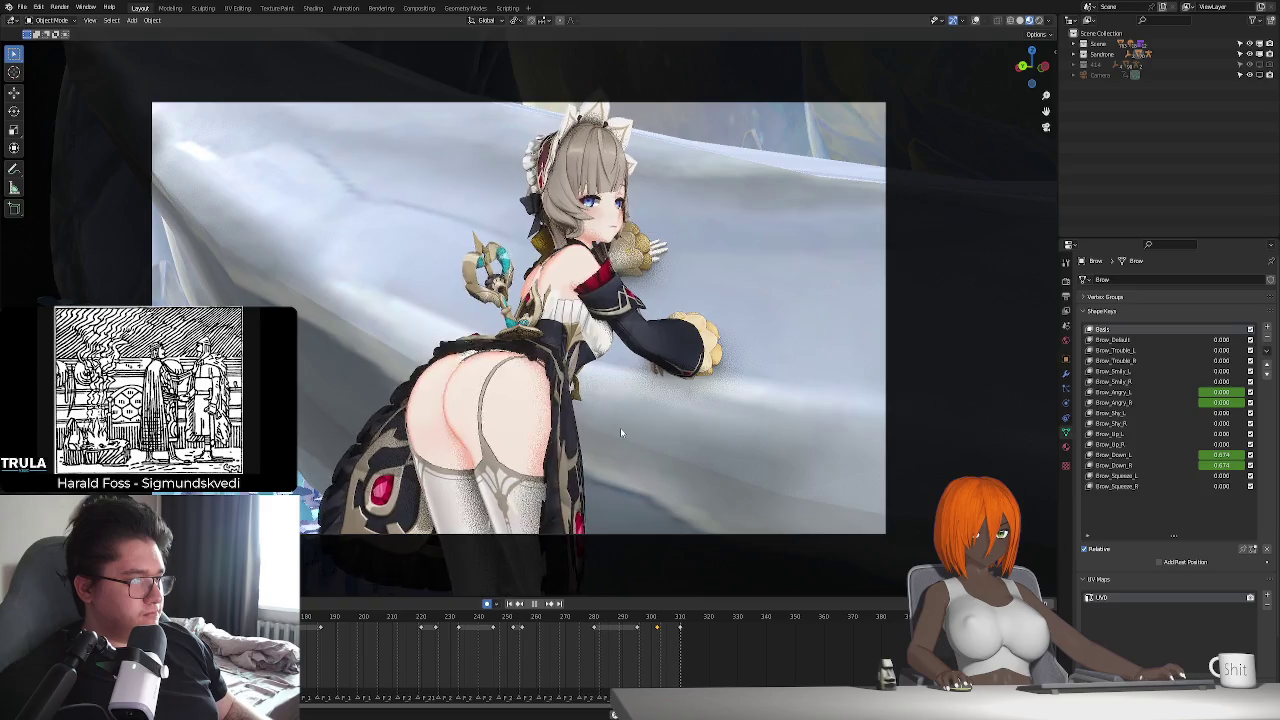
scroll(620, 427, up, 1)
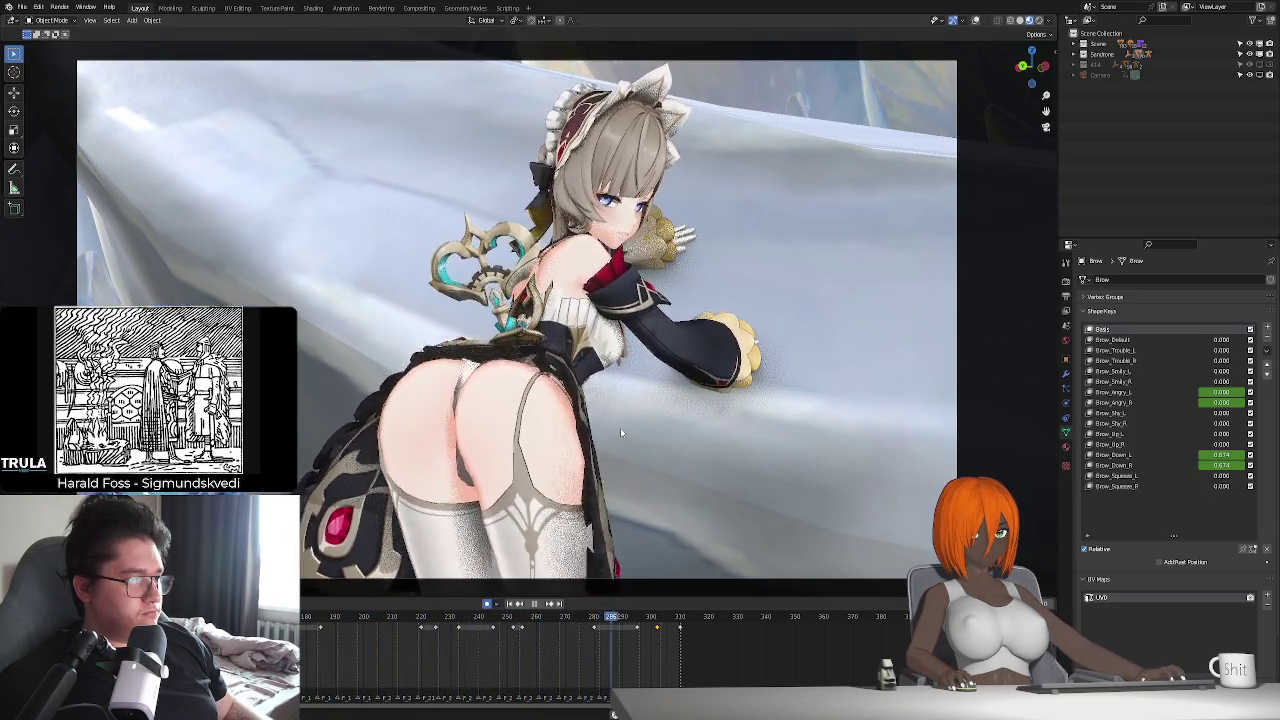
key(Escape)
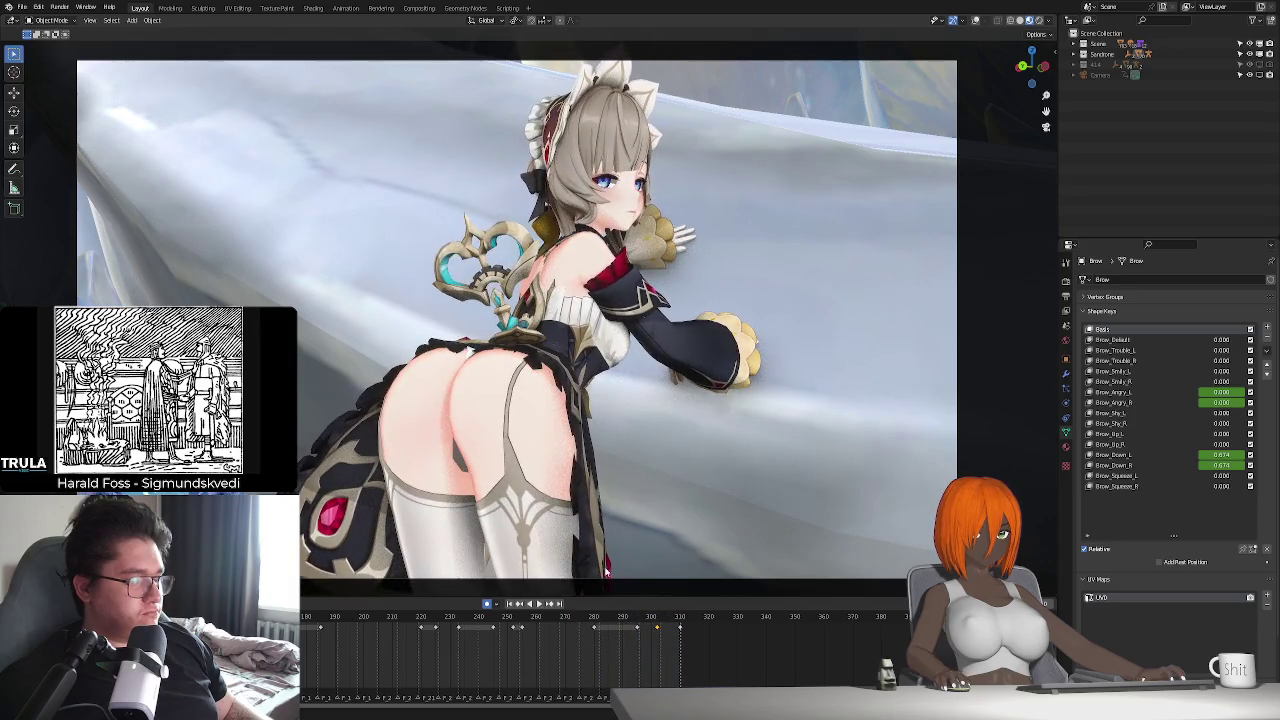
key(space)
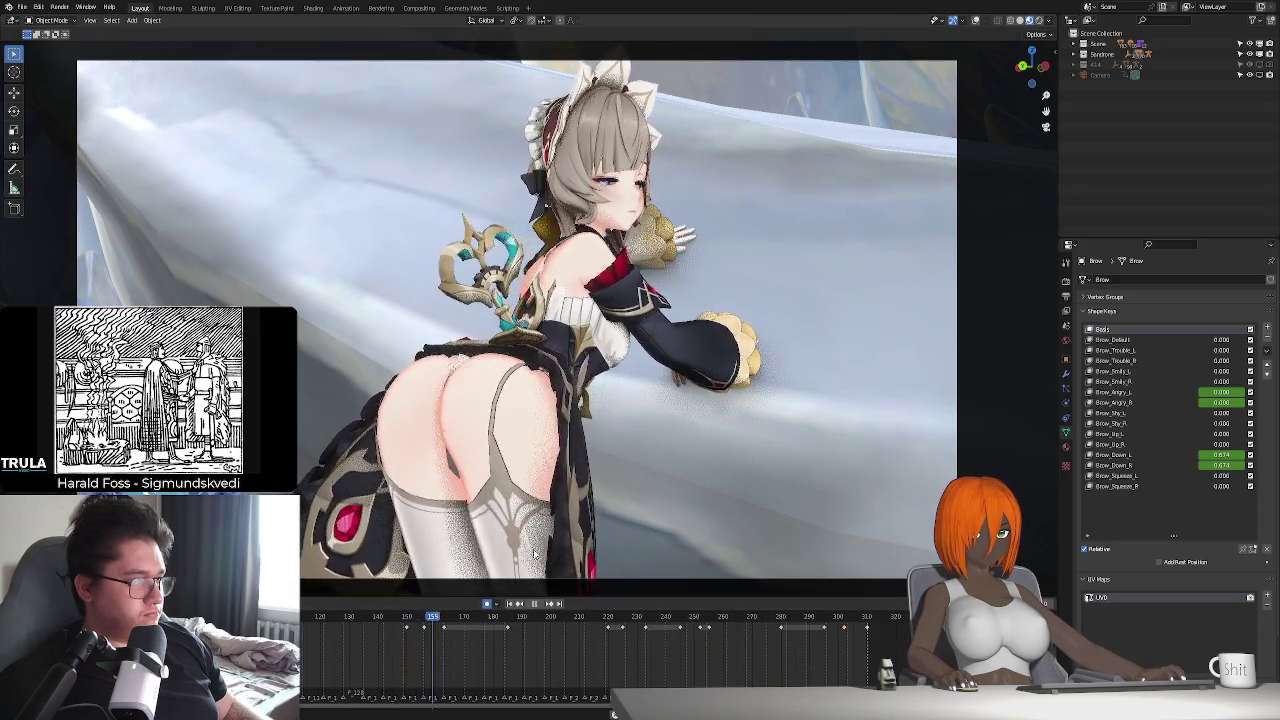
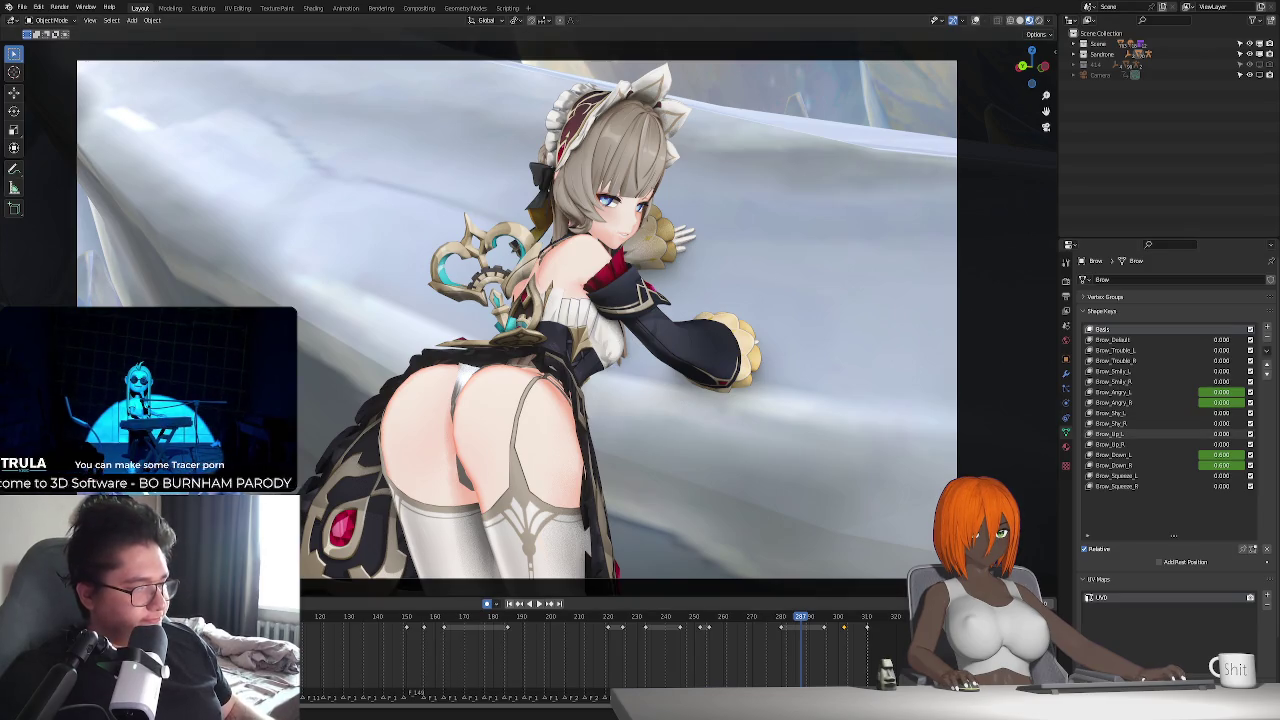
- Preview the animation and turn on the viewport overlays
key(space)
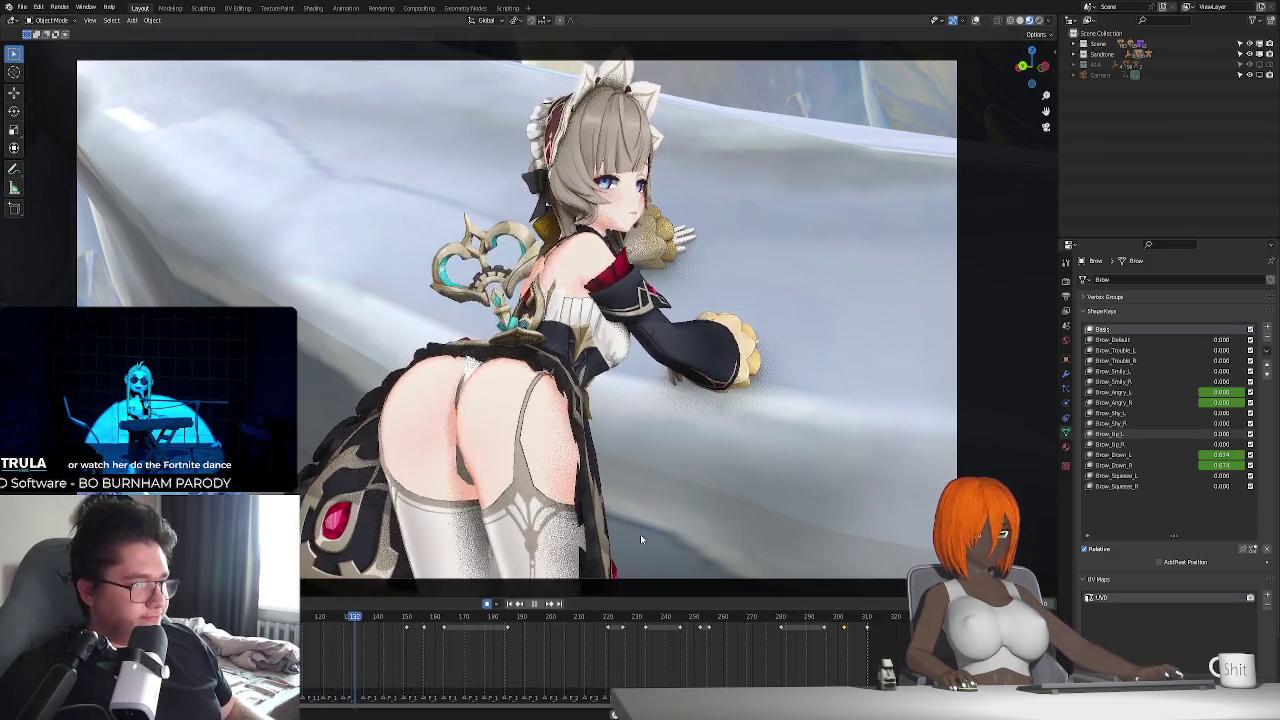
key(space)
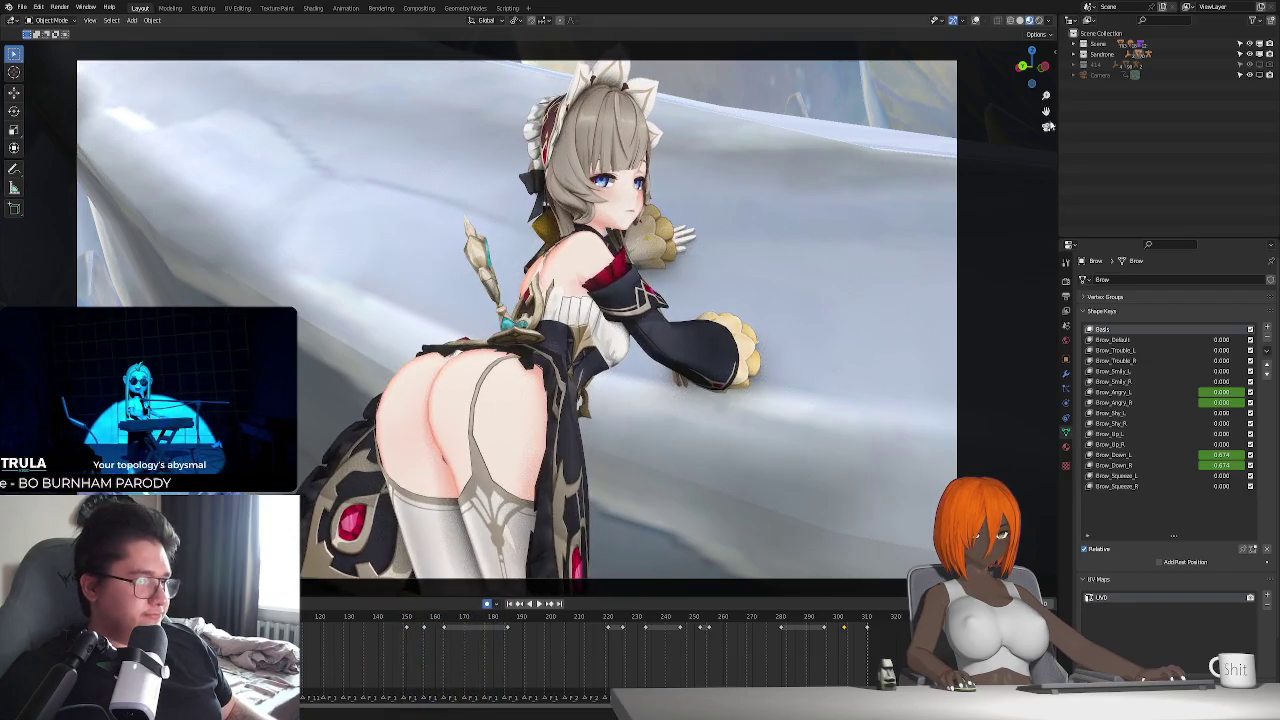
click(975, 20)
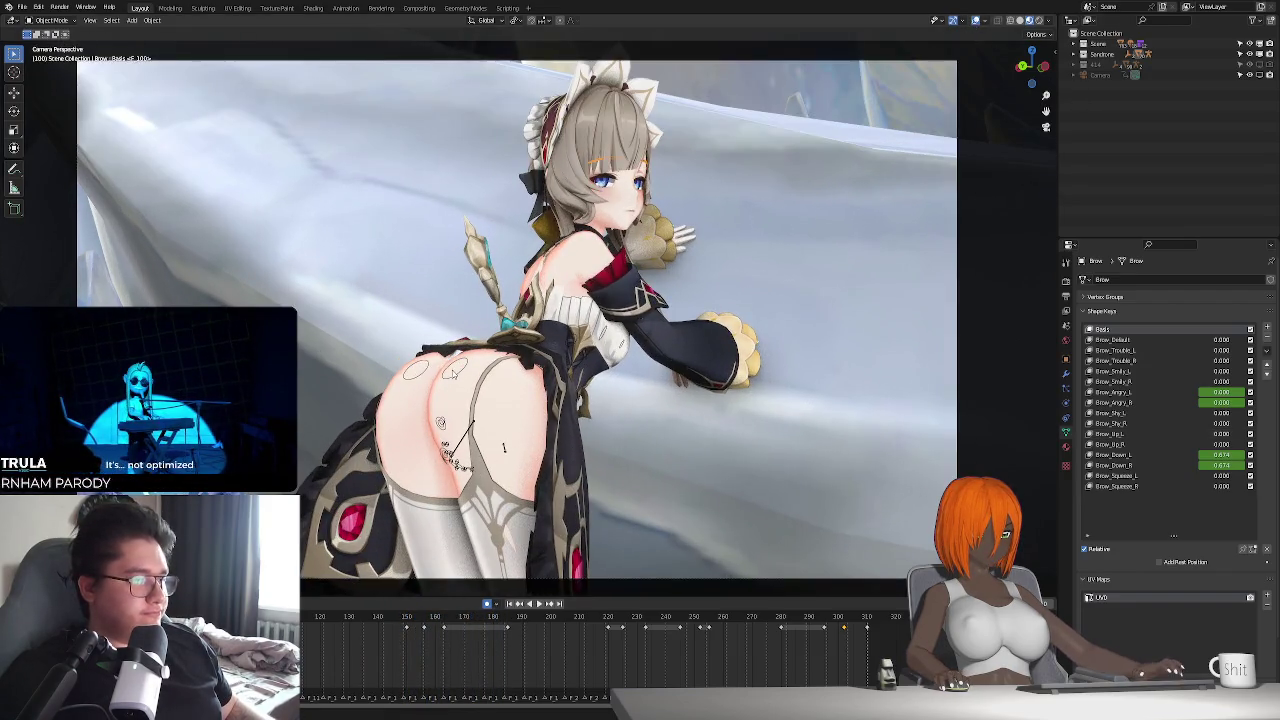
ctrl+scroll(702, 648, left, 5)
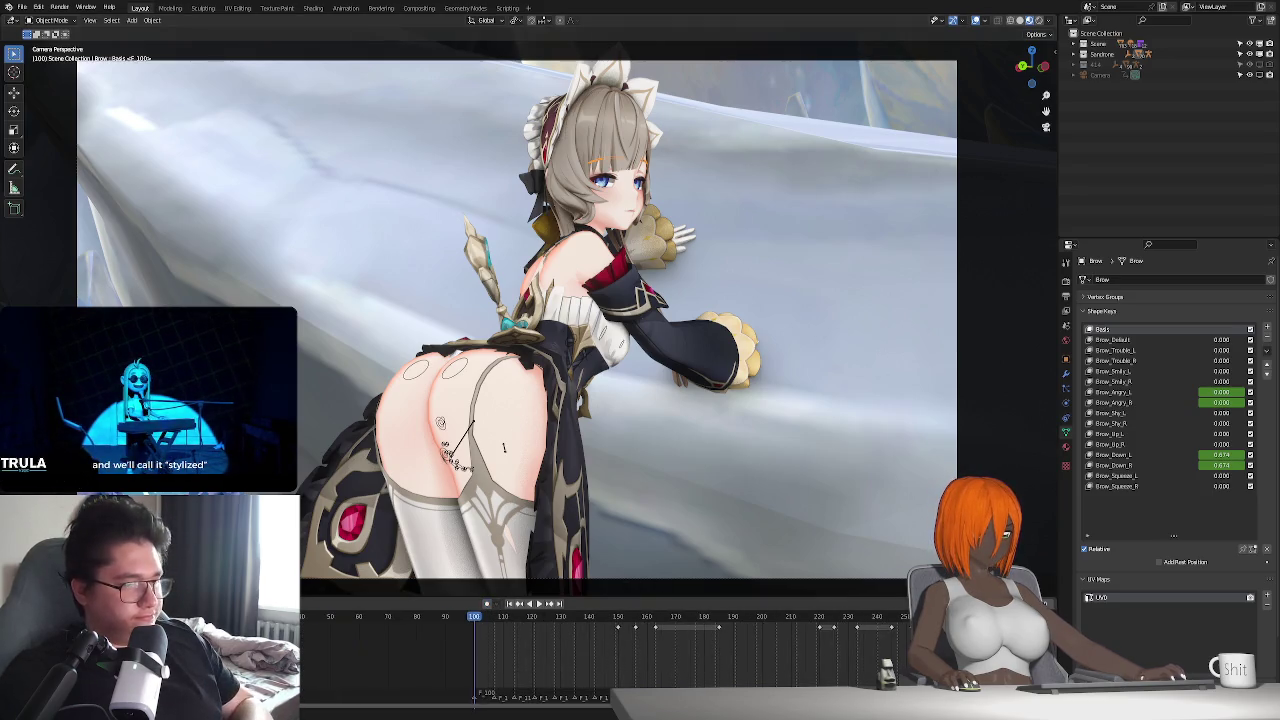
- Return to frame 0 and put the character's rig into Pose Mode
key(shift+Left)
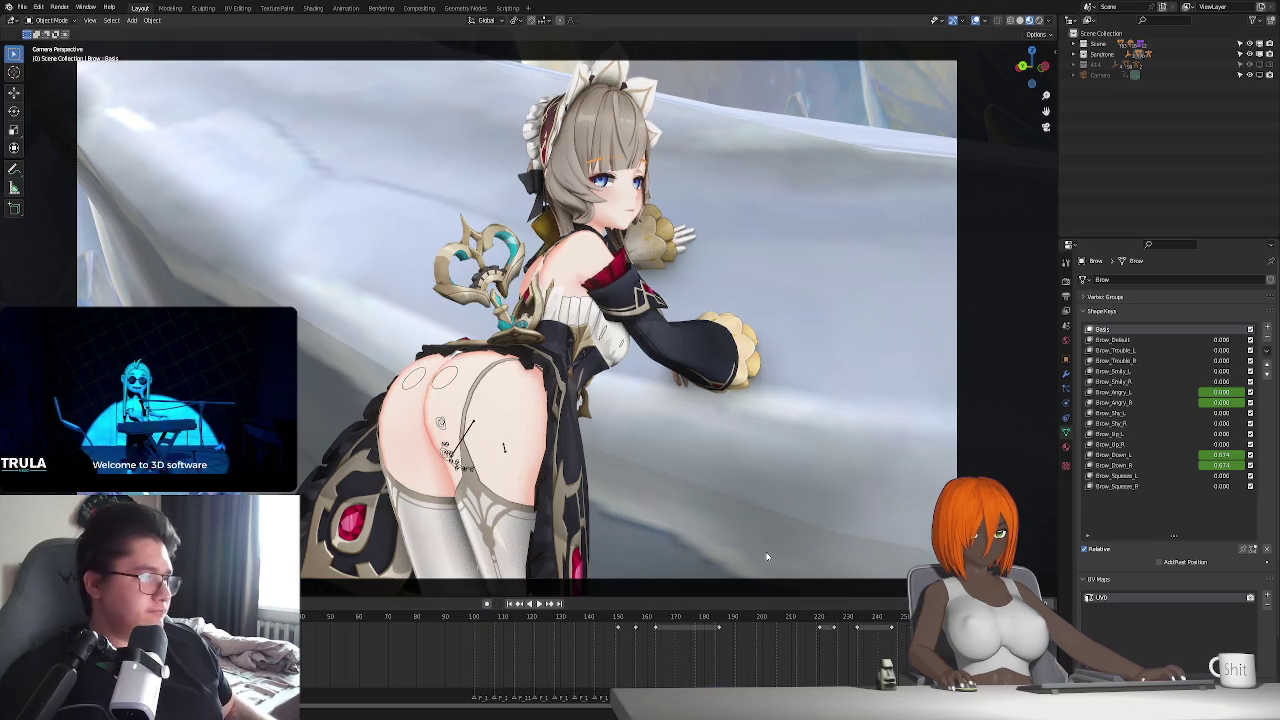
key(space)
key(Escape)
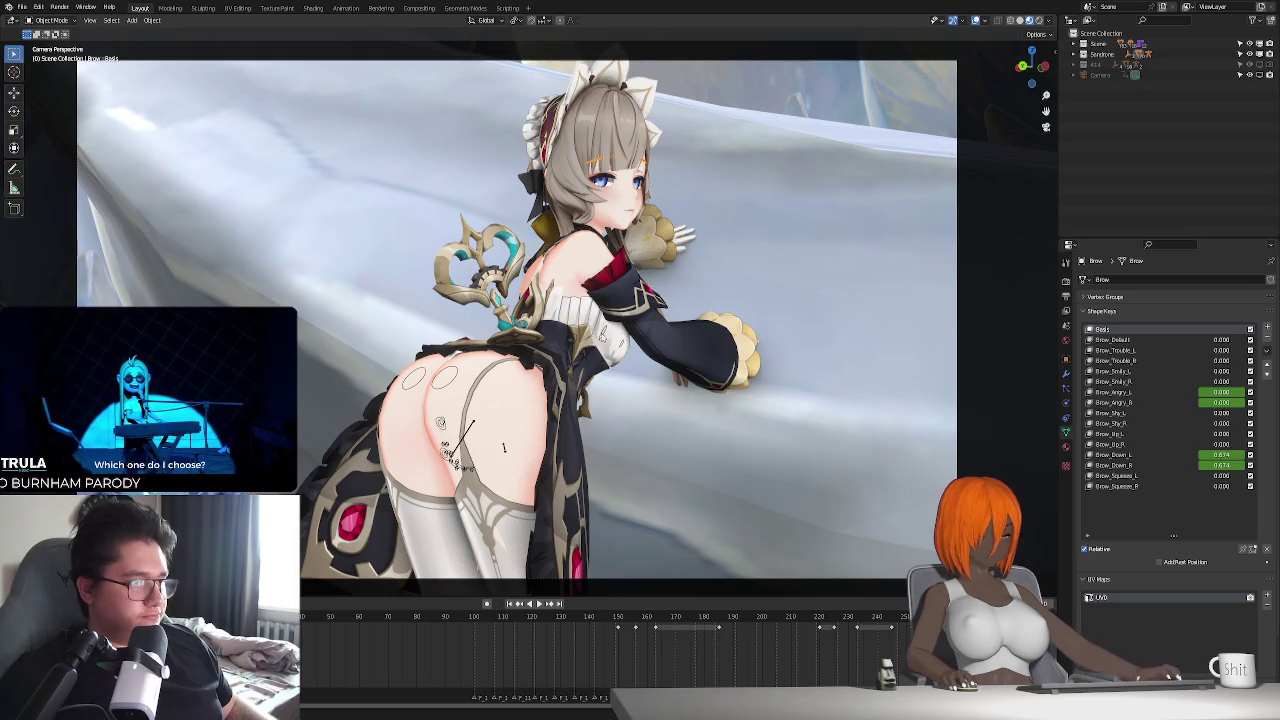
click(504, 447)
key(ctrl+Tab)
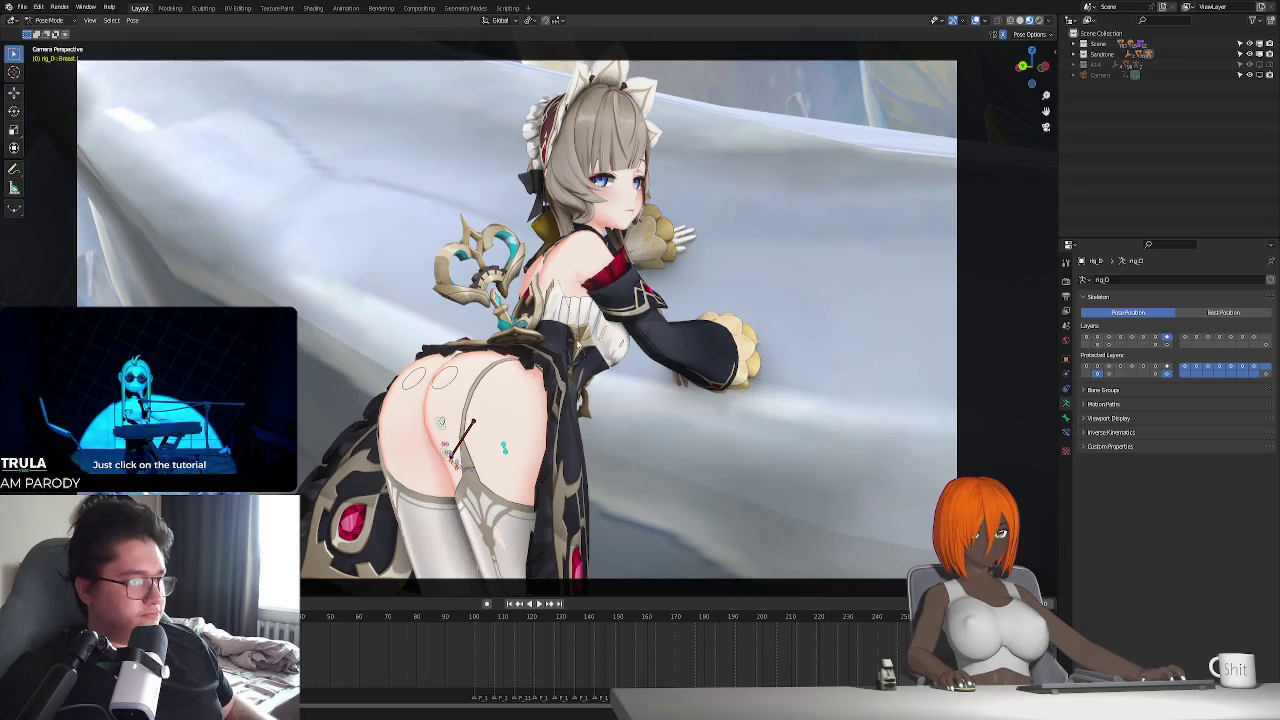
- In the Animation sidebar's Wiggle 2 panel, enable Bone Tail and lower Gravity
key(n)
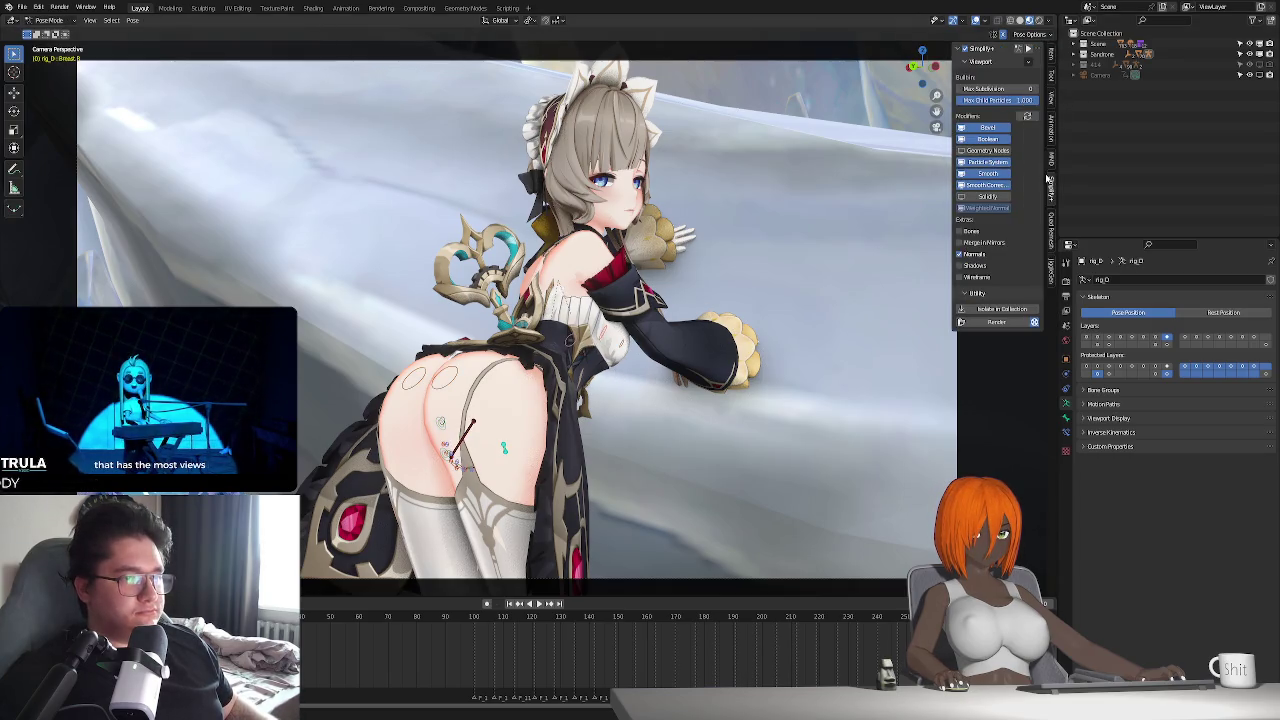
click(1051, 131)
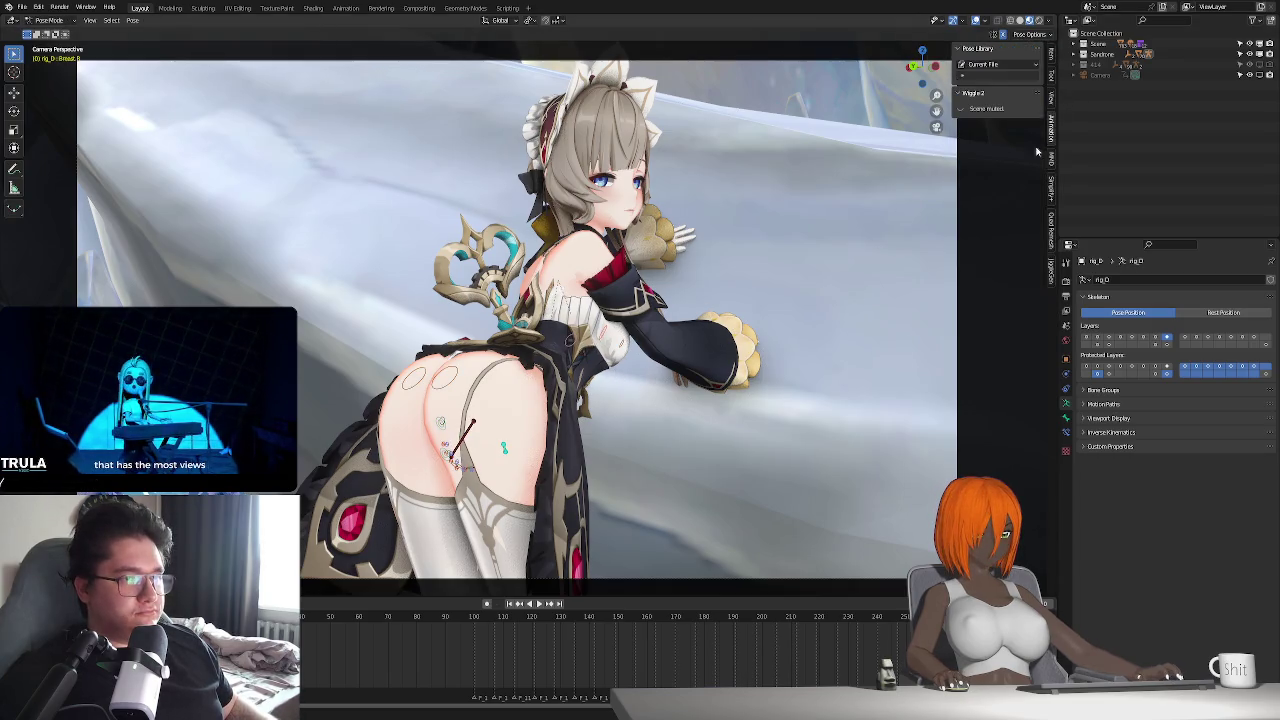
click(961, 108)
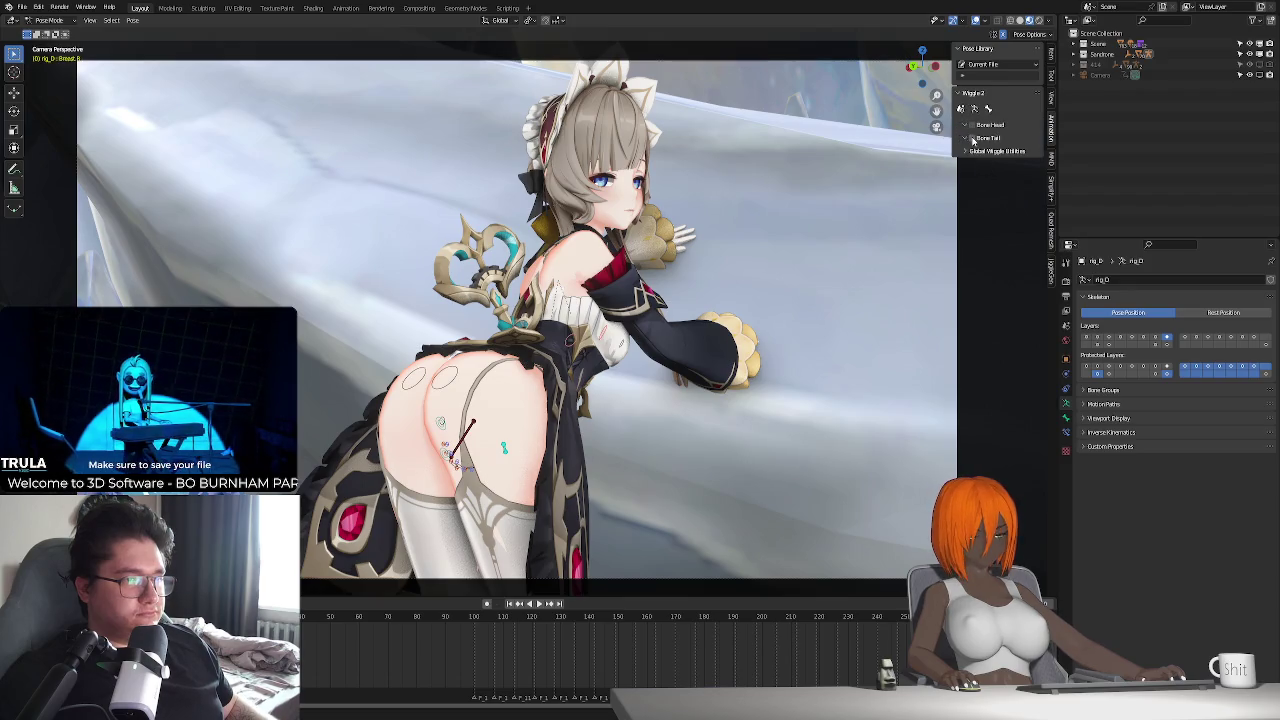
click(971, 139)
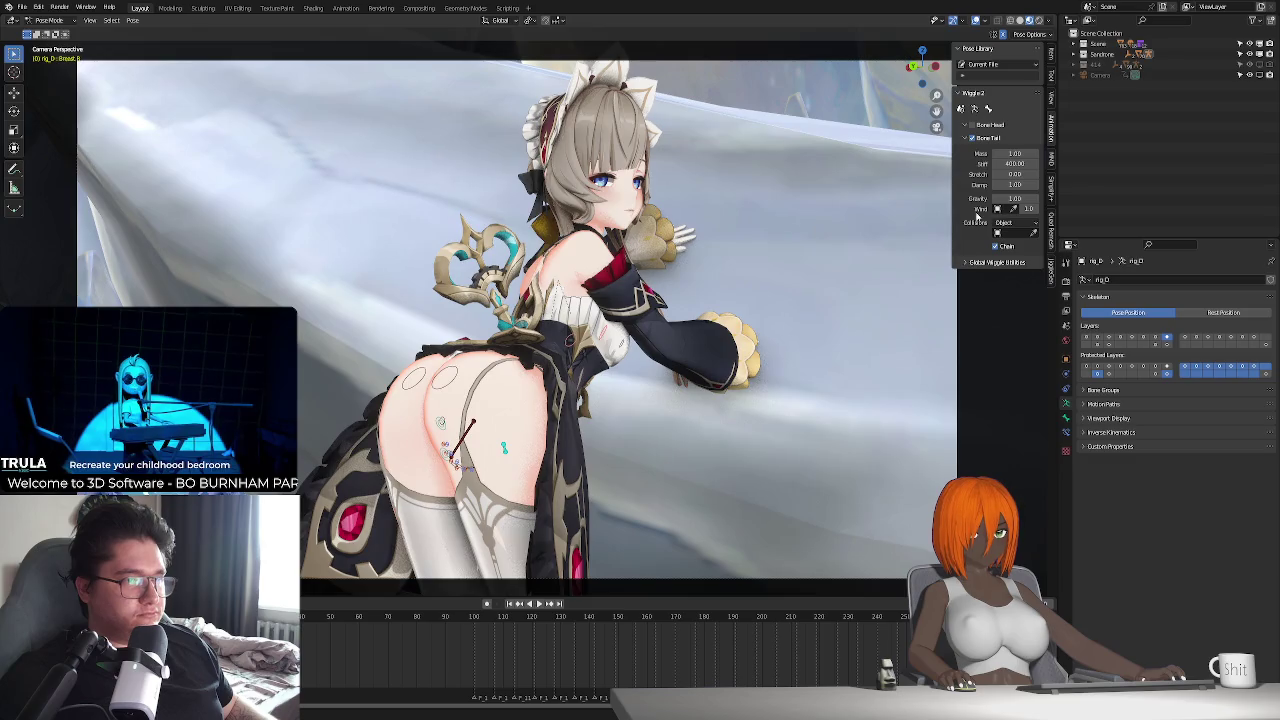
click(977, 263)
click(970, 343)
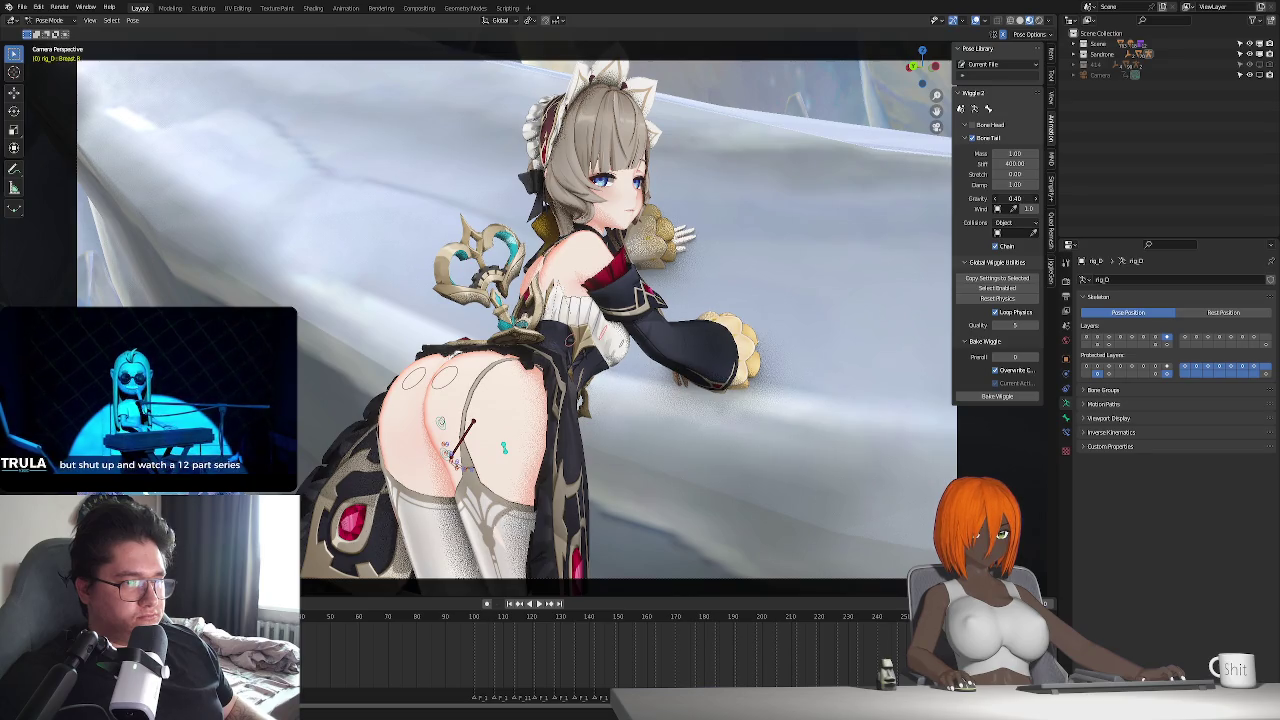
drag(1015, 198, 1012, 198)
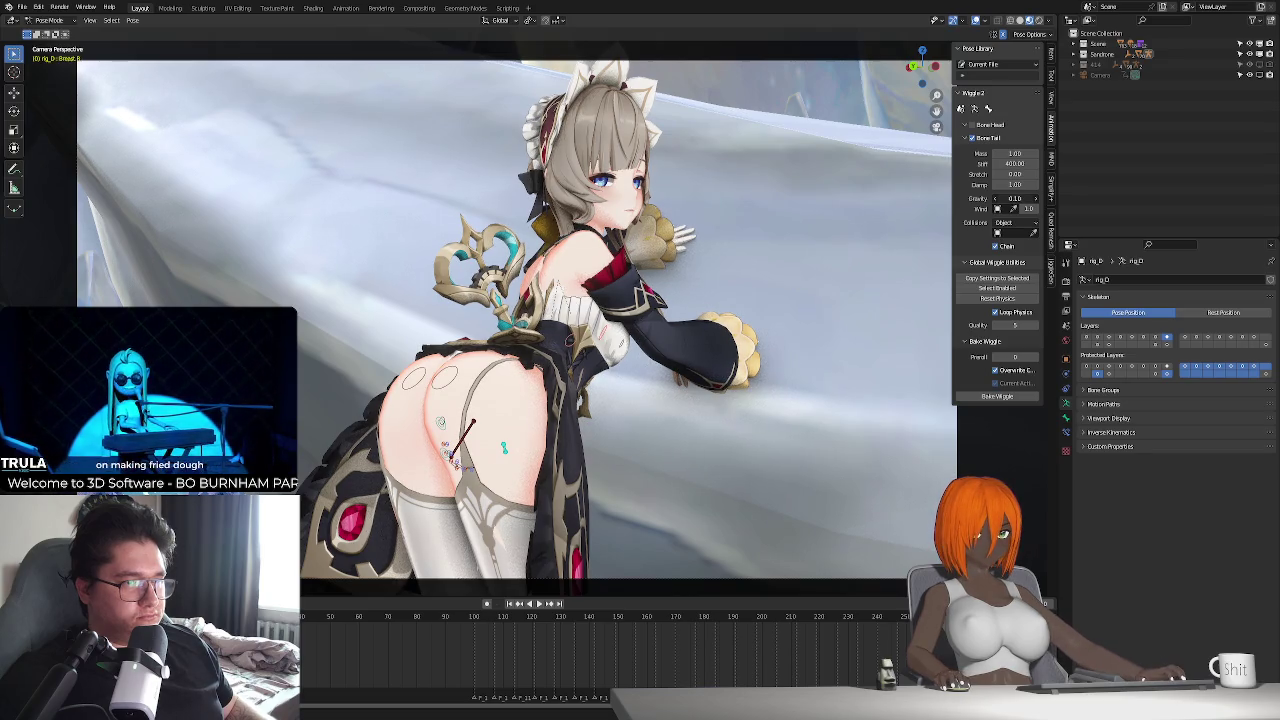
- Turn off Loop Physics, preview the wiggle, and return to Object Mode
key(space)
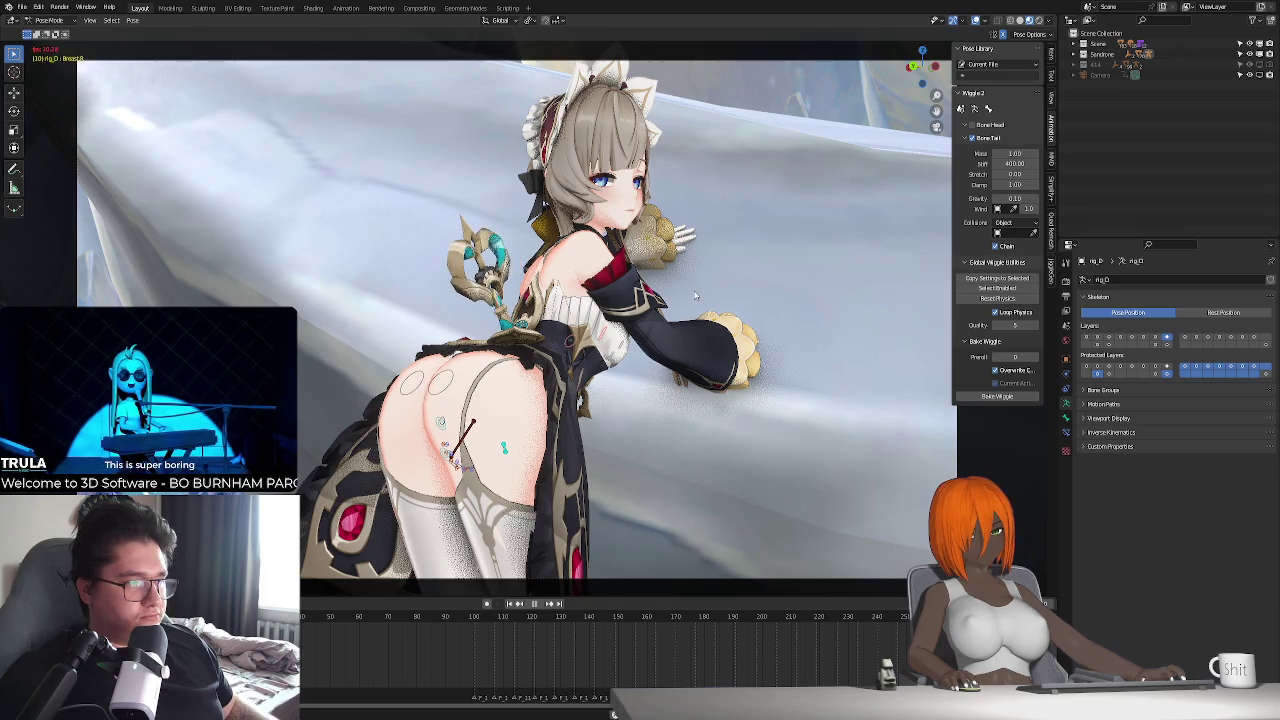
key(Escape)
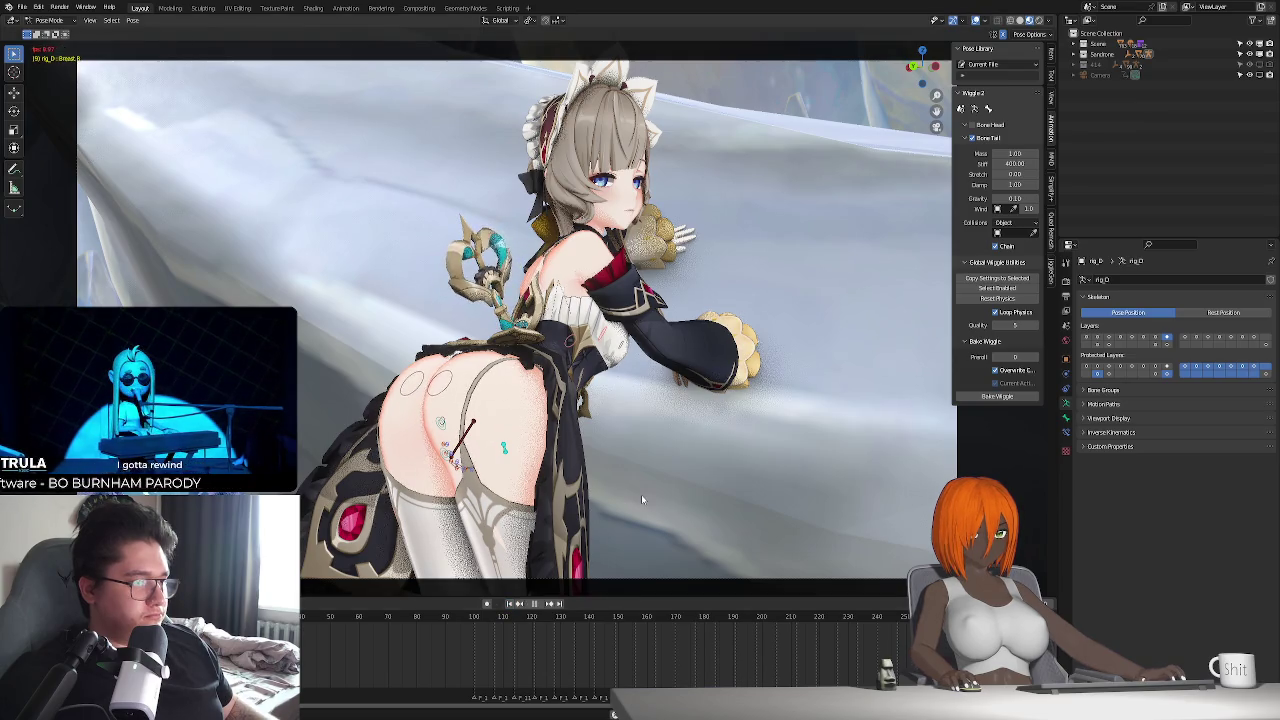
click(995, 312)
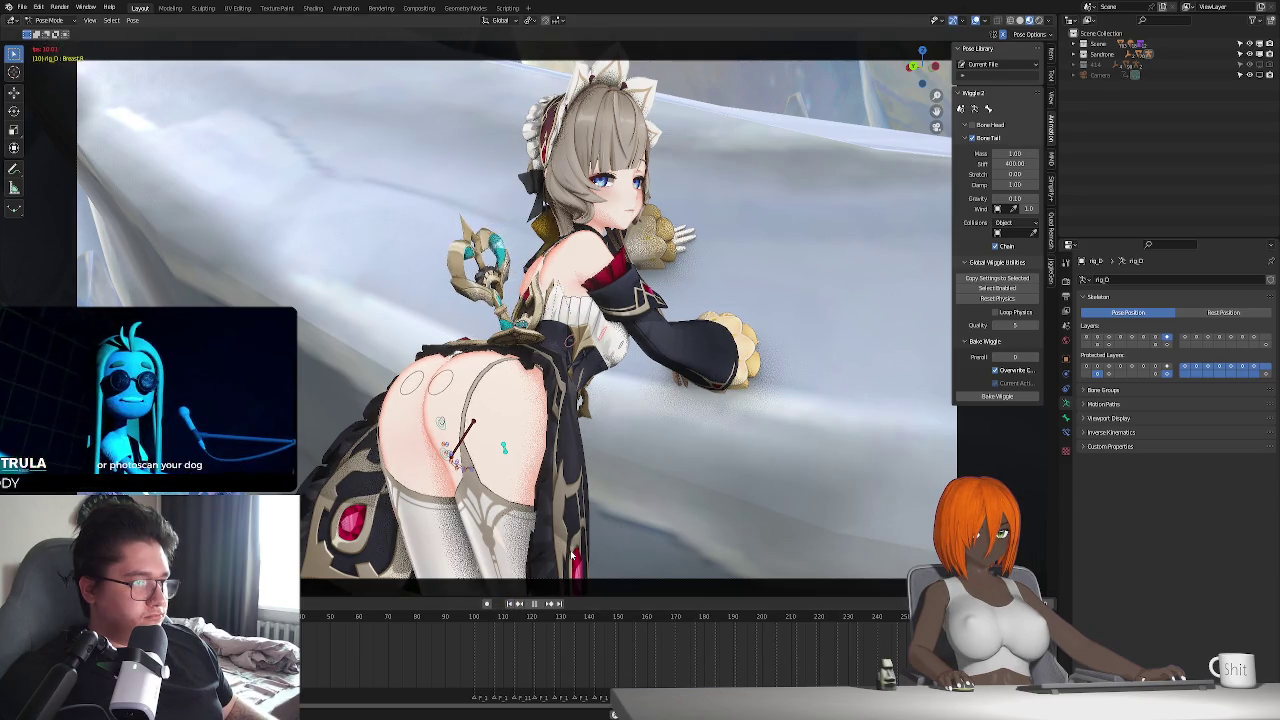
key(Escape)
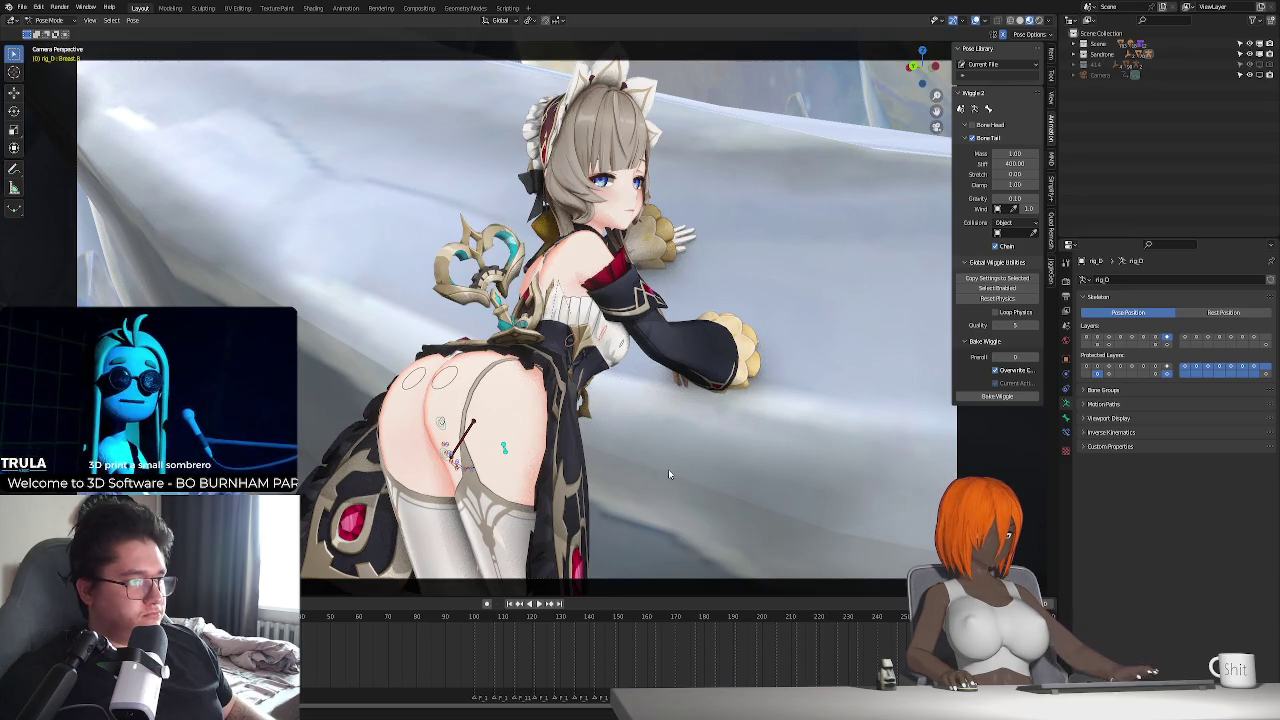
key(ctrl+Tab)
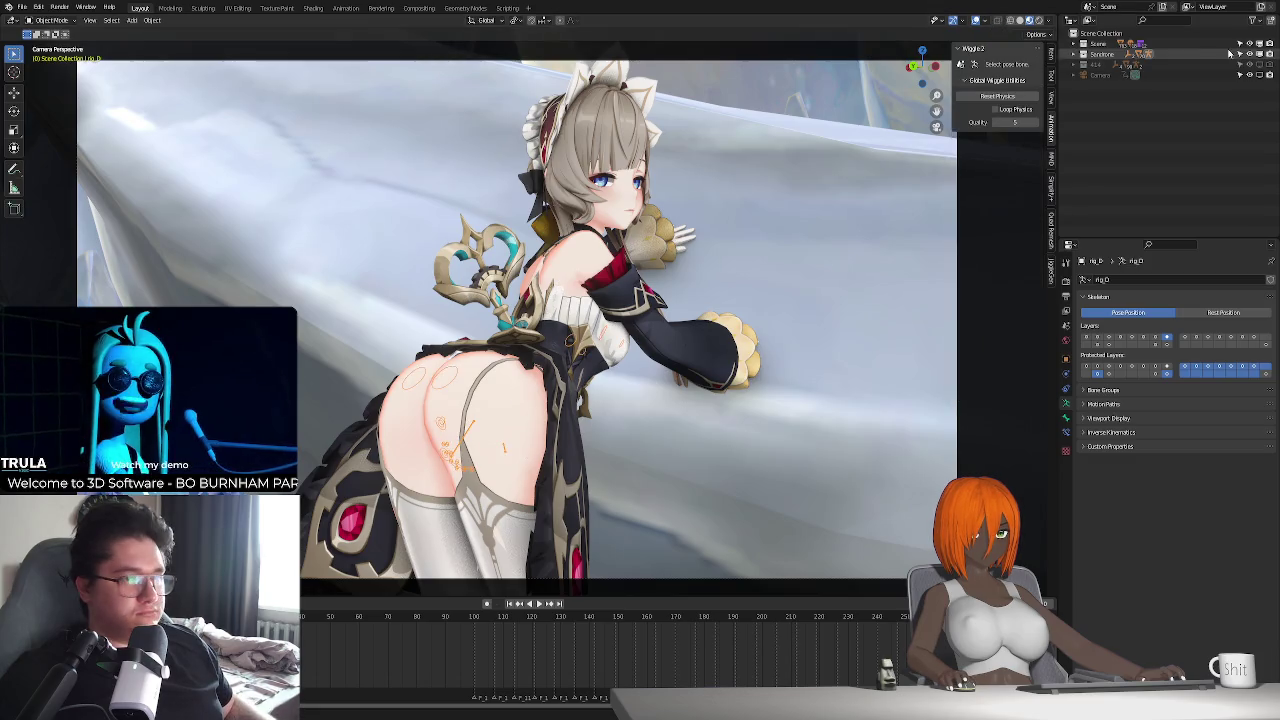
- Create a new collection named phys
key(c)
double_click(1105, 75)
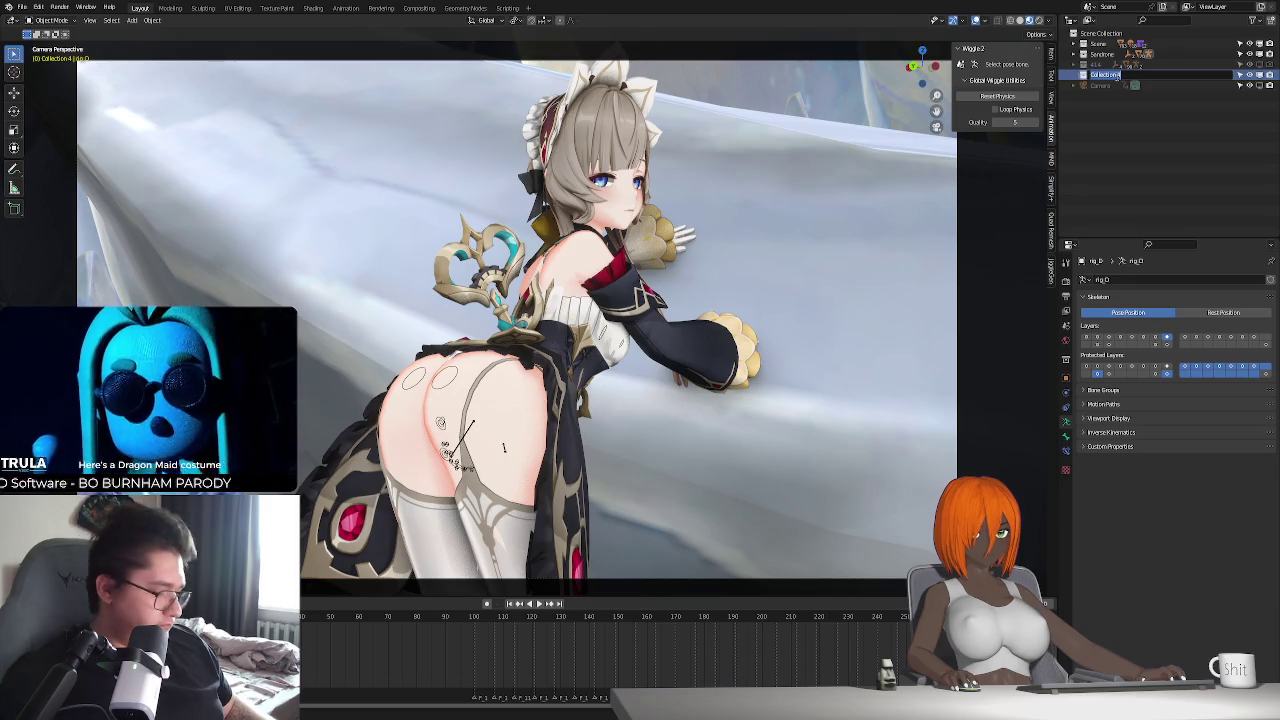
text(phys)
key(Return)
- Duplicate the Genshin body mesh into phys and disable phys in the viewport
click(720, 330)
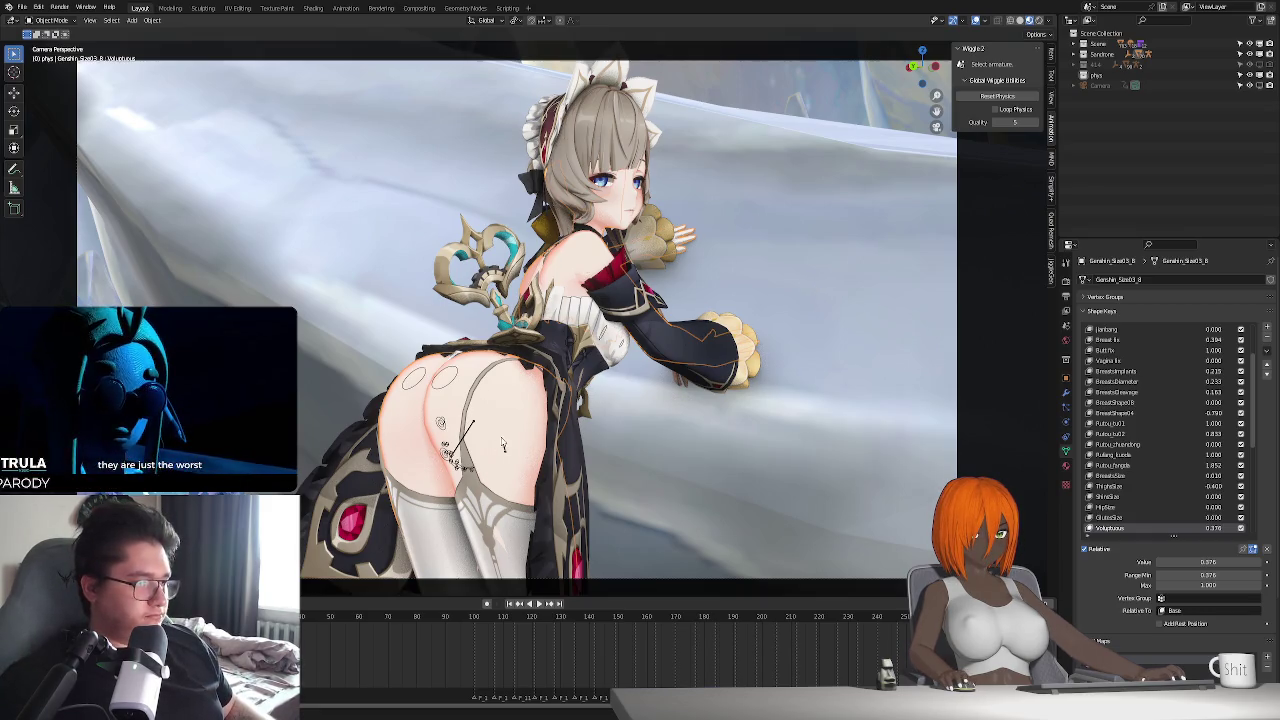
key(shift+d)
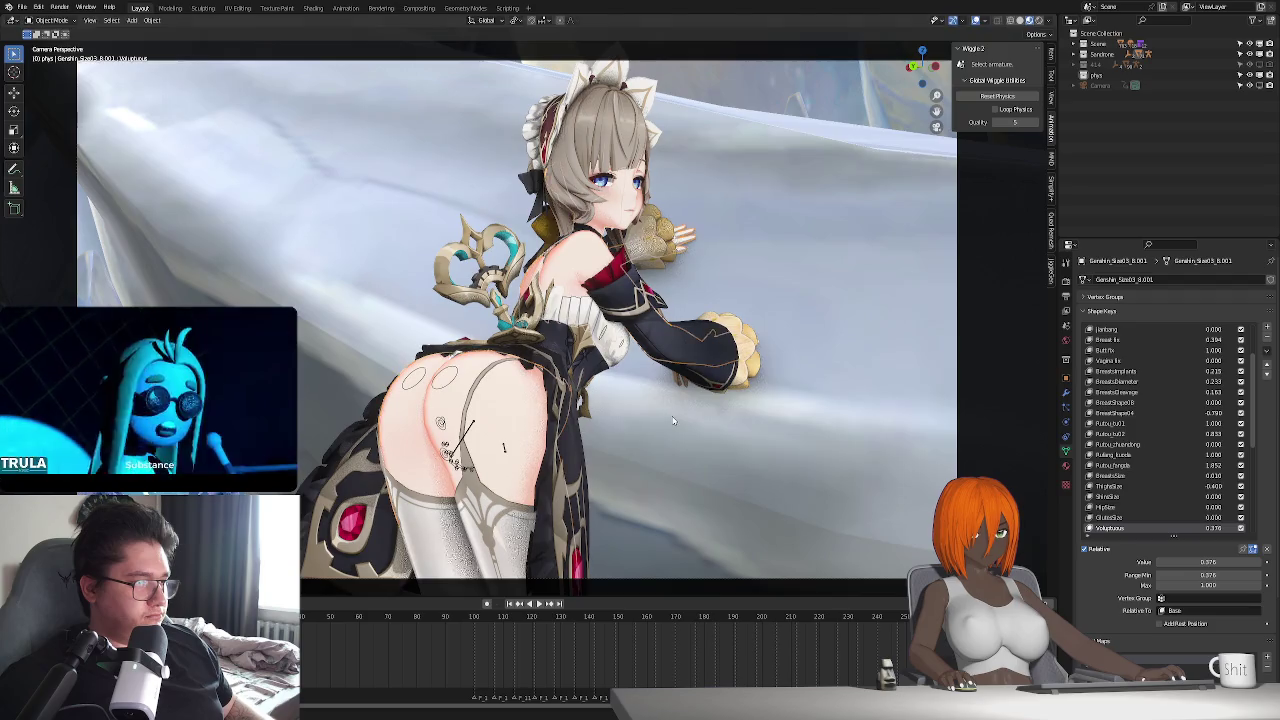
click(1100, 54)
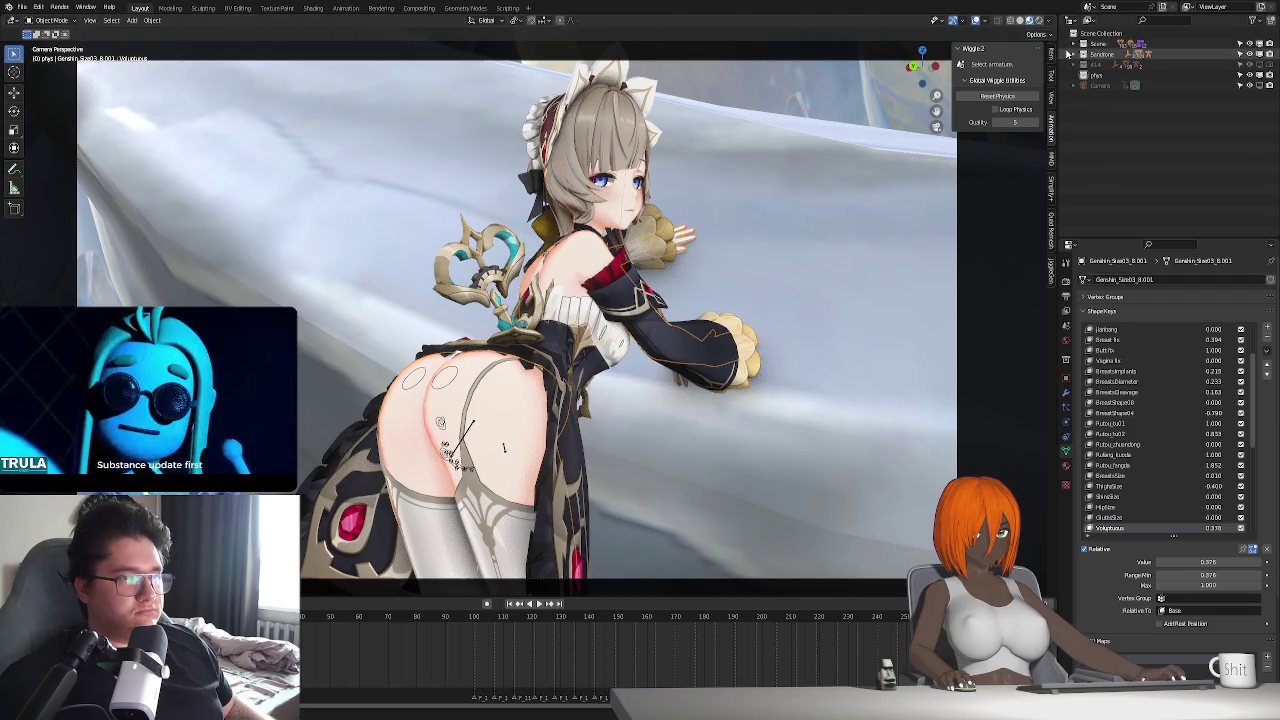
click(1073, 54)
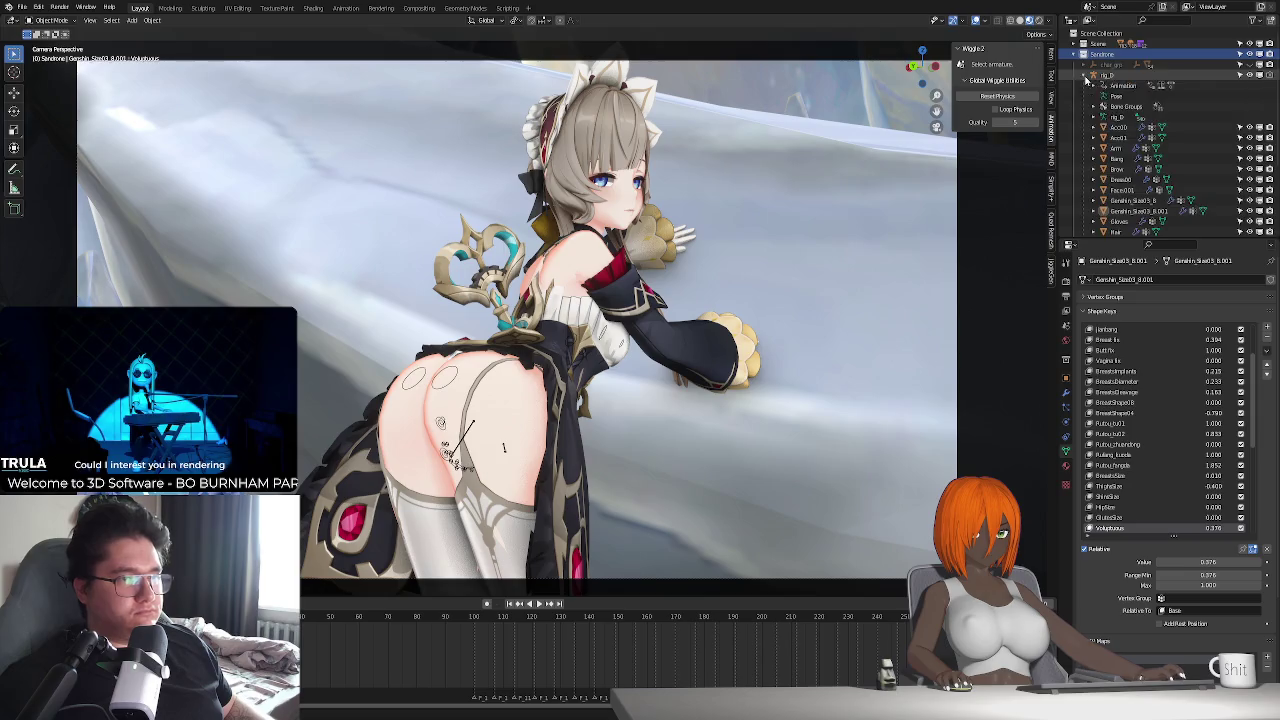
scroll(1128, 150, down, 2)
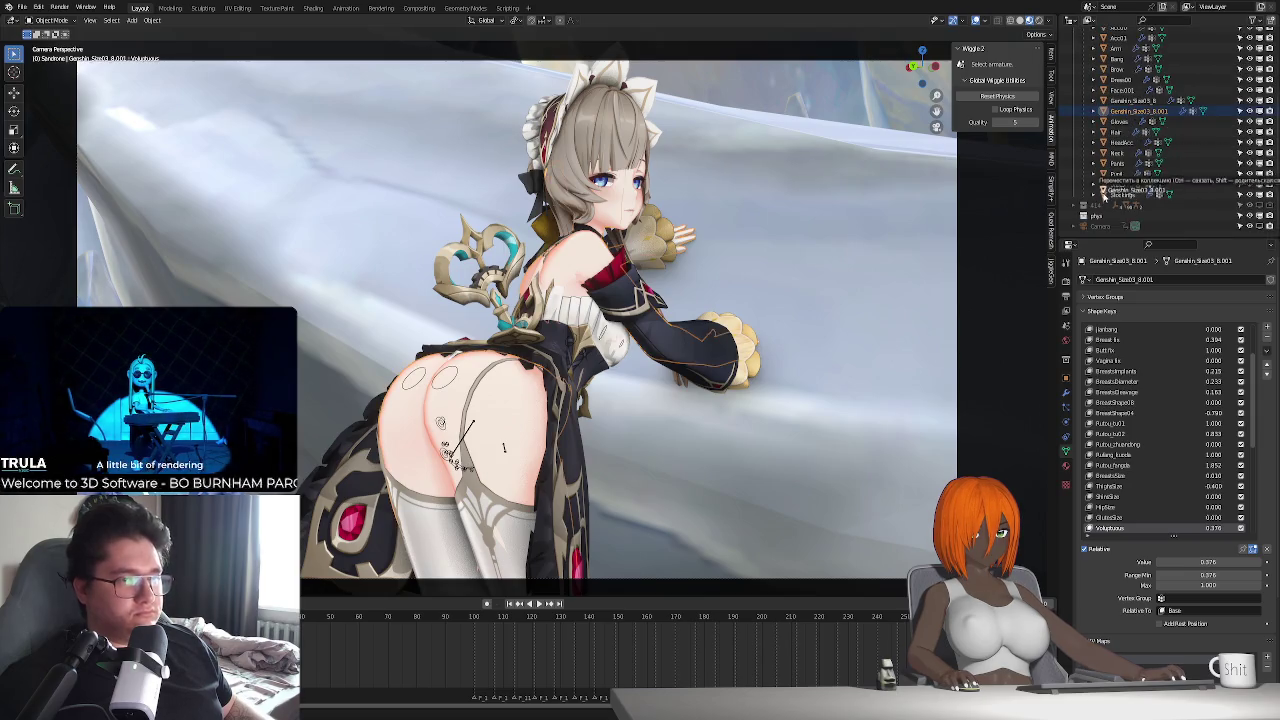
scroll(1133, 211, up, 5)
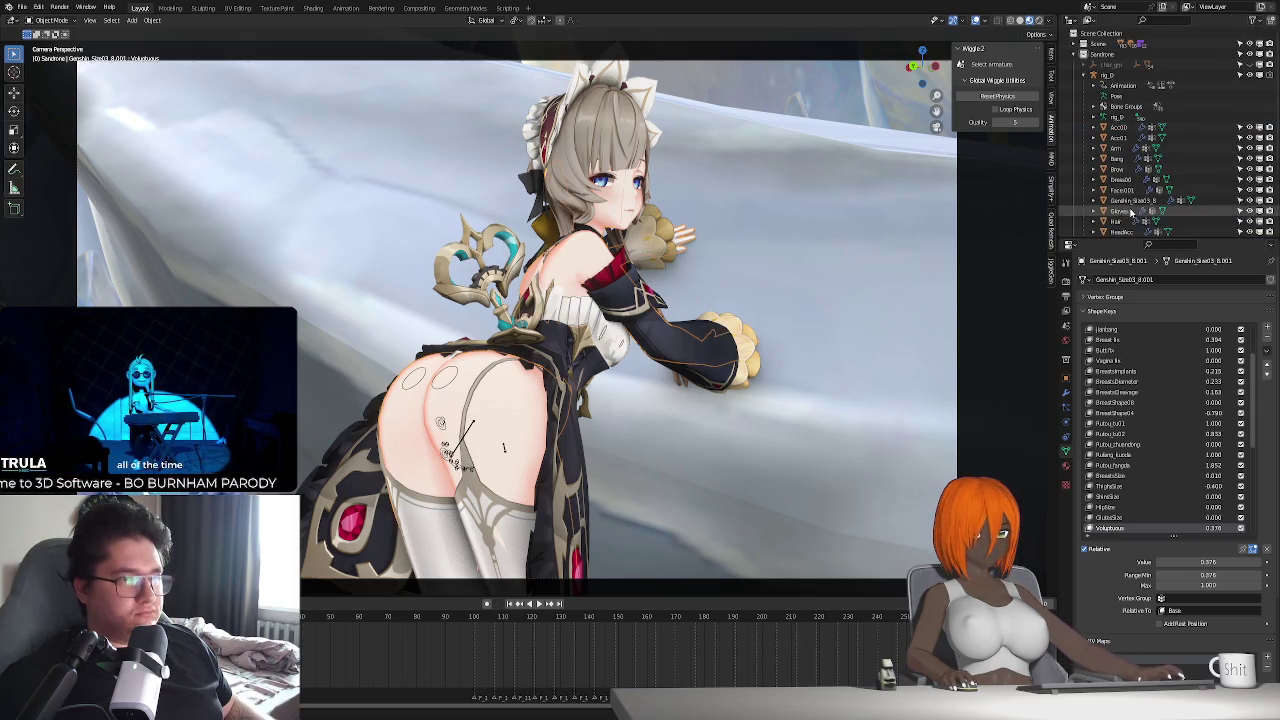
click(1077, 55)
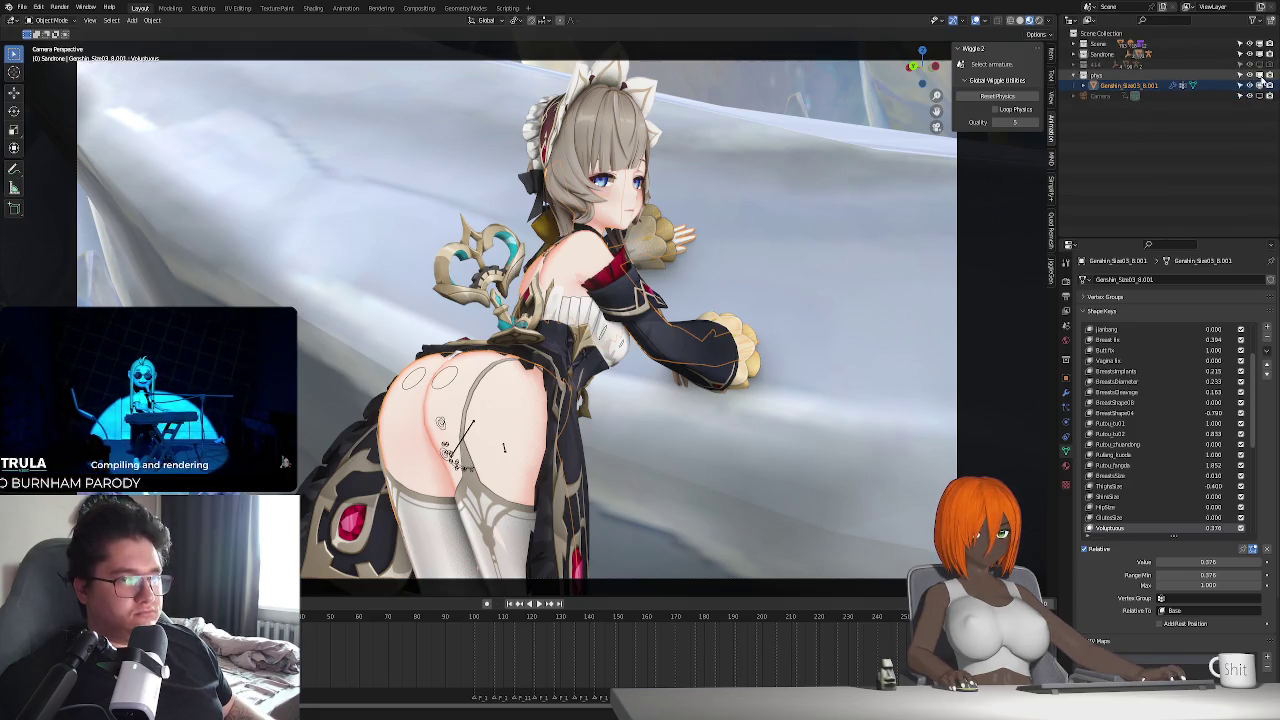
click(1260, 76)
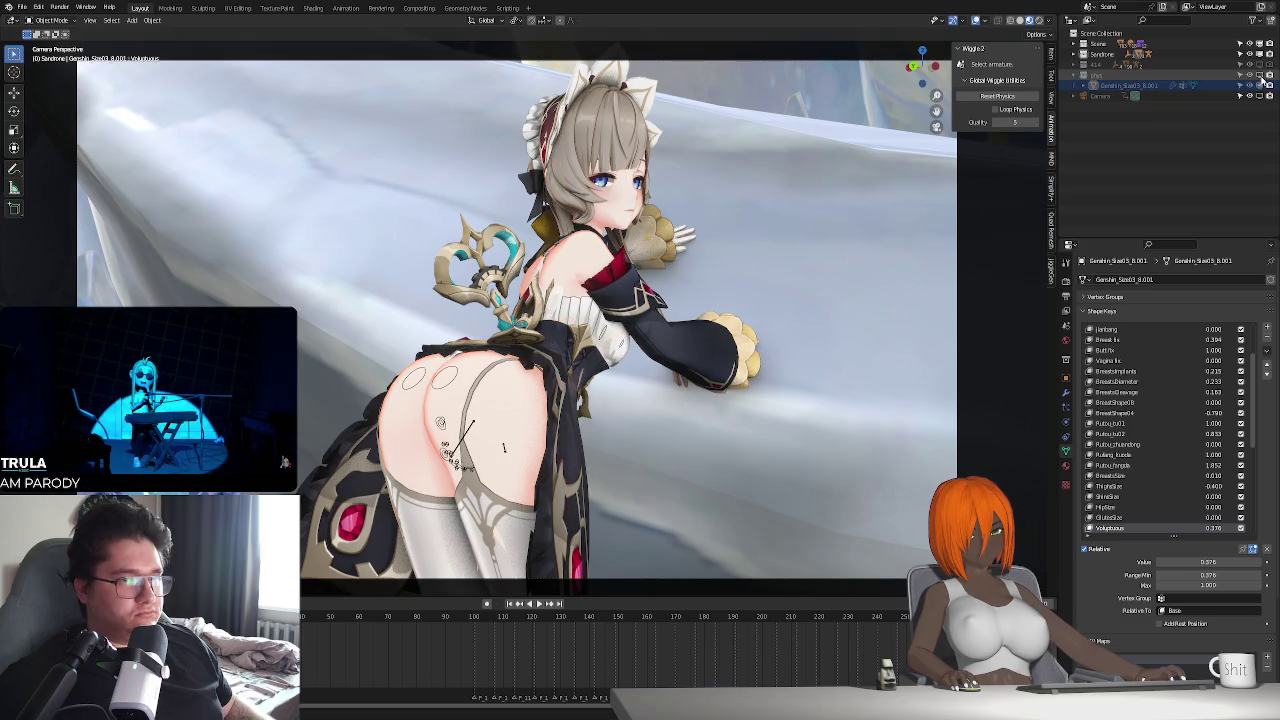
click(1066, 394)
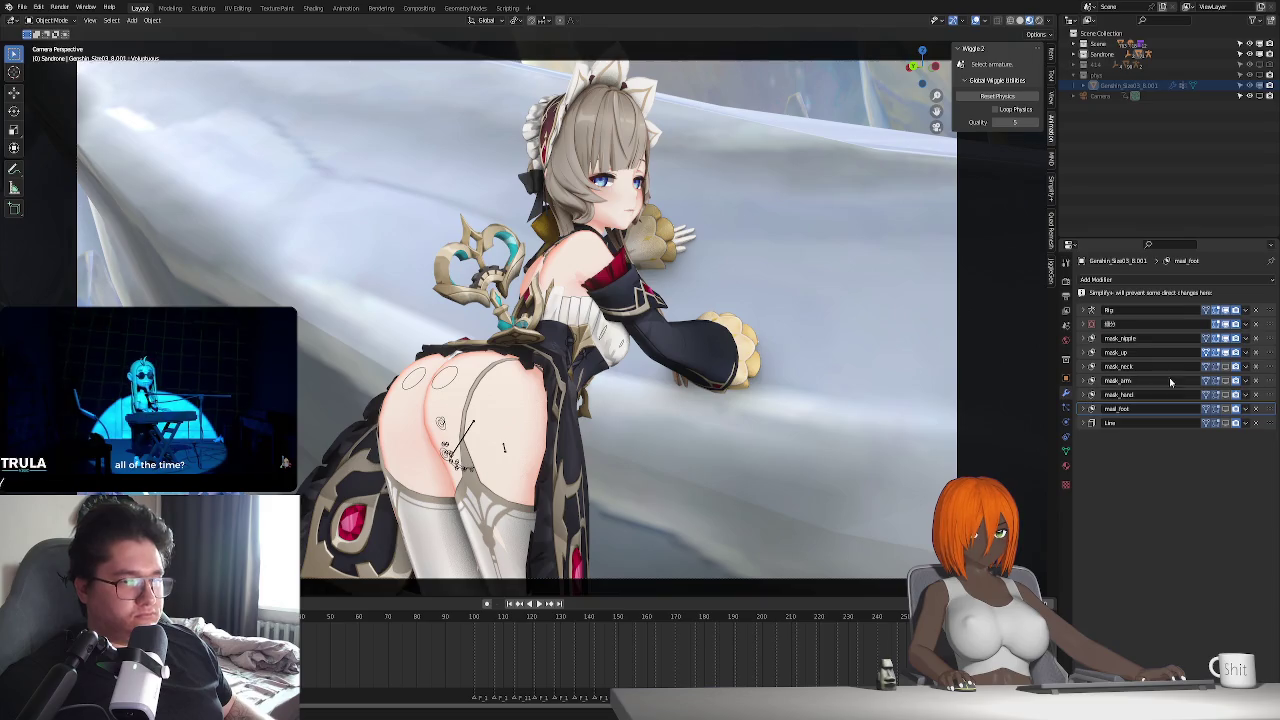
- Remove the mask modifiers from the duplicated collision mesh
click(1256, 325)
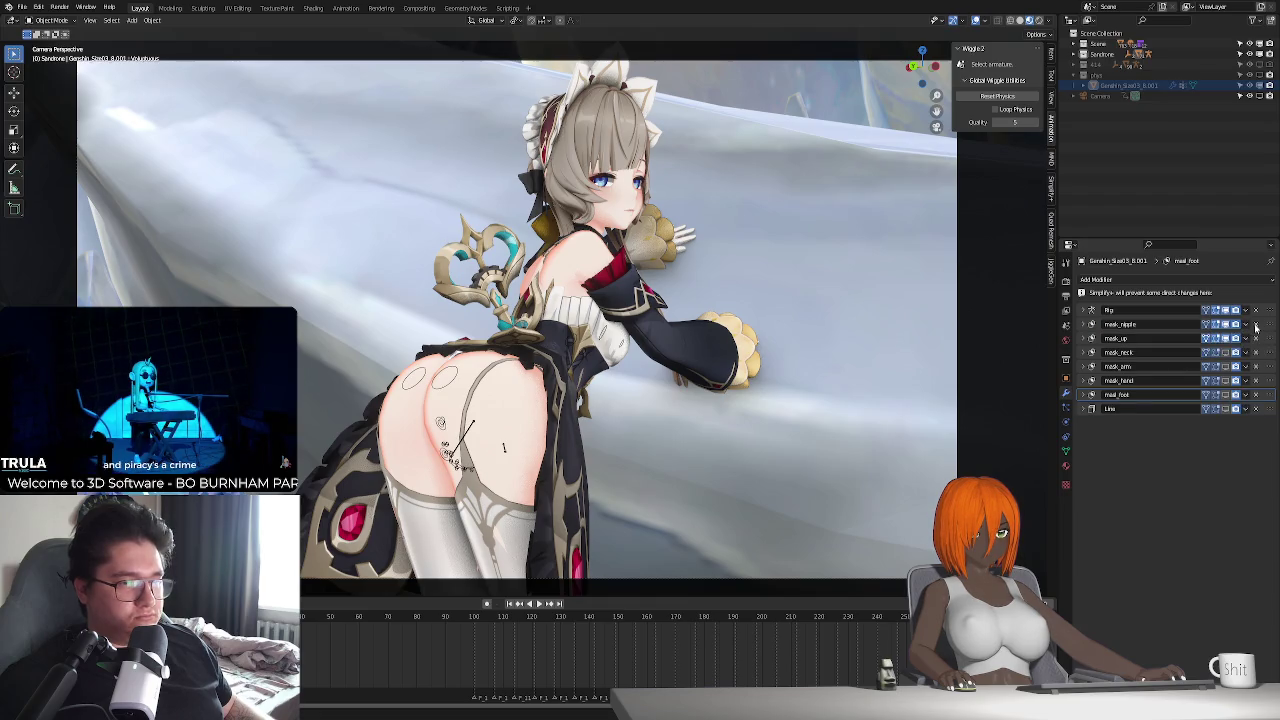
click(1256, 325)
click(1256, 325)
click(1256, 325)
click(1256, 325)
click(1256, 325)
click(1256, 325)
click(1256, 325)
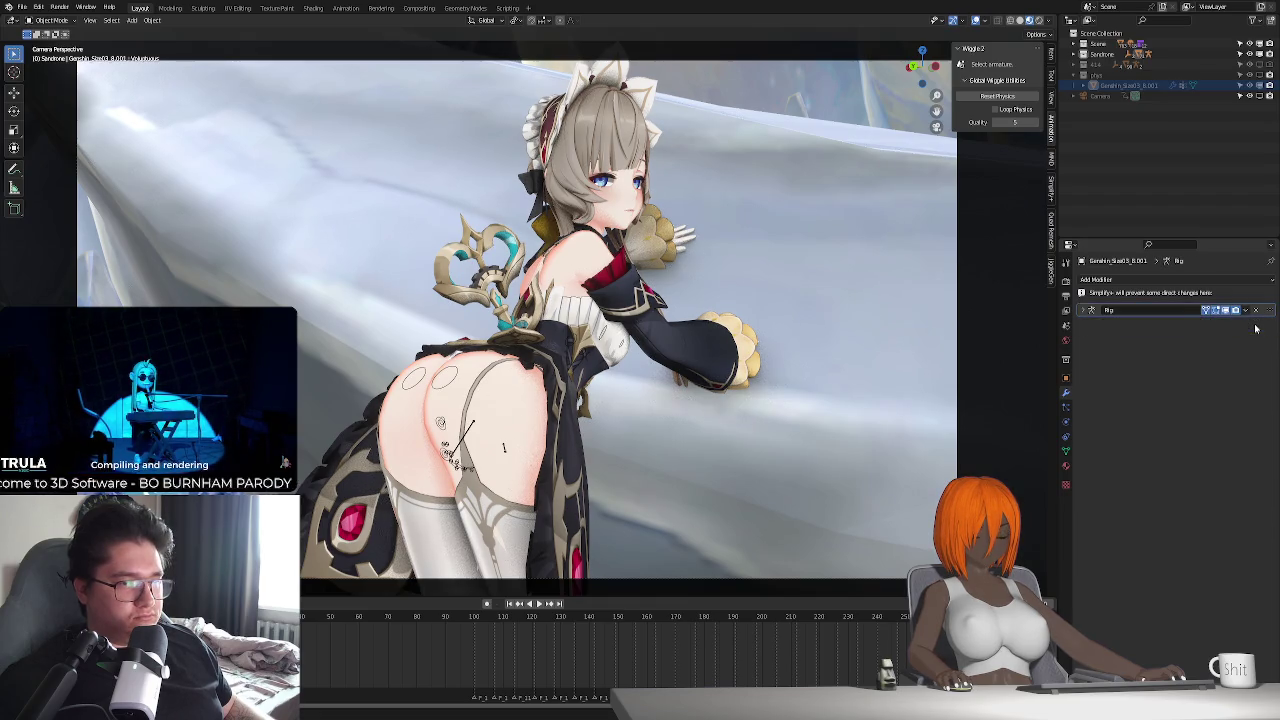
- Delete both material slots from the collision mesh
click(1065, 341)
click(1066, 466)
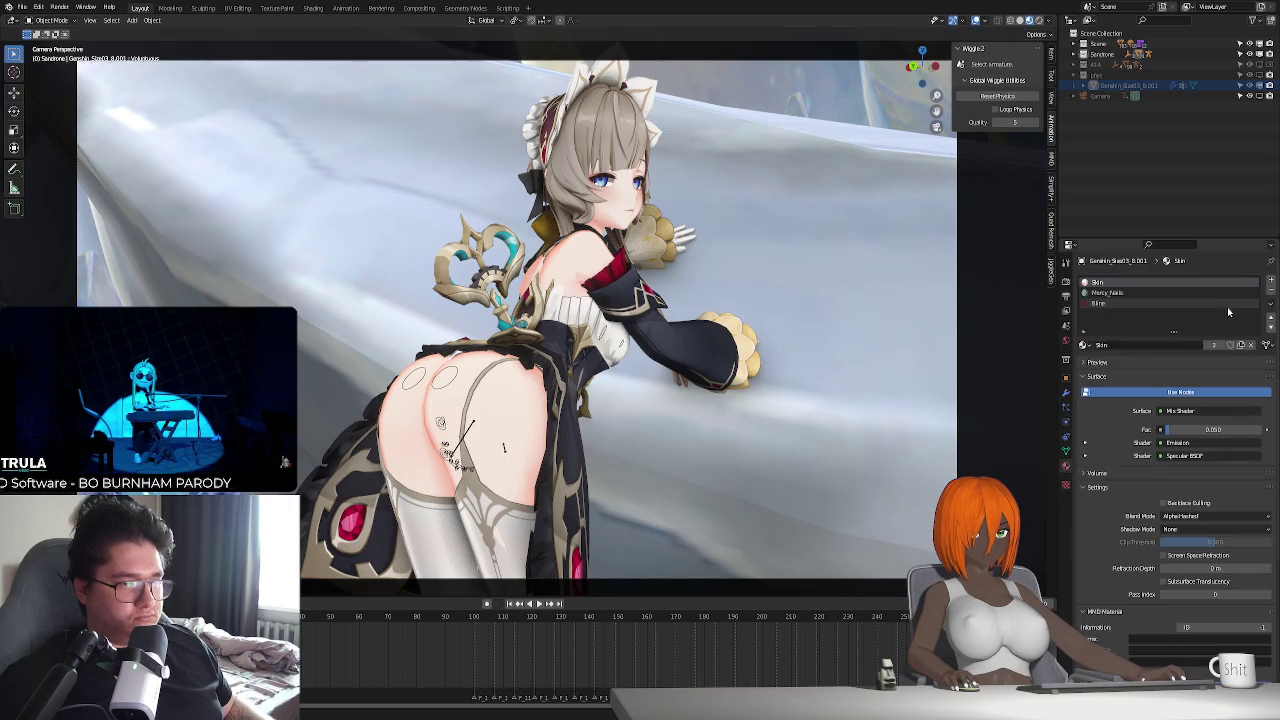
click(1272, 292)
click(1272, 292)
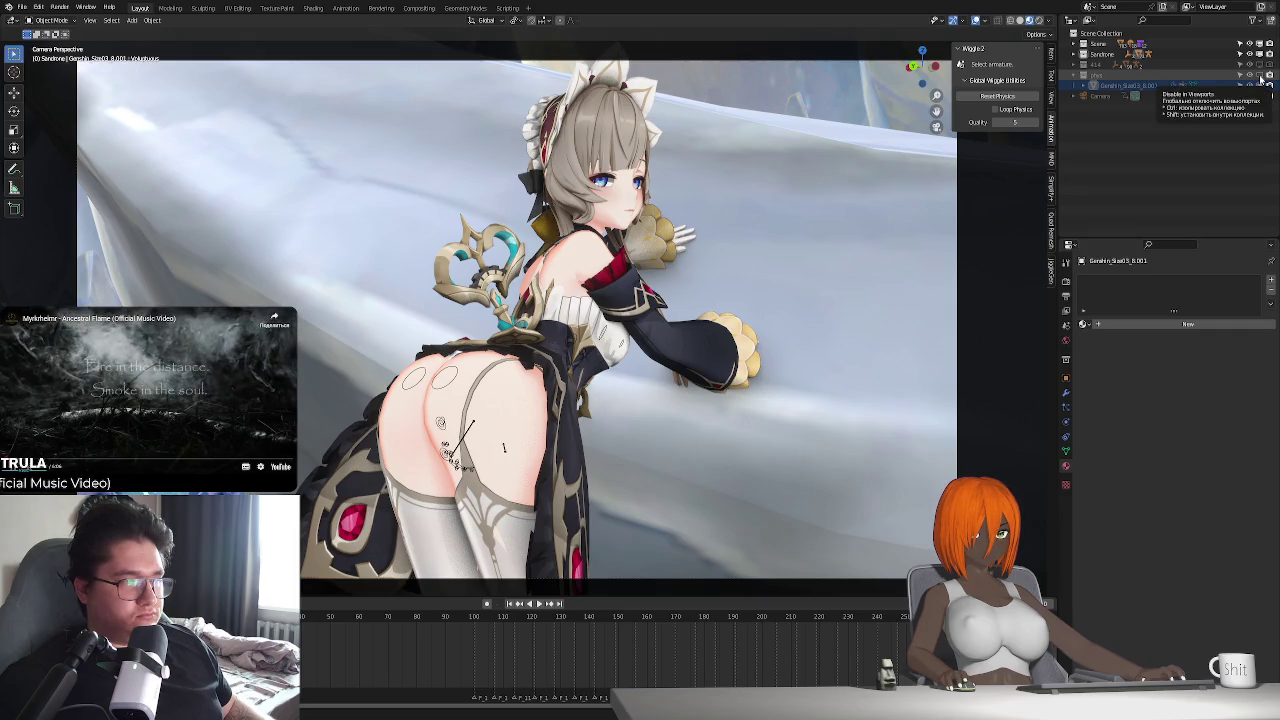
middle_drag(560, 430, 633, 441)
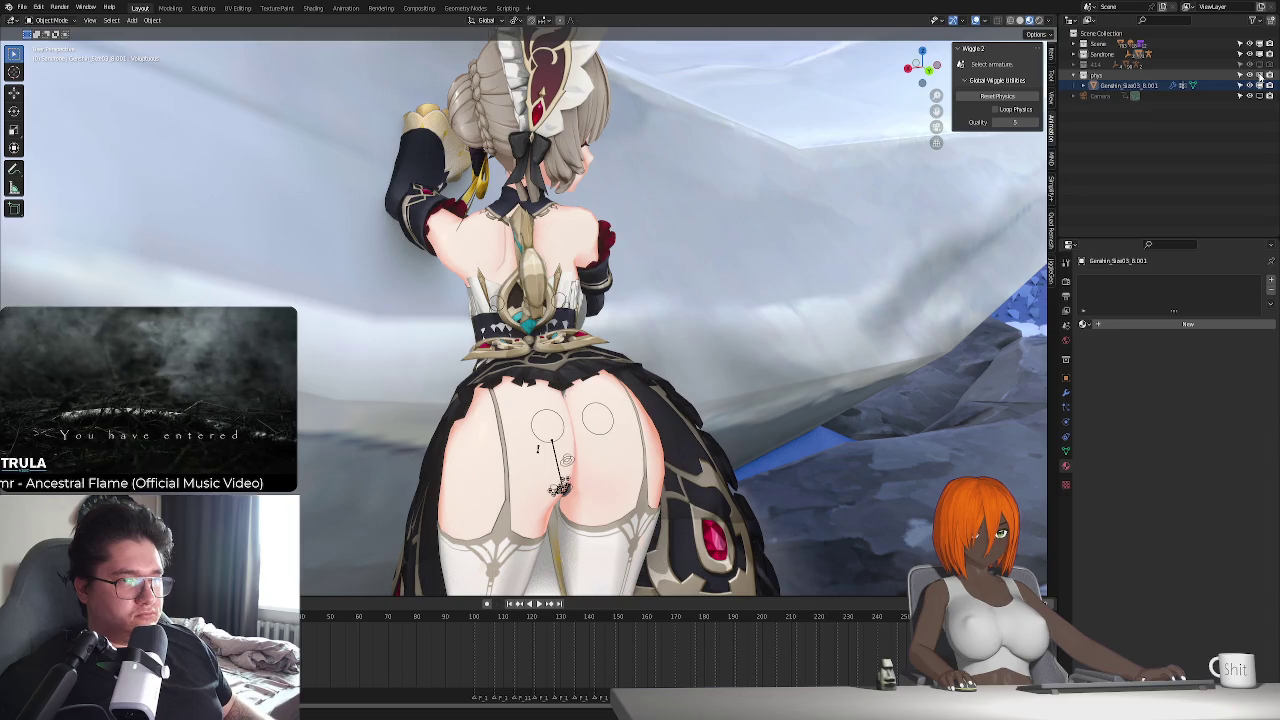
- Disable phys in viewports, return to camera view, and toggle another rig bone layer
click(1259, 75)
key(KP_0)
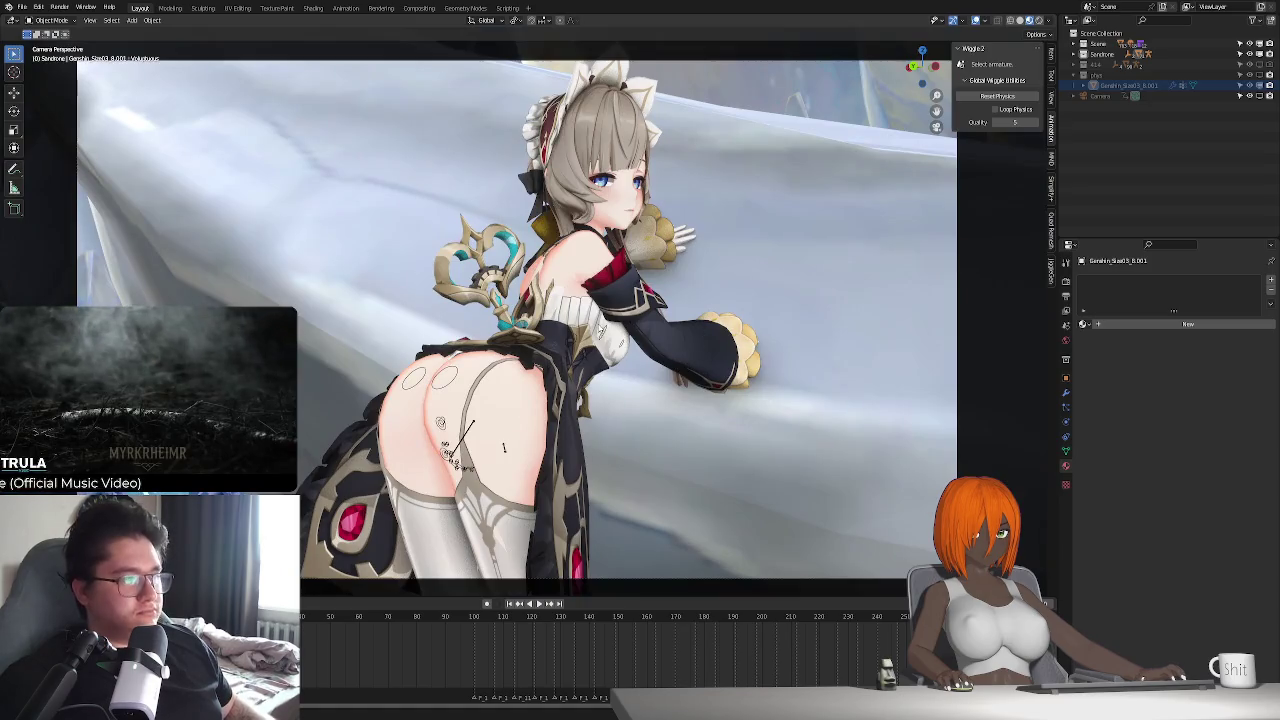
click(602, 338)
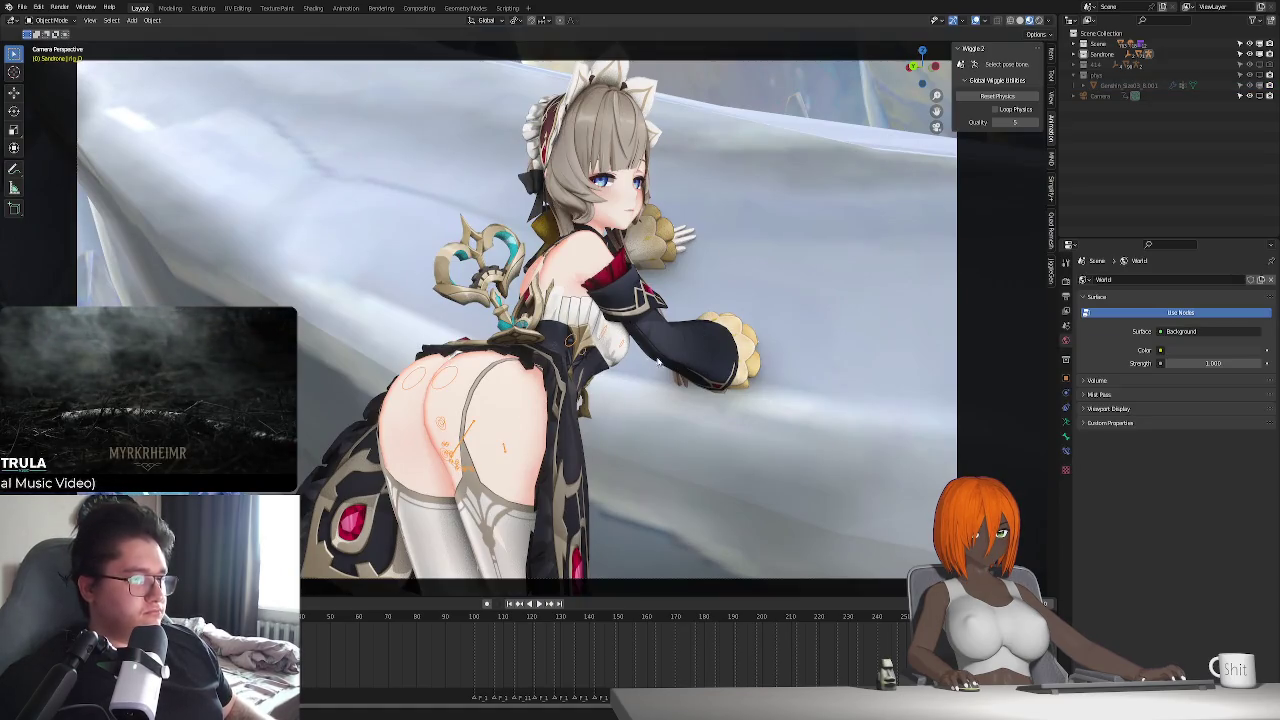
click(1066, 422)
shift+click(1098, 338)
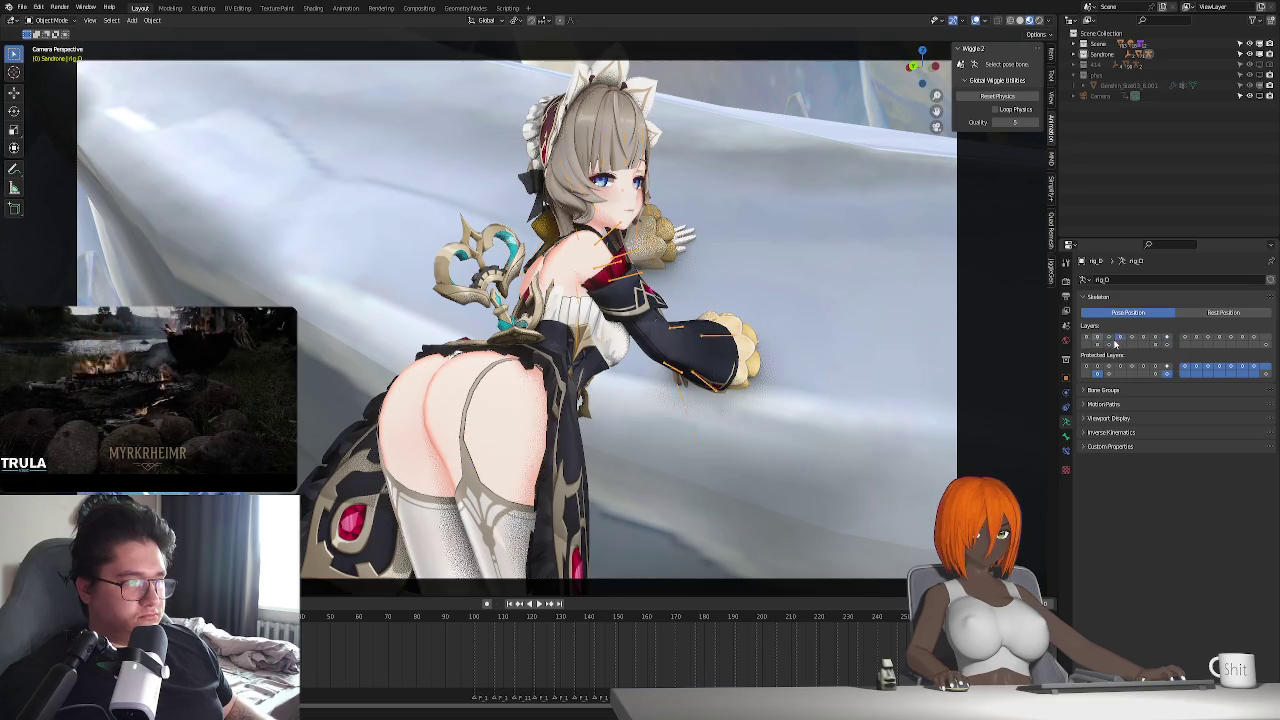
- Put the rig in Pose Mode and enable tail wiggle on Bone_Bowknot002_r
key(ctrl+Tab)
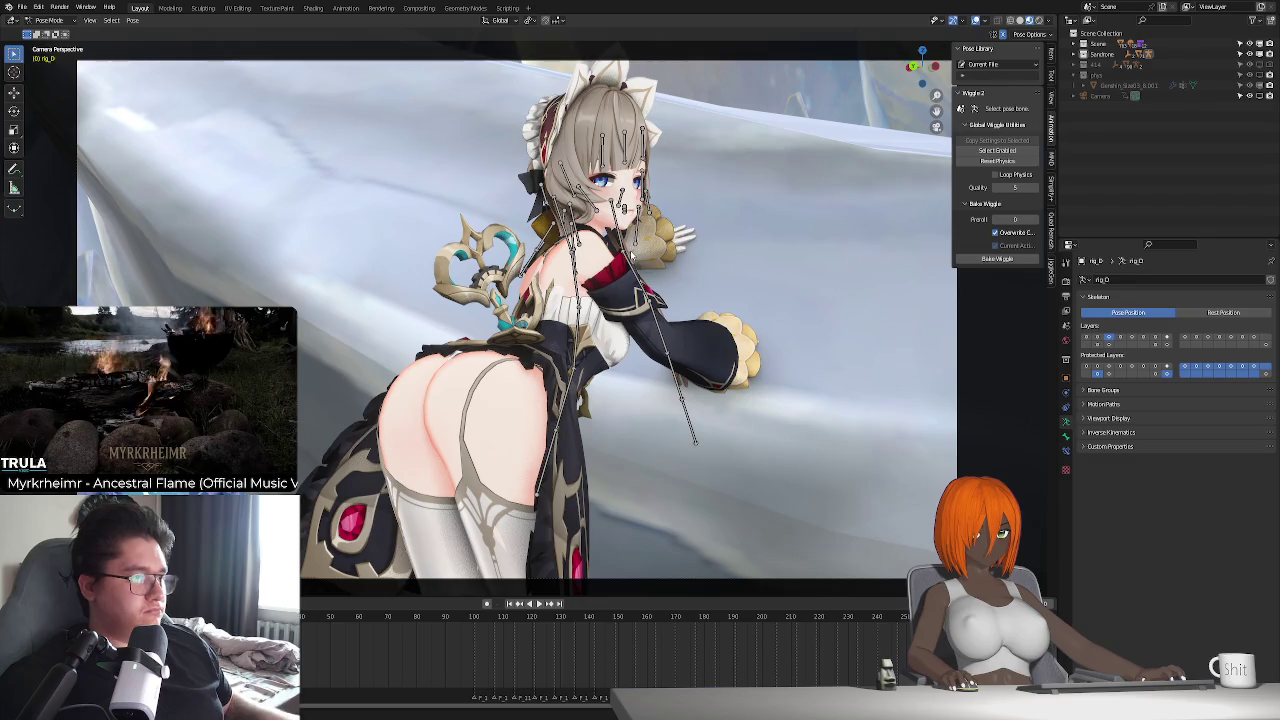
key(KP_0)
middle_drag(700, 300, 513, 348)
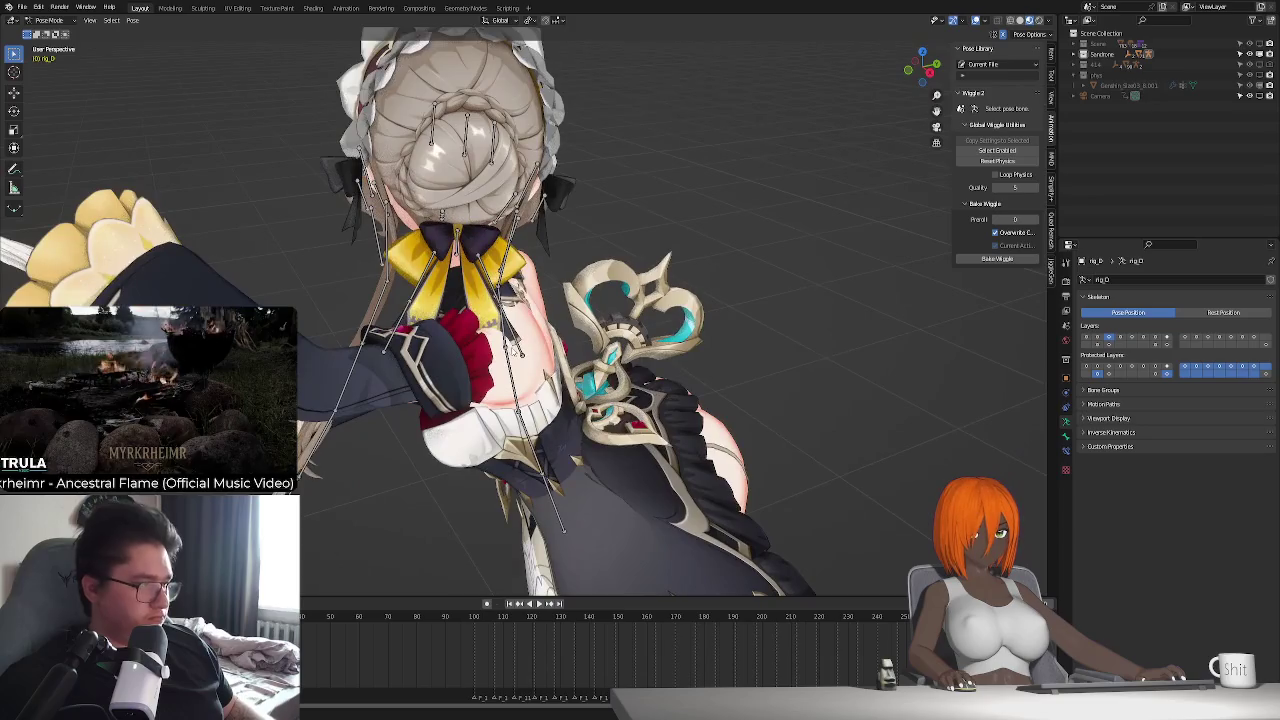
click(420, 293)
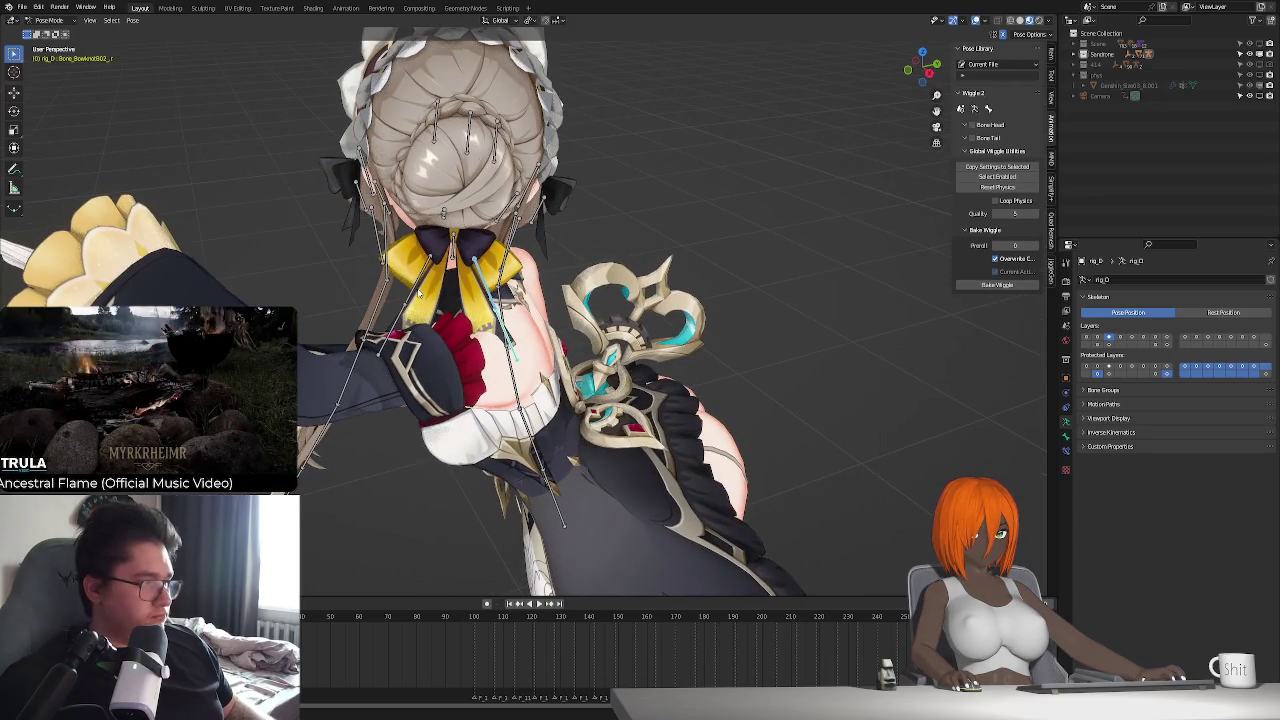
click(986, 139)
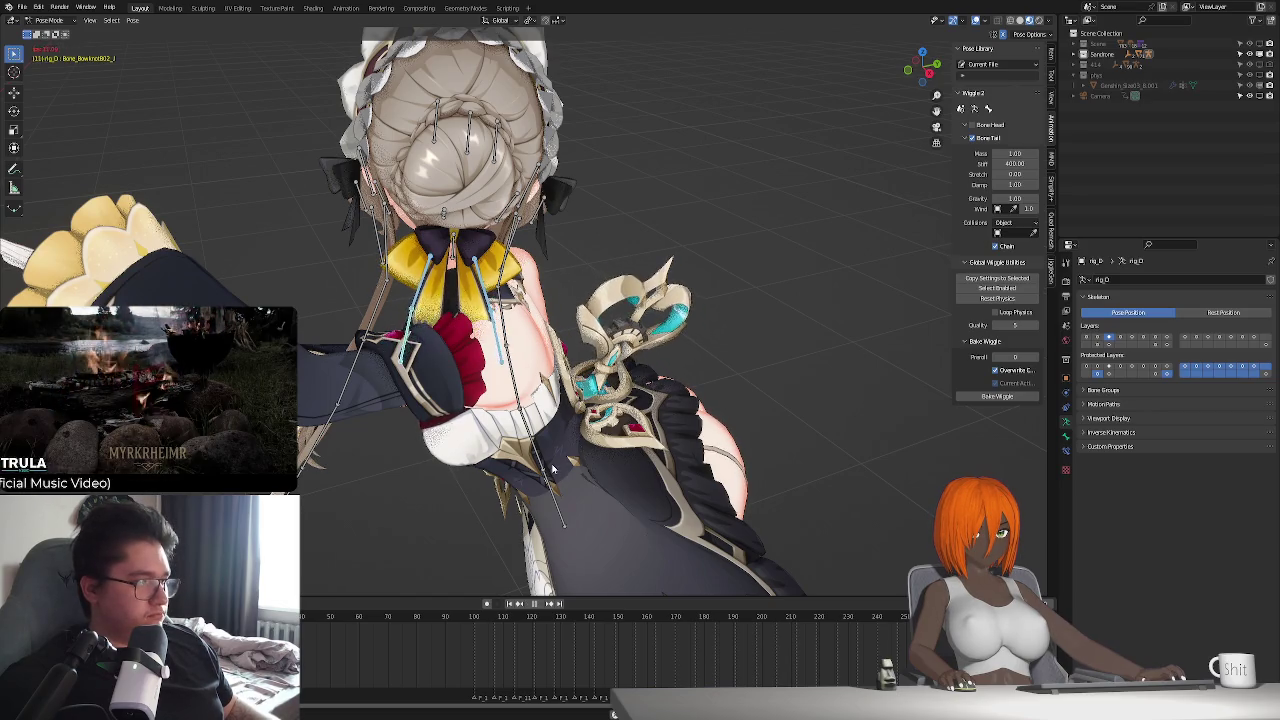
- Make the bow bone collide with the character mesh and test playback
key(Escape)
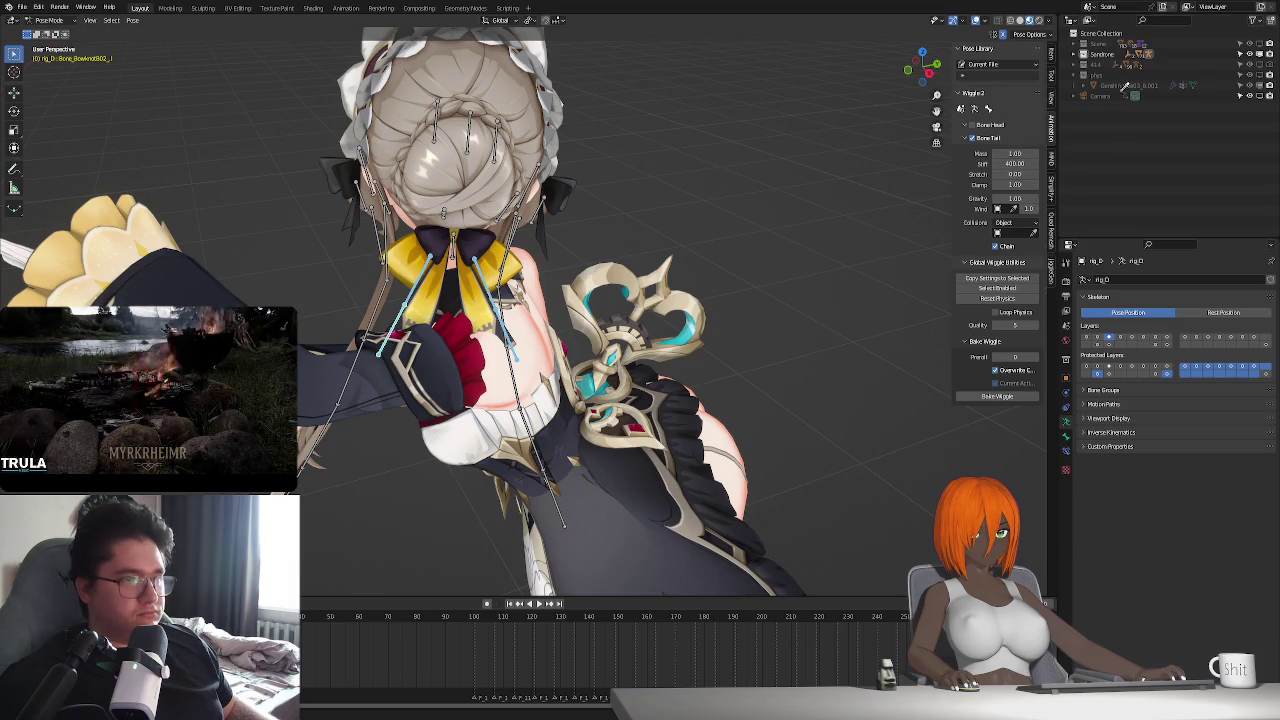
drag(1122, 90, 1015, 232)
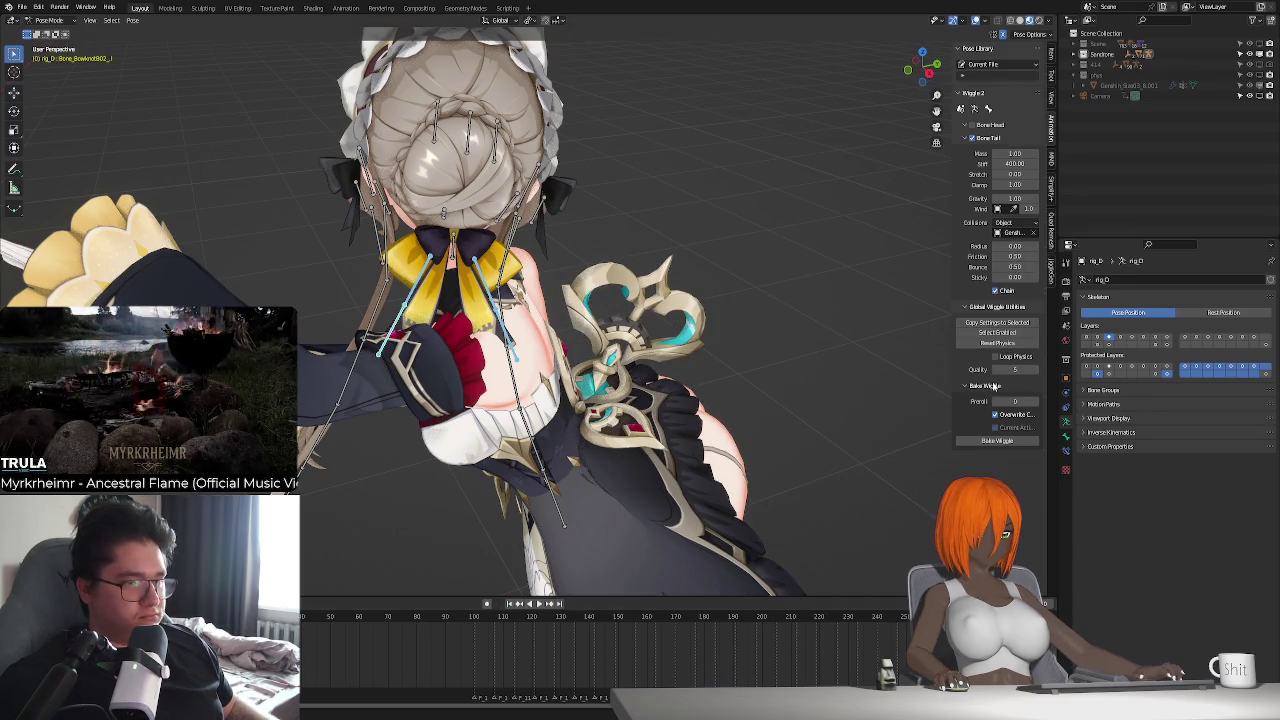
click(1014, 256)
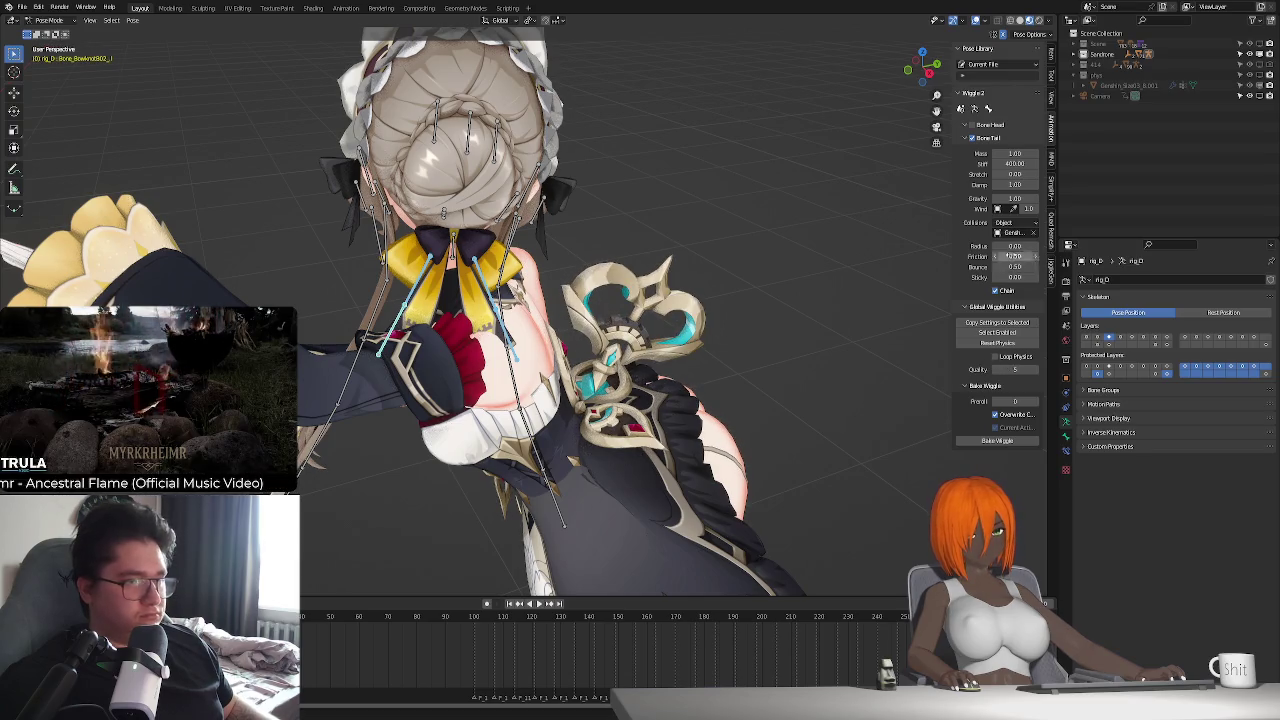
key(space)
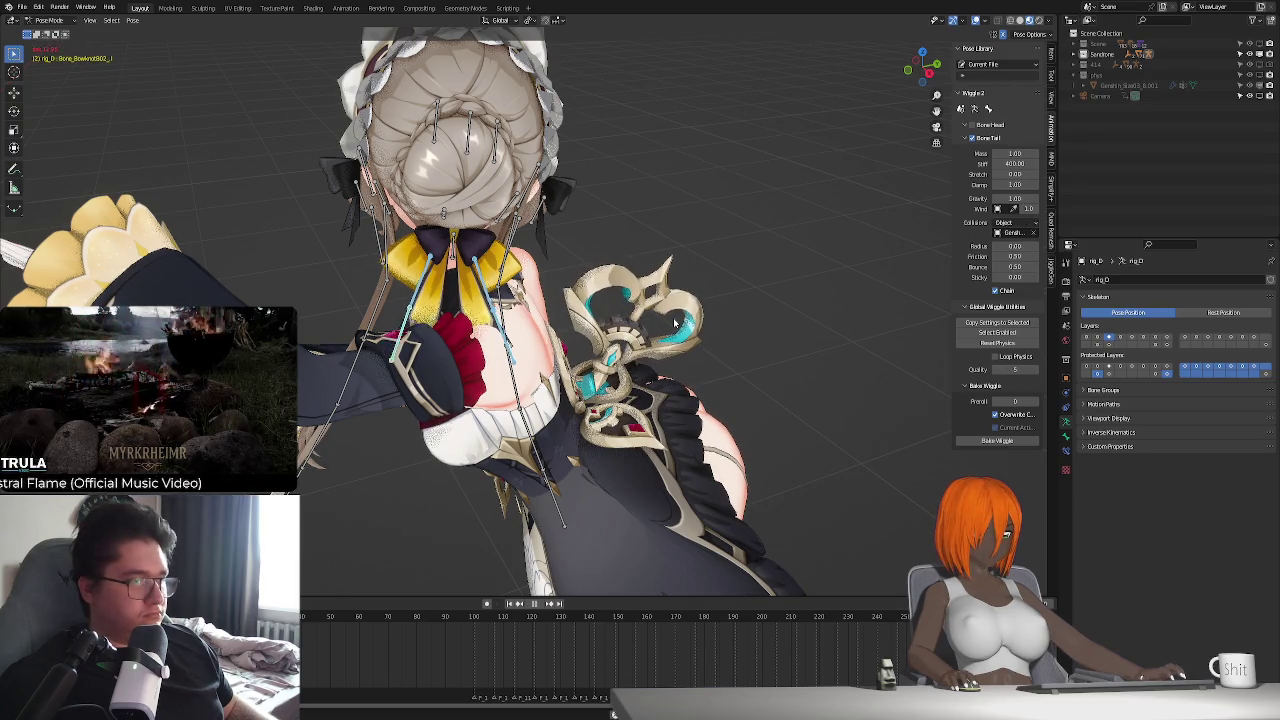
key(Escape)
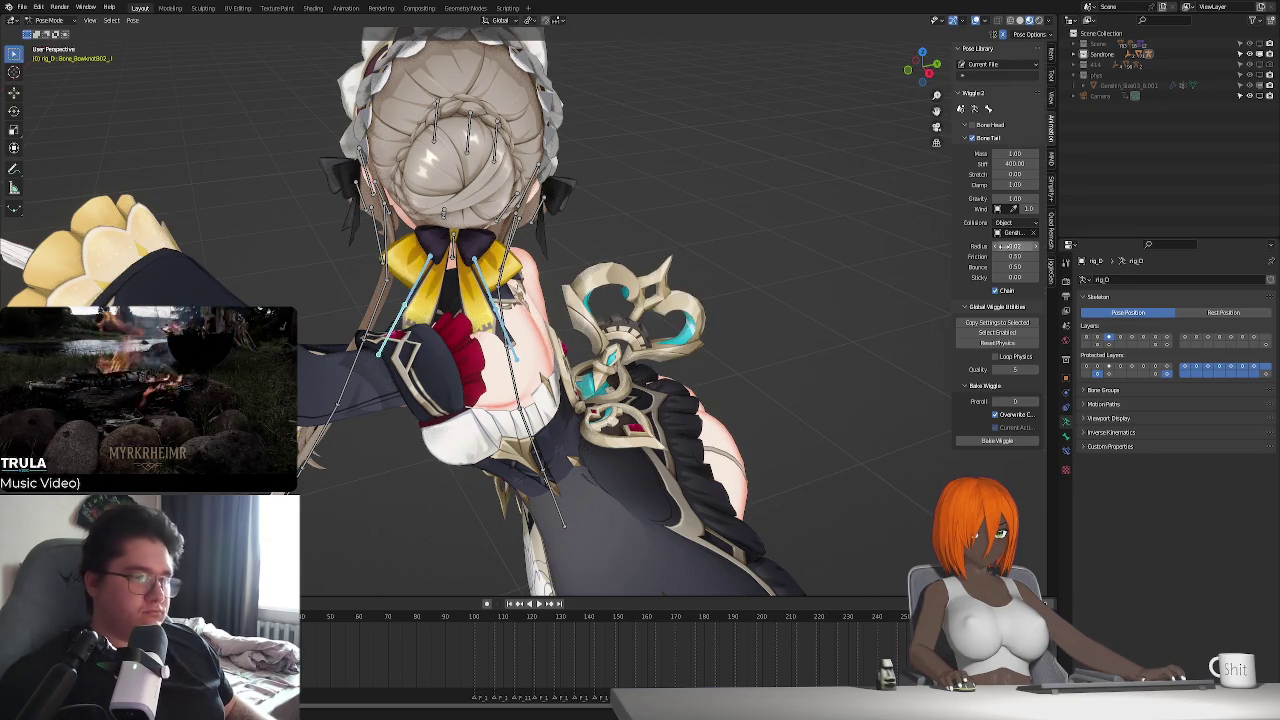
key(space)
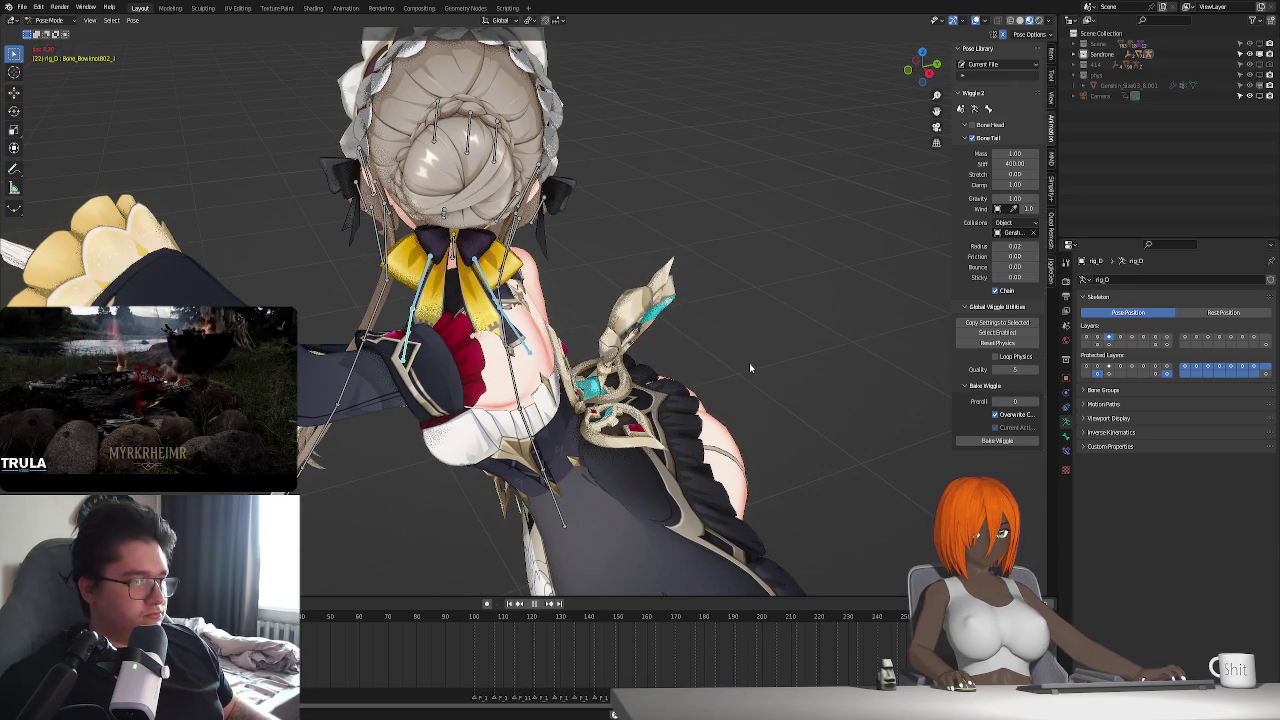
key(Escape)
- Check the bow's motion from below, then select Bone_Hair001_R and nearby hair bones
middle_drag(600, 420, 560, 300)
key(space)
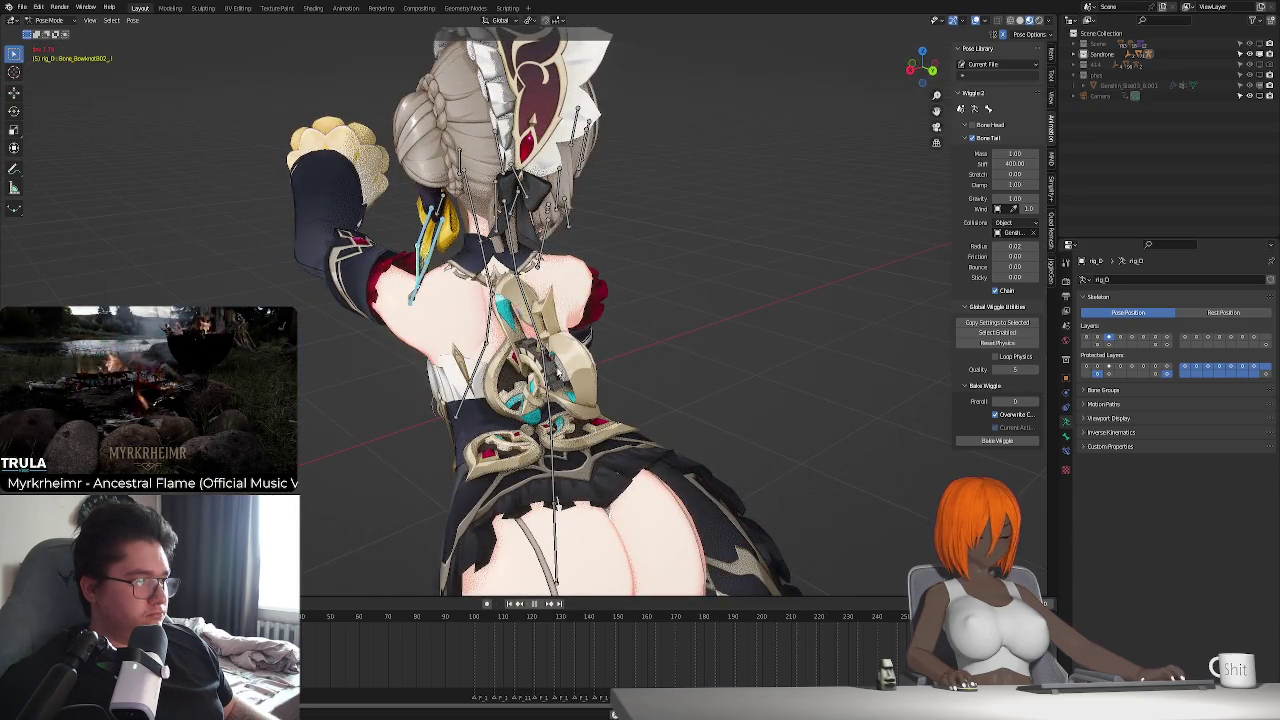
key(Escape)
mouse_move(600, 400)
middle_down()
mouse_move(520, 360)
mouse_move(676, 336)
mouse_move(492, 255)
middle_up()
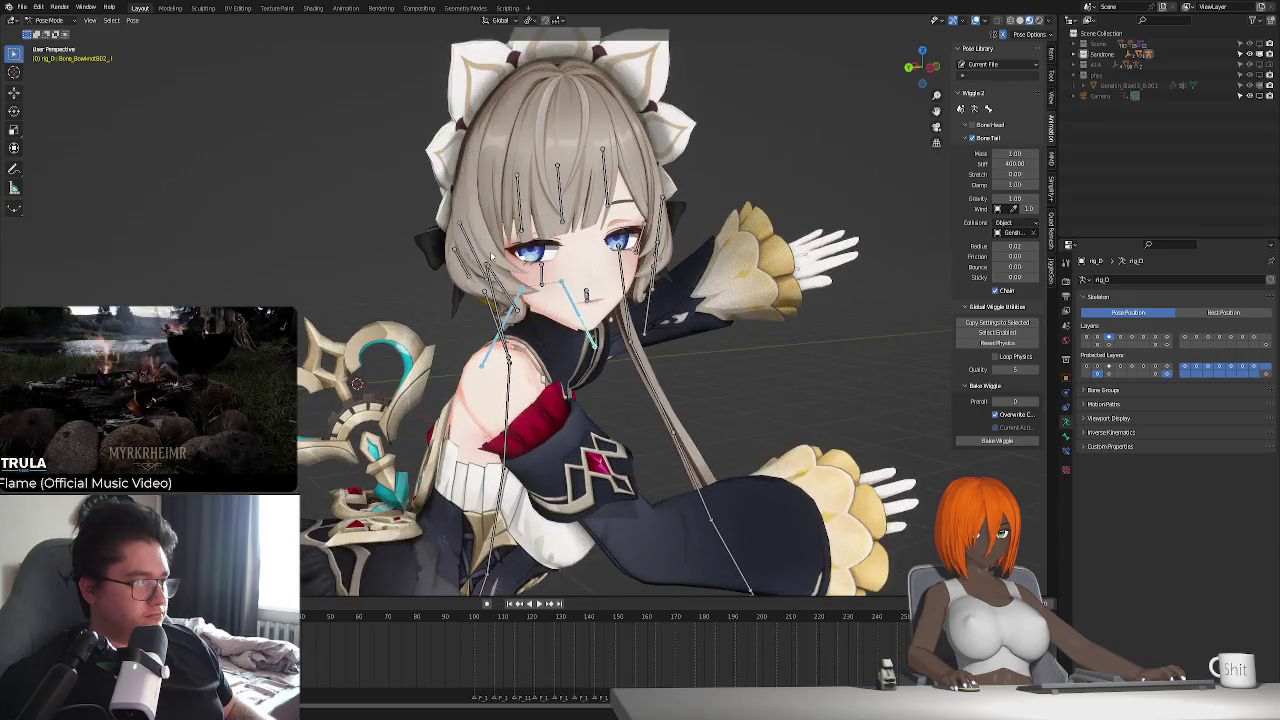
click(520, 192)
drag(548, 172, 590, 180)
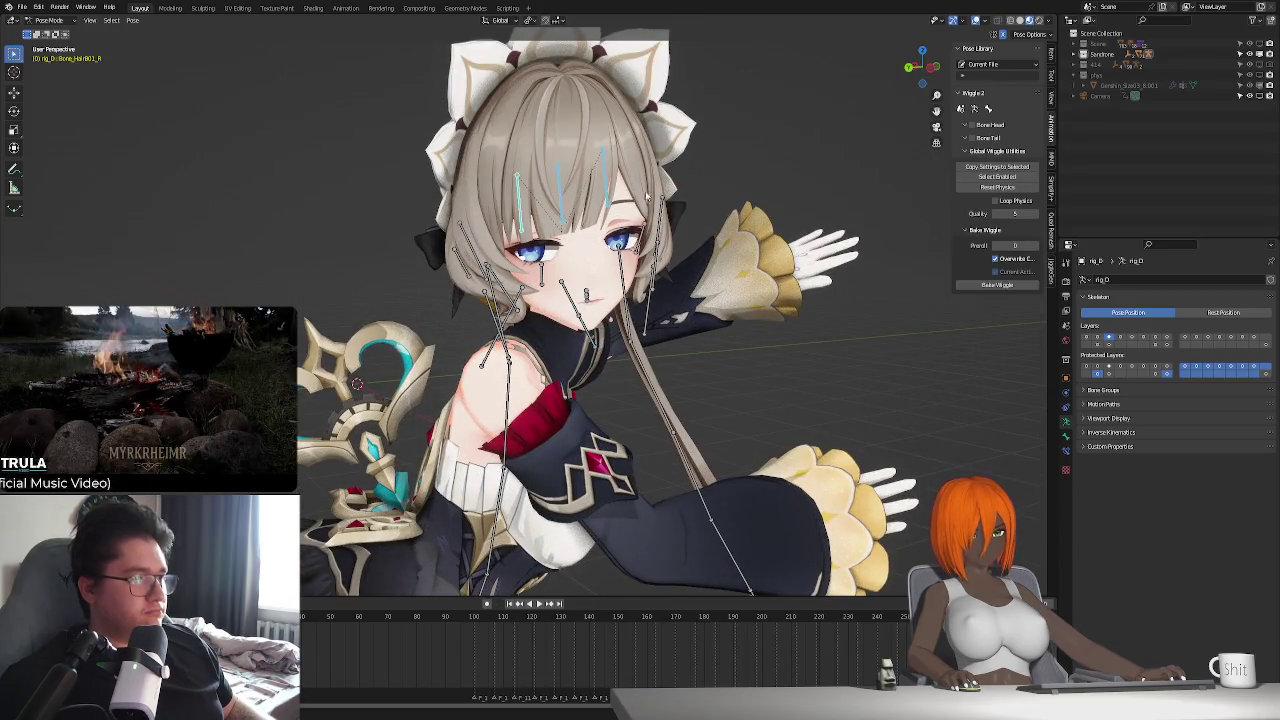
- Enable tail wiggle on the selected hair bone and preview playback
click(983, 139)
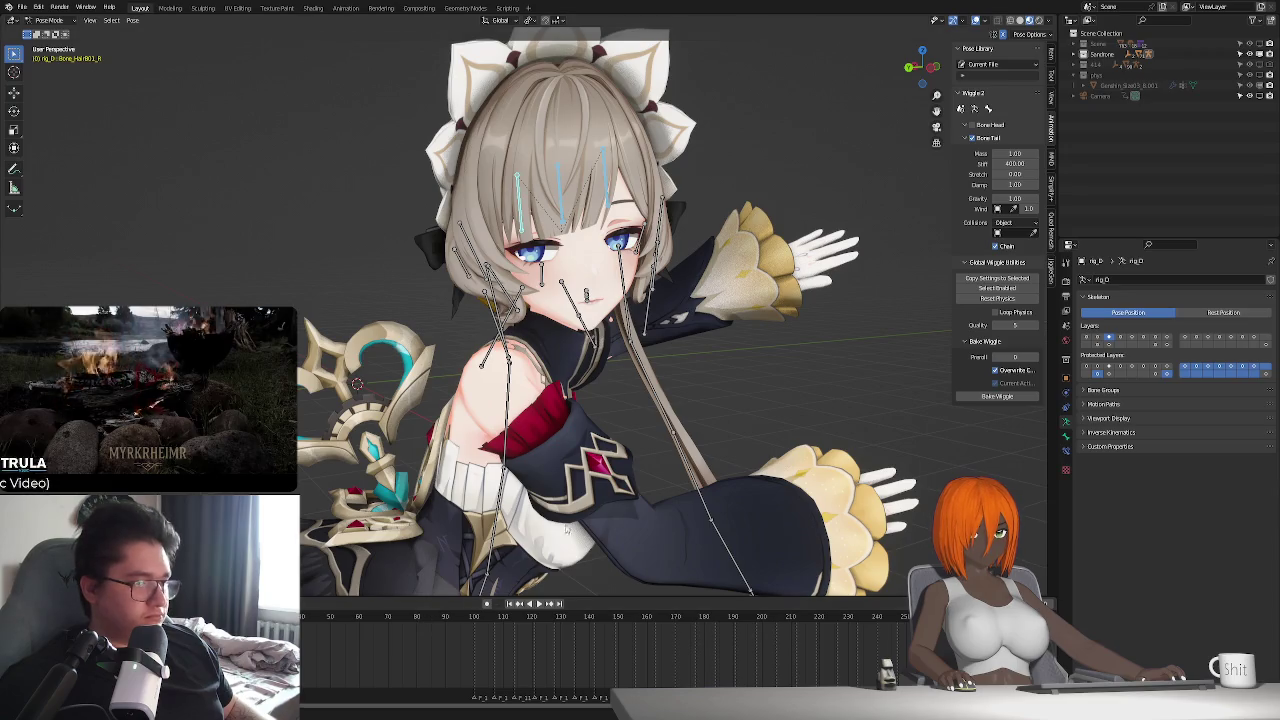
mouse_move(857, 262)
middle_down()
mouse_move(703, 441)
mouse_move(505, 343)
mouse_move(486, 255)
mouse_move(802, 343)
middle_up()
key(space)
key(space)
scroll(505, 343, up, 3)
- Select two more hair bones and enable tail wiggle on them
click(486, 255)
key(g)
click(486, 255)
click(694, 266)
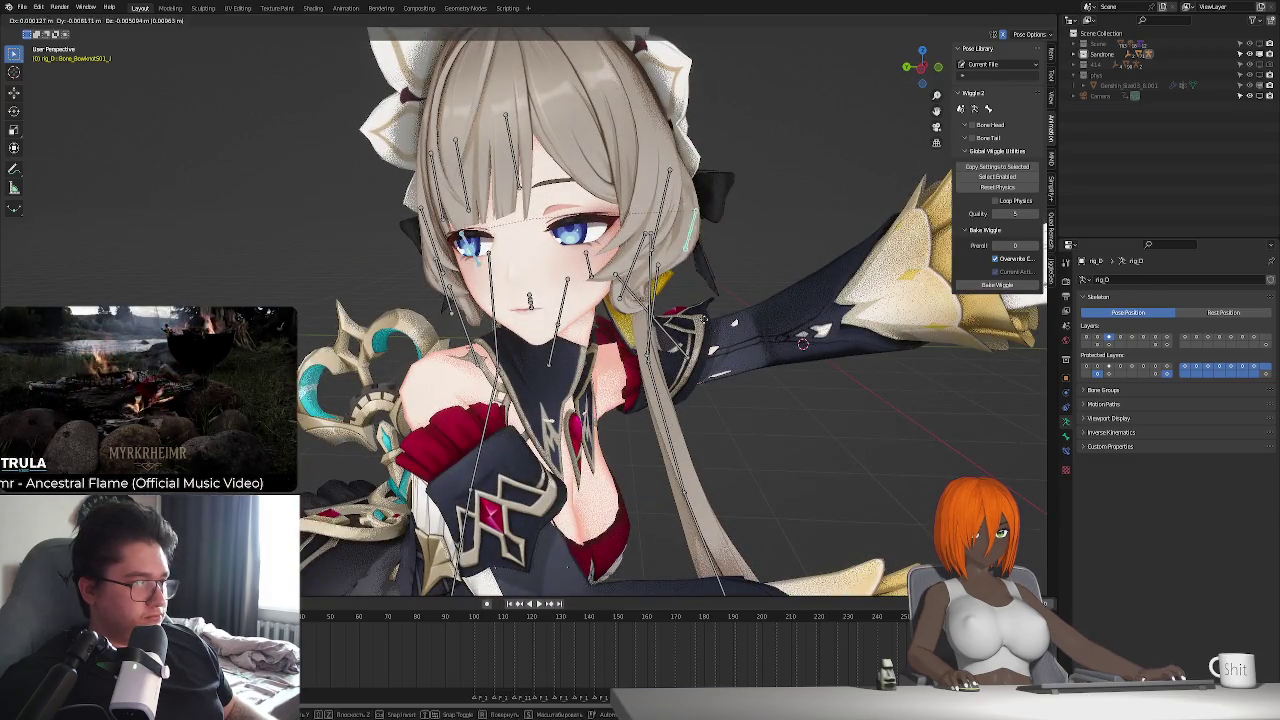
click(968, 137)
- Enable tail wiggle on a side hair bone and replay to check the hair movement
middle_drag(700, 420, 614, 714)
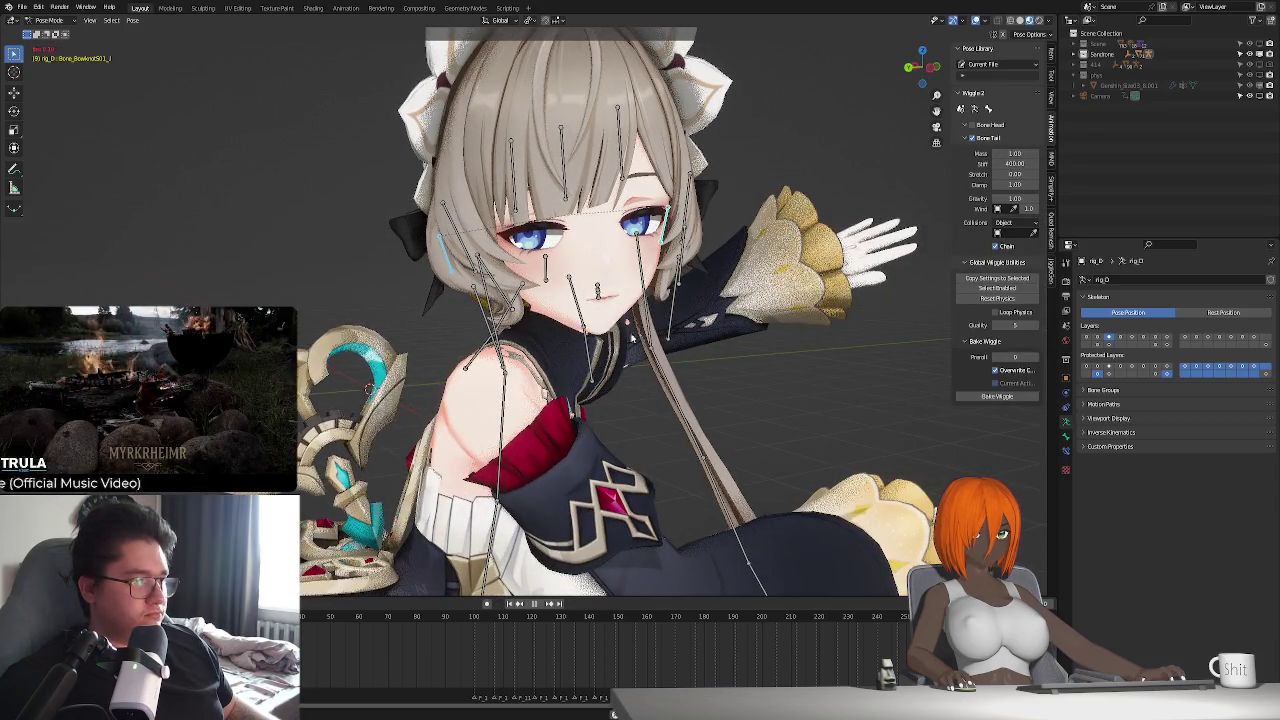
middle_drag(632, 339, 550, 246)
click(555, 262)
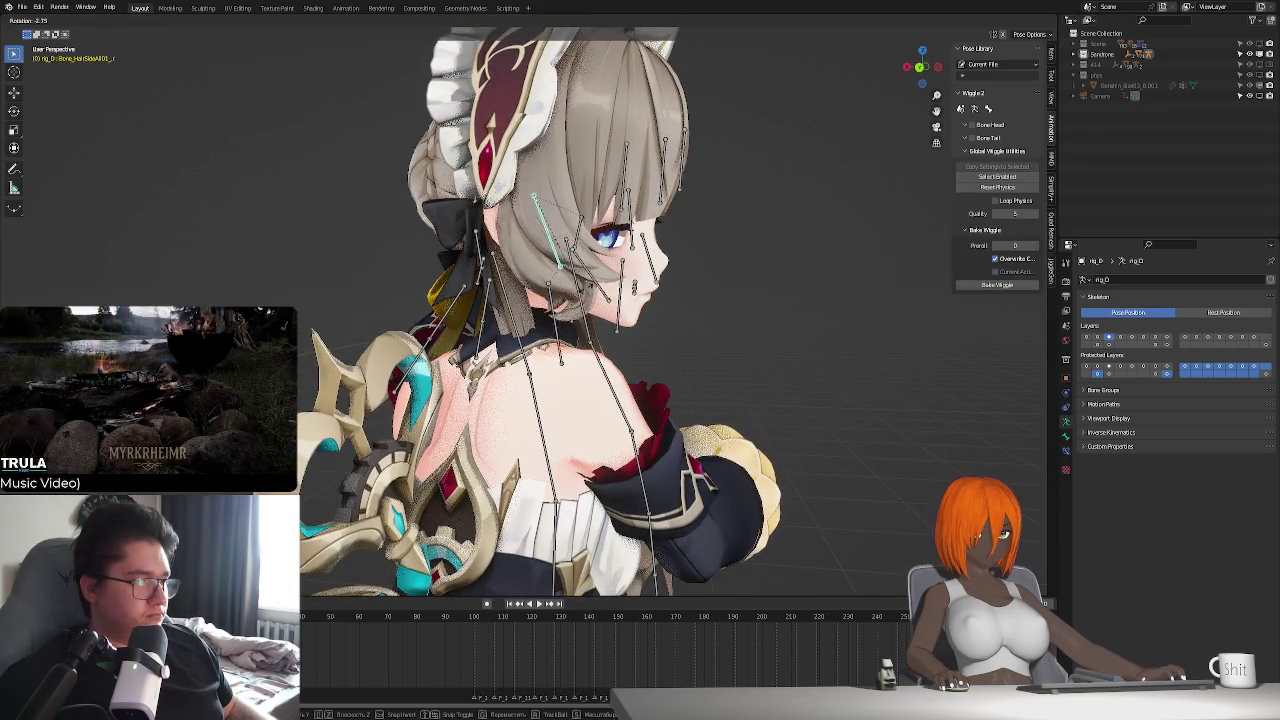
click(977, 140)
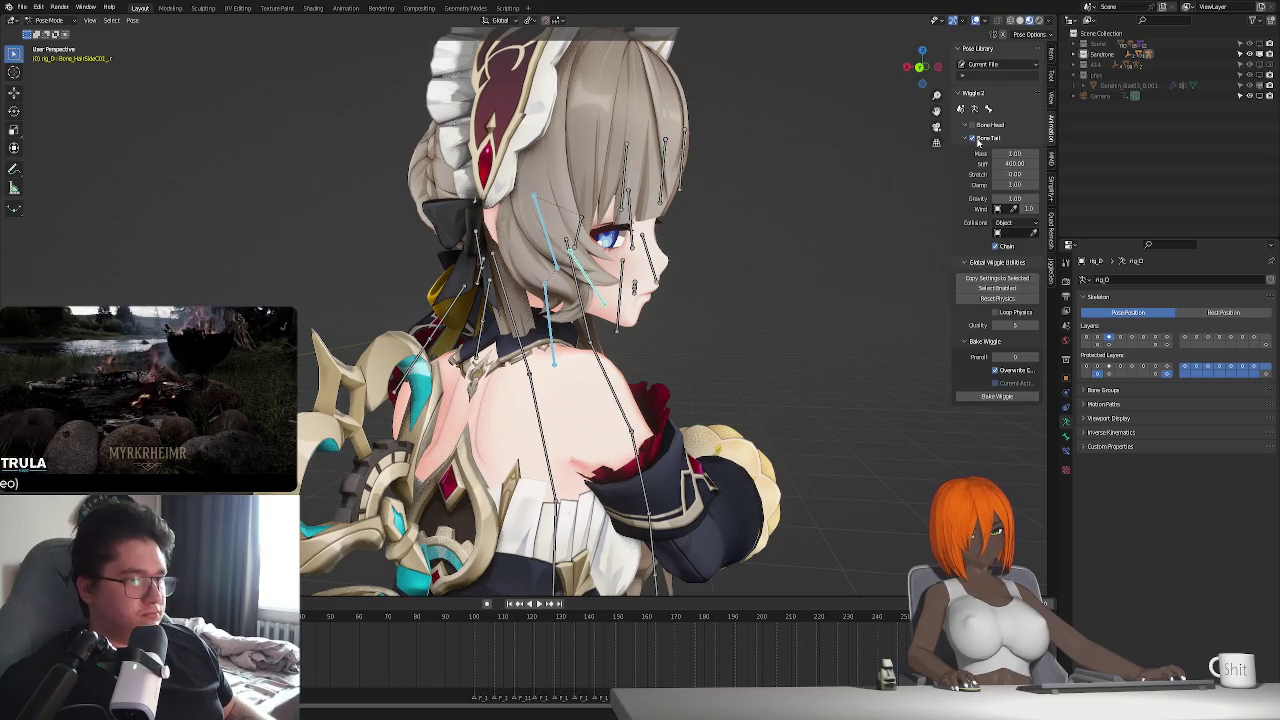
key(space)
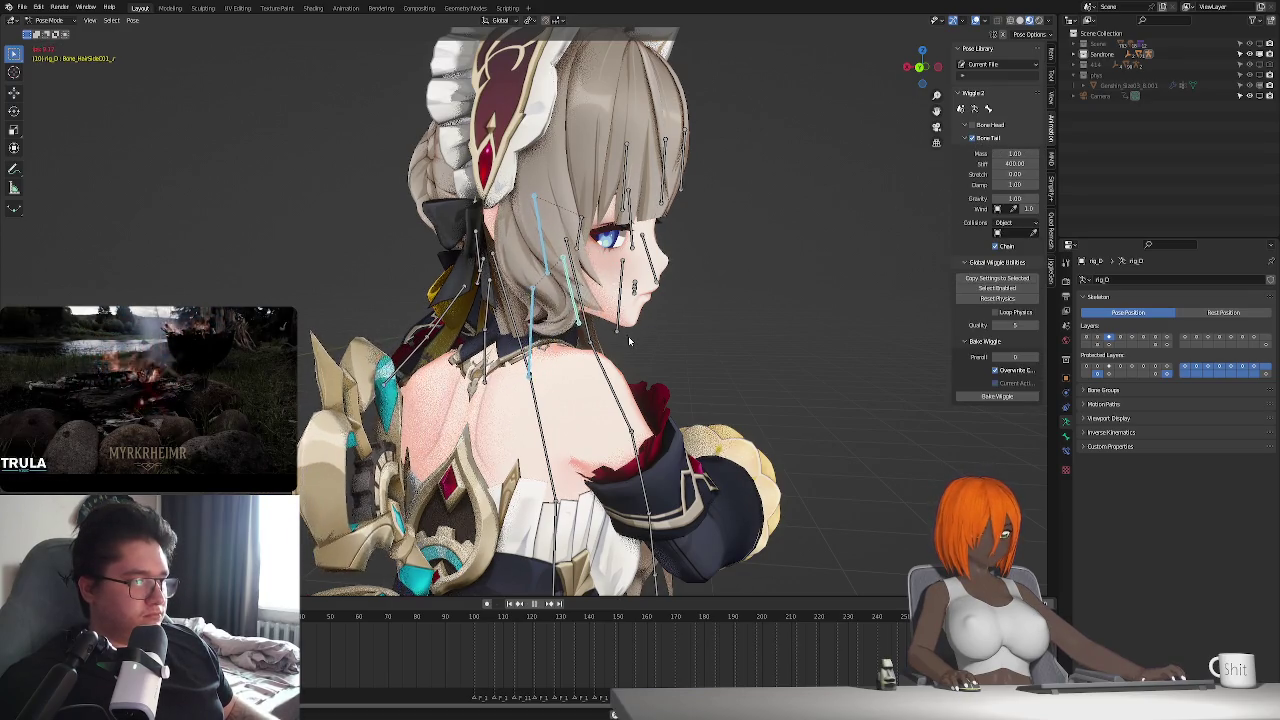
middle_drag(683, 354, 520, 350)
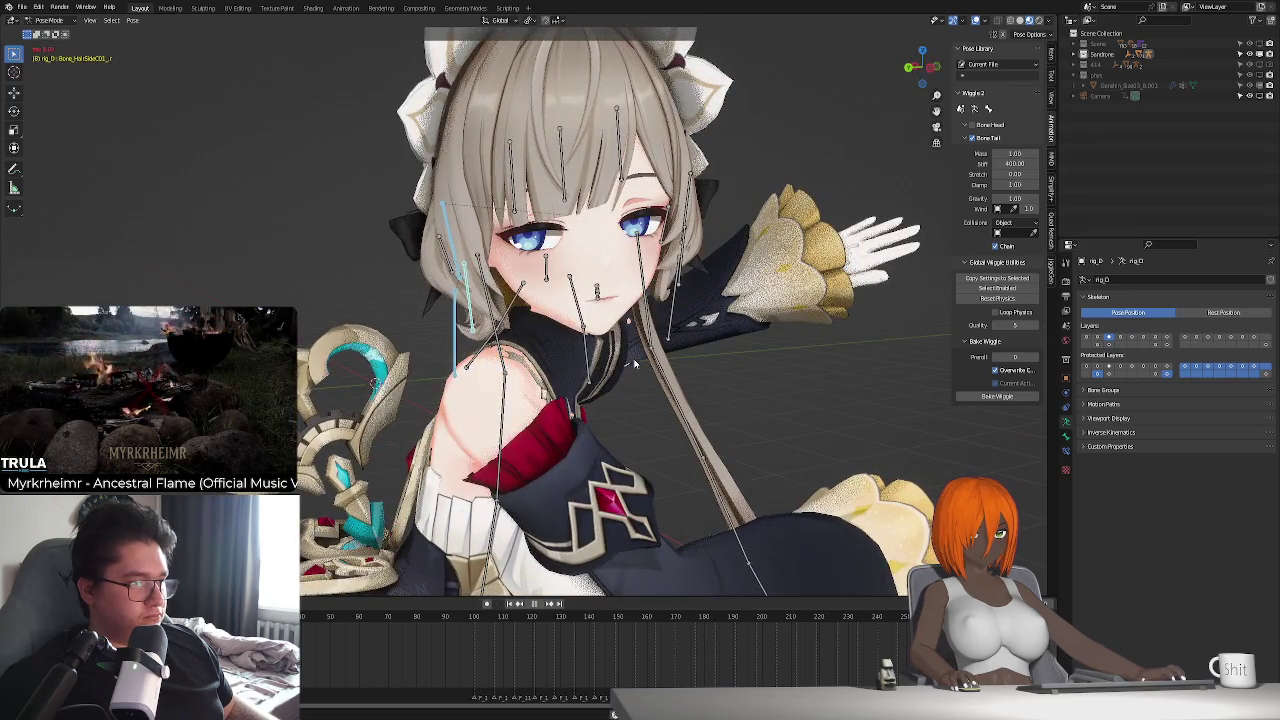
key(space)
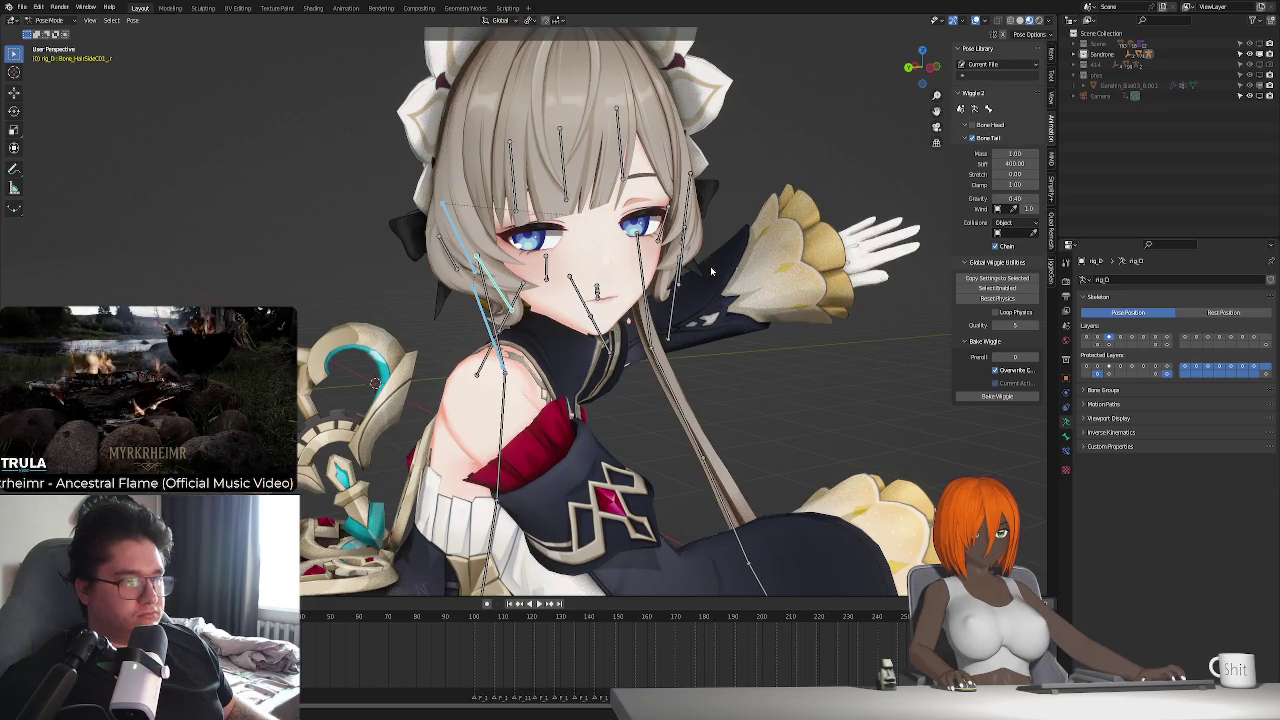
key(space)
key(space)
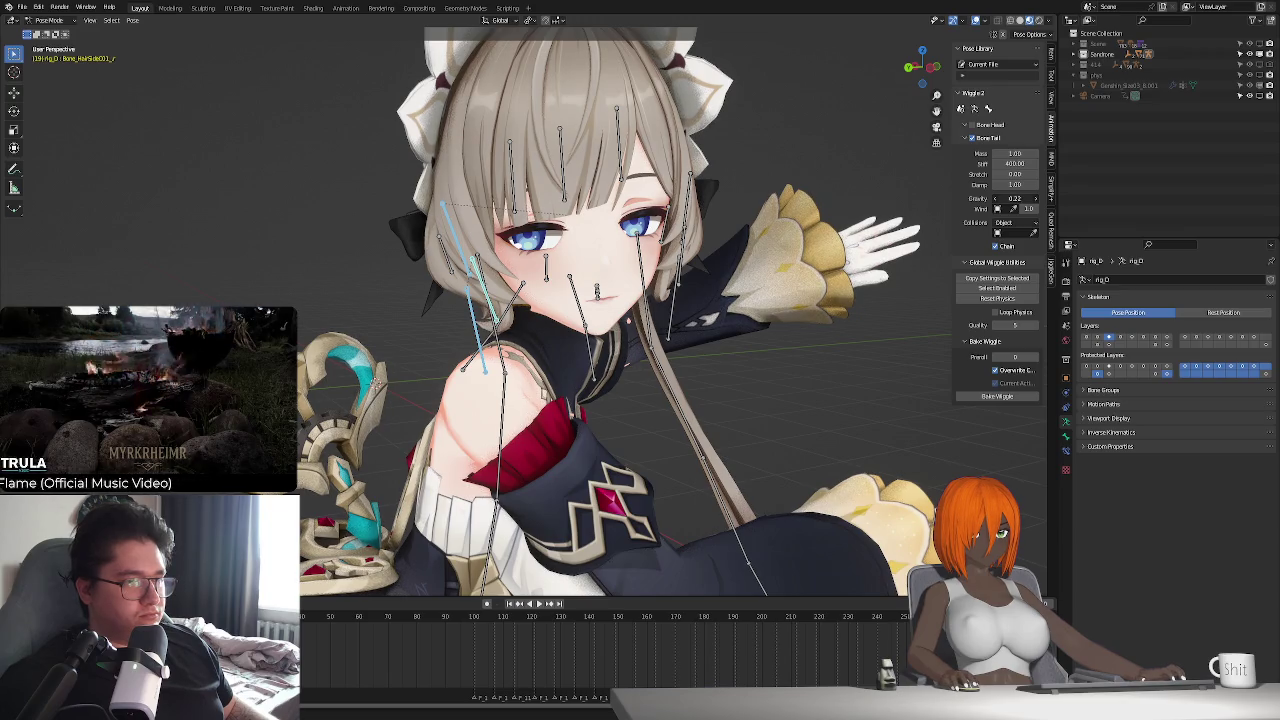
key(space)
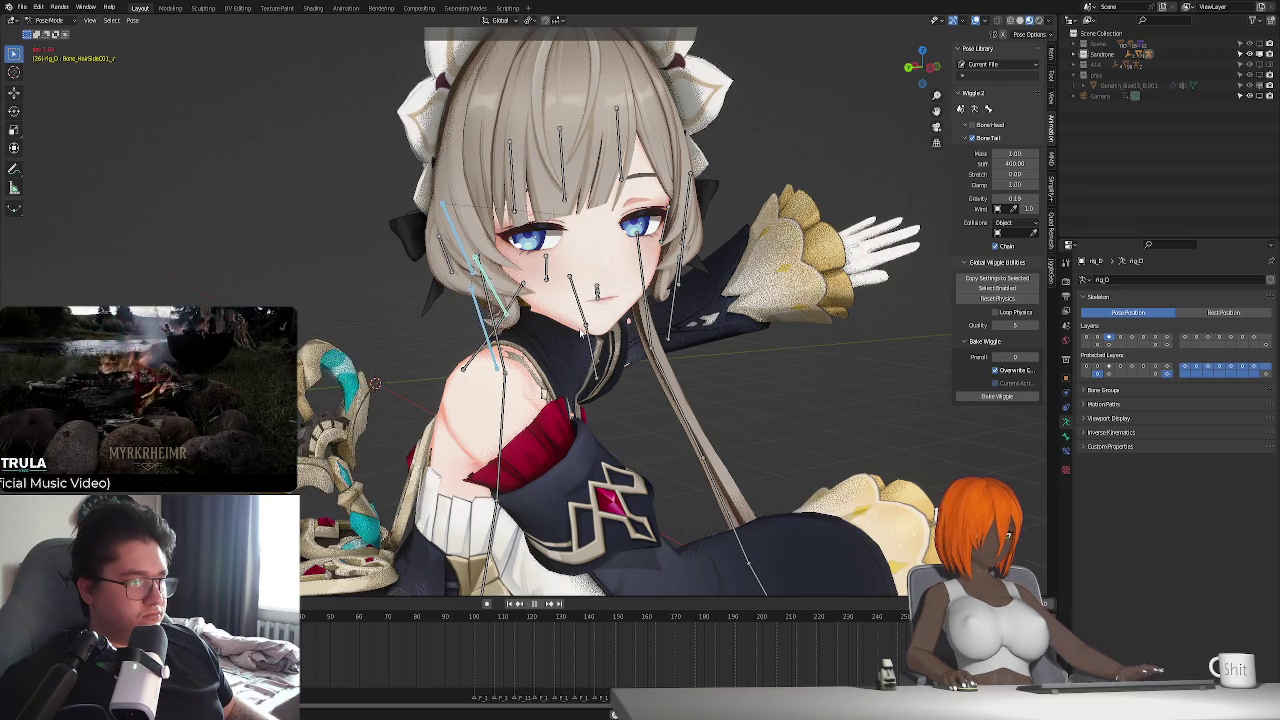
key(space)
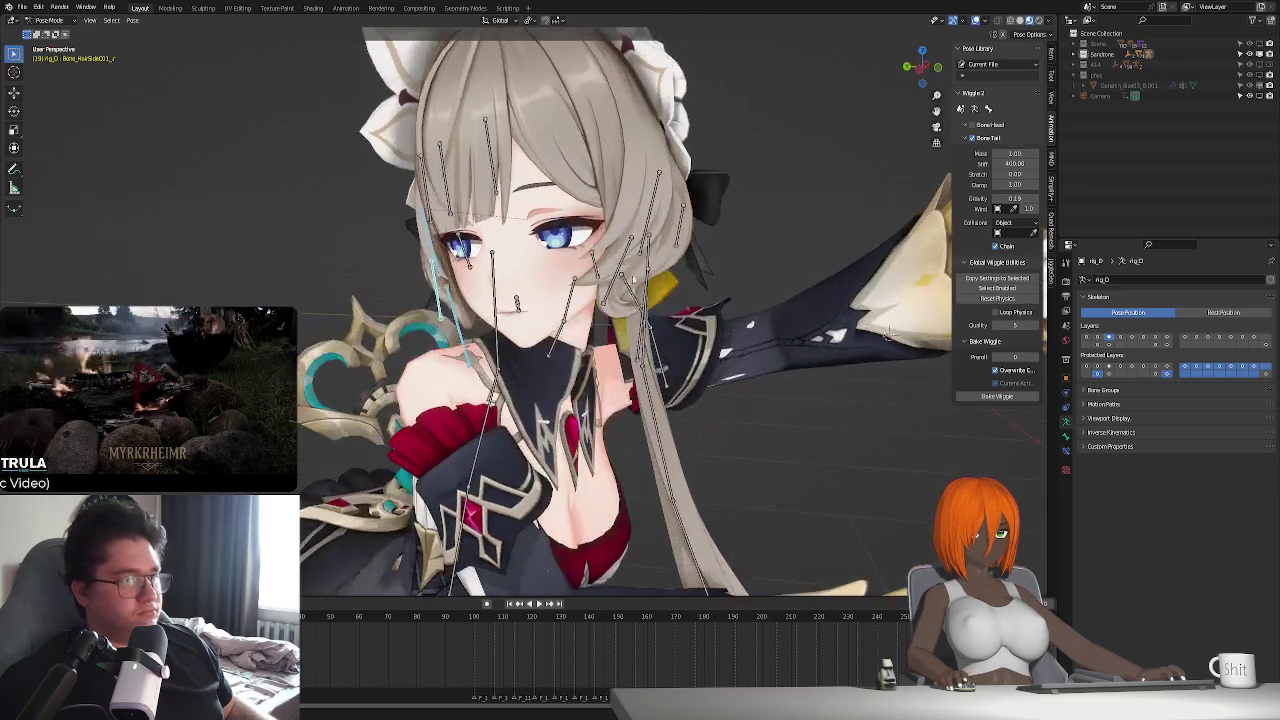
mouse_move(656, 204)
middle_down()
mouse_move(583, 309)
mouse_move(971, 143)
middle_up()
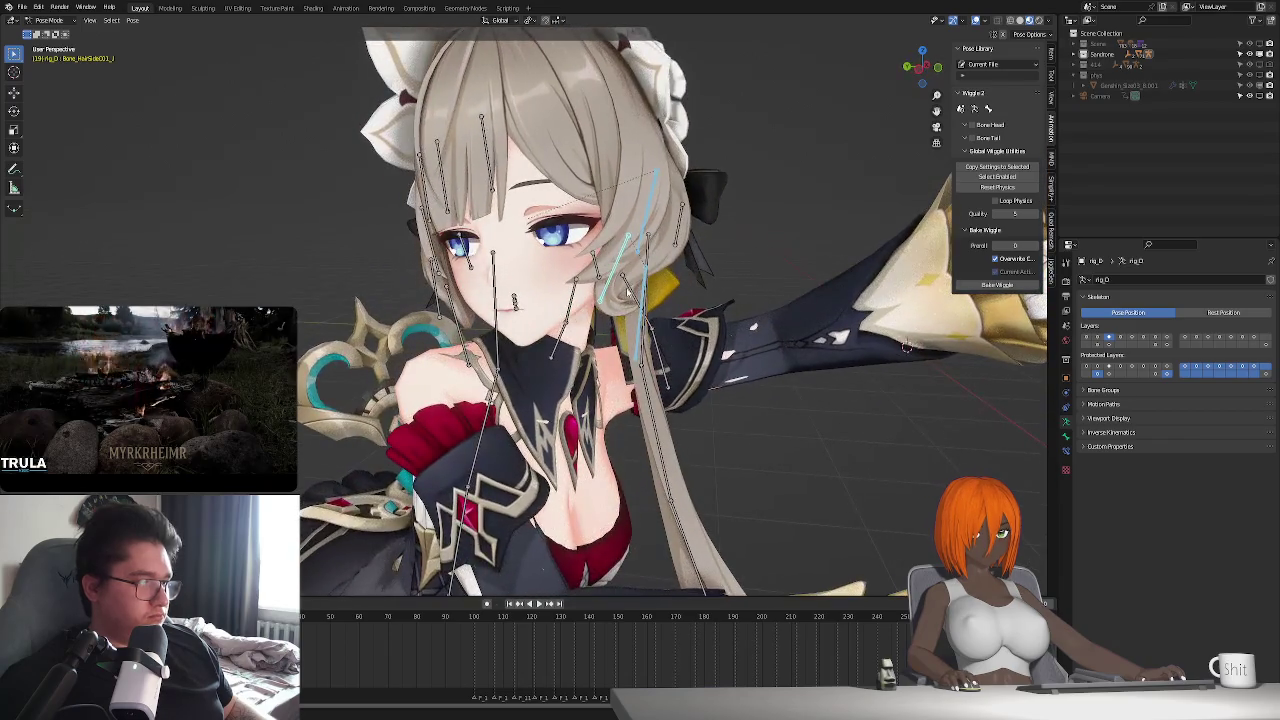
- Set the hair bone's wiggle gravity to 0.15 and preview the sway
click(972, 138)
text(0.15)
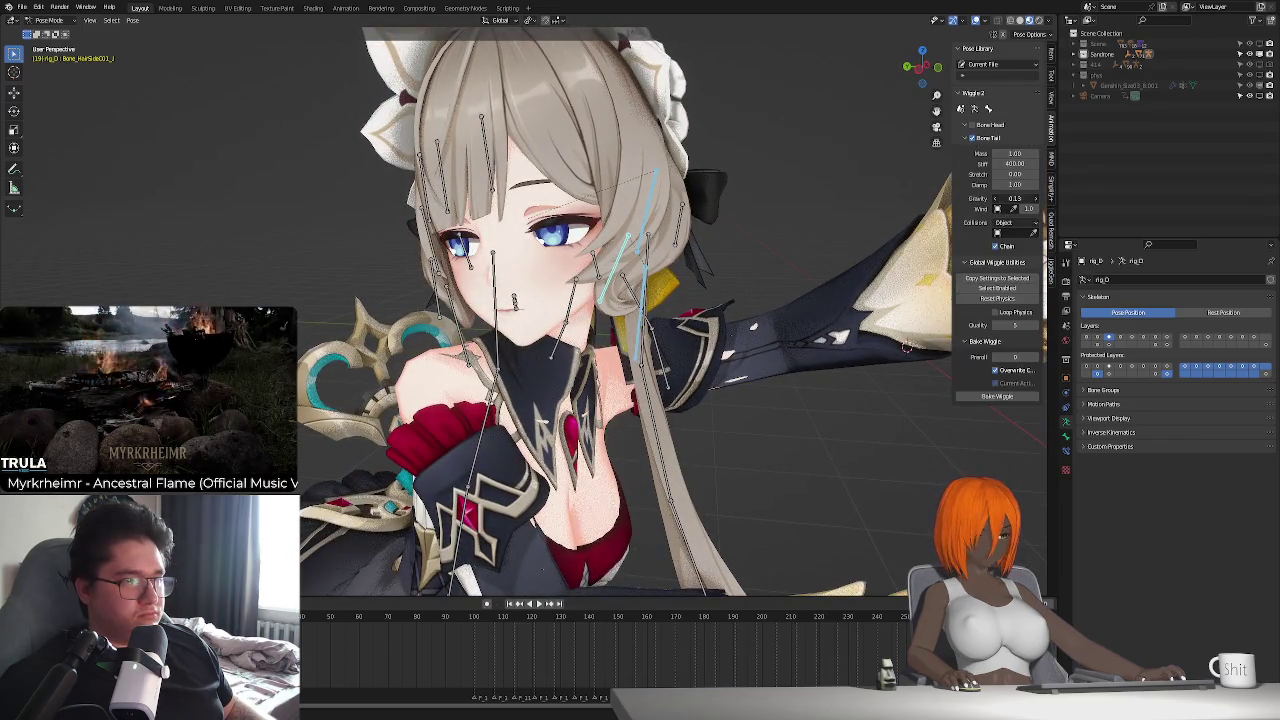
key(Return)
key(space)
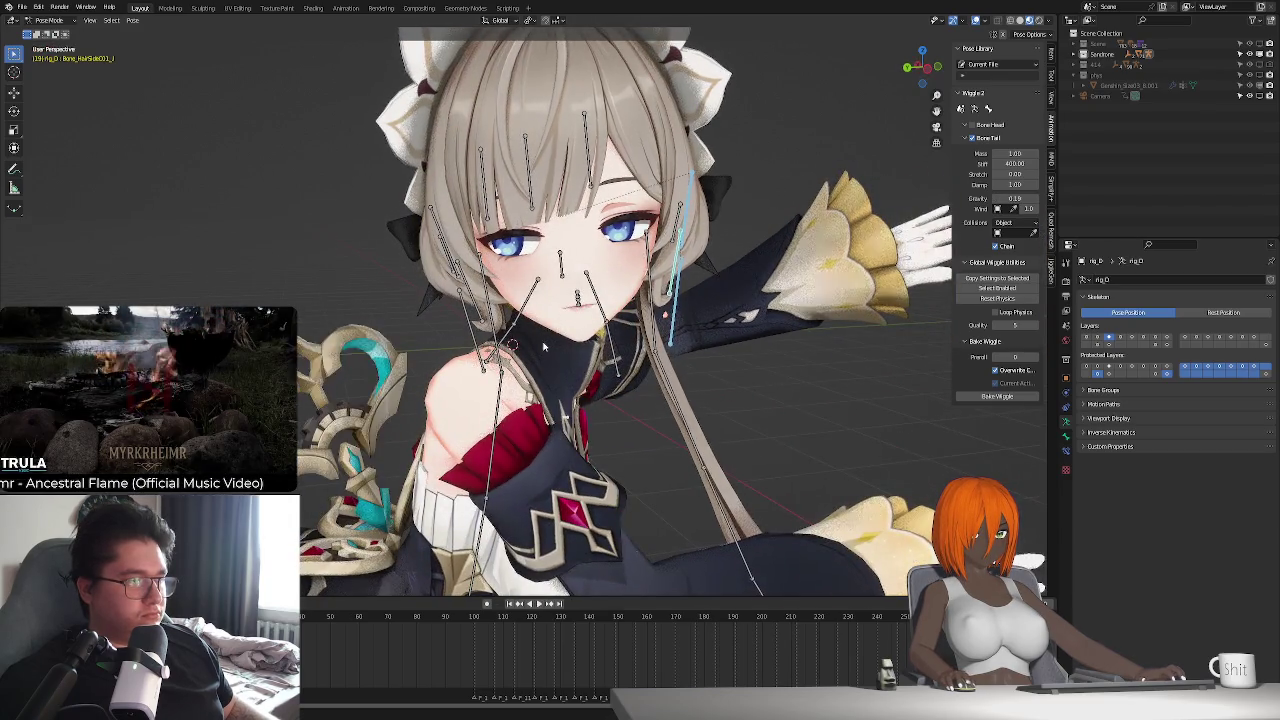
mouse_move(668, 370)
middle_down()
mouse_move(583, 430)
mouse_move(520, 293)
mouse_move(528, 278)
mouse_move(540, 277)
mouse_move(577, 355)
middle_up()
key(space)
click(540, 272)
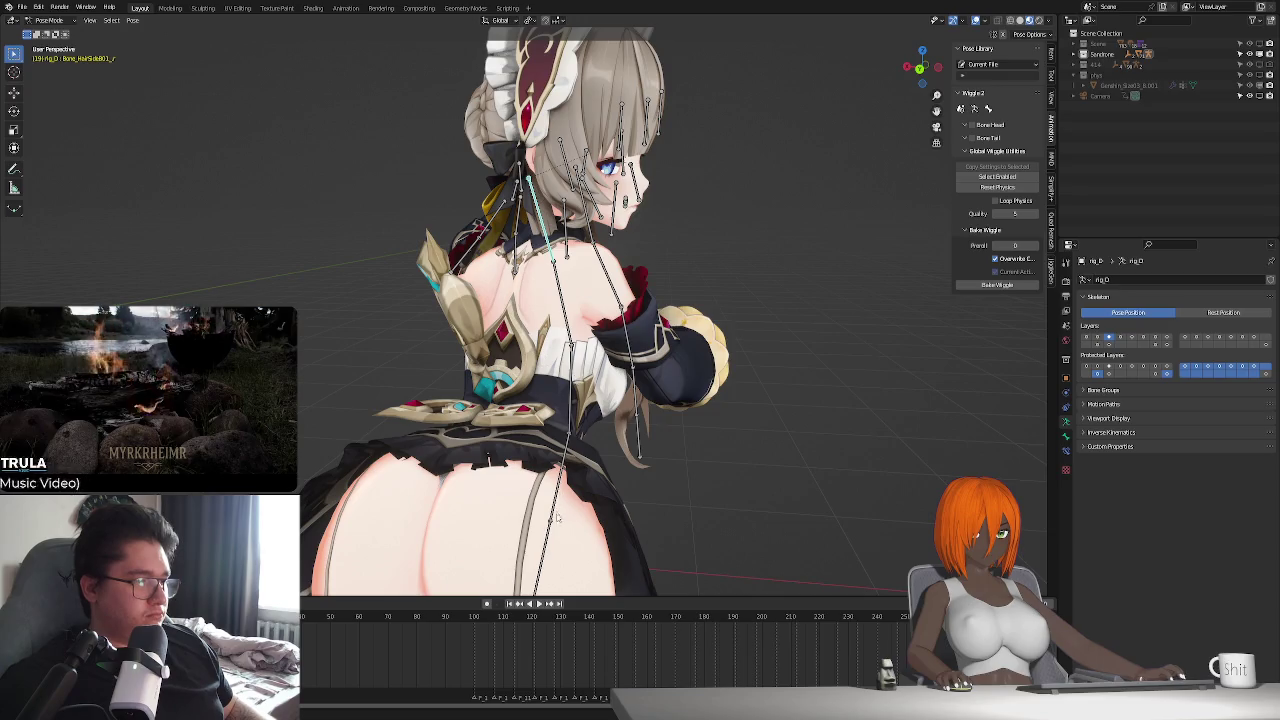
- Enable tail wiggle on this hair bone with the Genshin body as collision object
scroll(560, 330, down, 3)
mouse_move(560, 330)
middle_down()
mouse_move(640, 320)
mouse_move(604, 283)
middle_up()
scroll(662, 318, up, 3)
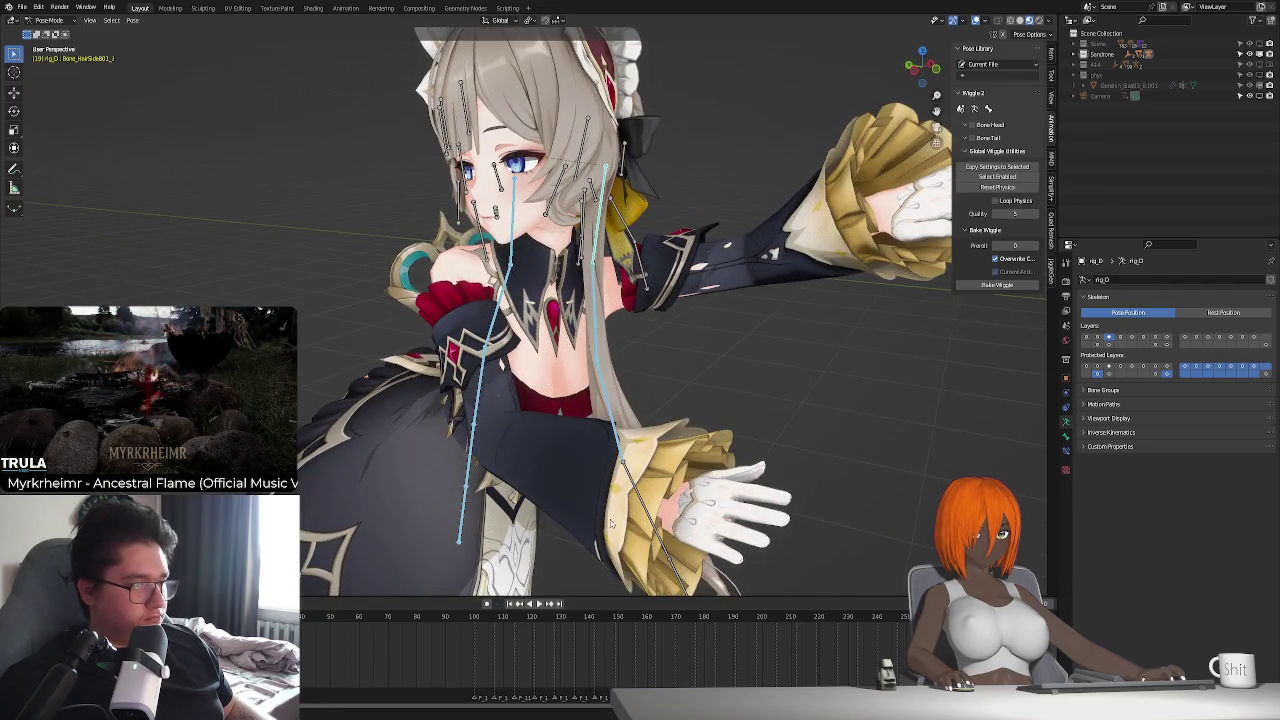
mouse_move(680, 536)
middle_down()
mouse_move(617, 479)
mouse_move(593, 317)
mouse_move(567, 362)
mouse_move(590, 355)
middle_up()
click(969, 138)
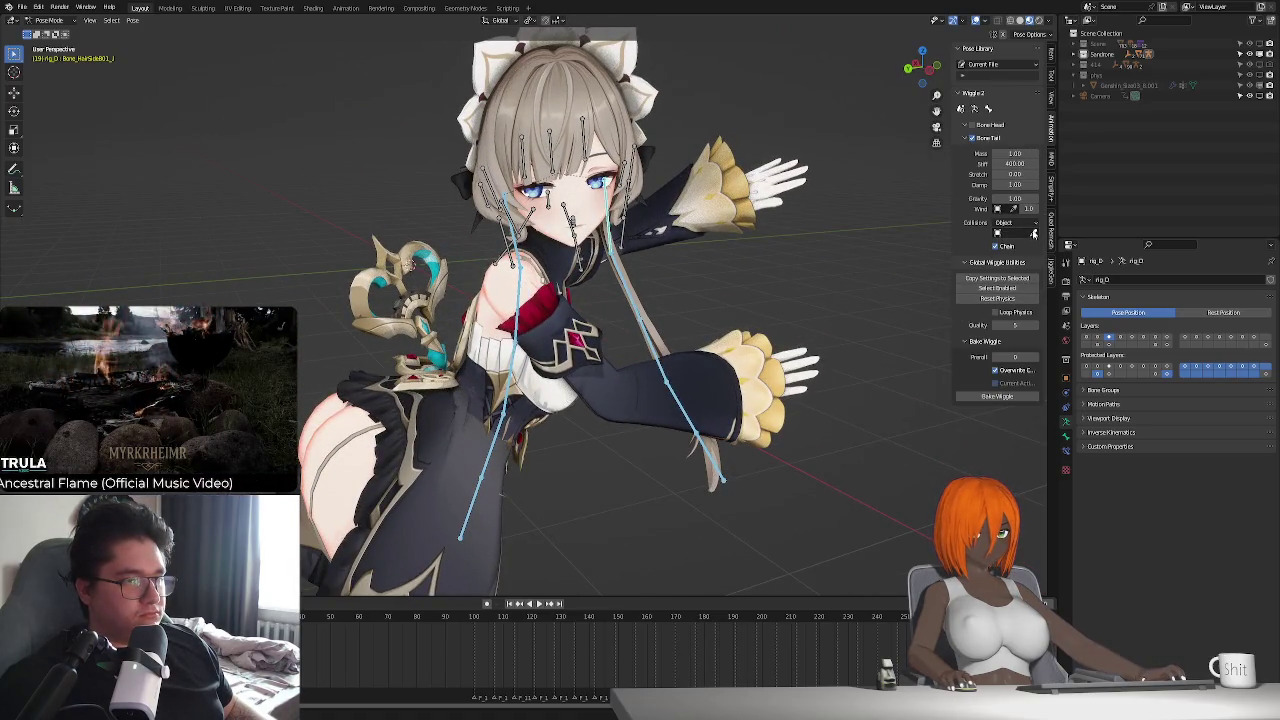
click(1034, 233)
click(1113, 92)
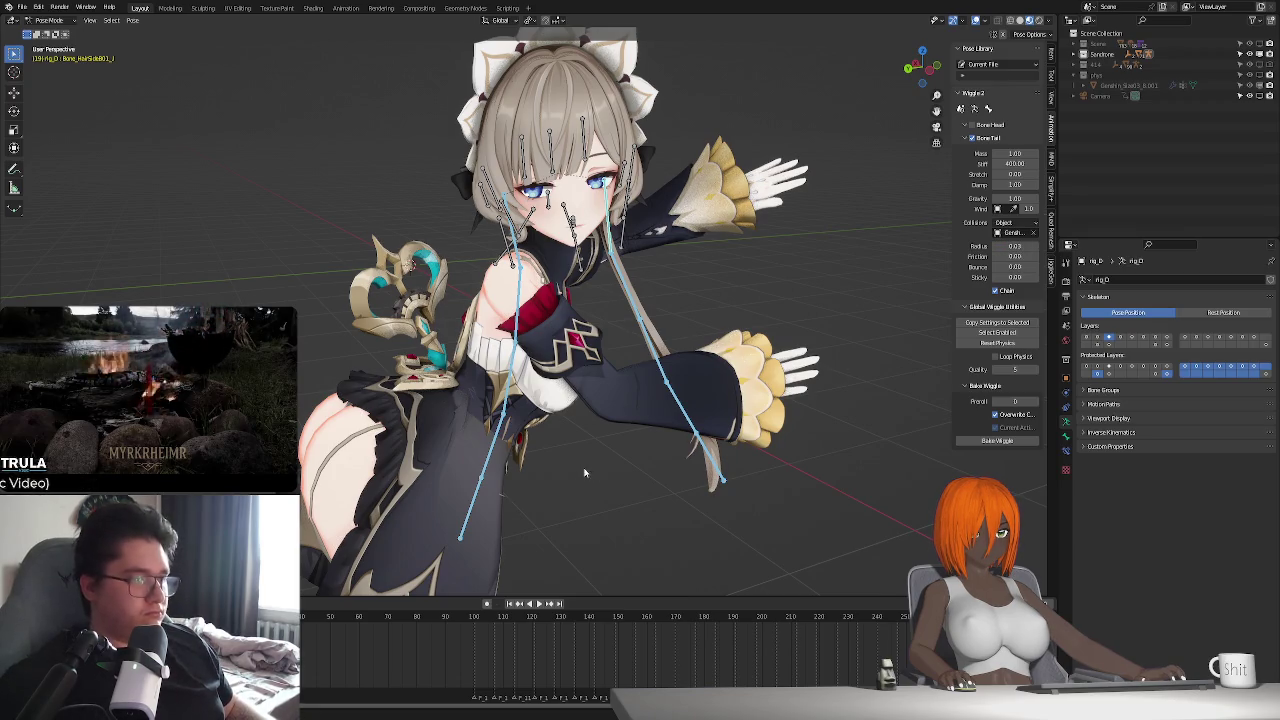
- Play the animation to test the hair collisions and stiffness
click(510, 604)
key(space)
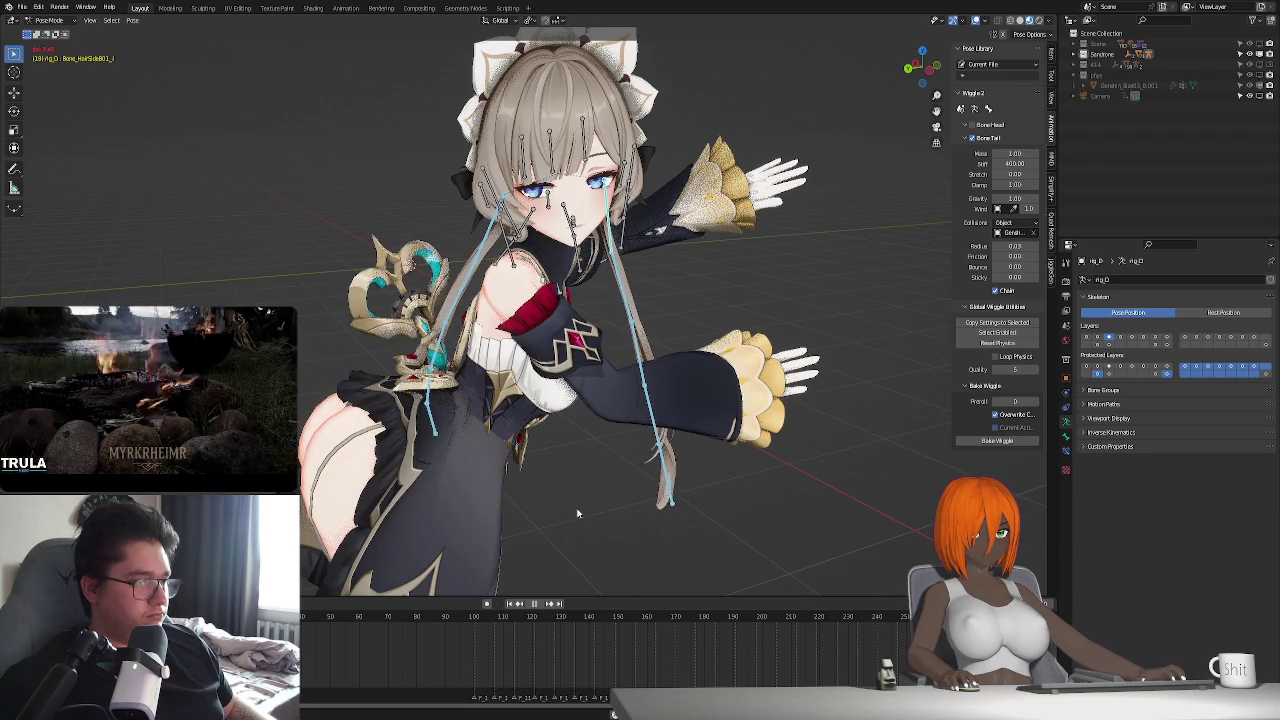
key(space)
click(1010, 163)
text(200)
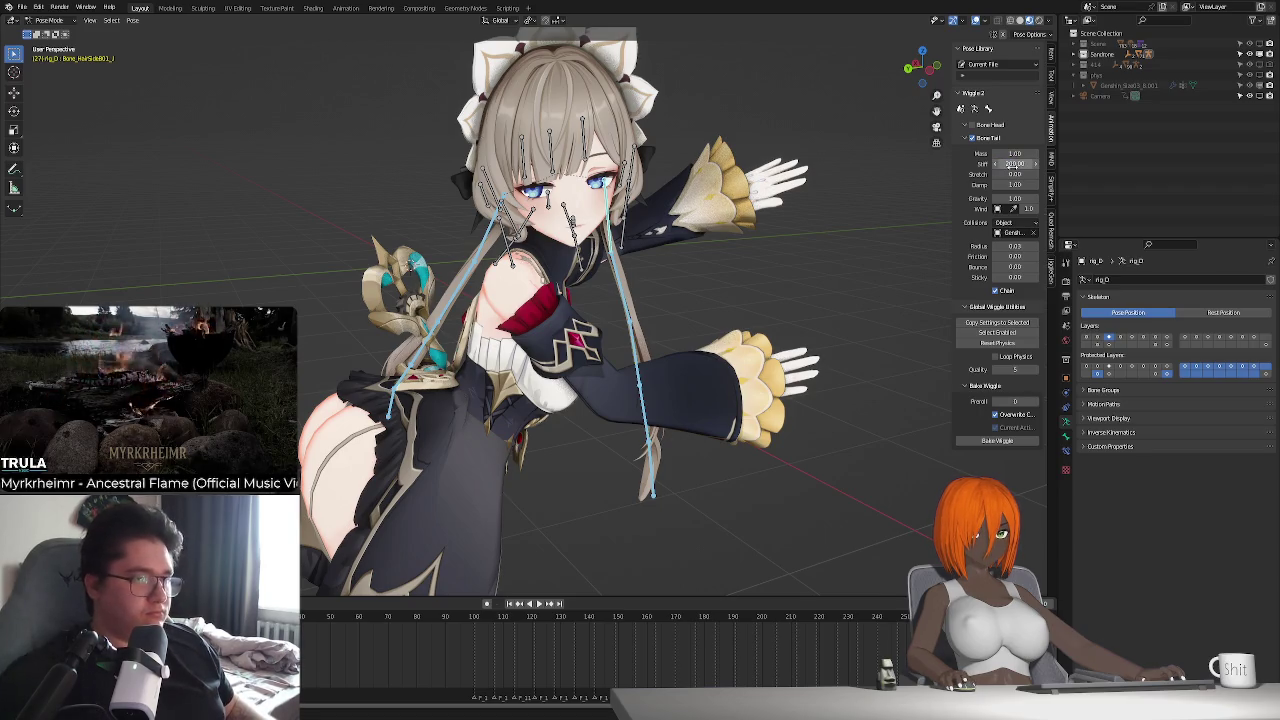
key(space)
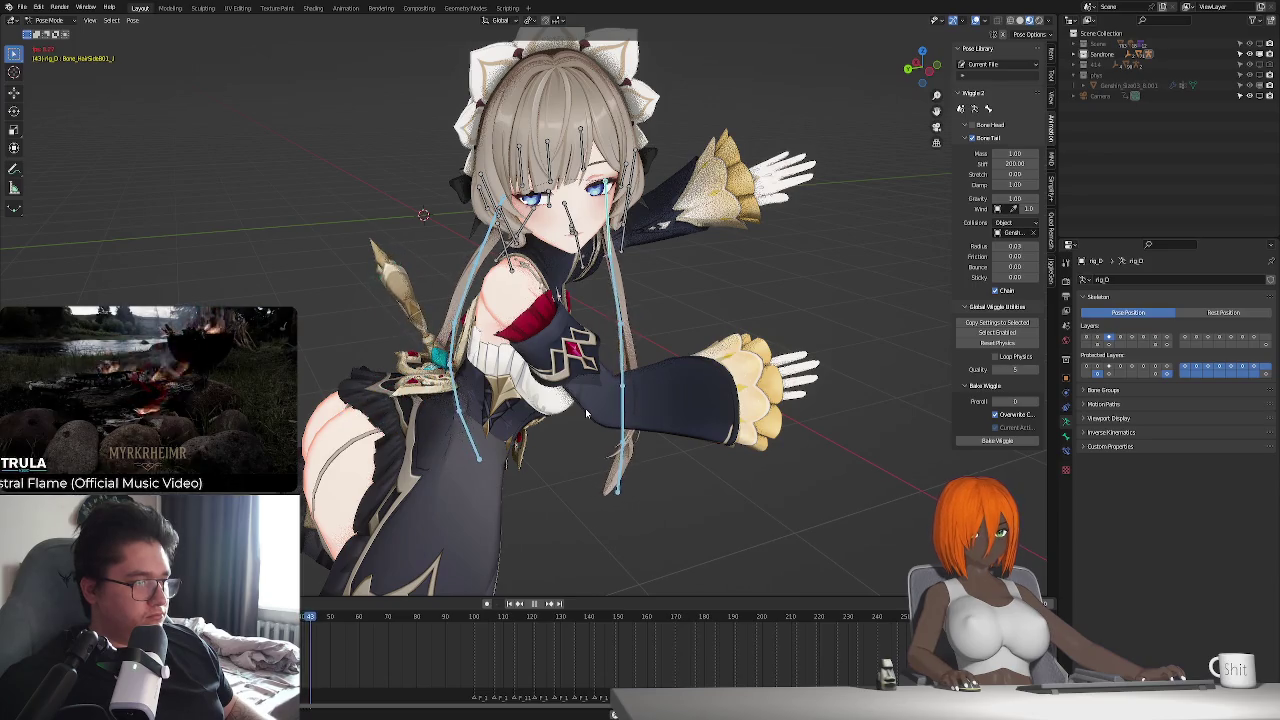
key(Escape)
mouse_move(585, 408)
middle_down()
mouse_move(550, 426)
mouse_move(614, 714)
middle_up()
key(space)
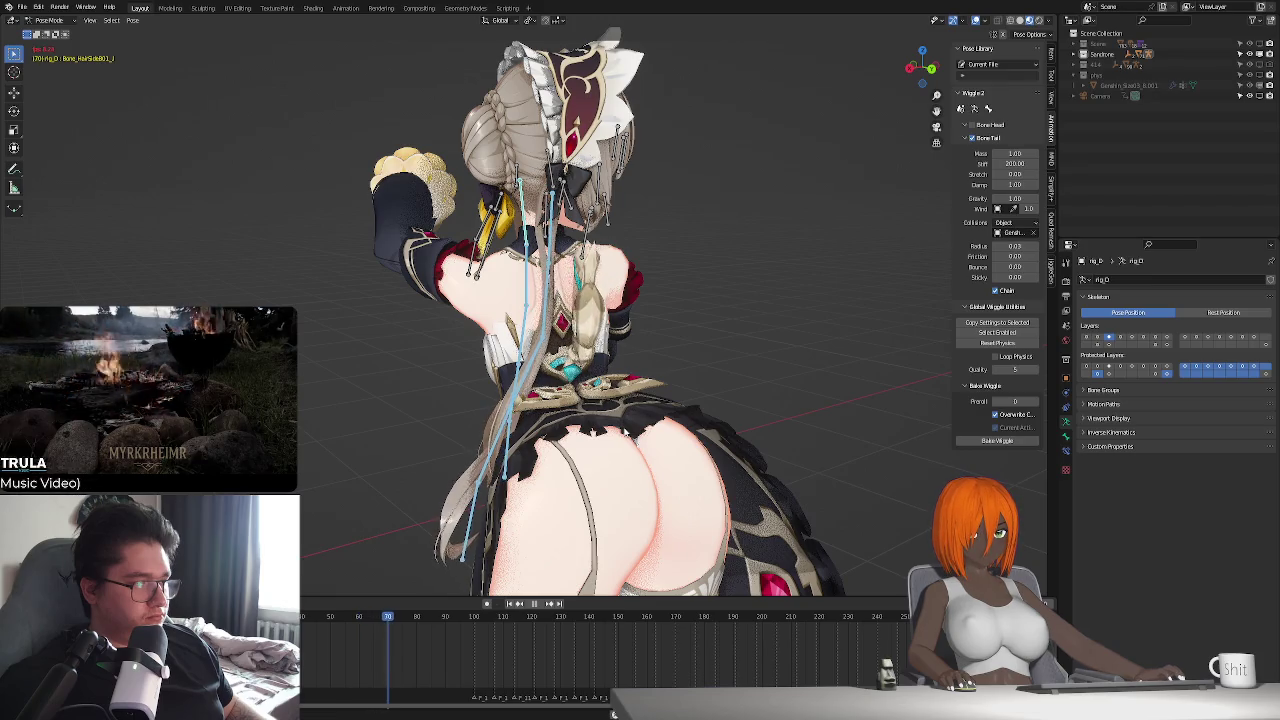
key(space)
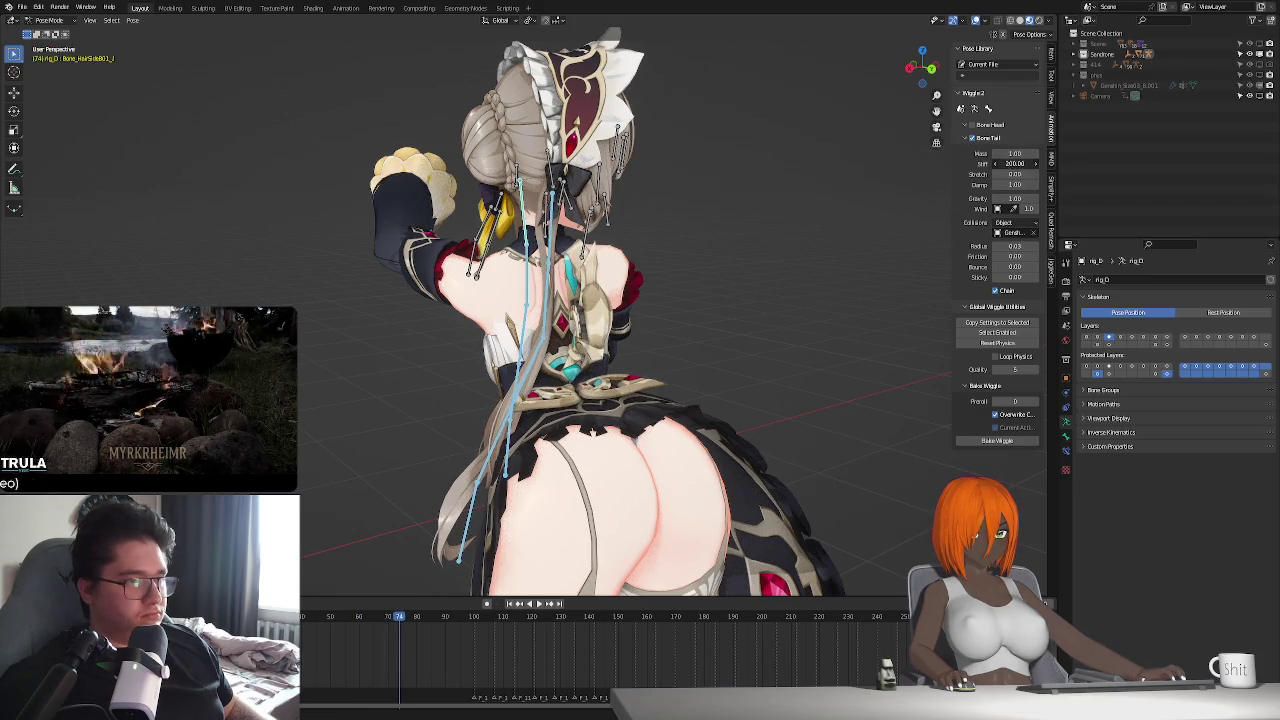
- Set the hair's stiffness to 300 and preview the stiffer hair swing
click(1012, 164)
text(300)
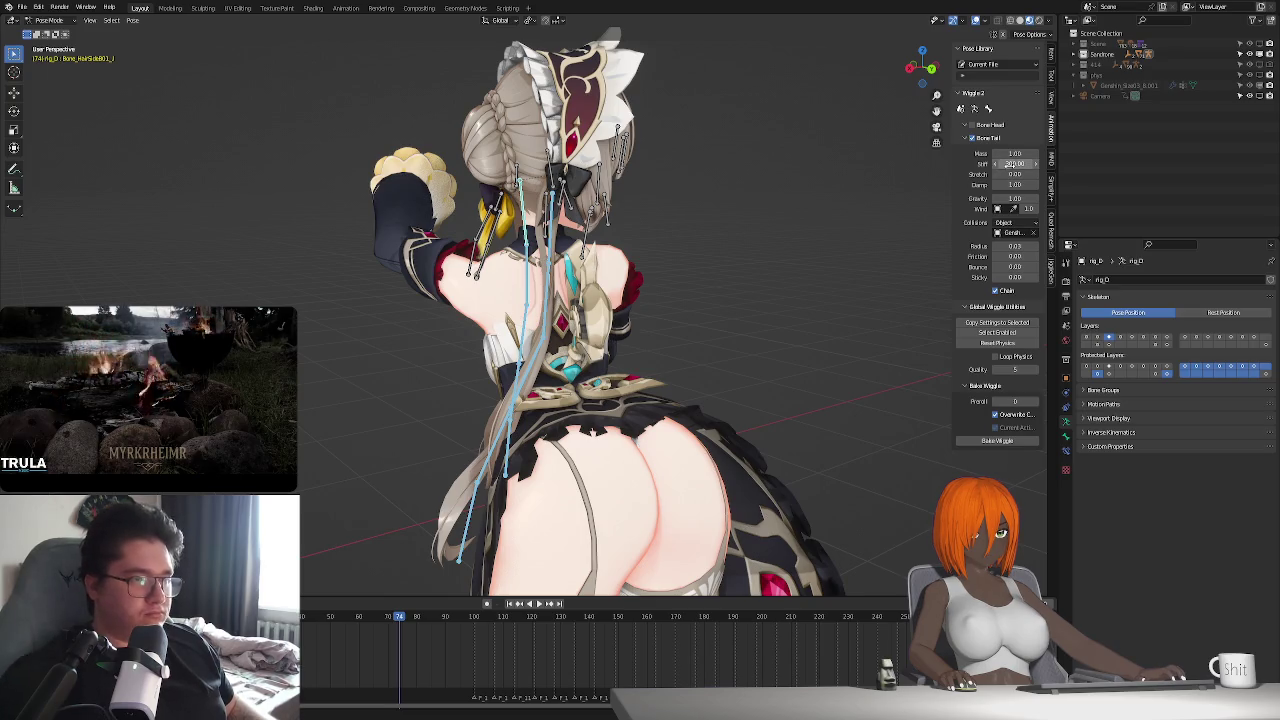
key(Return)
key(space)
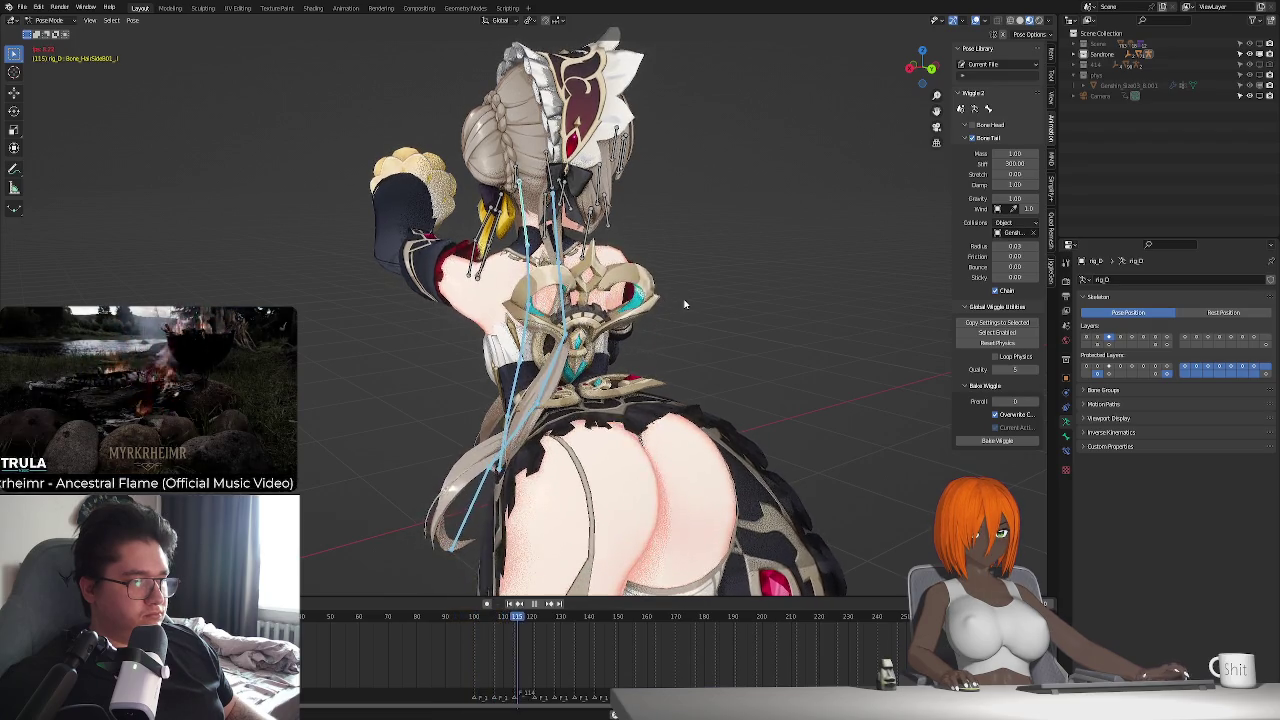
key(space)
middle_drag(685, 304, 577, 345)
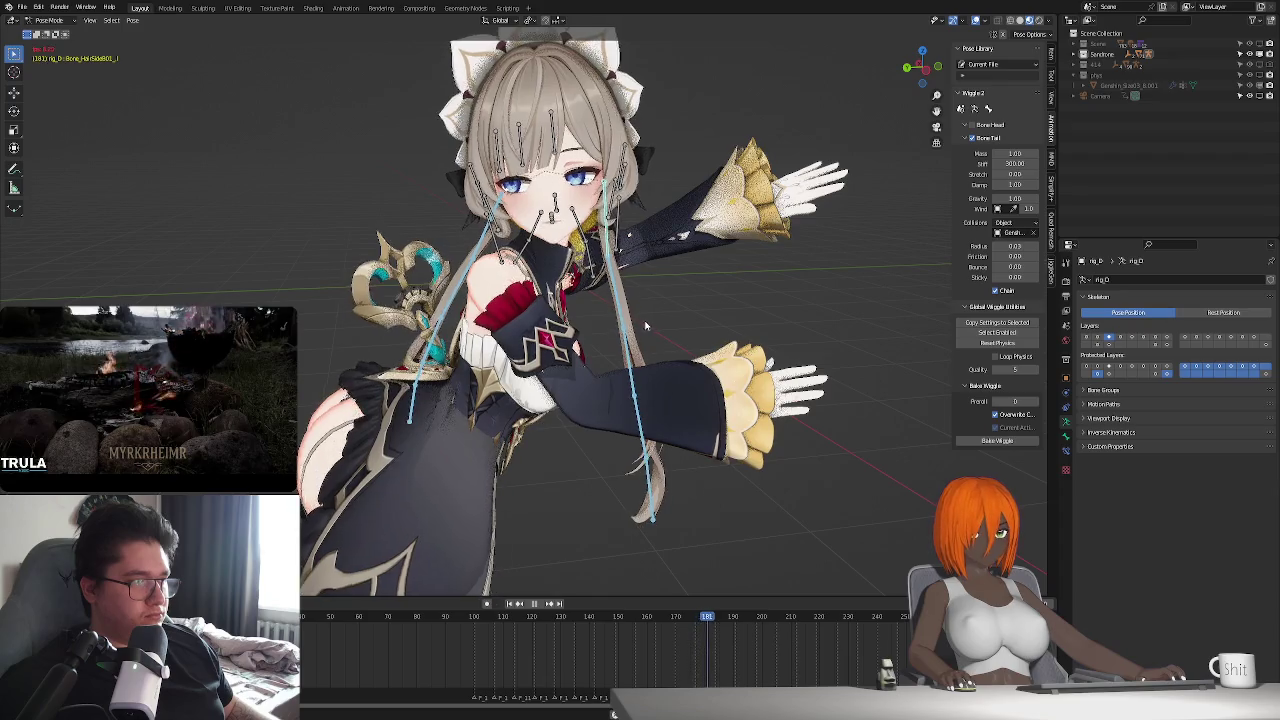
key(Escape)
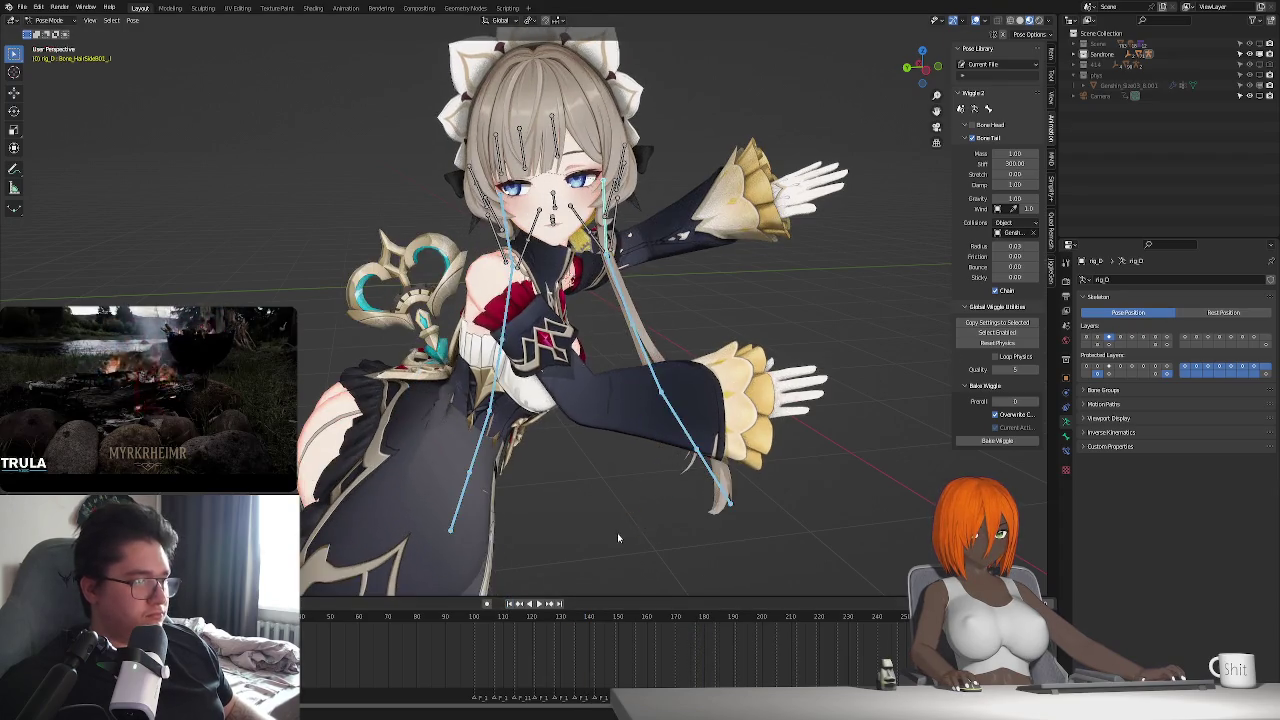
middle_drag(617, 533, 1115, 358)
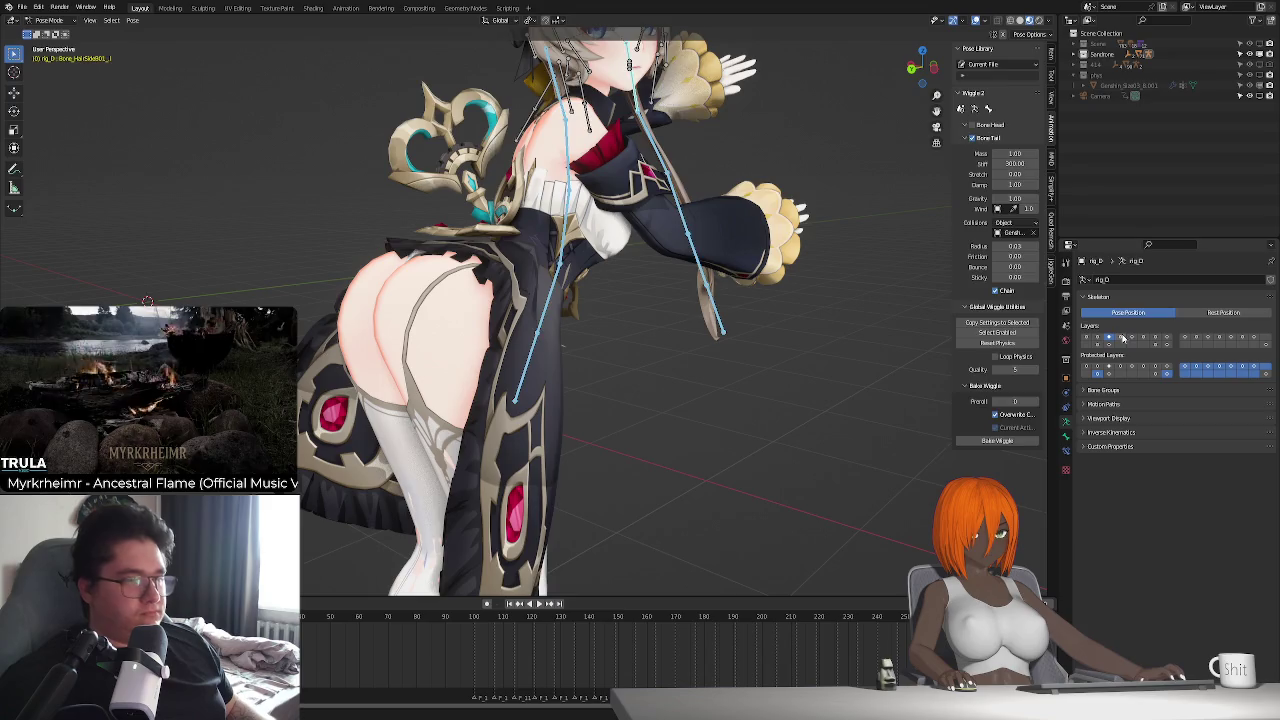
- Reveal the skirt bone layer, preview playback, and box-select the skirt bones
click(1131, 338)
middle_drag(601, 410, 519, 438)
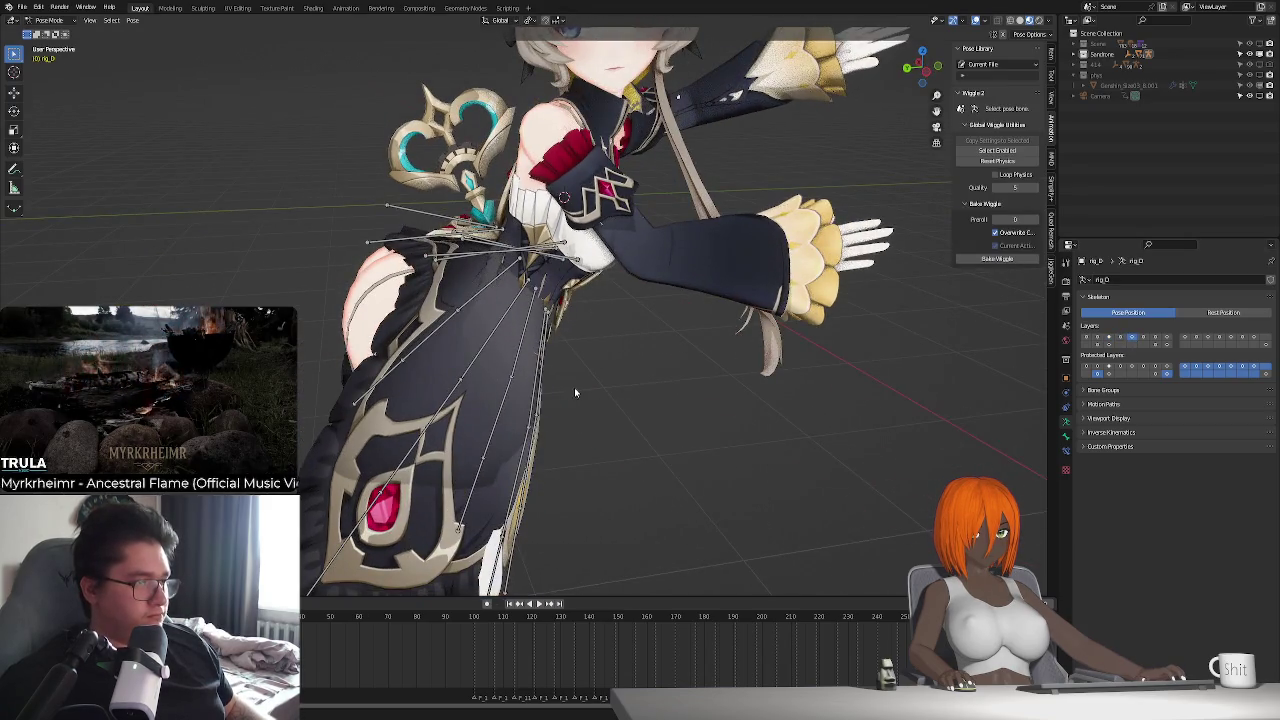
key(space)
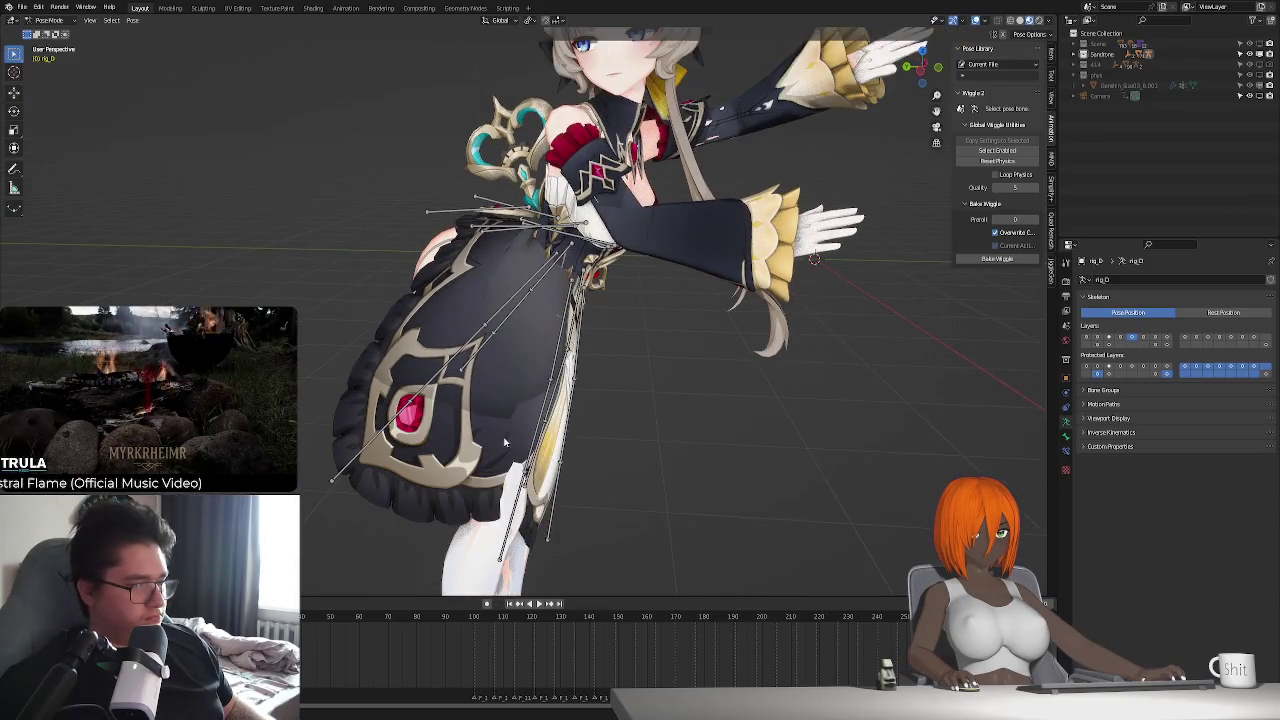
key(space)
drag(323, 533, 610, 265)
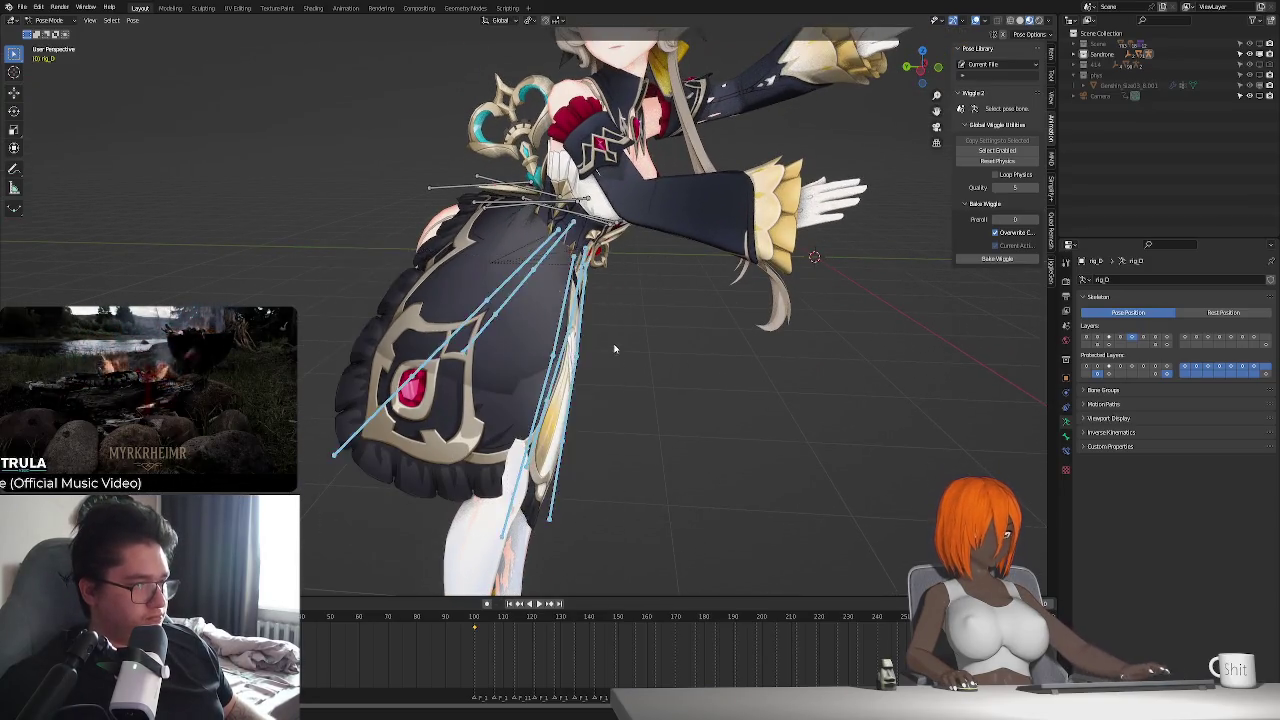
middle_drag(610, 265, 923, 188)
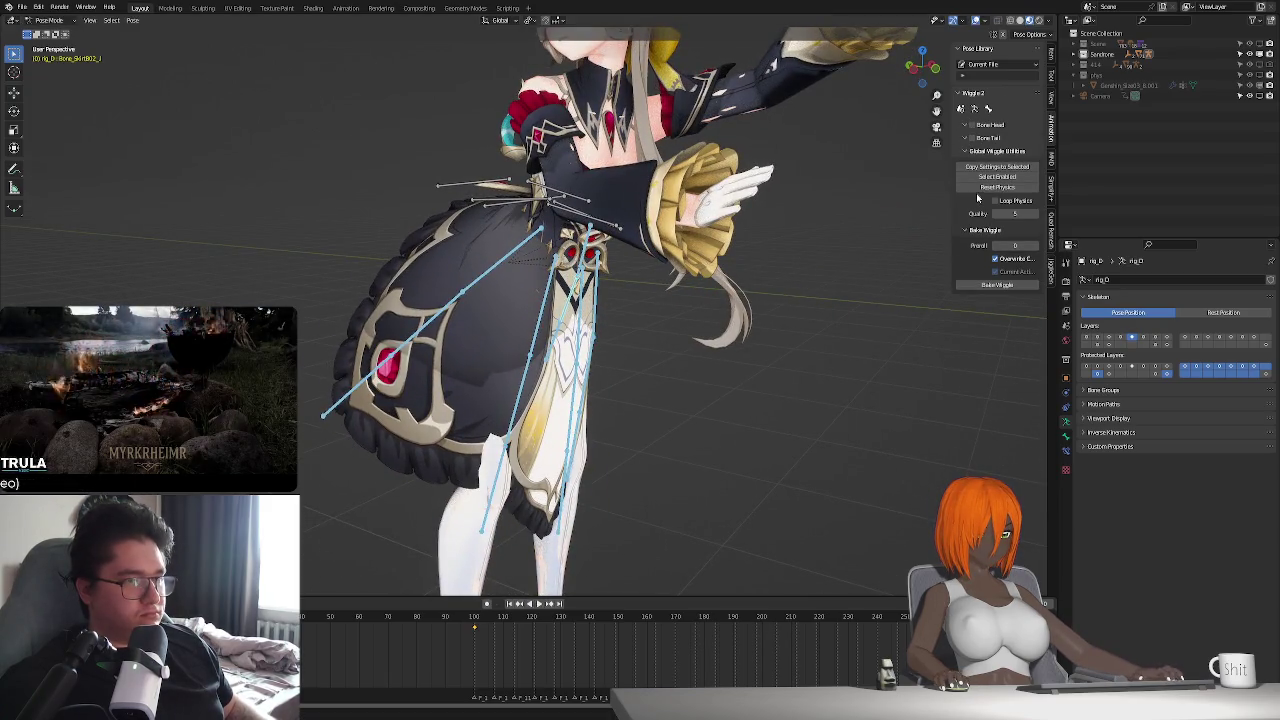
- Set skirt stiffness to 100 with the Genshin body as collision object, then test playback
text(100.00)
key(Return)
click(1033, 232)
click(1130, 85)
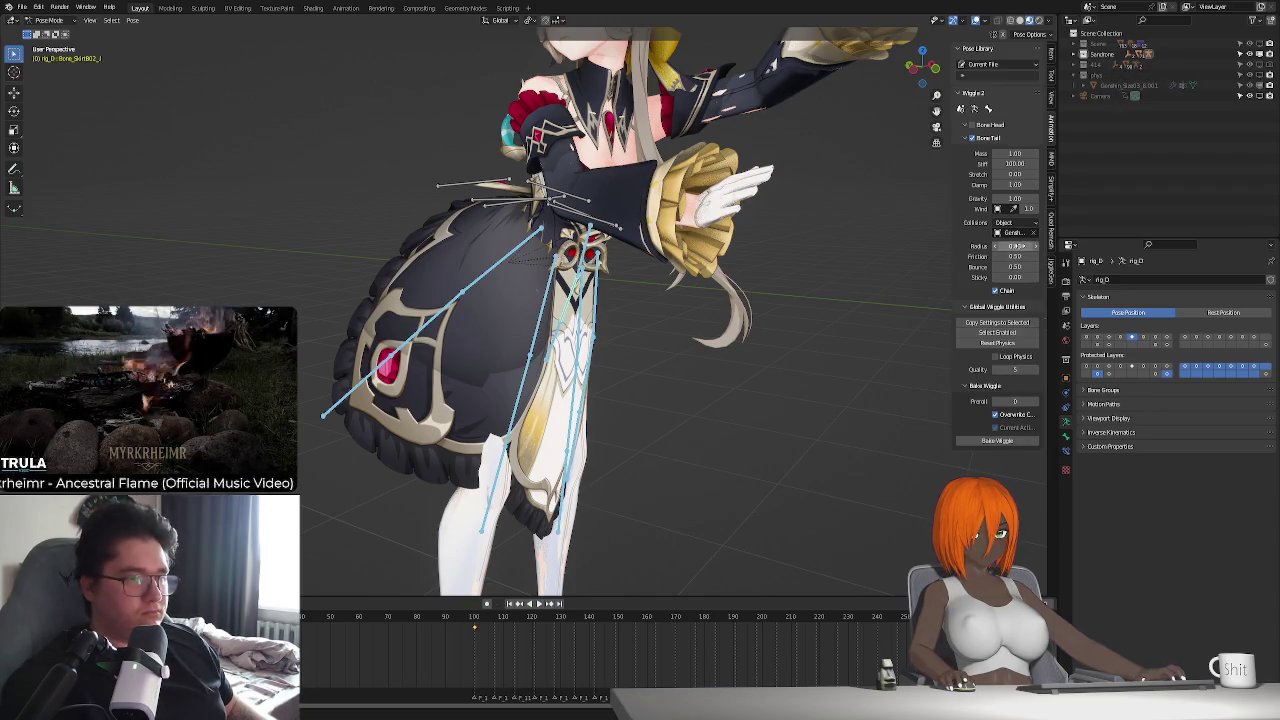
key(space)
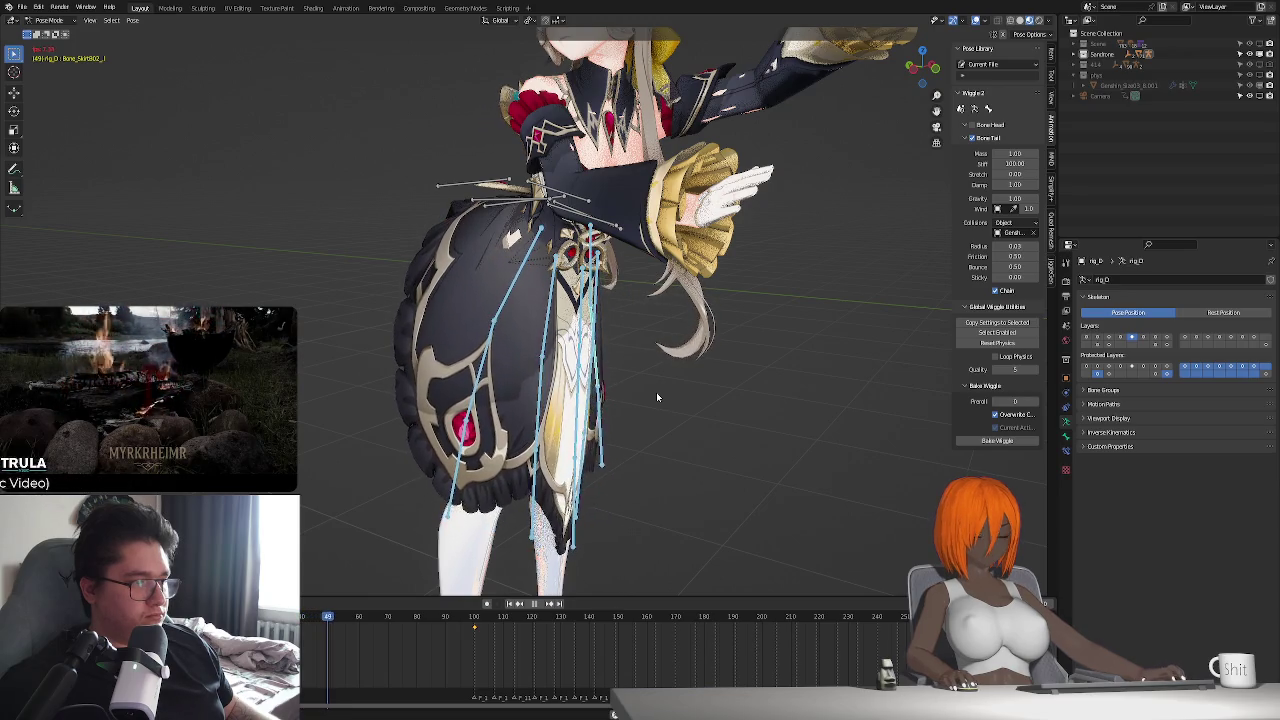
key(space)
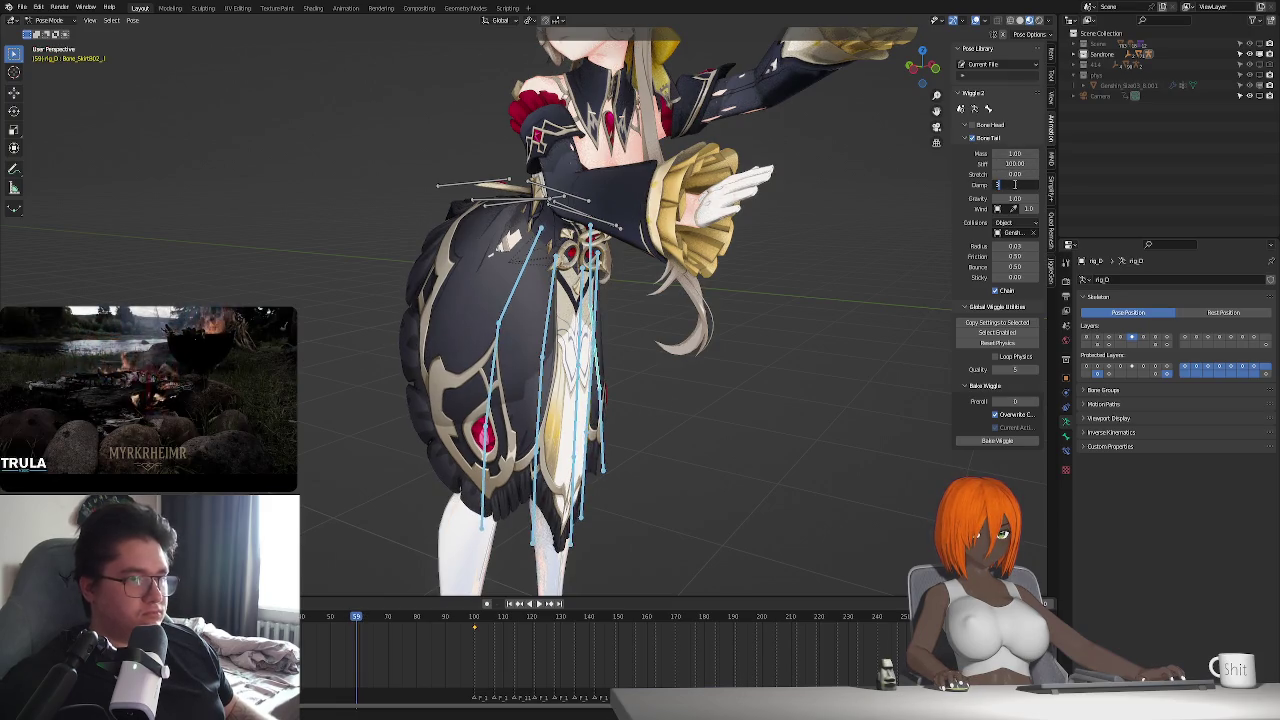
- Raise the skirt stiffness to 200 and play the animation to test it
key(Return)
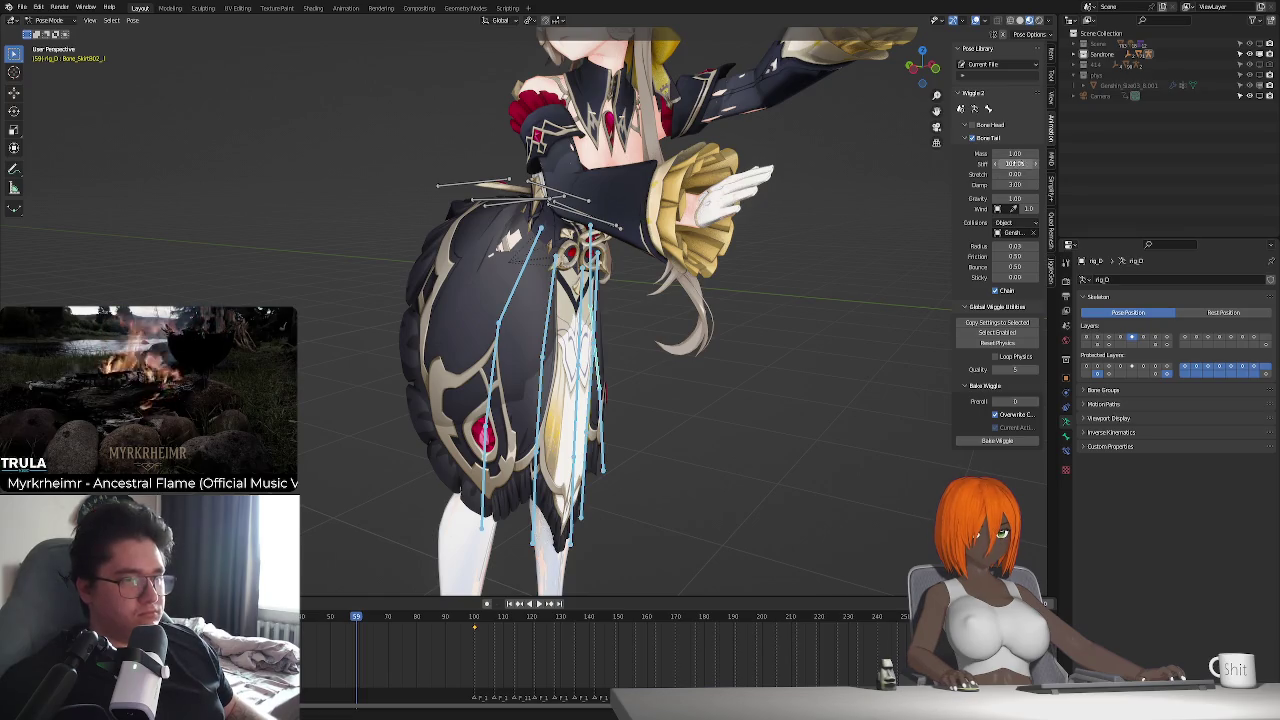
click(1015, 163)
text(20)
key(Return)
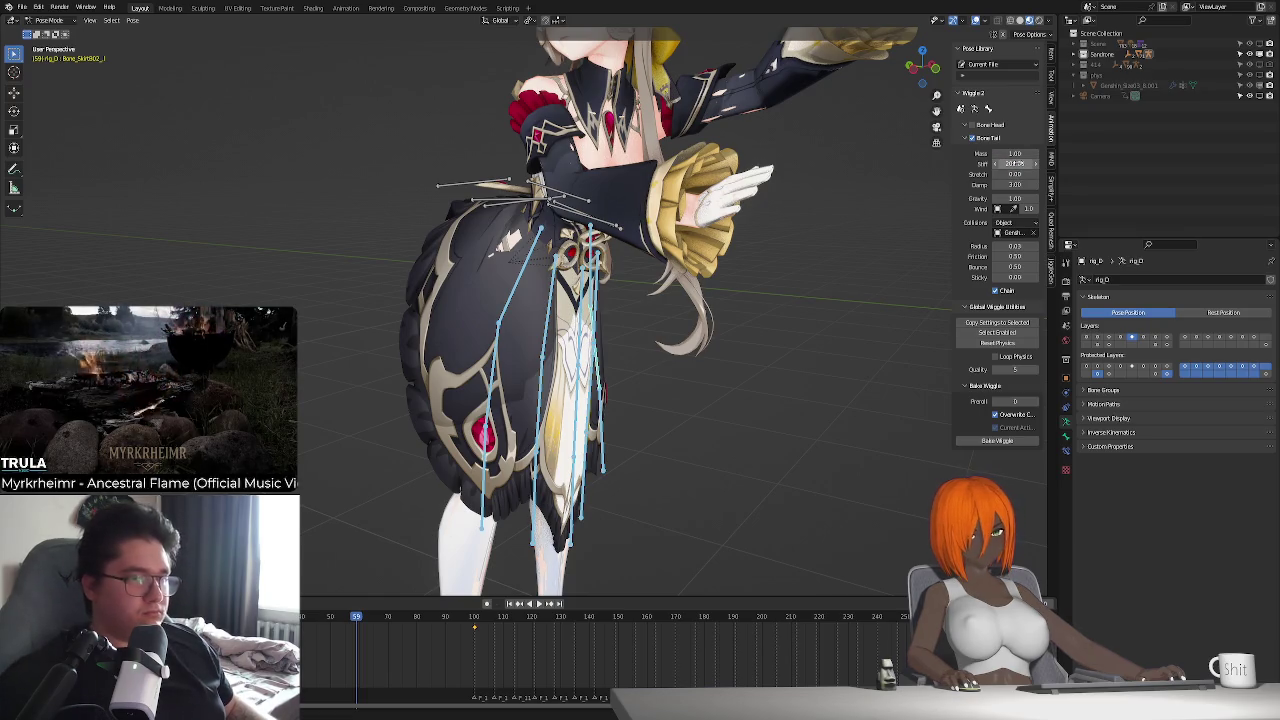
key(space)
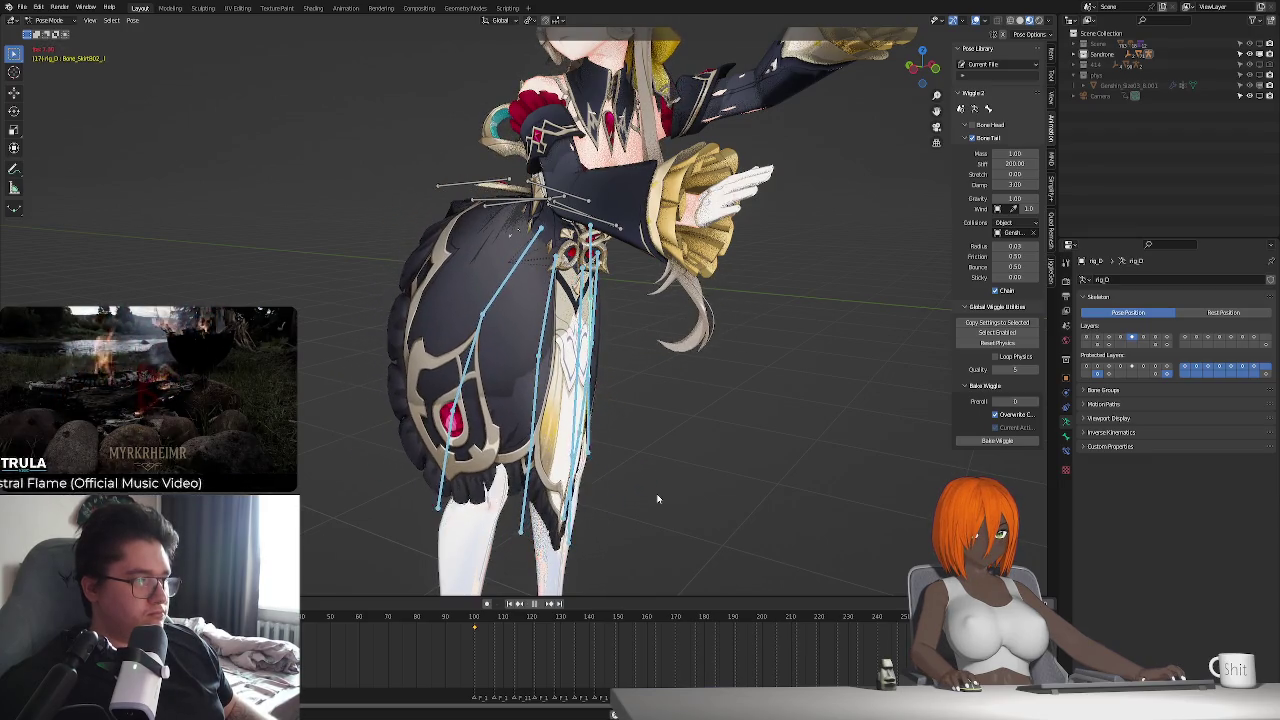
- Replay the animation from rear and side angles to check the skirt wiggle
middle_drag(609, 470, 672, 458)
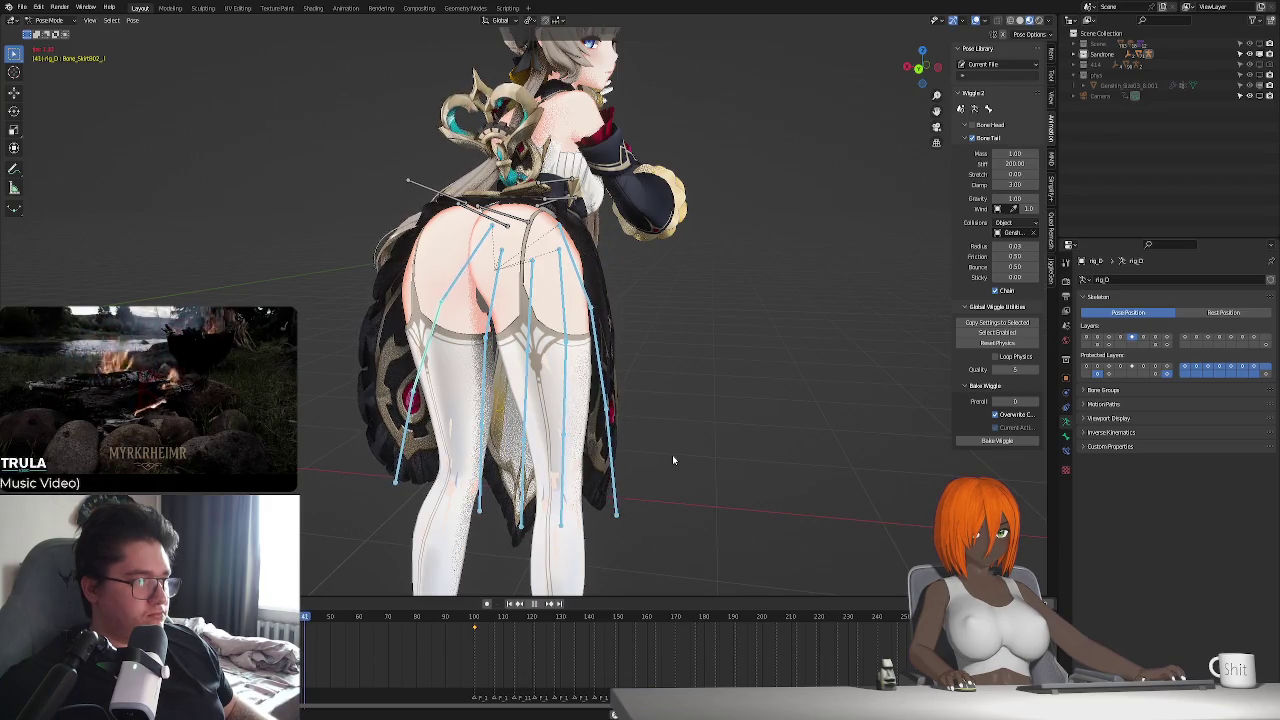
key(space)
middle_drag(611, 319, 592, 405)
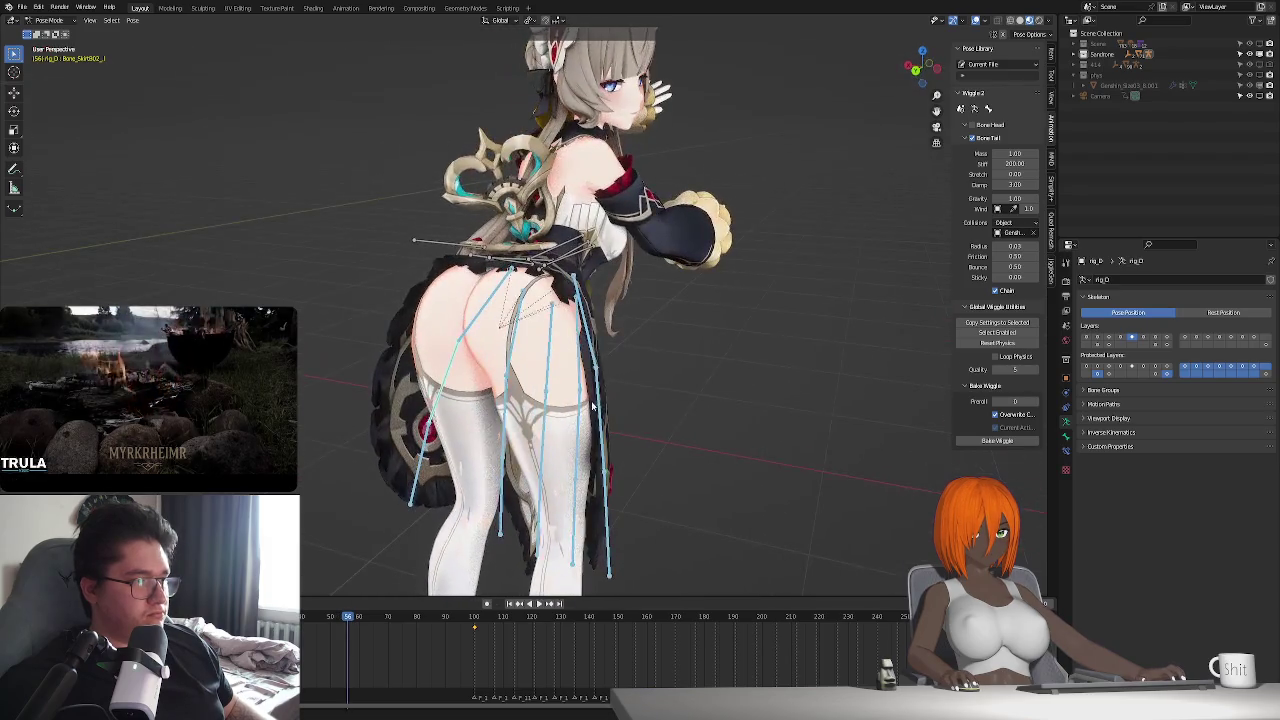
key(space)
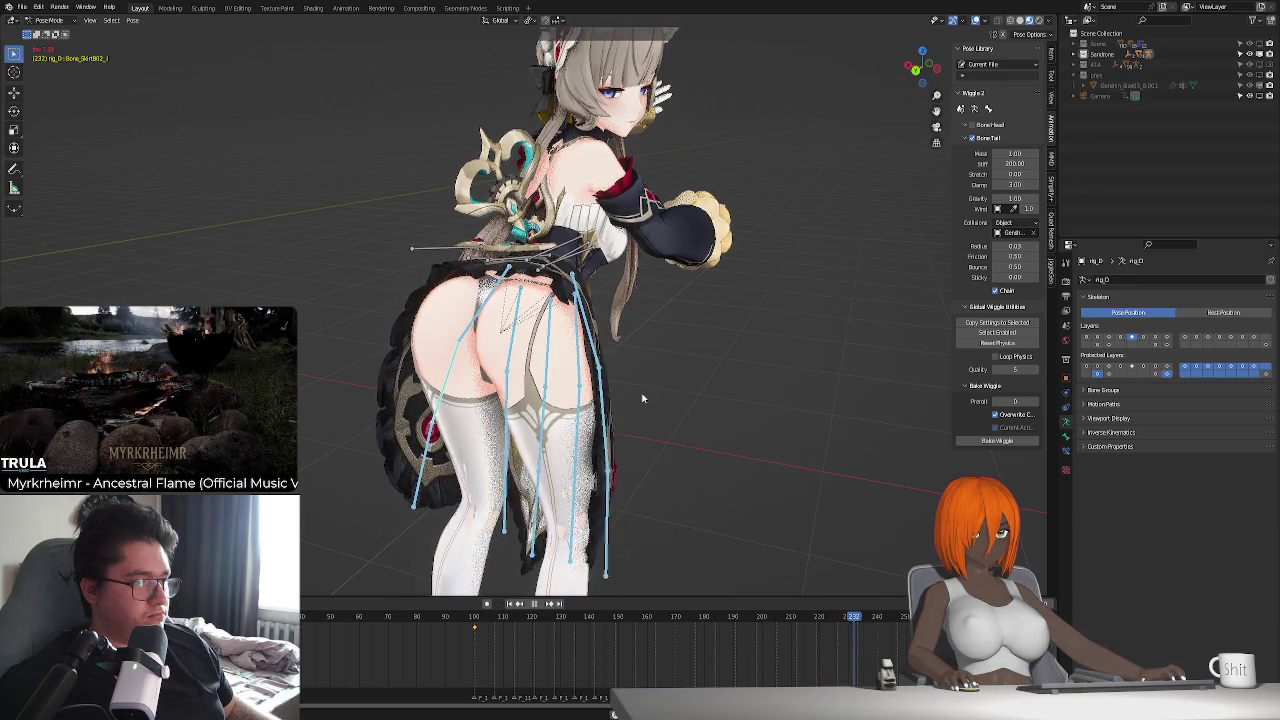
key(Escape)
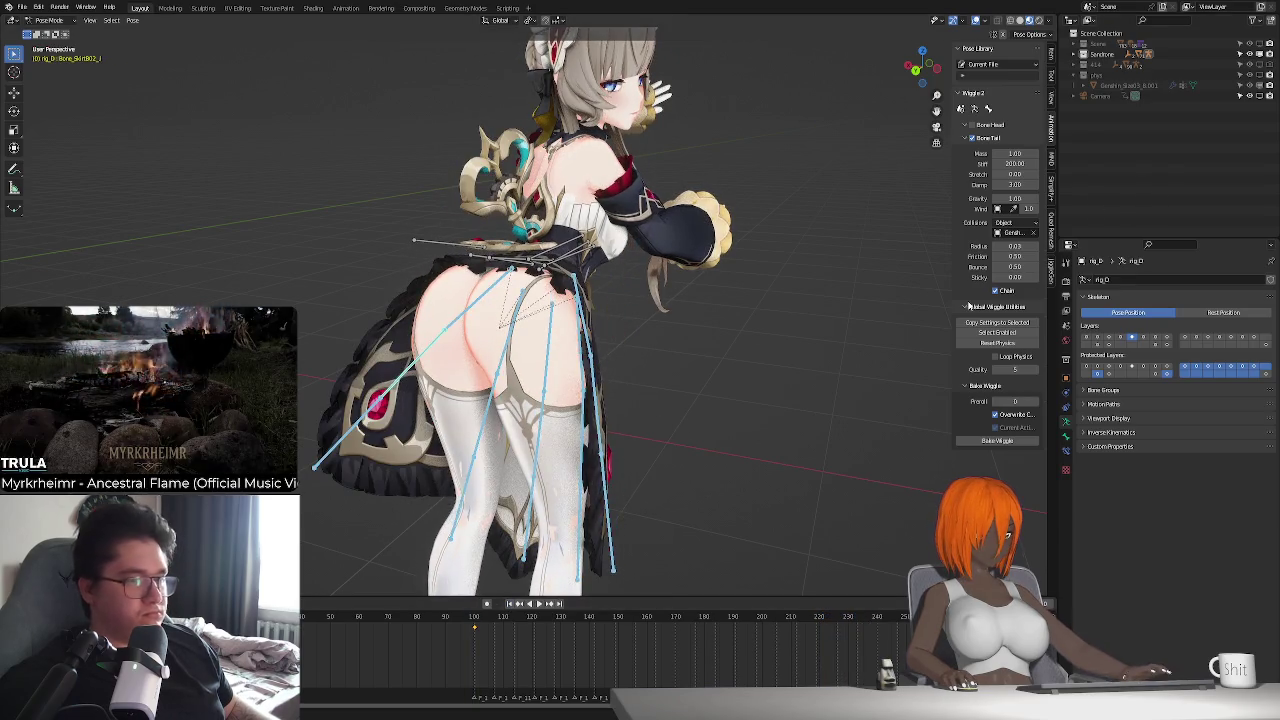
middle_drag(862, 319, 864, 321)
- Preview the physics through the scene camera, then hide the skirt bone layer
key(KP_0)
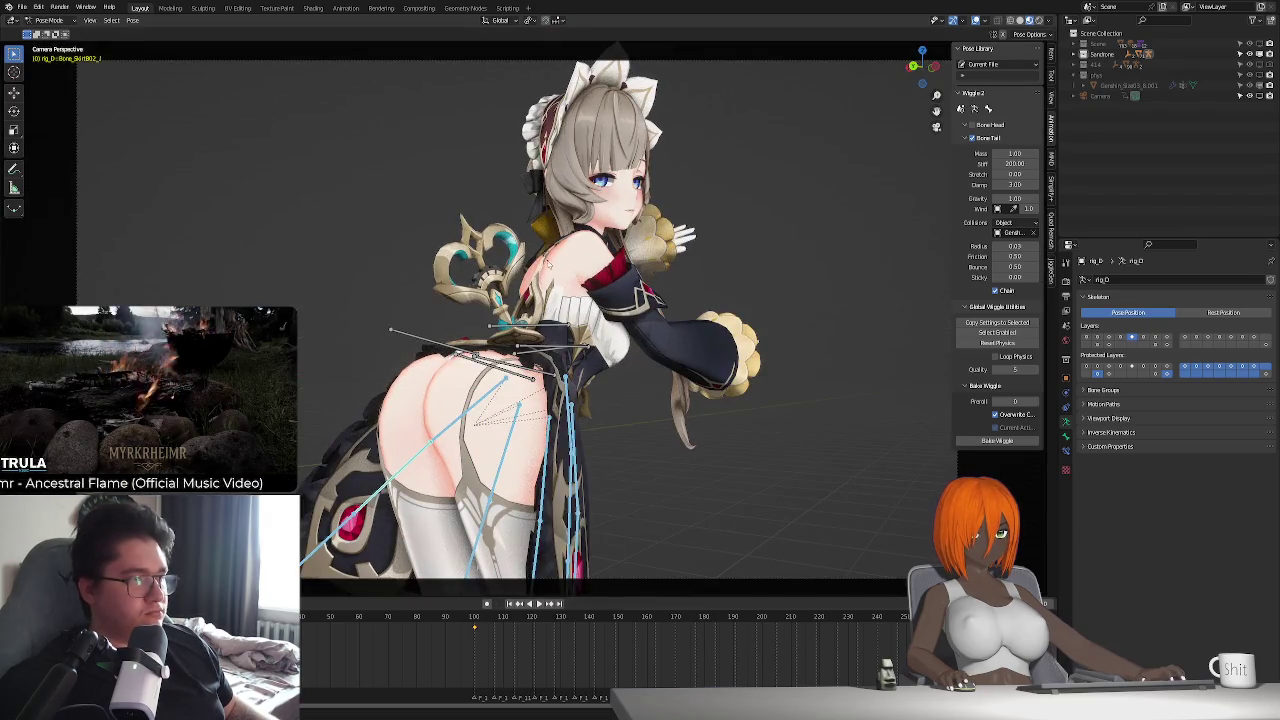
key(space)
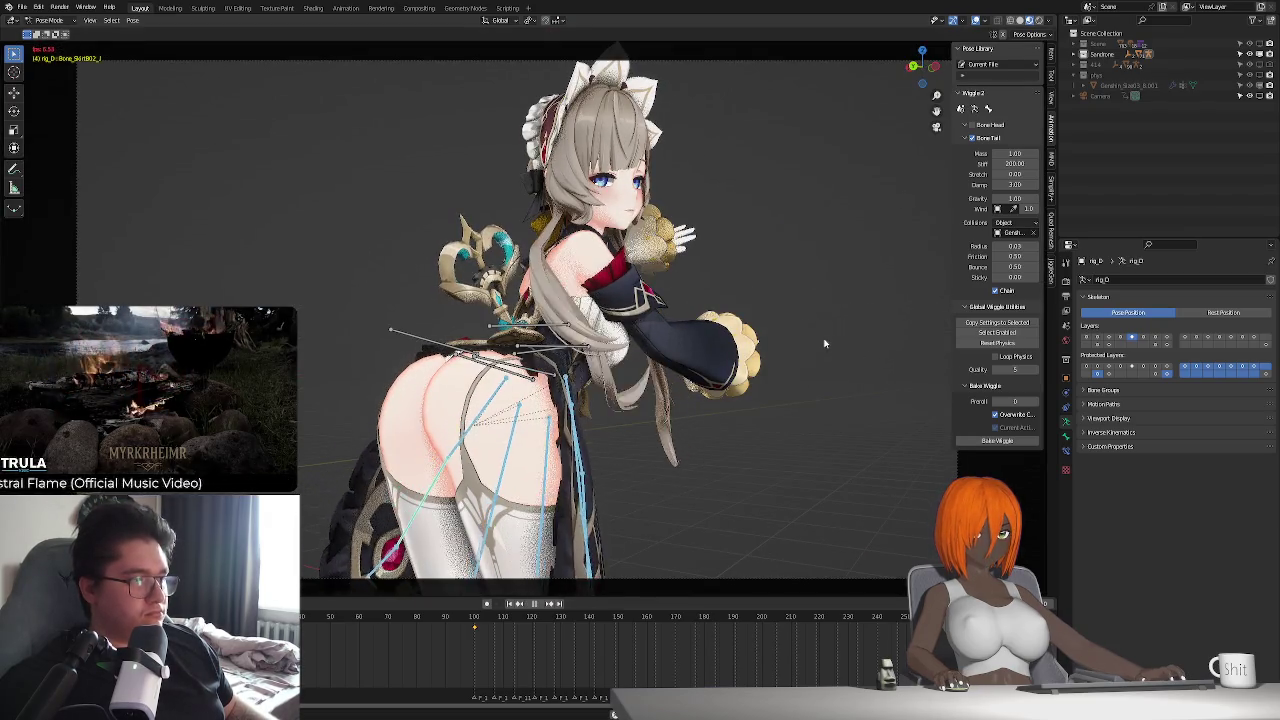
key(space)
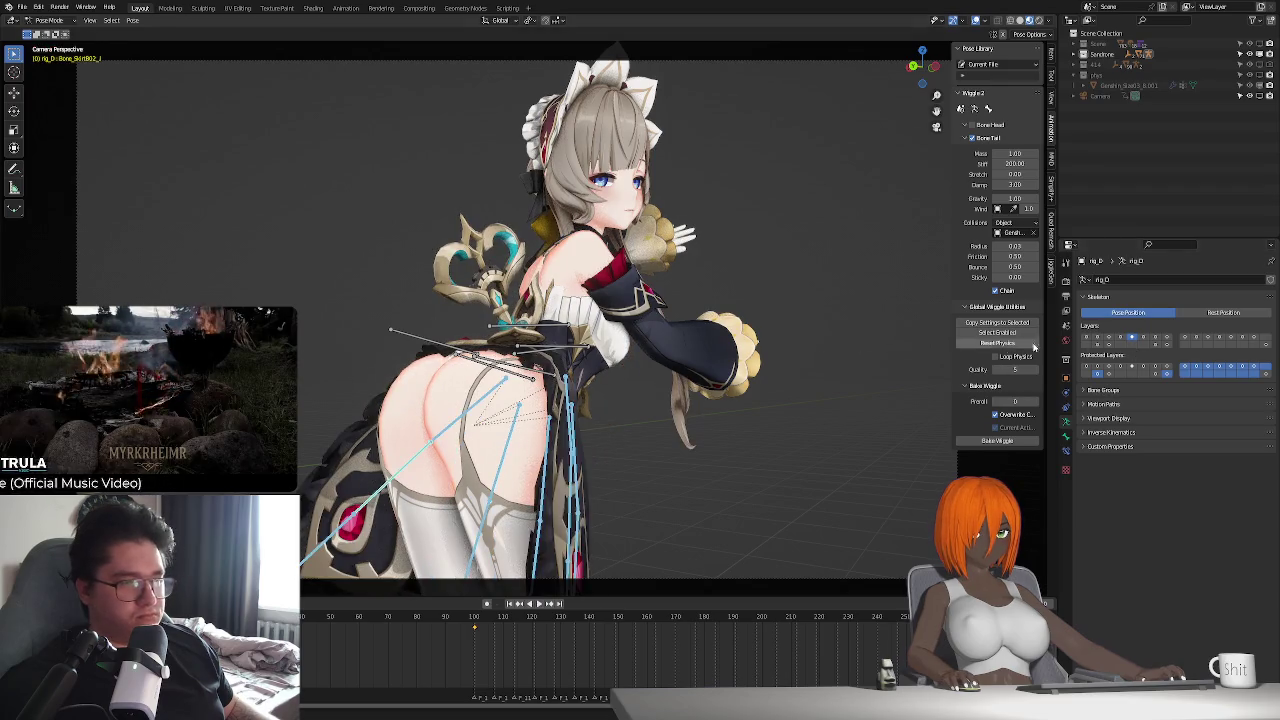
click(1153, 338)
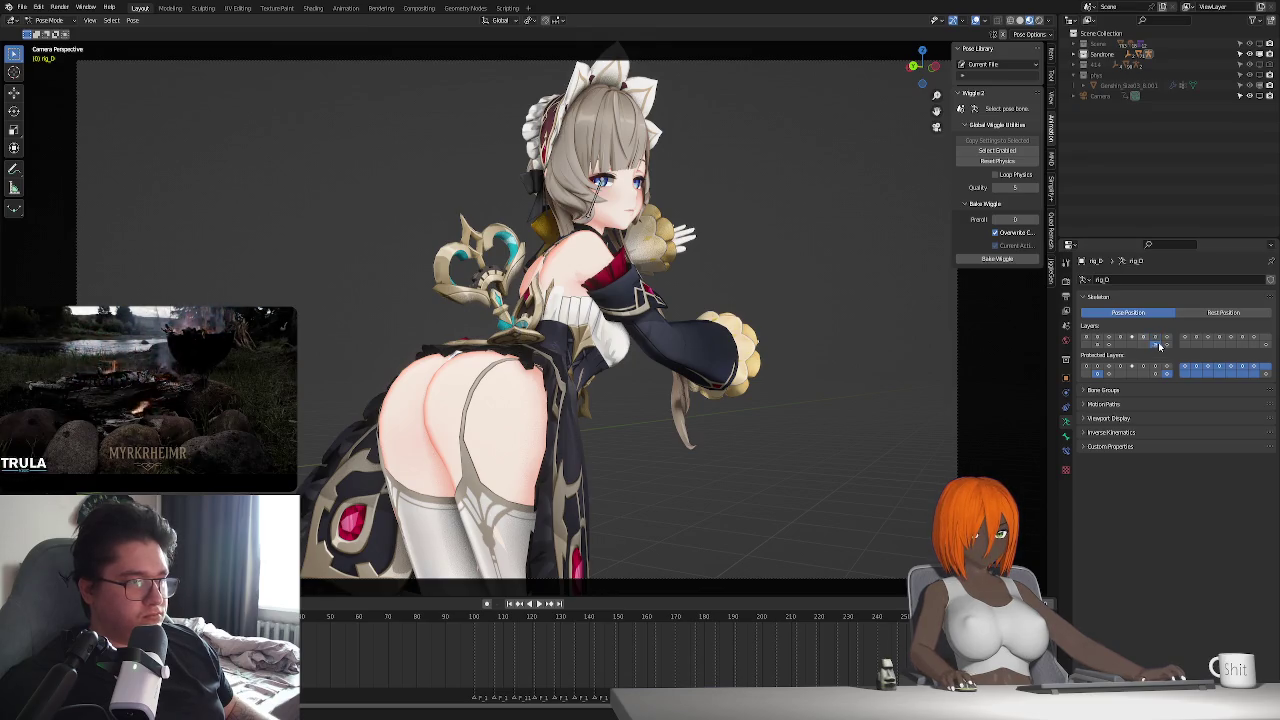
- Cycle through the armature bone layers and select the back accessory bone
click(1155, 344)
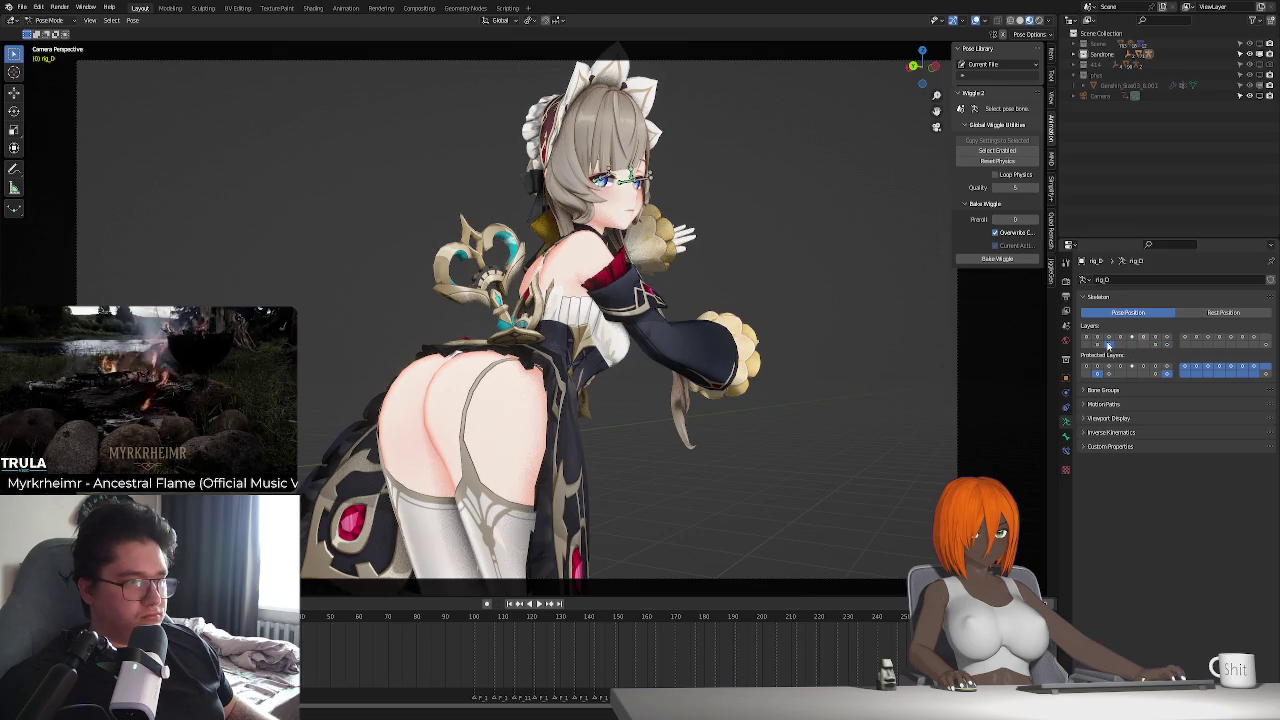
click(1103, 345)
click(1119, 341)
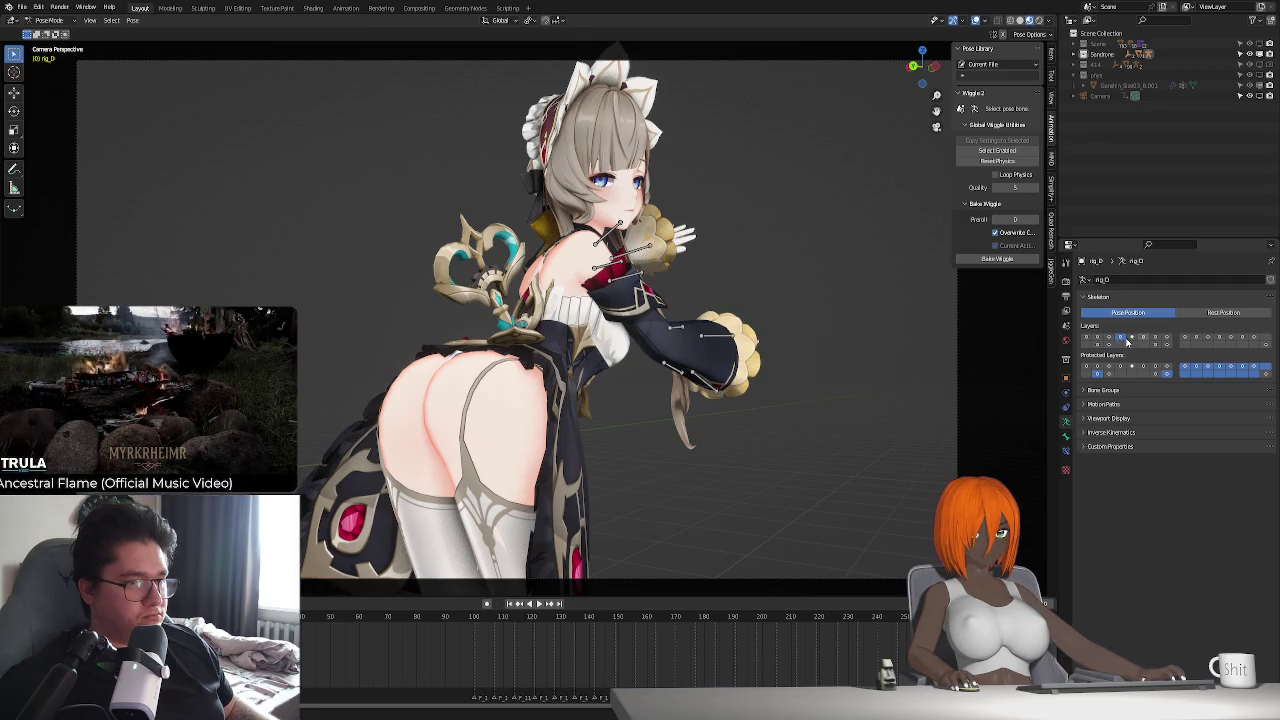
click(1143, 336)
click(1155, 336)
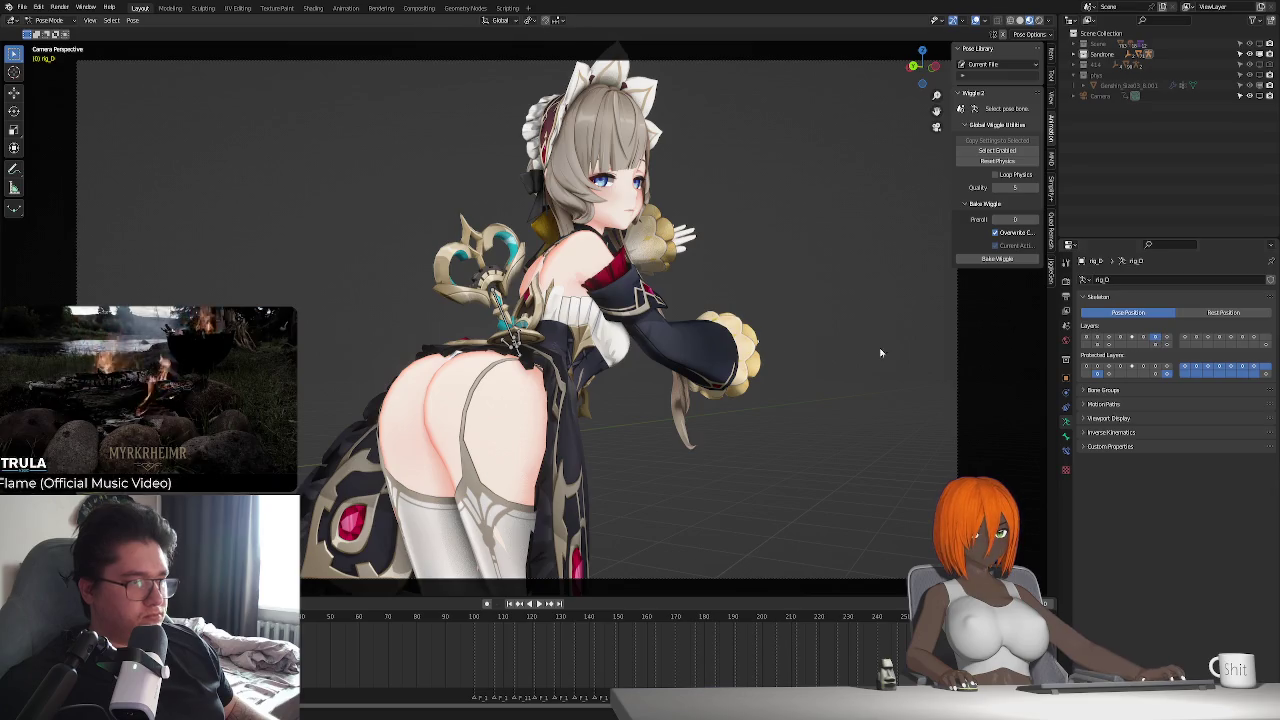
click(516, 339)
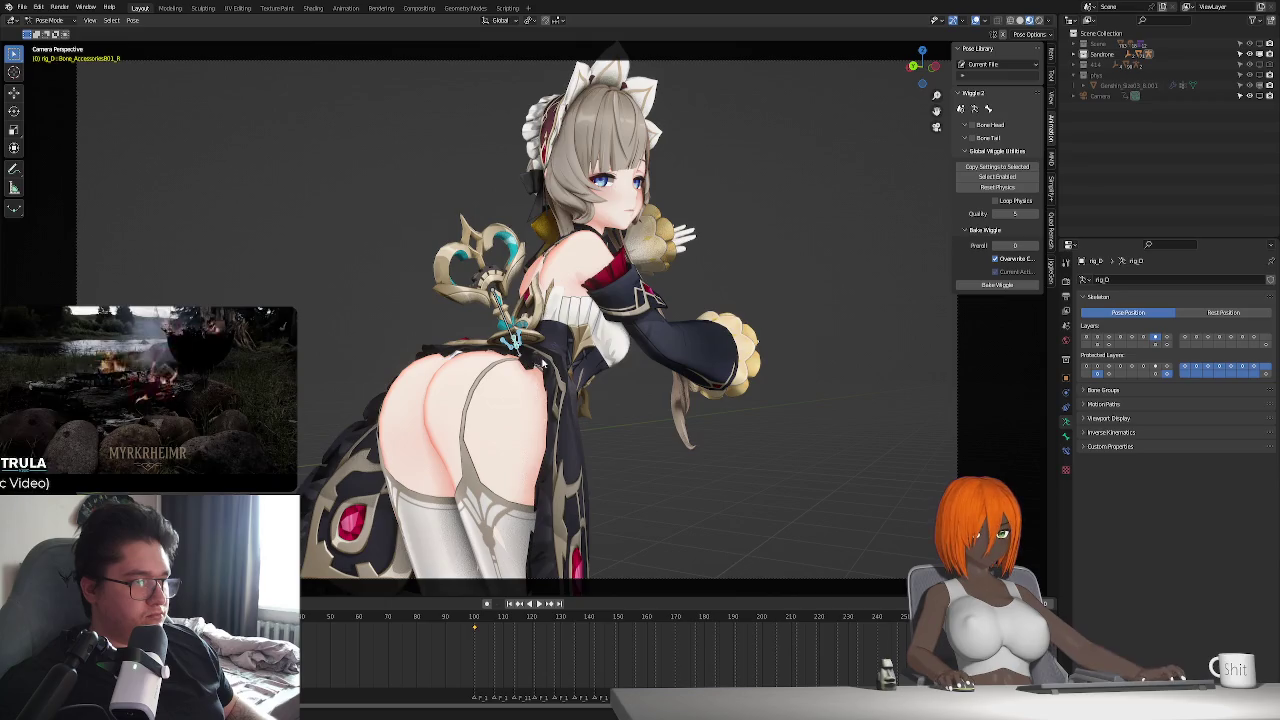
key(g)
key(Escape)
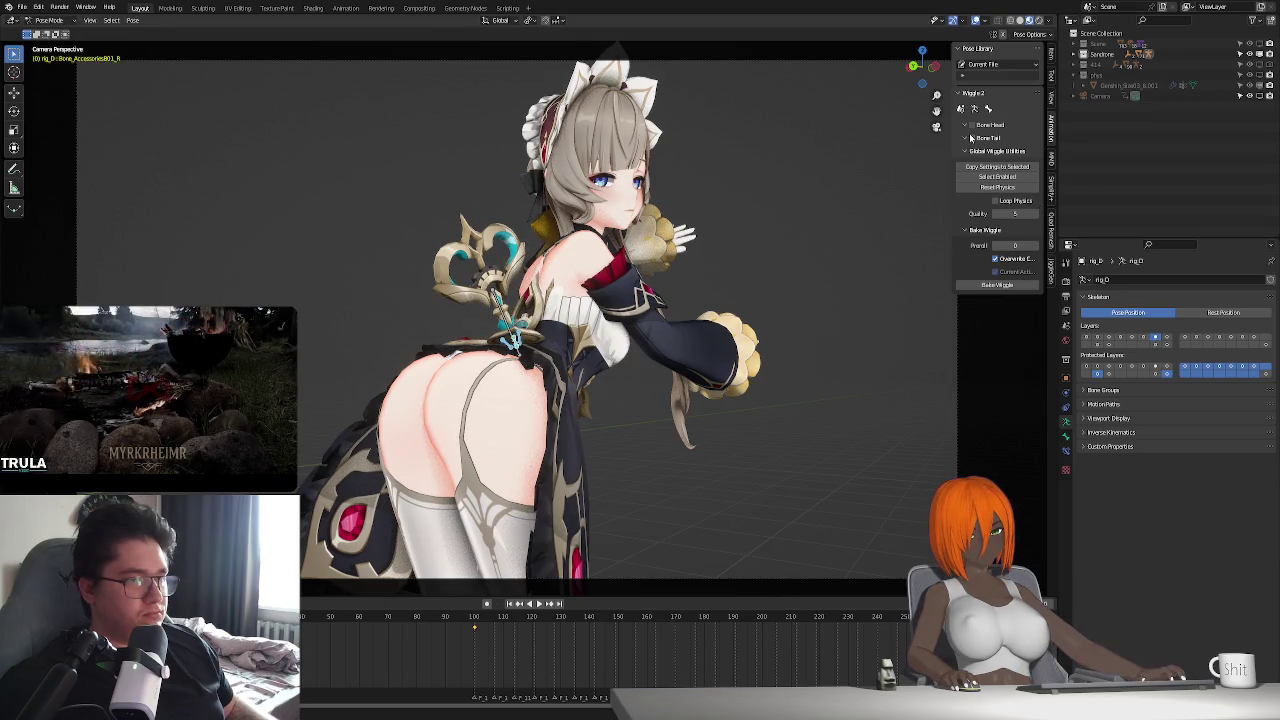
- Enable Bone Tail wiggle with lowered gravity, test it, and bake the wiggle to keyframes
click(971, 138)
drag(1016, 198, 1000, 198)
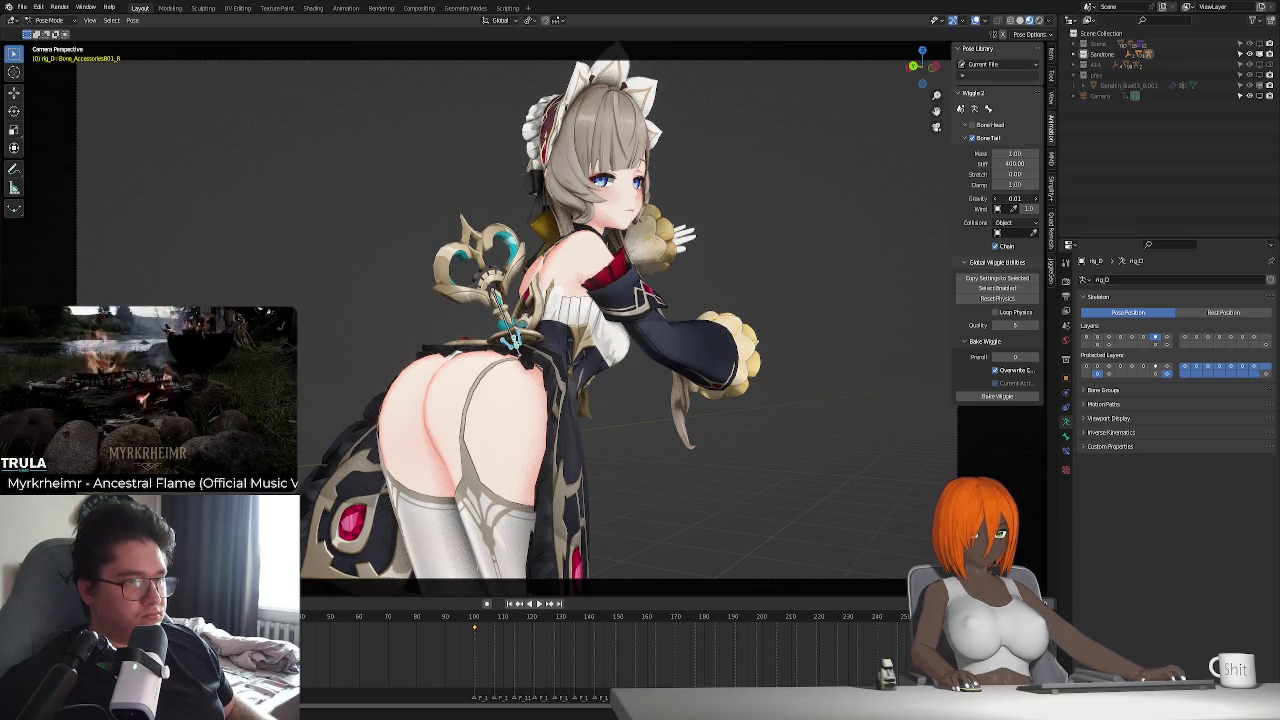
key(space)
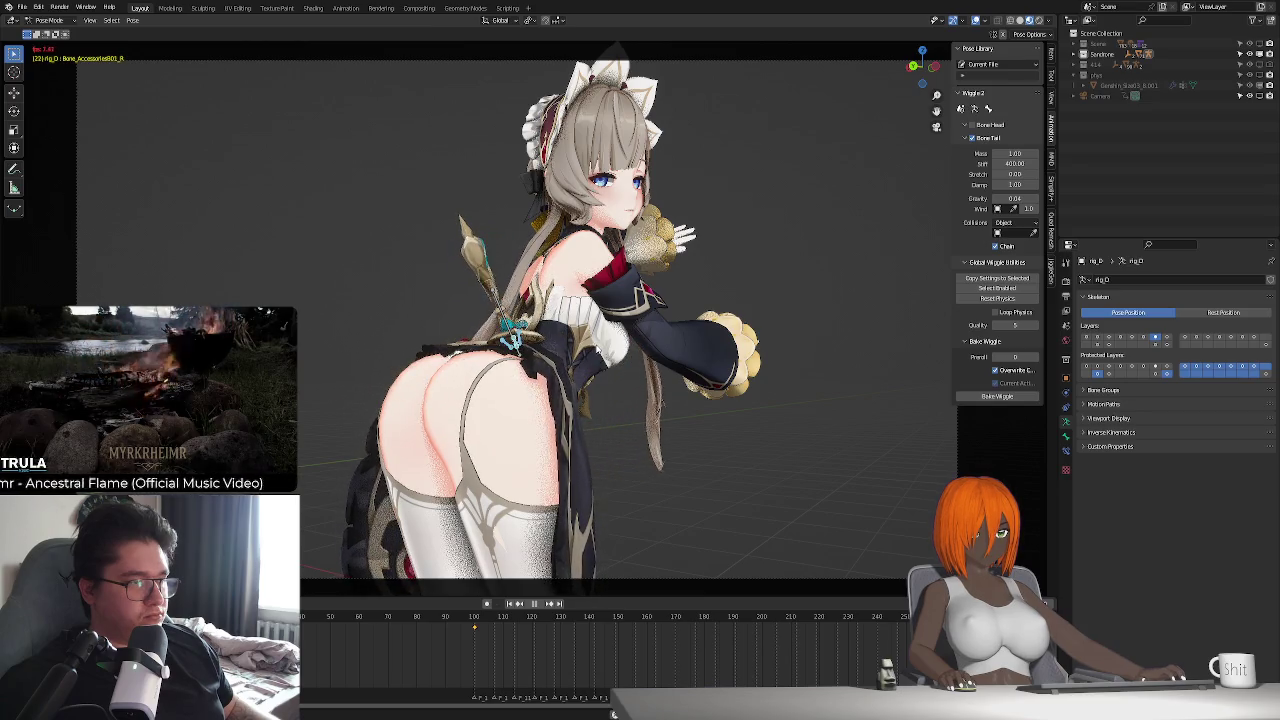
key(Escape)
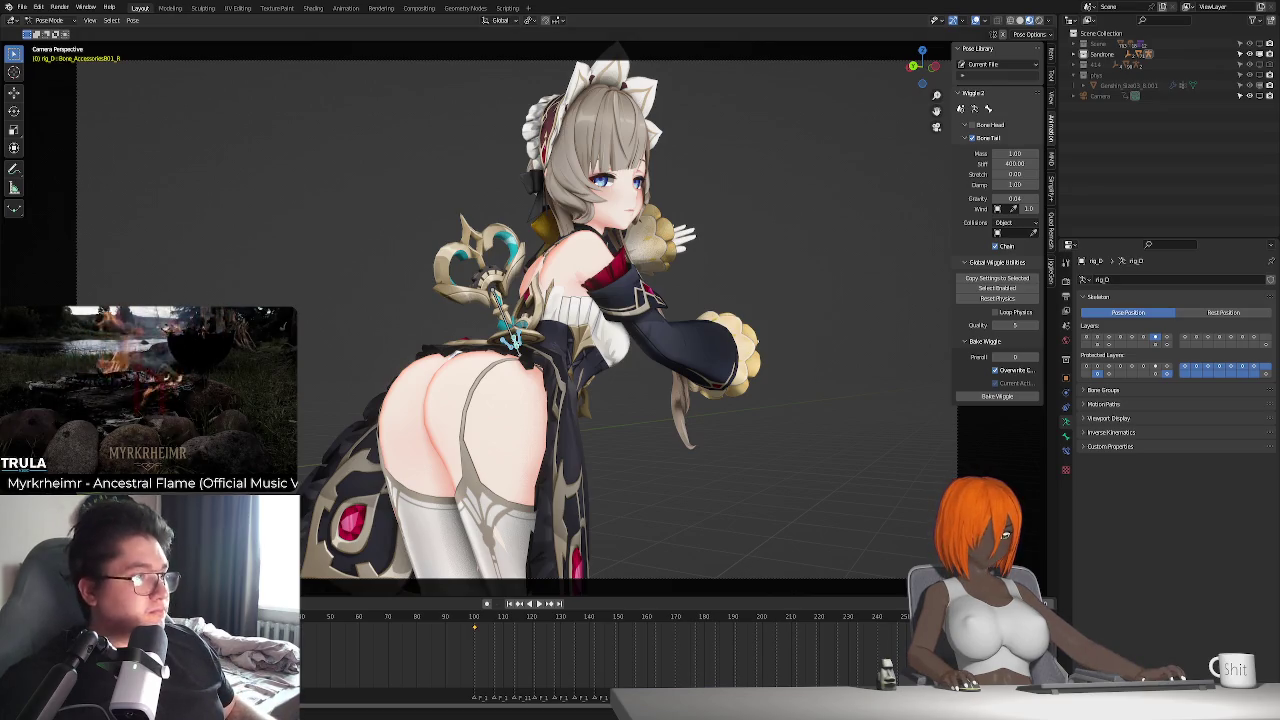
click(997, 396)
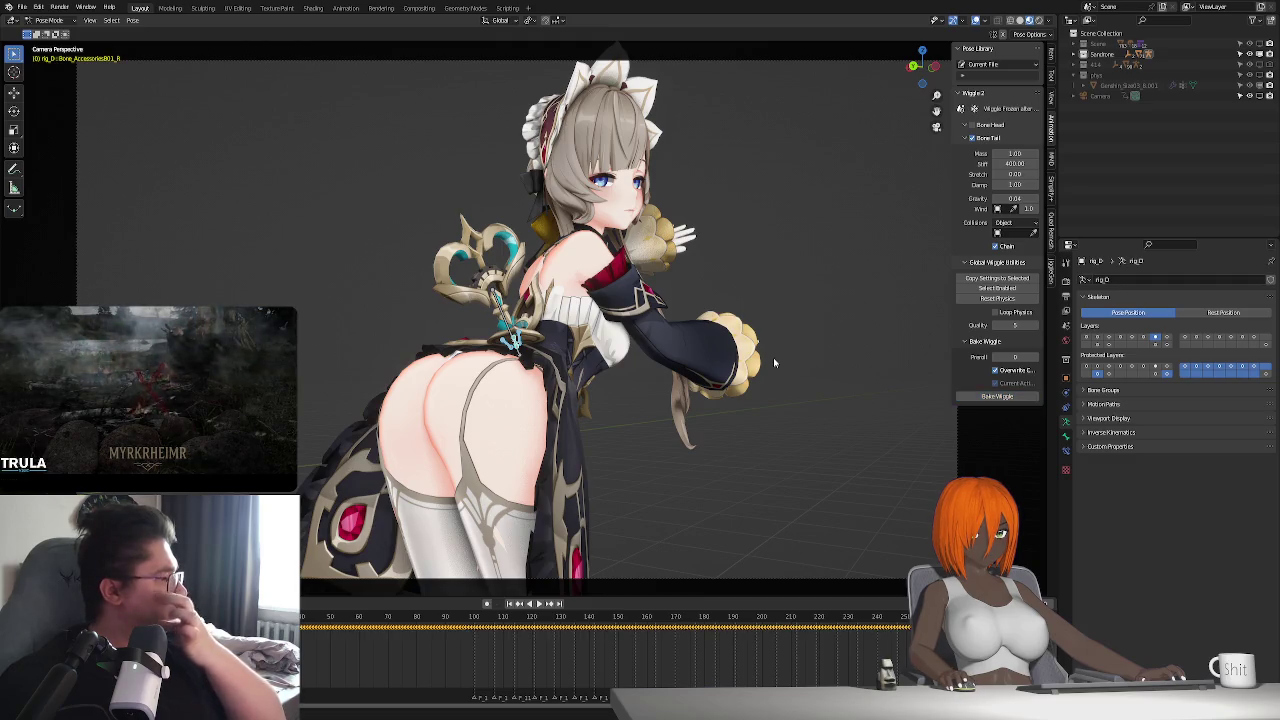
- Mute live wiggle, play the baked animation, and return to frame 100
click(962, 109)
key(space)
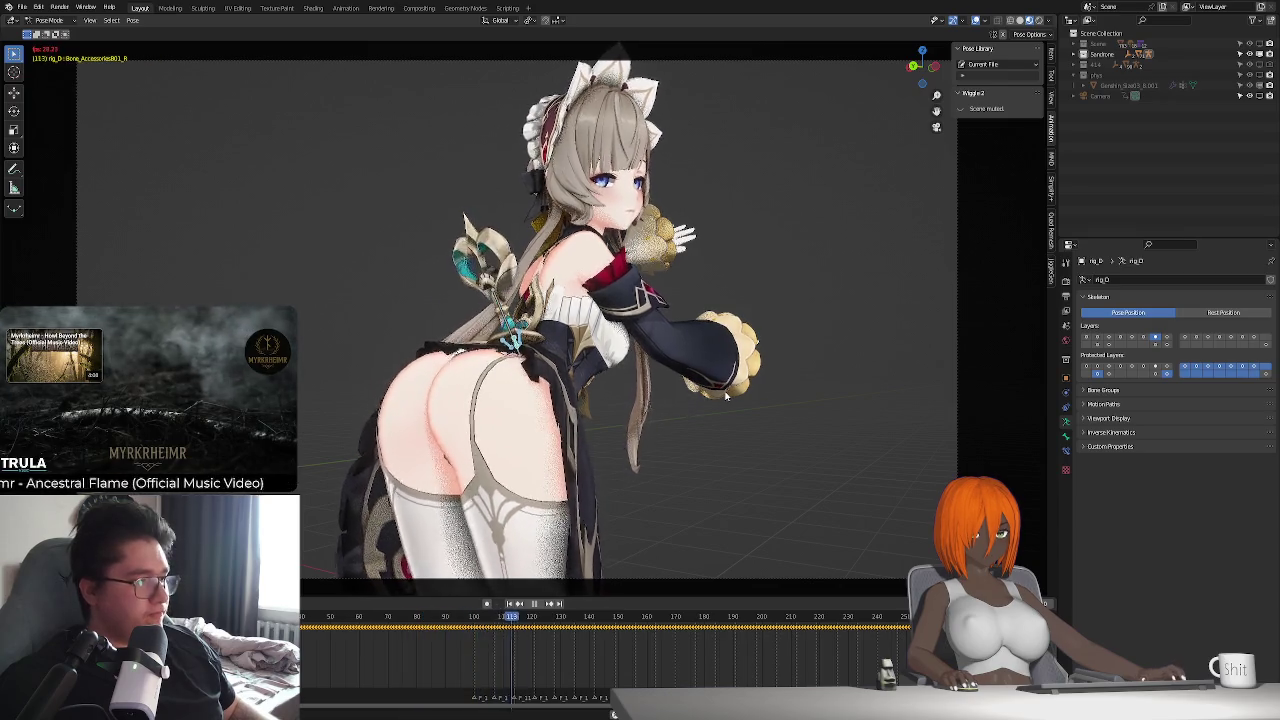
key(Escape)
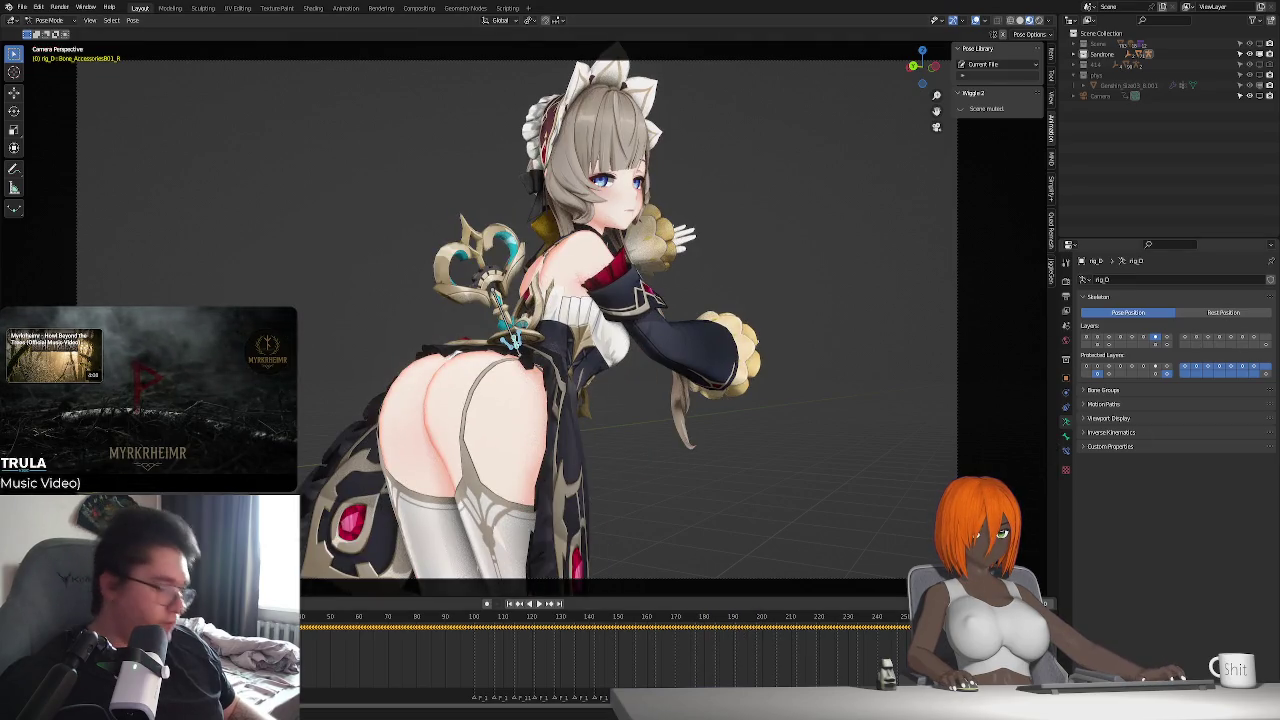
key(shift+Left)
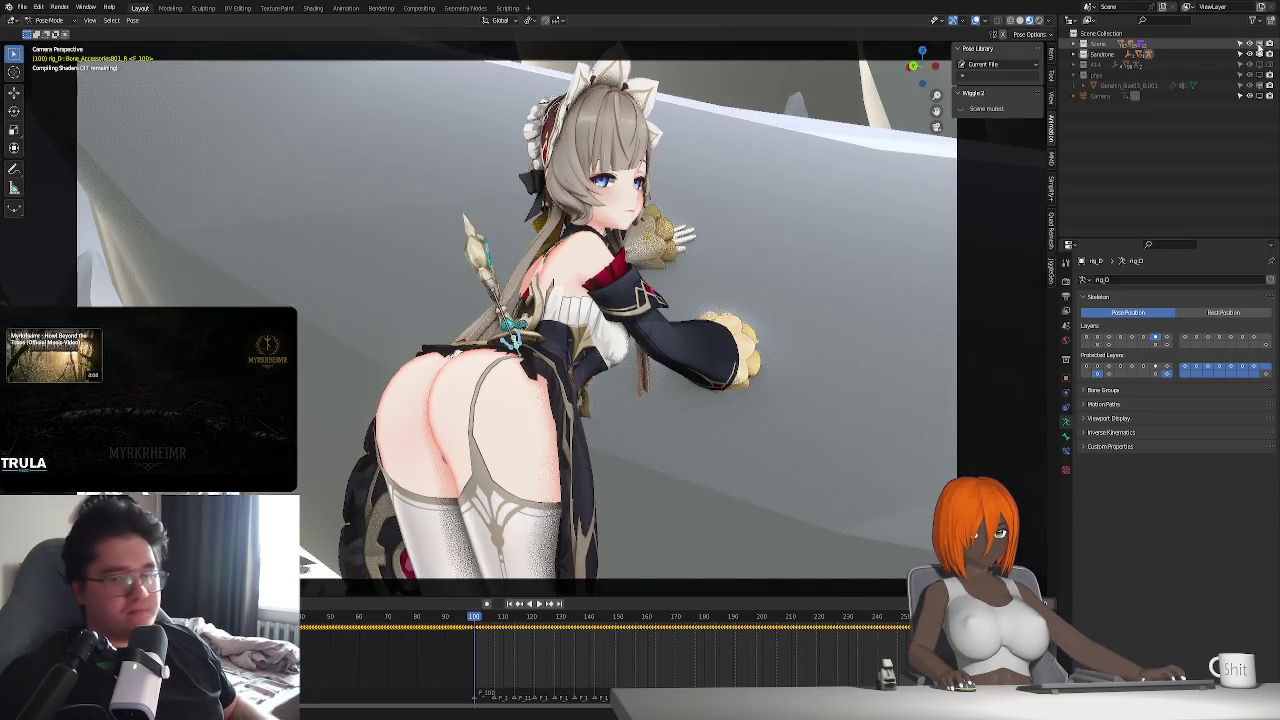
- Show the icy wall and play the baked animation in Object Mode
click(1268, 47)
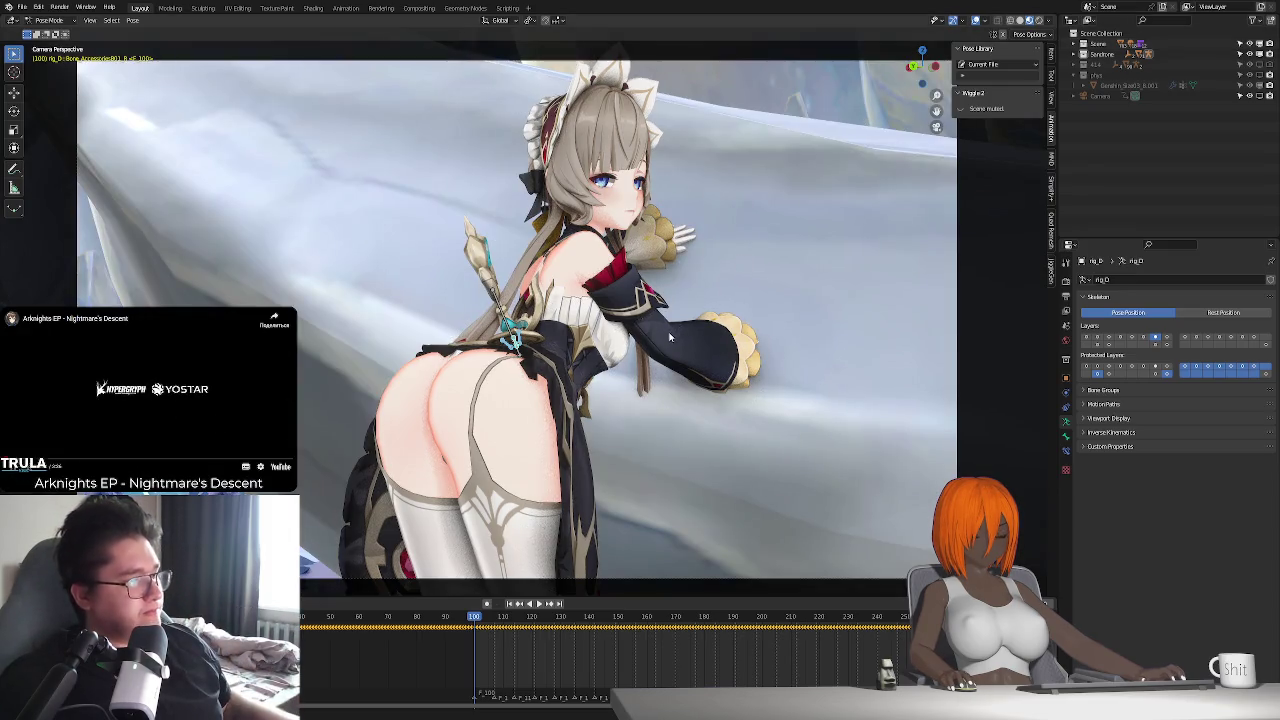
key(ctrl+Tab)
click(1168, 339)
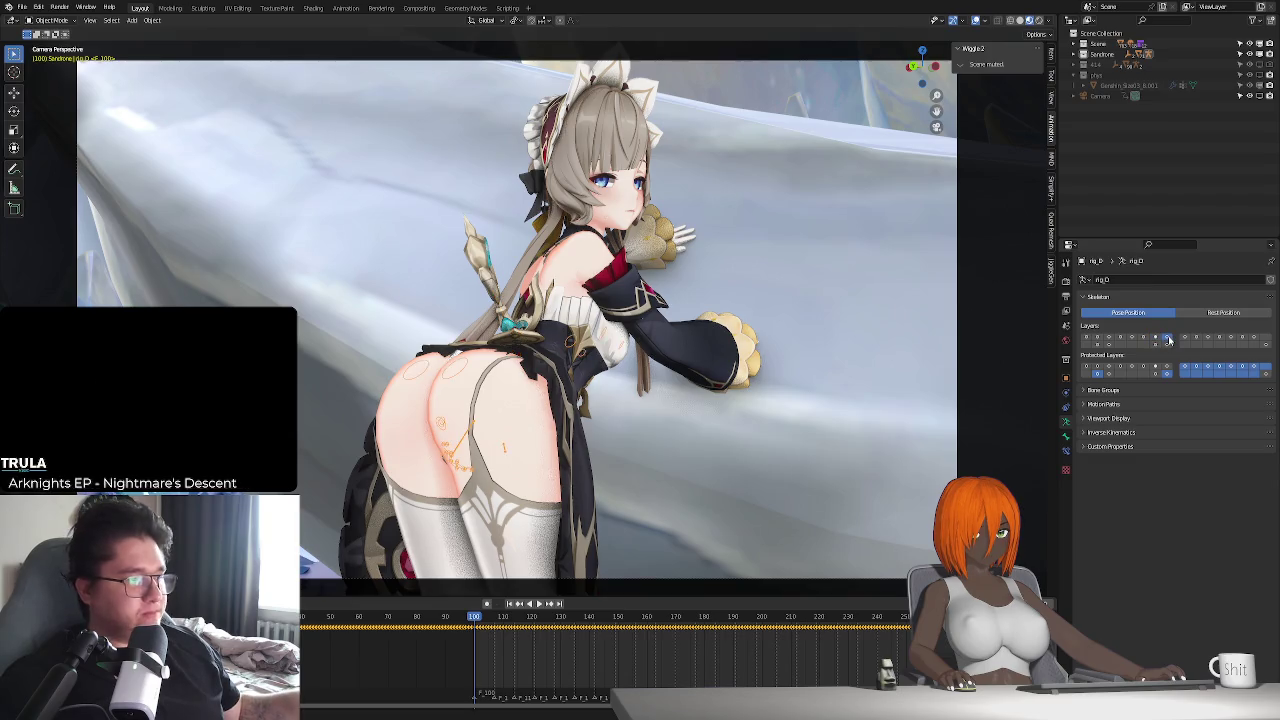
key(space)
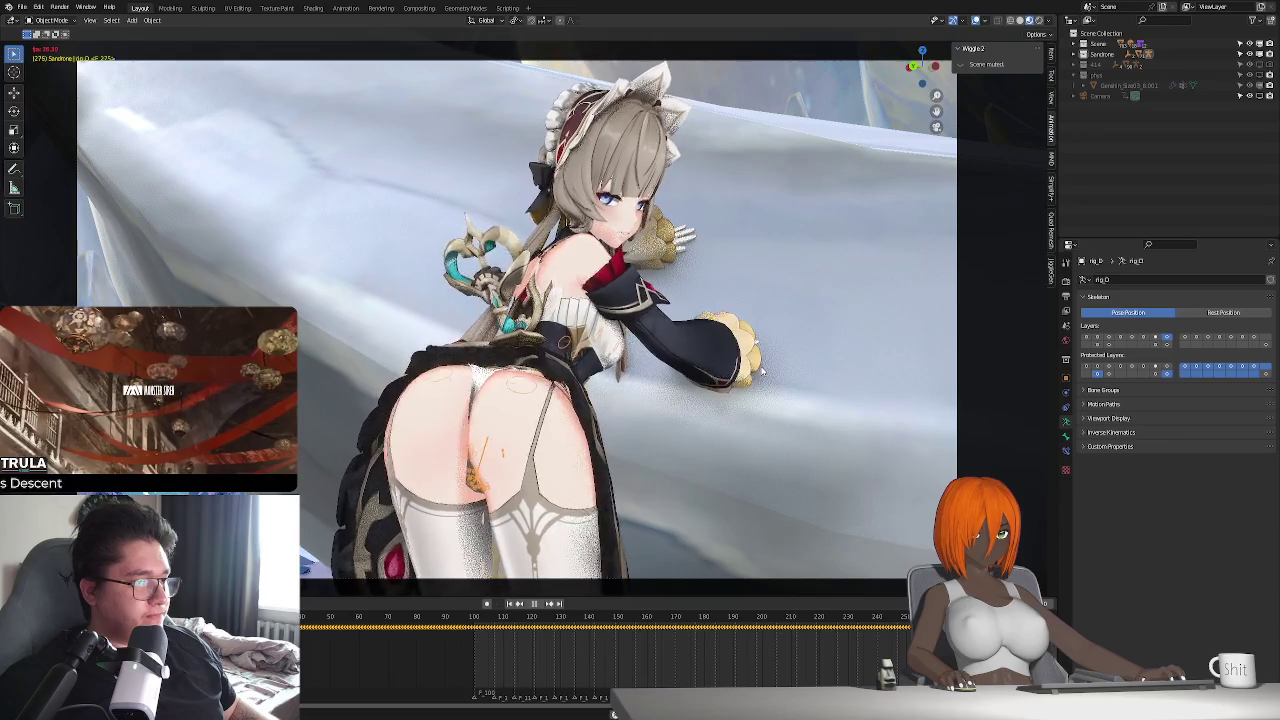
key(Escape)
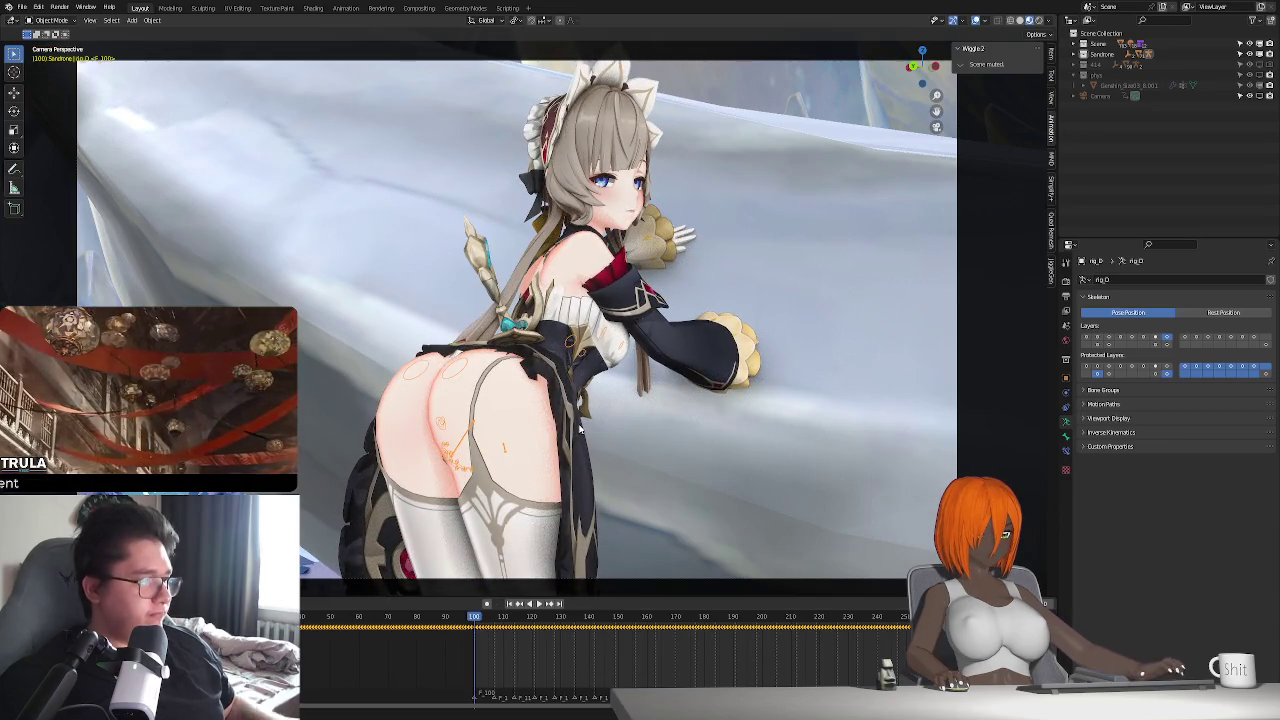
- Undo back to the unbaked wiggle setup in Pose Mode
key(ctrl+Tab)
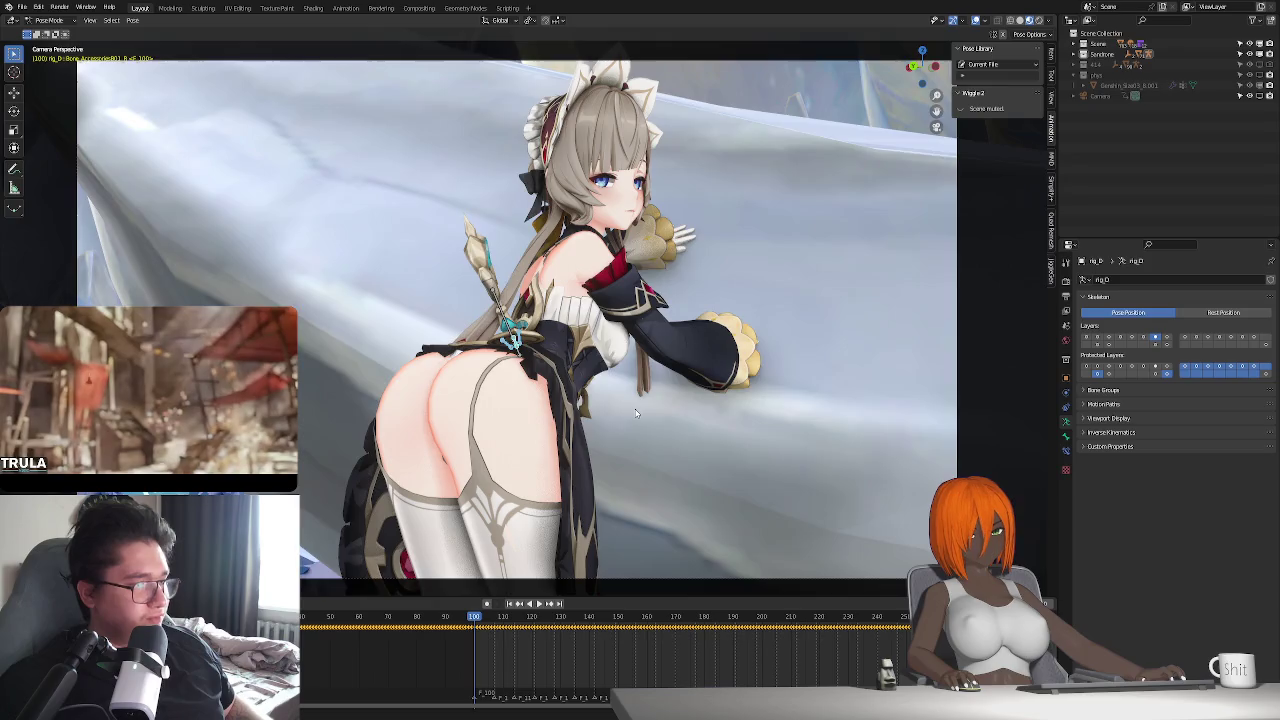
key(shift+Left)
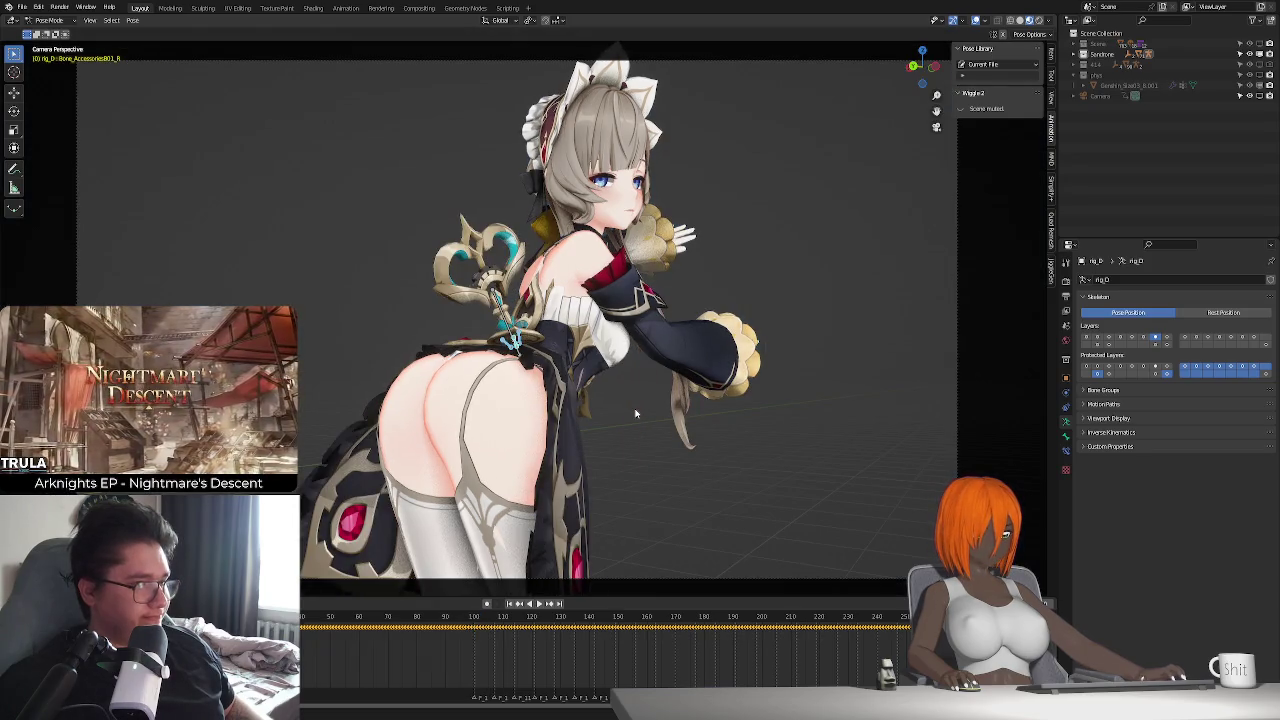
click(635, 413)
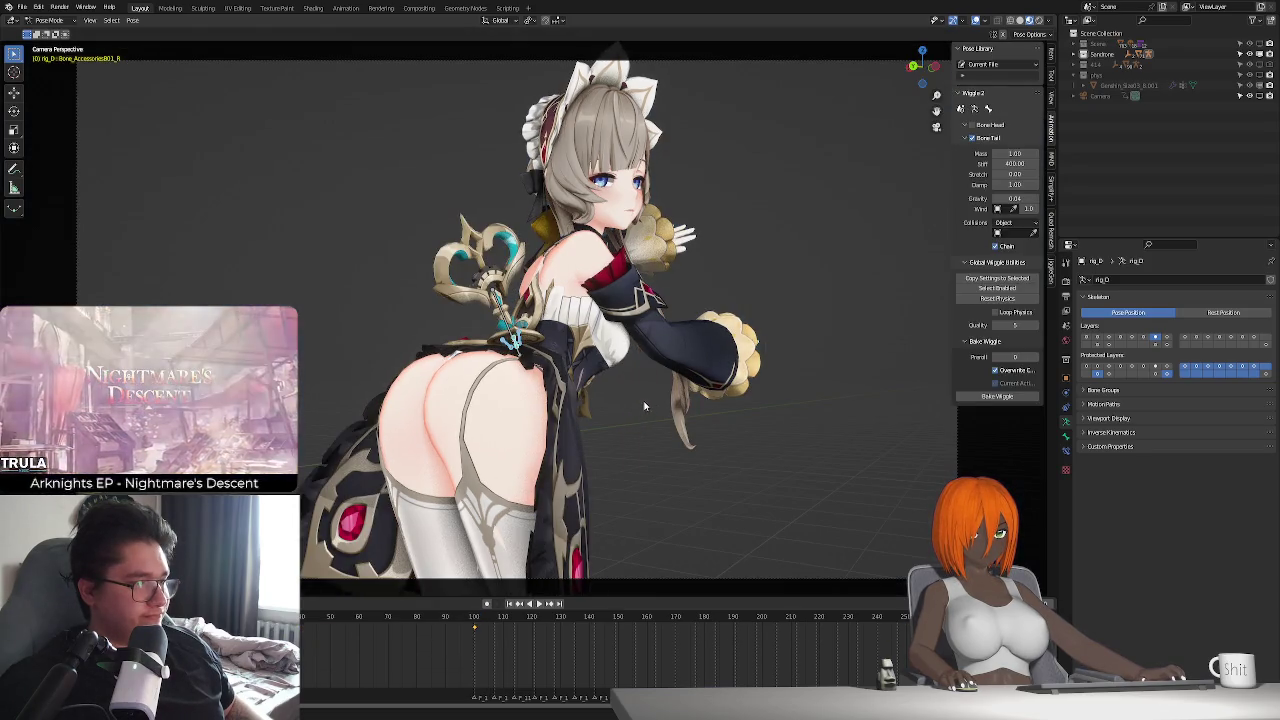
- Select the Breast.L bone, expand its Bone Head wiggle settings, and test playback
click(1167, 338)
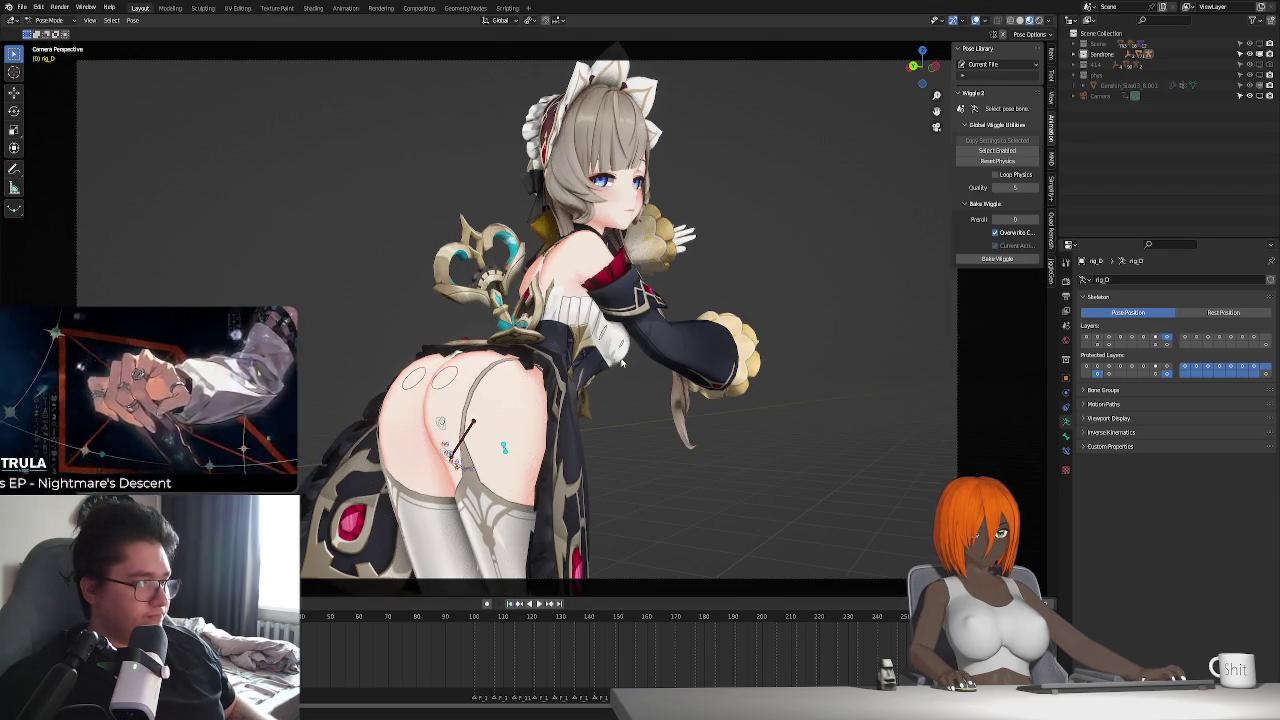
click(605, 333)
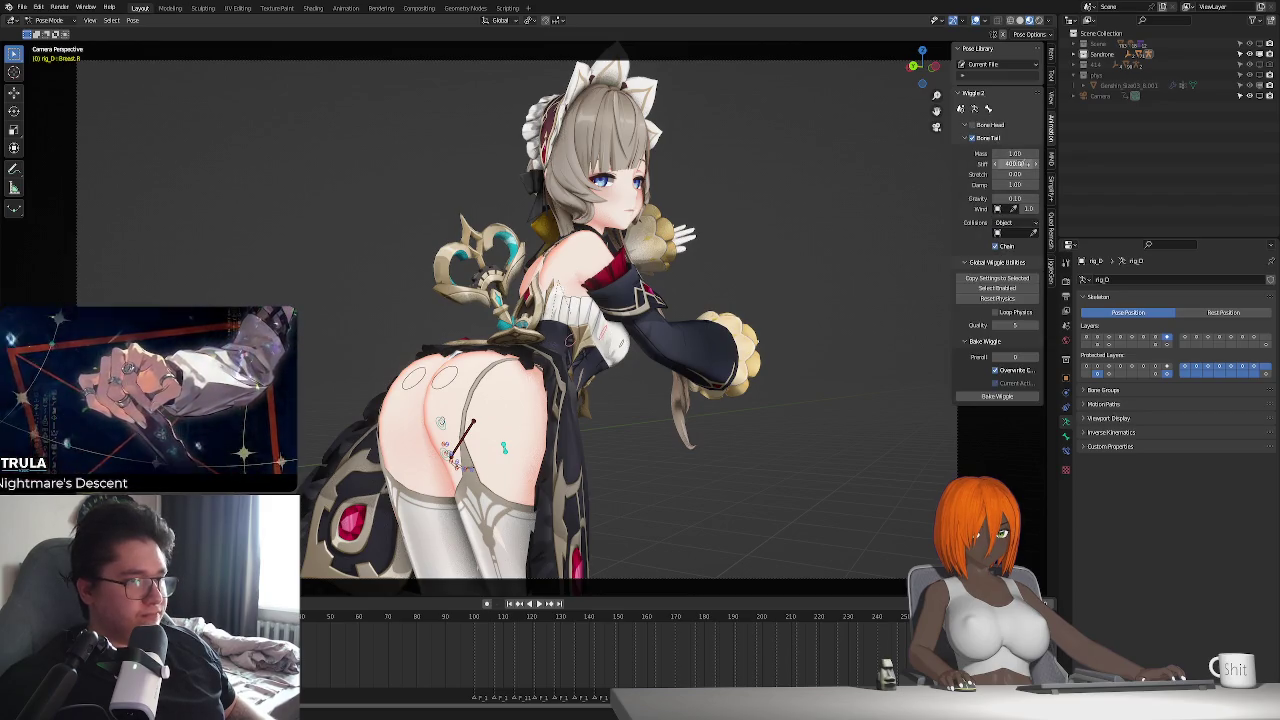
click(985, 124)
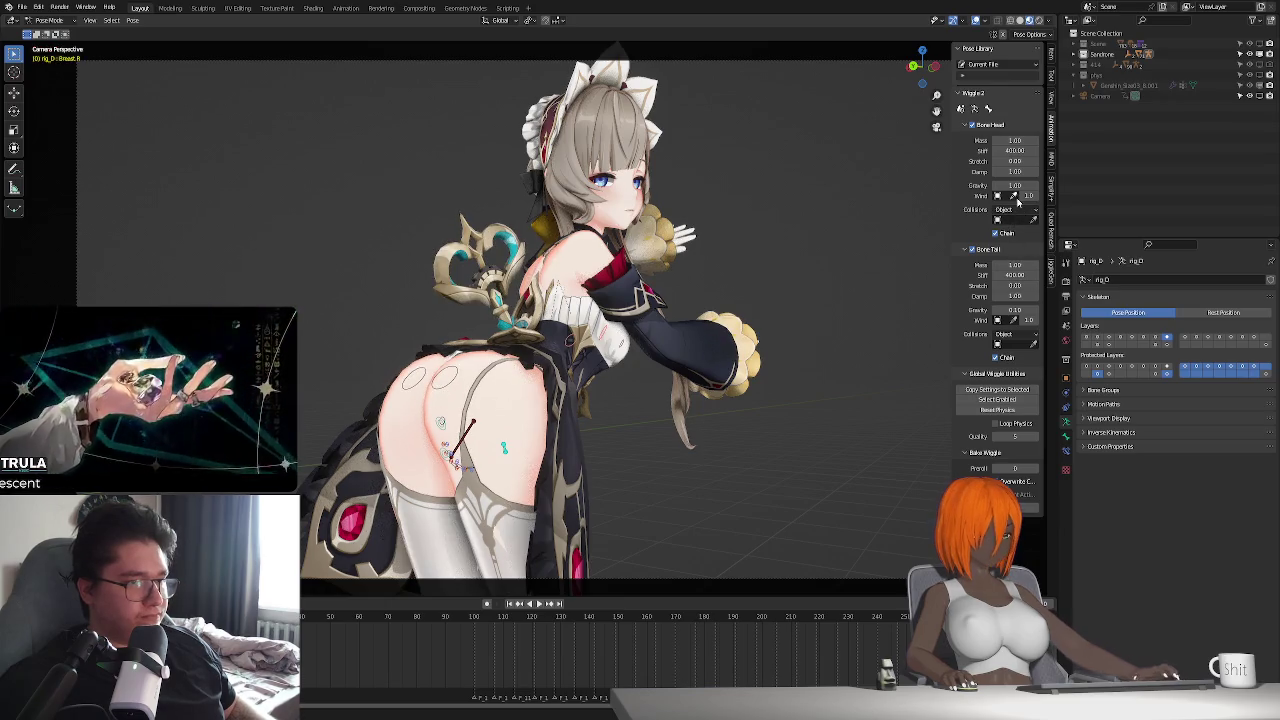
key(space)
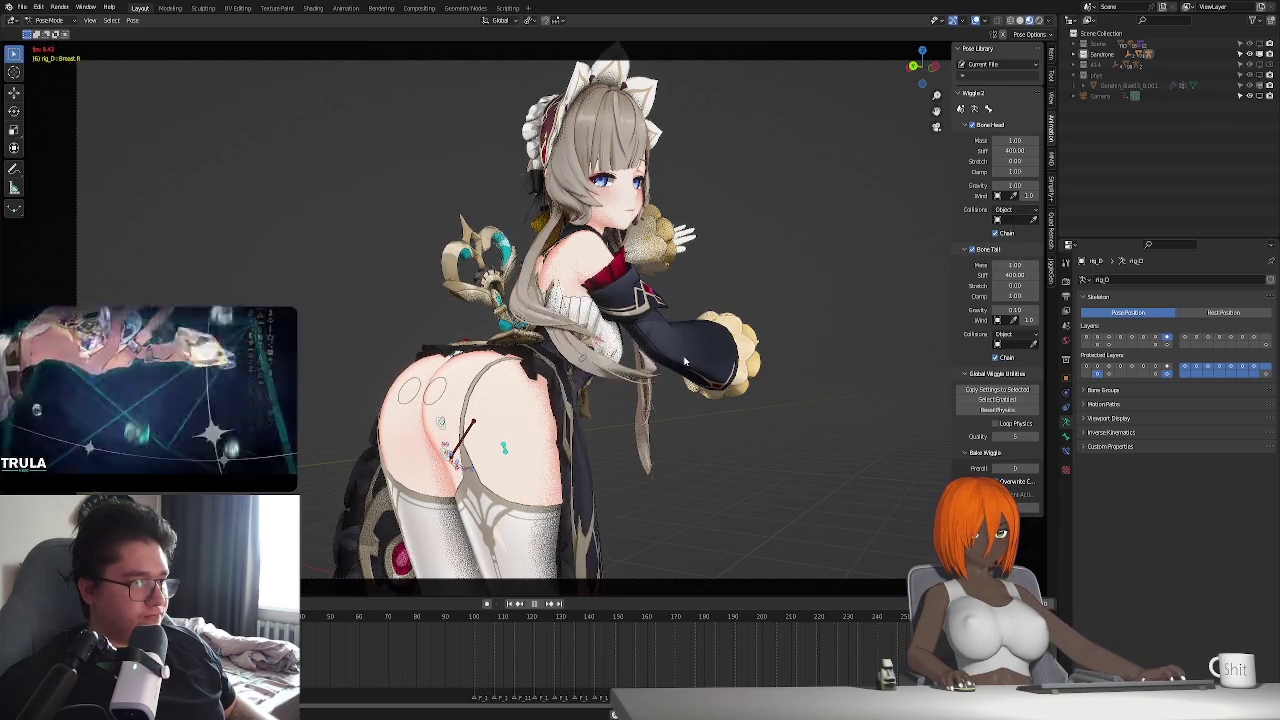
key(space)
- Orbit and zoom onto the torso front and replay to check the chest motion
middle_drag(686, 353, 684, 361)
middle_drag(685, 361, 620, 387)
scroll(640, 370, up, 4)
key(space)
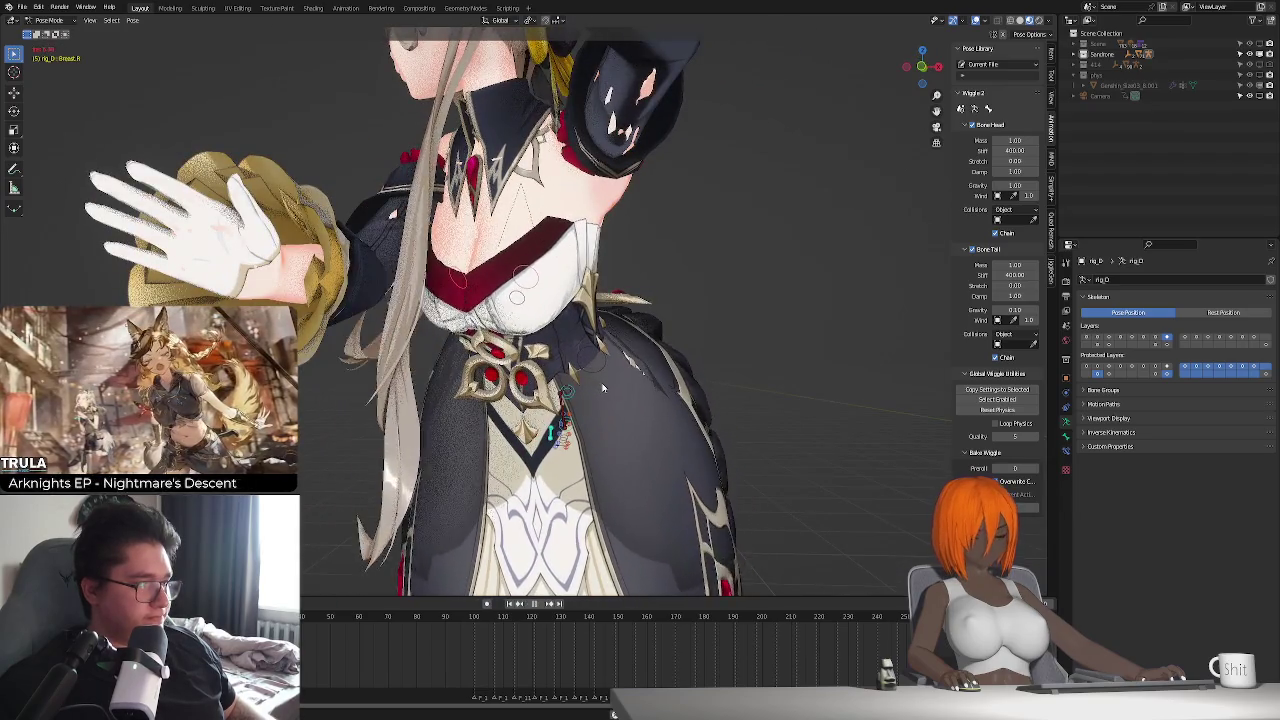
key(space)
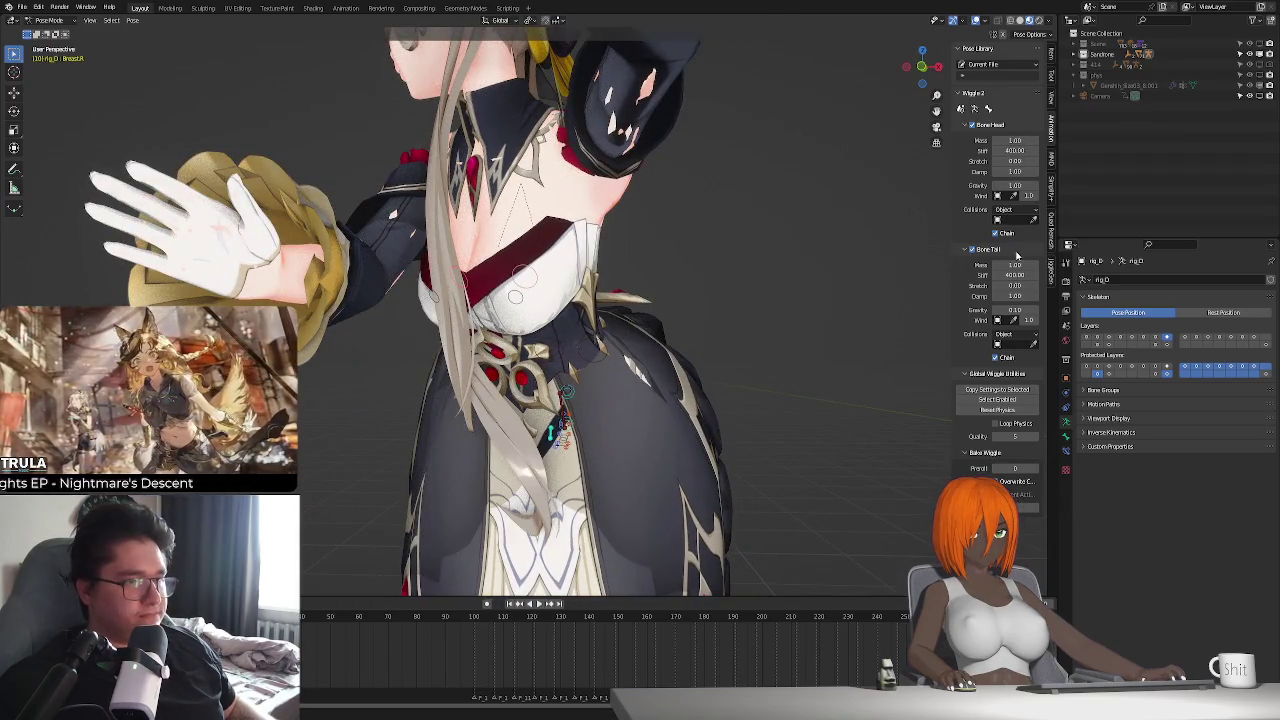
- Set the breast bone's Bone Head mass to 10
key(shift+Tab)
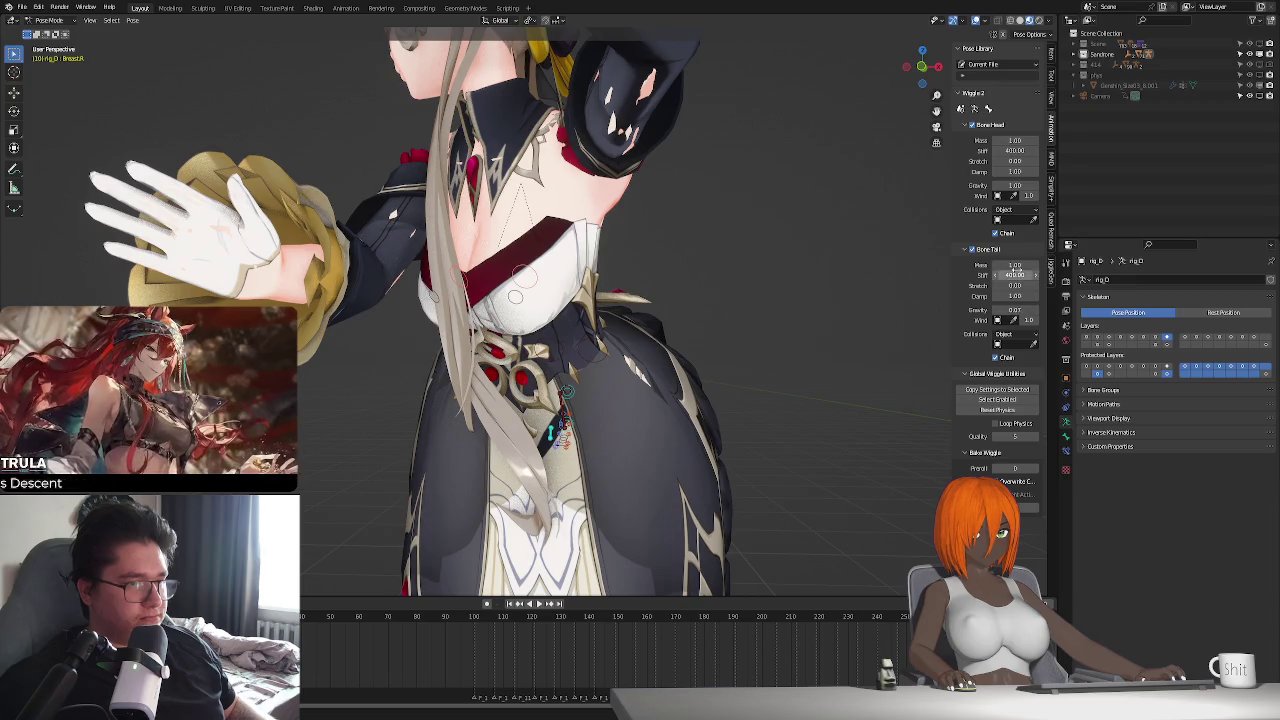
text(2)
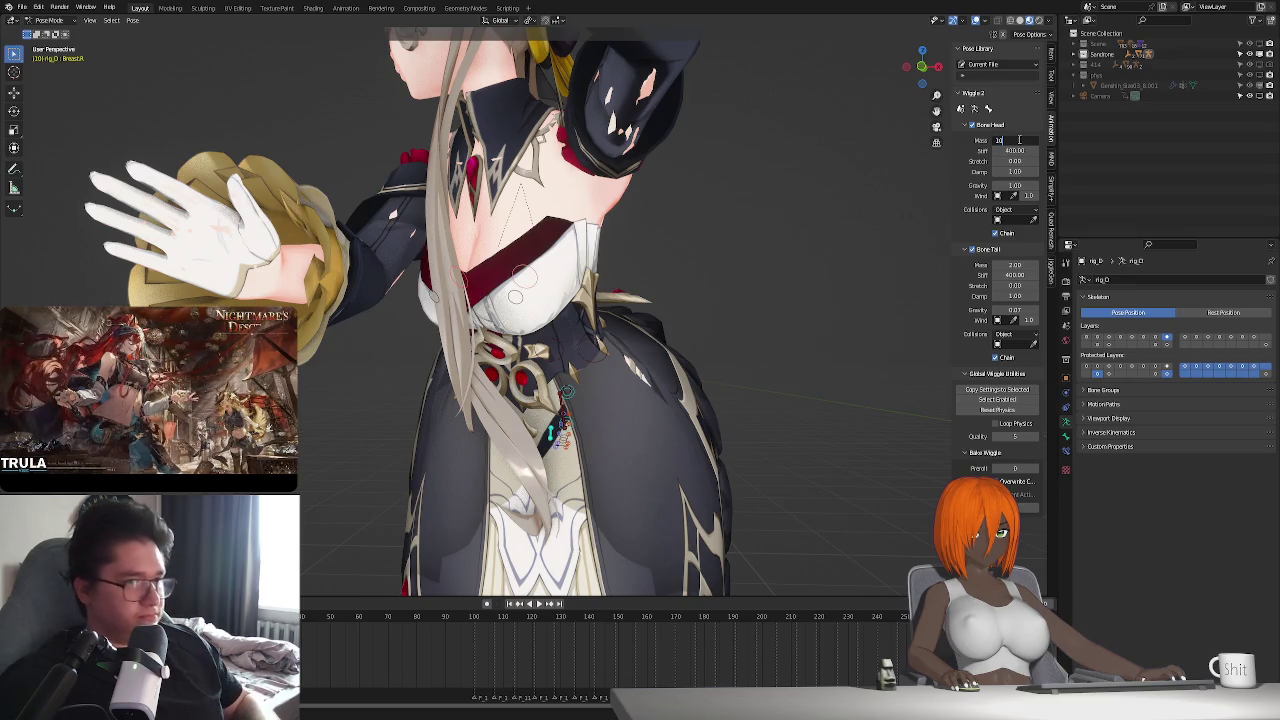
text(0)
key(Return)
double_click(1021, 274)
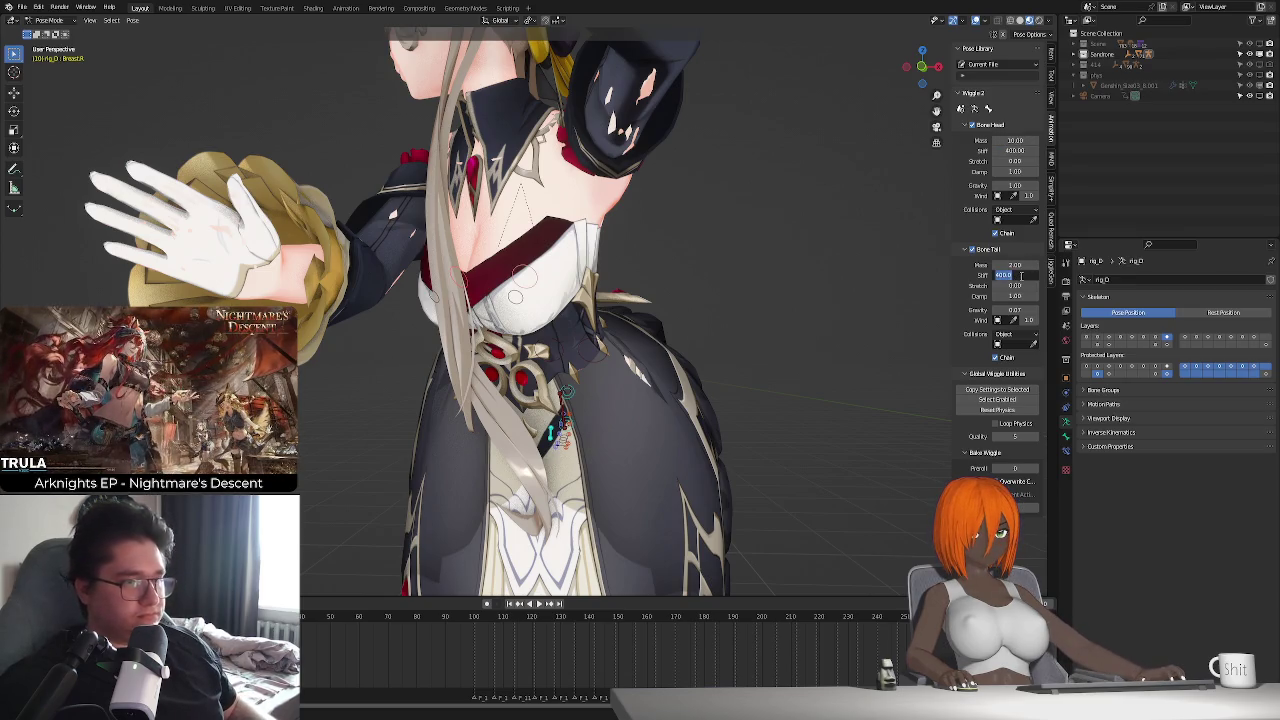
text(120)
- Set Bone Tail stiffness to 120 and gravity to 0.04, testing playback
key(Return)
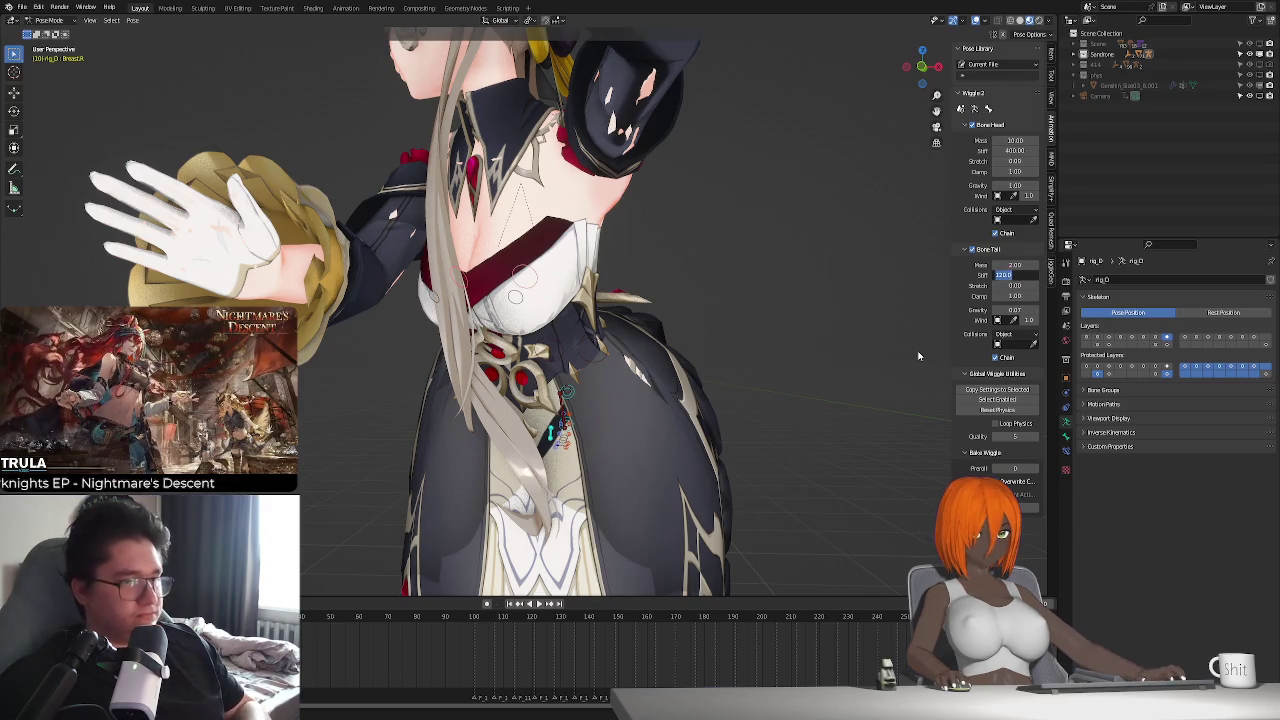
click(510, 604)
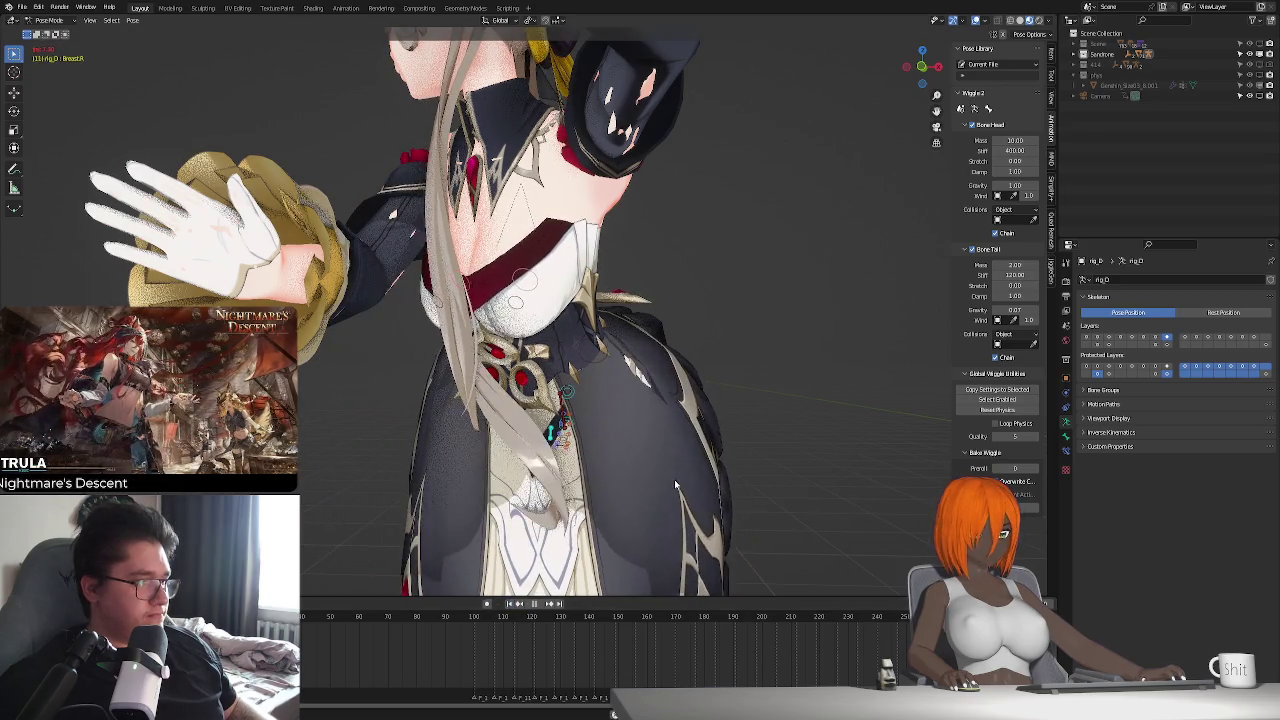
key(space)
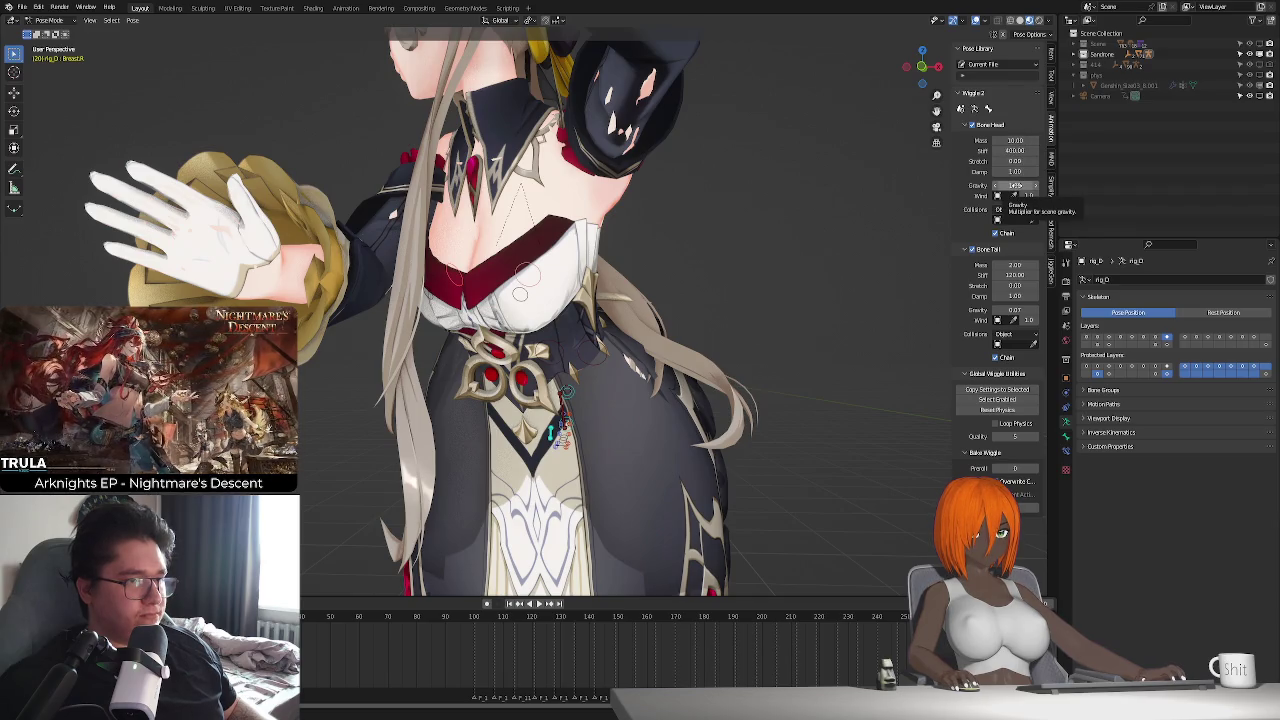
drag(1015, 310, 1008, 310)
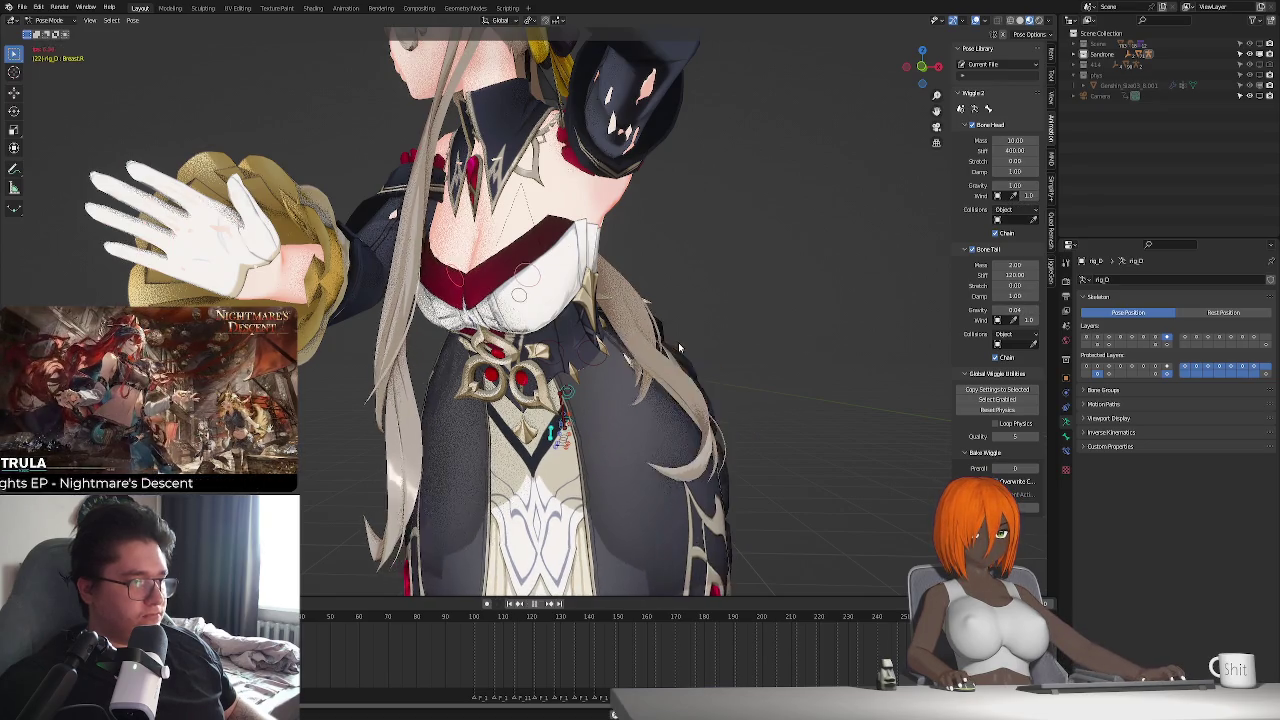
click(509, 604)
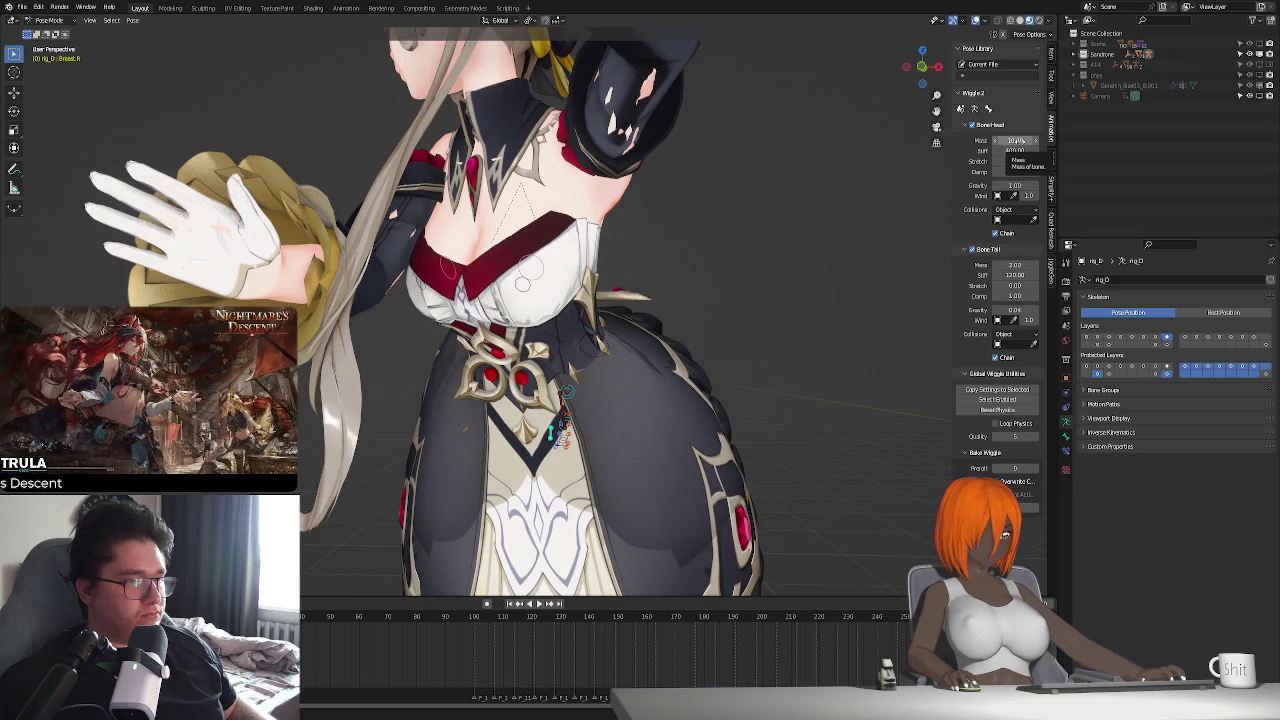
text(5)
- Set Bone Head mass to 5 and gravity to 0.19, then test the jiggle
key(Return)
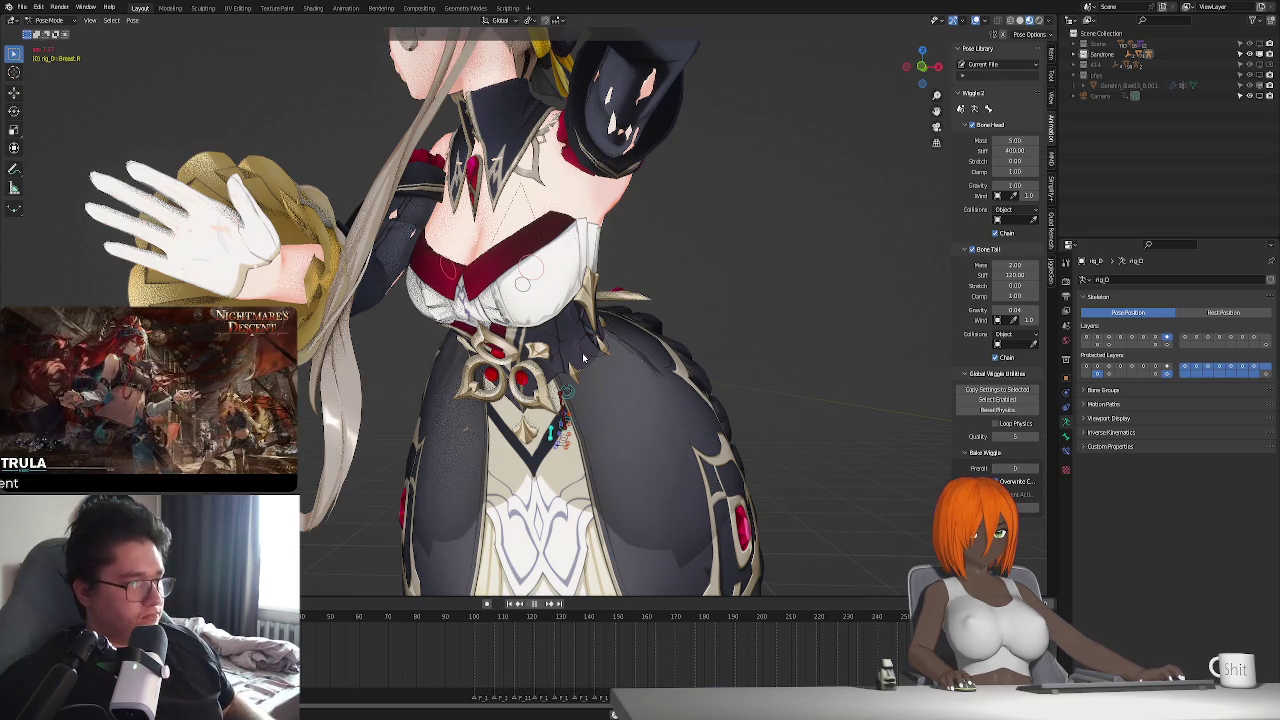
key(space)
key(space)
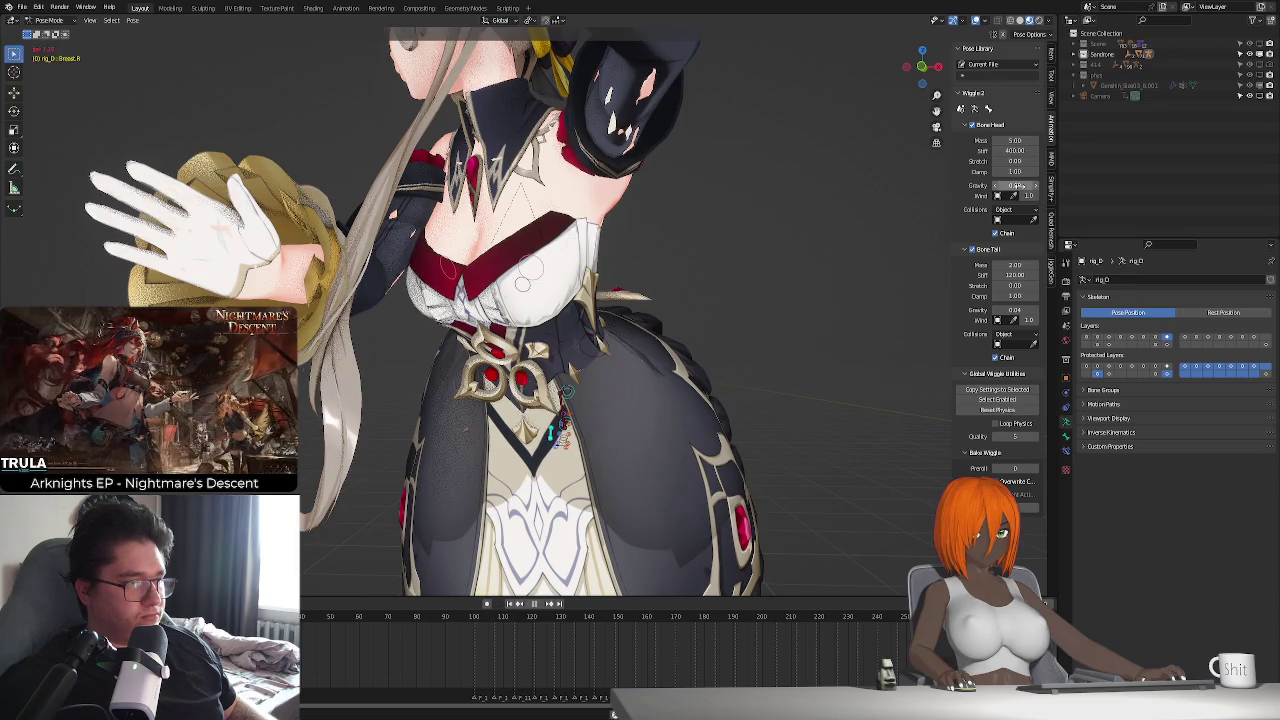
key(Return)
key(space)
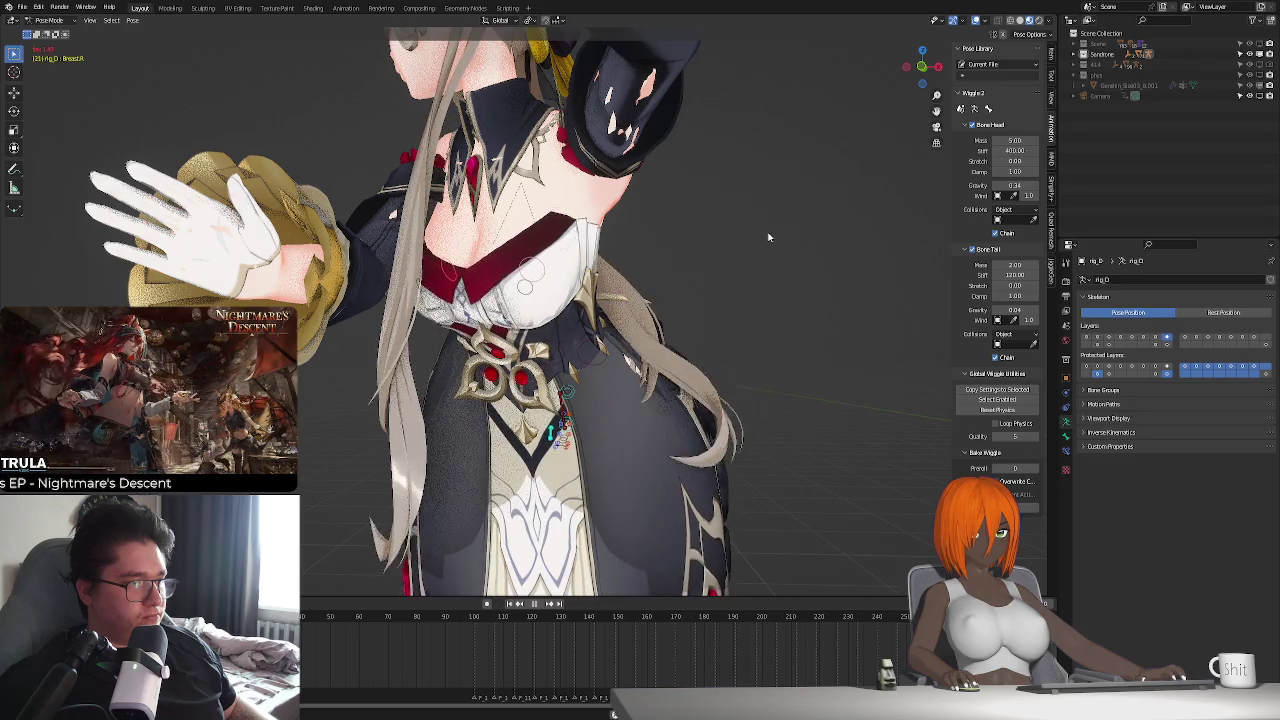
key(space)
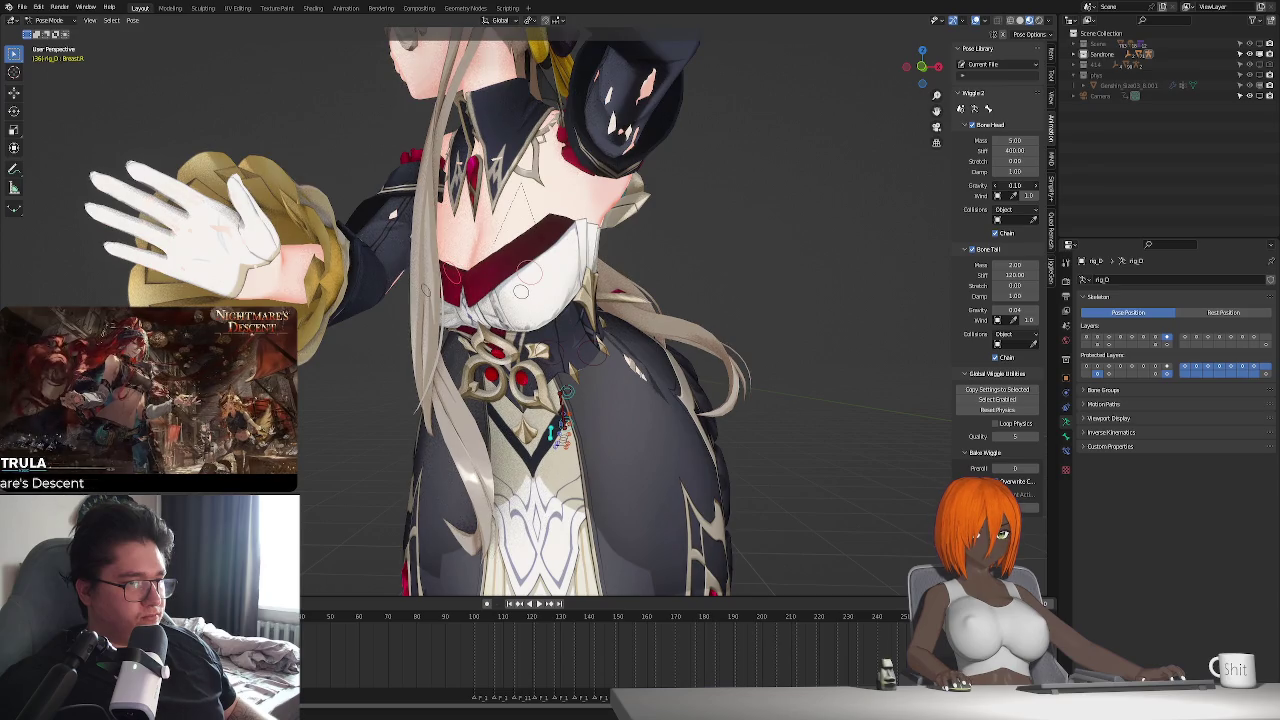
- Replay the jiggle twice more and switch to the scene camera view
key(space)
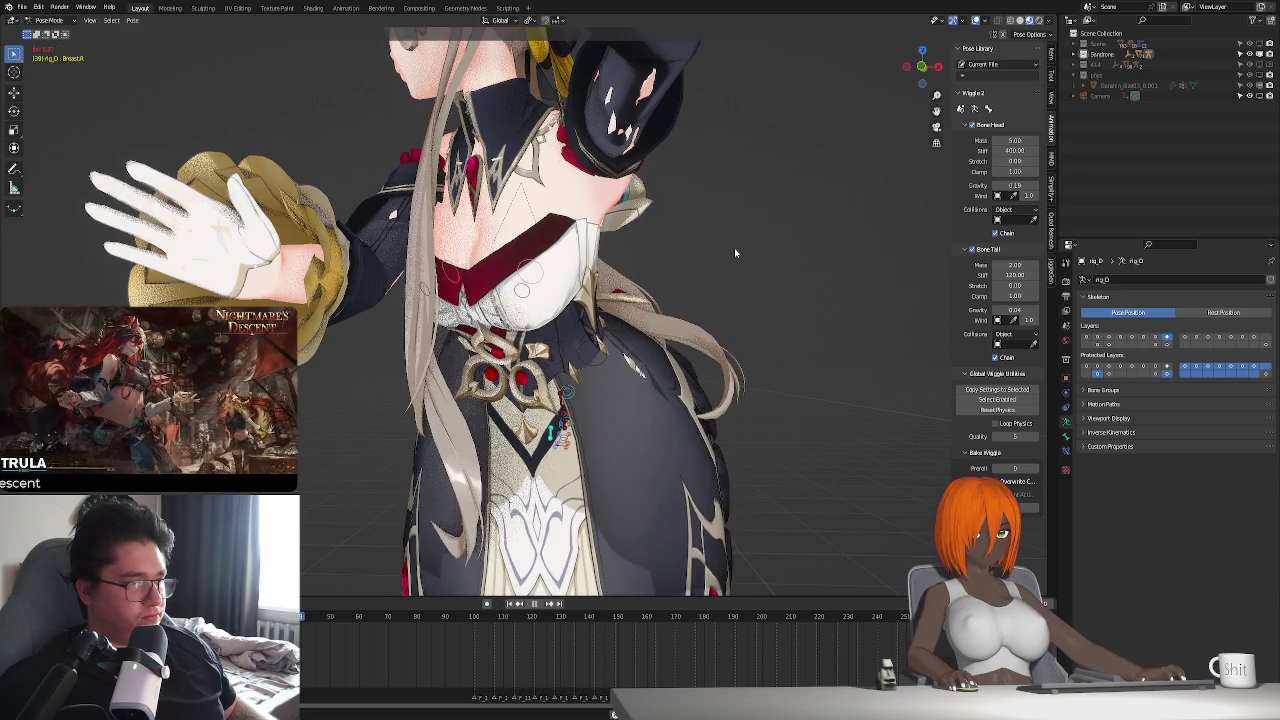
key(space)
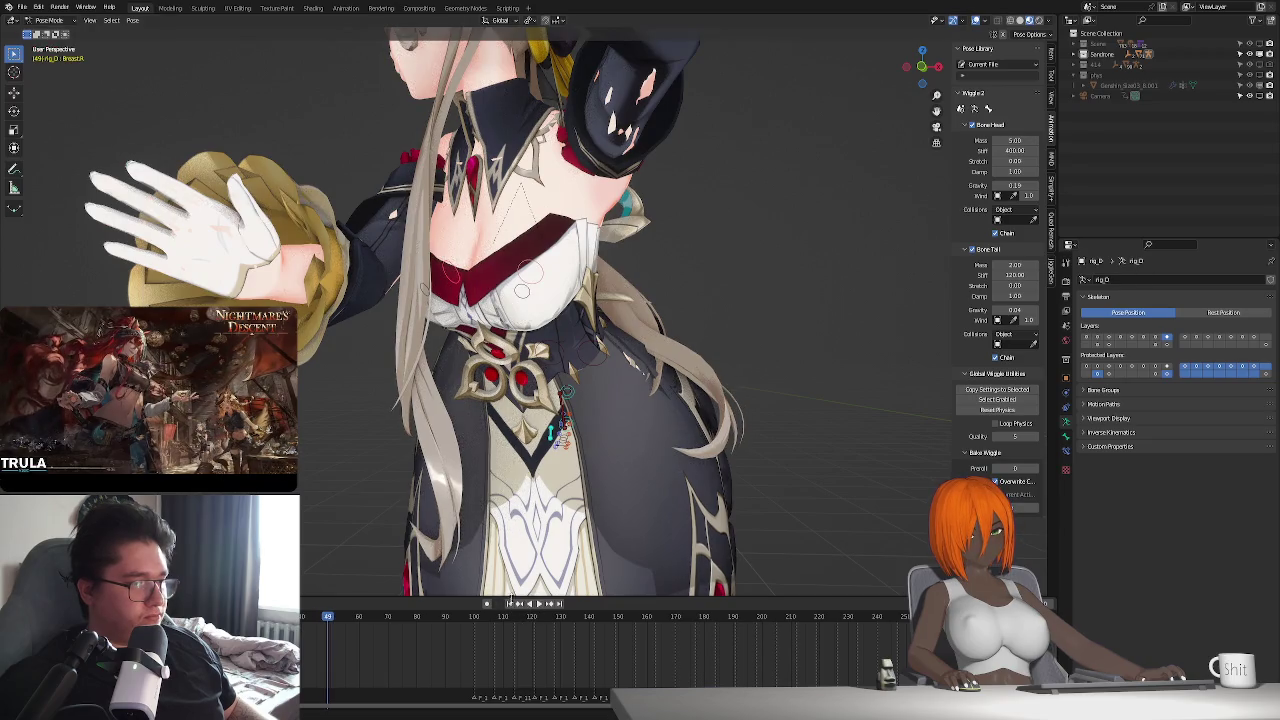
key(space)
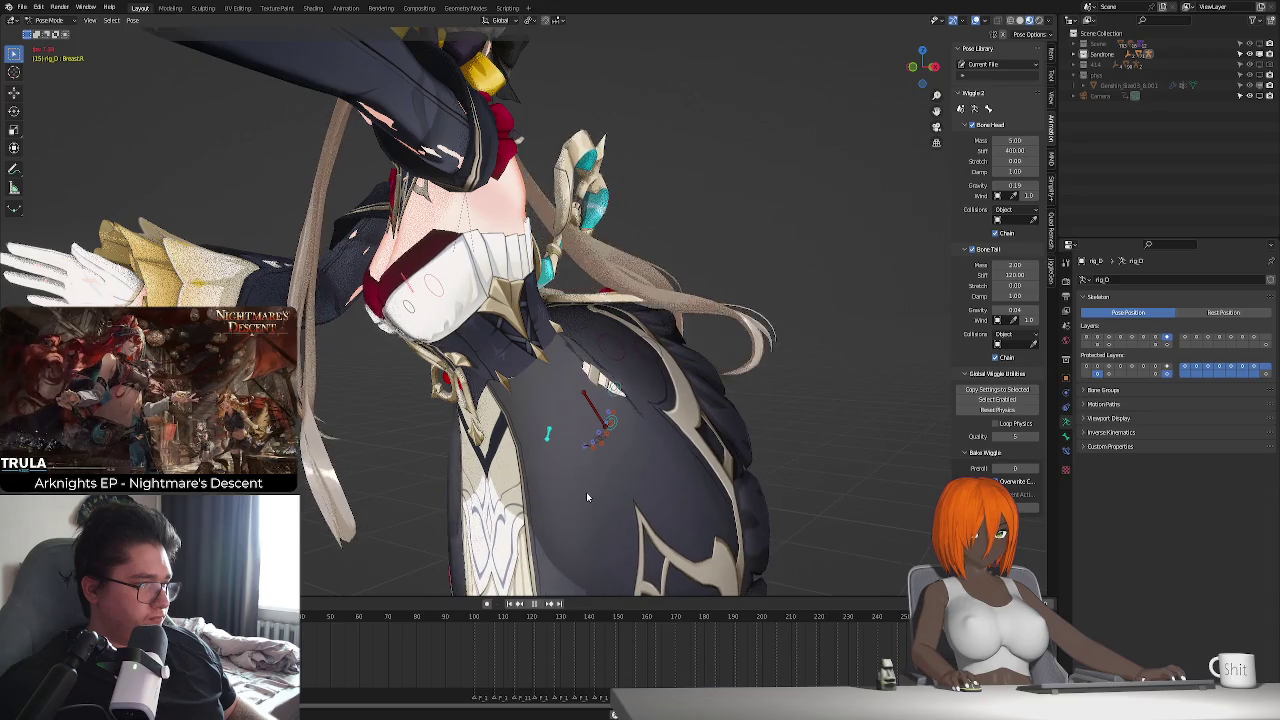
key(space)
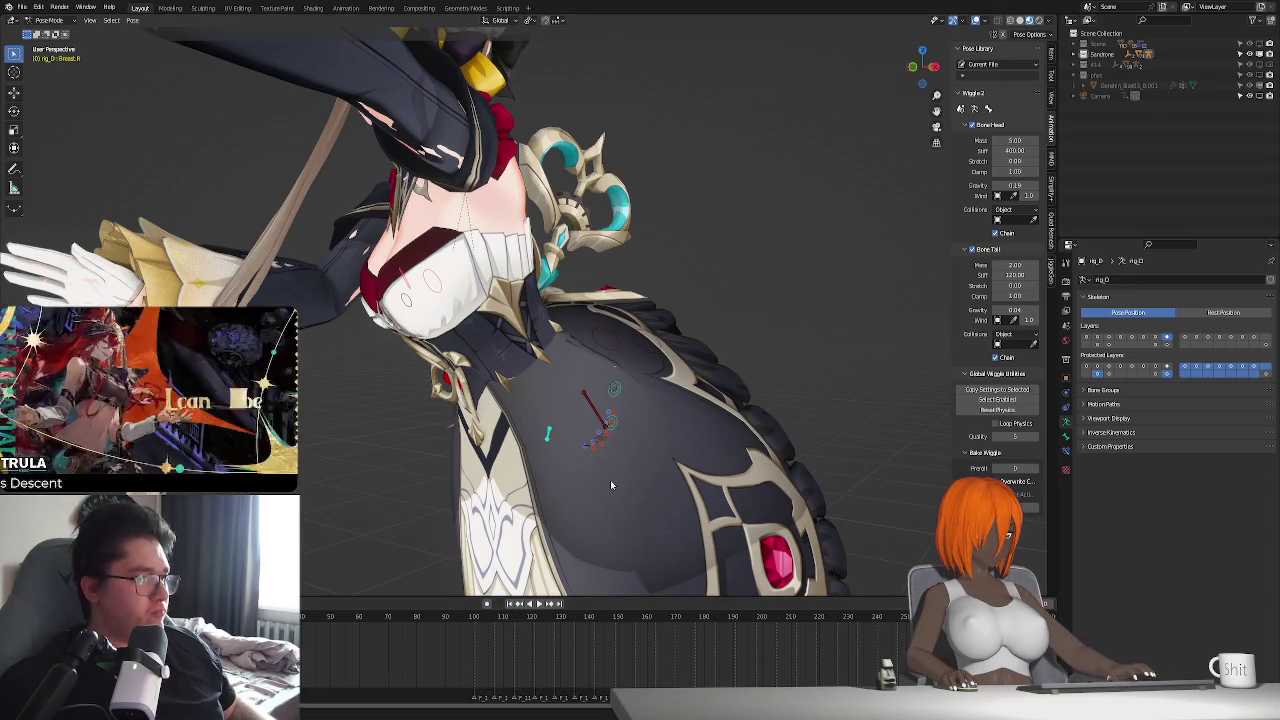
key(KP_0)
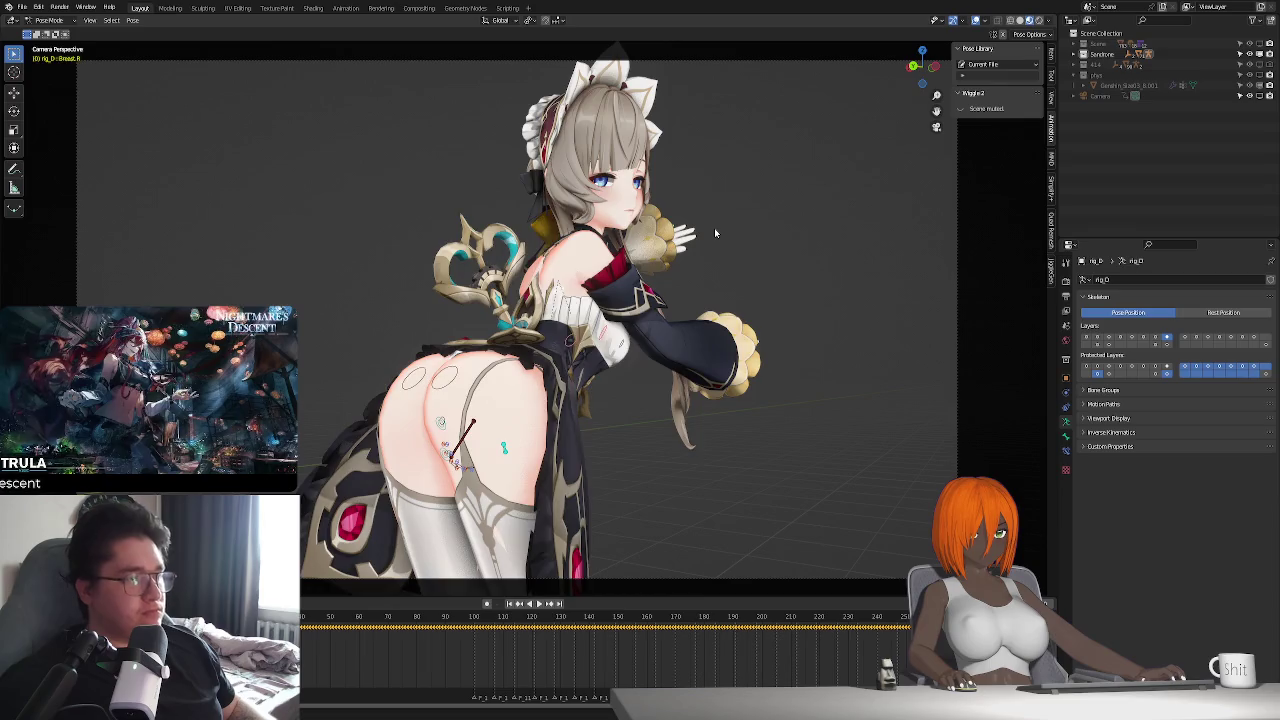
- Preview the jiggle twice from the camera, switch to Object Mode, and play the full range
key(space)
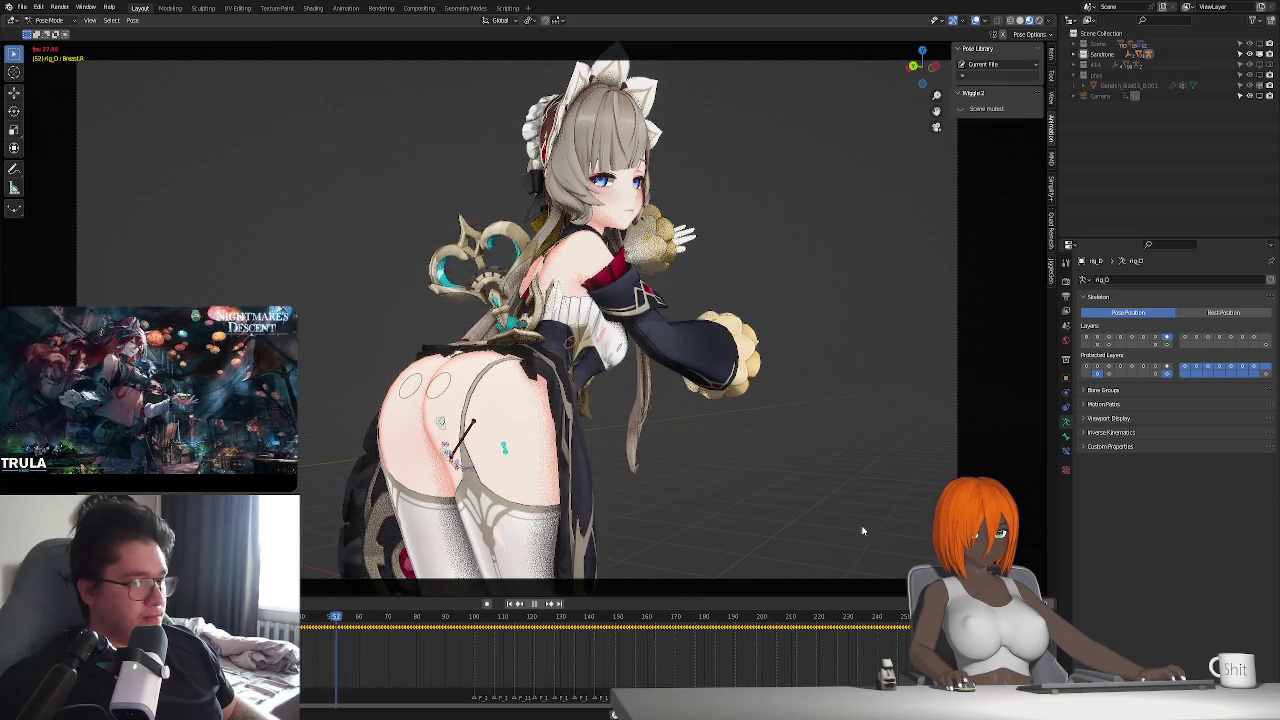
key(Escape)
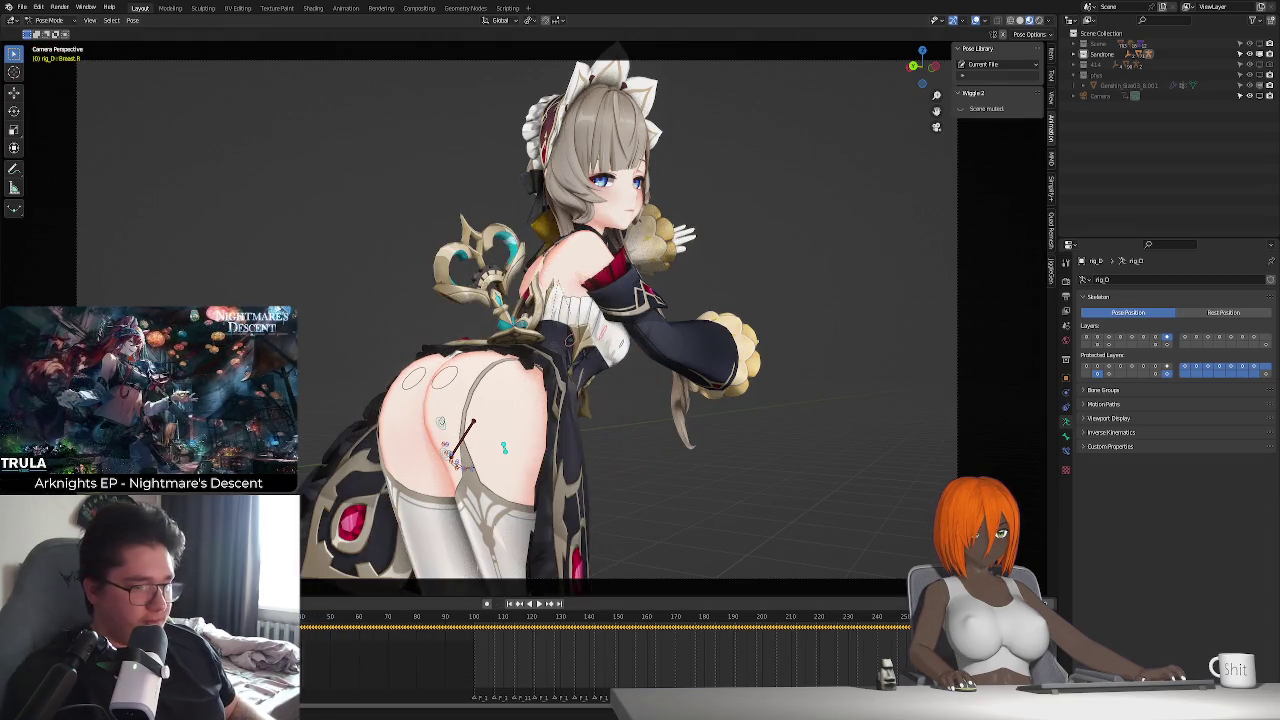
key(space)
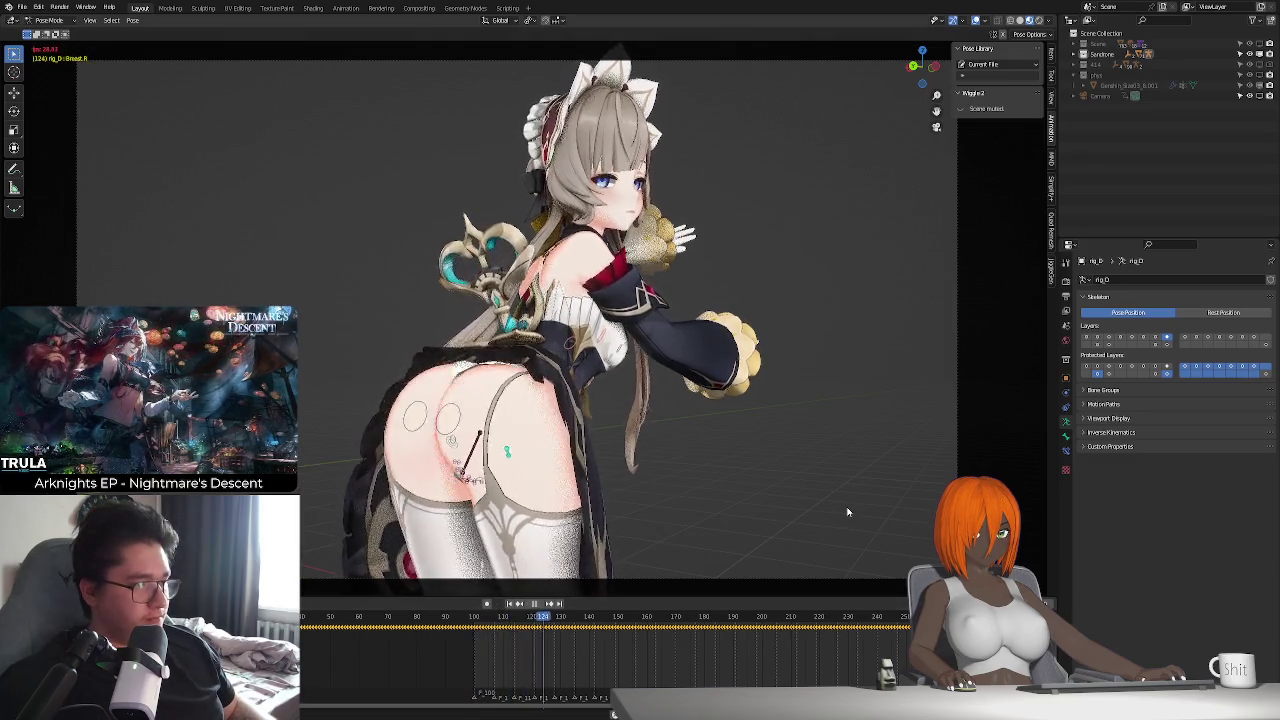
key(Escape)
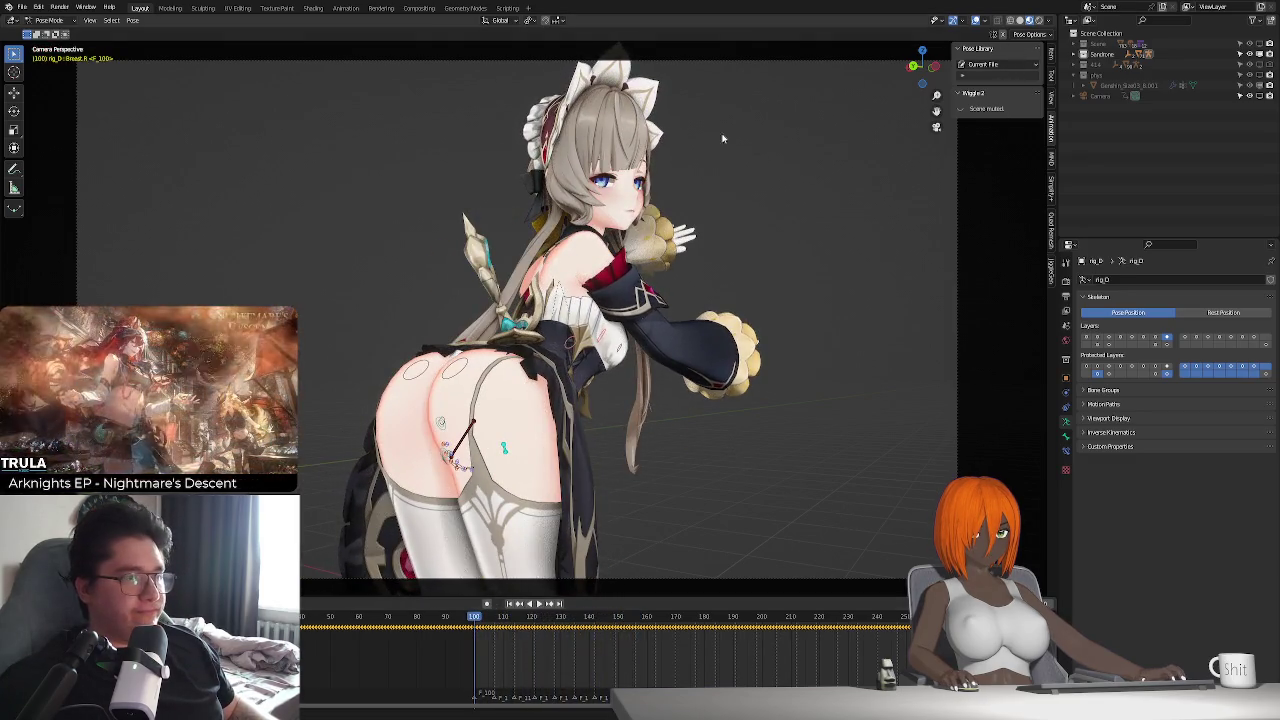
key(ctrl+Tab)
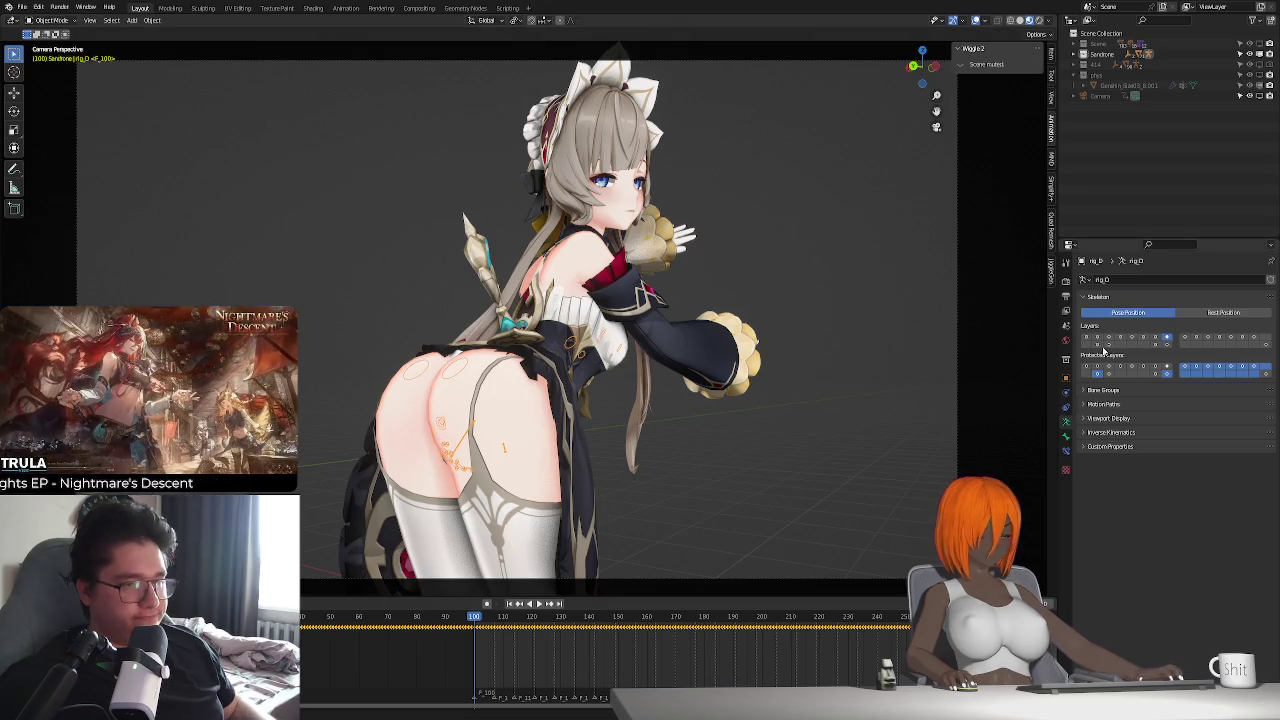
key(space)
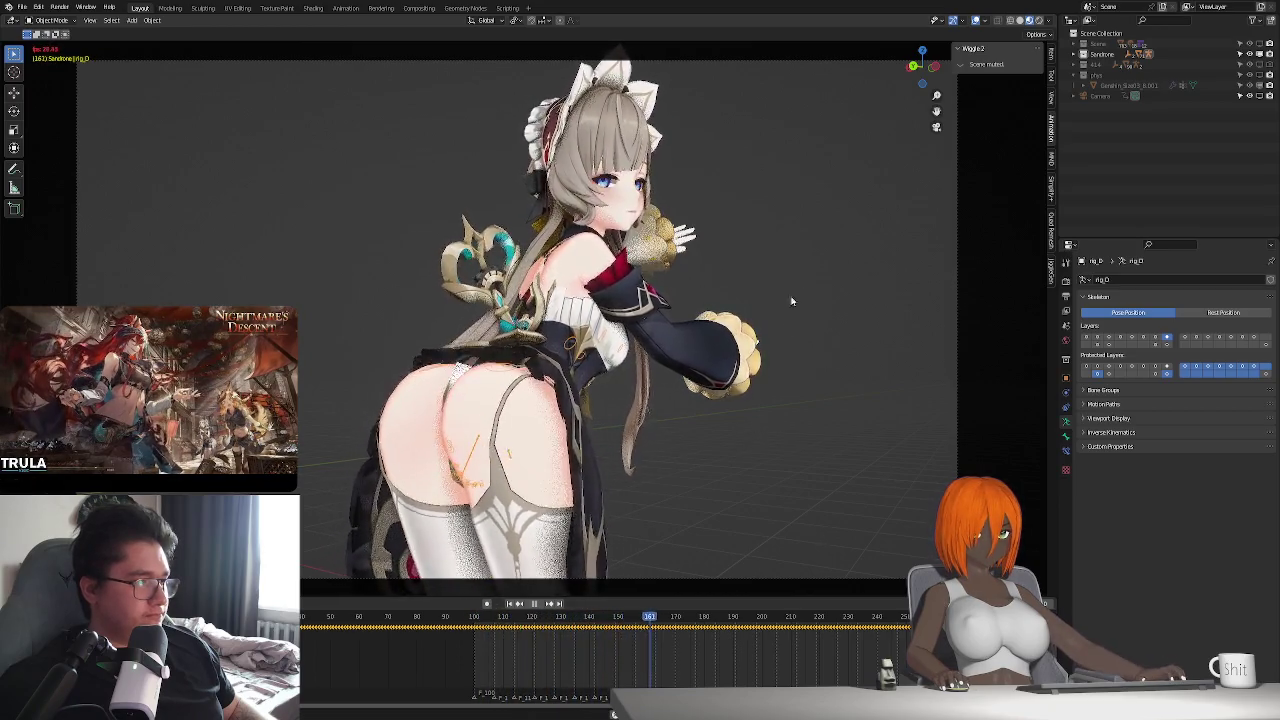
key(space)
- Show the lit snowy background, return to frame 100, and collapse the Outliner entries
click(1040, 20)
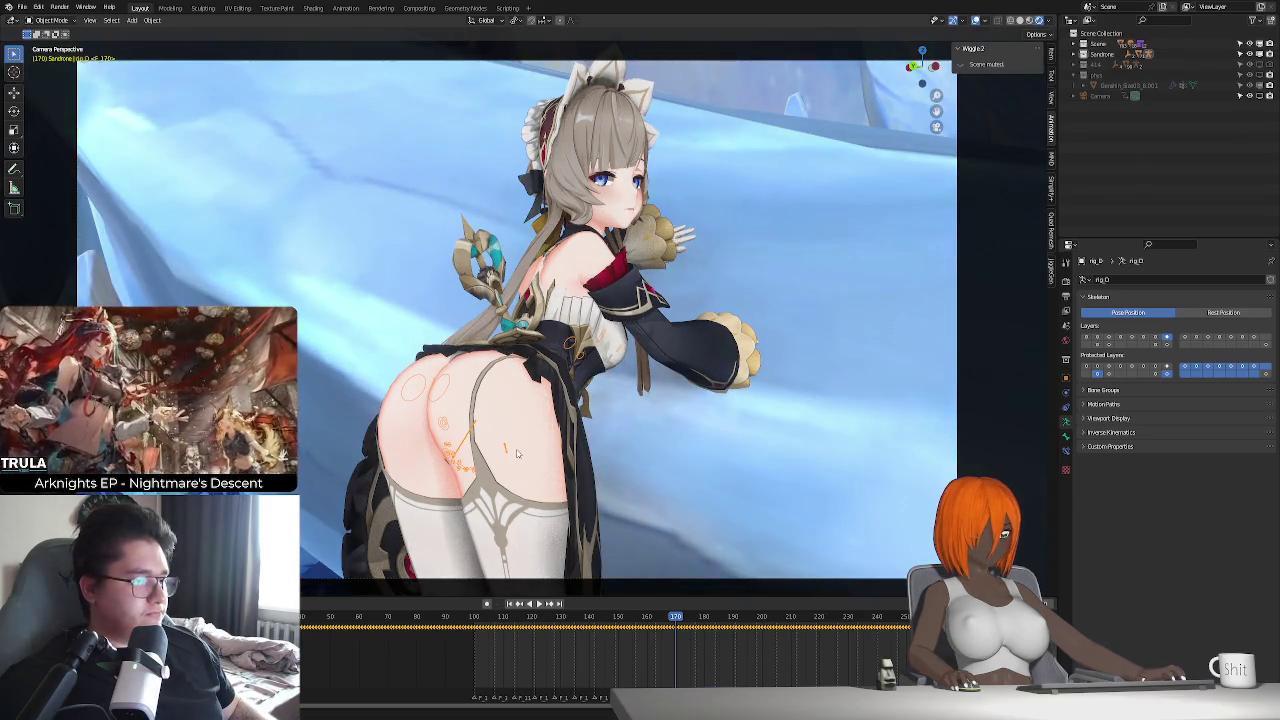
key(shift+Left)
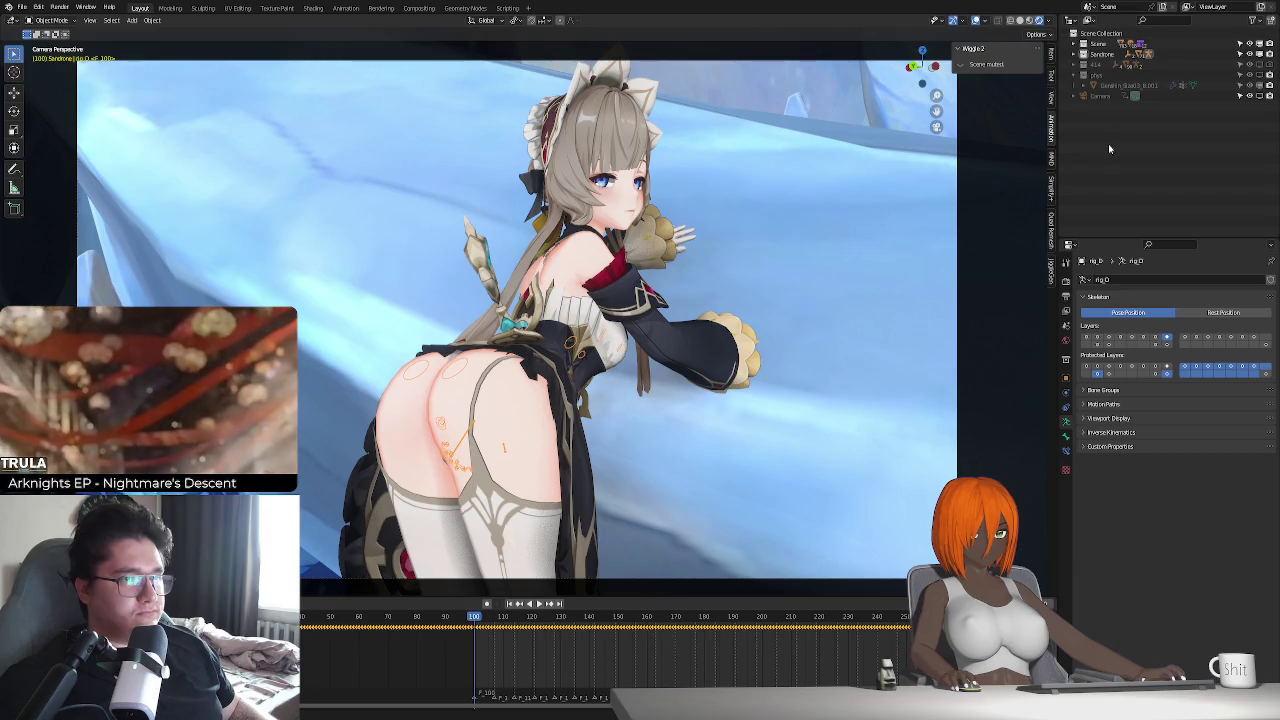
click(1075, 75)
click(1075, 75)
click(1075, 75)
- Create a new collection named 'light' in the Outliner
right_click(1090, 131)
click(1090, 131)
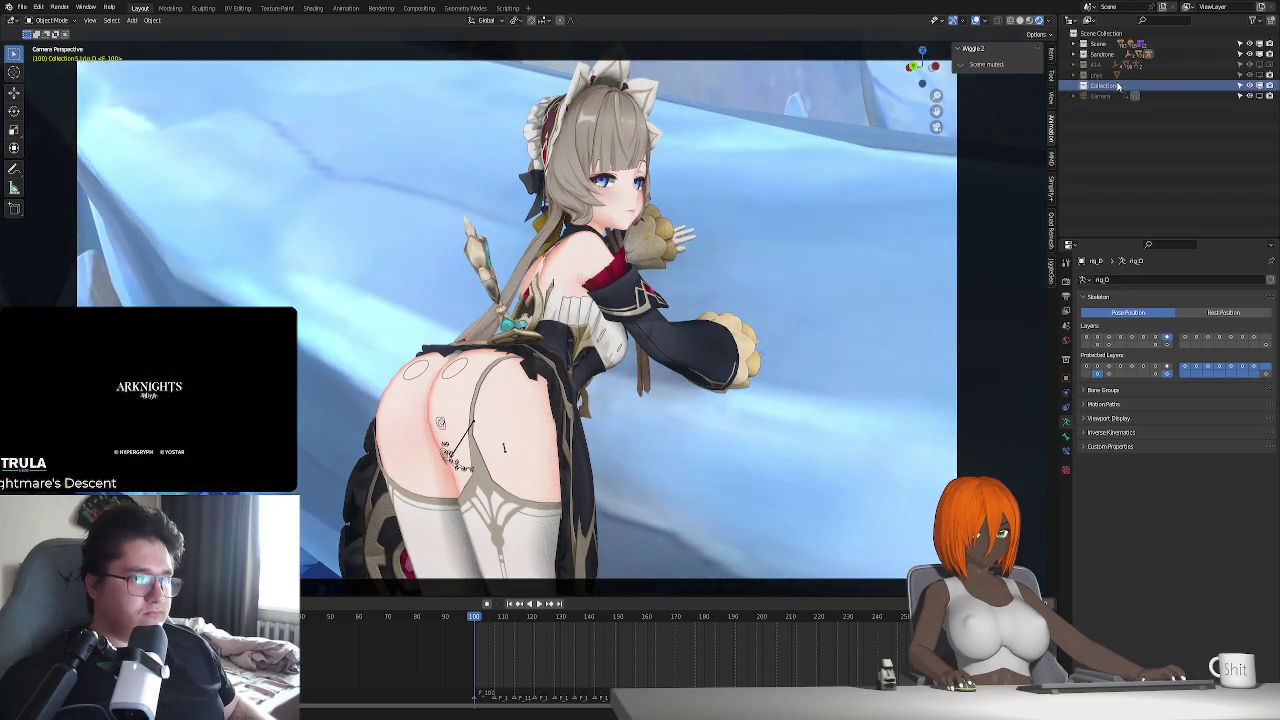
double_click(1118, 86)
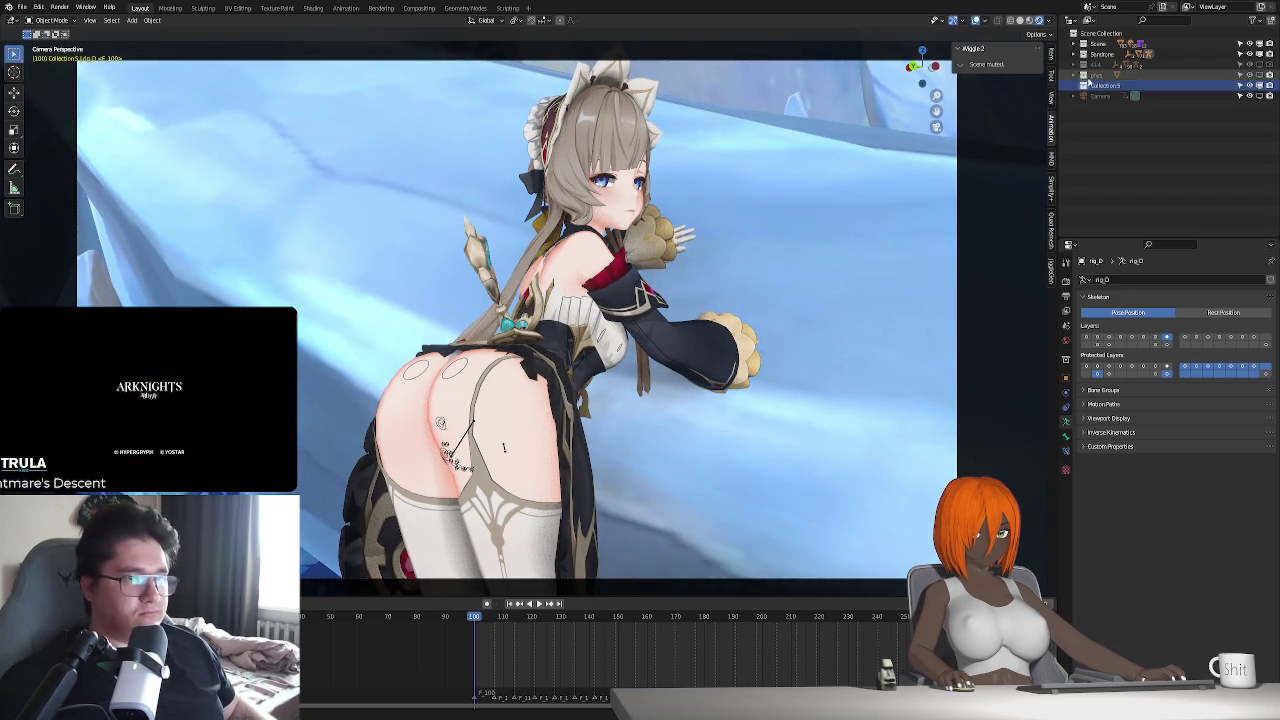
key(BackSpace)
text(ght)
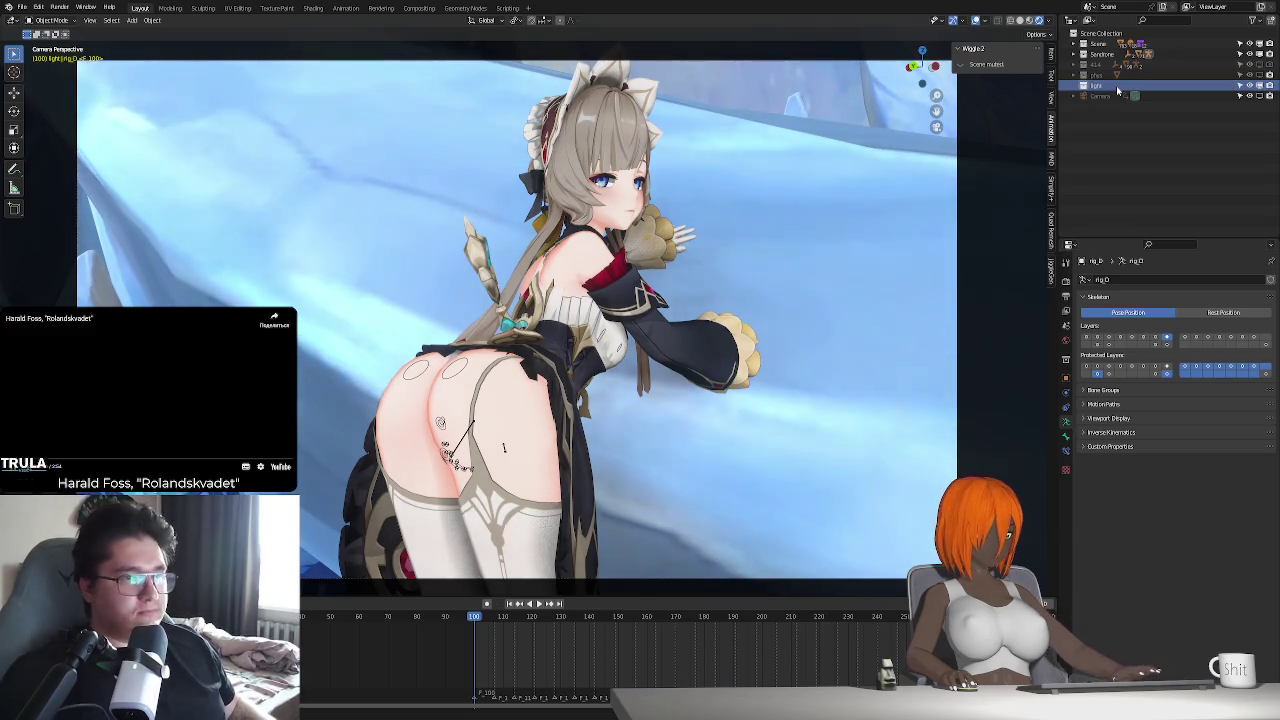
key(Return)
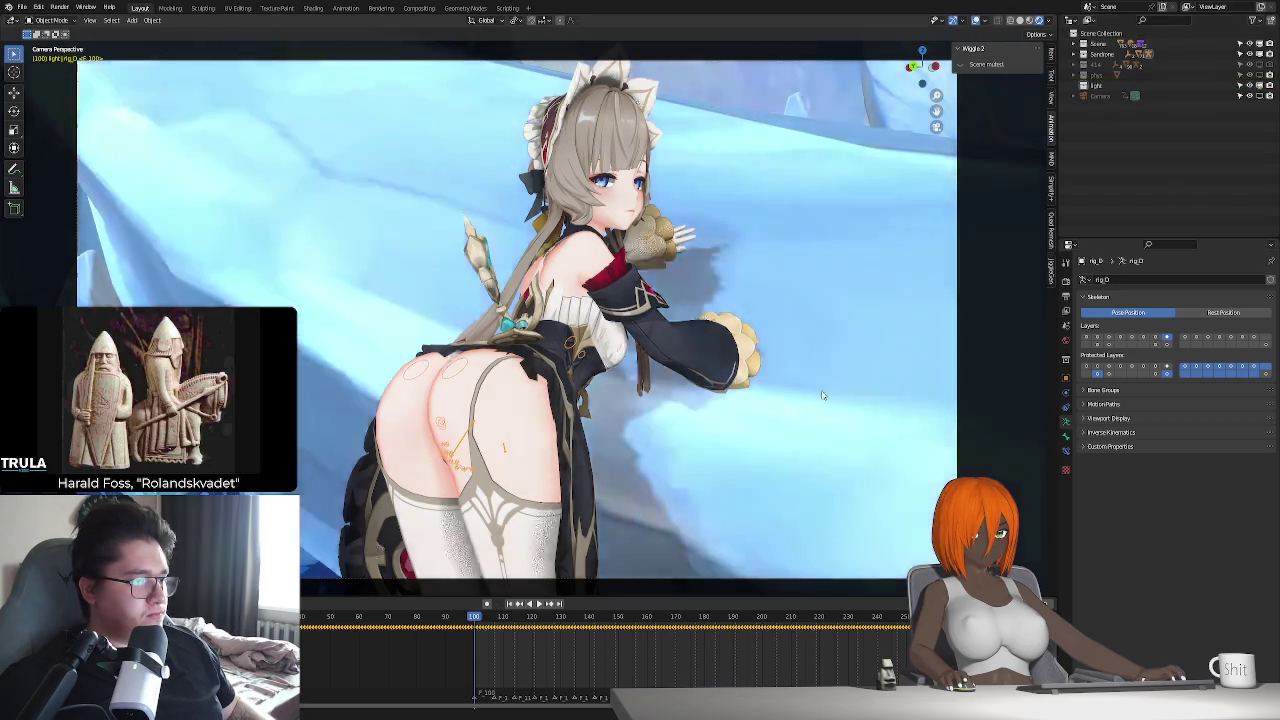
- Reselect the character rig, show its bone layer, and snap the 3D cursor to it
click(1133, 323)
click(1086, 343)
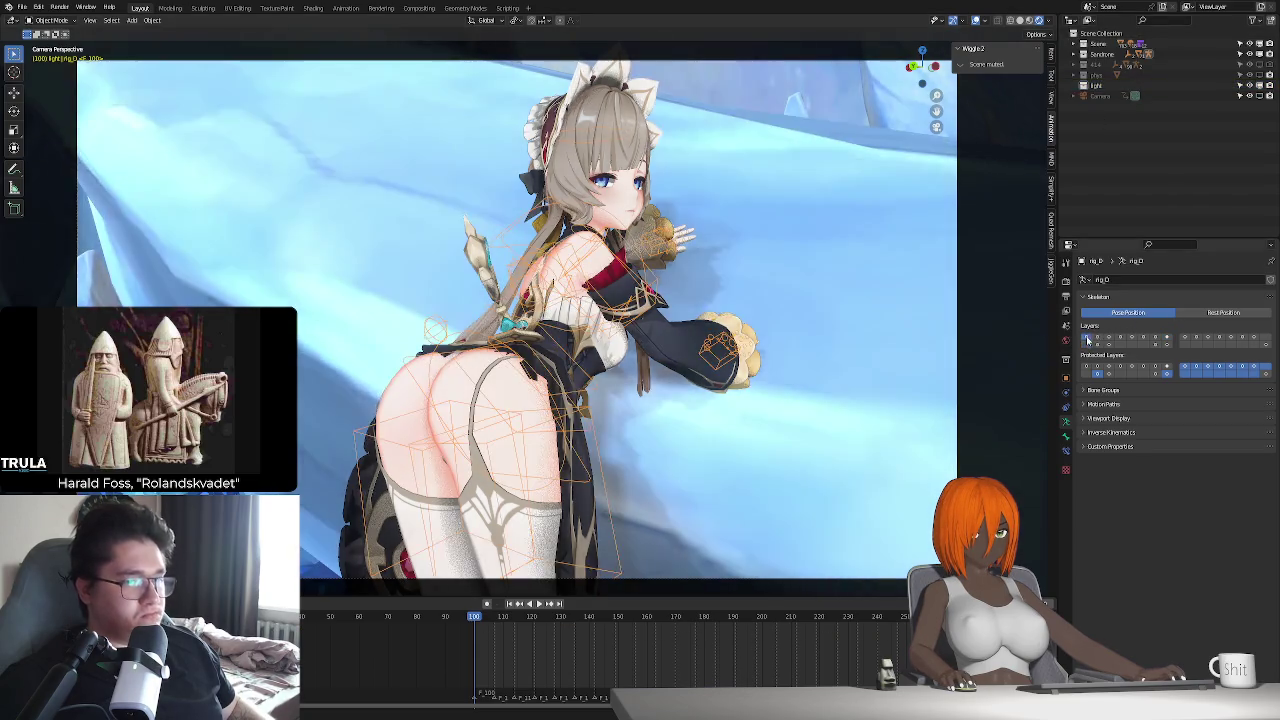
mouse_move(522, 382)
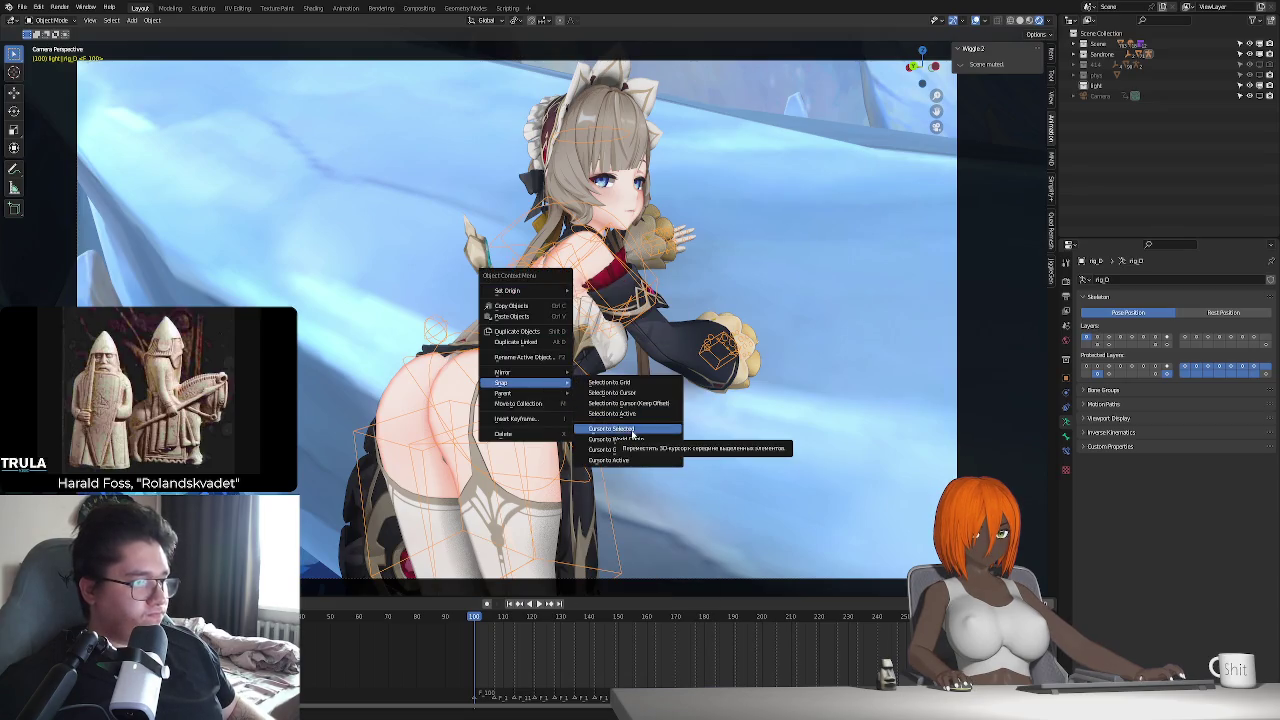
click(632, 436)
- Add a point light at the cursor and move it along Z and Y behind the hips
mouse_move(632, 436)
middle_down()
mouse_move(648, 380)
mouse_move(749, 337)
mouse_move(600, 330)
mouse_move(625, 402)
middle_up()
scroll(646, 376, up, 5)
scroll(749, 337, down, 8)
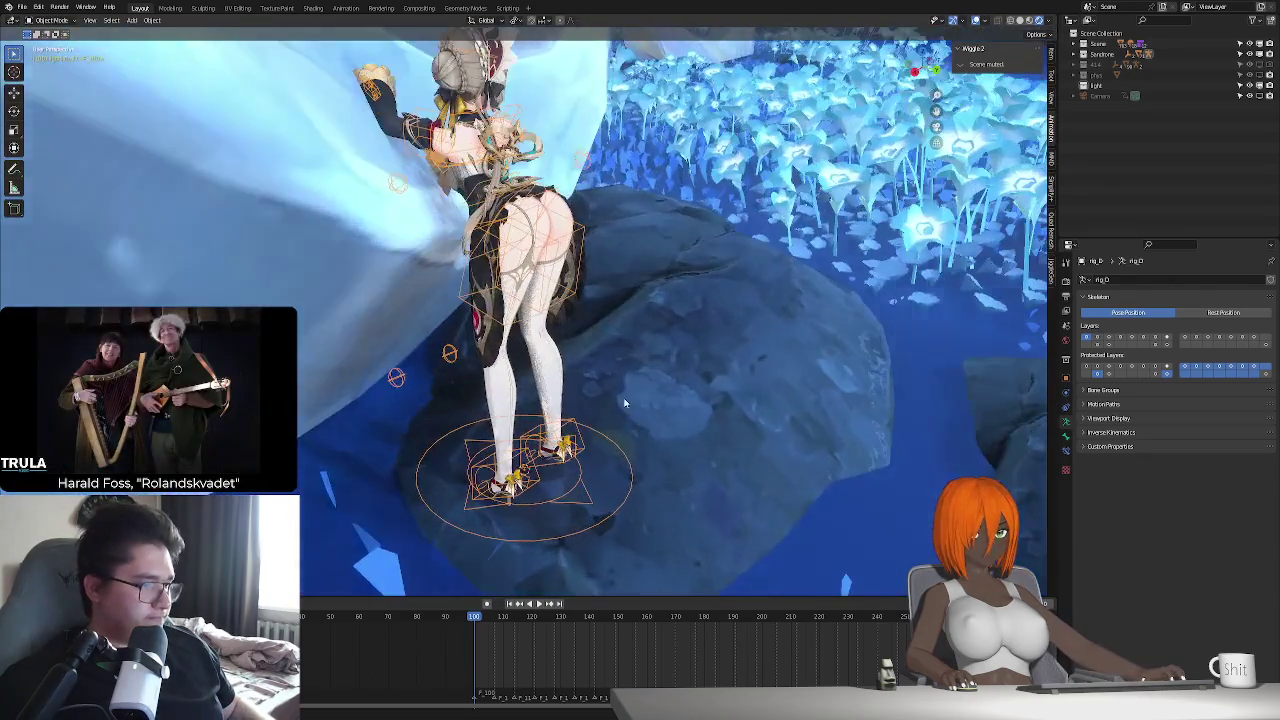
key(shift+a)
mouse_move(580, 373)
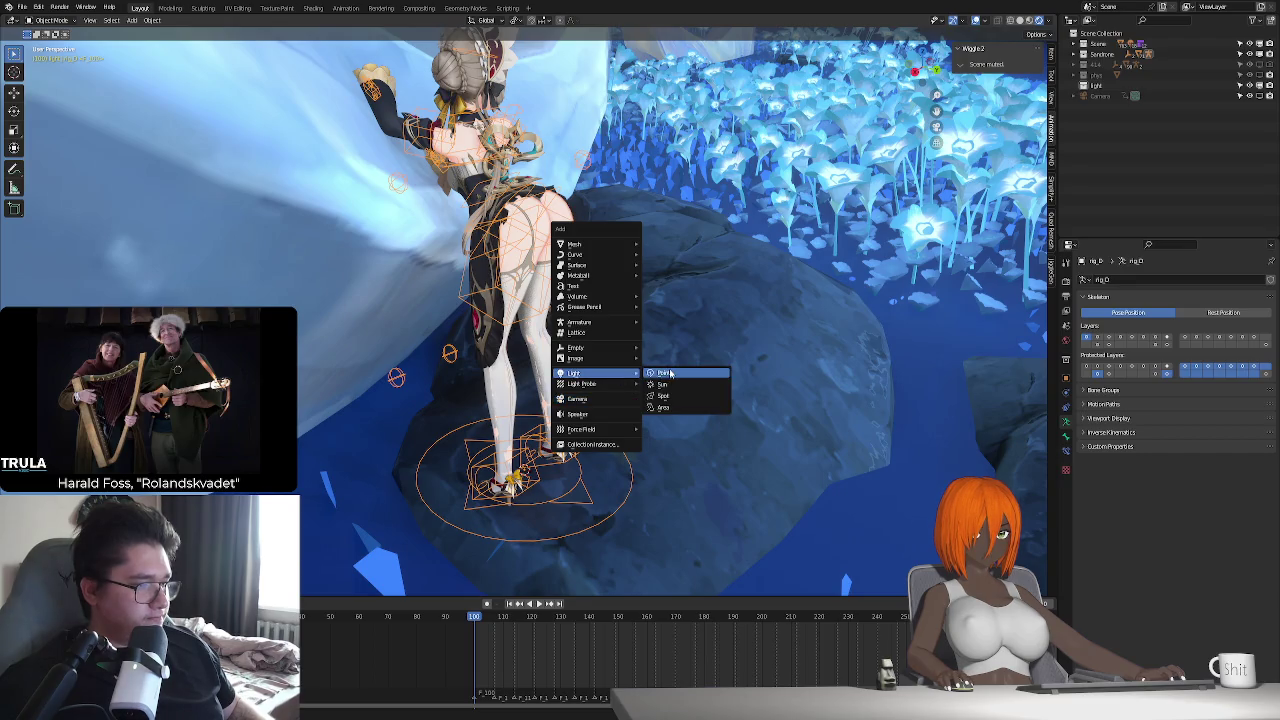
click(670, 373)
key(g)
key(z)
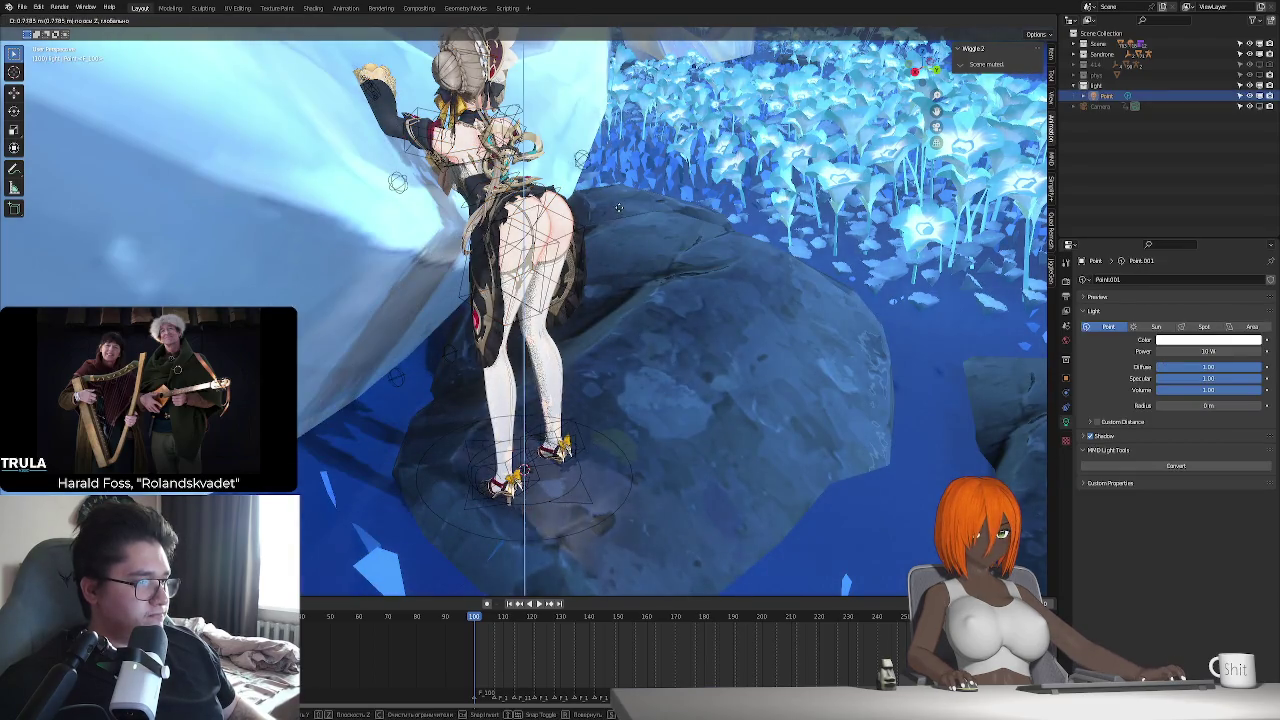
key(y)
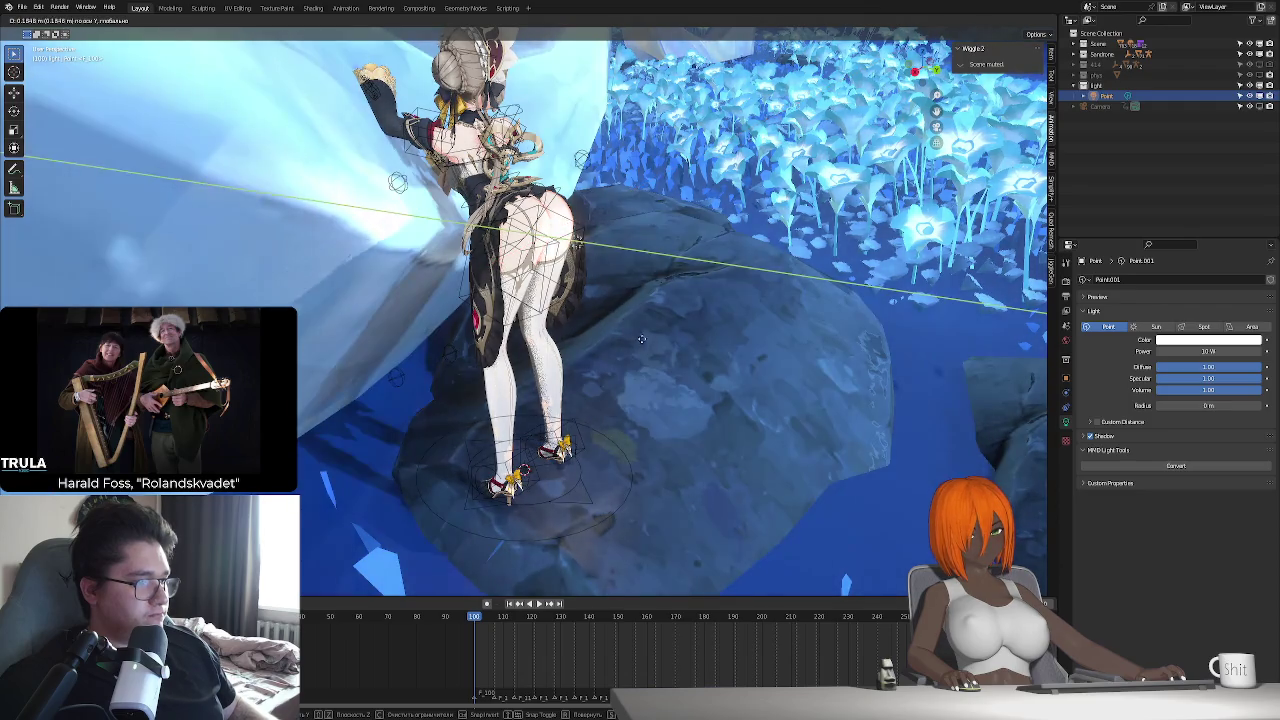
click(605, 250)
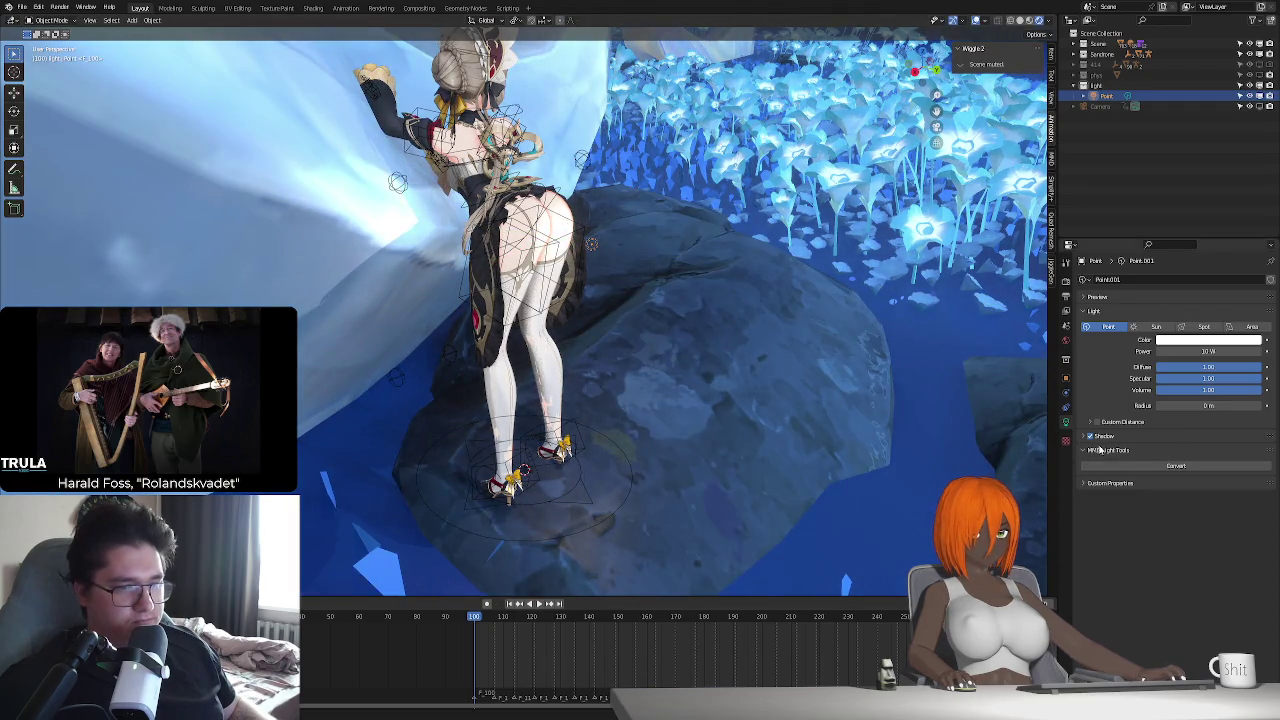
- Change the light to an Area light and rotate it 90°
scroll(724, 419, up, 5)
middle_drag(724, 419, 670, 378)
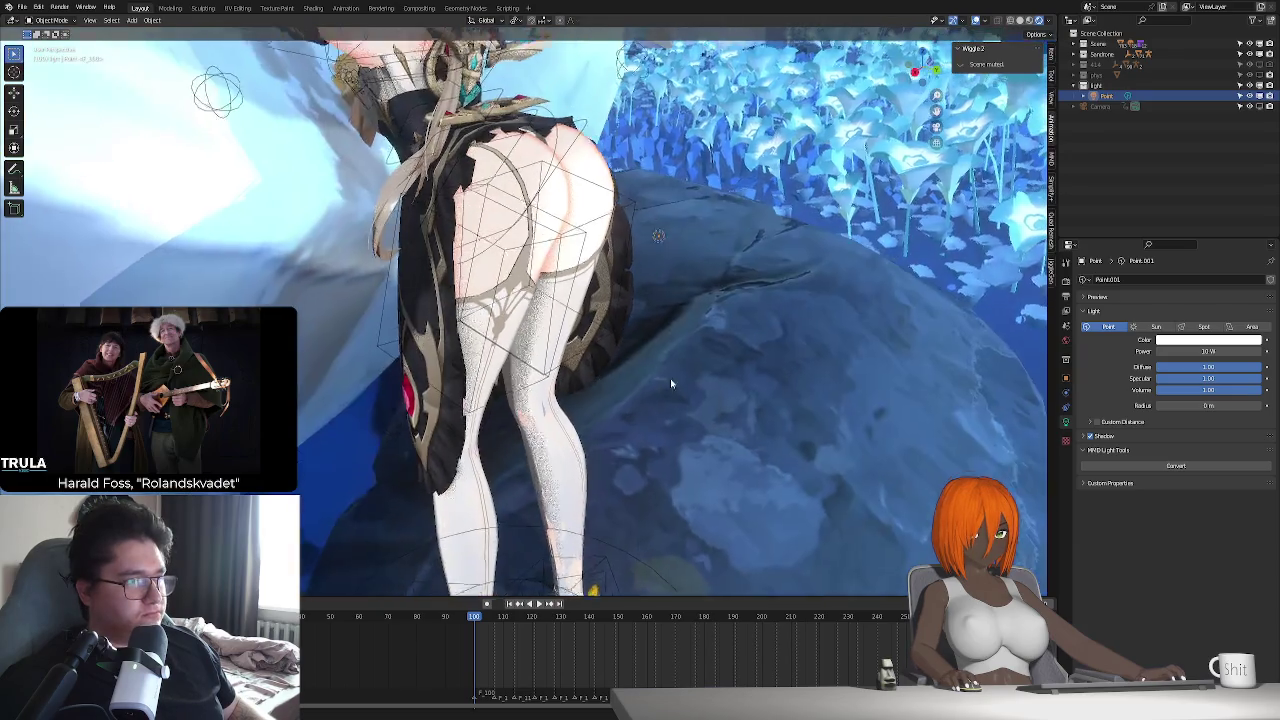
click(1237, 329)
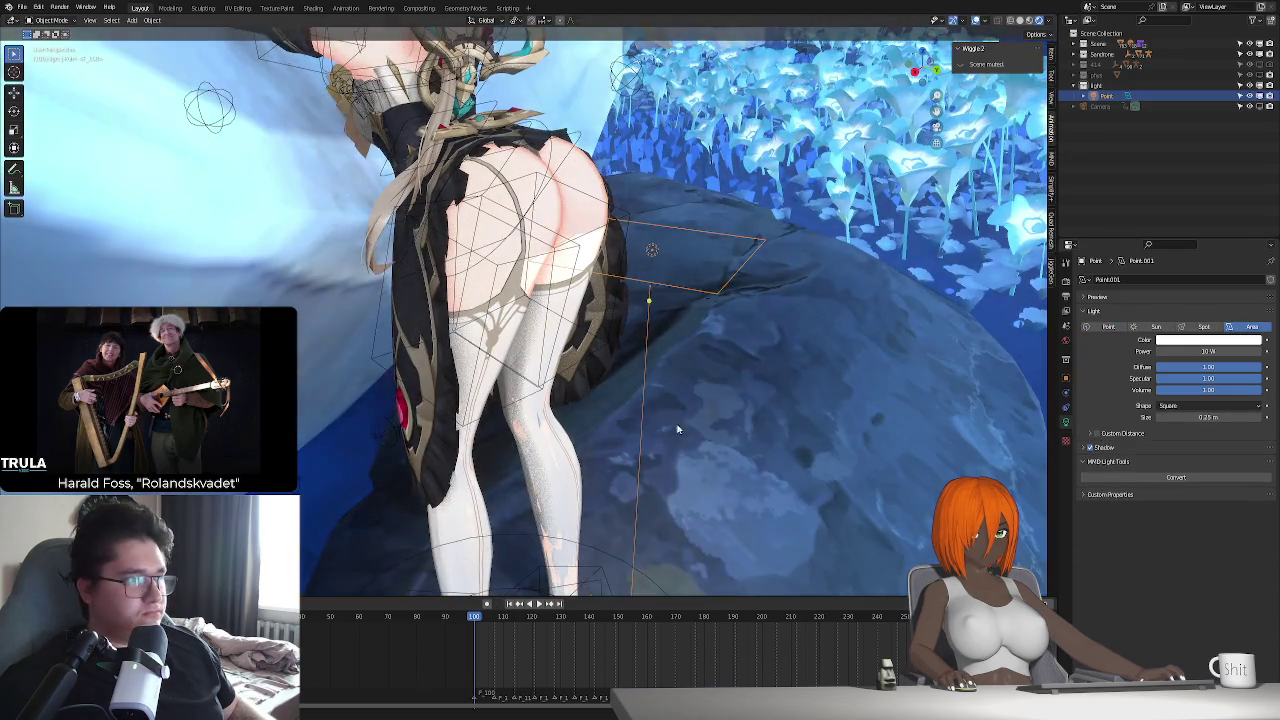
scroll(700, 390, down, 5)
text(r90)
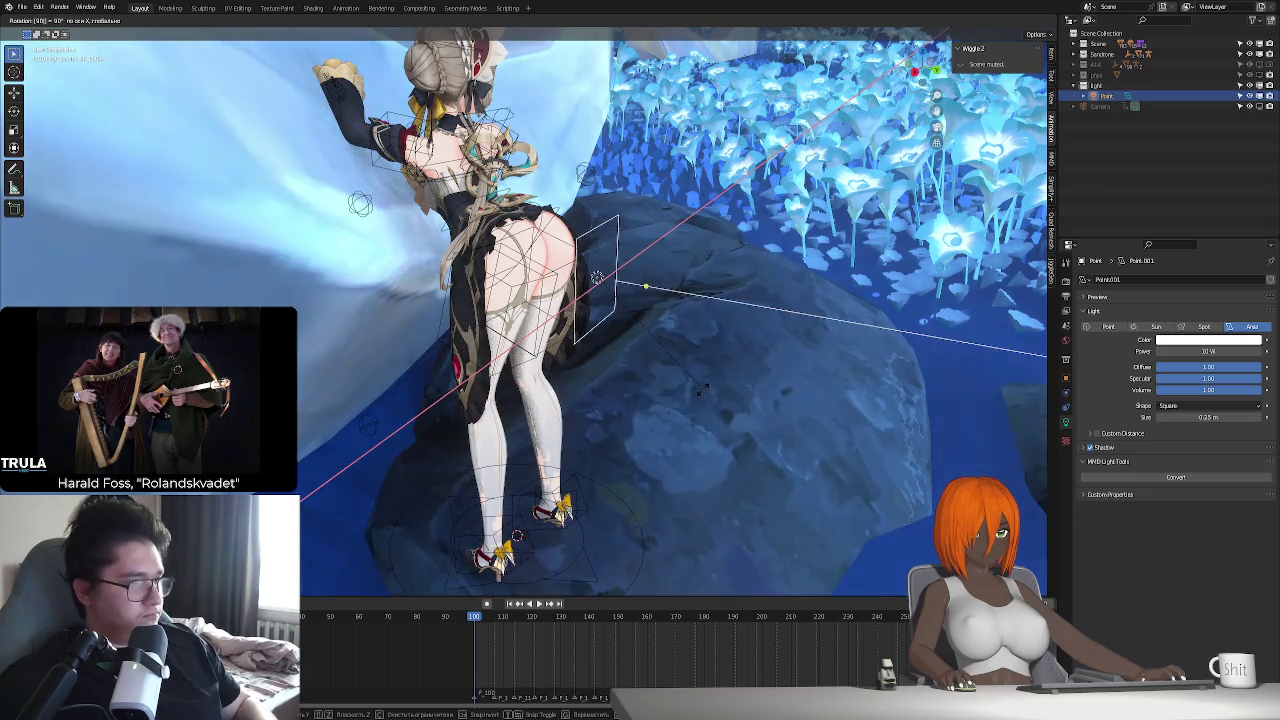
key(Return)
- Reposition the area light along Y and Z and set its size to 0.02 m
key(g)
key(y)
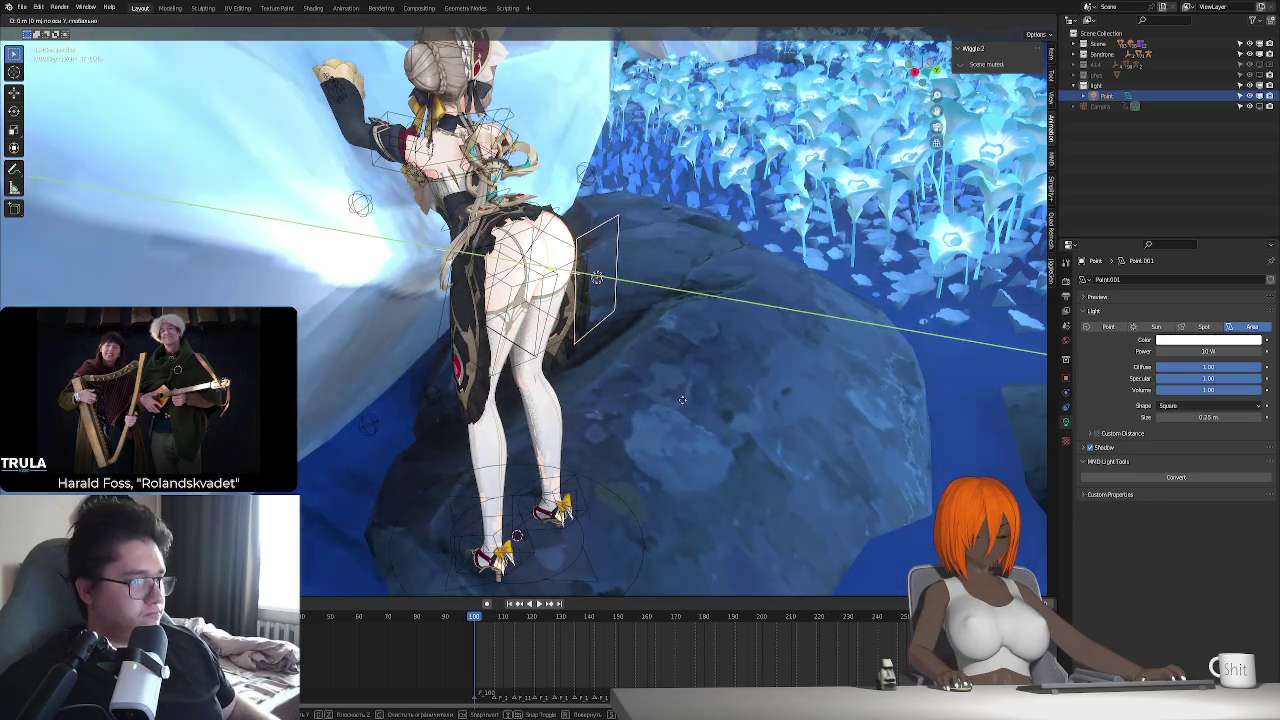
key(z)
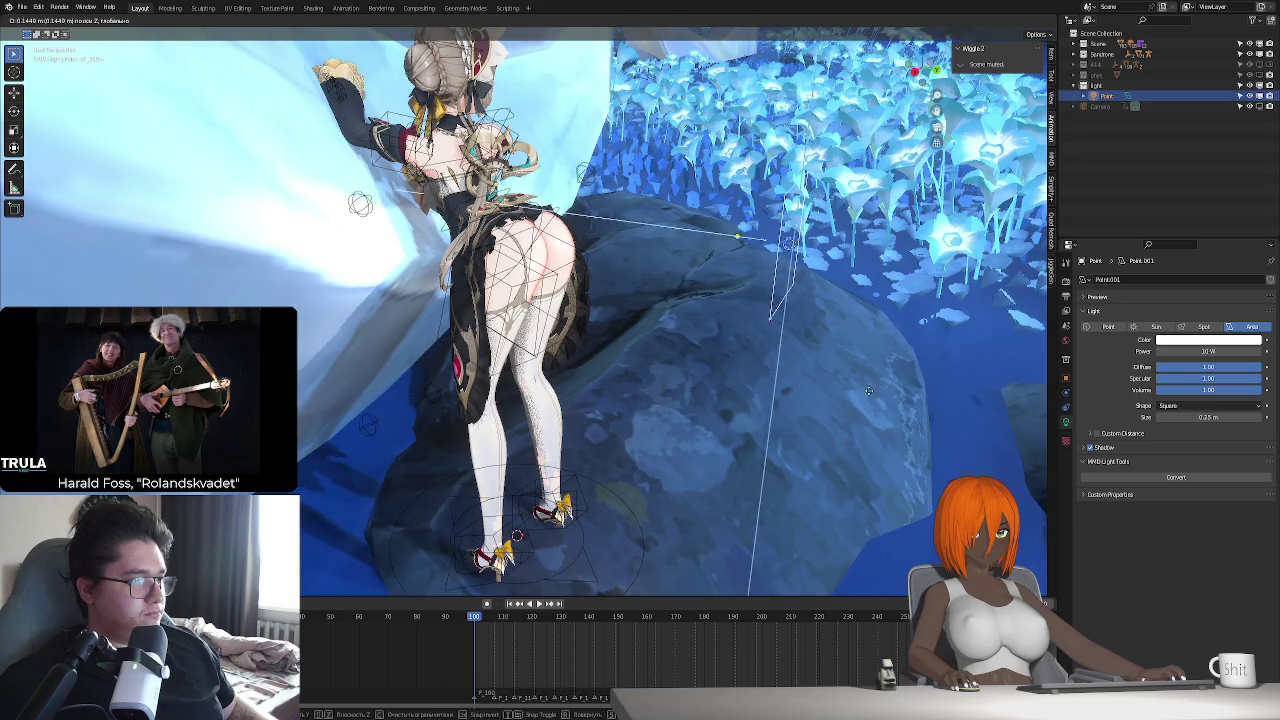
key(Return)
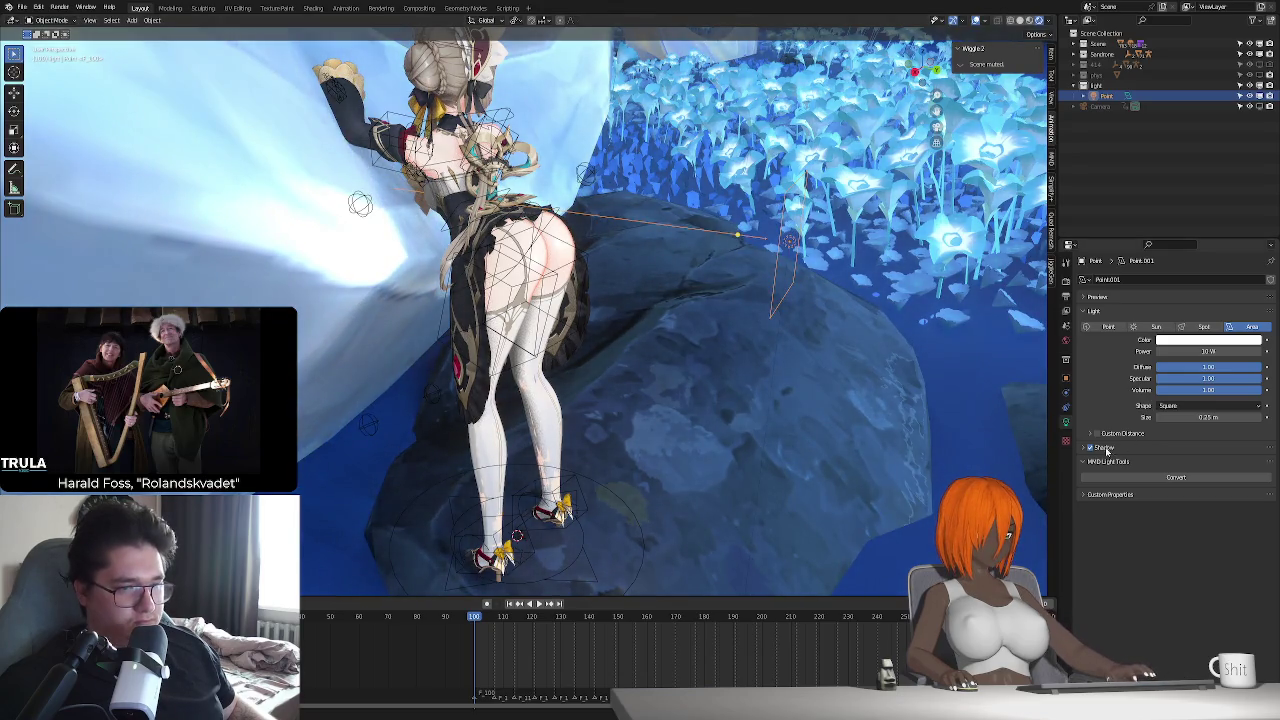
drag(1210, 417, 1170, 417)
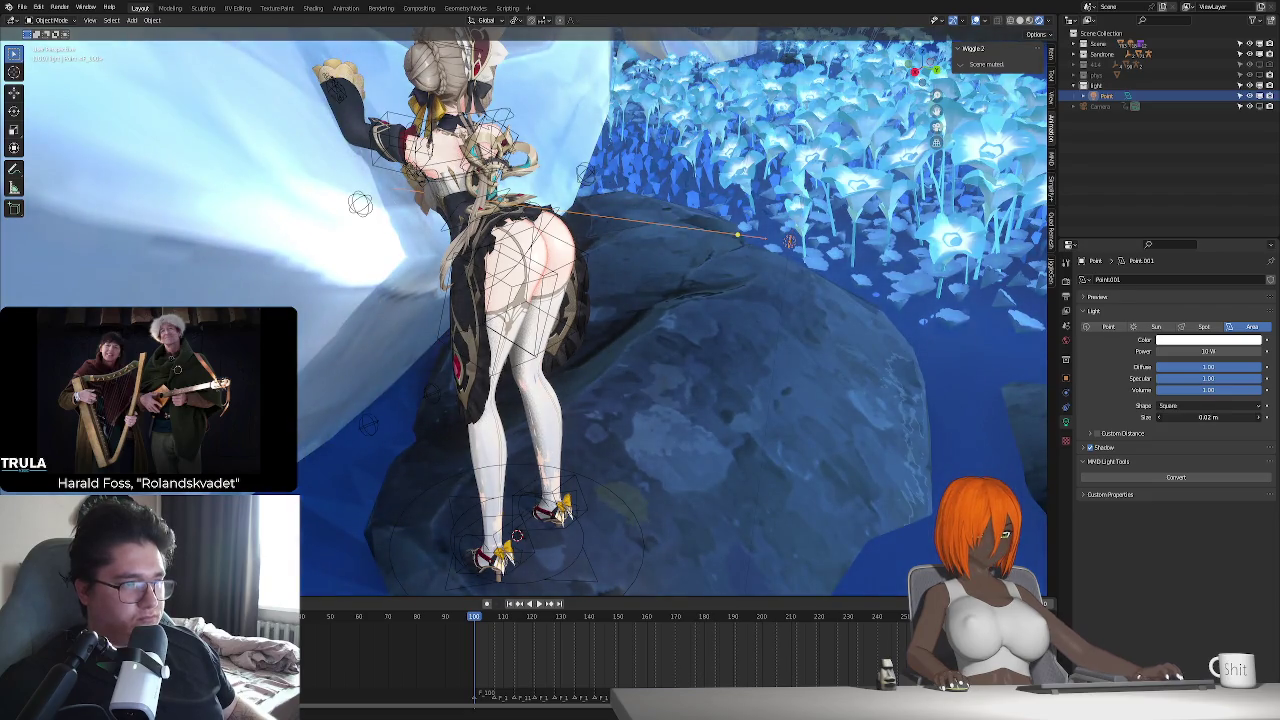
middle_drag(923, 421, 663, 405)
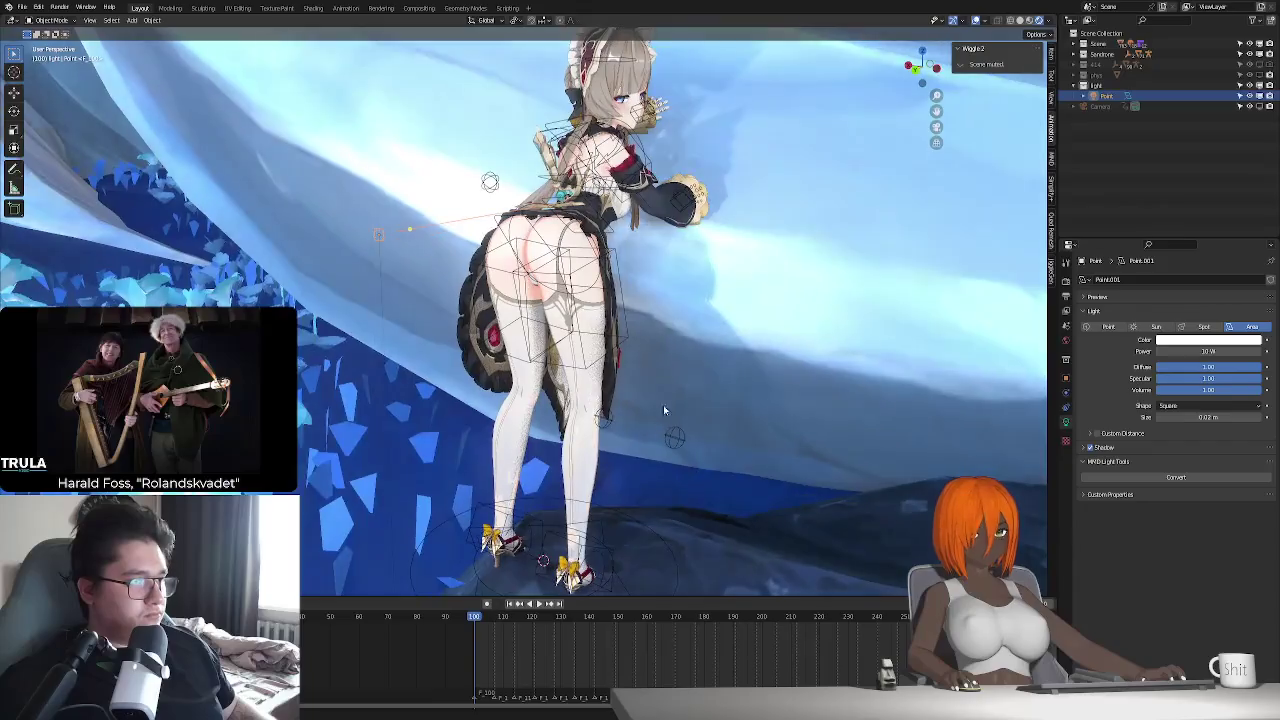
- Tint the area light pale blue and tilt it about its local X axis
click(1229, 341)
click(1217, 234)
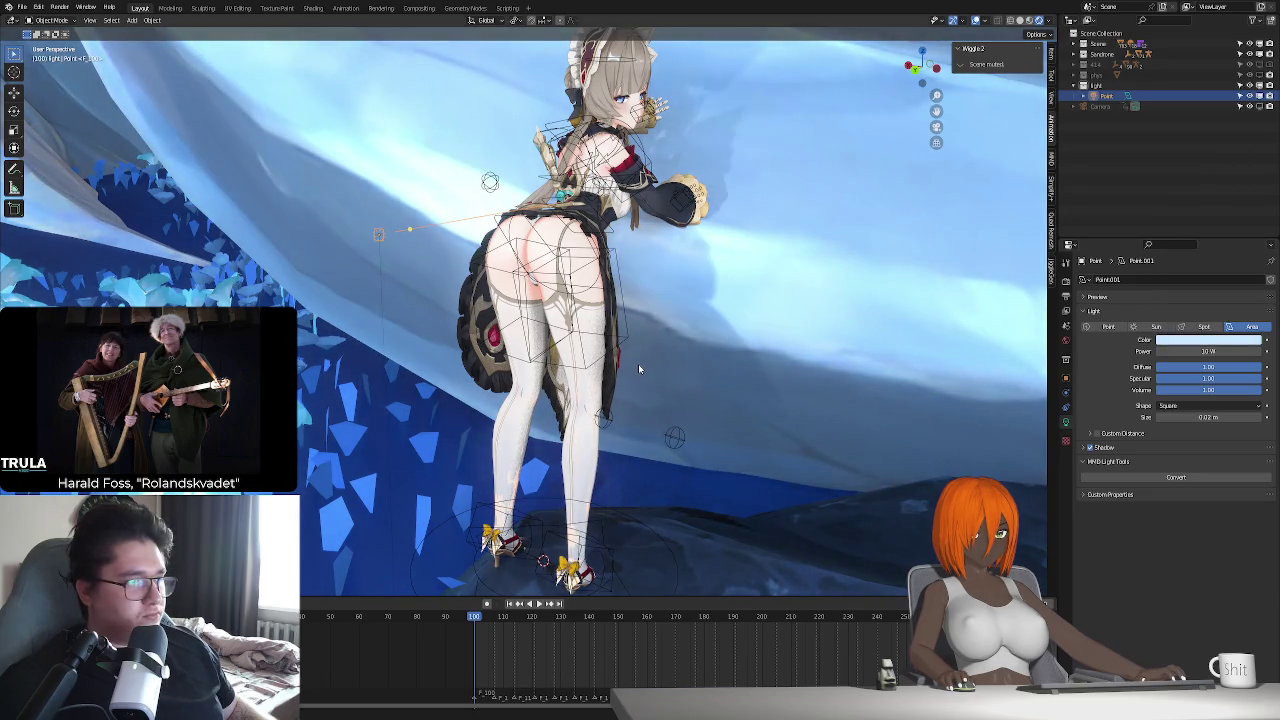
key(KP_0)
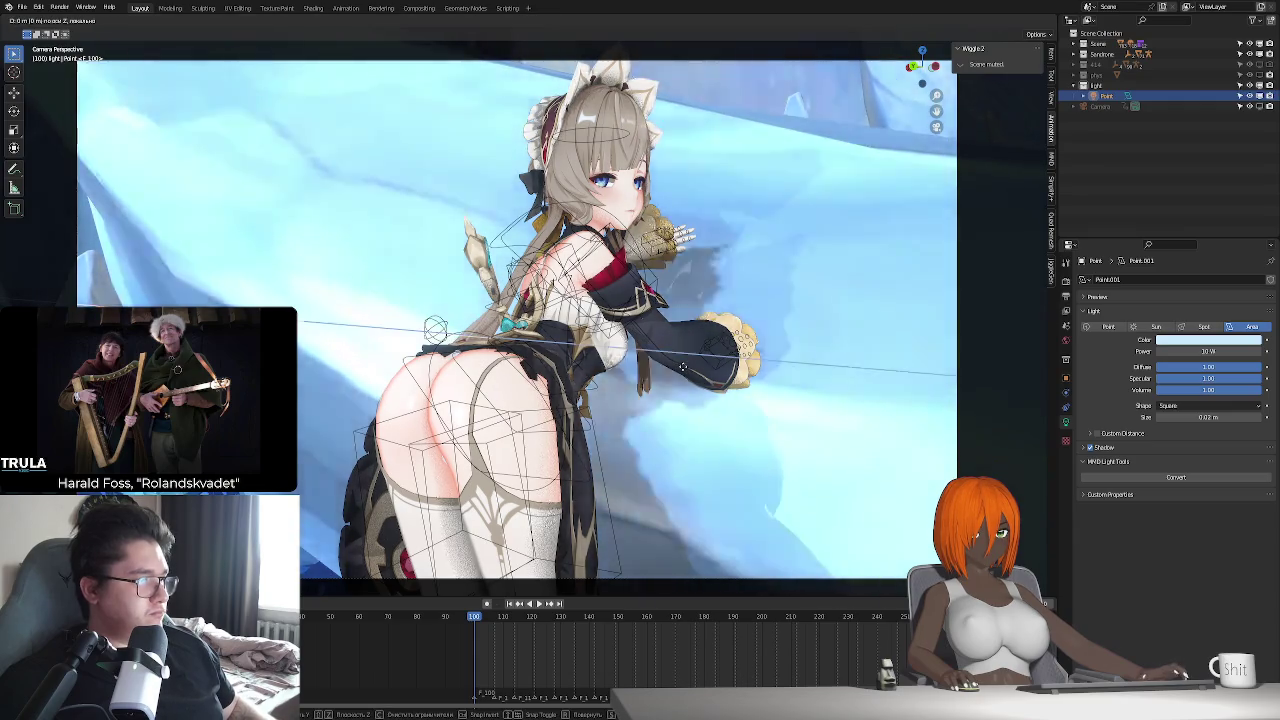
middle_drag(673, 373, 645, 307)
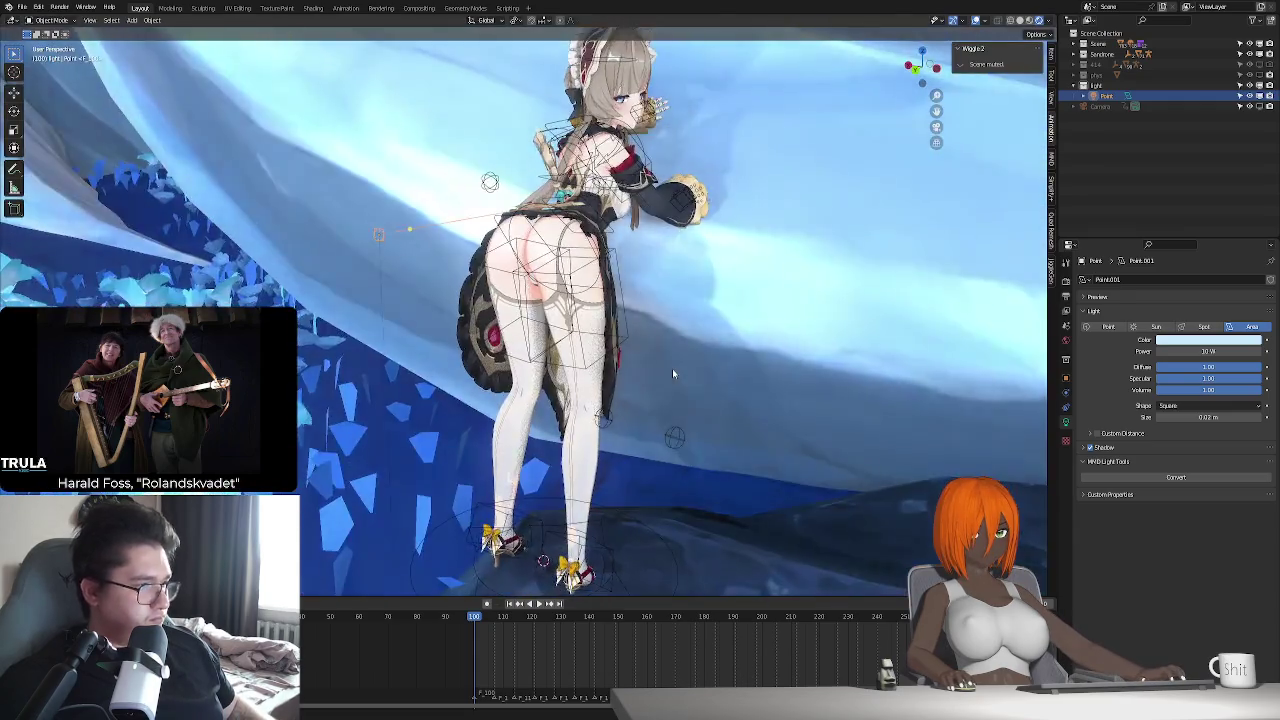
key(r)
key(x)
key(x)
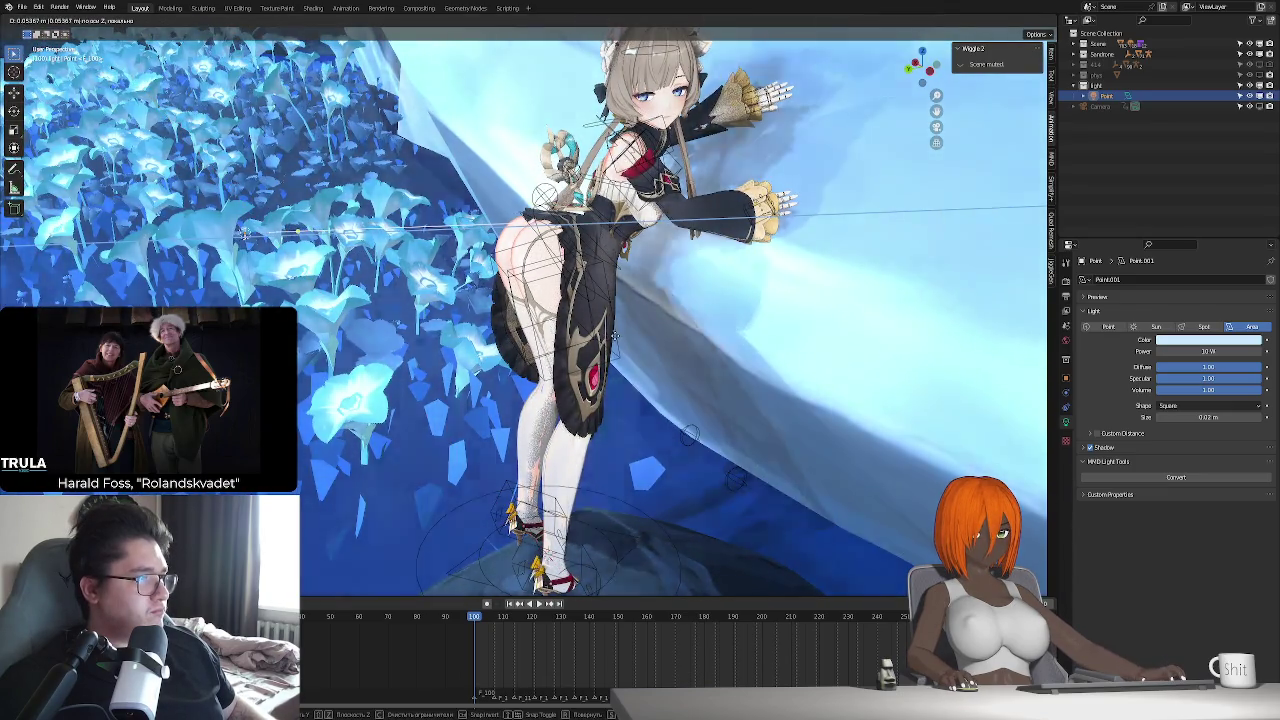
click(619, 361)
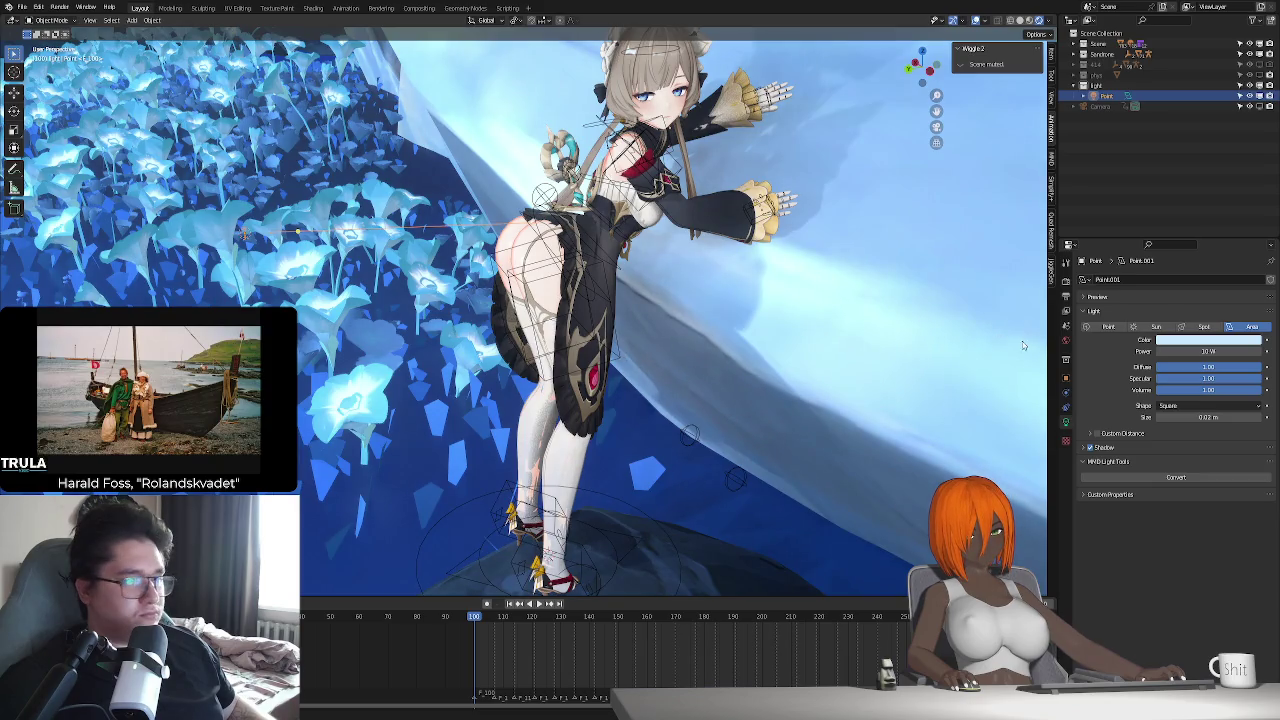
- Try a world strength of 0.3, then revert it to 1.000
click(1065, 340)
drag(1213, 363, 1180, 363)
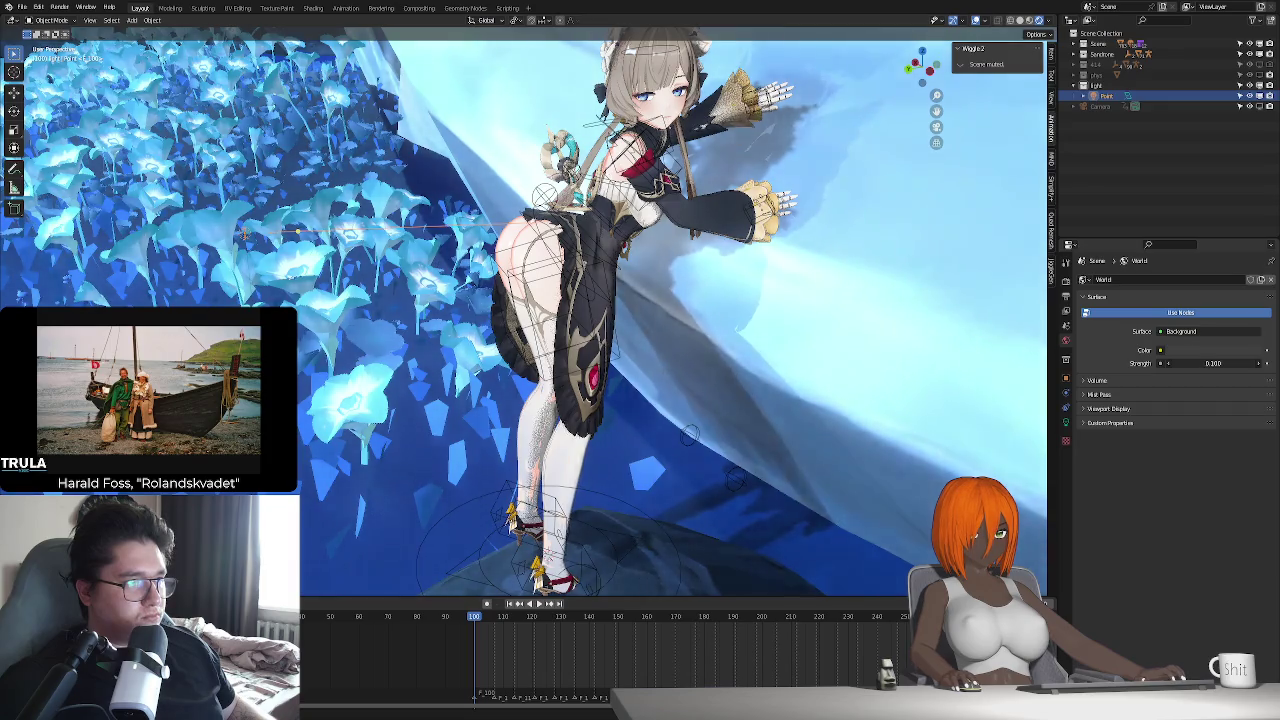
key(ctrl+z)
mouse_move(640, 380)
middle_down()
mouse_move(683, 394)
mouse_move(638, 378)
mouse_move(1068, 328)
middle_up()
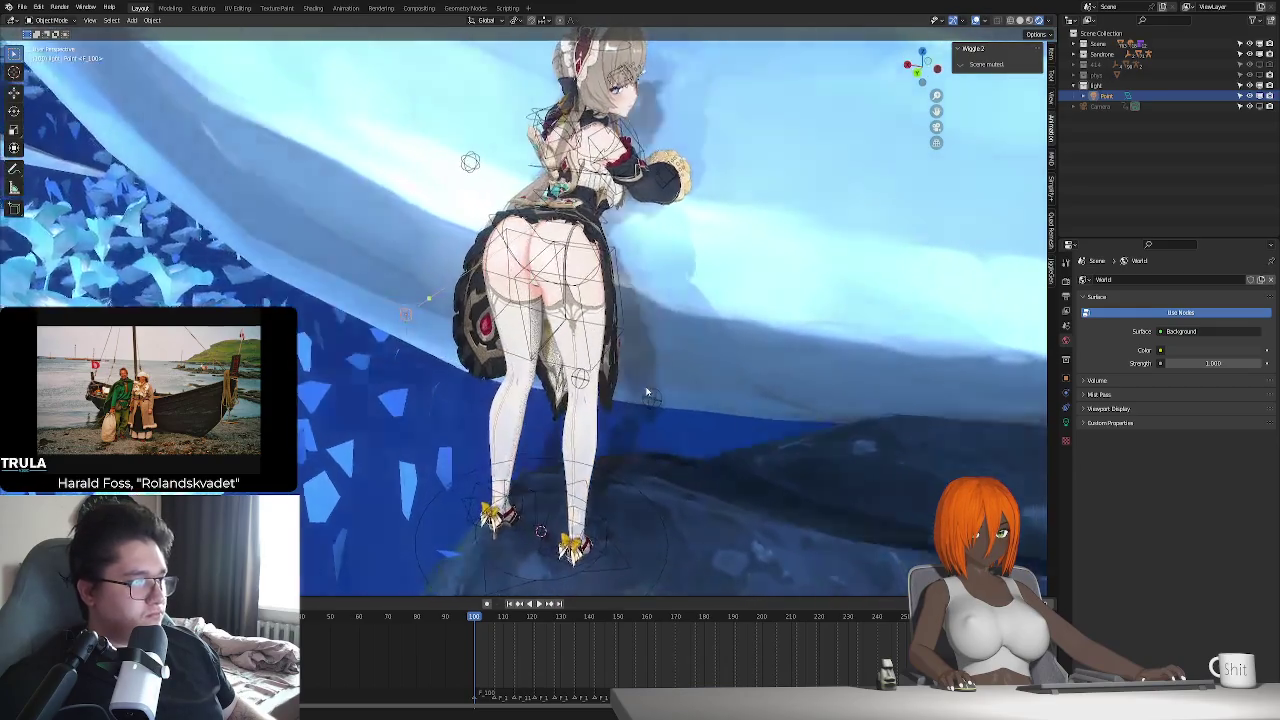
click(1066, 421)
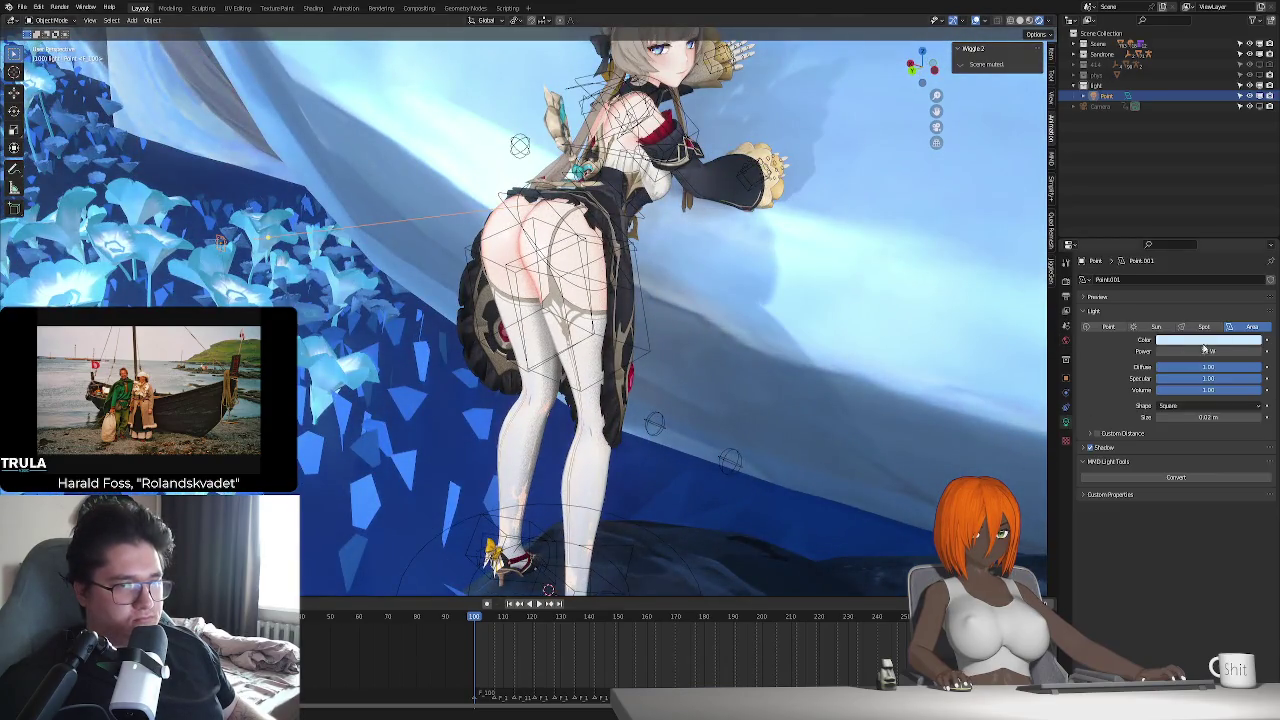
- Duplicate the light as point light Point.001 with shadows off, 3 W power, and zeroed specular and volume
key(shift+d)
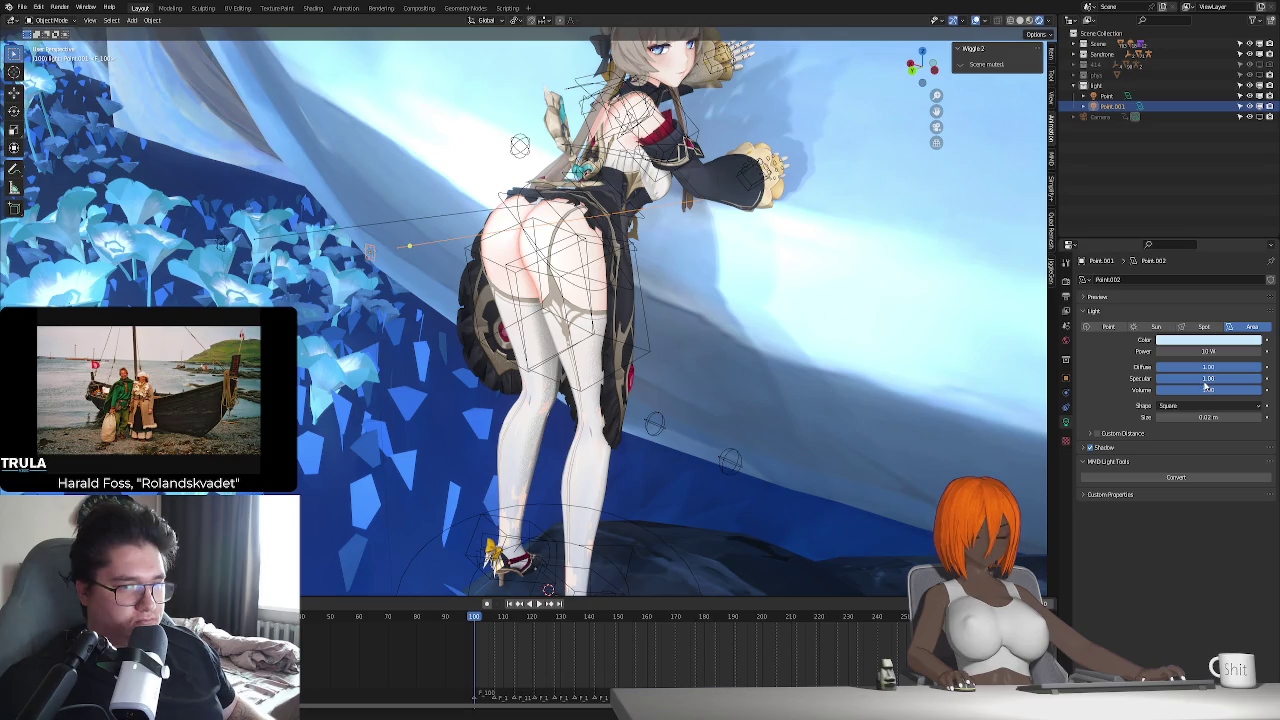
click(1090, 449)
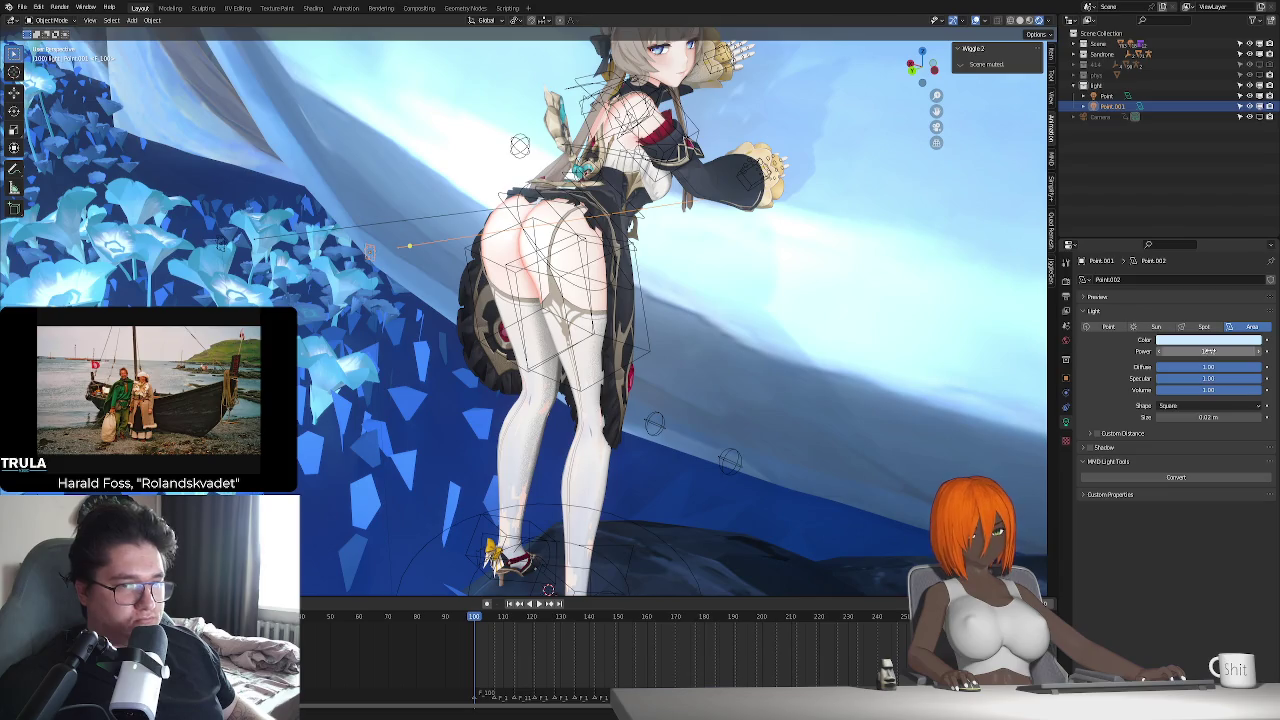
click(1218, 351)
text(3)
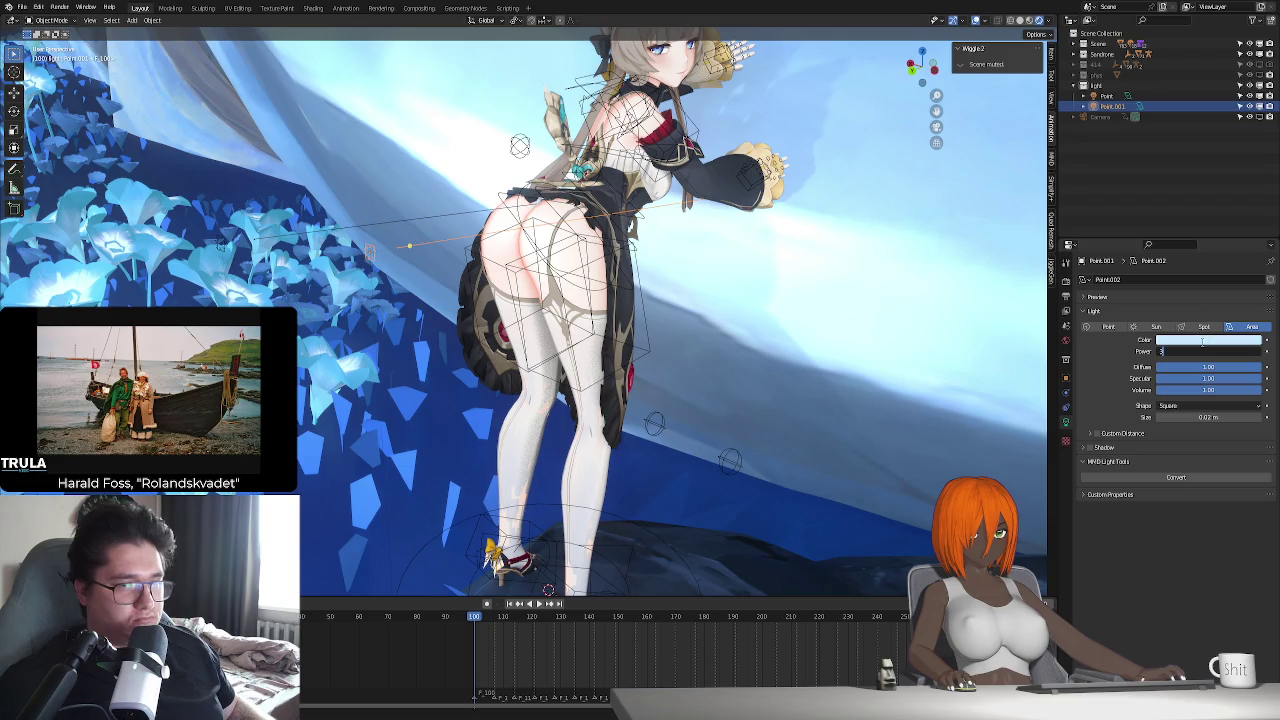
key(Return)
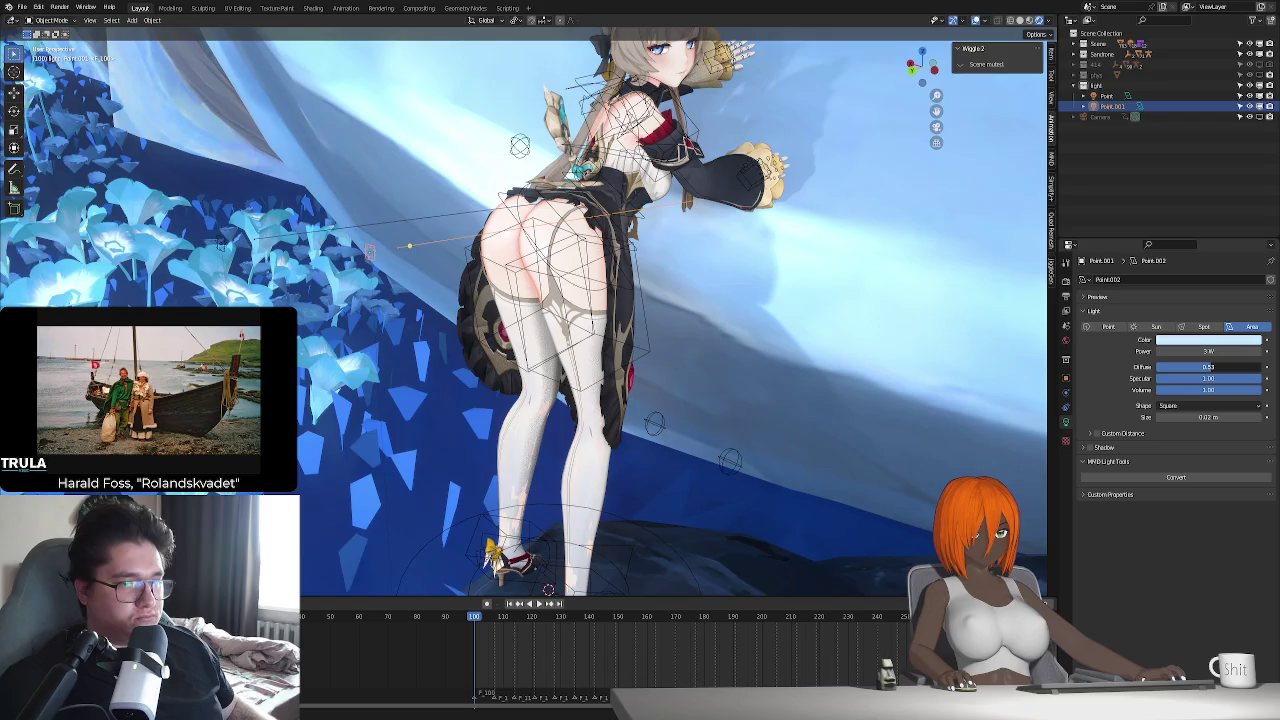
key(BackSpace)
key(BackSpace)
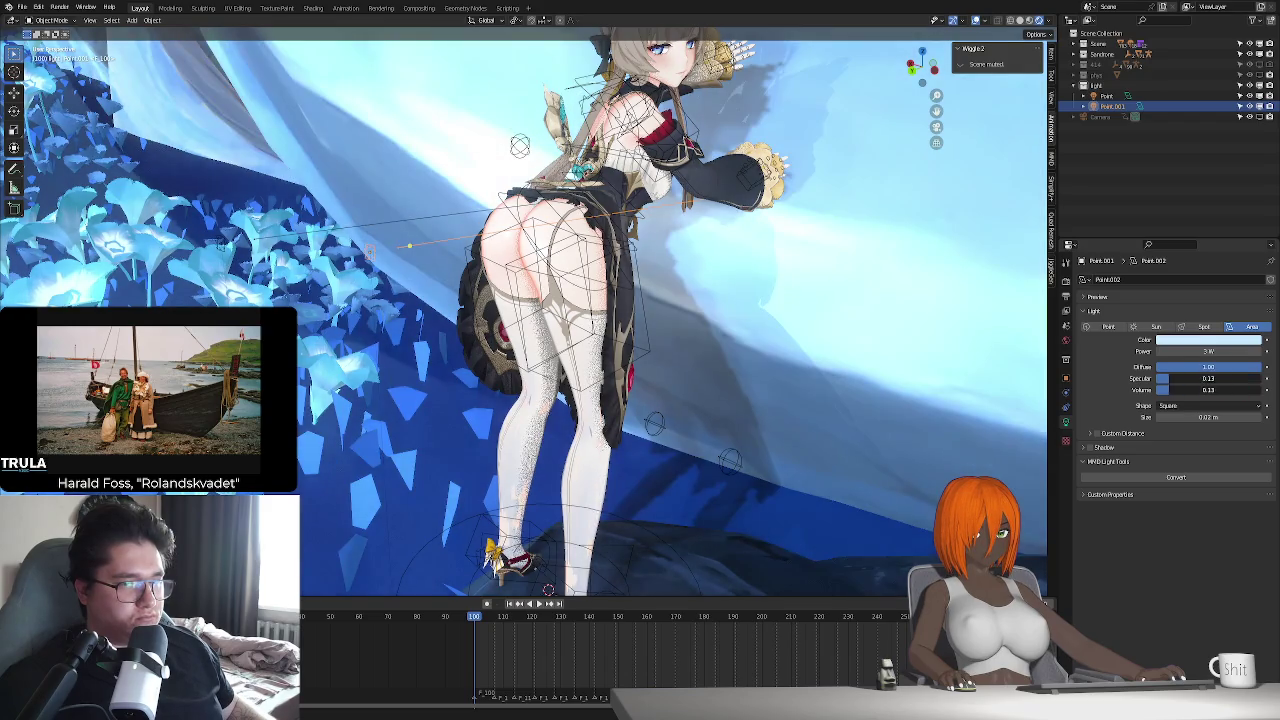
click(1108, 326)
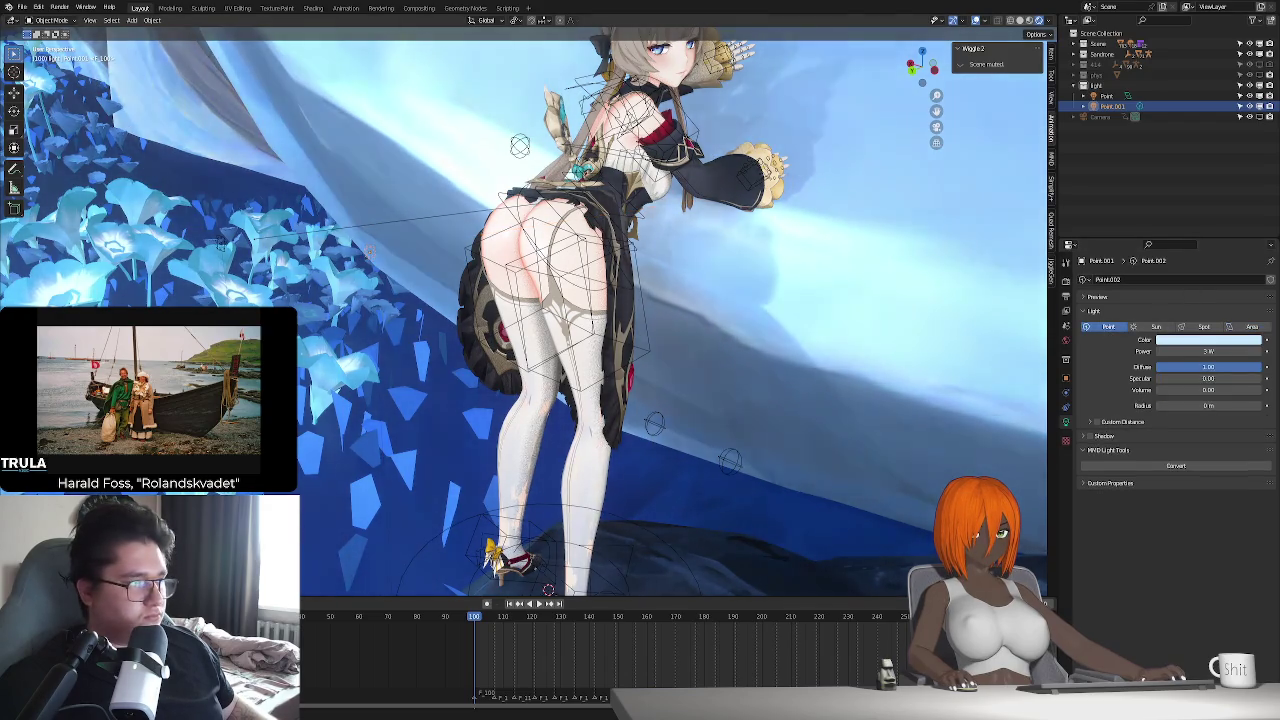
- Move Point.001 behind the character and restore its specular and volume contributions
key(g)
key(Return)
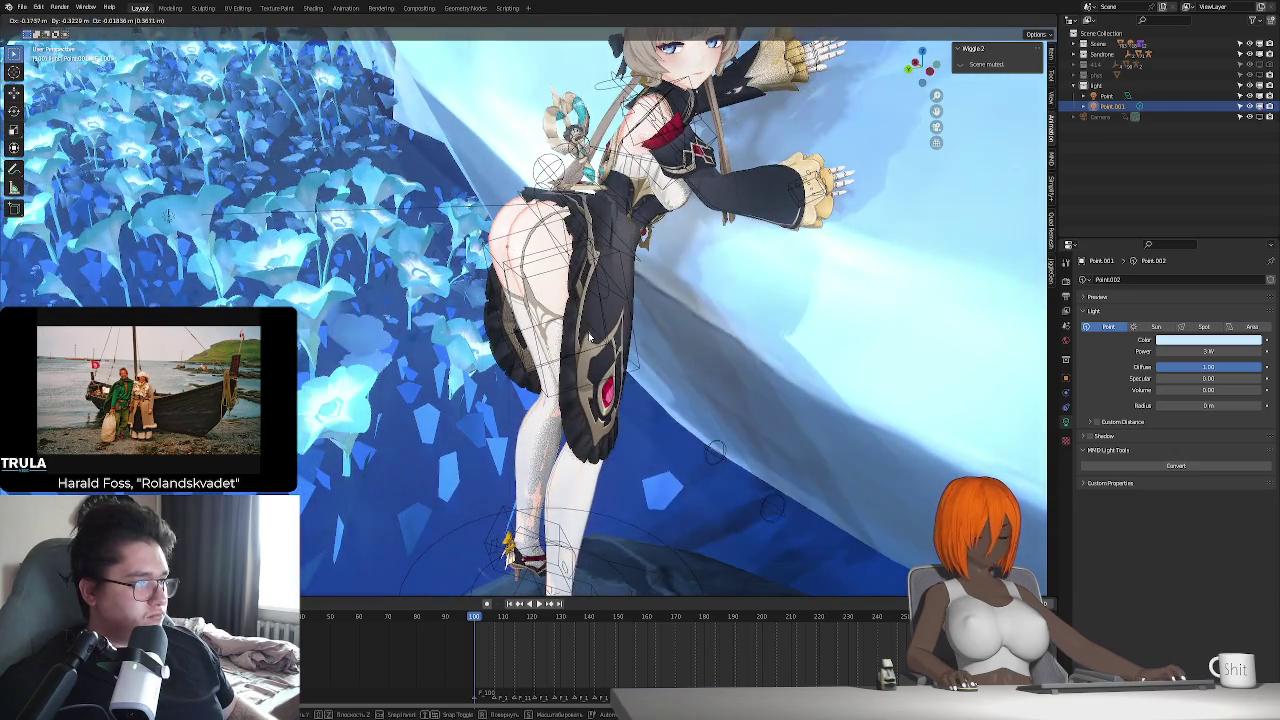
middle_drag(560, 340, 700, 330)
key(BackSpace)
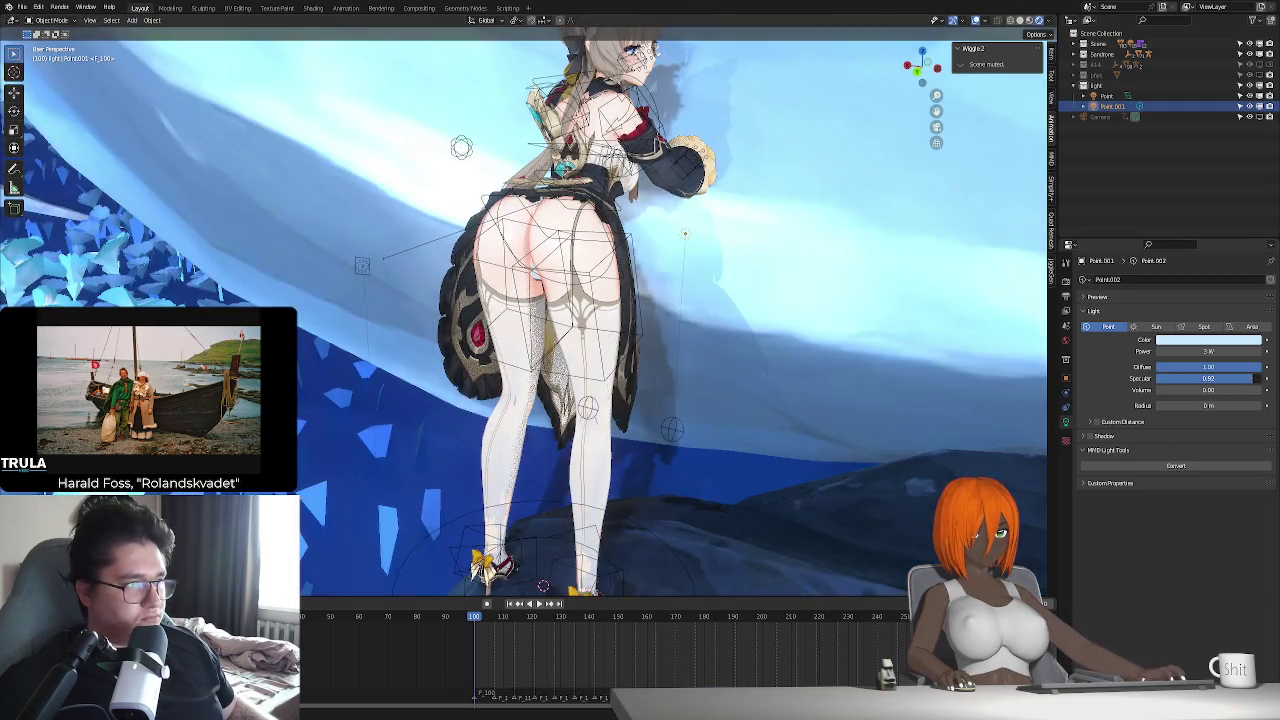
key(BackSpace)
middle_drag(748, 322, 799, 283)
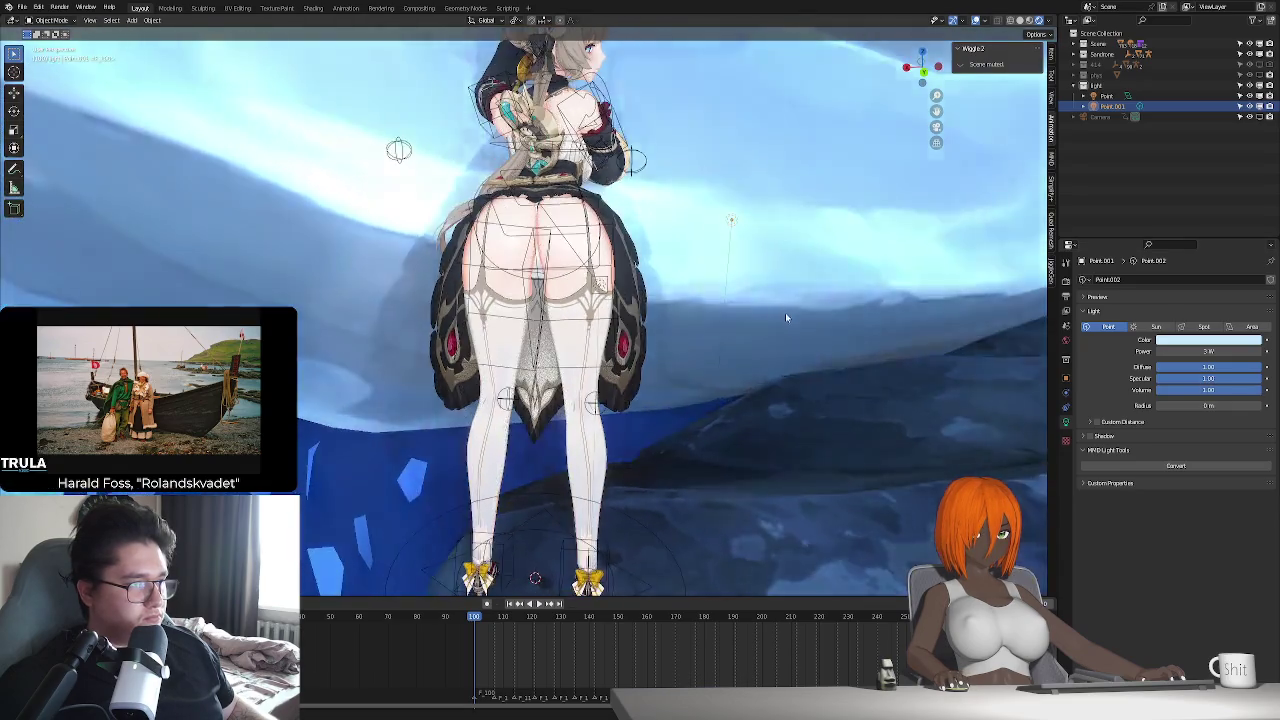
key(g)
click(662, 326)
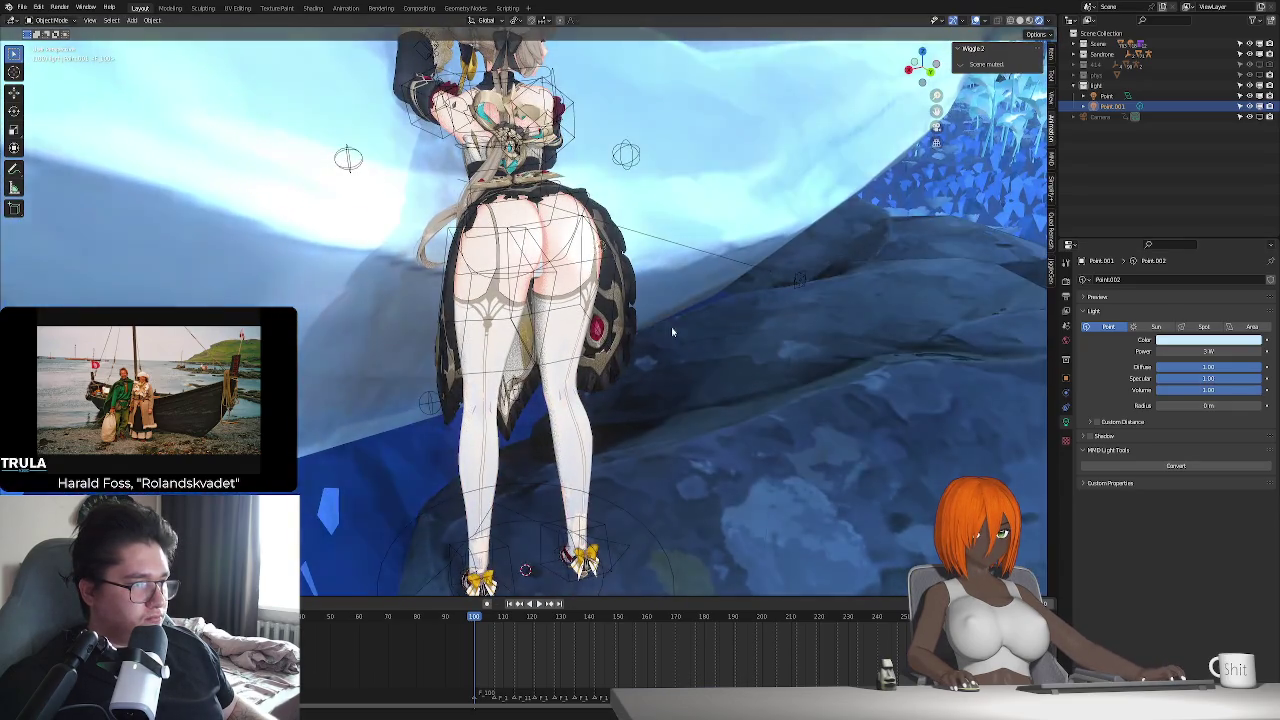
mouse_move(662, 326)
middle_down()
mouse_move(730, 436)
mouse_move(760, 400)
middle_up()
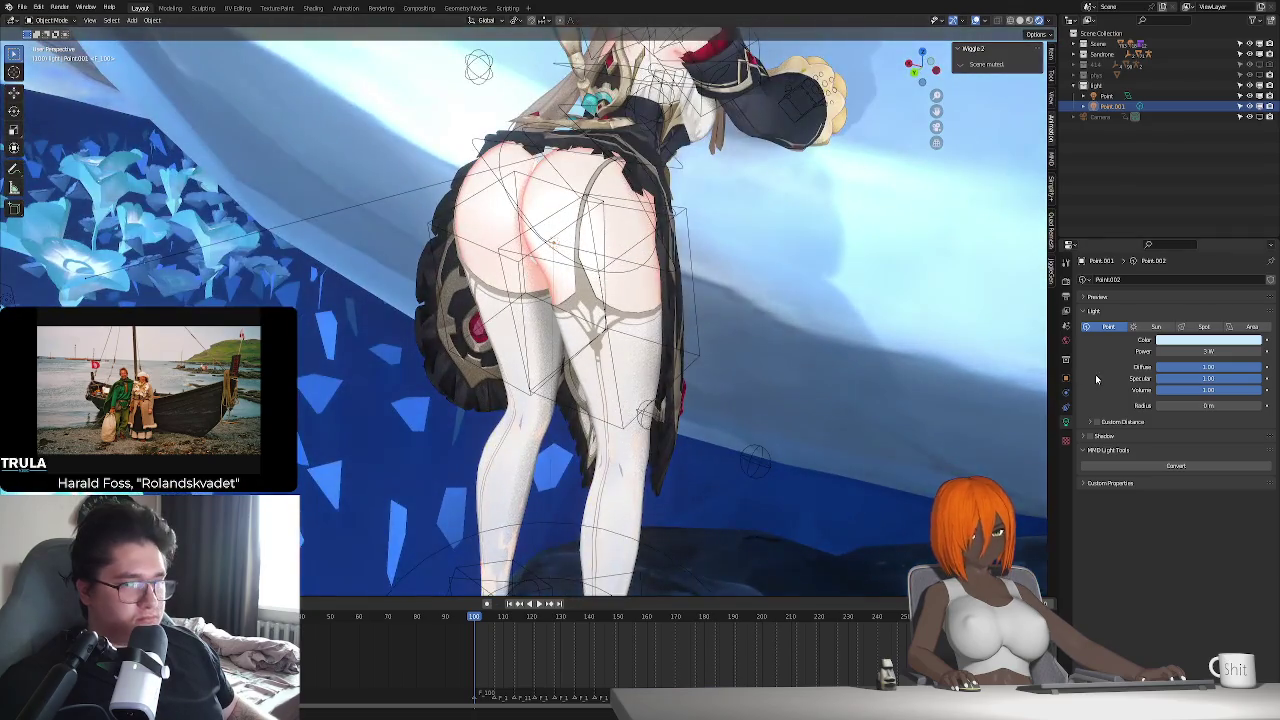
- Give Point.001 a new power, zero its diffuse, and reposition it while orbiting the character
click(1212, 351)
text(6)
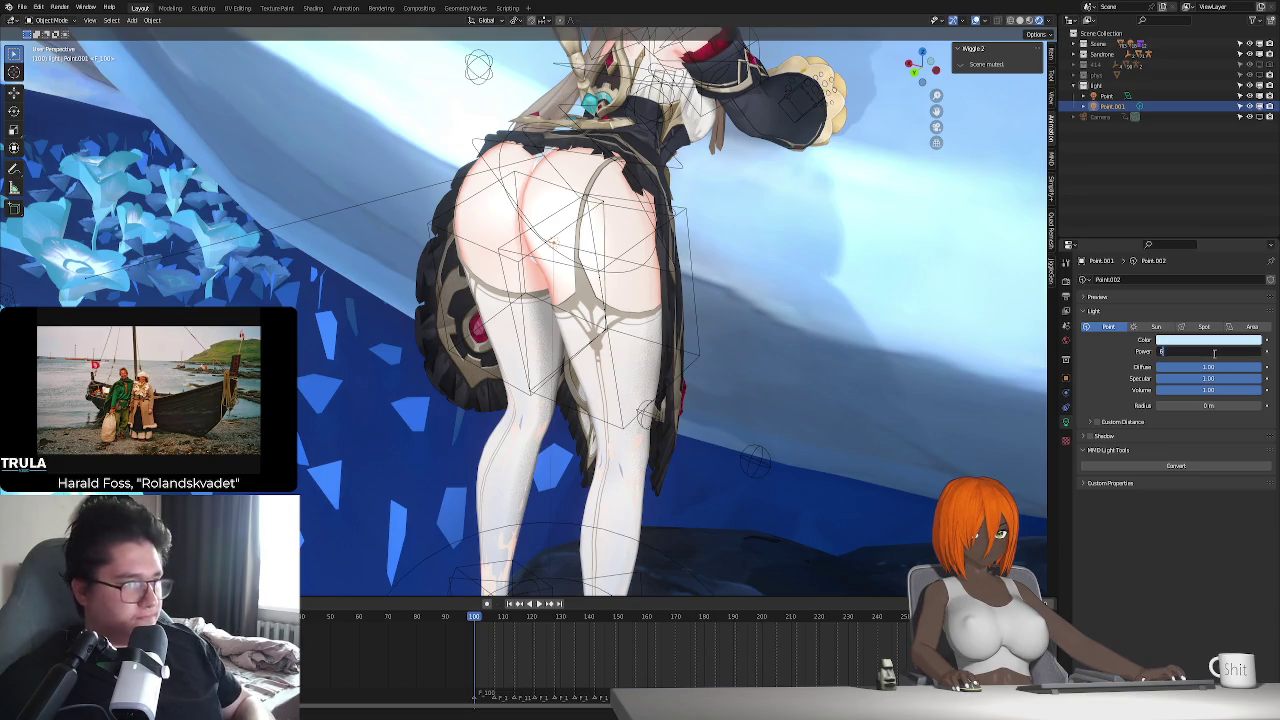
key(Return)
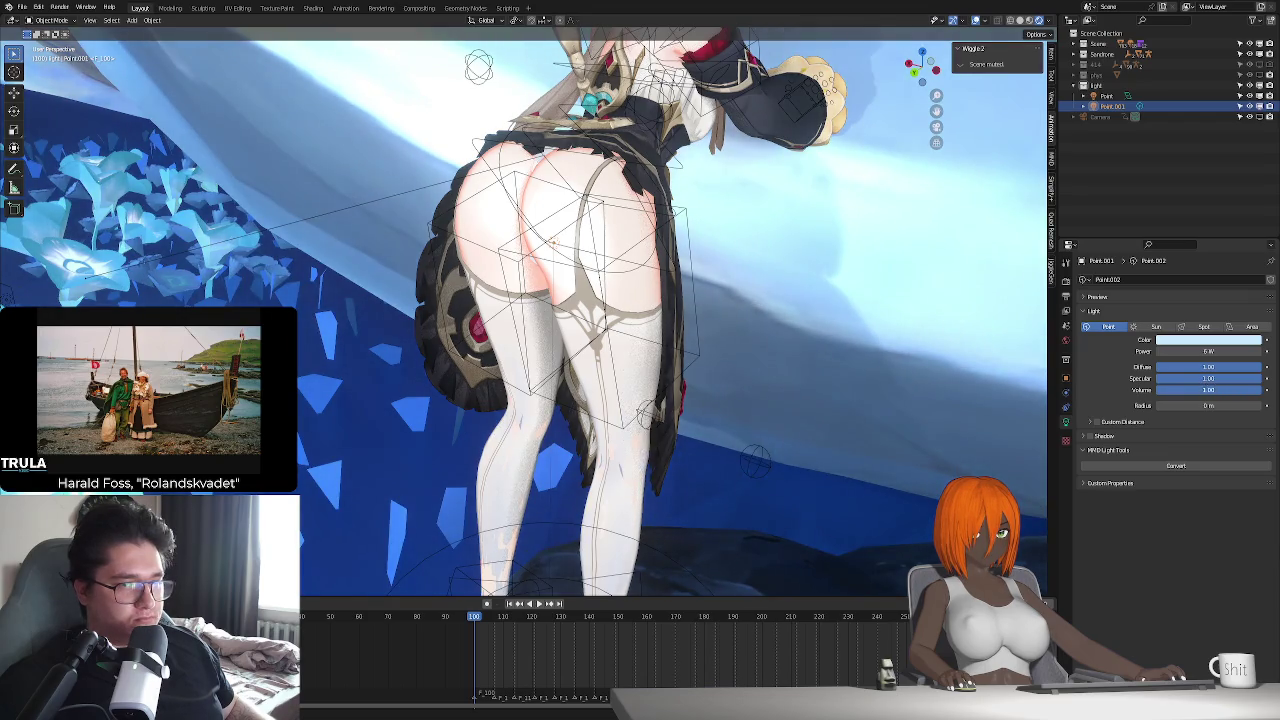
key(BackSpace)
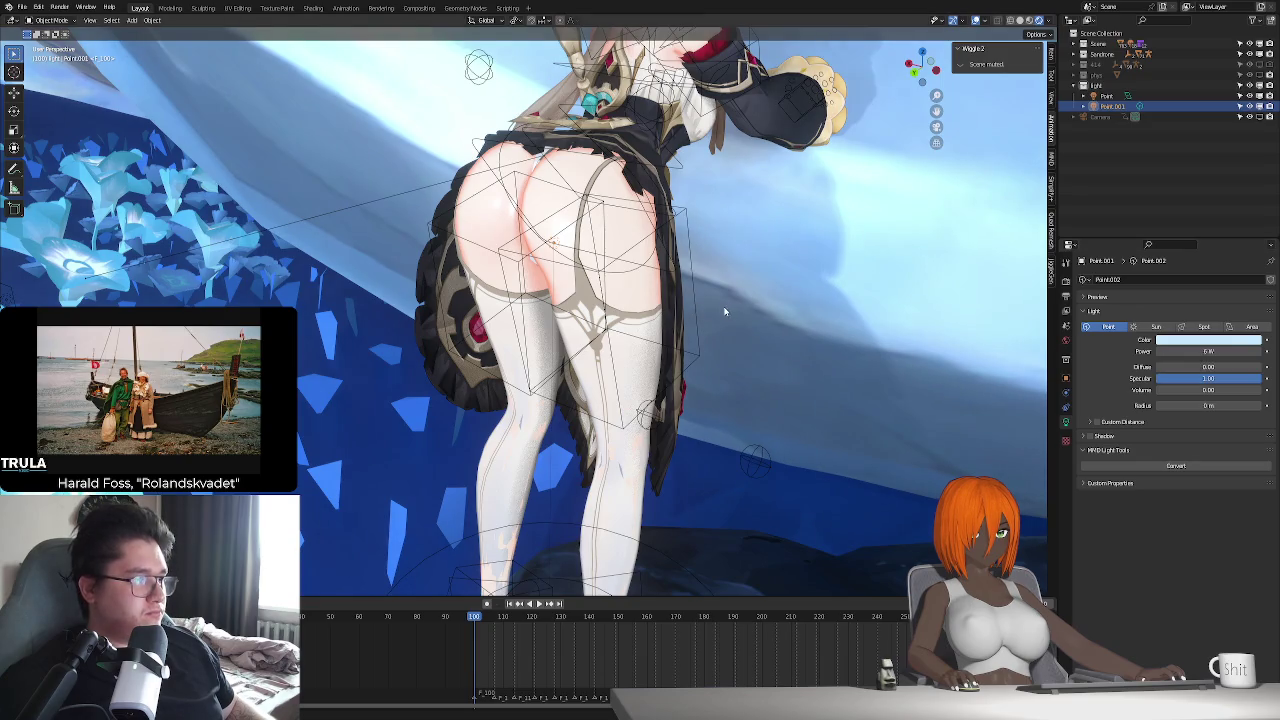
middle_drag(725, 312, 713, 326)
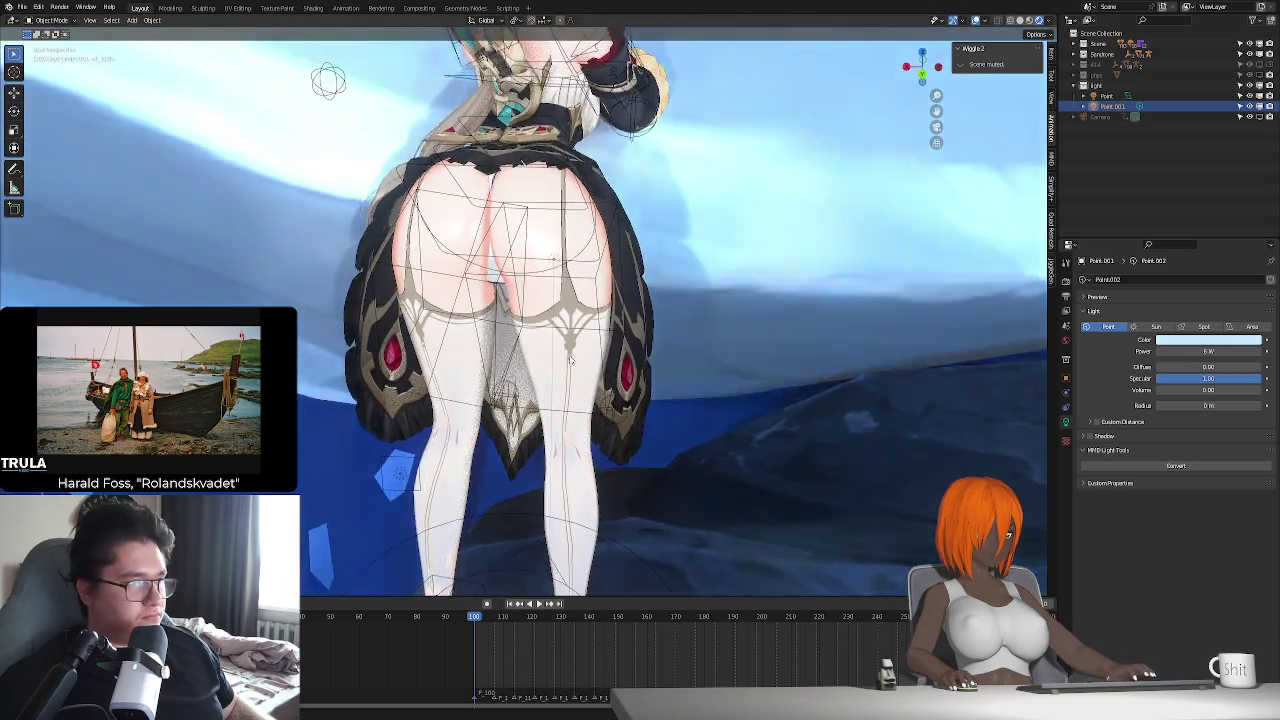
middle_drag(895, 390, 717, 316)
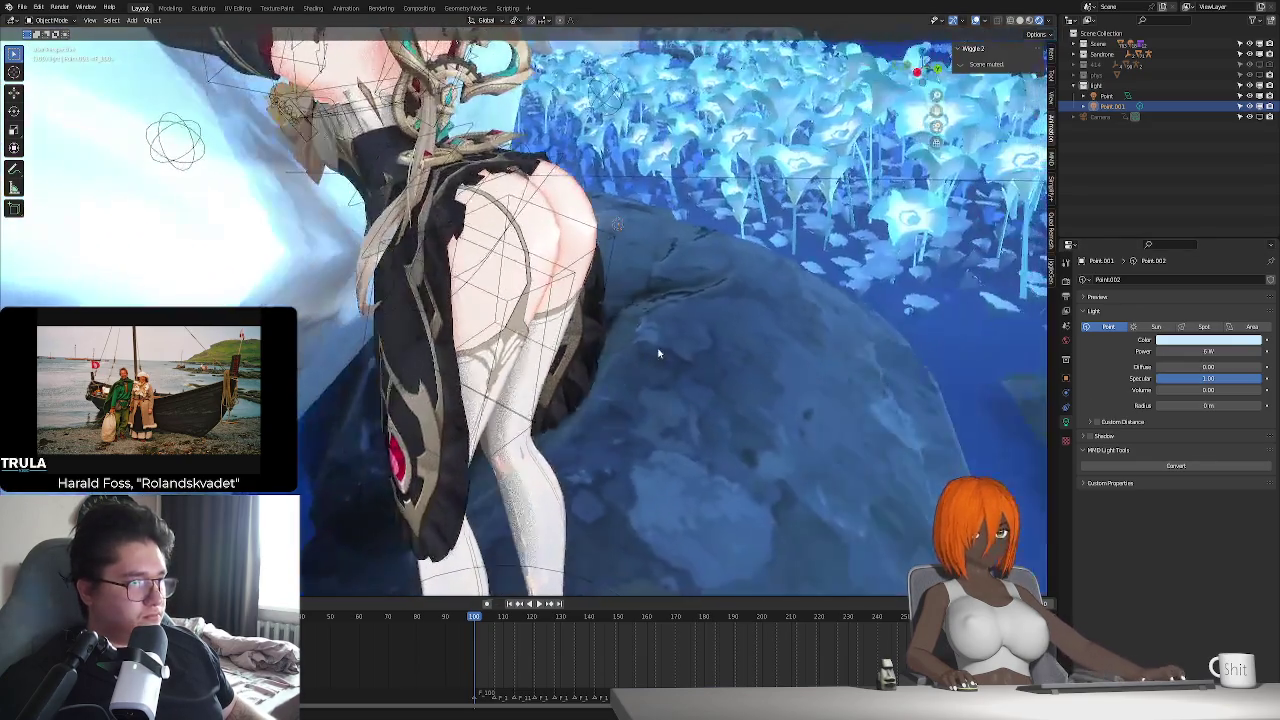
key(g)
mouse_move(820, 331)
middle_down()
mouse_move(762, 328)
mouse_move(861, 349)
mouse_move(1070, 84)
middle_up()
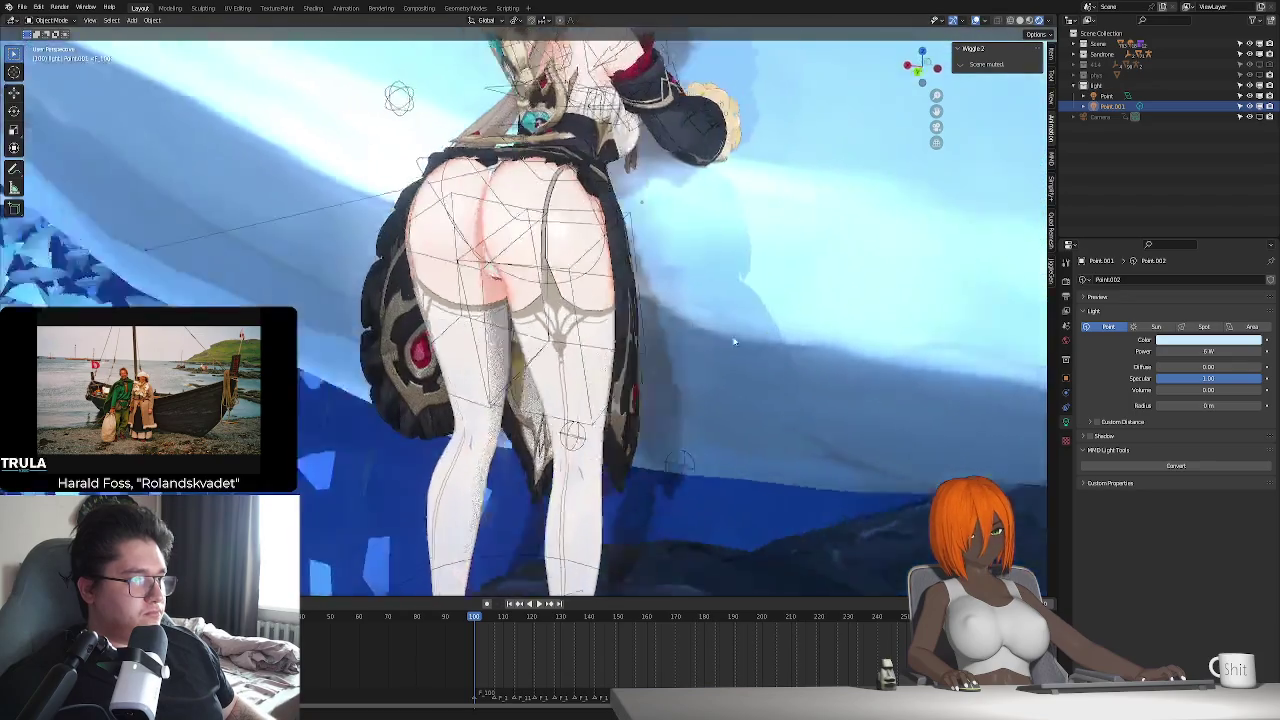
key(Escape)
mouse_move(600, 290)
middle_down()
mouse_move(629, 300)
mouse_move(616, 293)
mouse_move(574, 328)
middle_up()
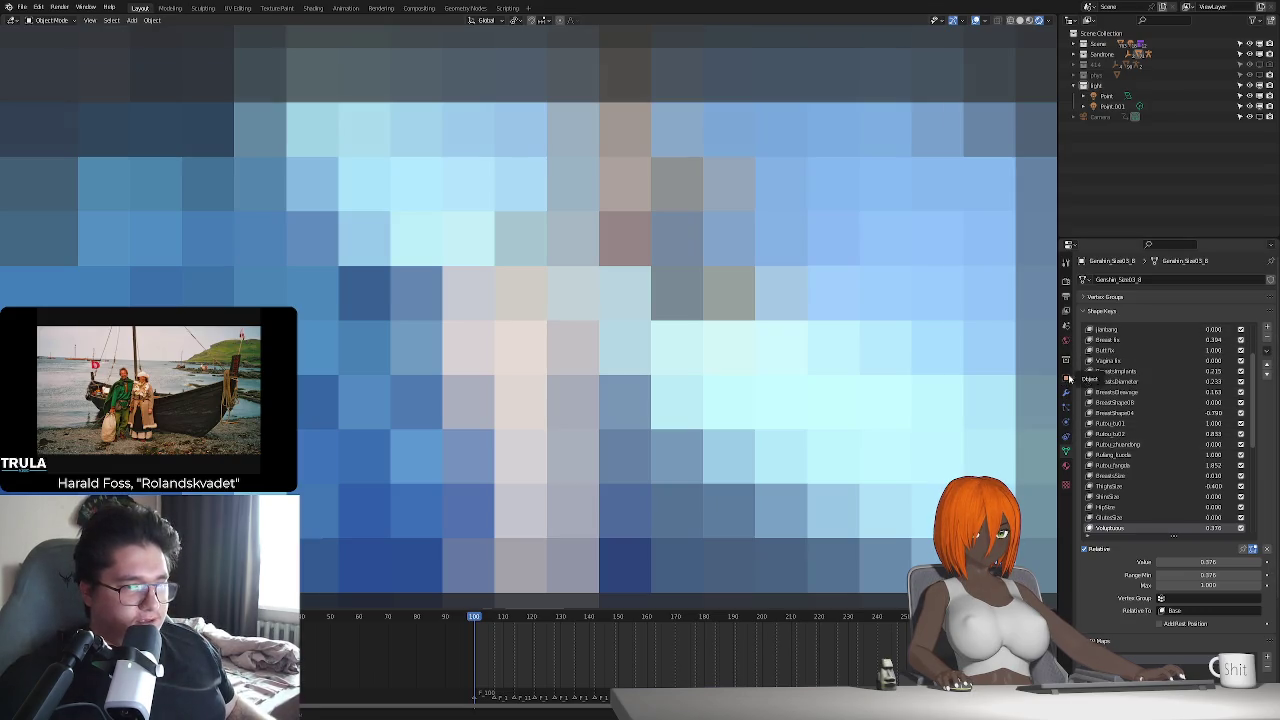
- Duplicate Point.001 into Point.002 and place it, checking the camera view
click(1066, 396)
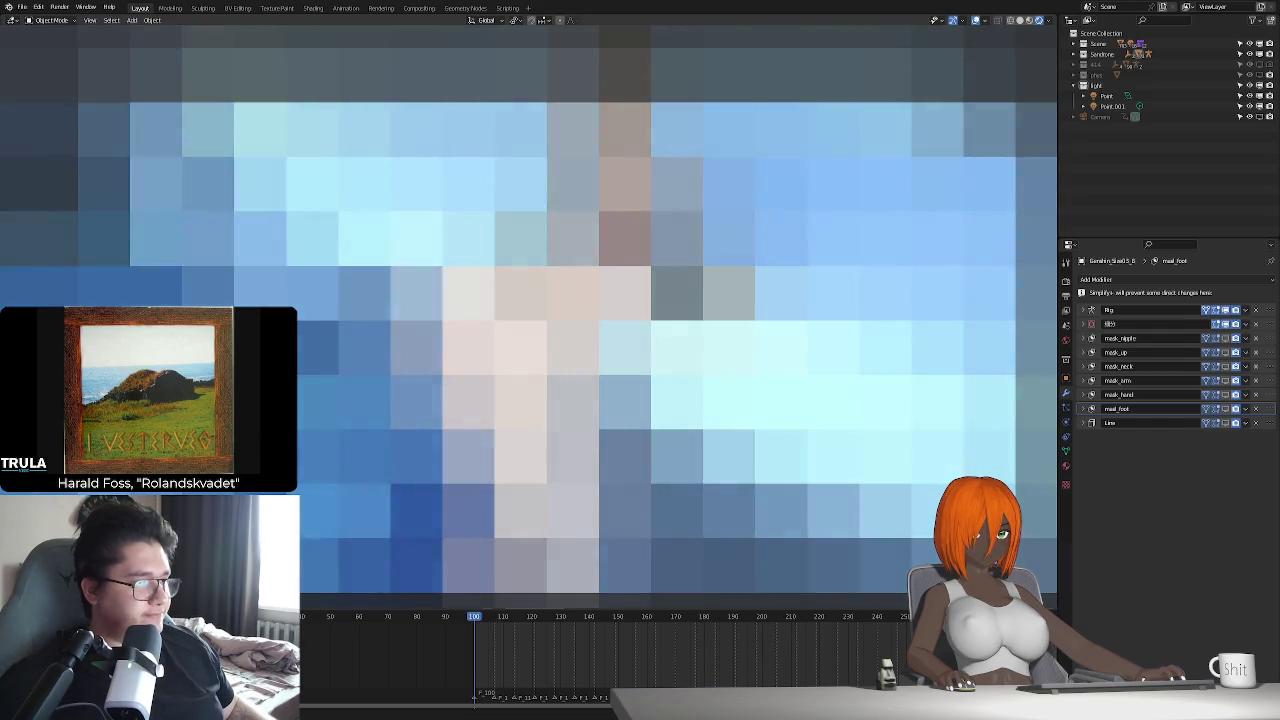
click(1112, 106)
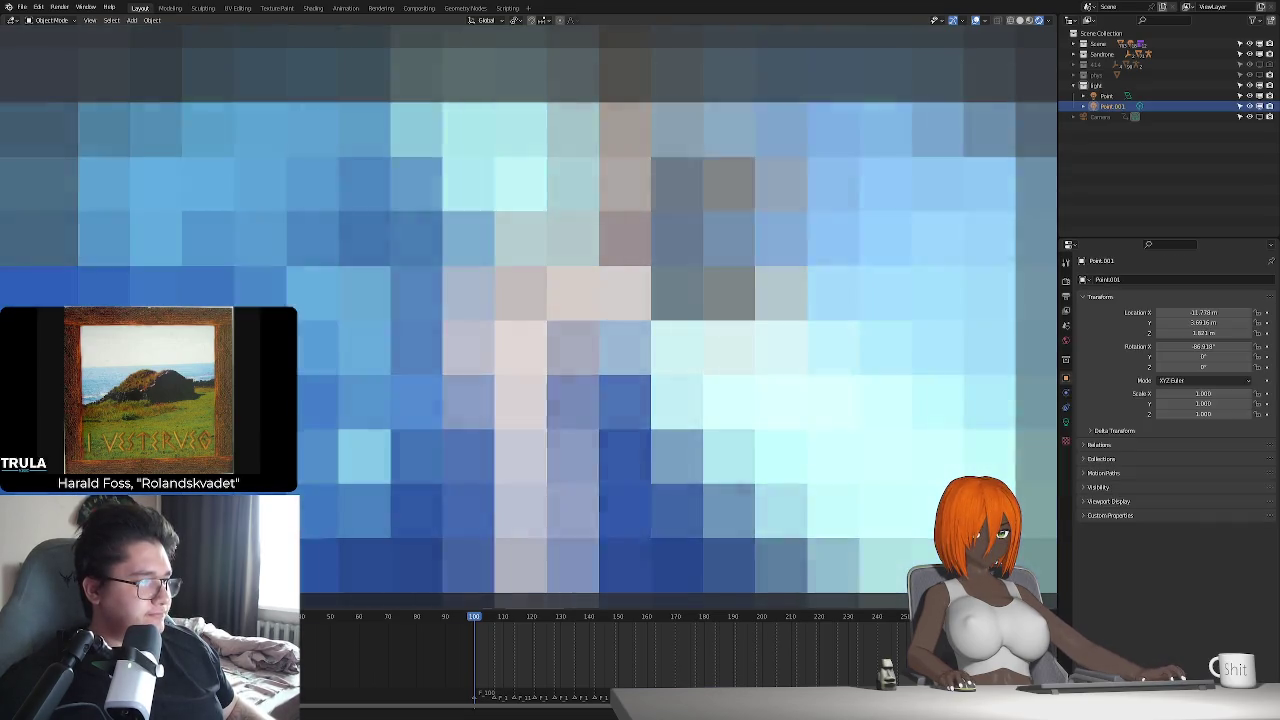
key(shift+d)
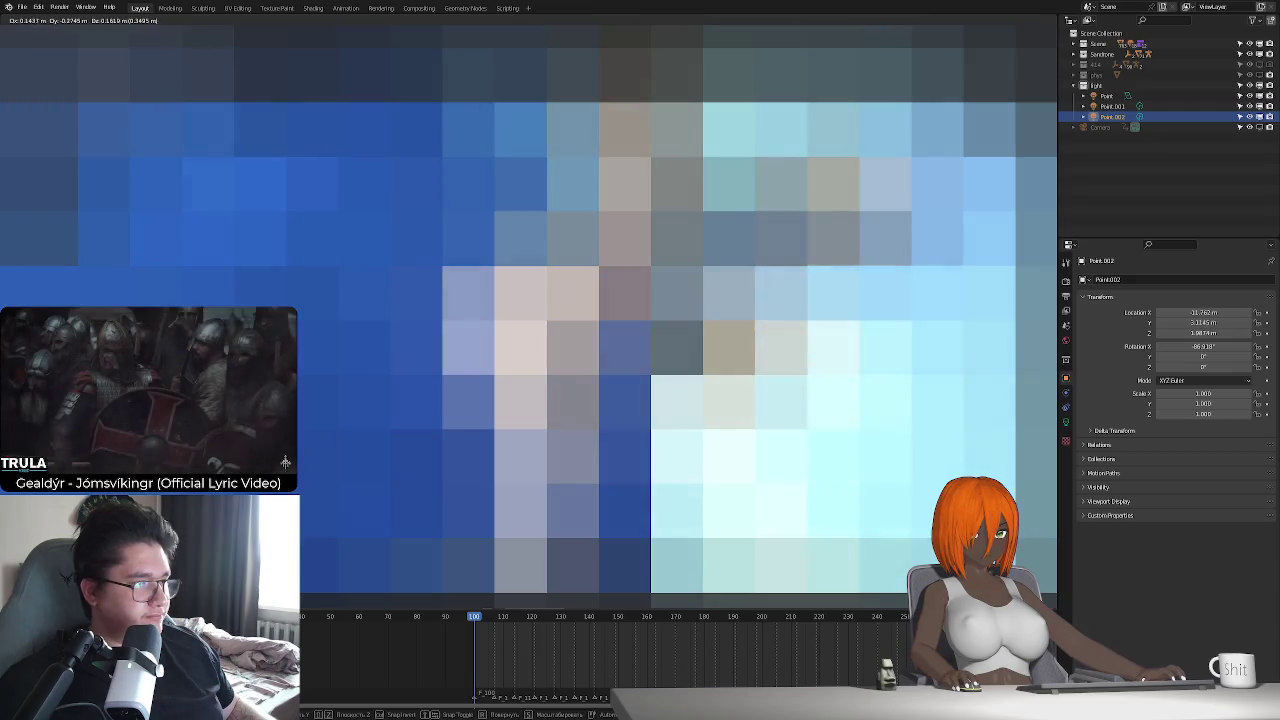
click(285, 462)
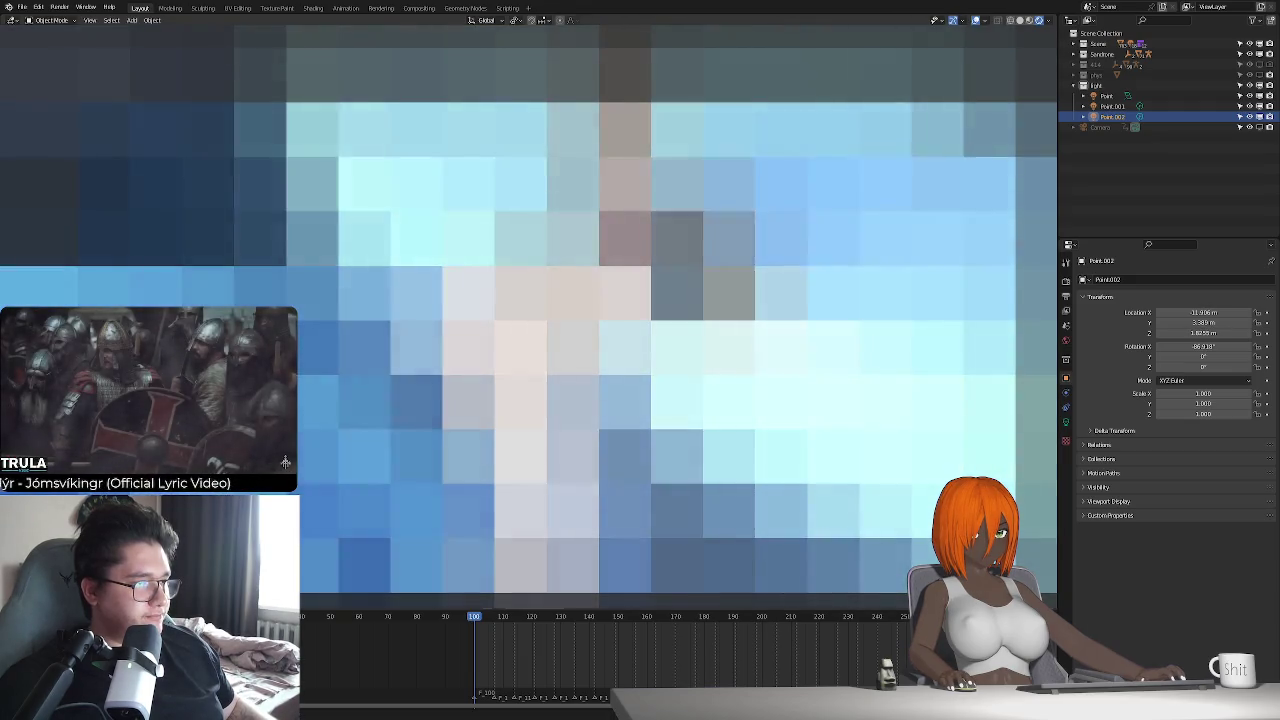
key(KP_0)
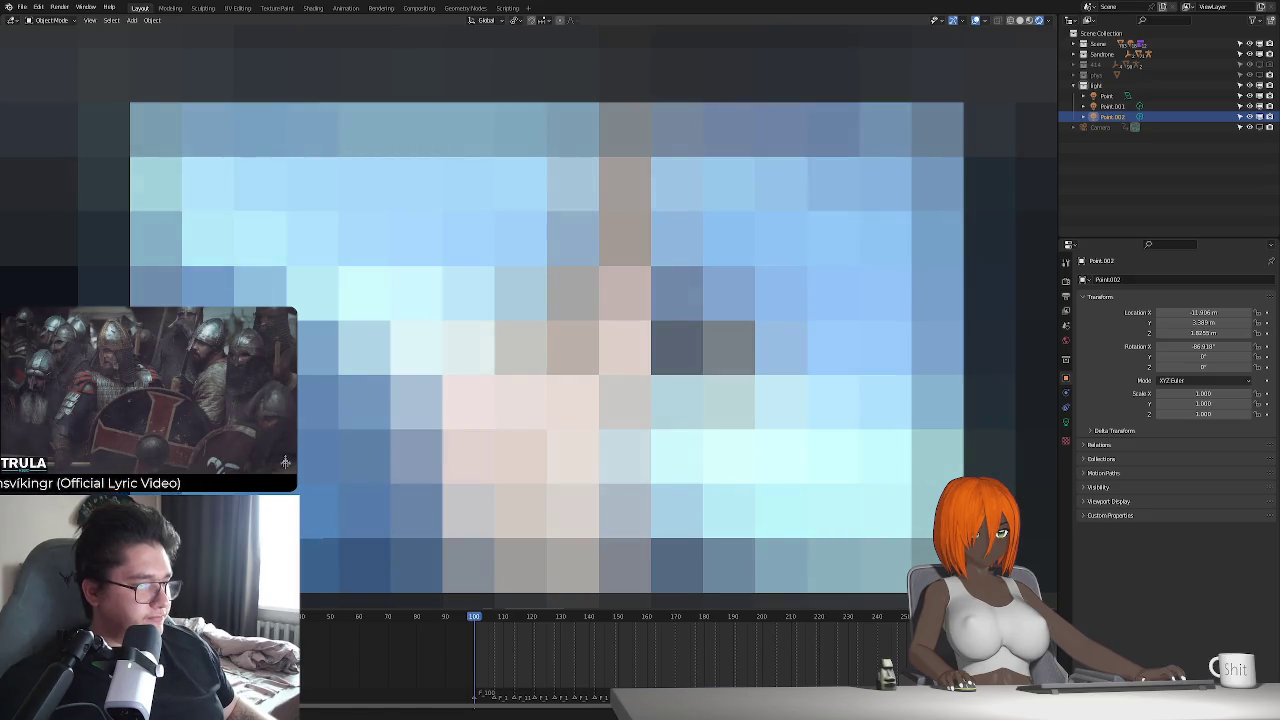
key(g)
click(285, 462)
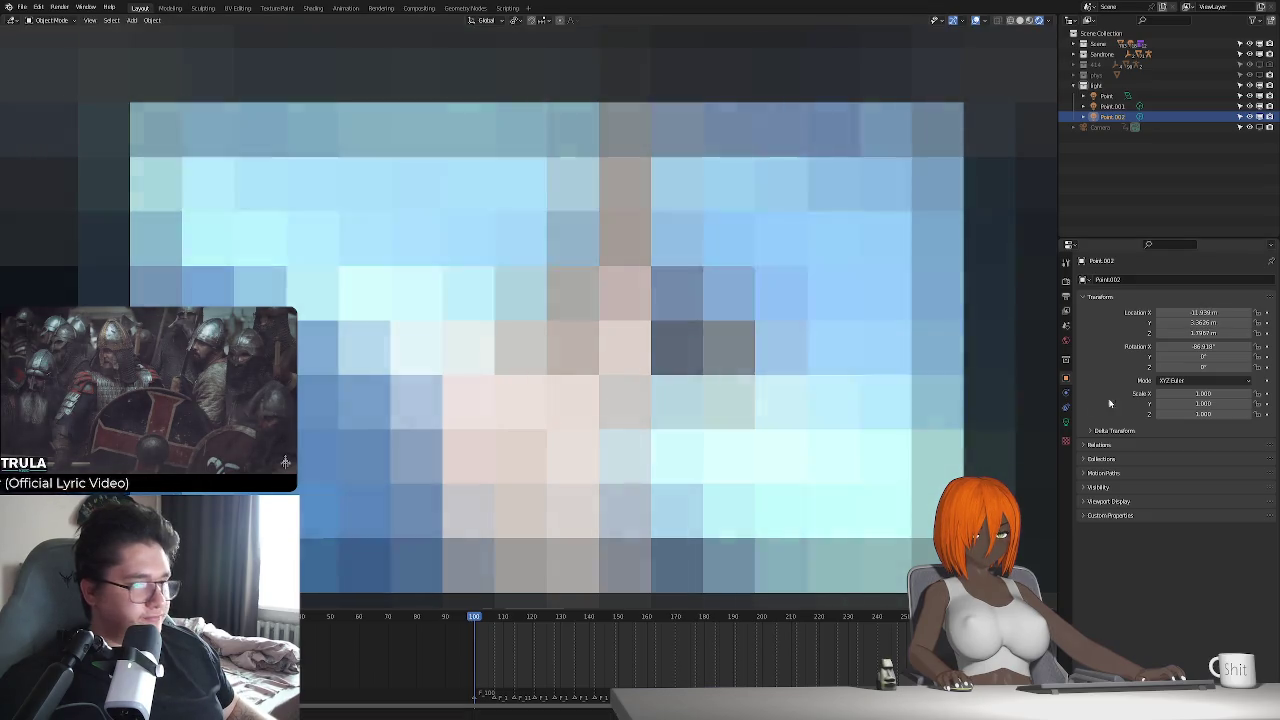
- Set Point.002's power to 2 W and slide it along the Y axis
click(1066, 421)
text(2 W)
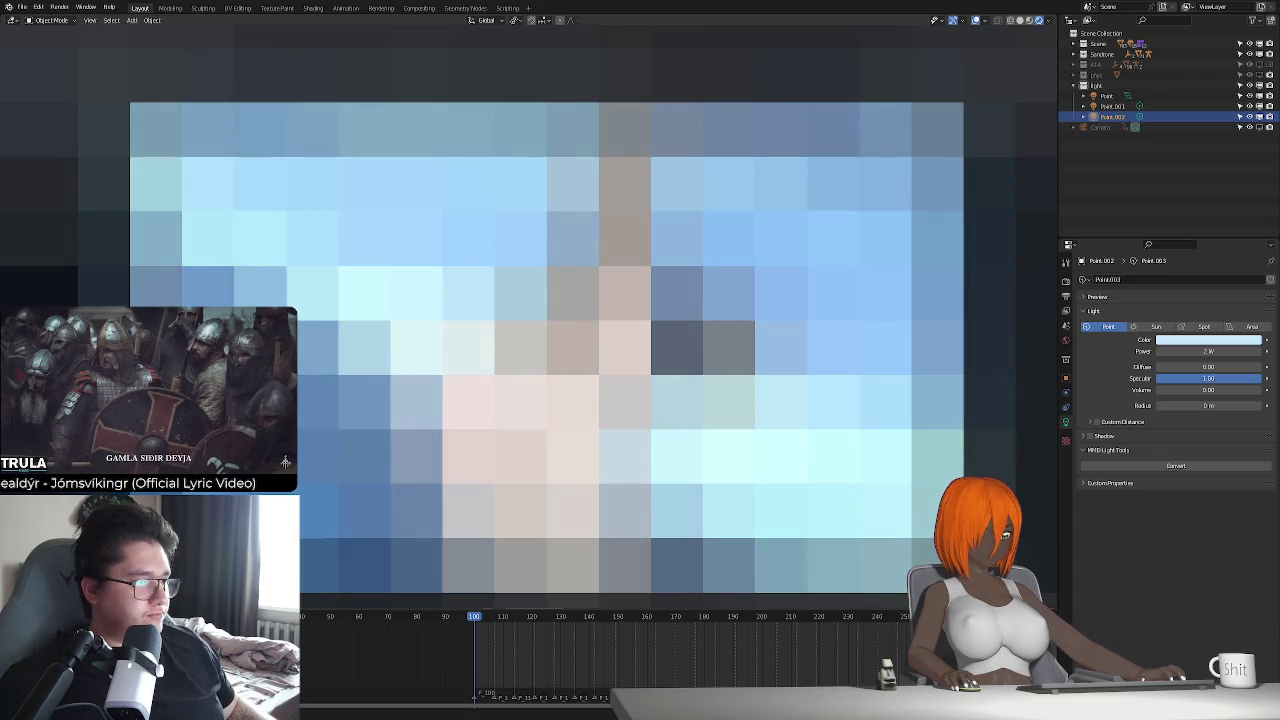
key(g)
key(y)
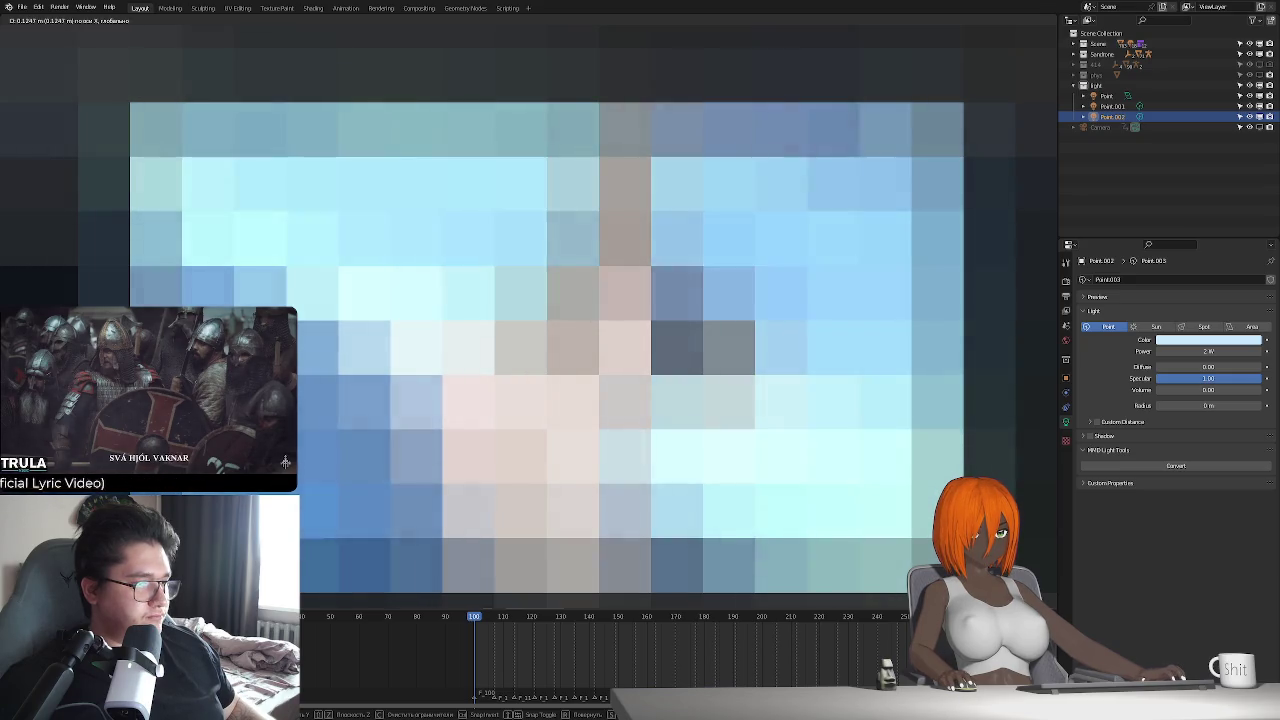
key(Return)
- Preview the animation, then select the character mesh to view its shape keys
key(space)
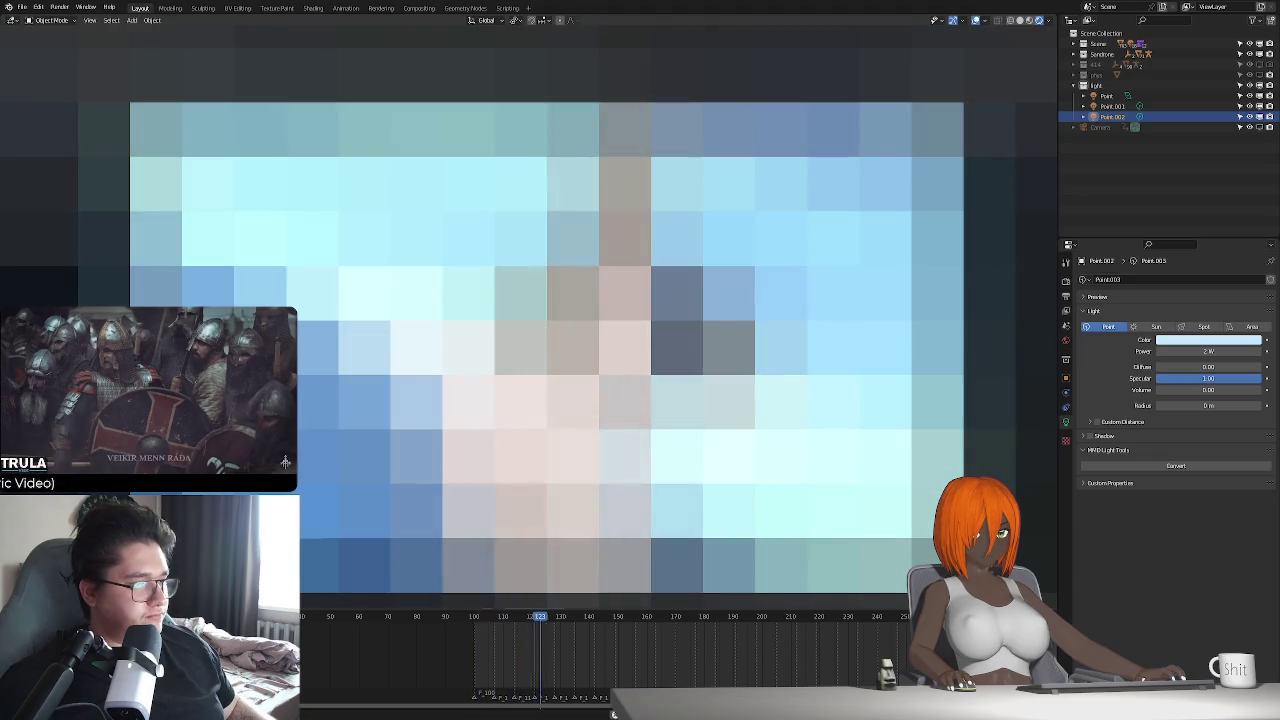
key(Escape)
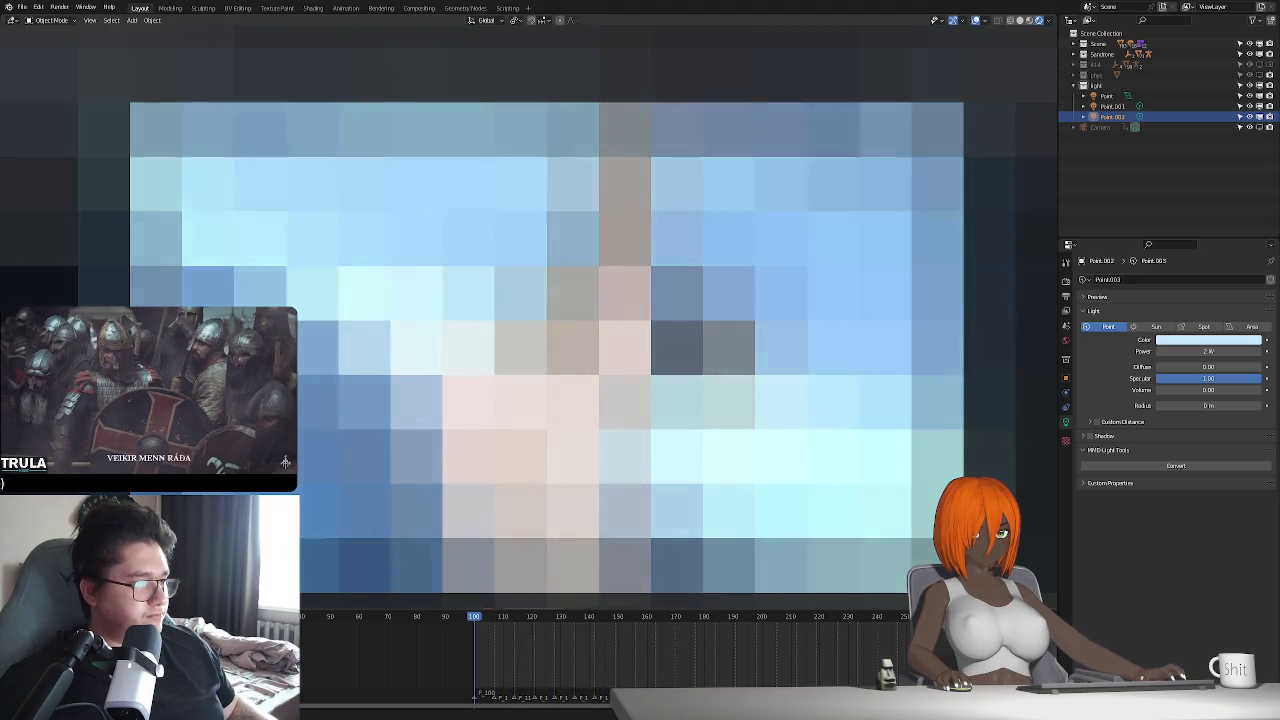
click(560, 400)
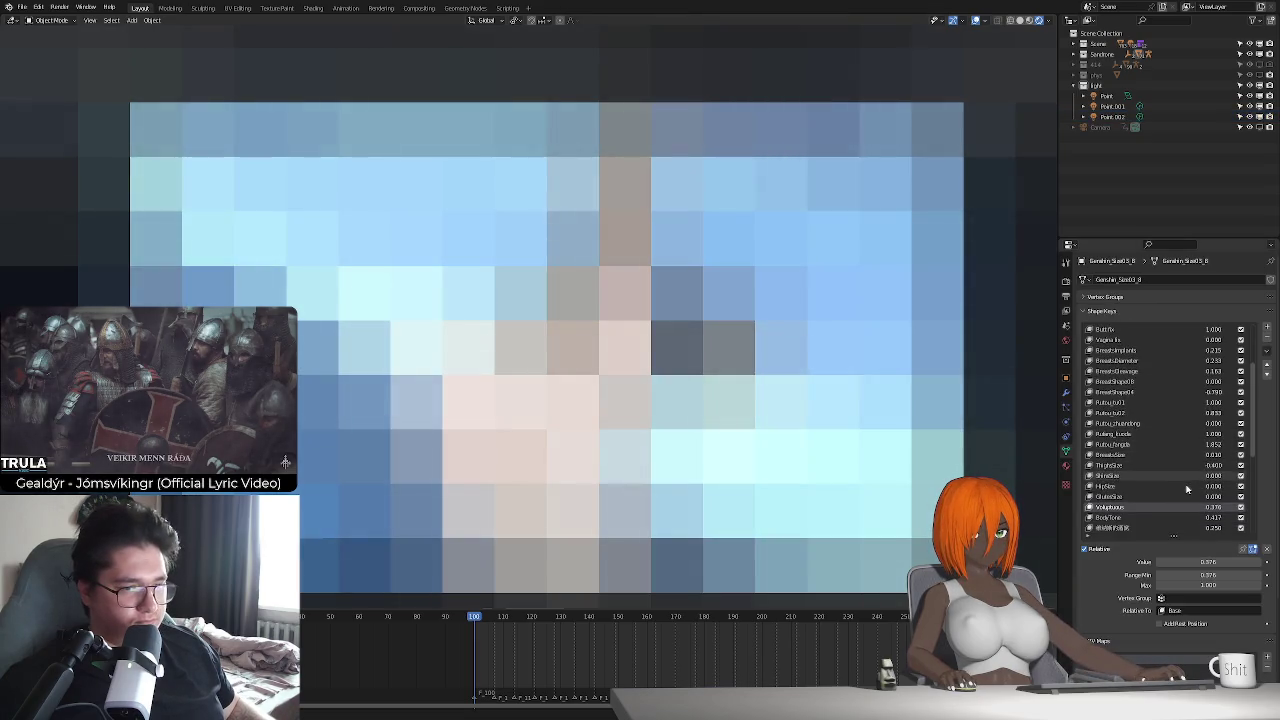
scroll(1185, 490, down, 2)
- Try adjusting the HipSize and jiantiang shape keys, then revert both changes
scroll(1185, 495, up, 3)
scroll(1184, 491, up, 3)
scroll(1183, 489, up, 2)
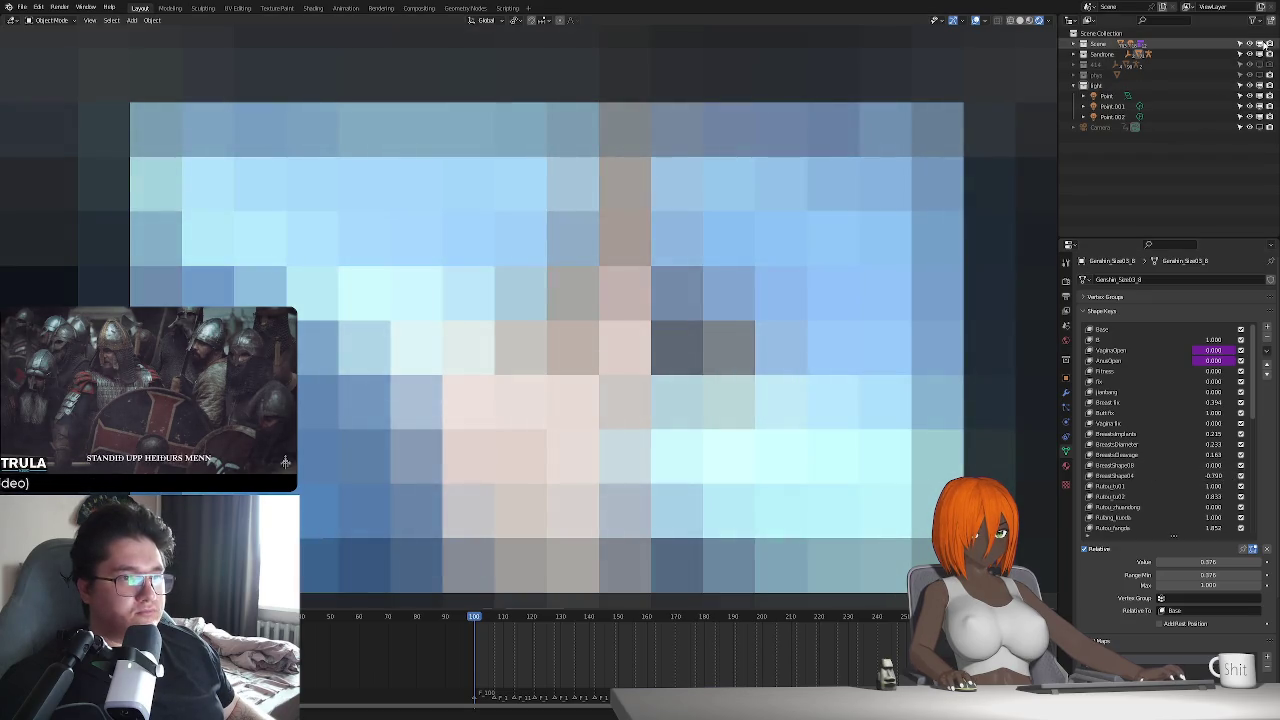
scroll(529, 316, up, 5)
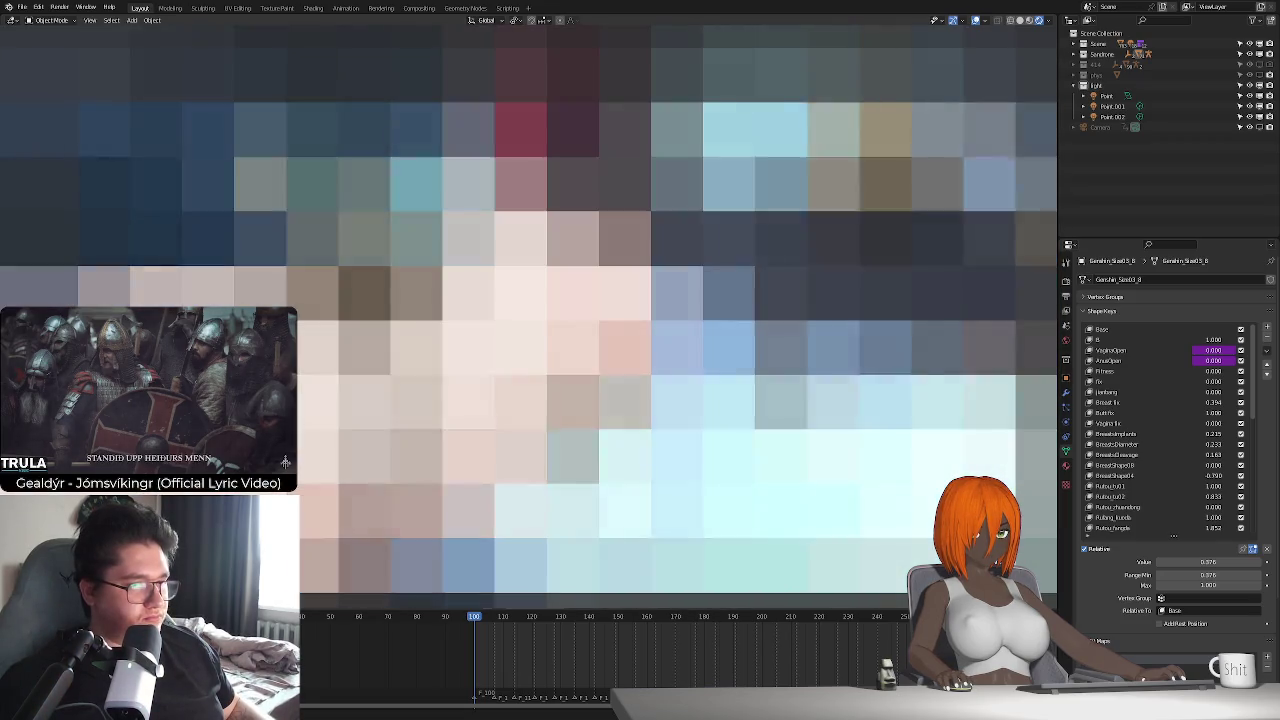
scroll(1168, 468, down, 3)
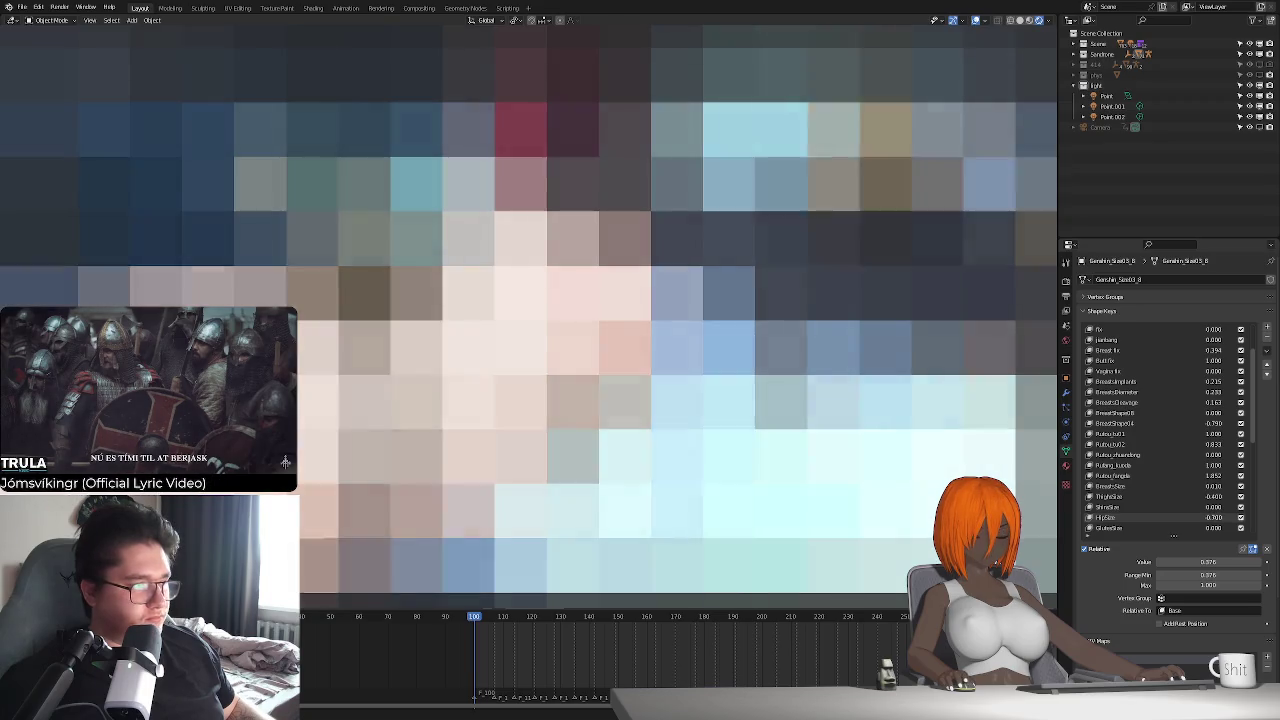
drag(1215, 520, 1195, 520)
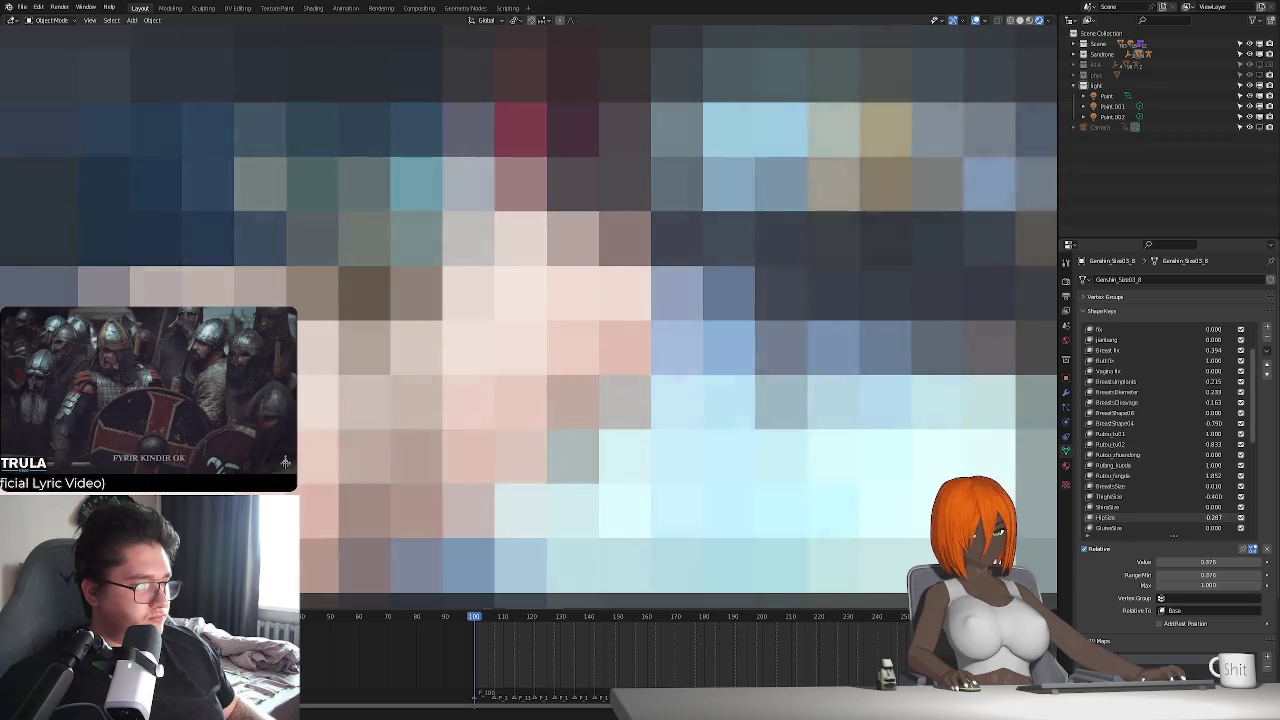
key(ctrl+z)
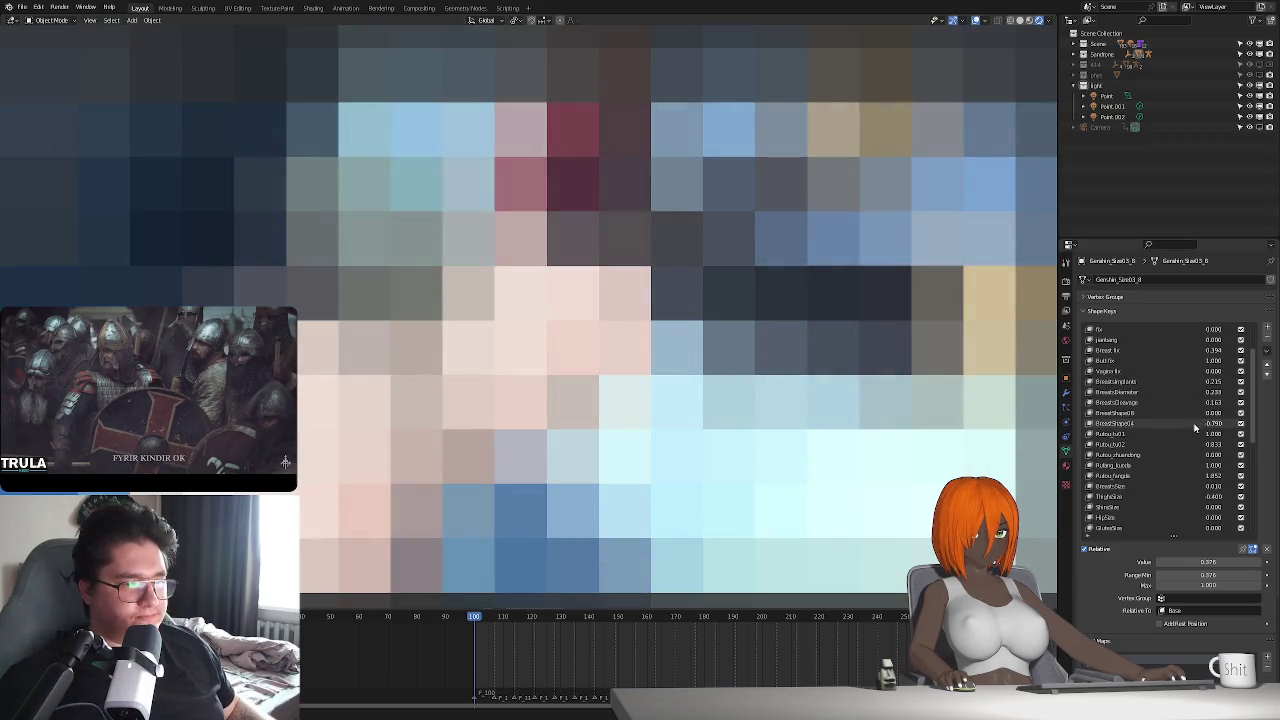
drag(1213, 340, 1240, 340)
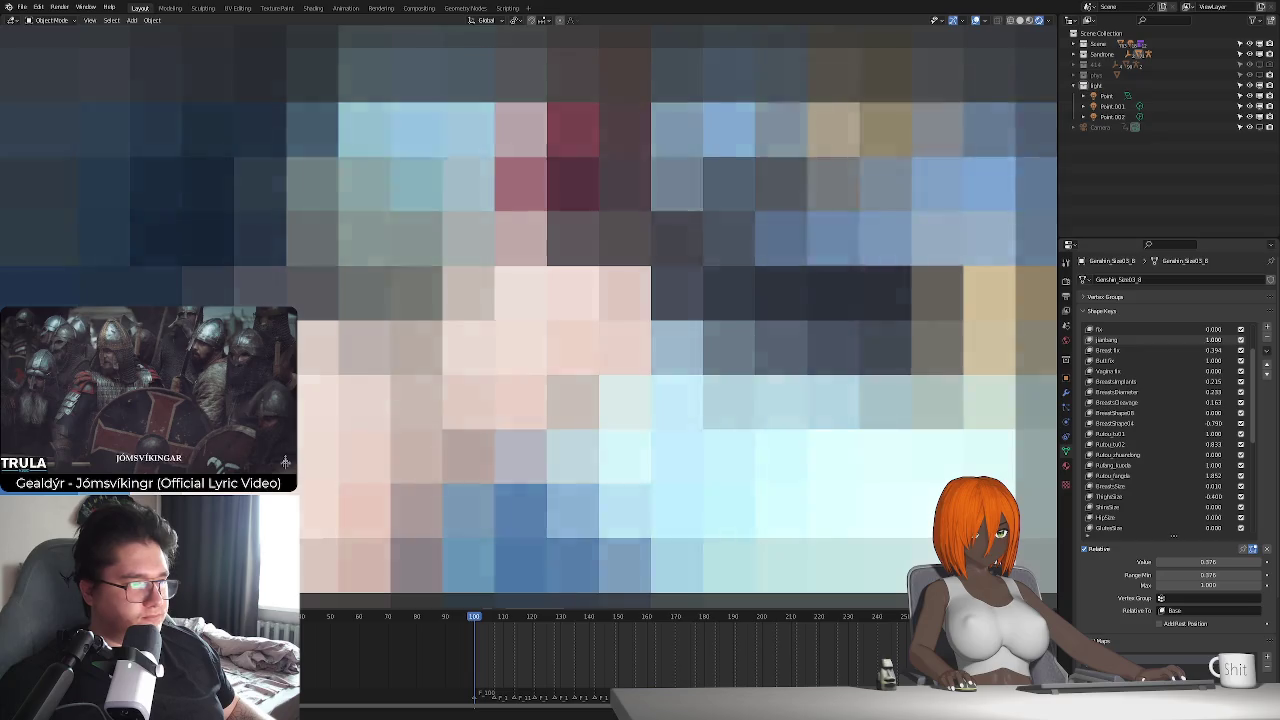
key(Escape)
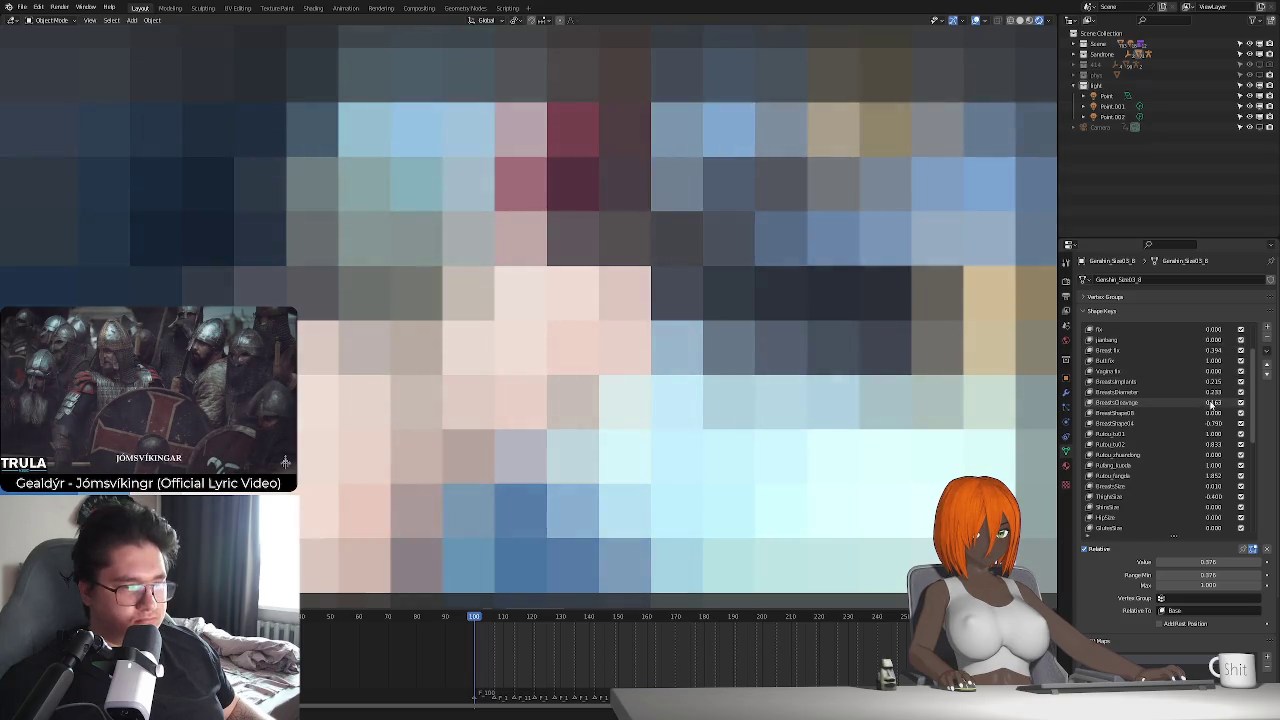
- Set Futou_hingda's minimum range to -1, adjust its value, and return to frame 100
scroll(1208, 452, down, 1)
mouse_move(1213, 465)
mouse_down()
mouse_move(1190, 465)
mouse_move(1167, 489)
mouse_up()
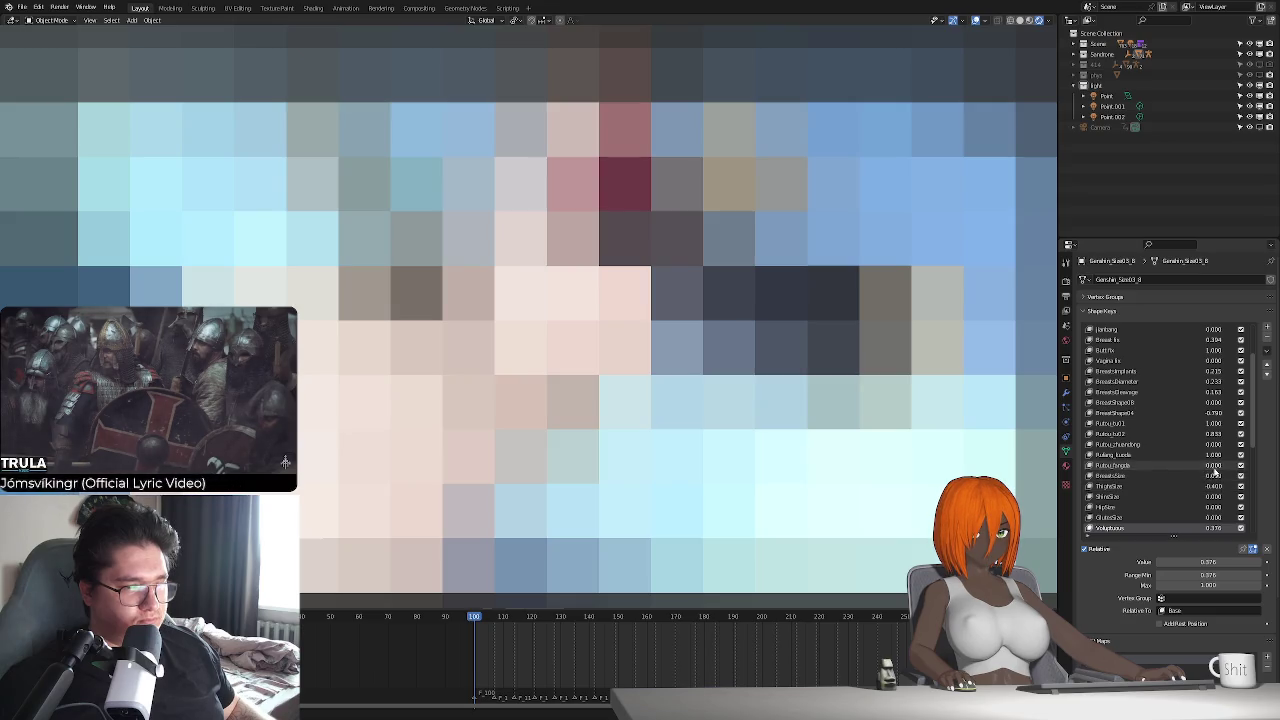
click(1161, 467)
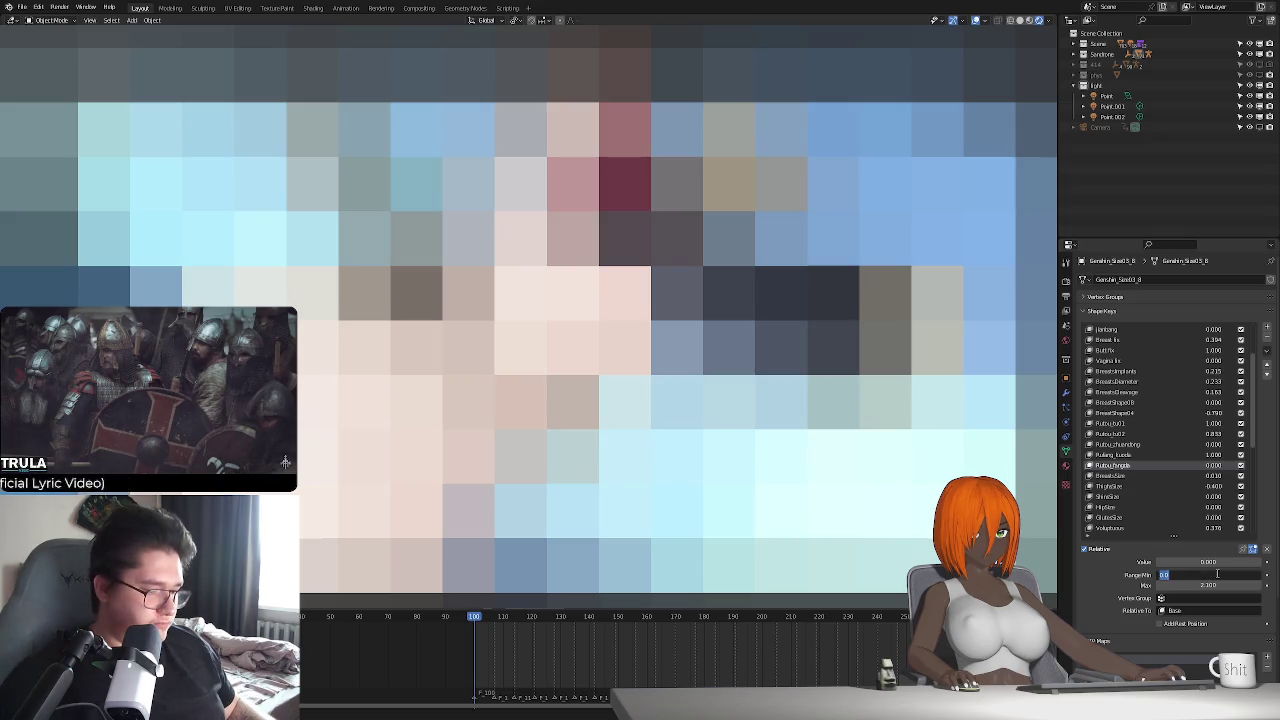
text(-1)
key(Return)
drag(1212, 562, 1177, 563)
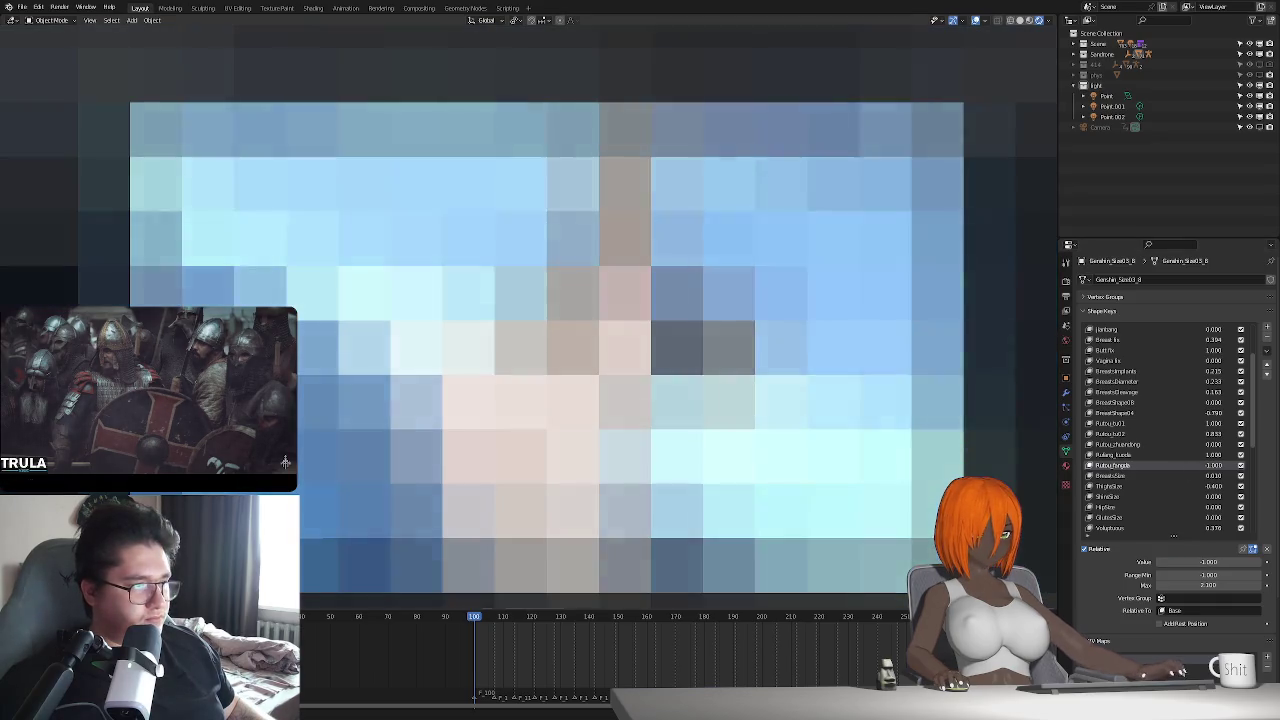
mouse_move(1213, 467)
mouse_down()
mouse_move(1257, 467)
mouse_move(1211, 467)
mouse_up()
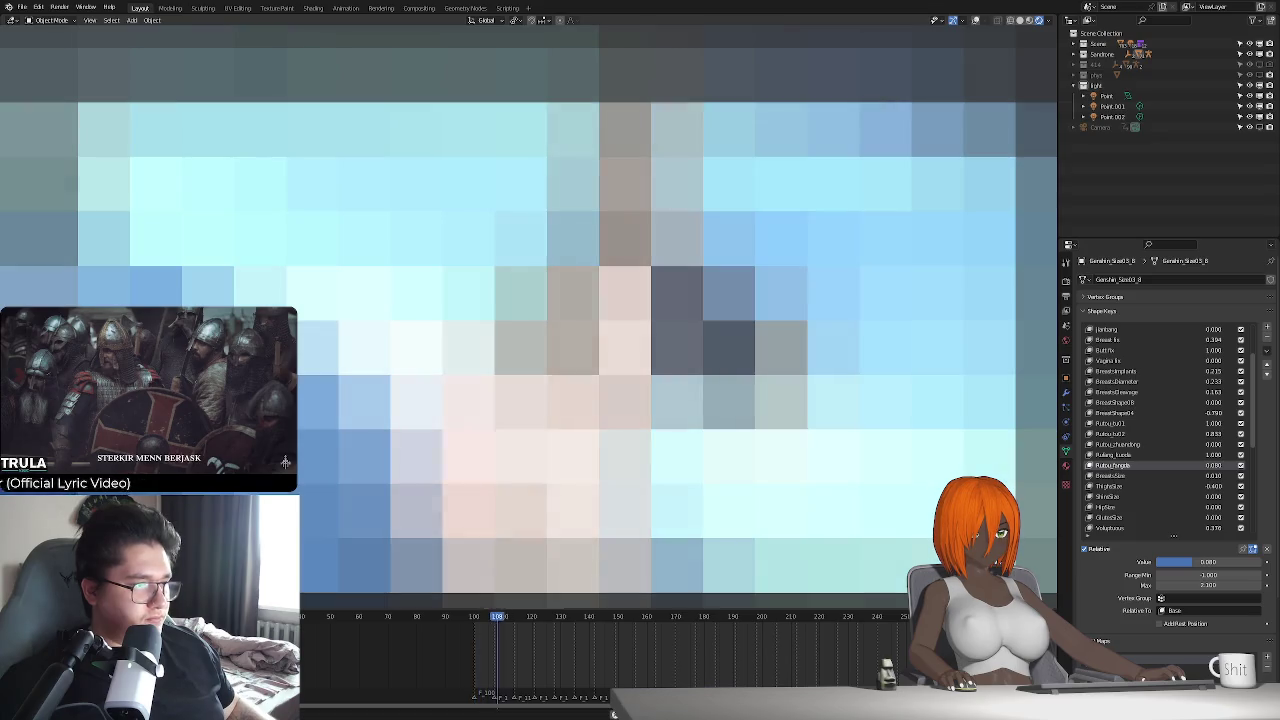
key(Escape)
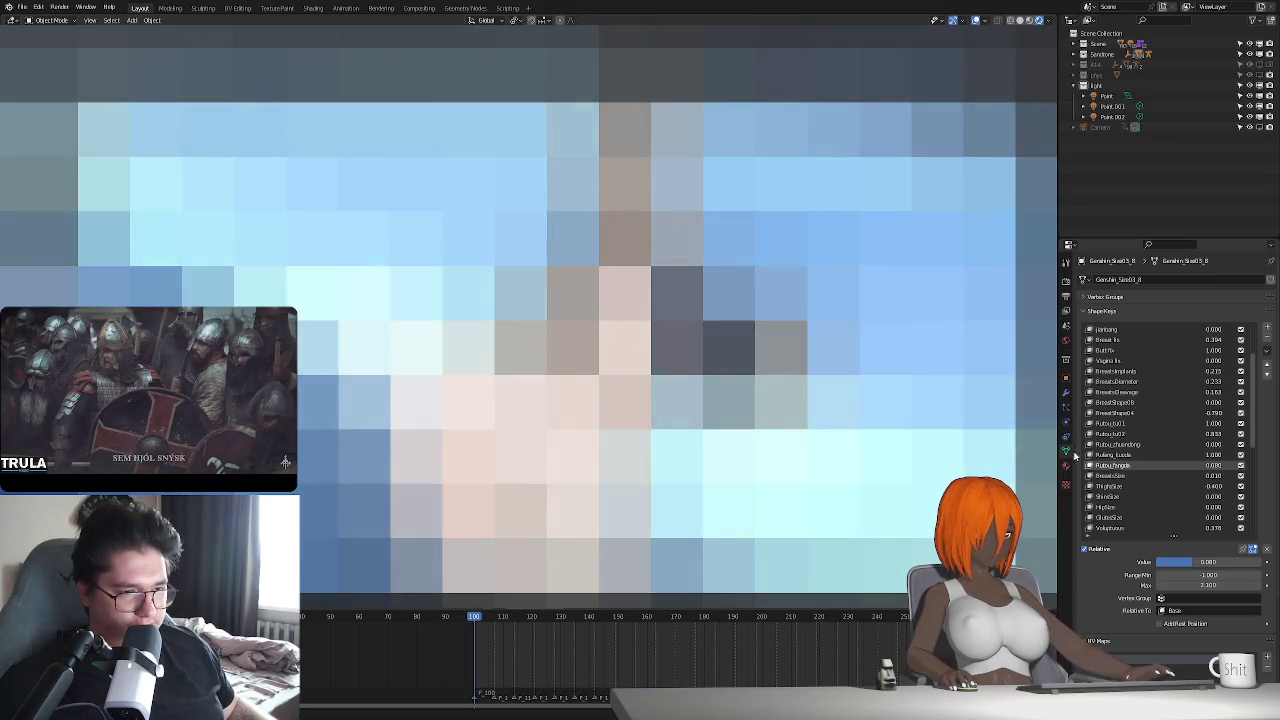
- Set the Skin material's Shadow Mode to Opaque
click(1066, 466)
click(1213, 530)
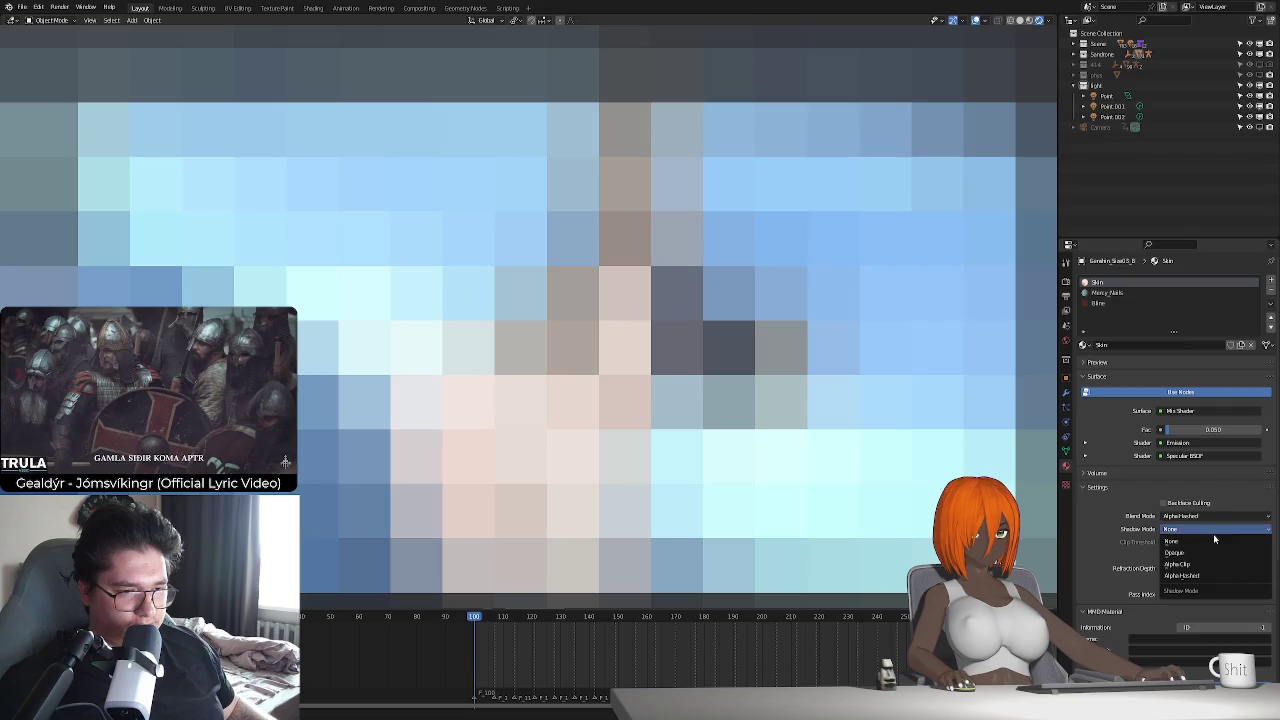
click(1210, 555)
- Play and scrub the animation through frames 150–199, return to frame 100, and briefly toggle Edit Mode
key(space)
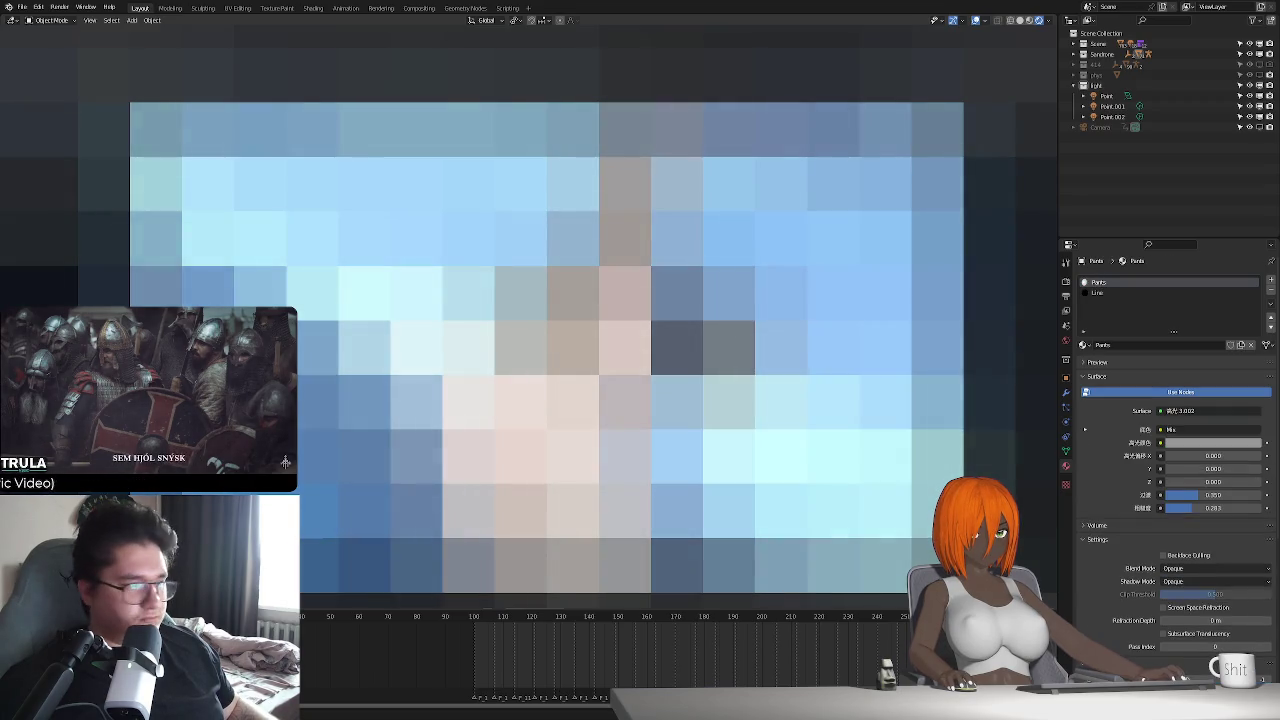
click(619, 617)
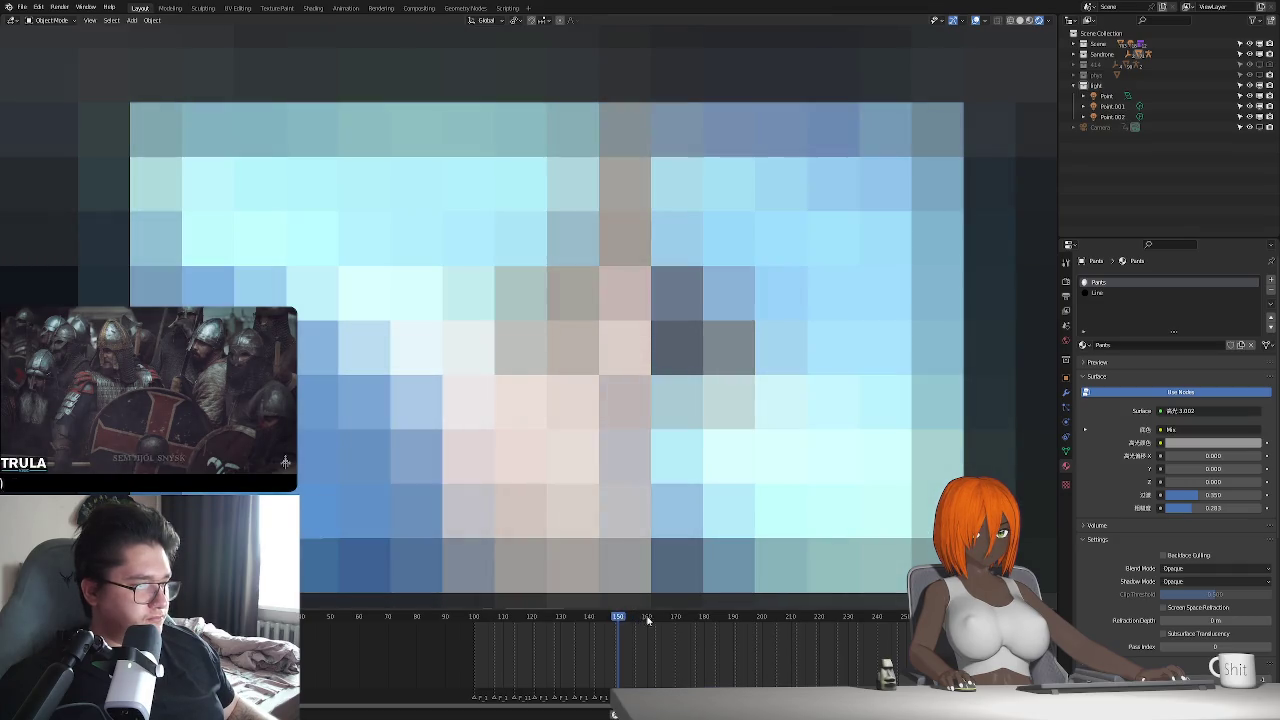
drag(661, 616, 759, 616)
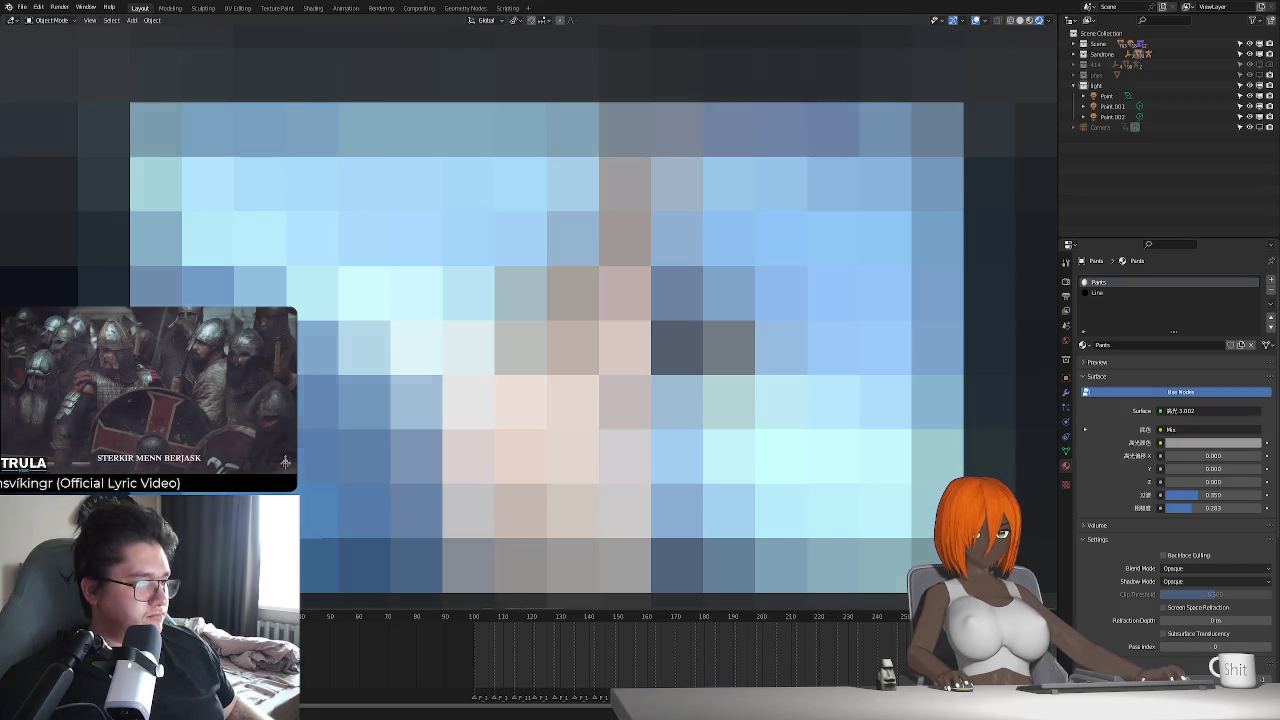
key(shift+Left)
key(space)
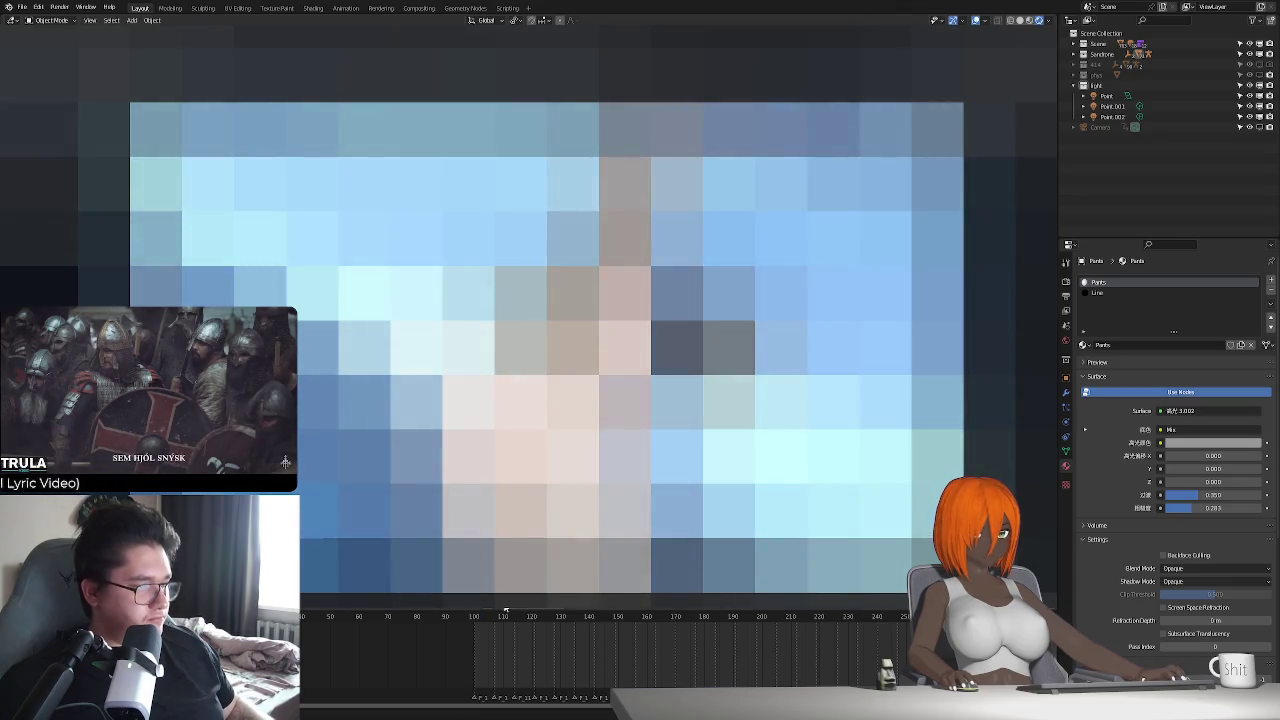
key(Escape)
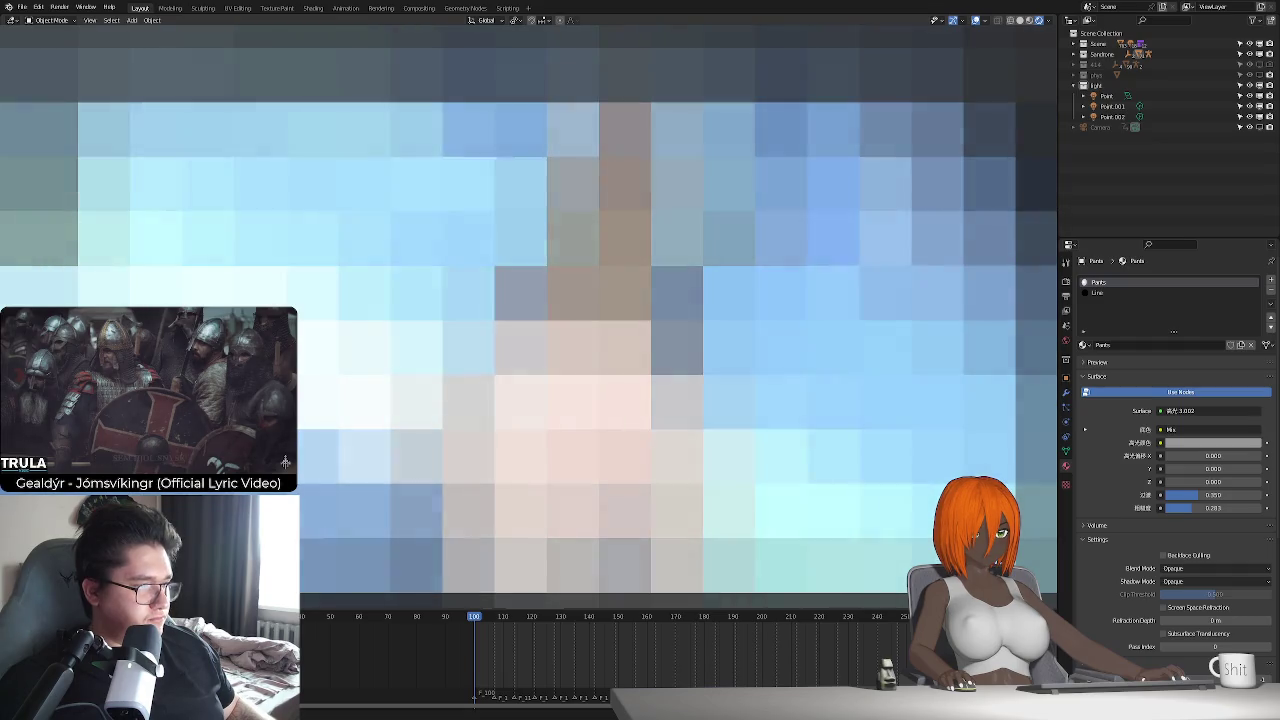
key(Tab)
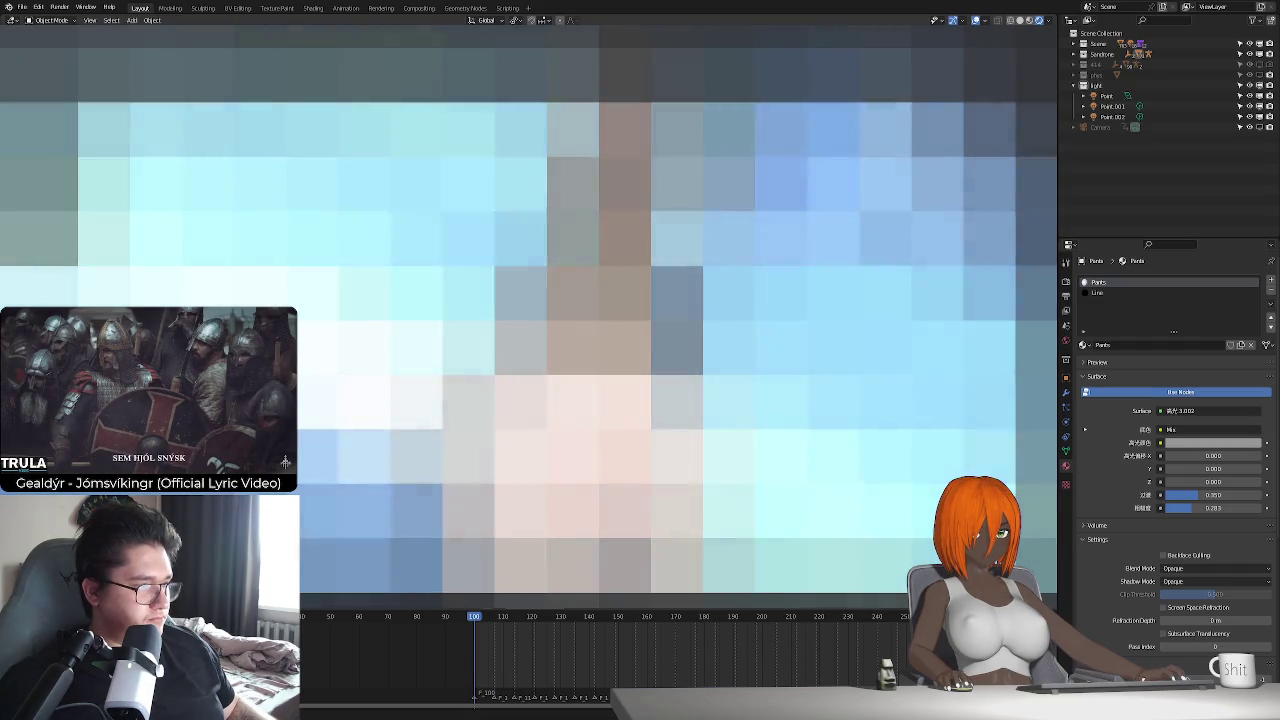
key(Tab)
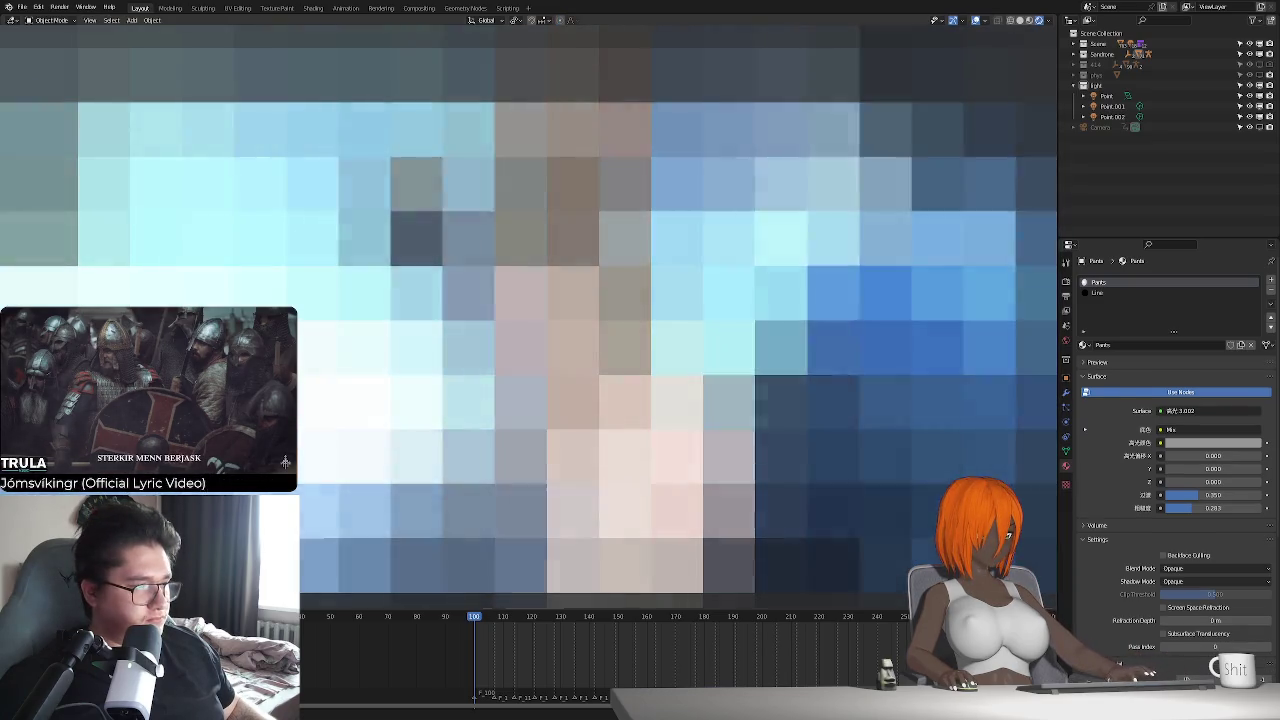
click(1066, 341)
- Put rig_D in Rest Position and enter Edit Mode on Body.008
click(1066, 424)
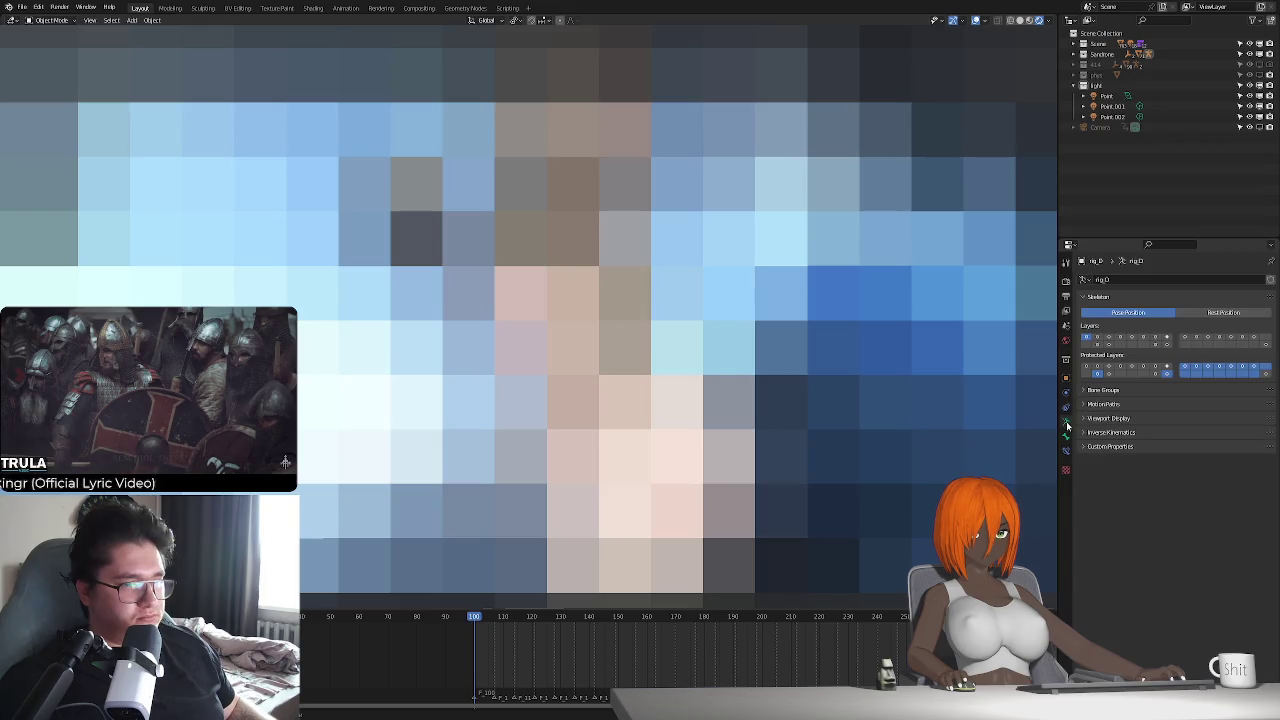
click(1207, 312)
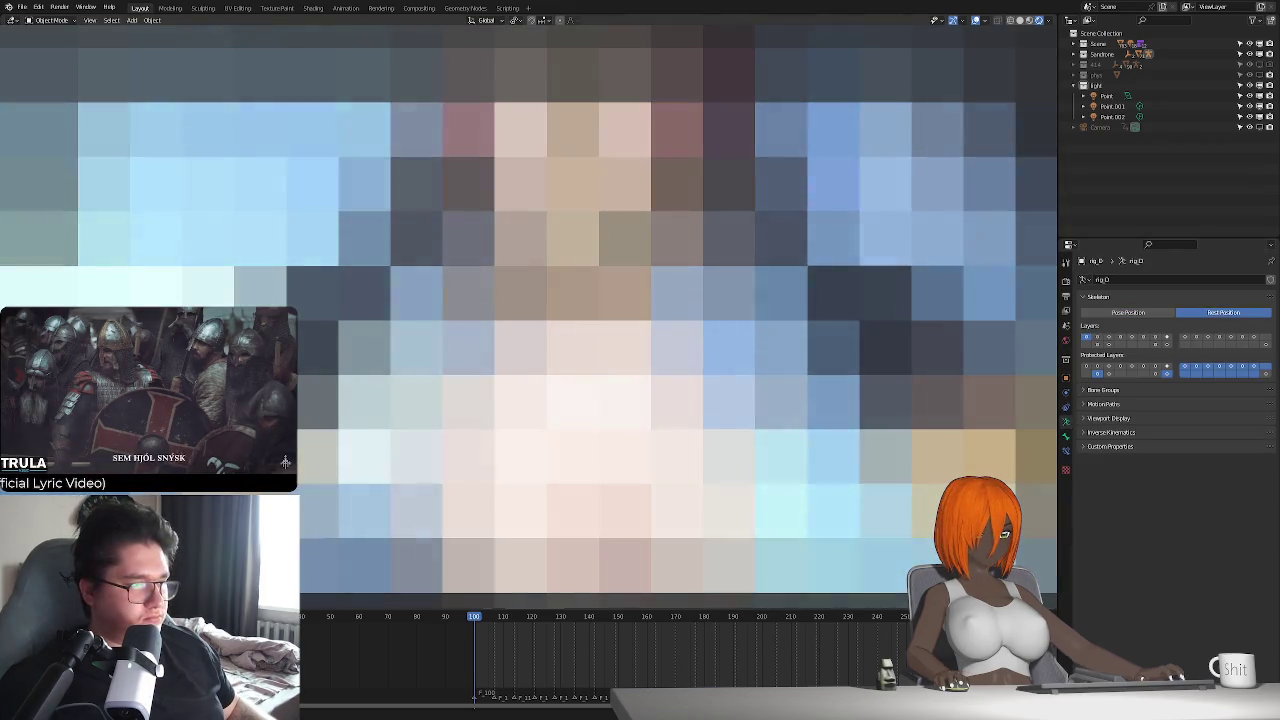
click(285, 462)
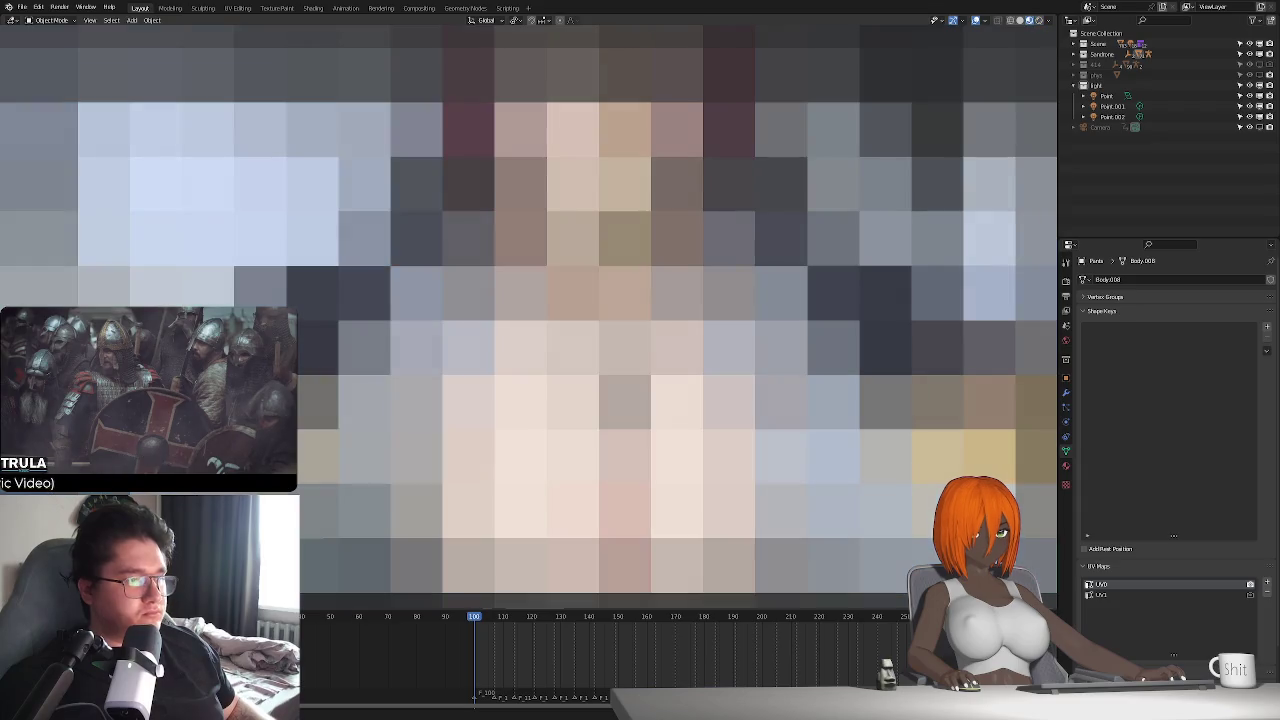
key(Tab)
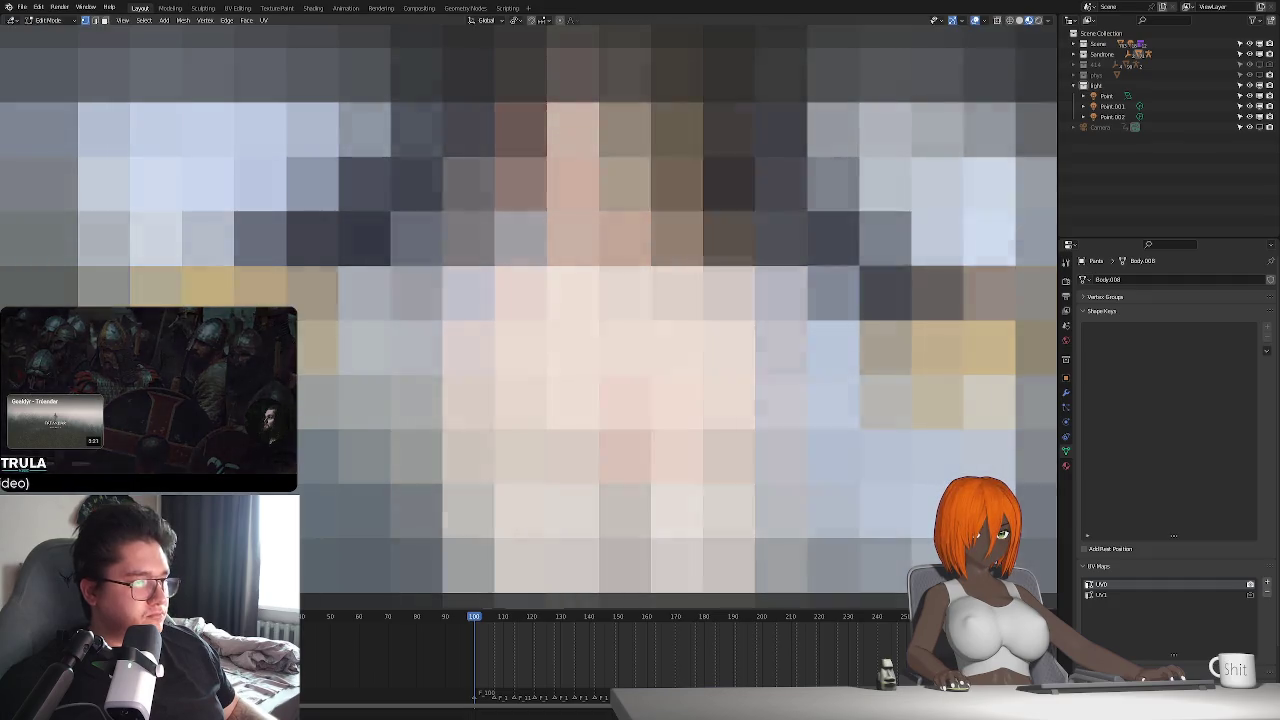
- Try moving the selected Body.008 vertices along the global Y axis
key(g)
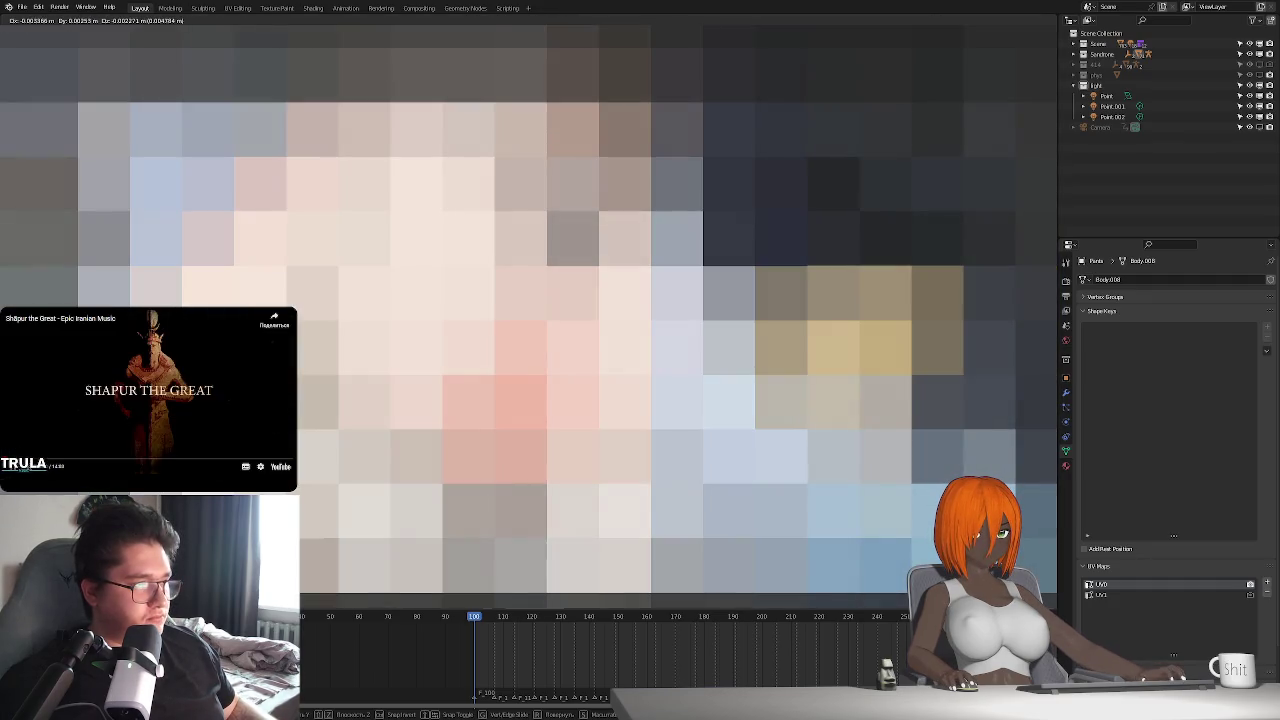
key(y)
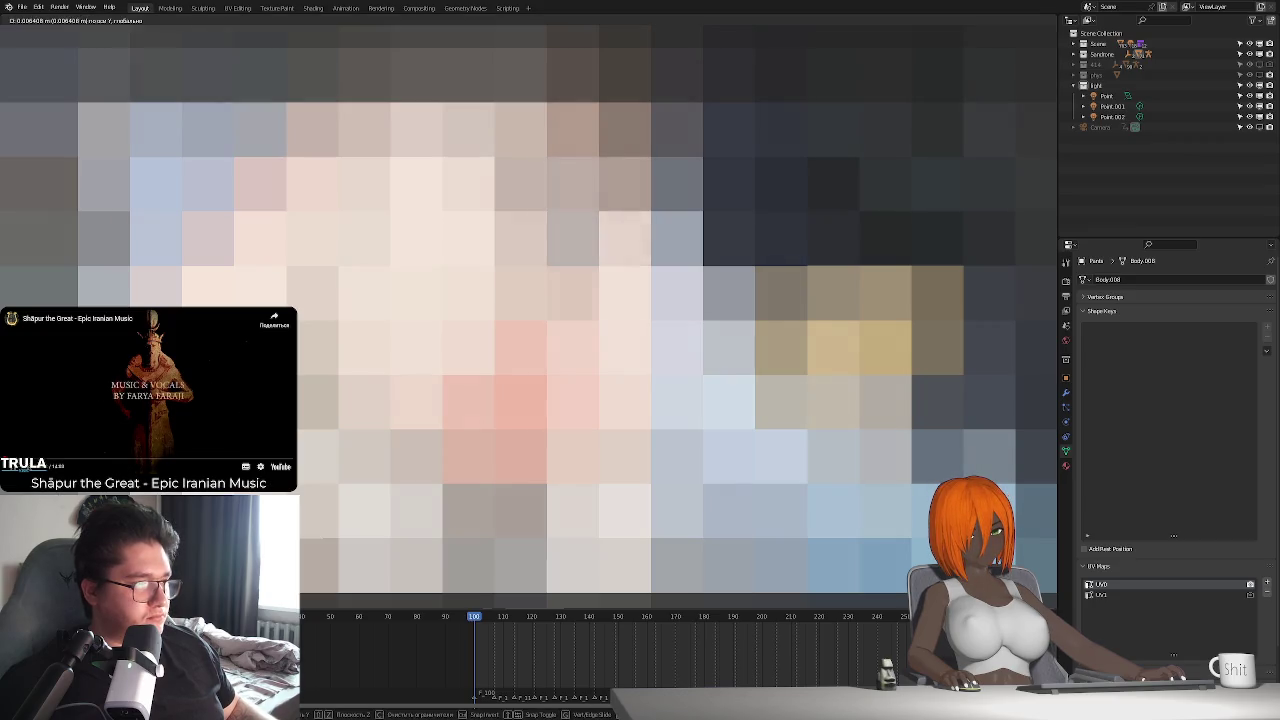
key(y)
key(y)
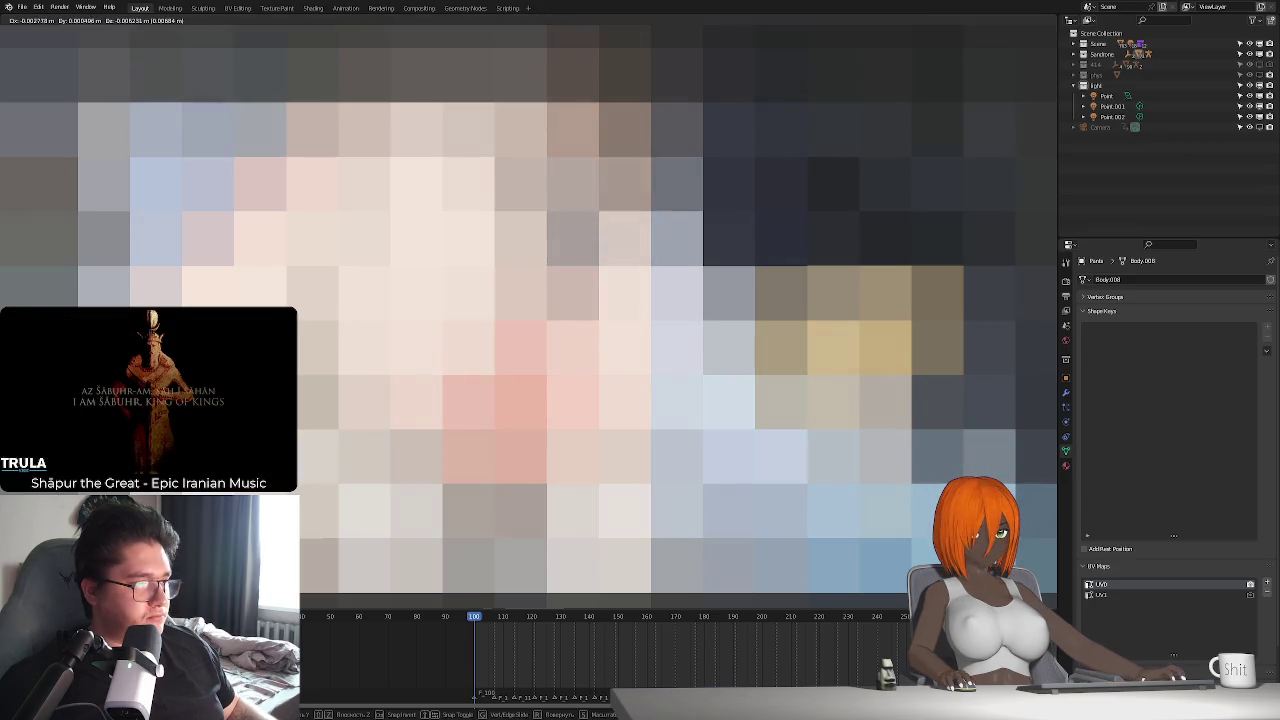
key(Escape)
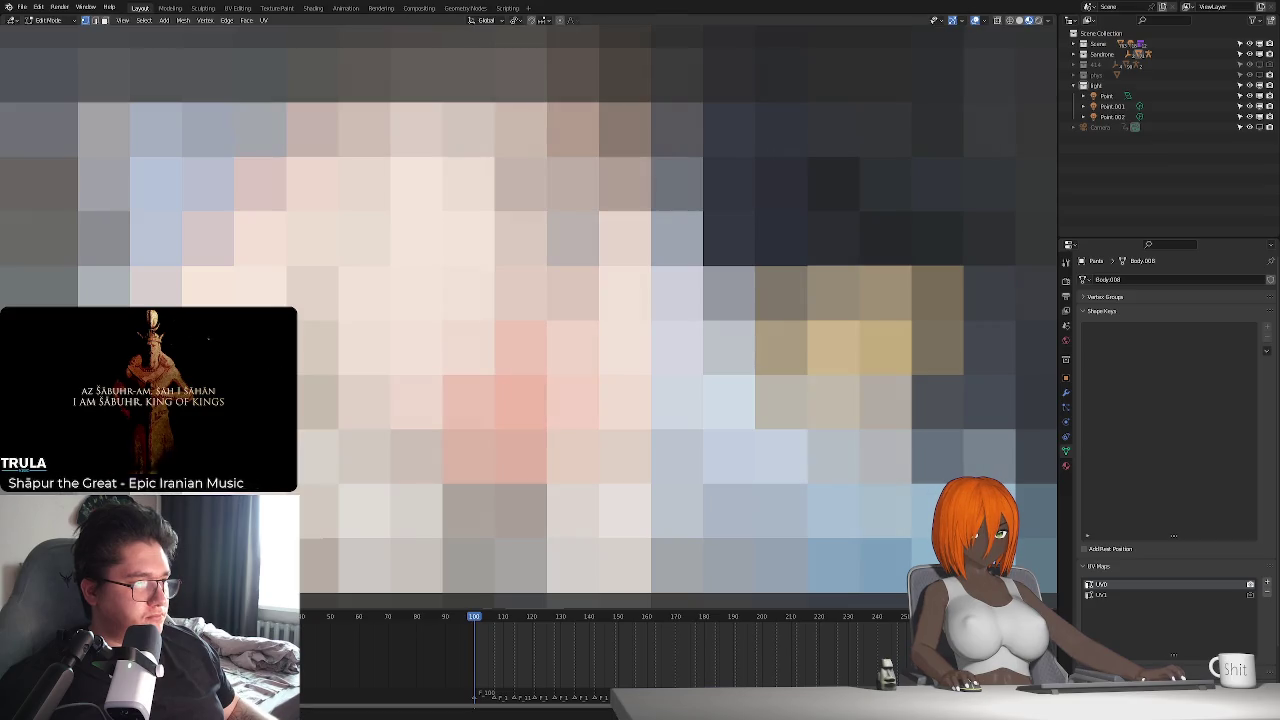
scroll(529, 316, up, 1)
scroll(529, 316, up, 1)
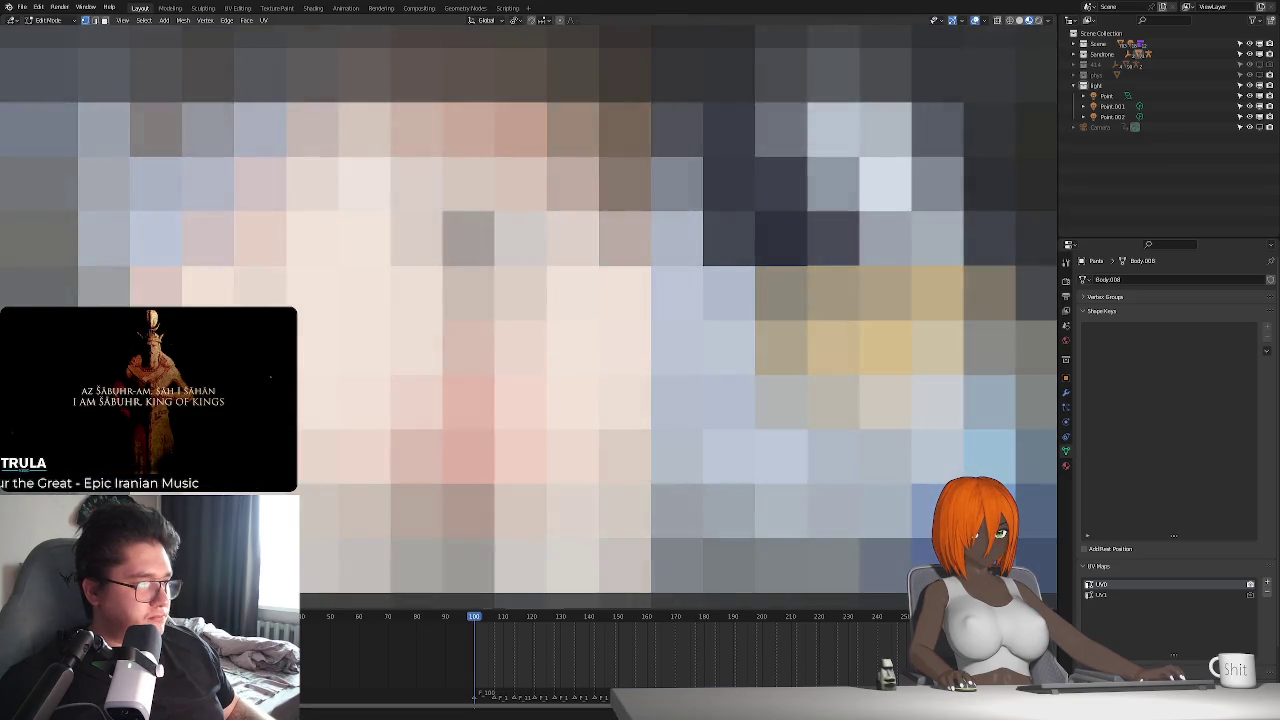
scroll(529, 316, up, 2)
- Nudge the vertices along their normal Z, make one more small move, and leave Edit Mode
key(g)
key(z)
key(z)
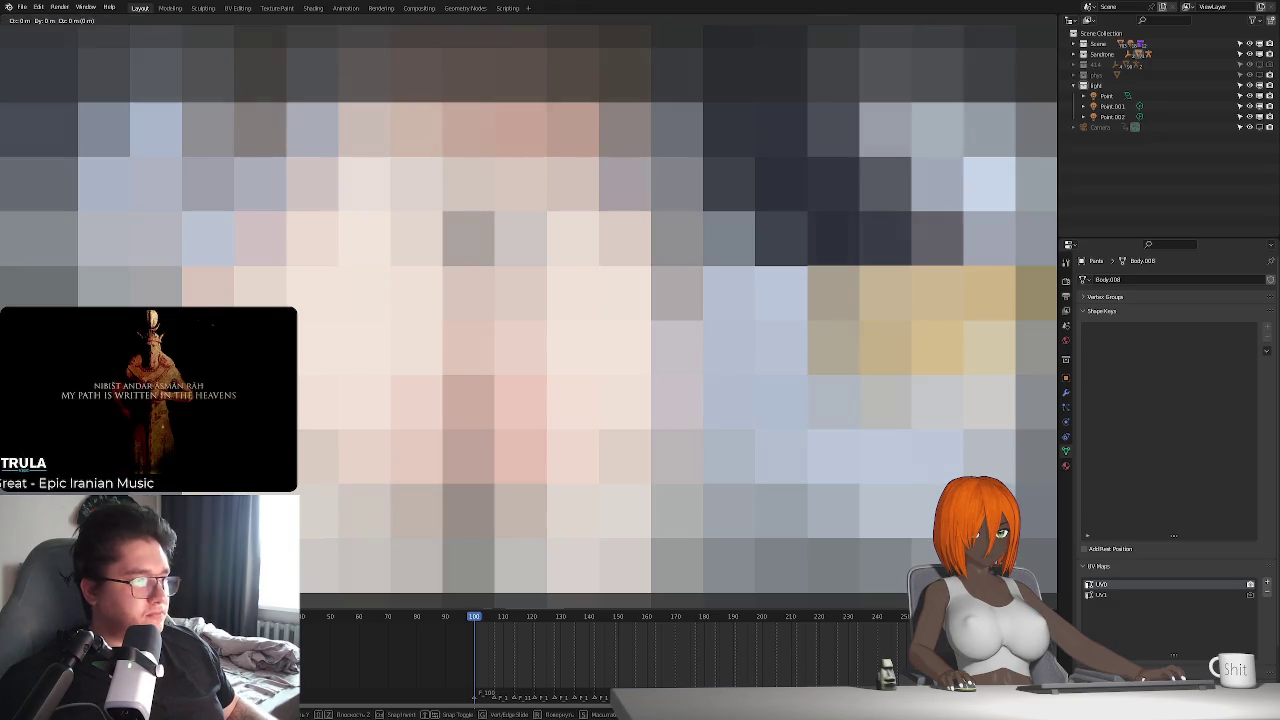
key(Return)
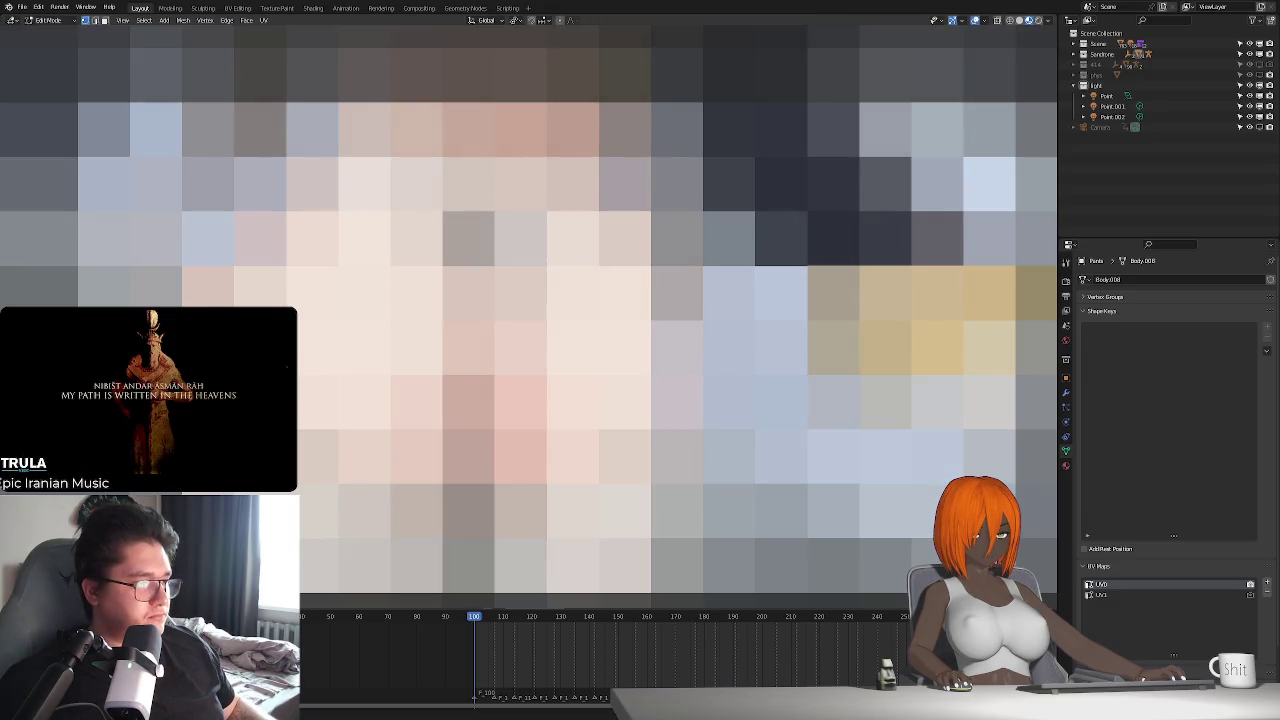
key(g)
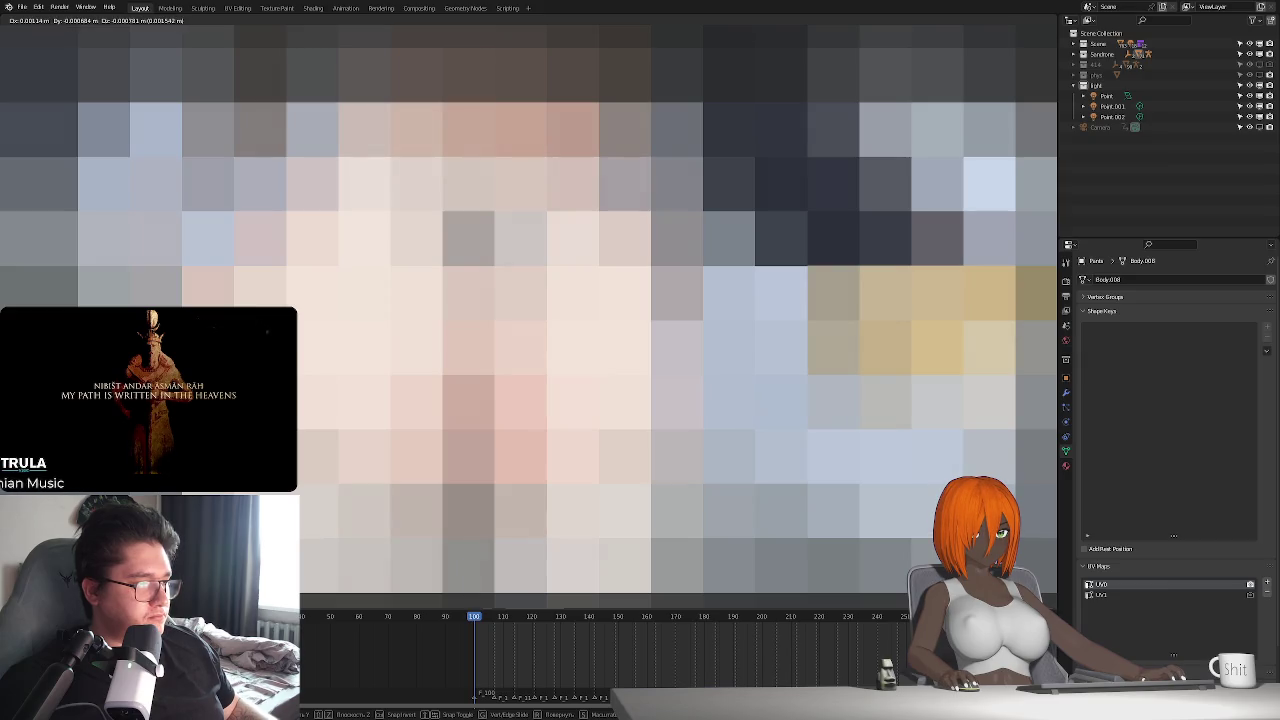
key(Return)
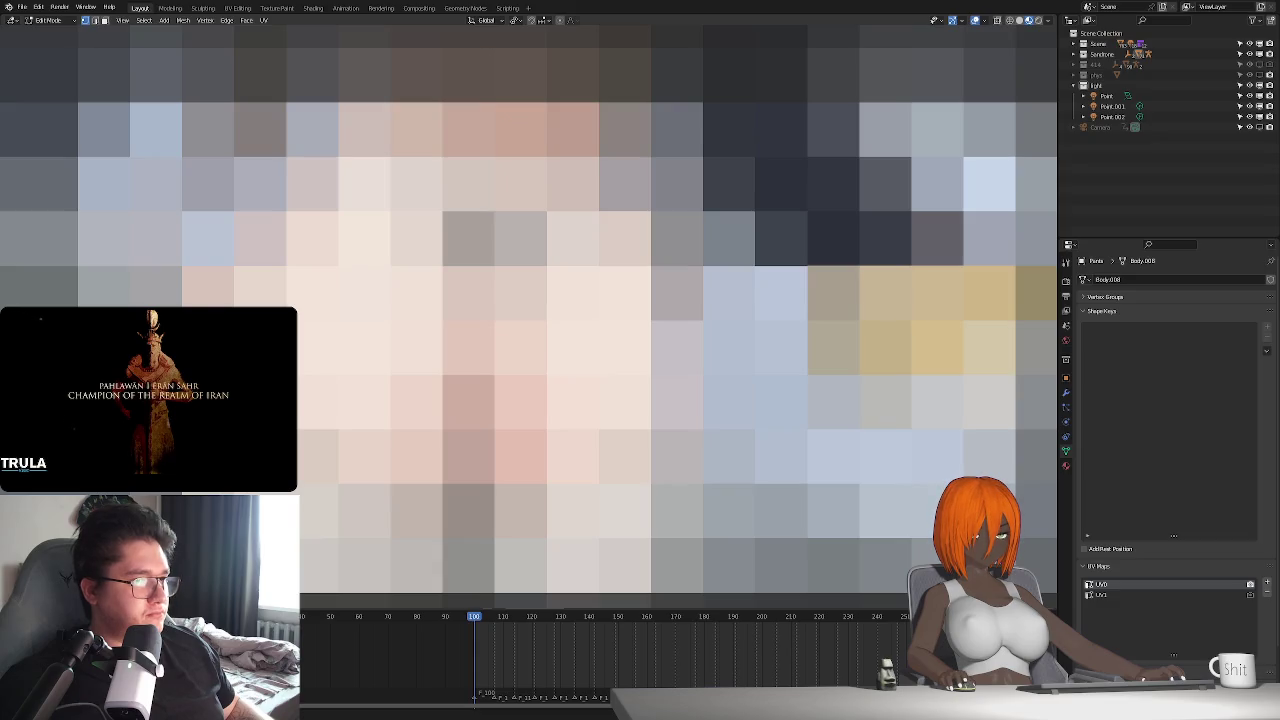
key(Tab)
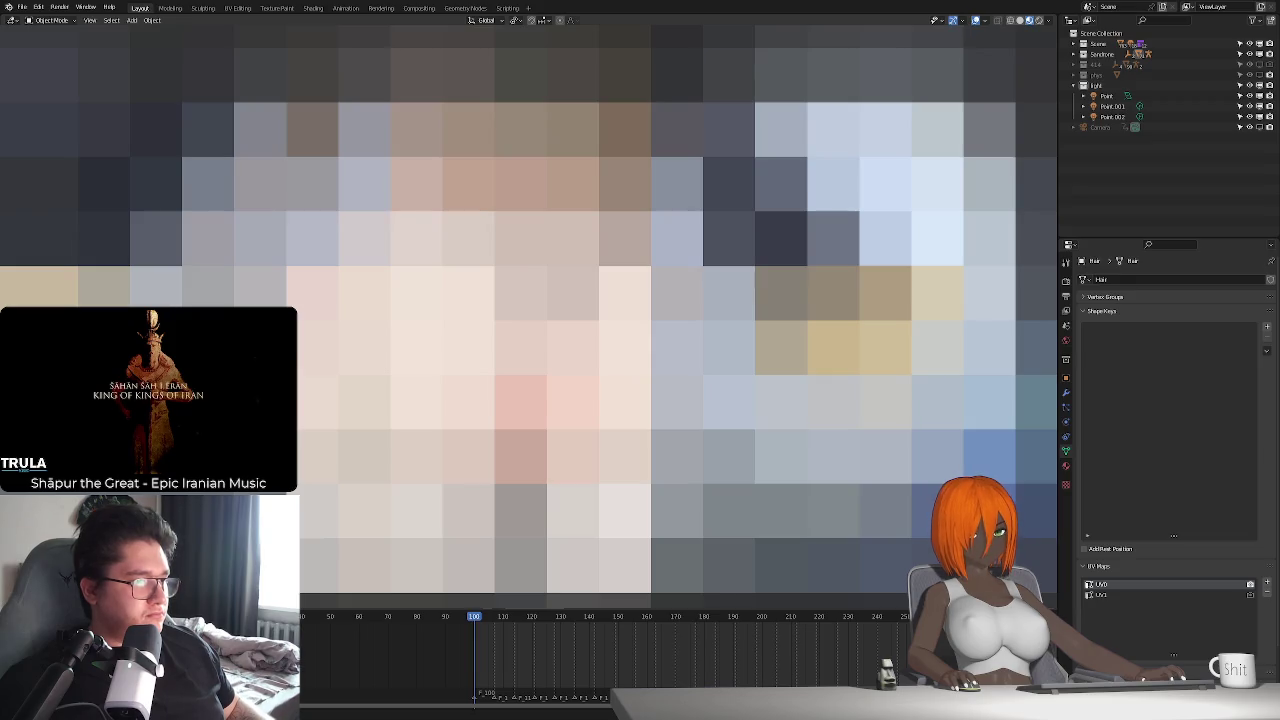
- Switch to lit preview, toggle the mask_nipple modifier, unhide Dress00 in the Outliner, and play the animation
click(520, 300)
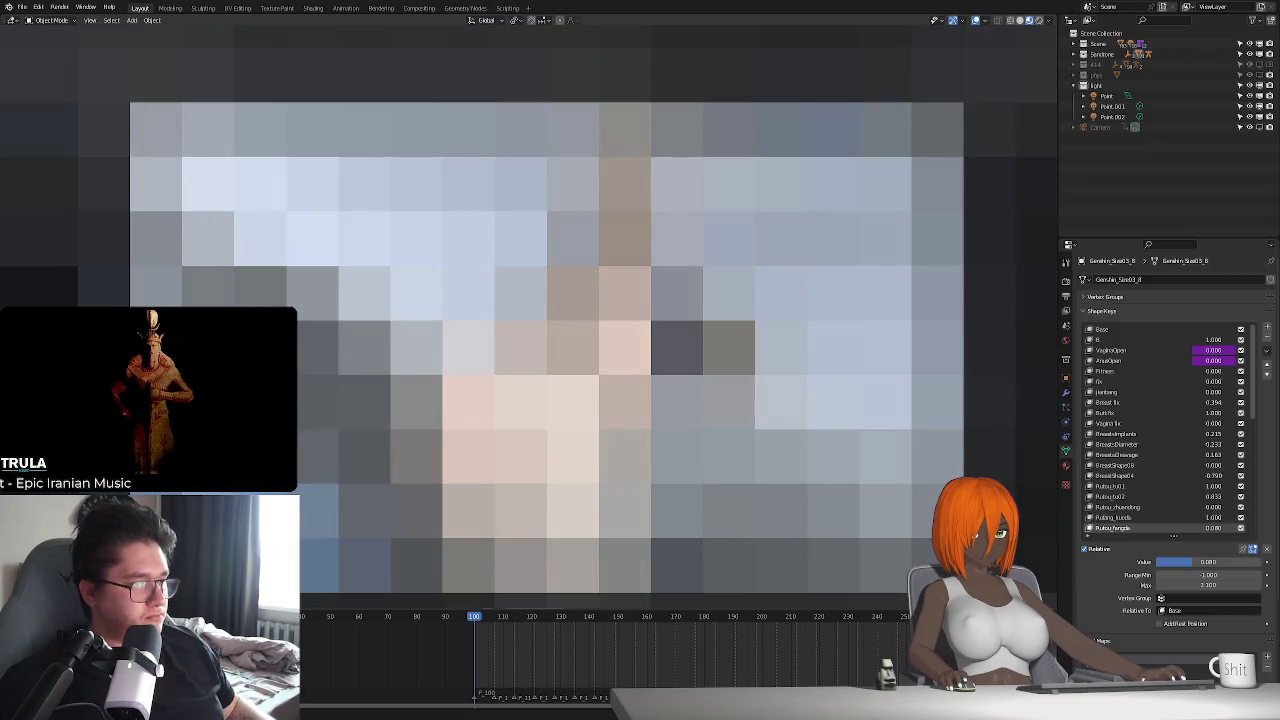
click(1066, 394)
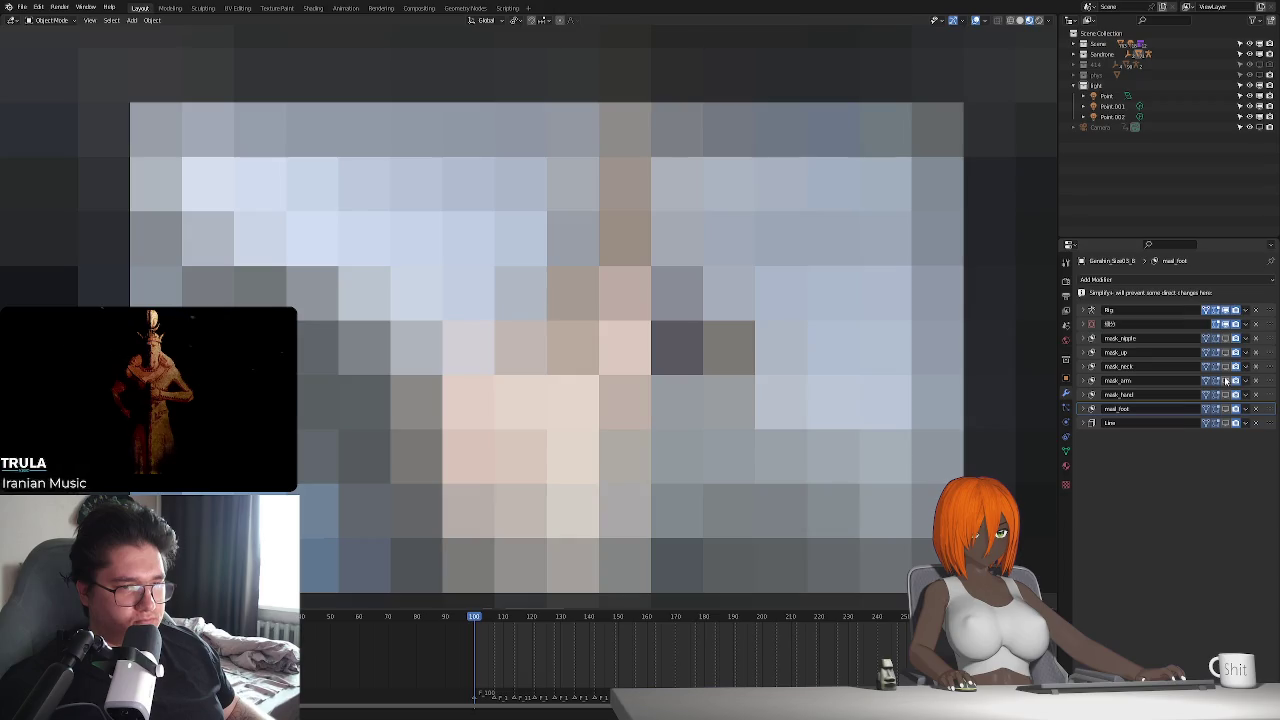
click(1040, 20)
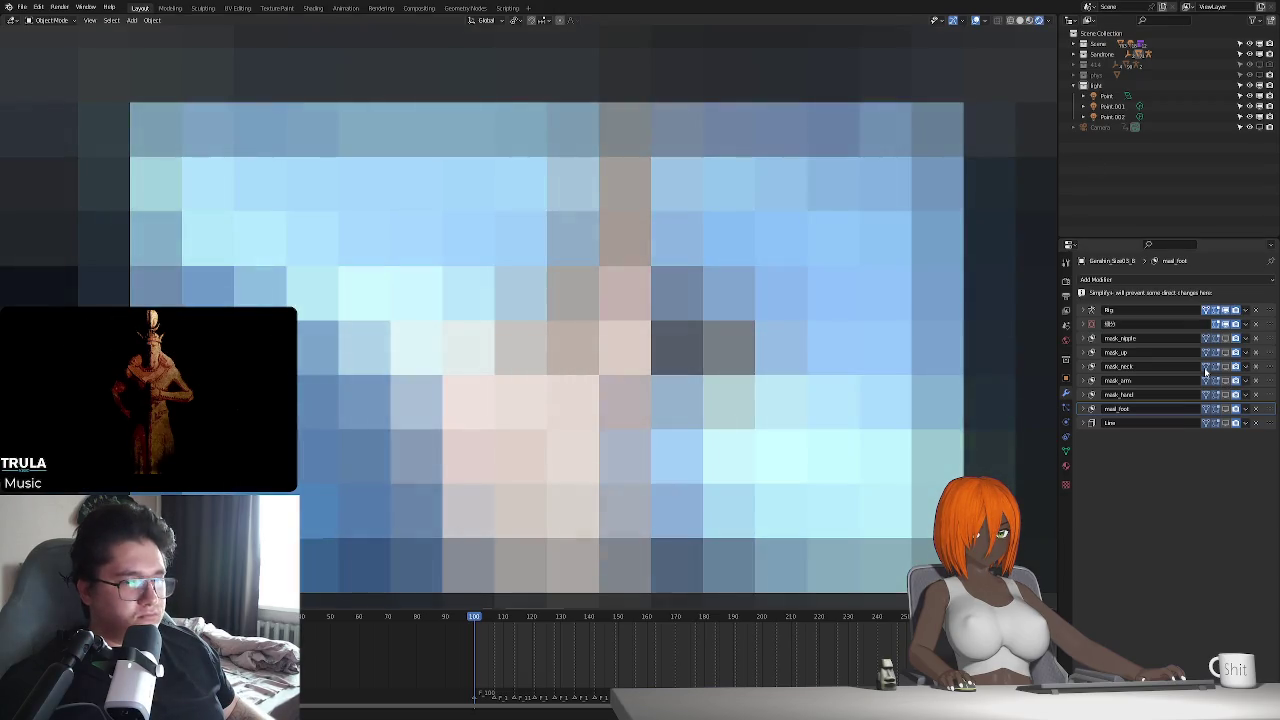
click(1226, 342)
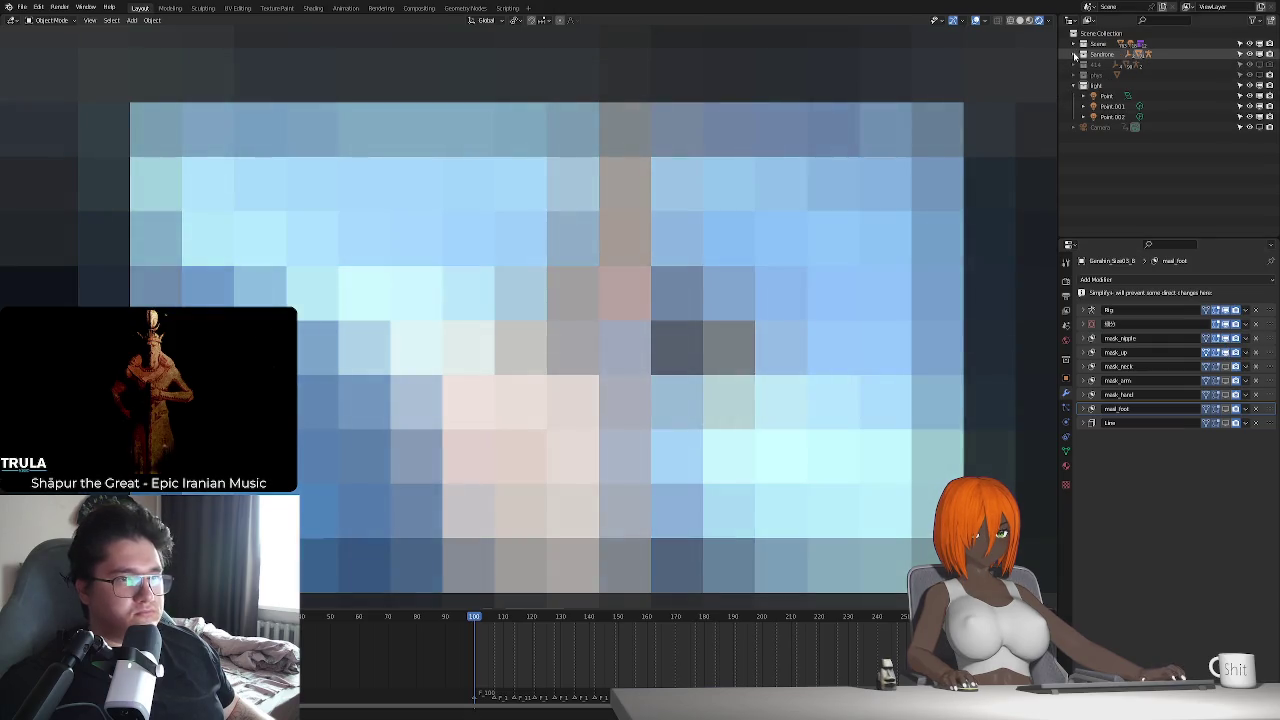
key(period)
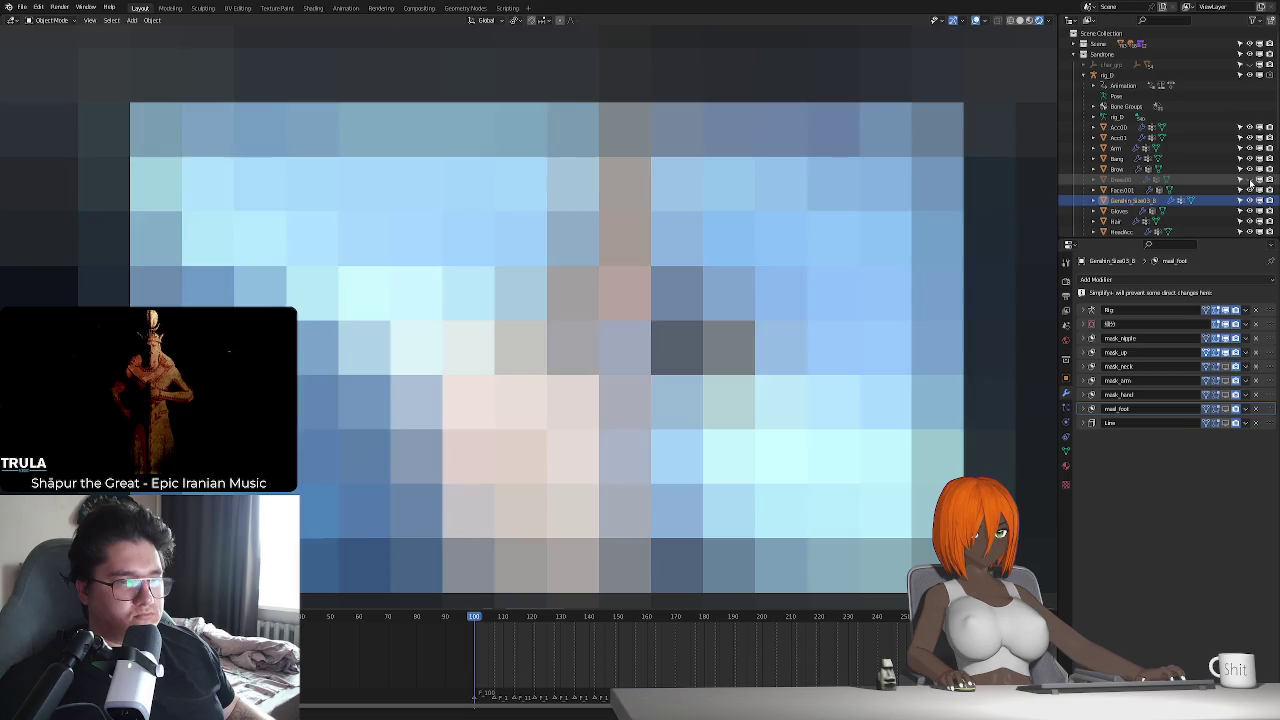
click(1249, 179)
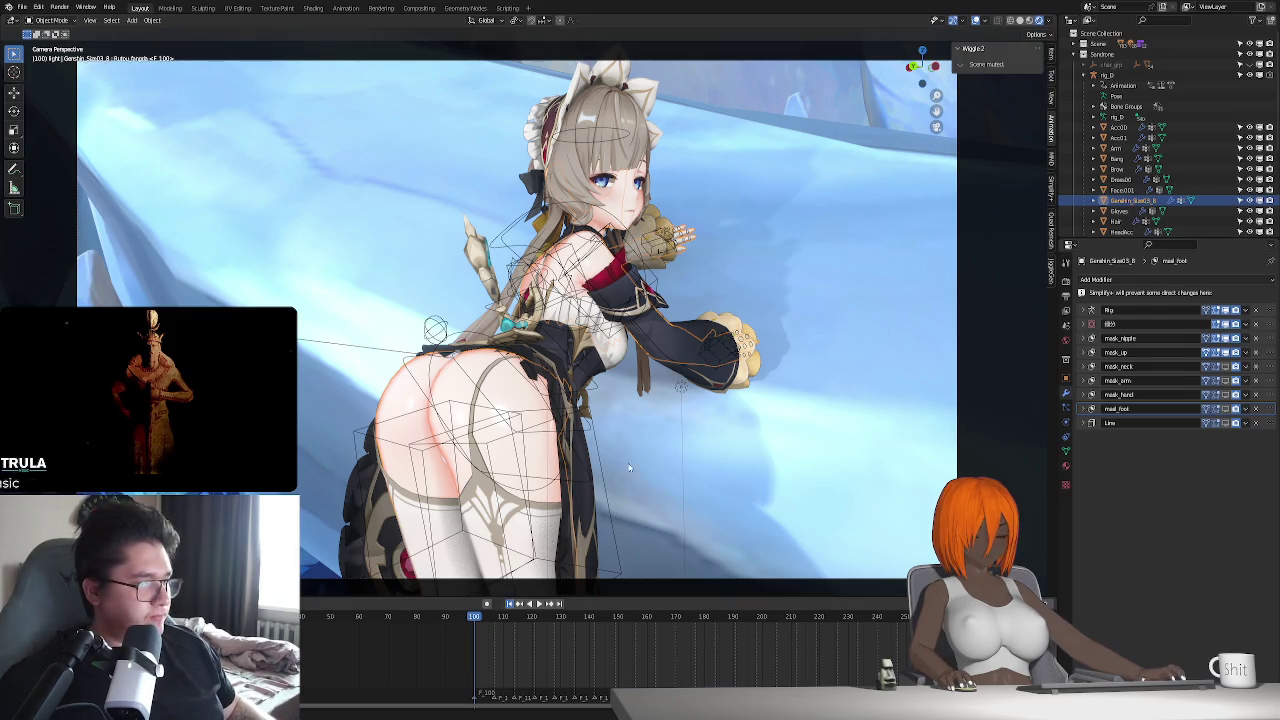
key(space)
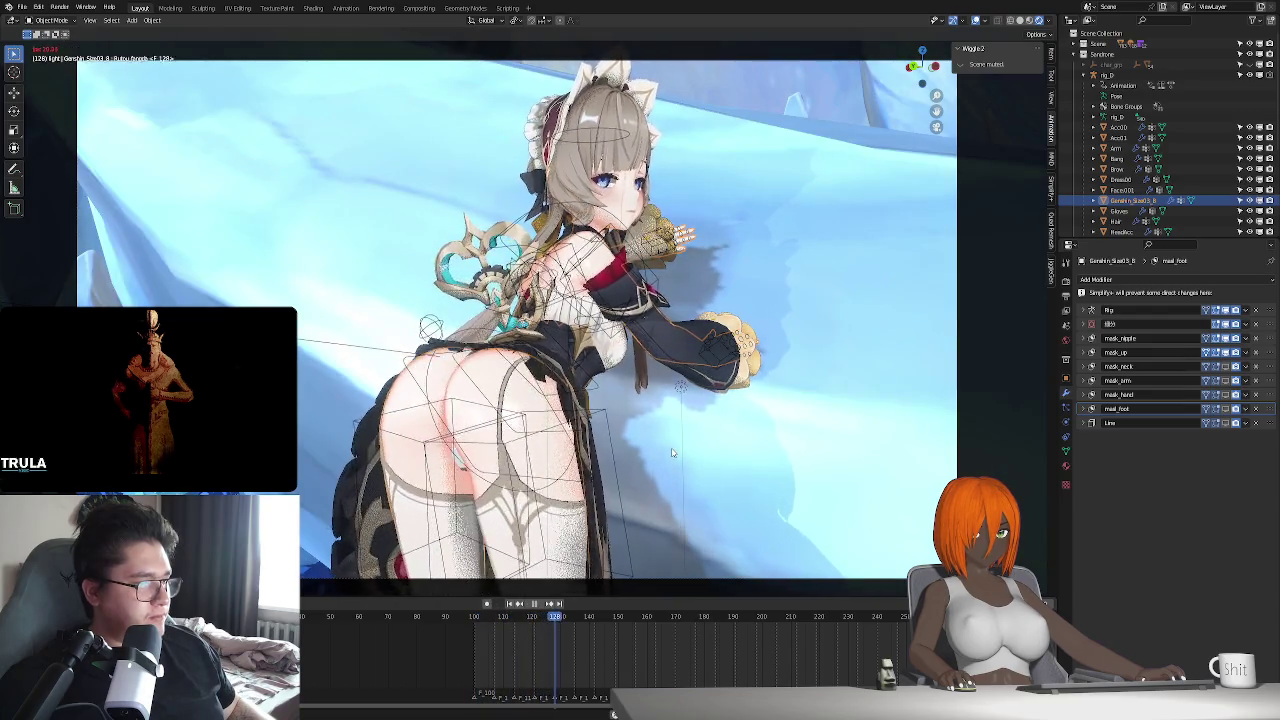
- Switch to Material Preview with a grey environment, replay the animation, and collapse the rig hierarchy
key(Escape)
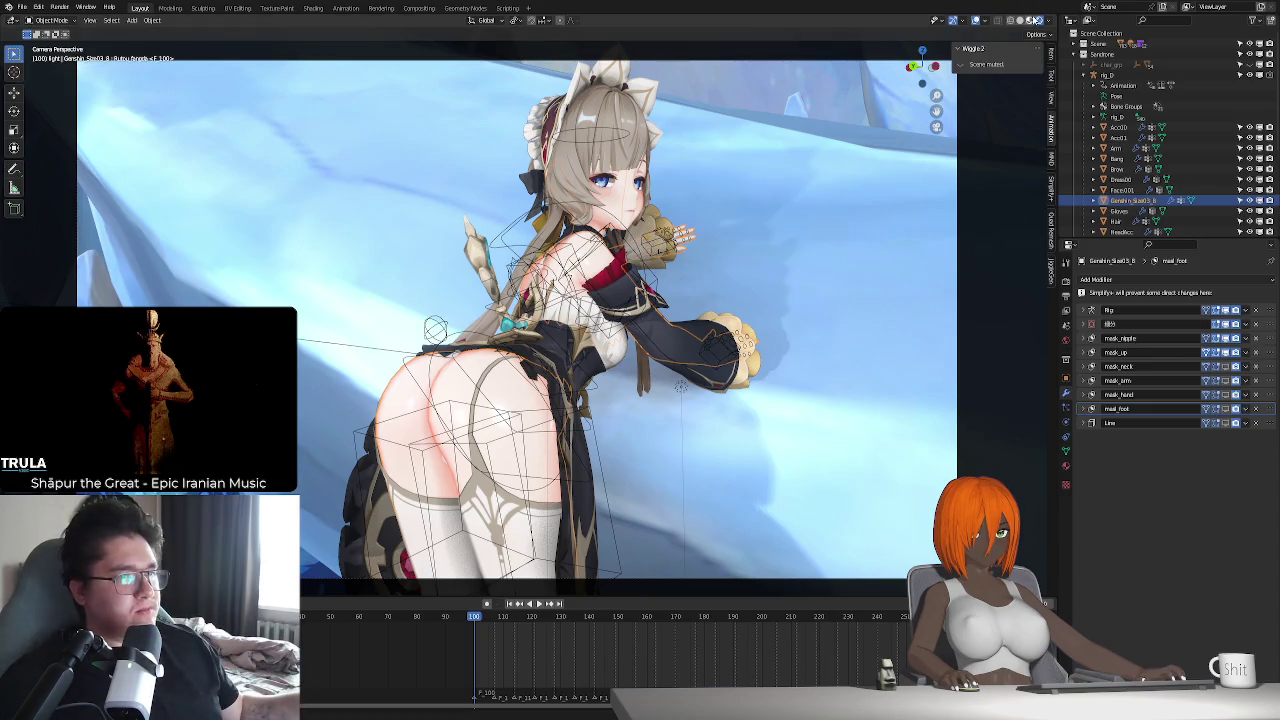
click(1030, 20)
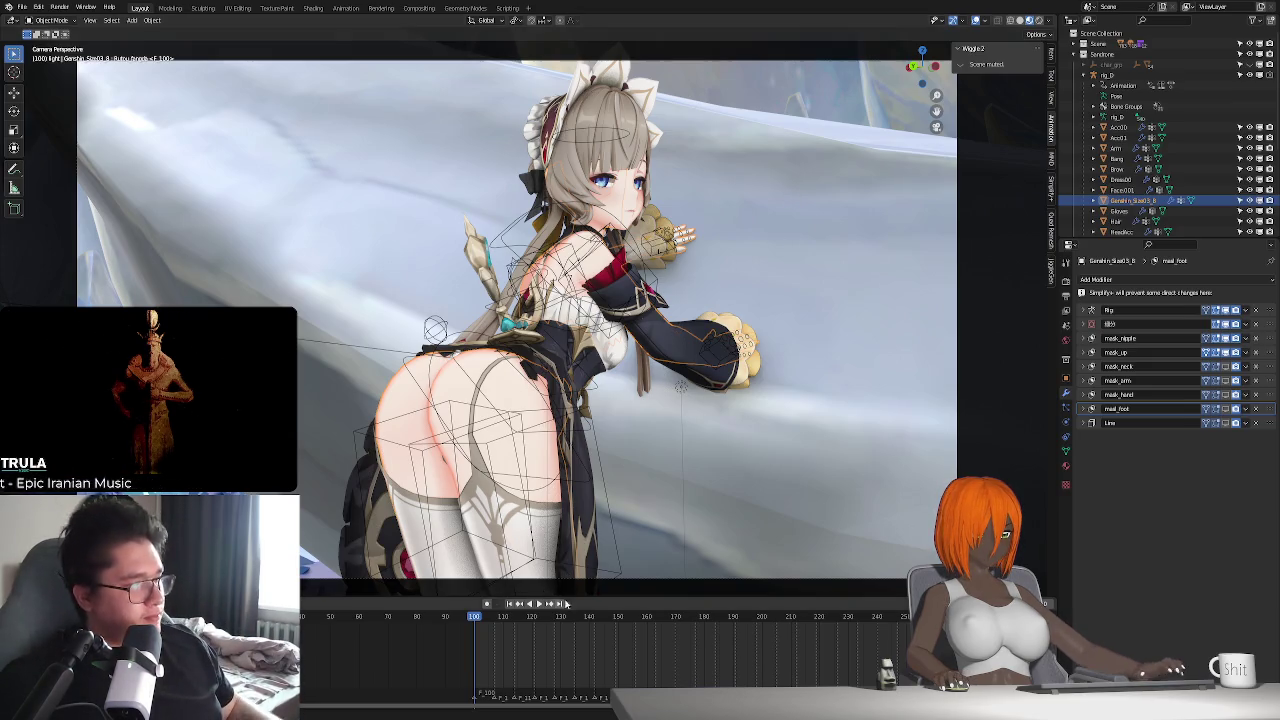
key(space)
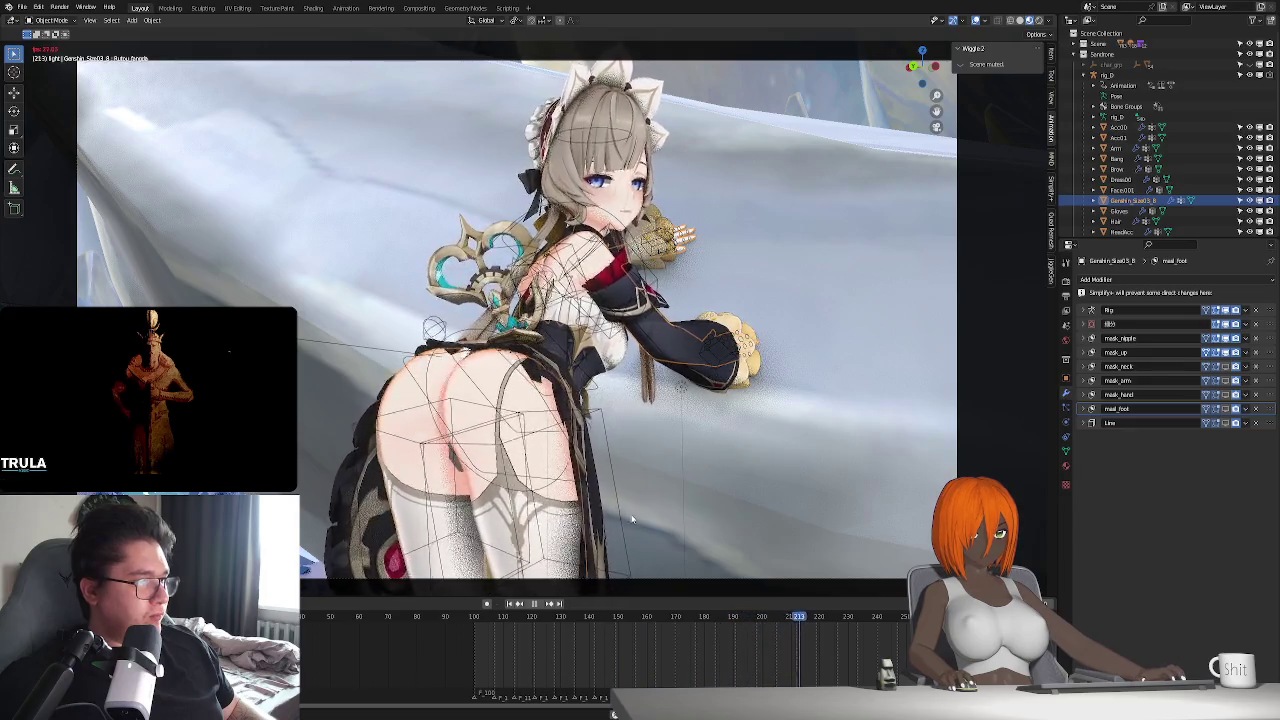
key(Escape)
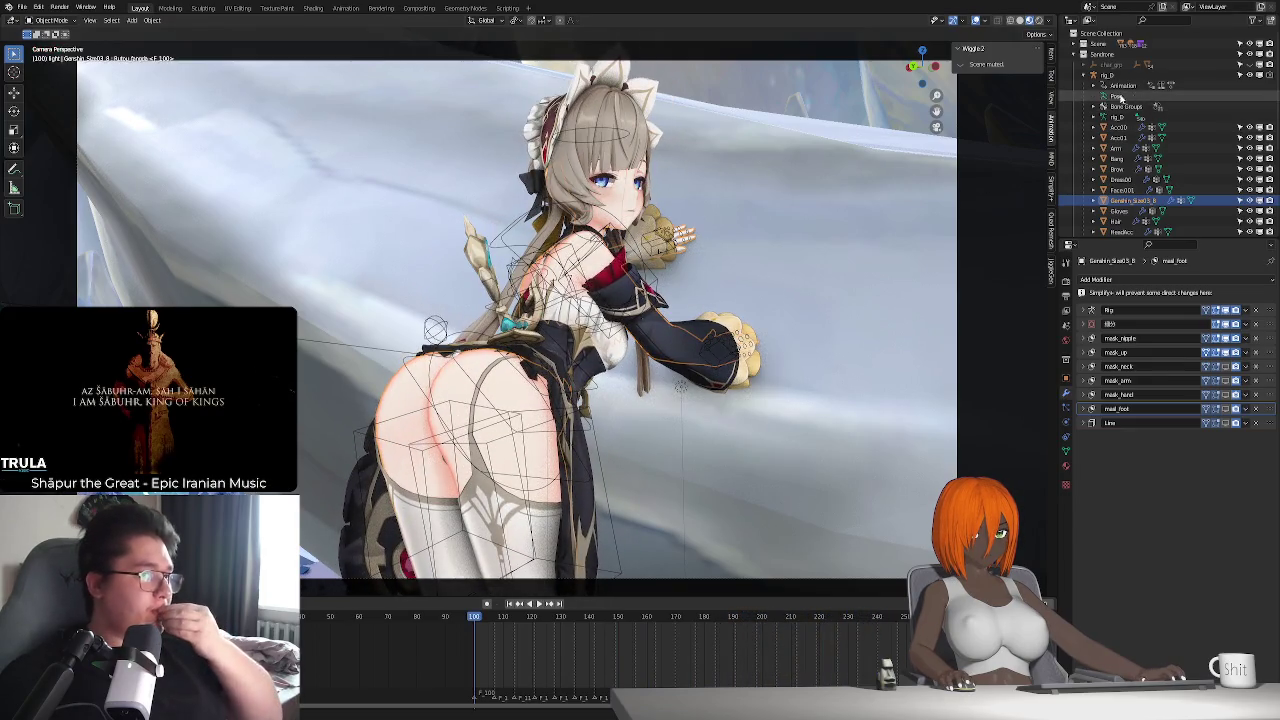
click(1083, 54)
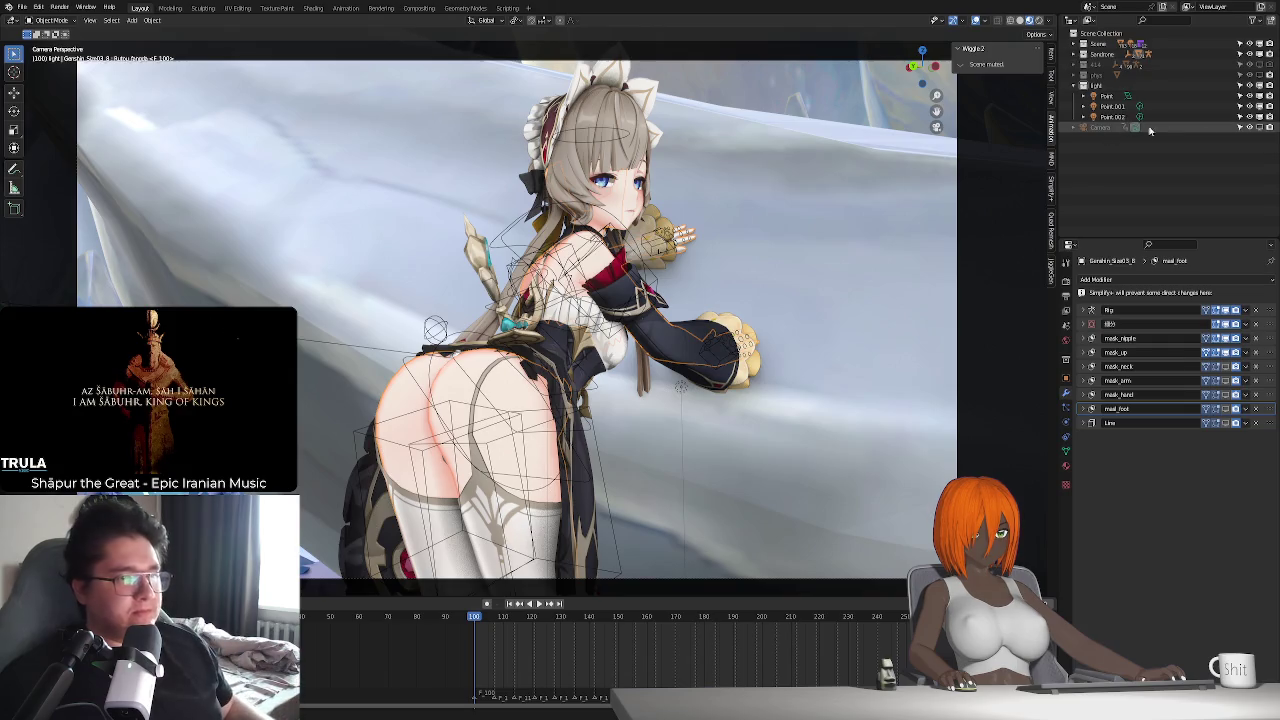
- Select the Camera, fit frames 90–330 in the timeline, and key a Z rotation at frame 150
click(1114, 128)
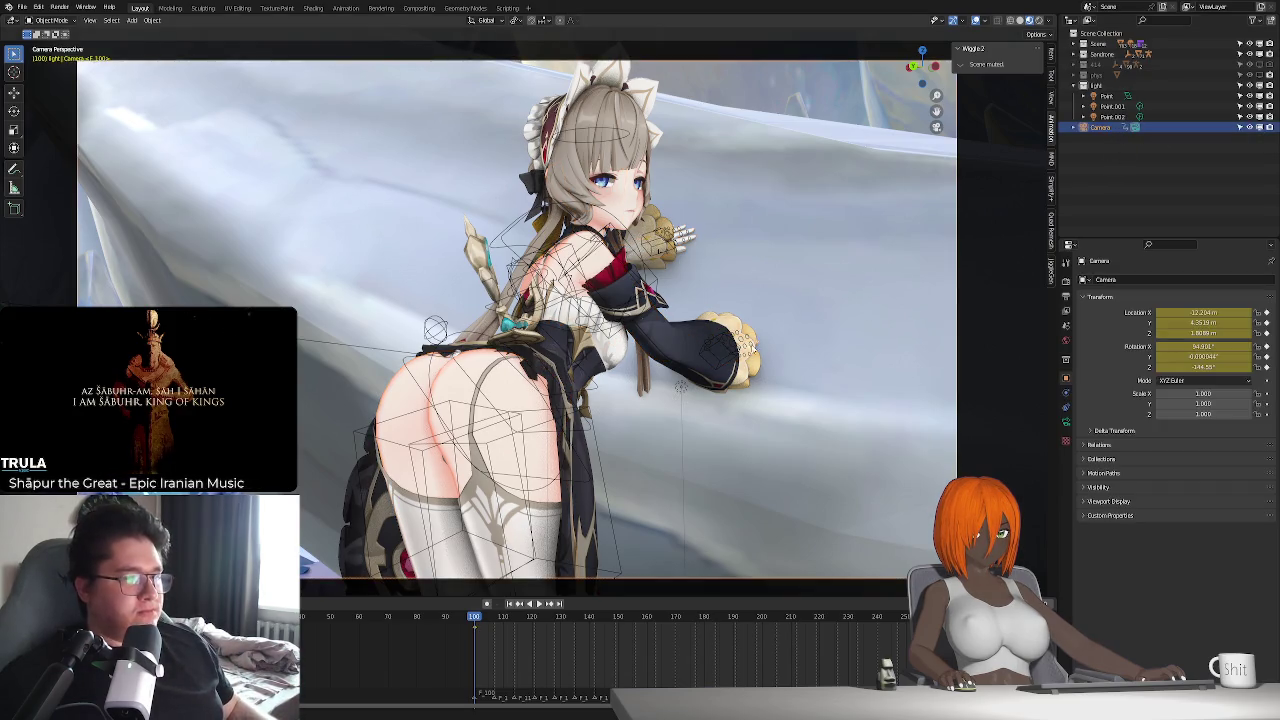
scroll(591, 647, down, 1)
middle_drag(591, 647, 461, 657)
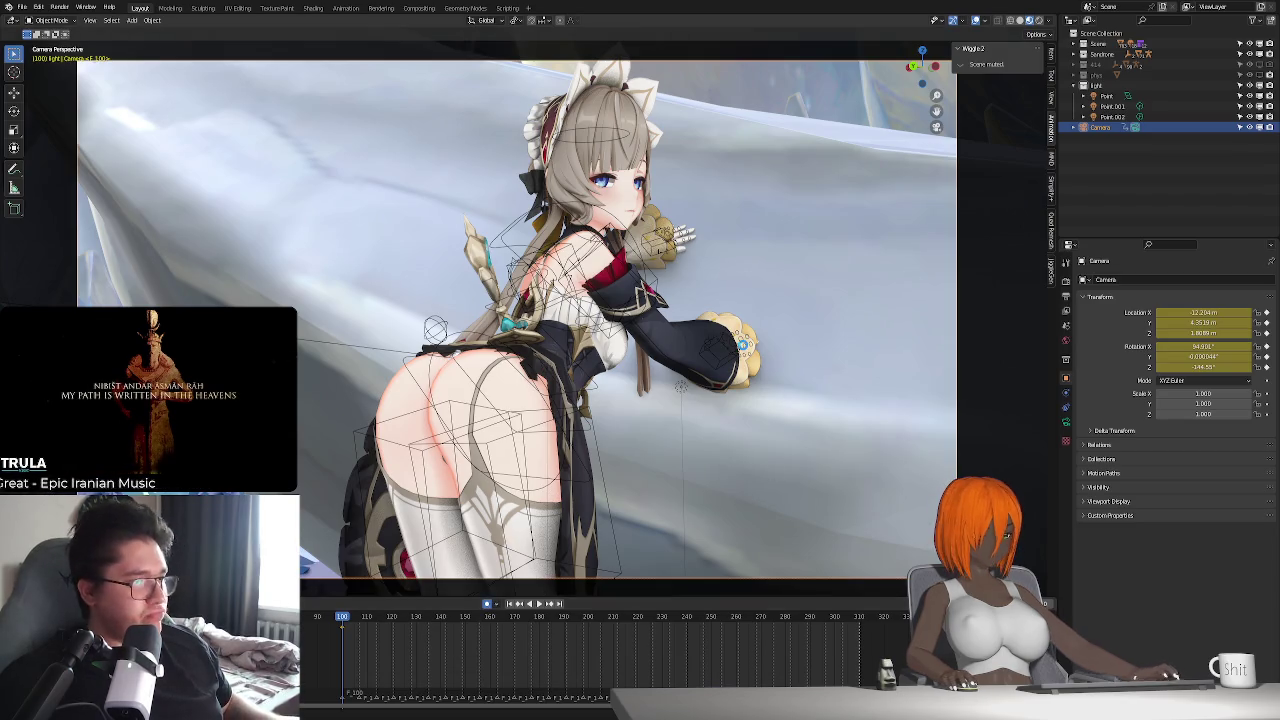
key(space)
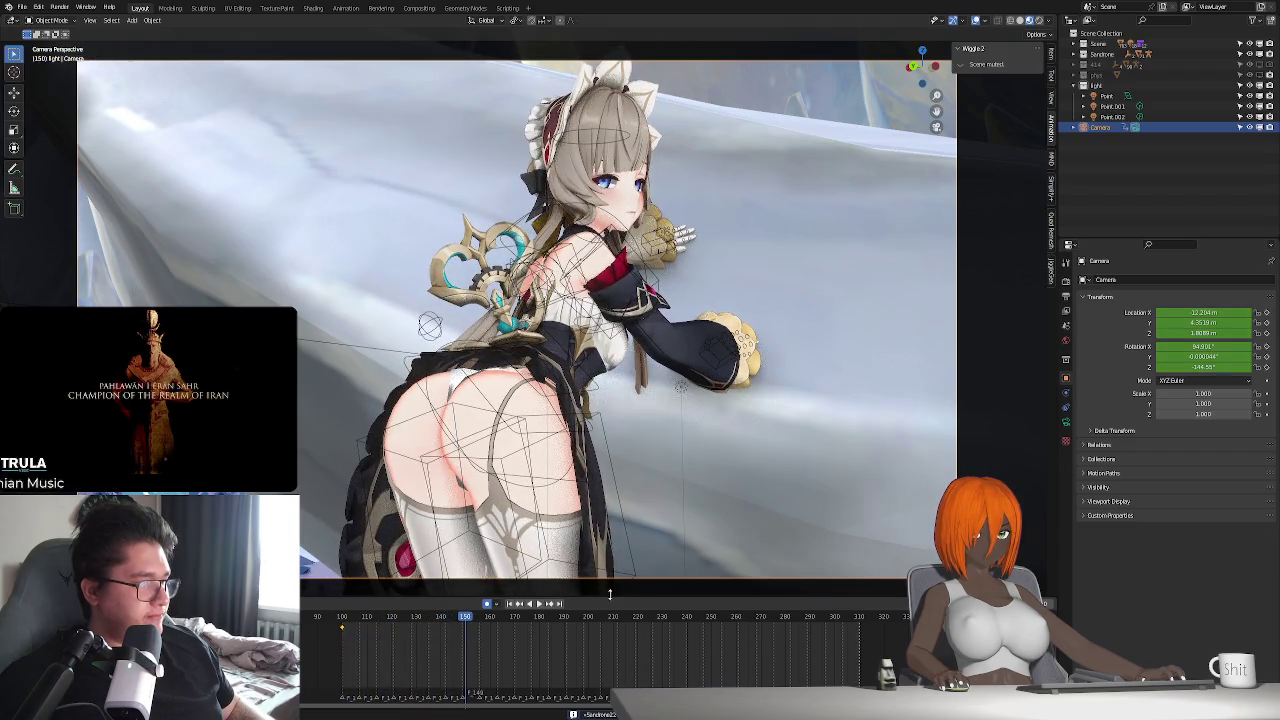
key(r)
key(z)
click(996, 460)
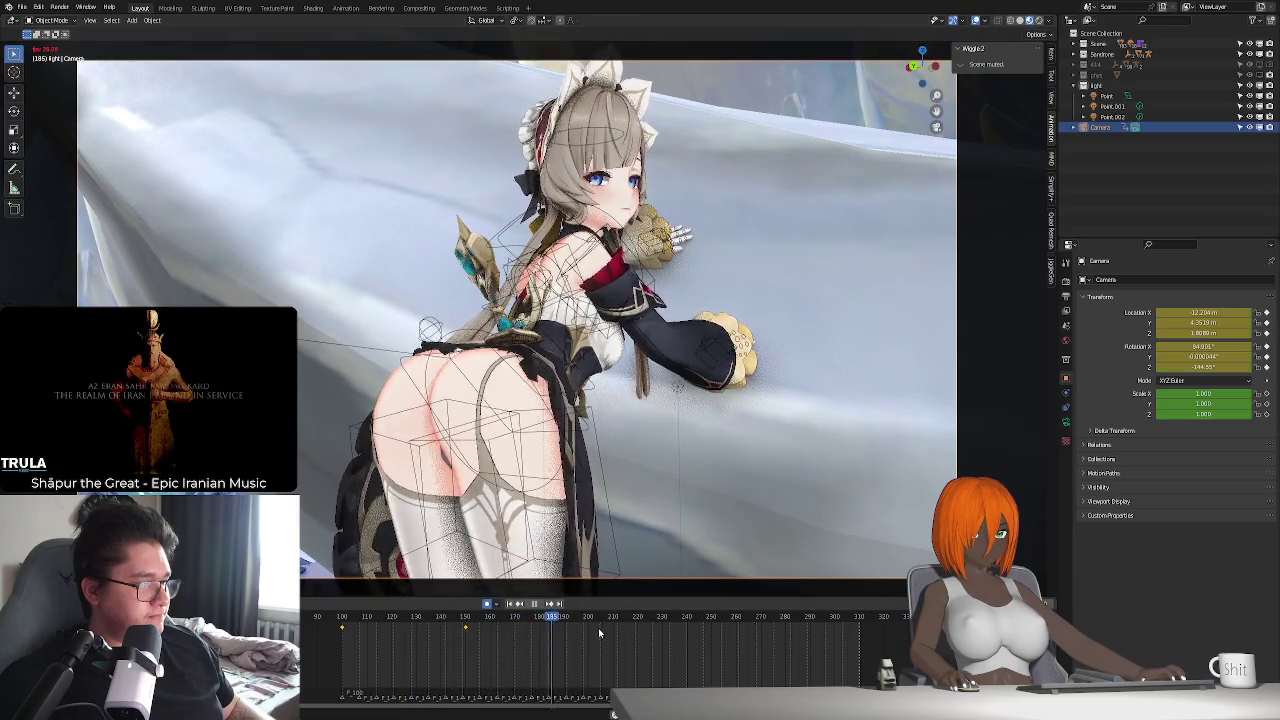
- Key further camera Z rotations at frames 190 and 230
click(564, 617)
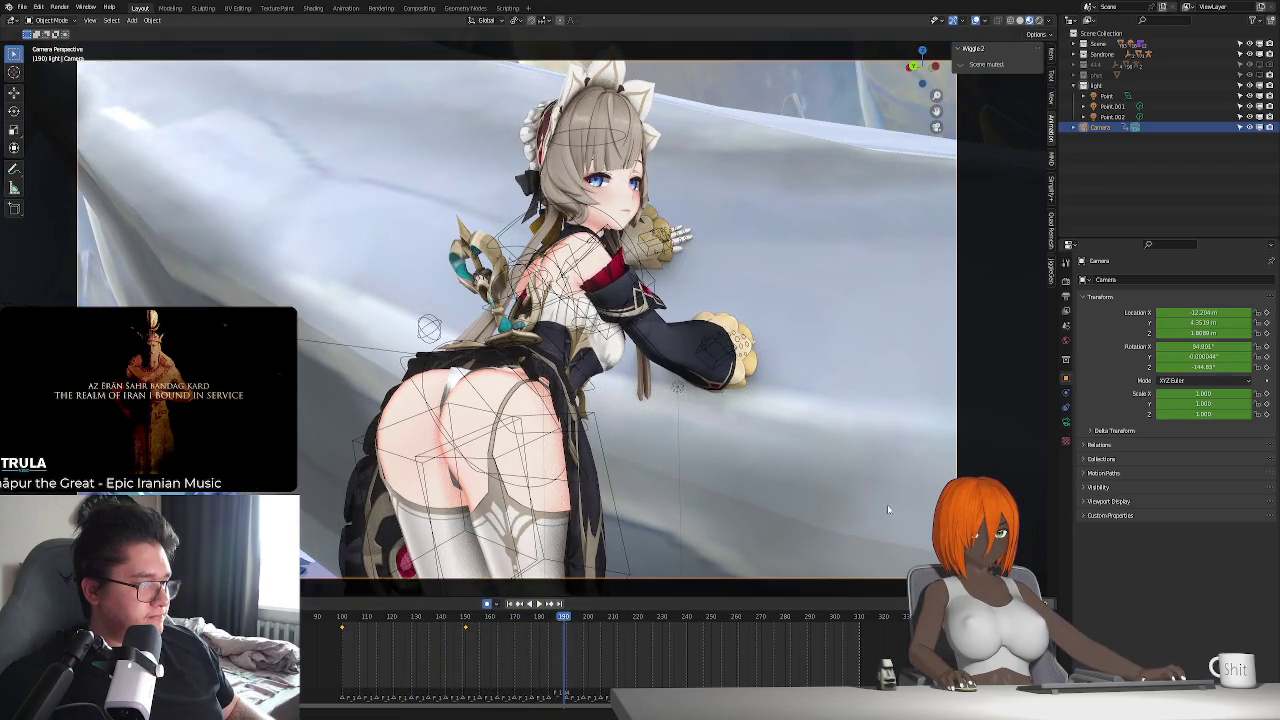
key(r)
key(z)
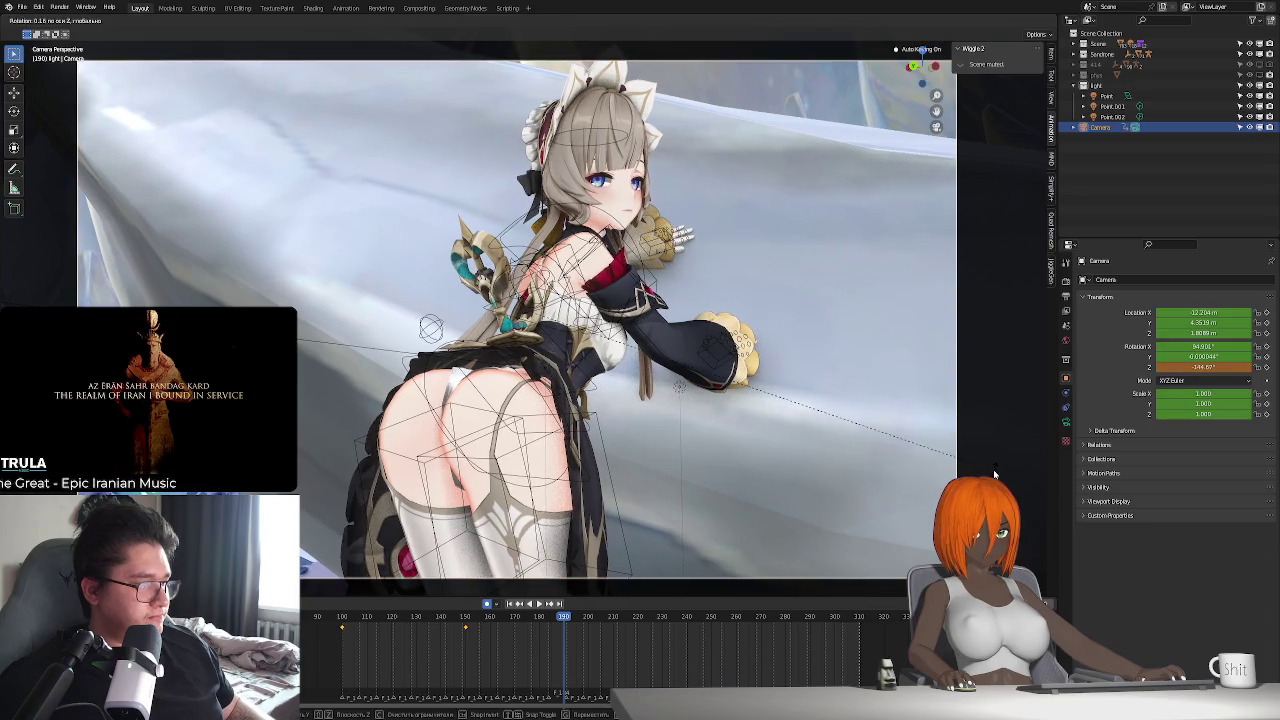
click(994, 474)
key(space)
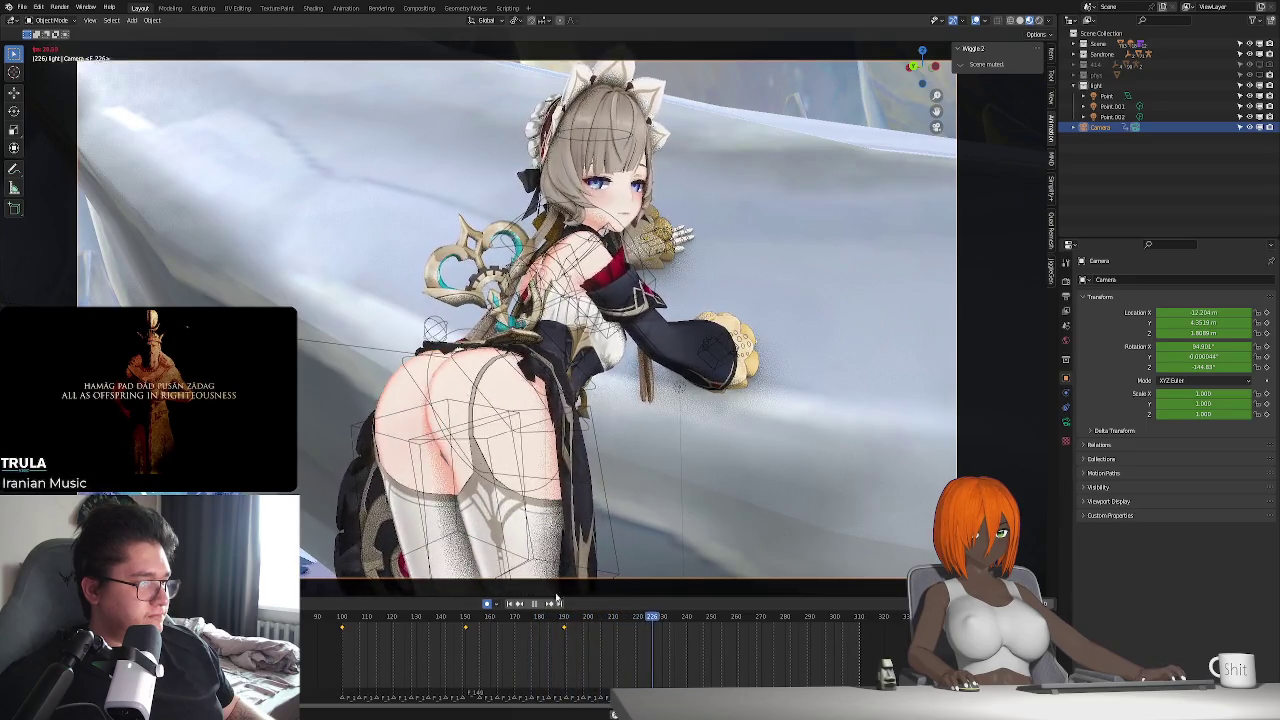
click(665, 626)
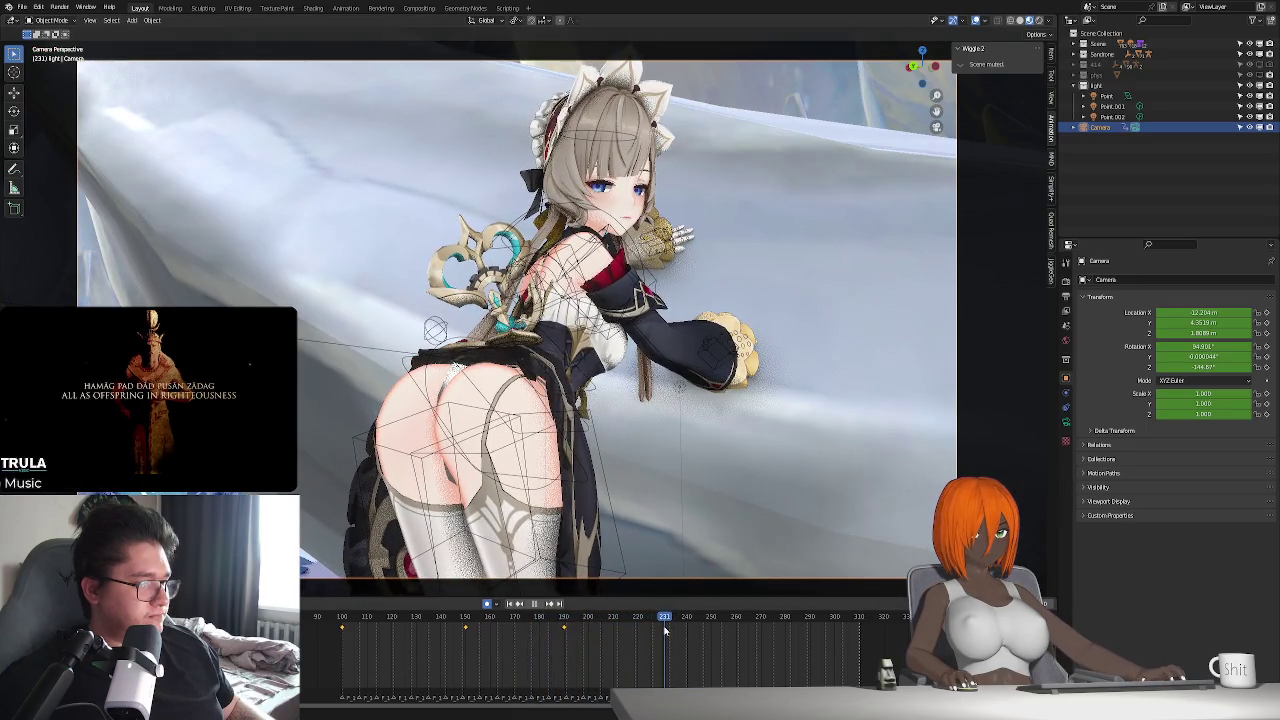
key(Left)
key(space)
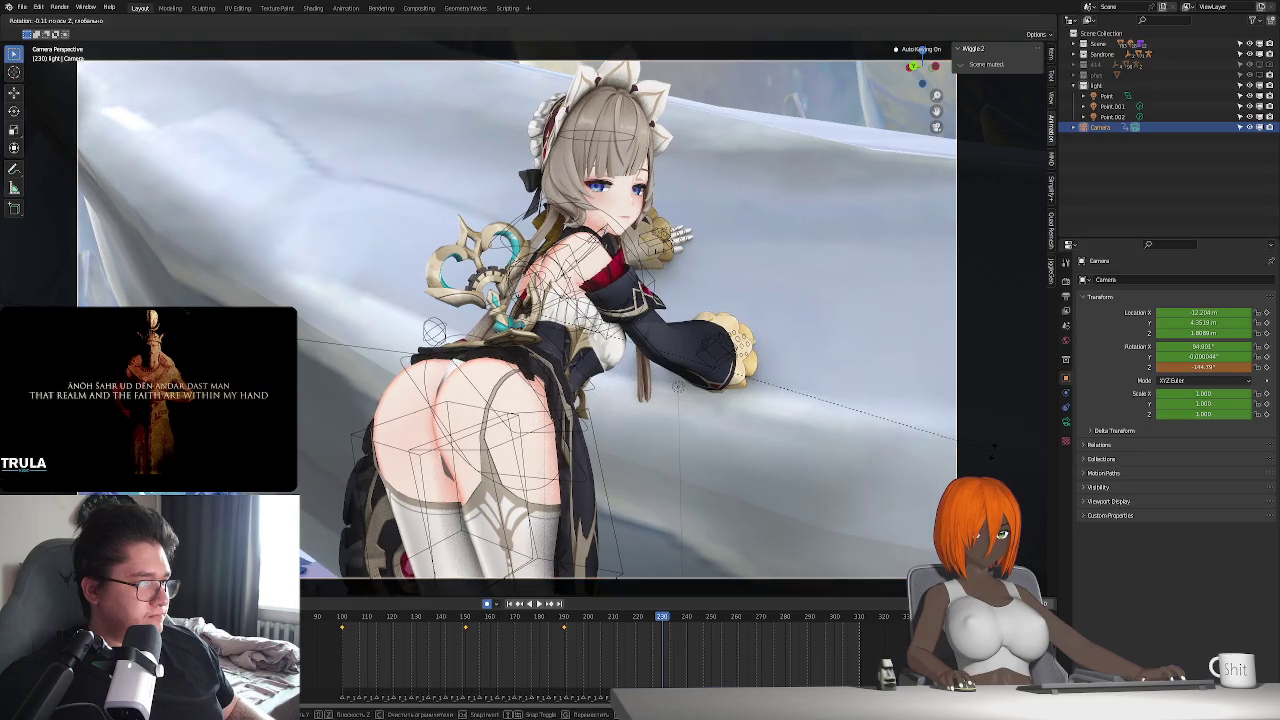
click(549, 622)
- Key camera Z rotations at frames 260 and 280, then play back the move
key(space)
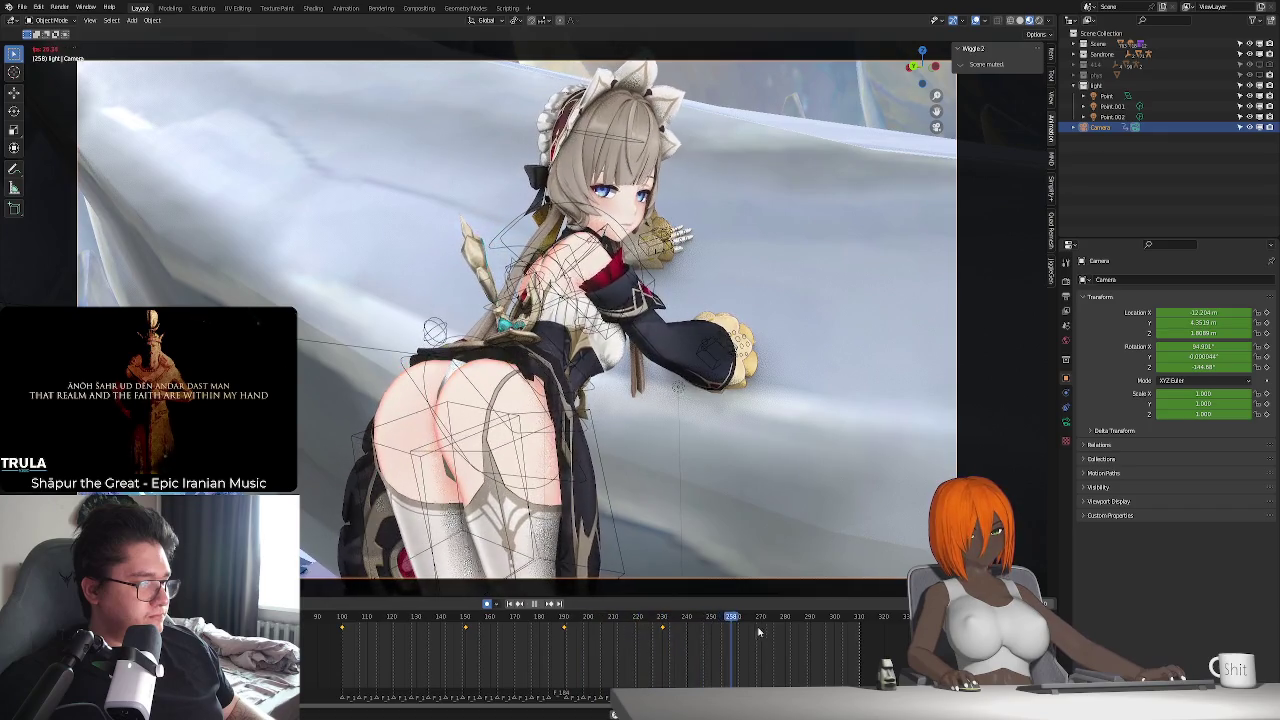
key(space)
key(r)
key(z)
key(Escape)
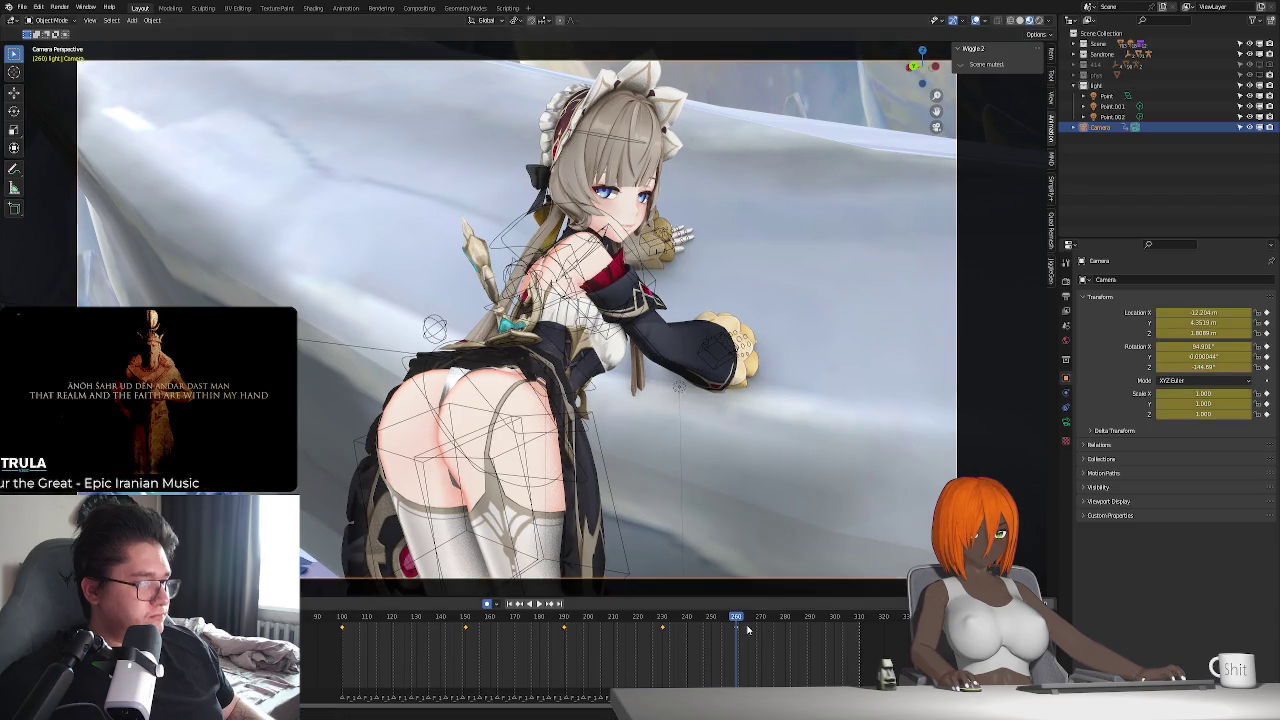
drag(739, 619, 779, 624)
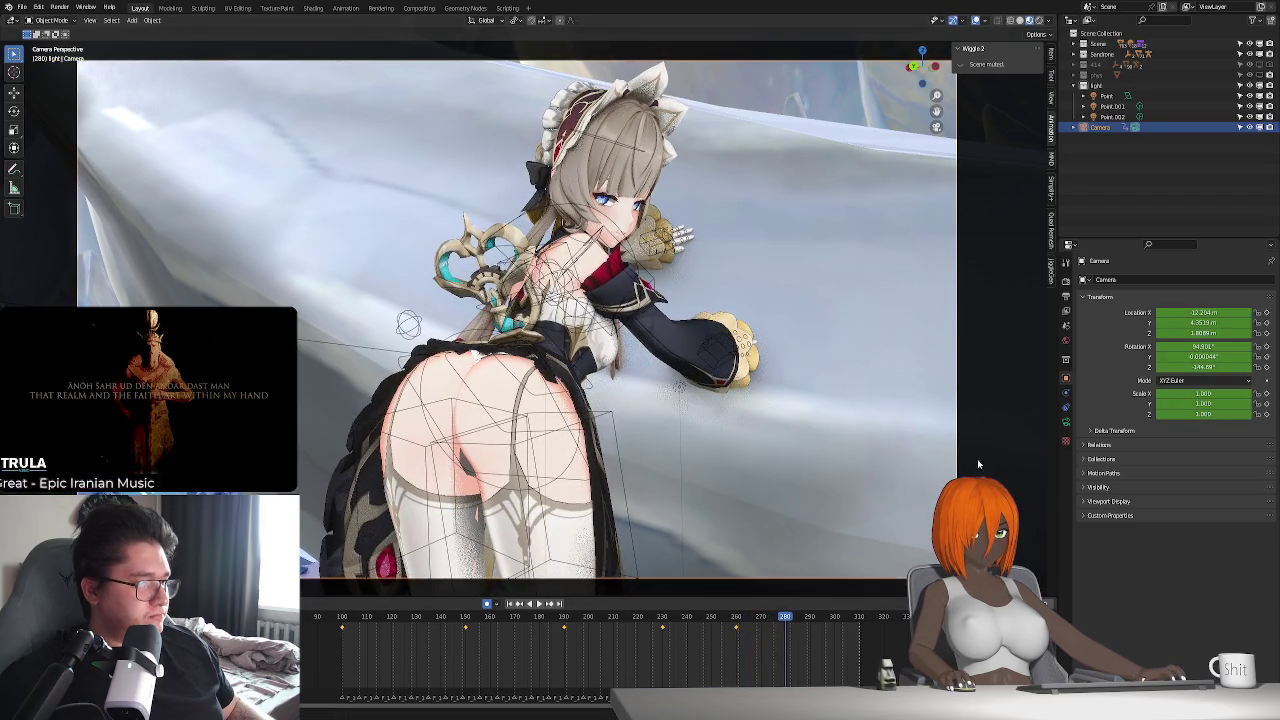
key(r)
key(z)
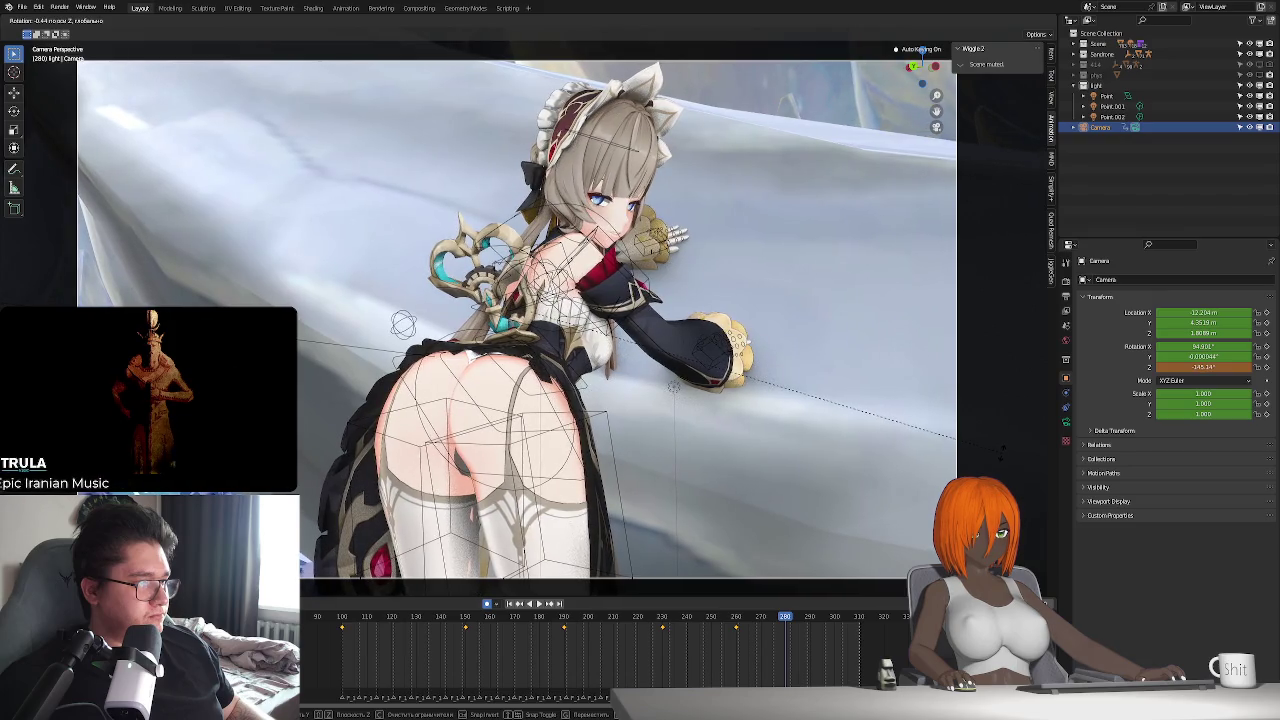
key(Return)
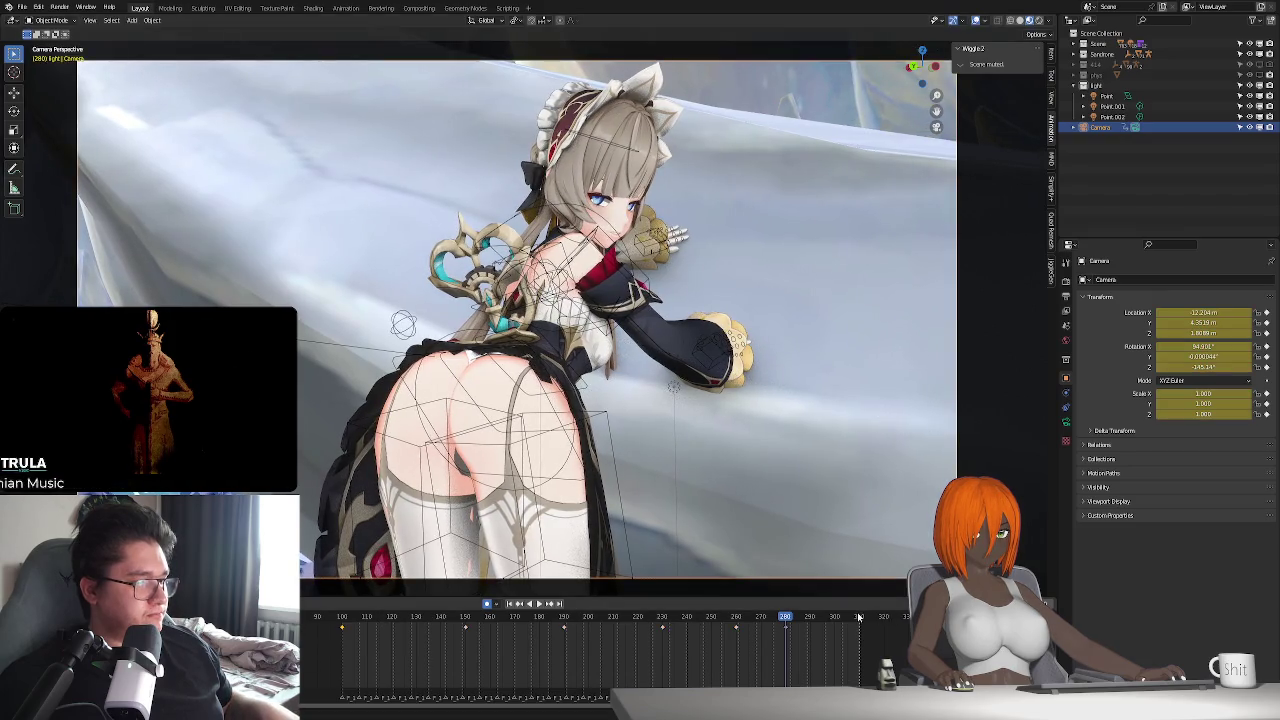
key(space)
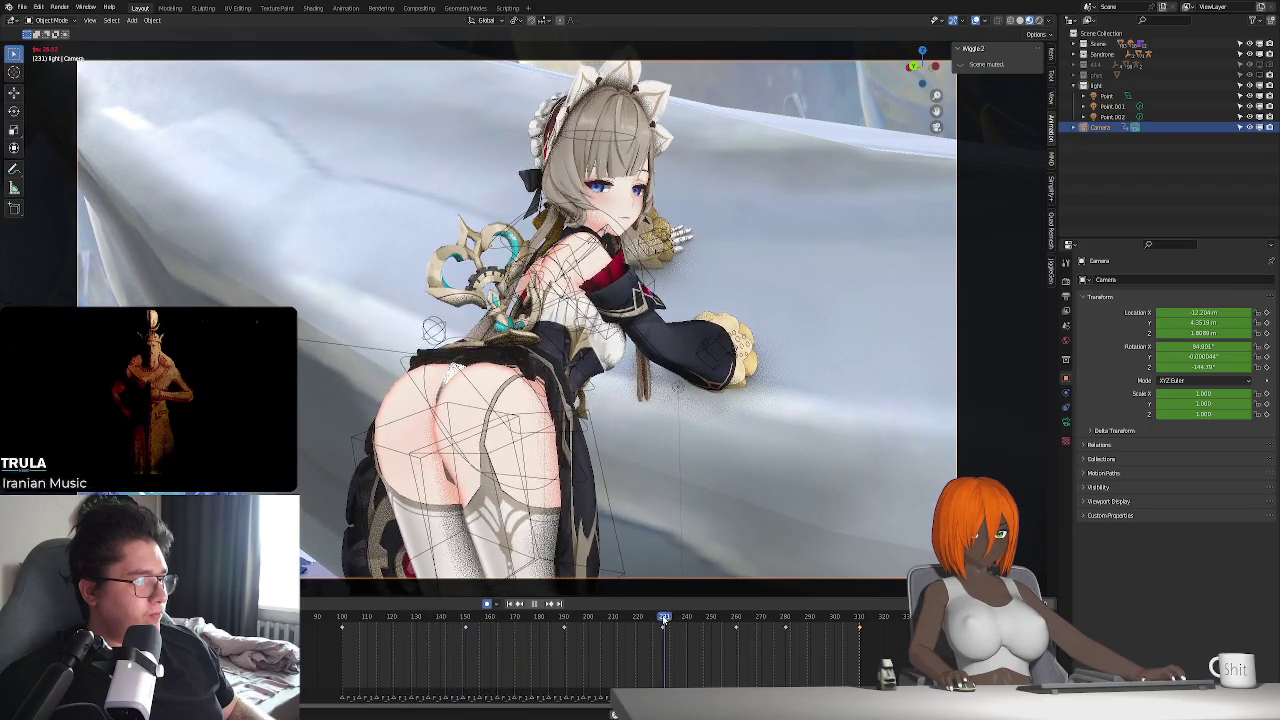
- Preview playback from around frame 303, then show Rendered shading with Simplify unchecked in Simplify+
drag(748, 626, 852, 628)
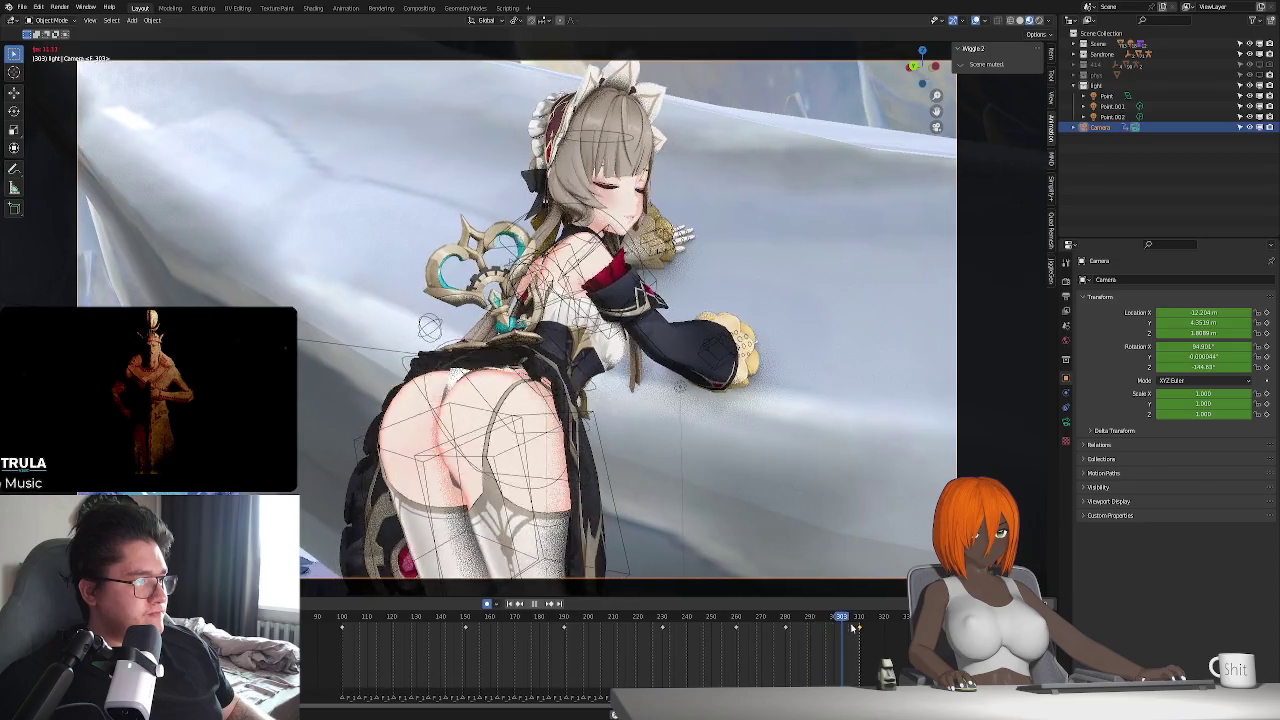
key(space)
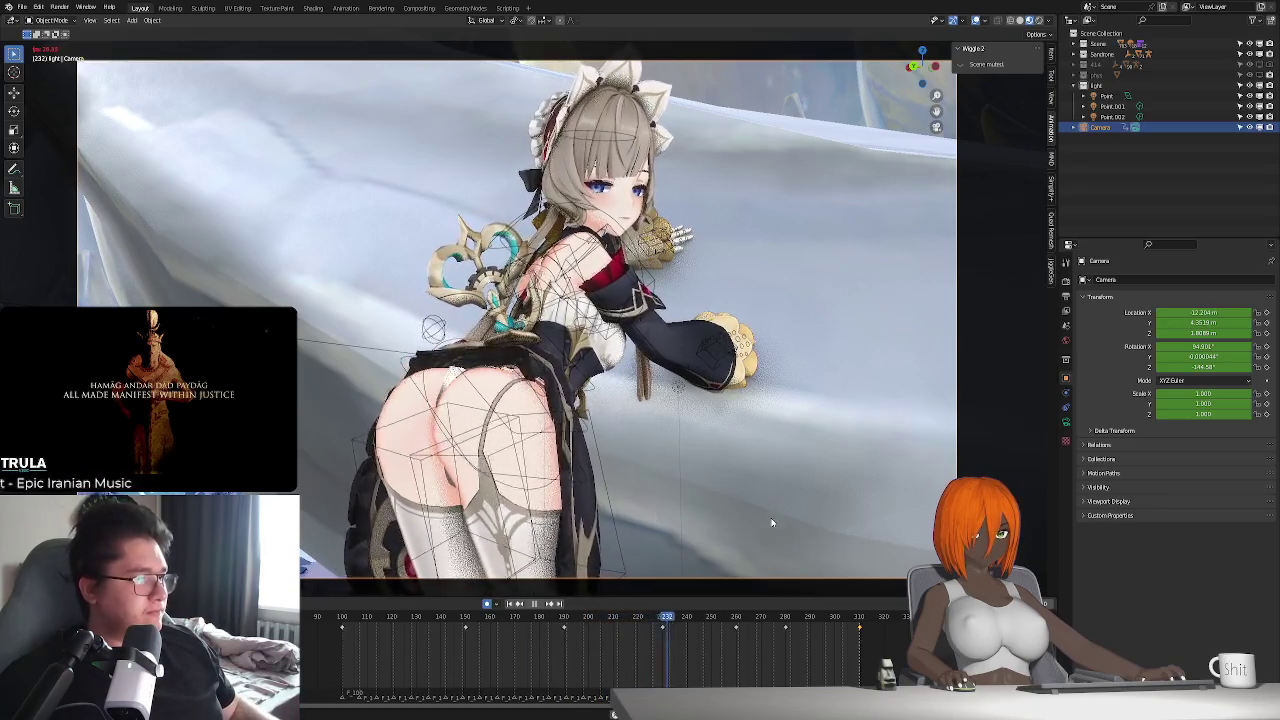
key(Escape)
click(1040, 21)
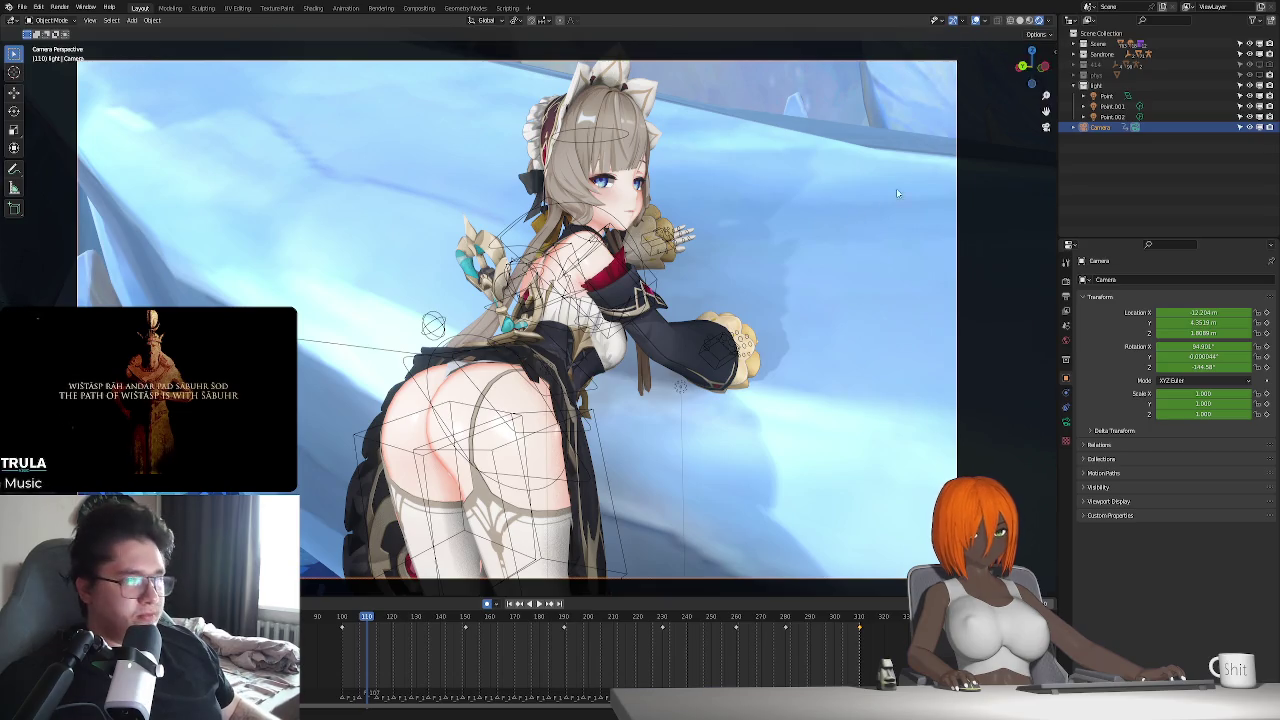
click(1052, 190)
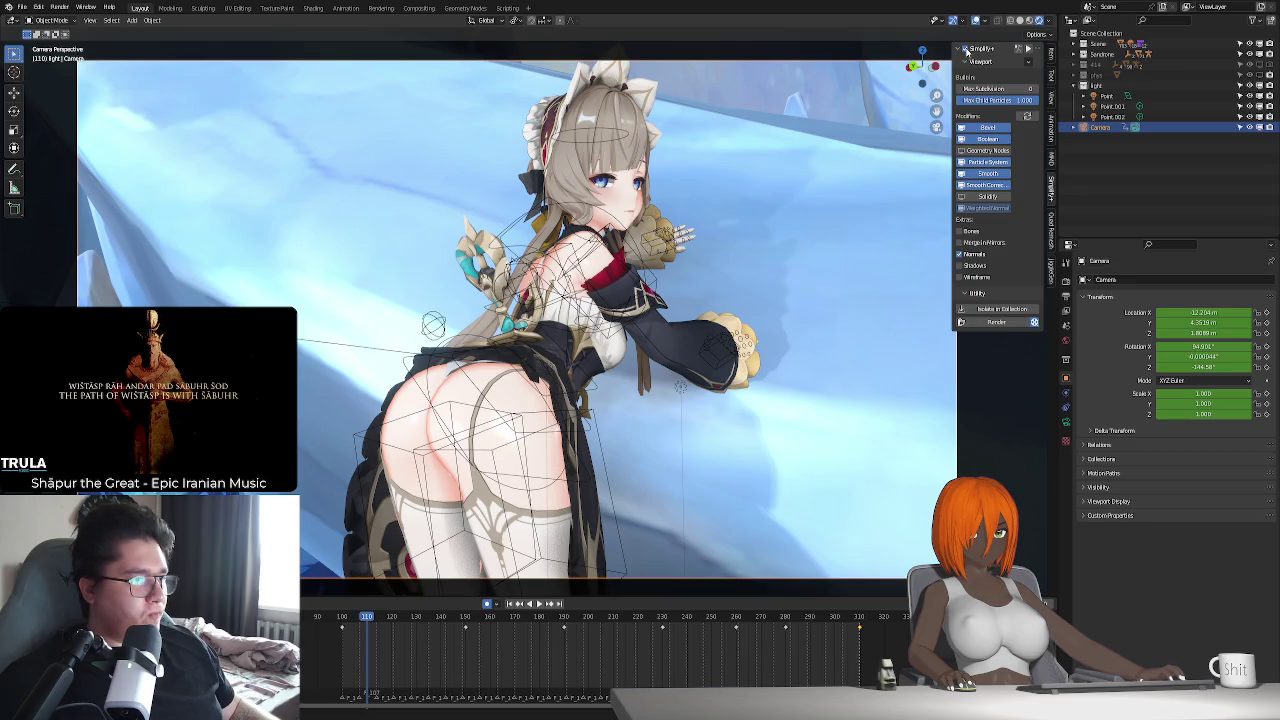
click(964, 49)
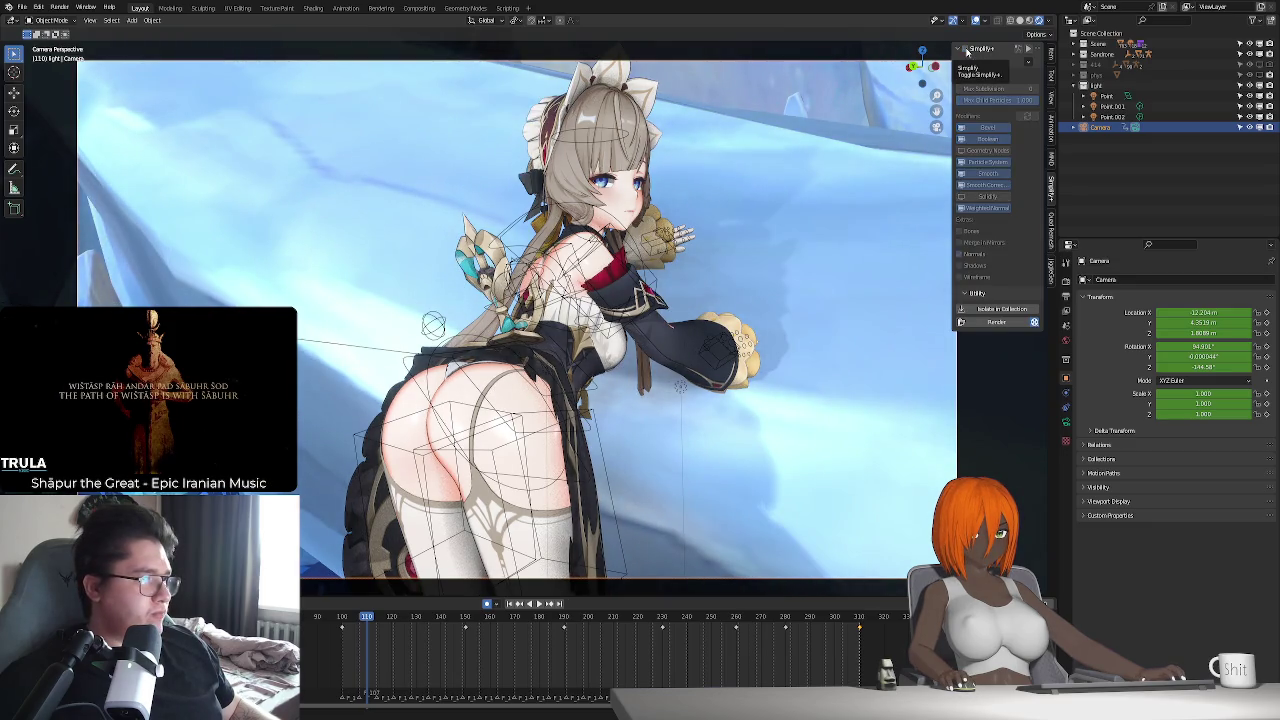